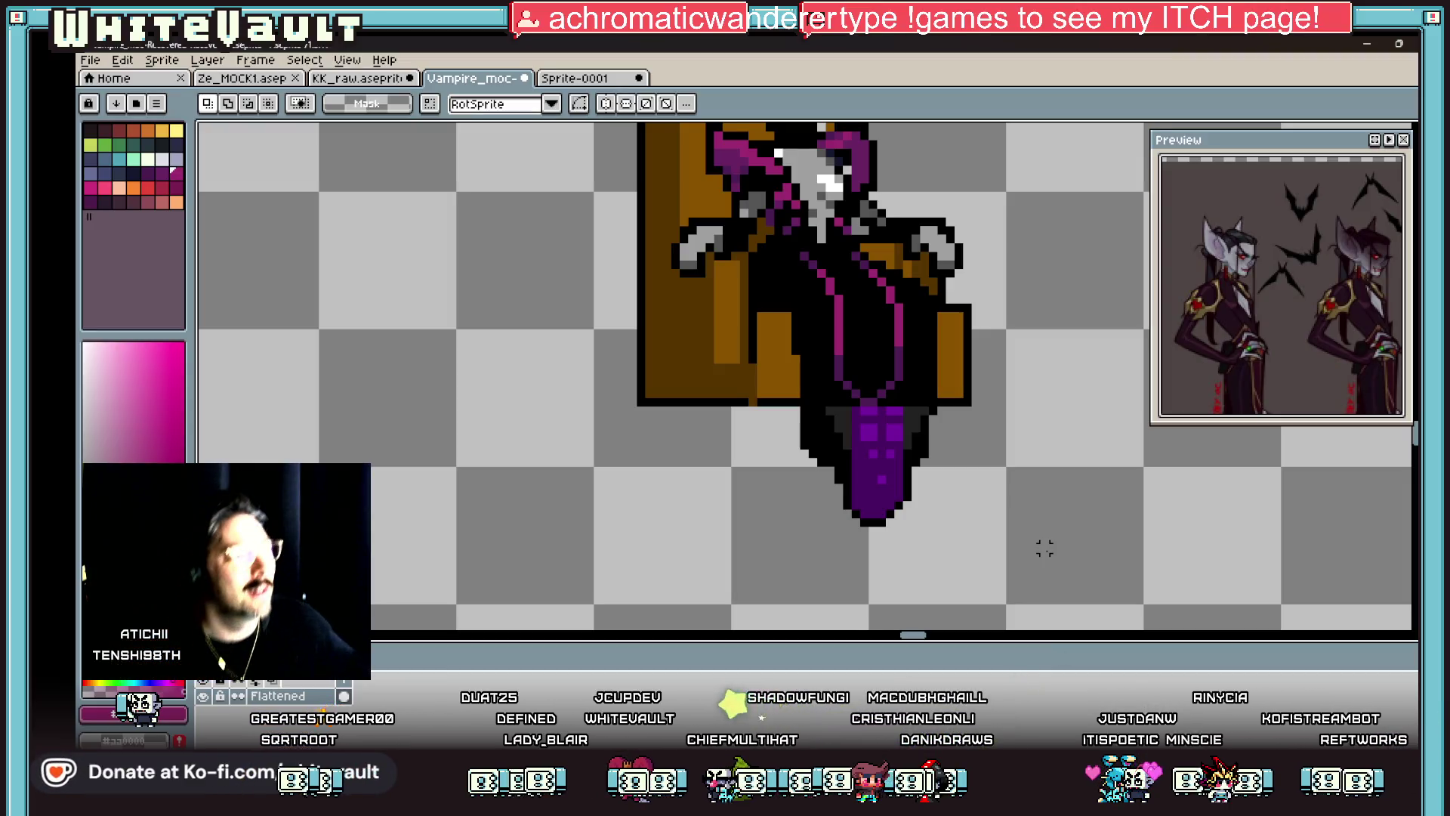
# Step: Sample the robe colour and redraw the two robe lines, the right one in bright magenta
pyautogui.scroll(1, 941, 419)
pyautogui.press('alt')
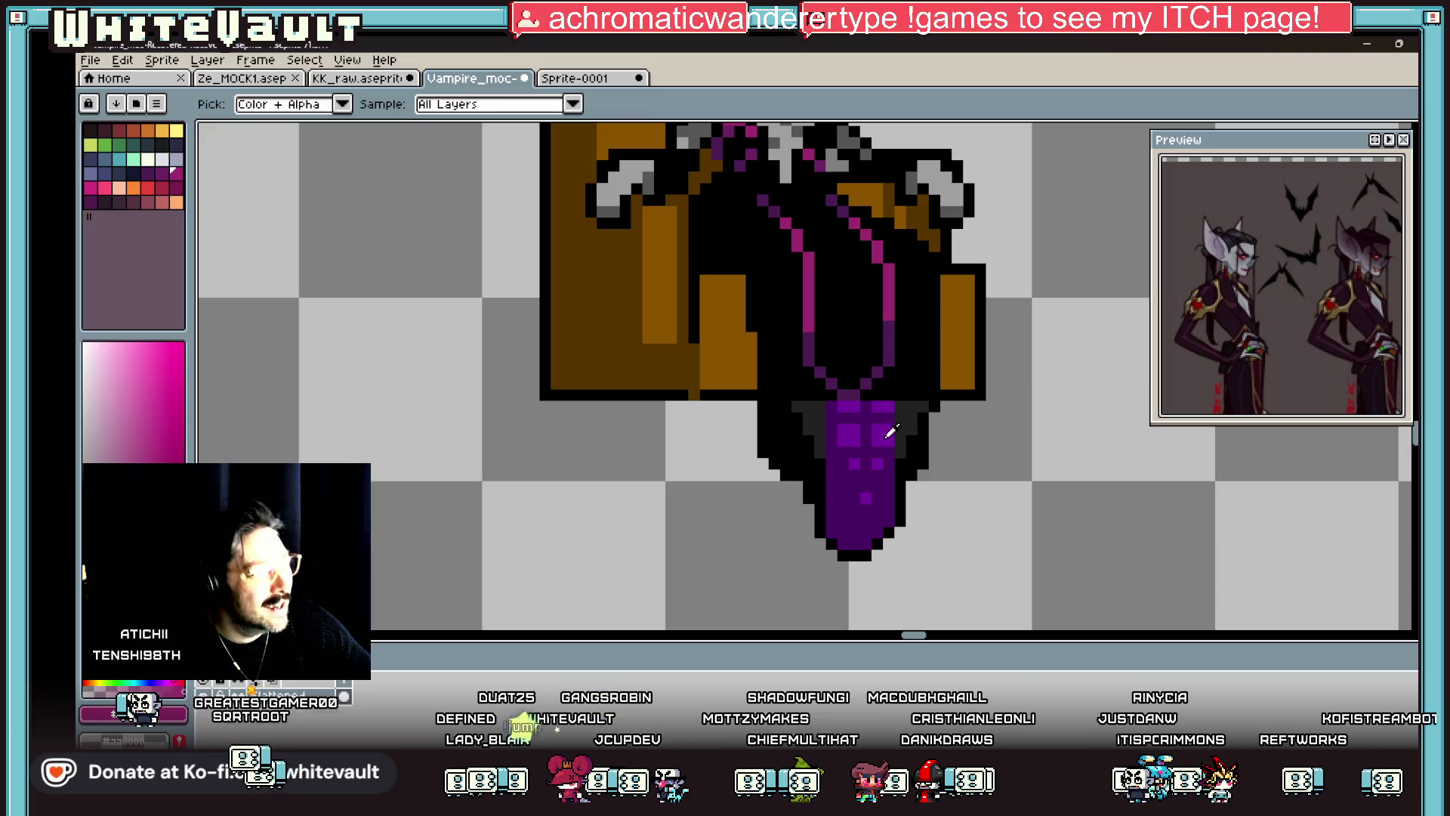
pyautogui.keyDown('alt'); pyautogui.click(823, 269); pyautogui.keyUp('alt')
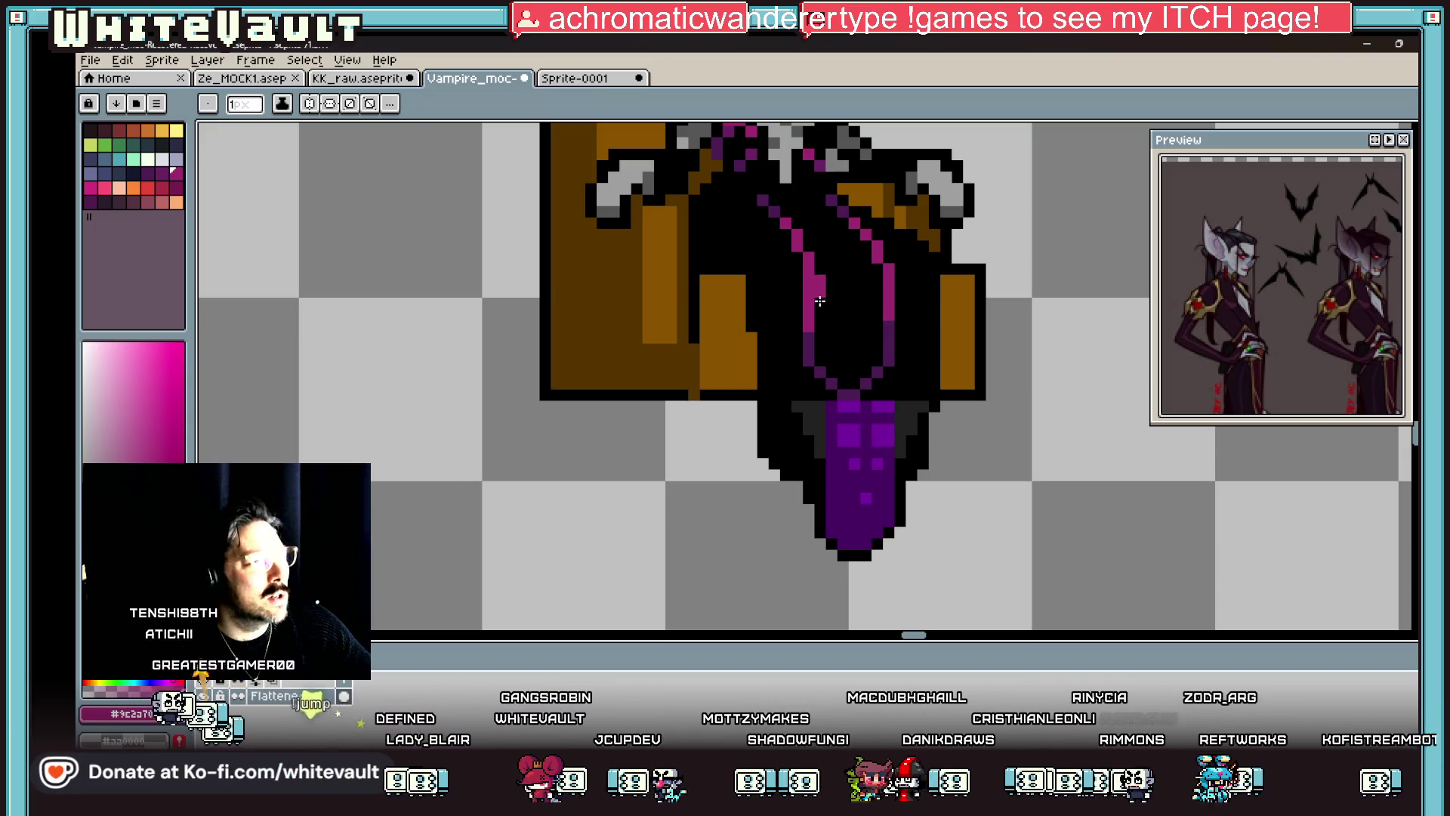
pyautogui.moveTo(826, 393); pyautogui.dragTo(829, 336)
pyautogui.moveTo(894, 393); pyautogui.dragTo(888, 311)
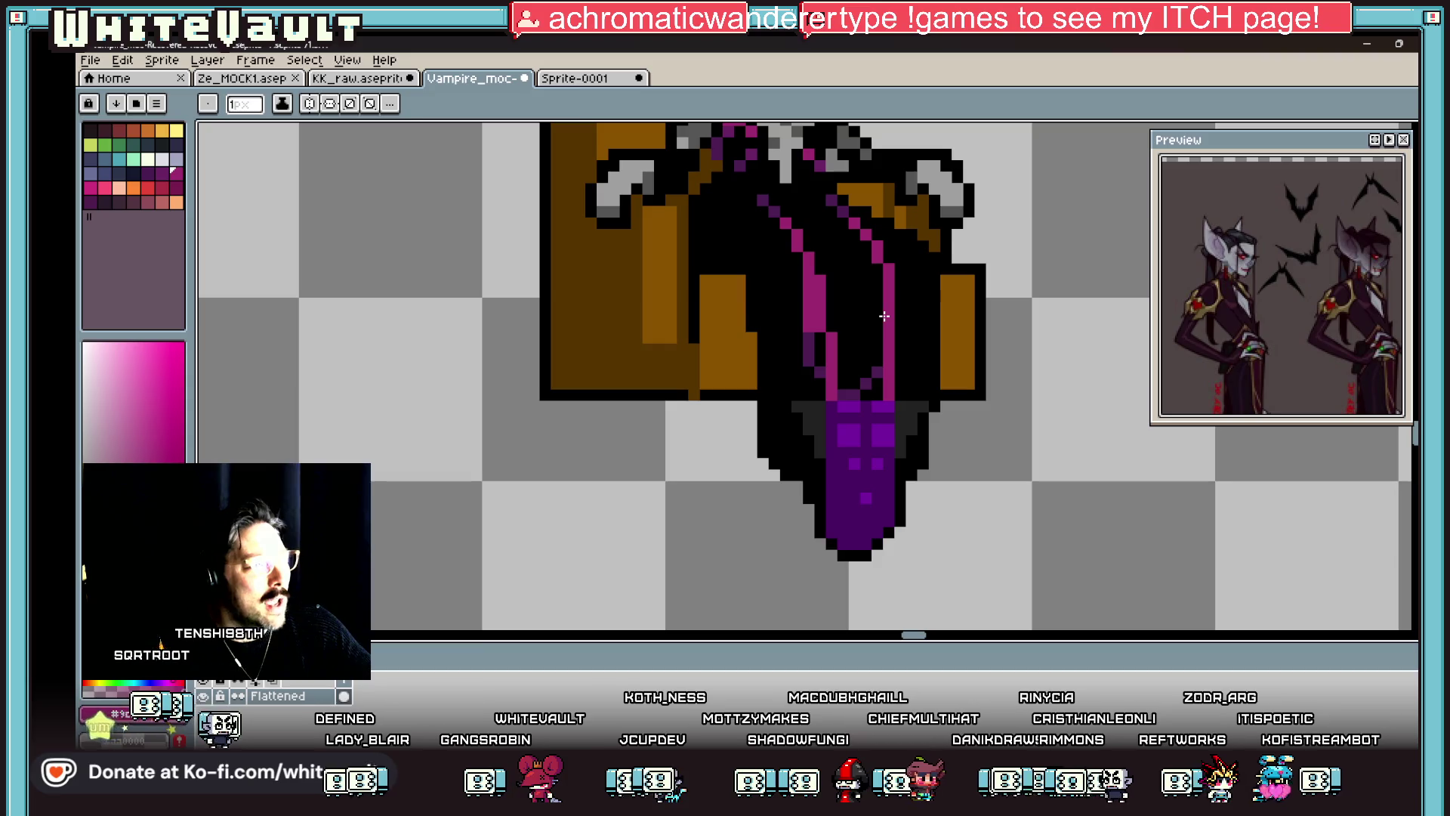
# Step: Pick the robe's dark purple and draw a short dark-purple stroke across the top of the robe
pyautogui.keyDown('alt'); pyautogui.click(806, 361); pyautogui.keyUp('alt')
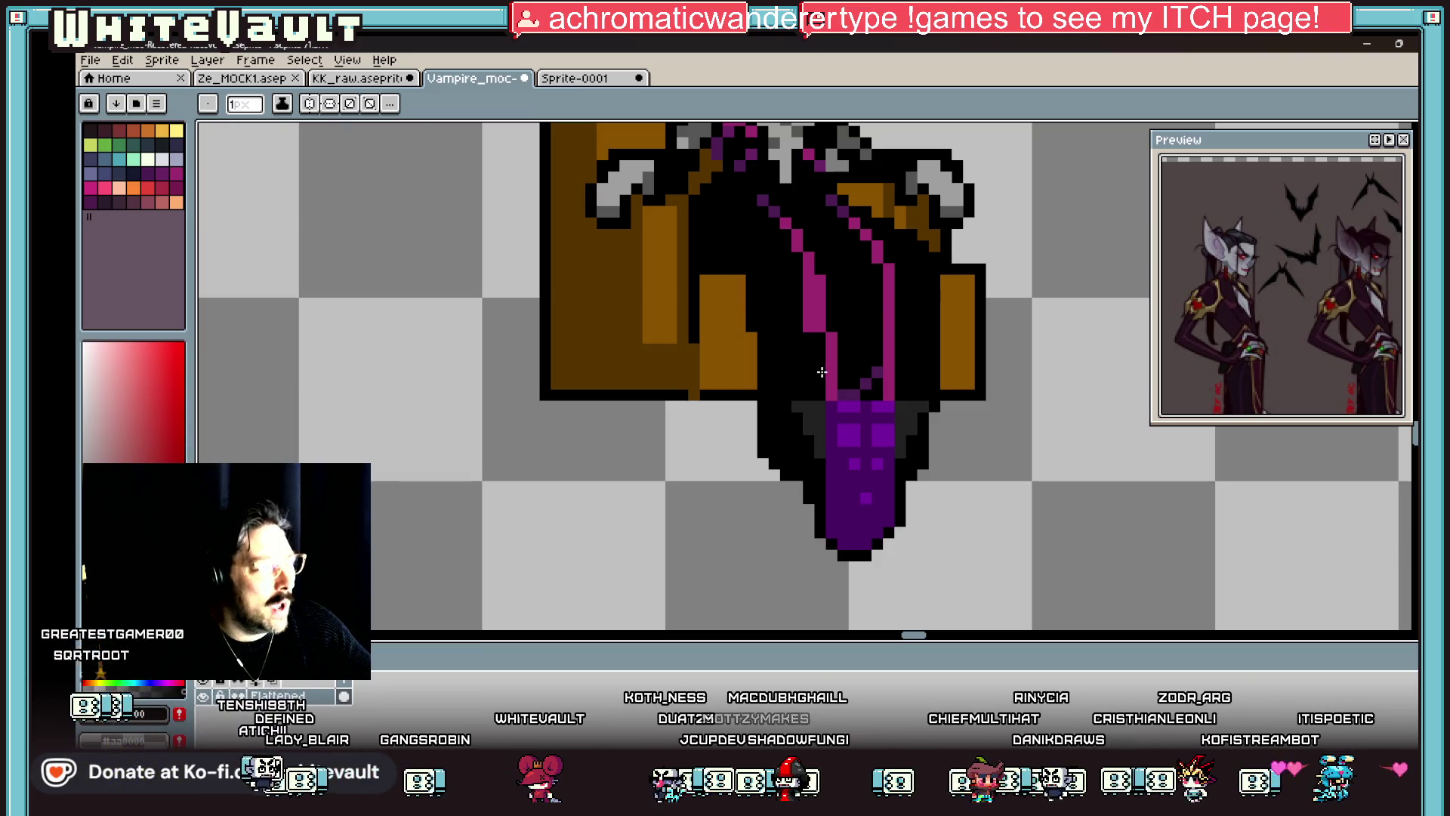
pyautogui.scroll(-1, 807, 361)
pyautogui.scroll(1, 865, 451)
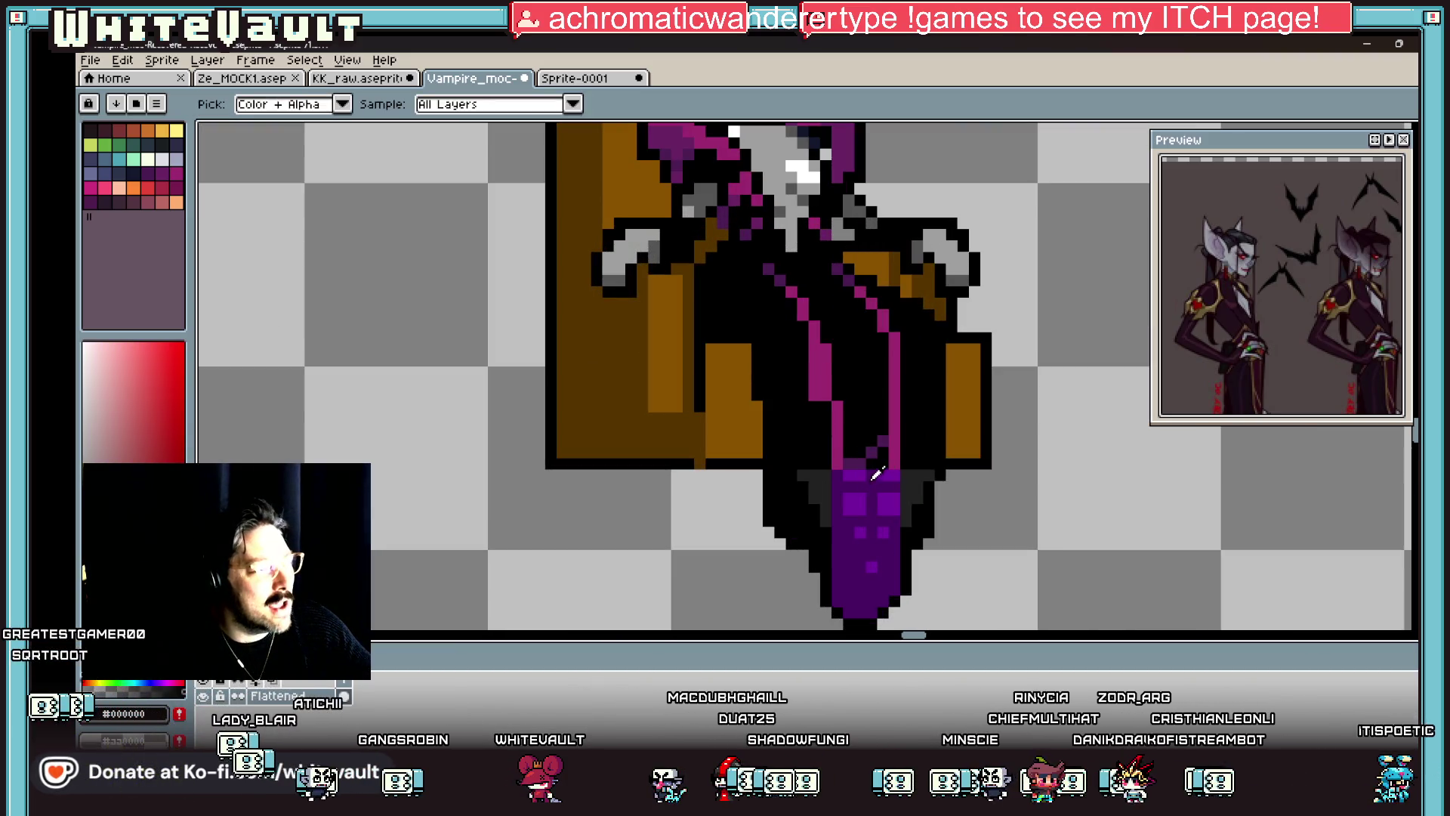
pyautogui.keyDown('alt'); pyautogui.click(861, 457); pyautogui.keyUp('alt')
pyautogui.scroll(3, 796, 276)
pyautogui.moveTo(799, 270); pyautogui.dragTo(897, 298)
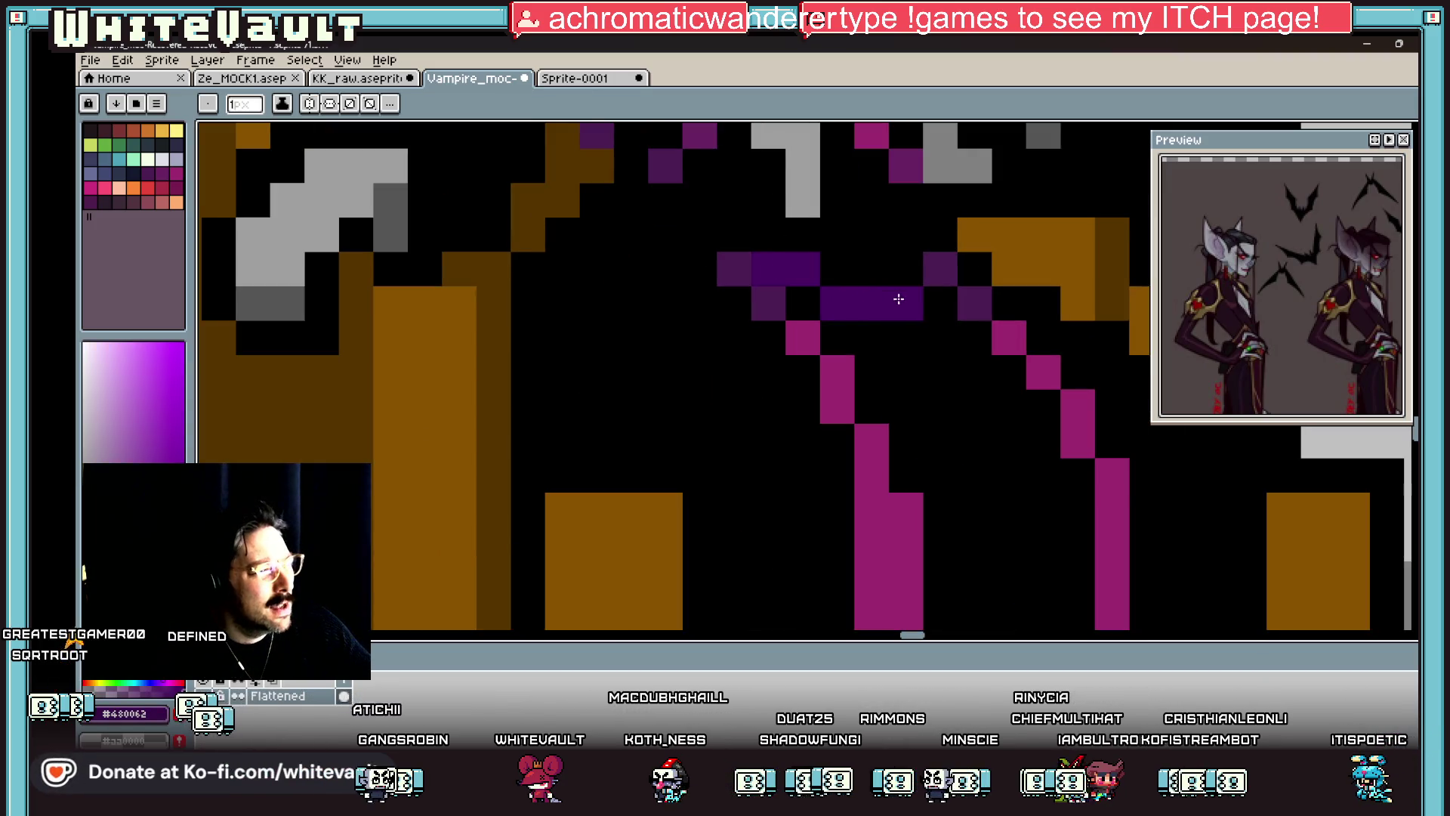
# Step: Bucket-fill the dark spot and the pink robe strip with dark purple #480062
pyautogui.scroll(-4, 896, 298)
pyautogui.scroll(2, 940, 376)
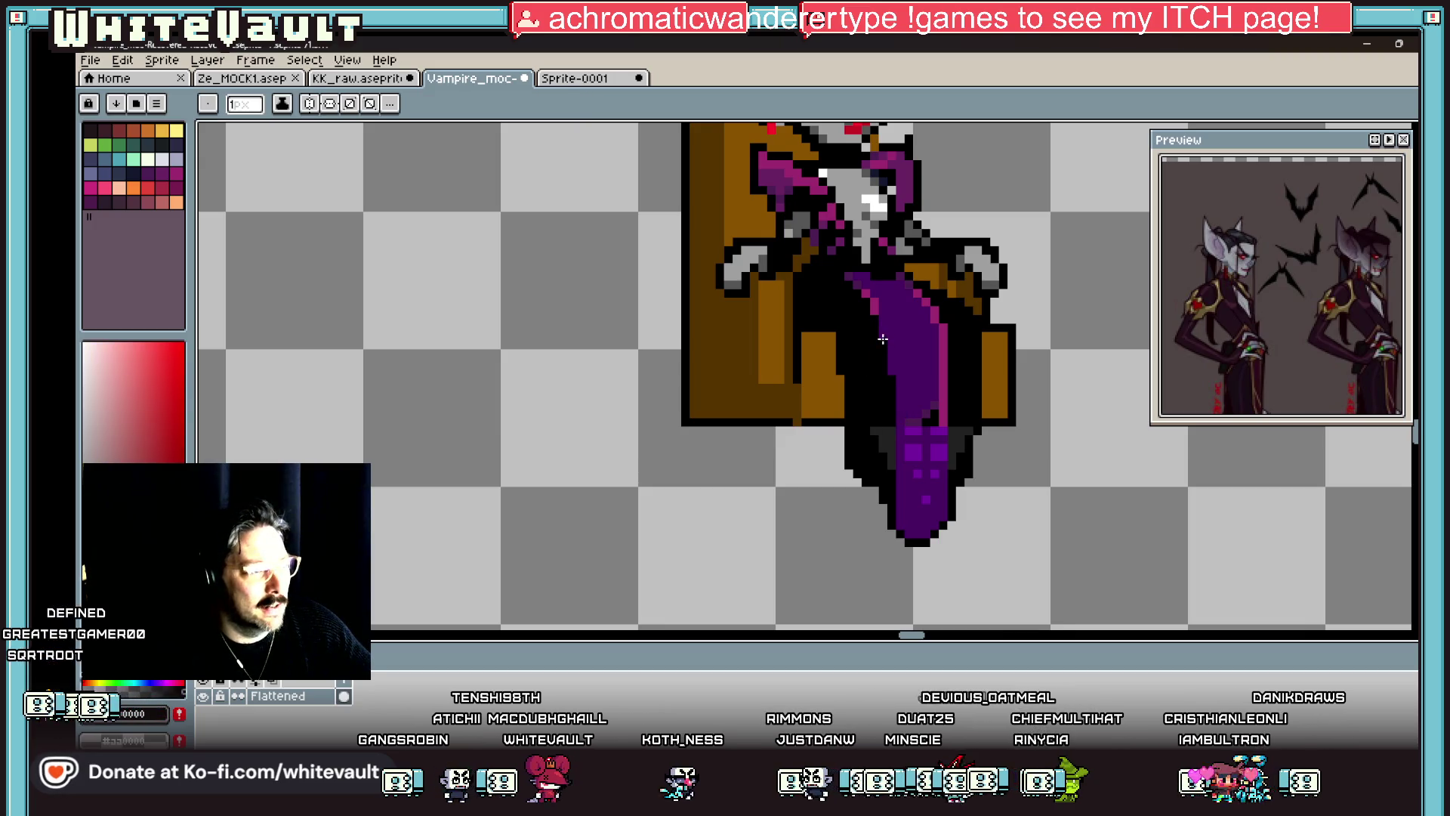
pyautogui.keyDown('alt'); pyautogui.click(866, 292); pyautogui.keyUp('alt')
pyautogui.press('g')
pyautogui.click(865, 291)
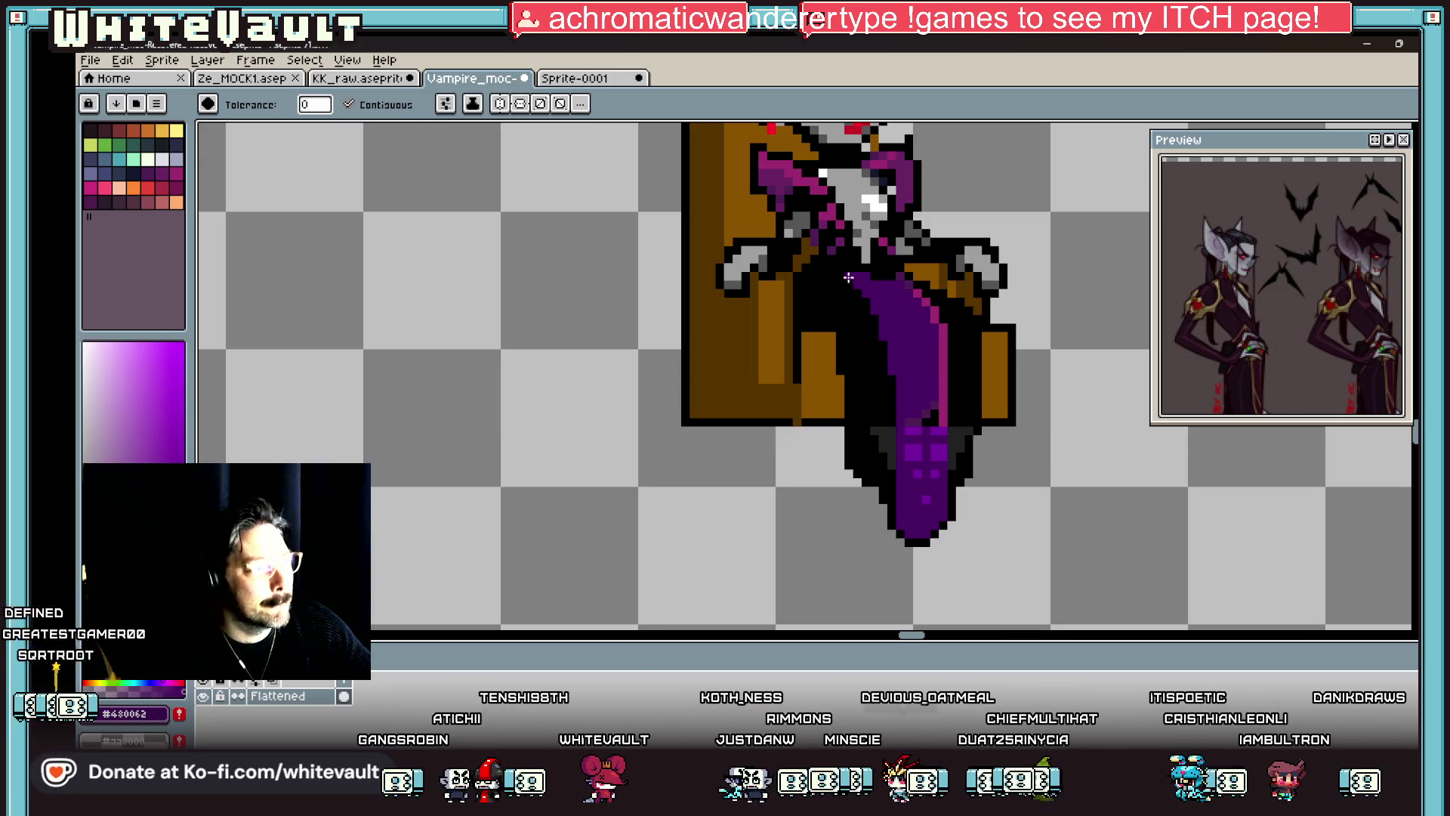
pyautogui.click(935, 313)
pyautogui.click(941, 363)
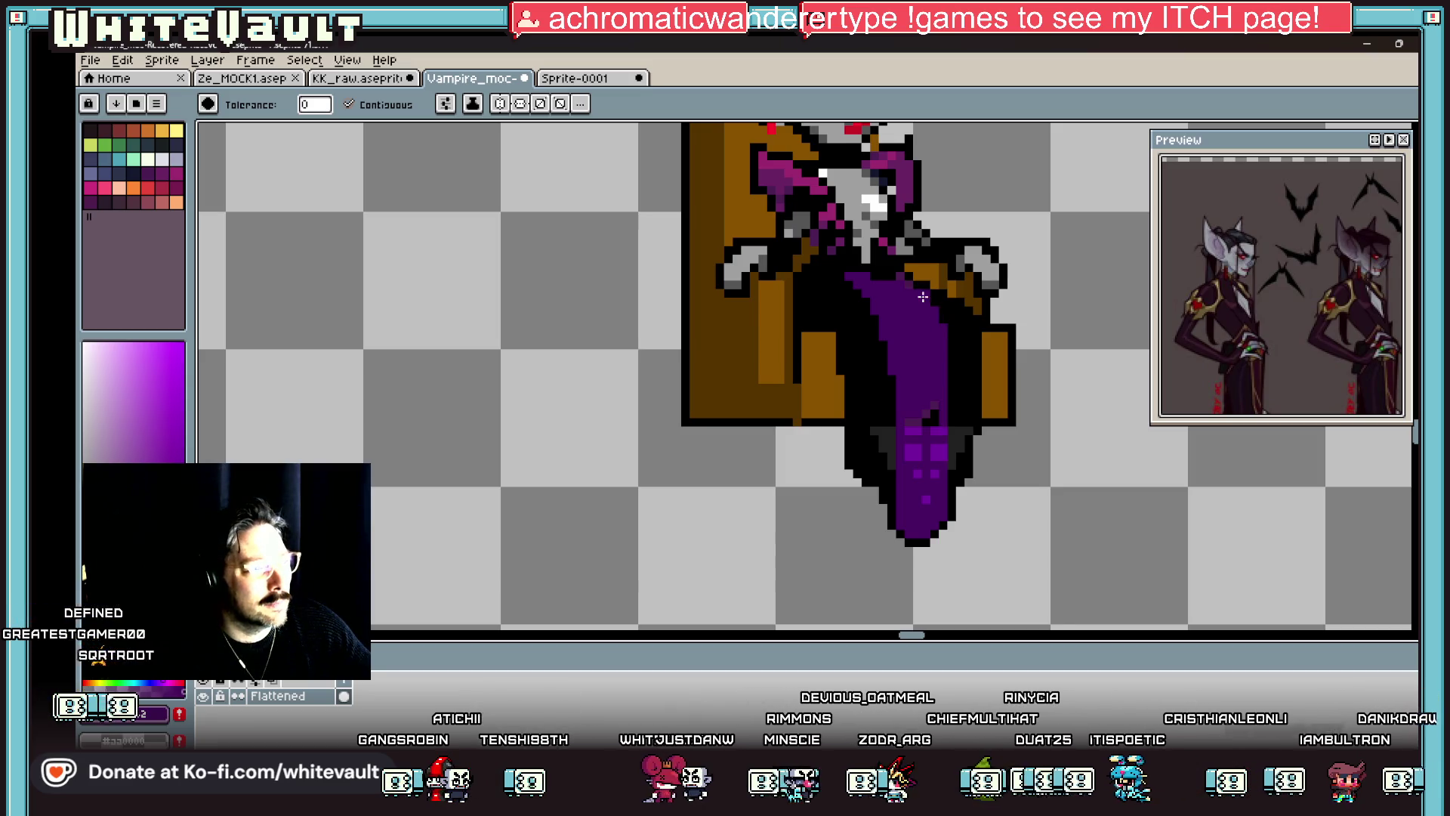
# Step: Pencil lighter-purple highlight streaks across and down the robe
pyautogui.scroll(1, 937, 389)
pyautogui.press('b')
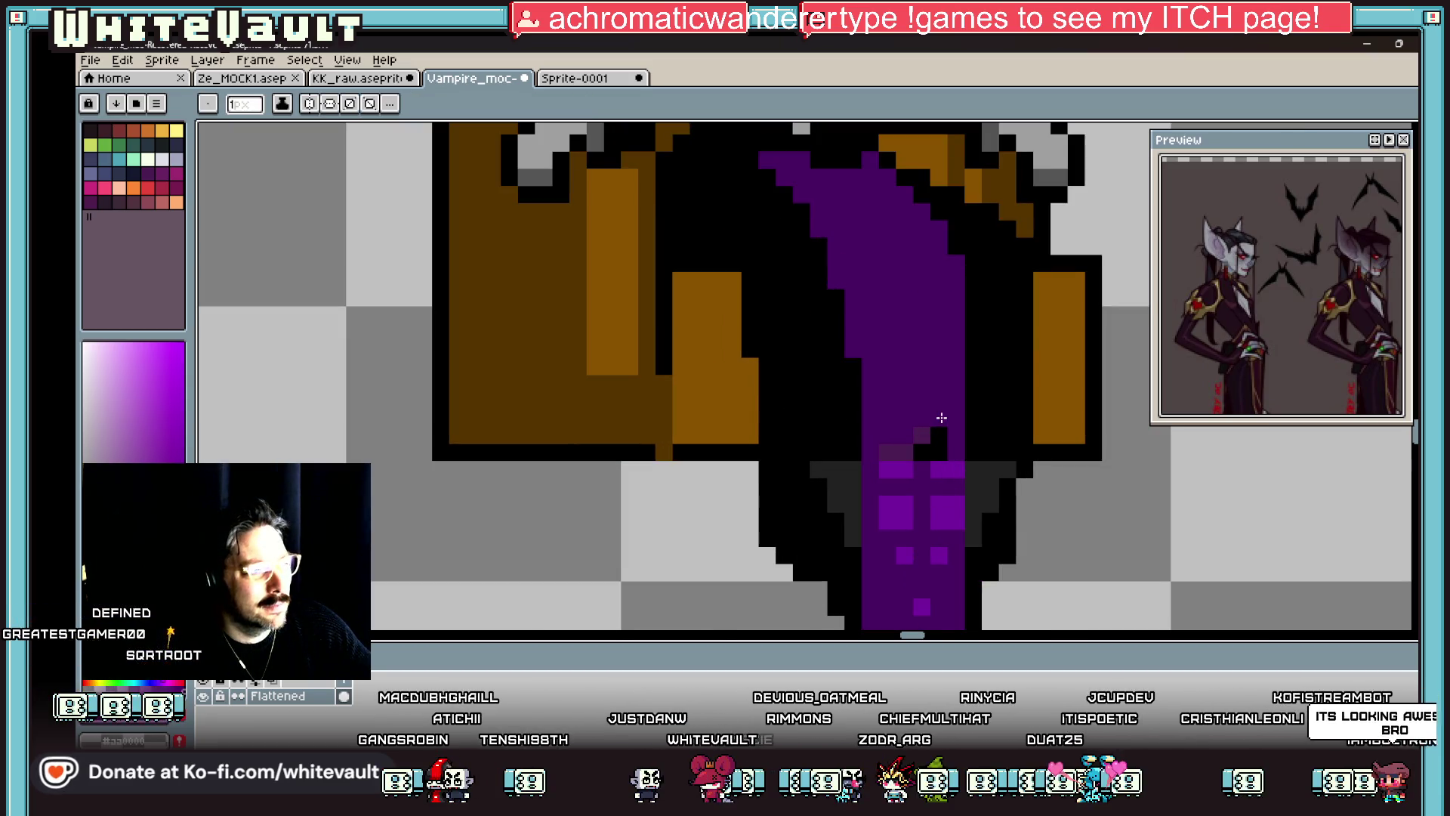
pyautogui.moveTo(886, 263)
pyautogui.mouseDown()
pyautogui.moveTo(923, 263)
pyautogui.moveTo(871, 262)
pyautogui.mouseUp()
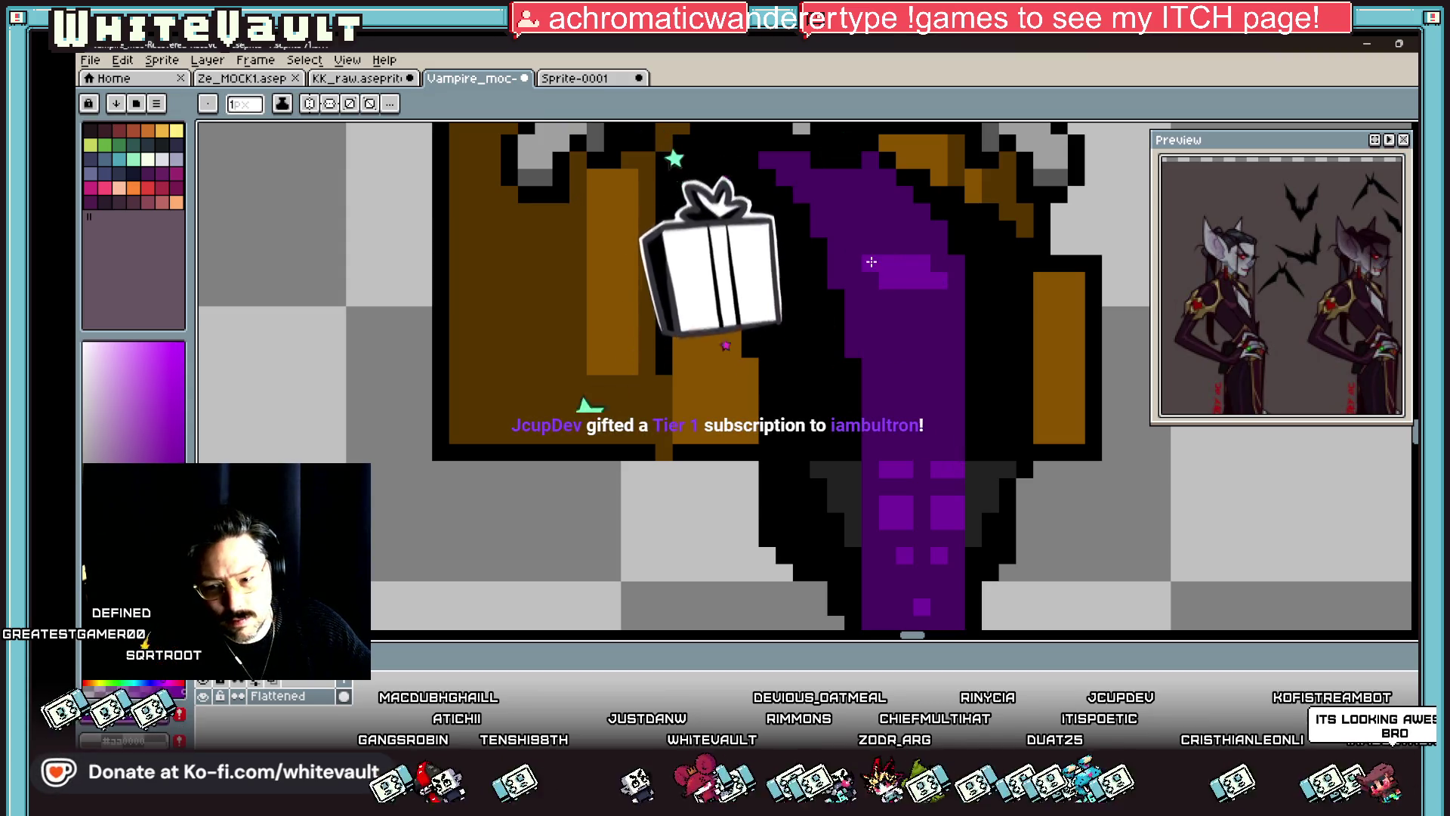
pyautogui.moveTo(940, 310)
pyautogui.mouseDown()
pyautogui.moveTo(939, 346)
pyautogui.moveTo(887, 355)
pyautogui.moveTo(886, 438)
pyautogui.mouseUp()
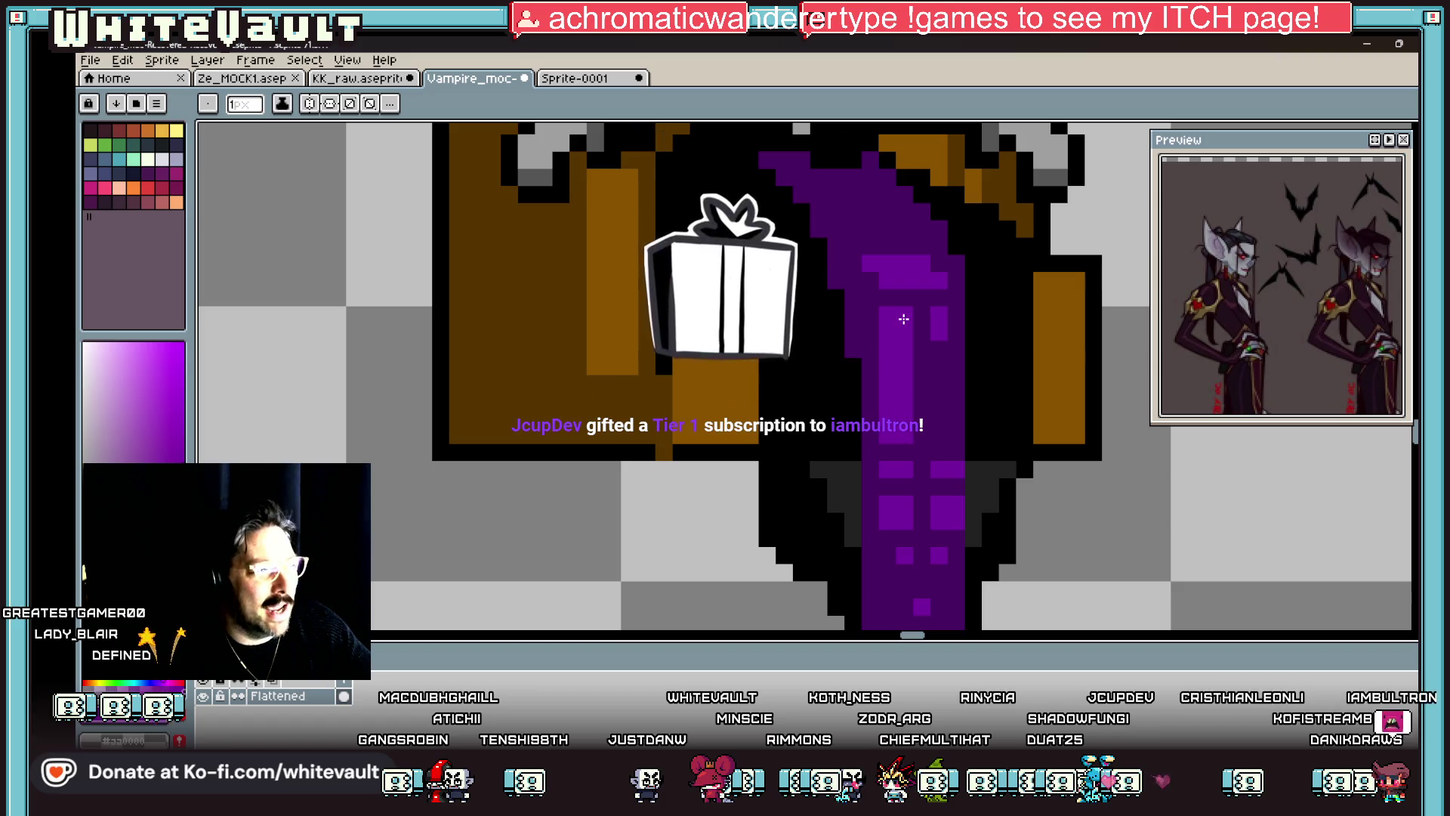
pyautogui.moveTo(956, 367); pyautogui.dragTo(955, 441)
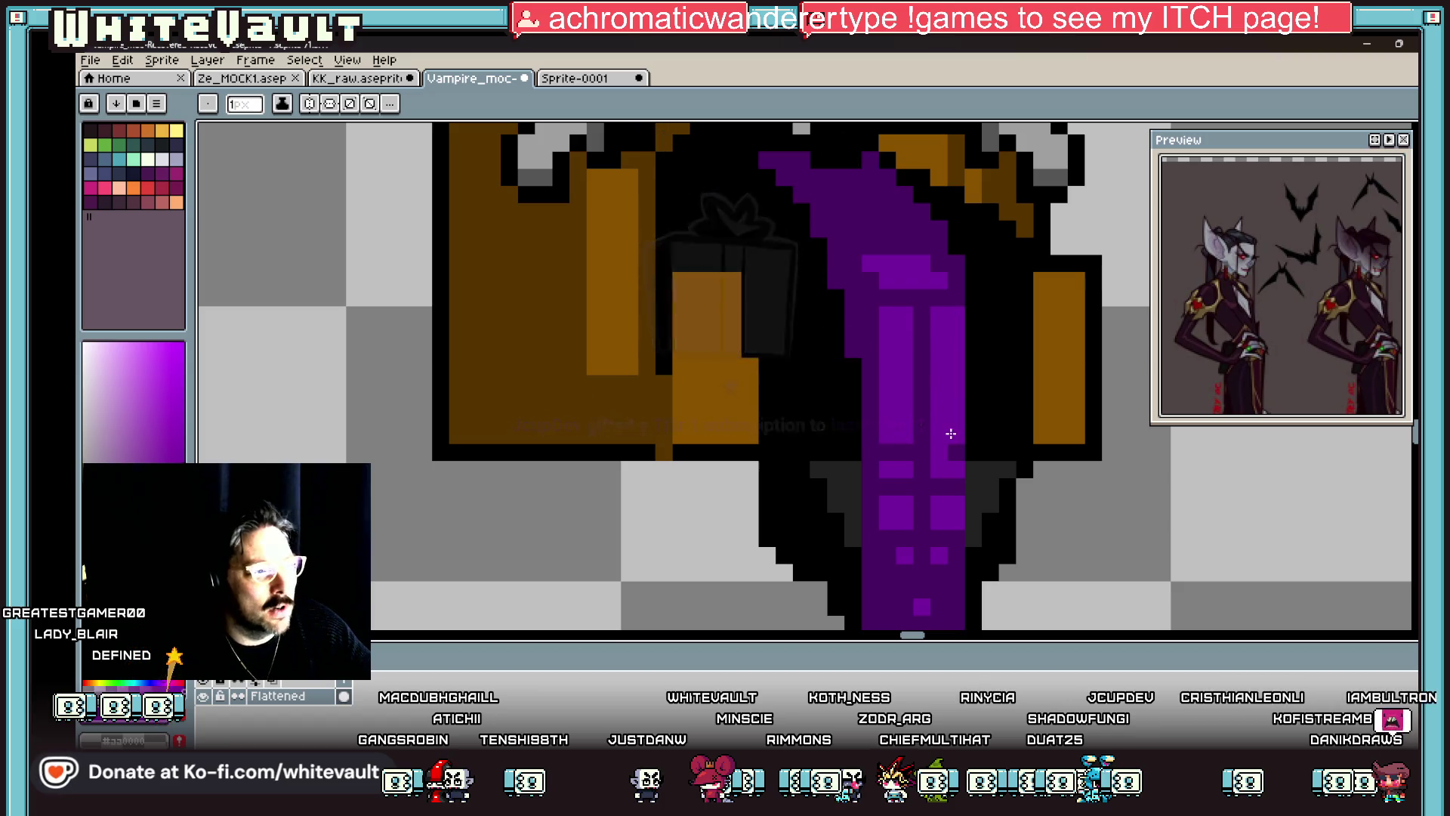
pyautogui.press('alt')
pyautogui.scroll(-3, 932, 444)
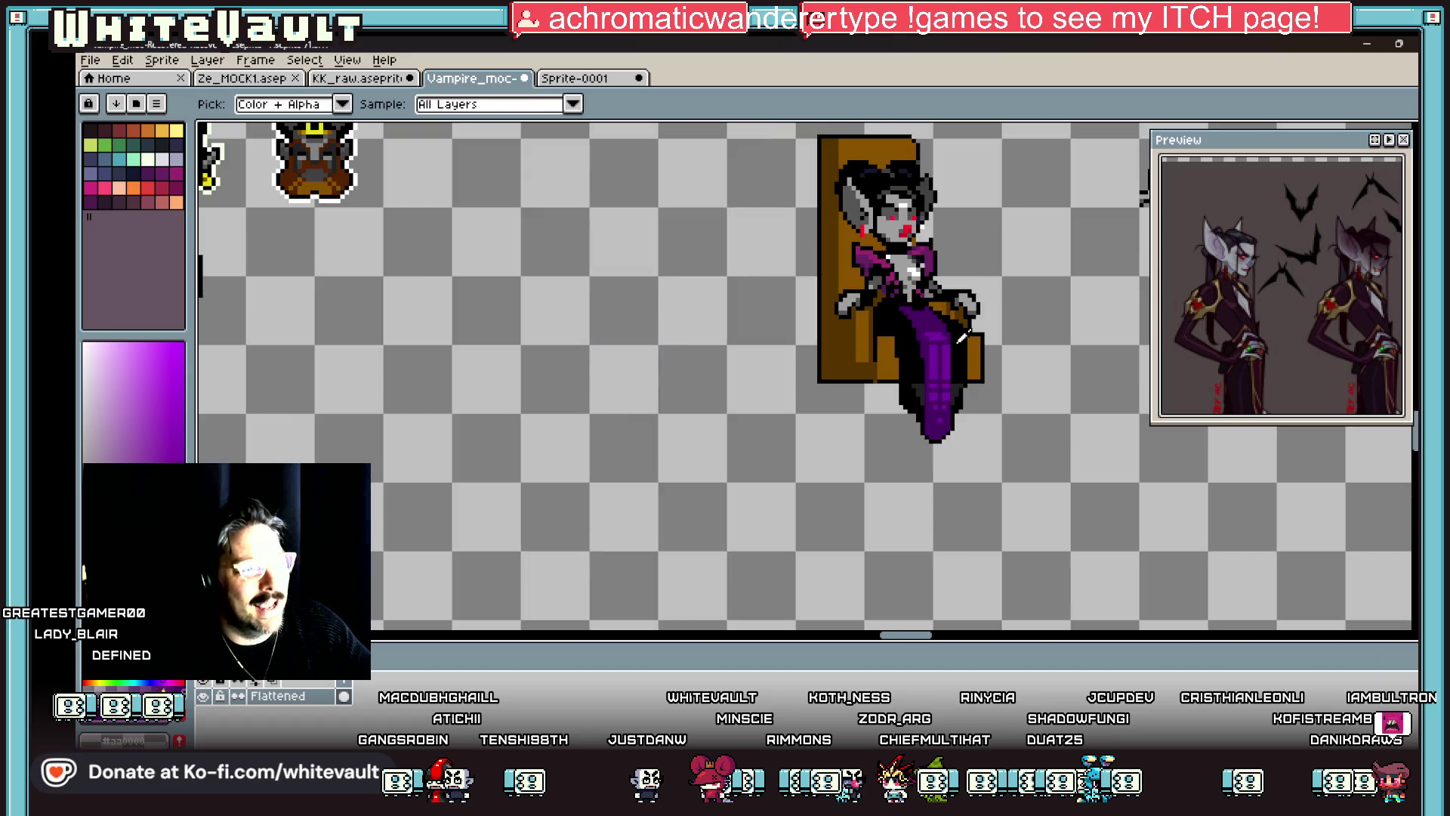
# Step: Select the throne figure and, with Contiguous off, fill all its magenta with dark purple
pyautogui.scroll(2, 933, 325)
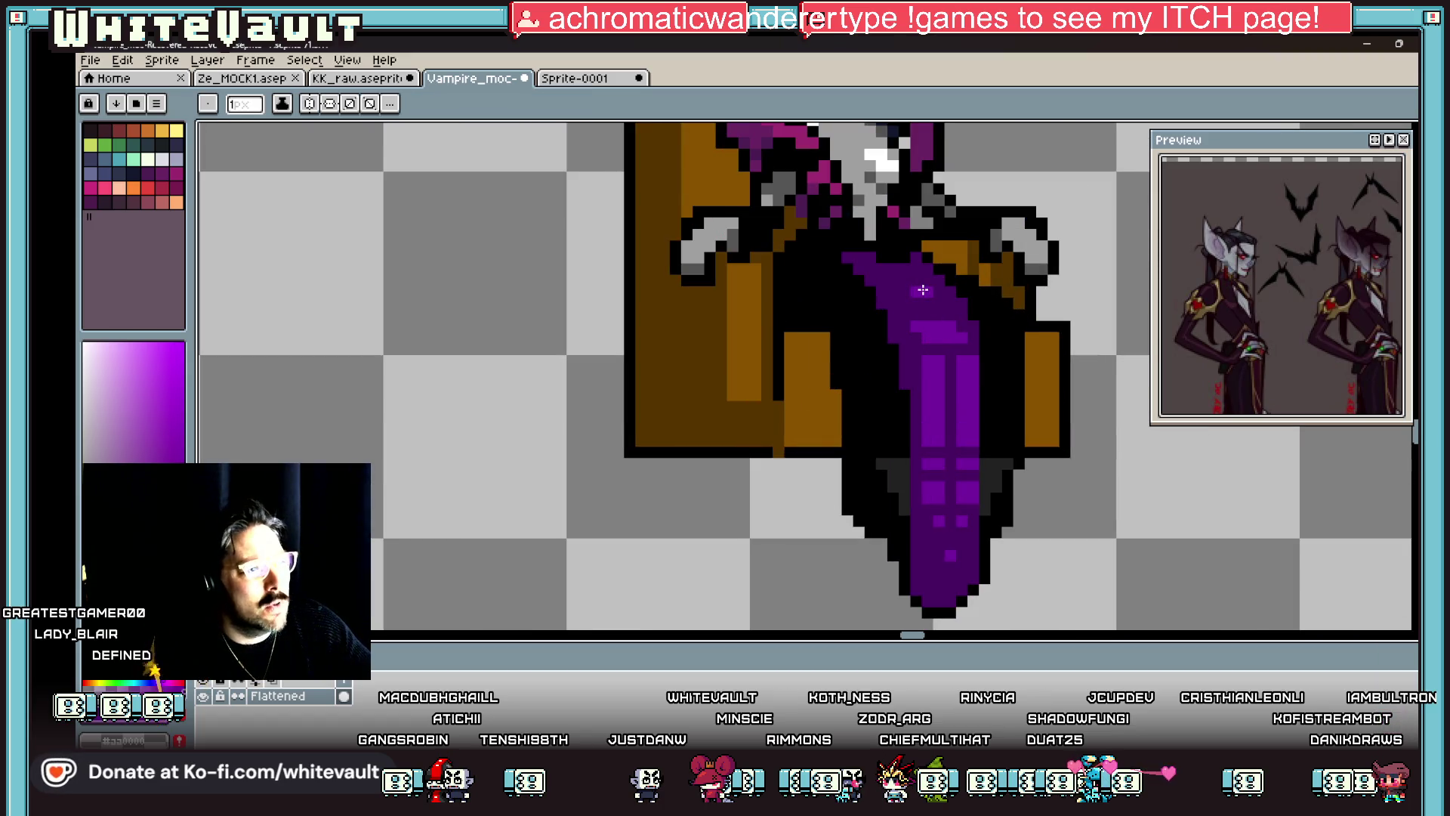
pyautogui.scroll(-4, 923, 290)
pyautogui.scroll(1, 958, 263)
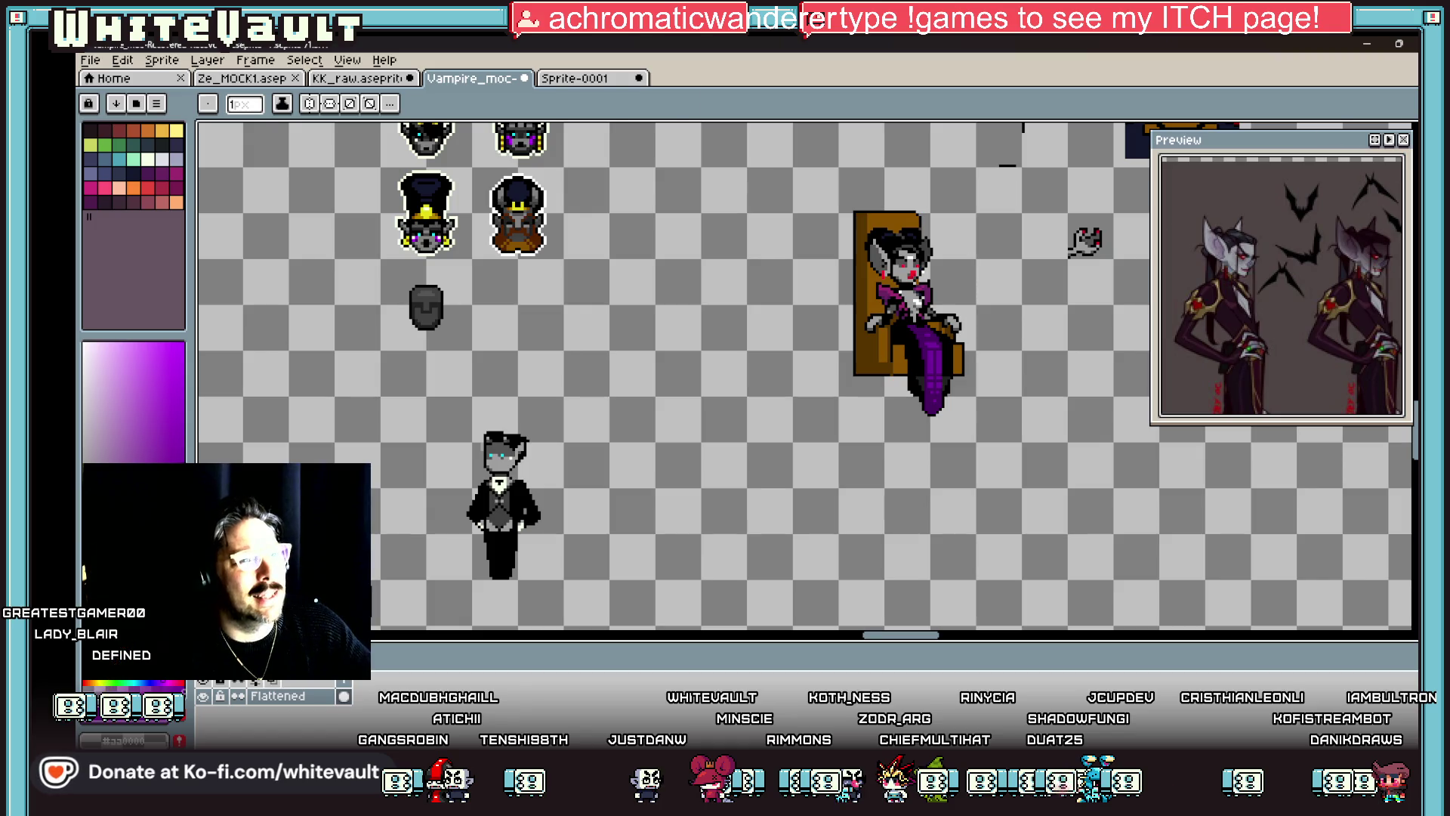
pyautogui.press('m')
pyautogui.moveTo(816, 186); pyautogui.dragTo(977, 442)
pyautogui.scroll(2, 944, 445)
pyautogui.press('alt')
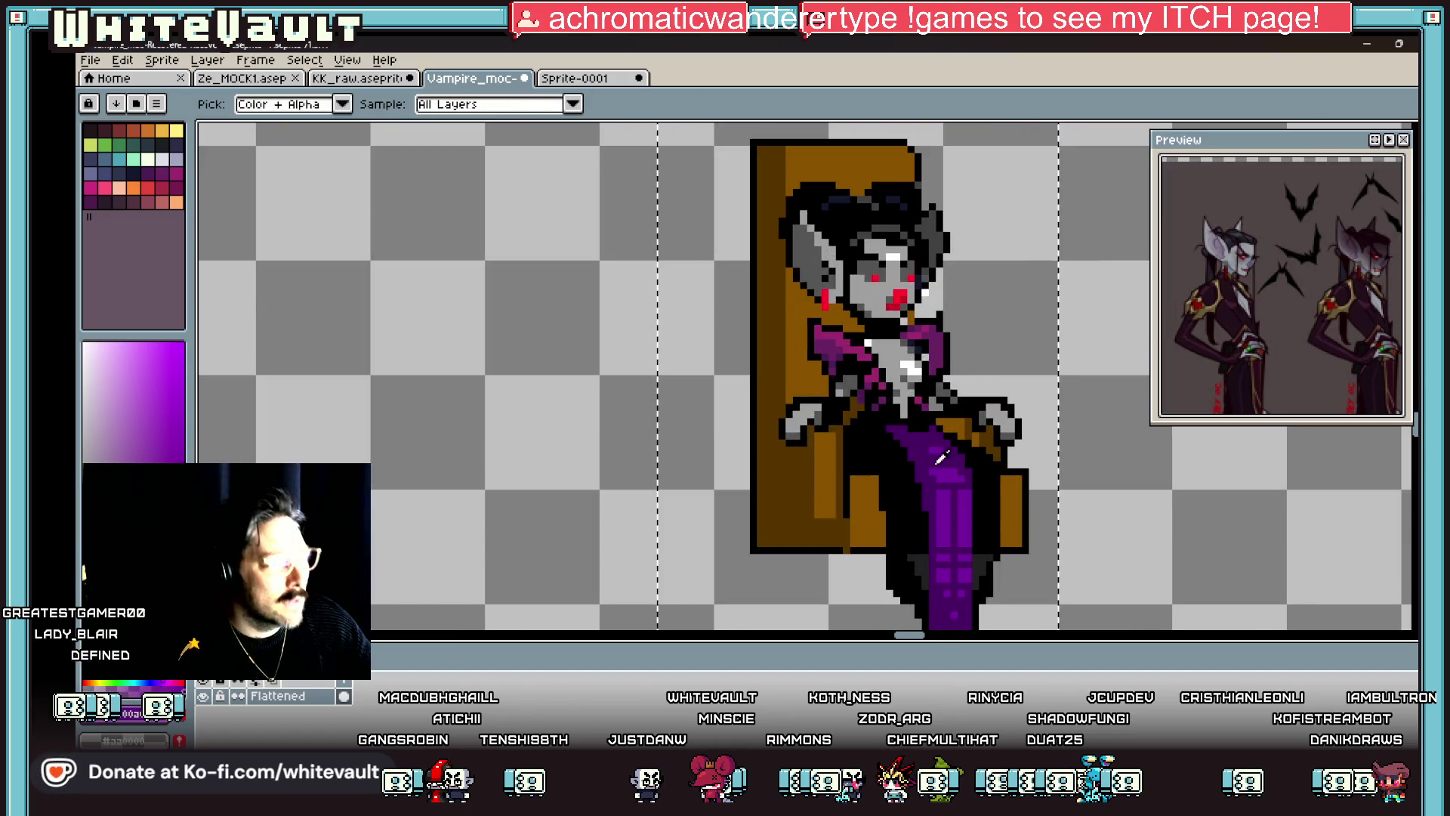
pyautogui.press('w')
pyautogui.scroll(2, 921, 355)
pyautogui.click(348, 105)
pyautogui.click(944, 404)
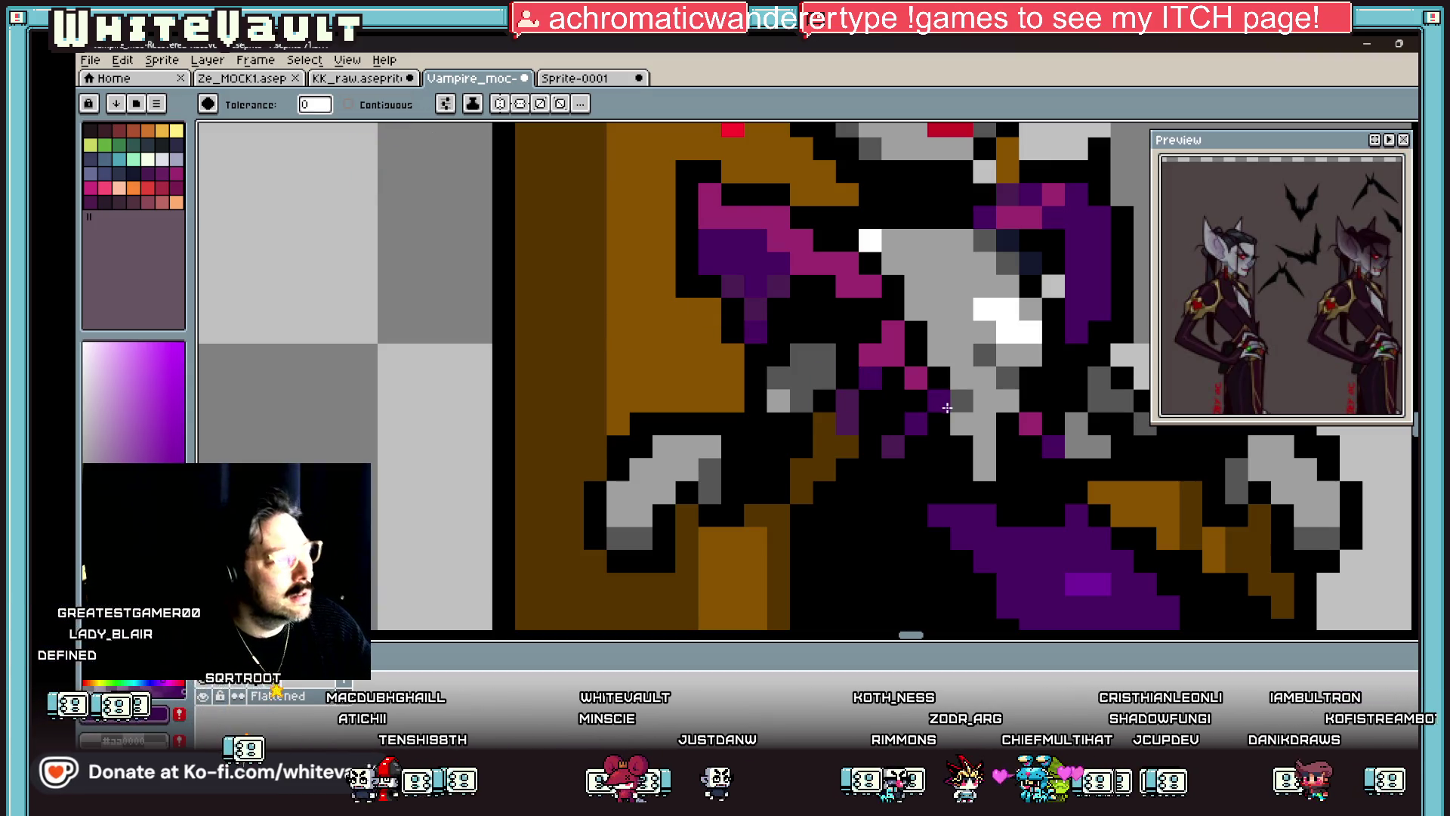
# Step: Undo the accidental purple recolour of the face so the eyes and lips stay red
pyautogui.scroll(-4, 947, 408)
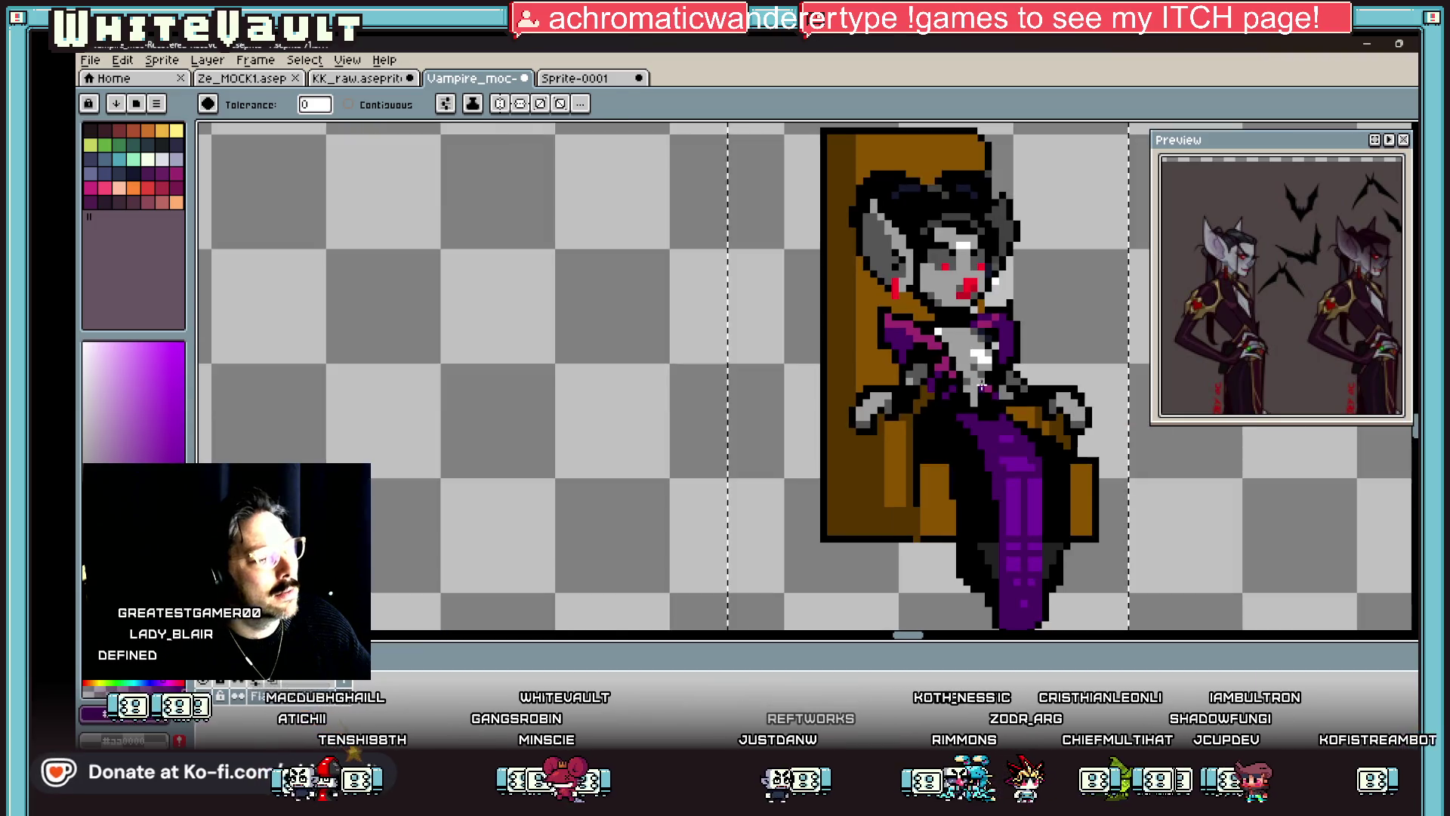
pyautogui.scroll(1, 982, 386)
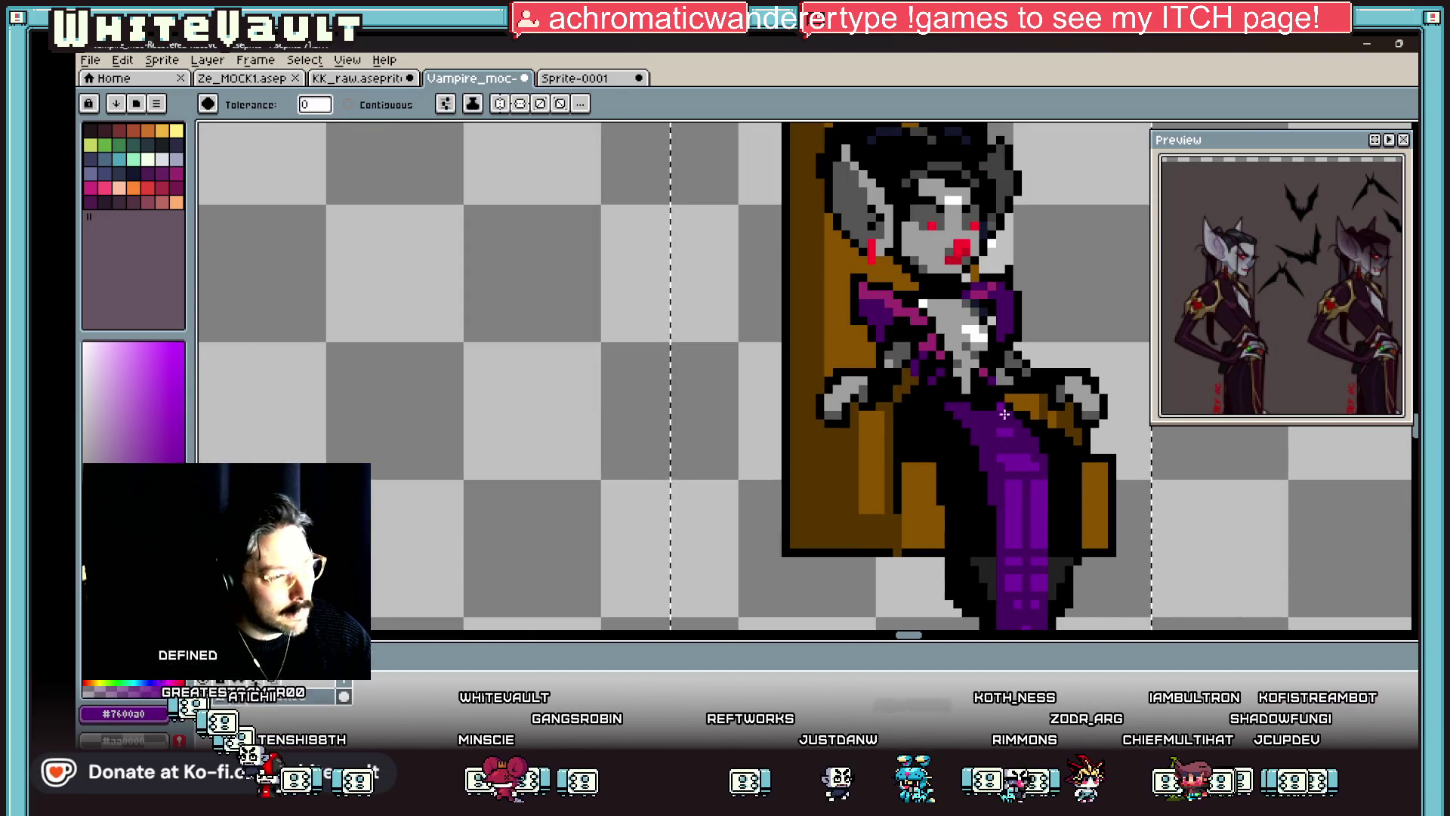
pyautogui.scroll(-4, 1005, 414)
pyautogui.scroll(2, 1064, 296)
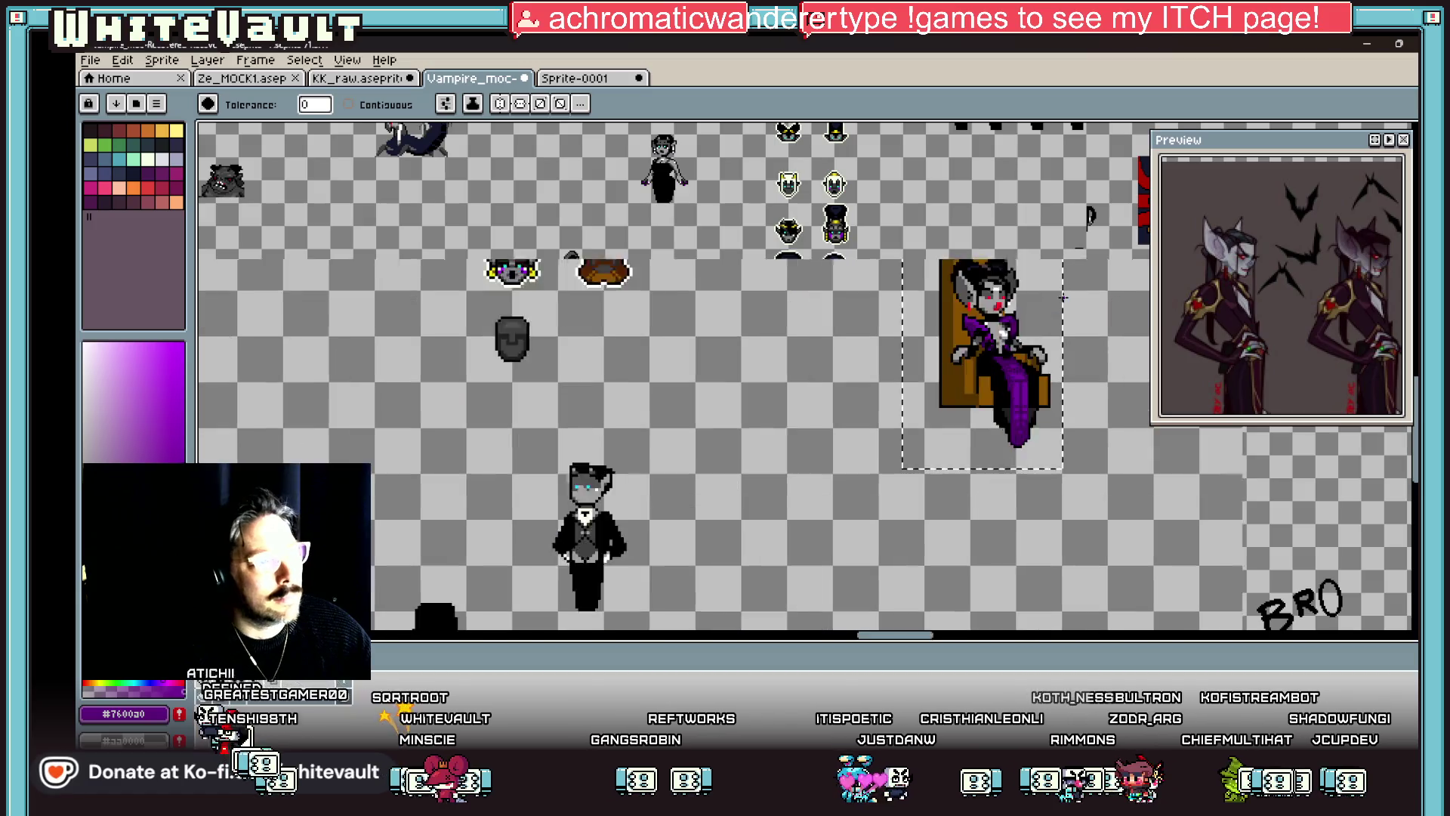
pyautogui.scroll(3, 1063, 297)
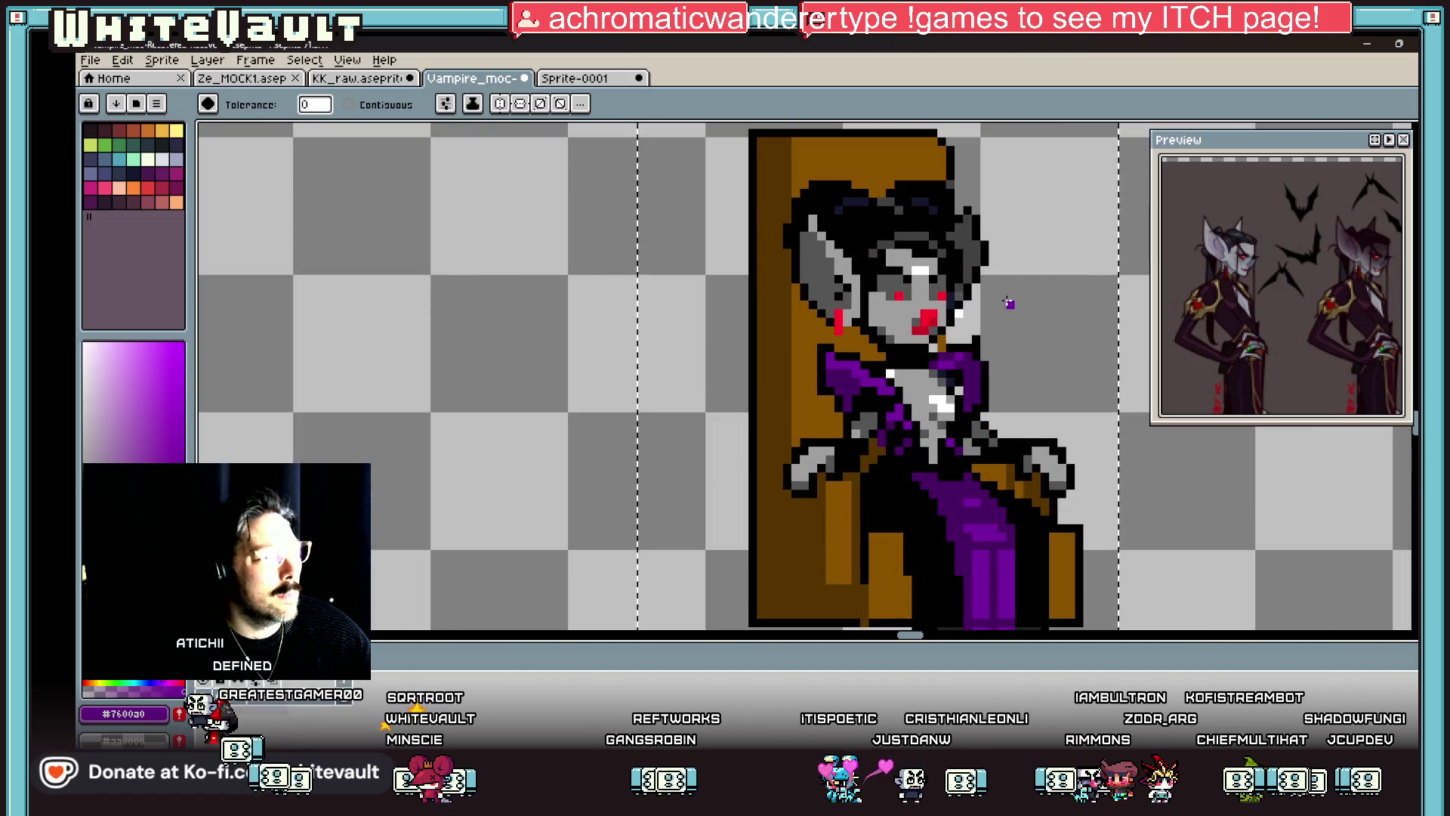
pyautogui.click(838, 321)
pyautogui.press('v')
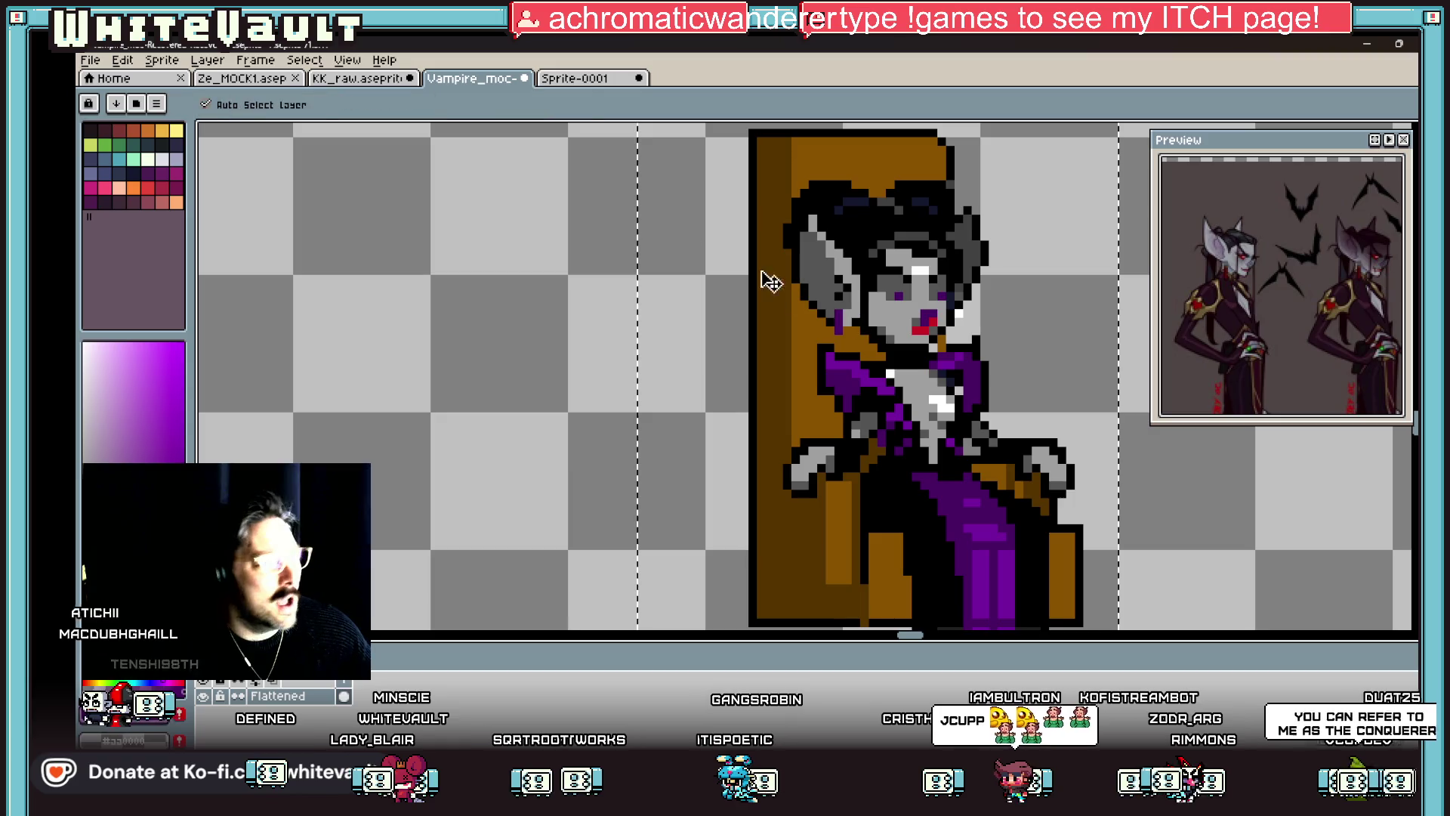
pyautogui.hotkey('ctrl', 'z')
pyautogui.press('g')
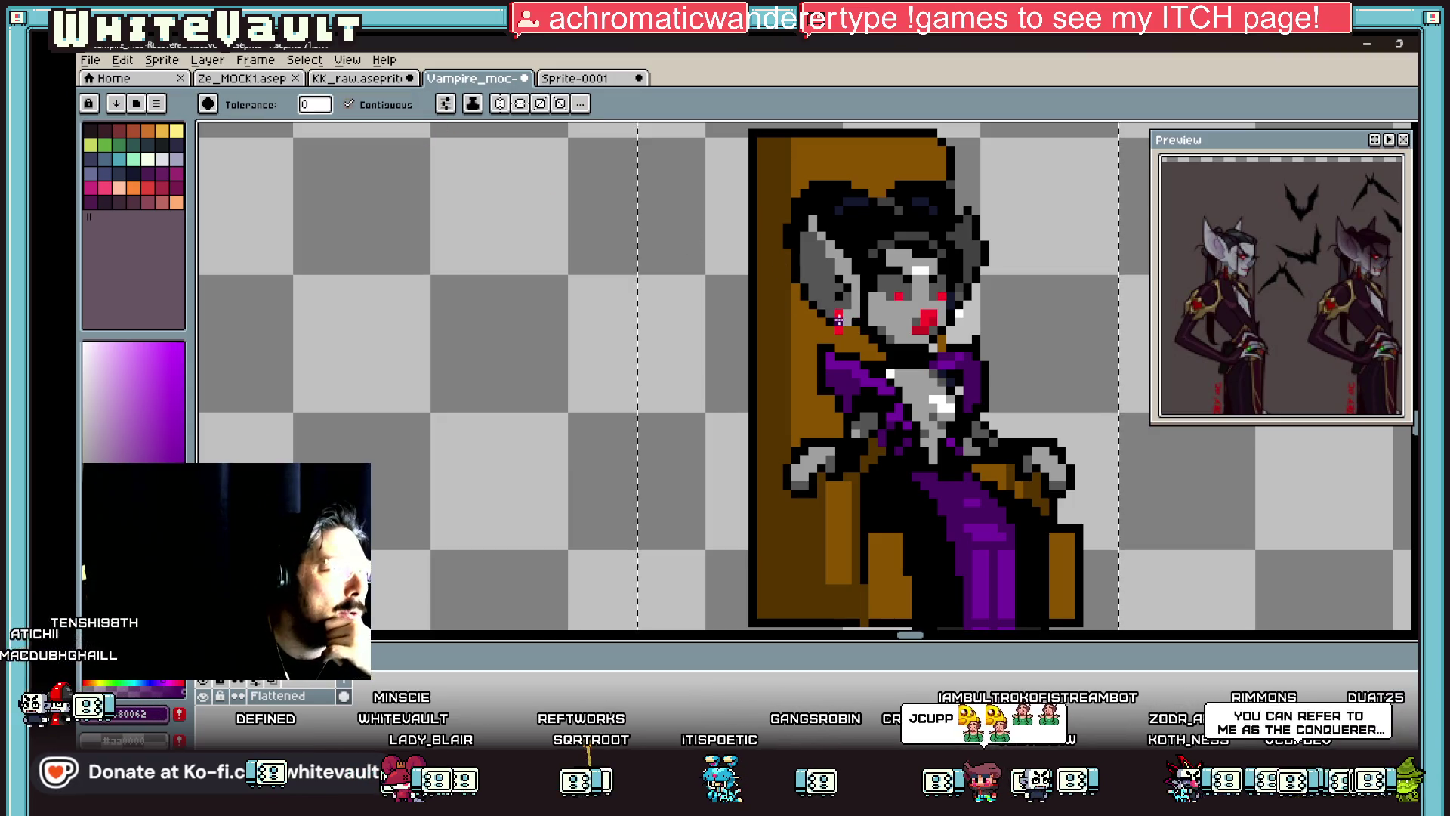
pyautogui.scroll(-4, 989, 333)
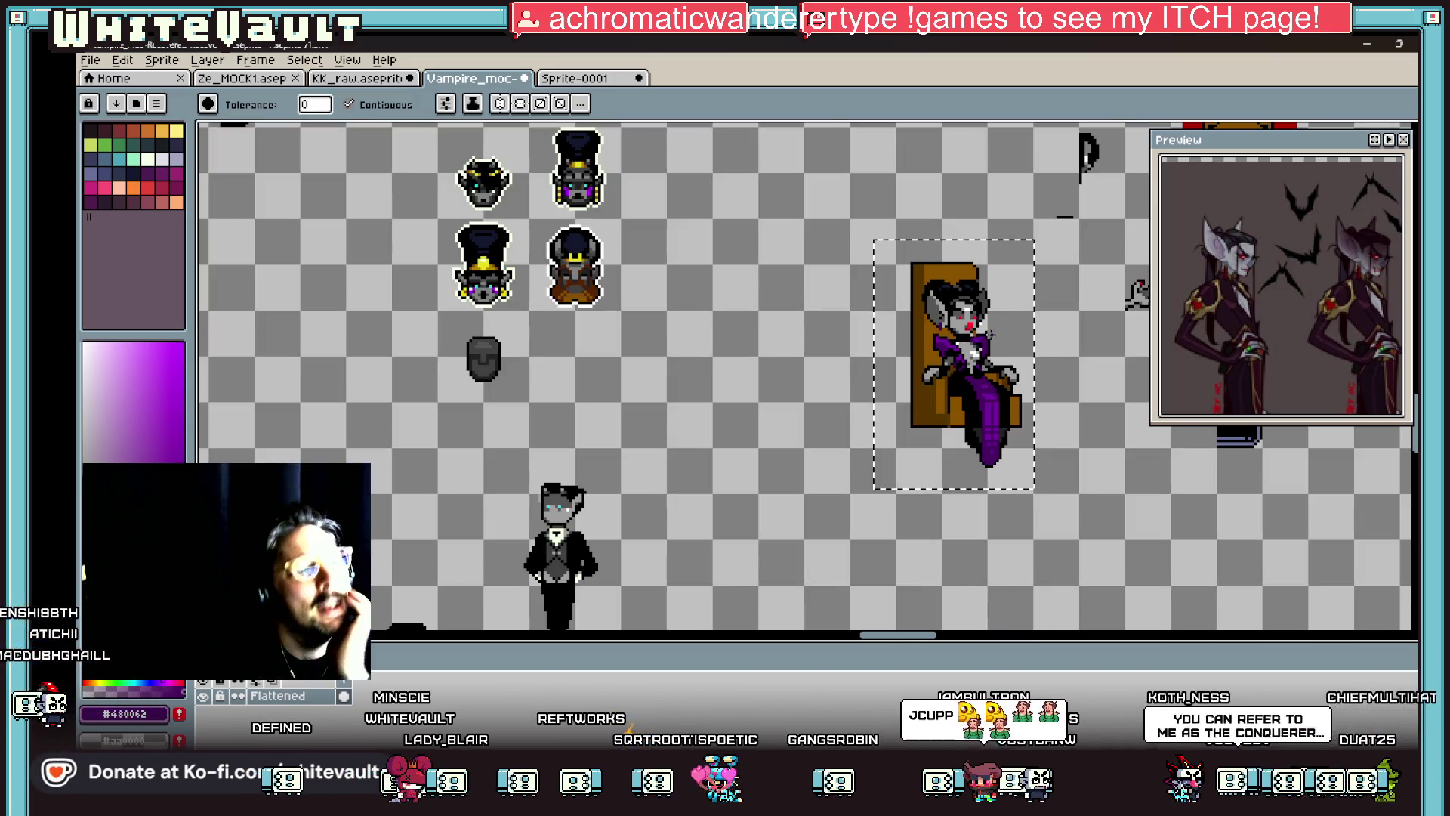
pyautogui.scroll(4, 989, 334)
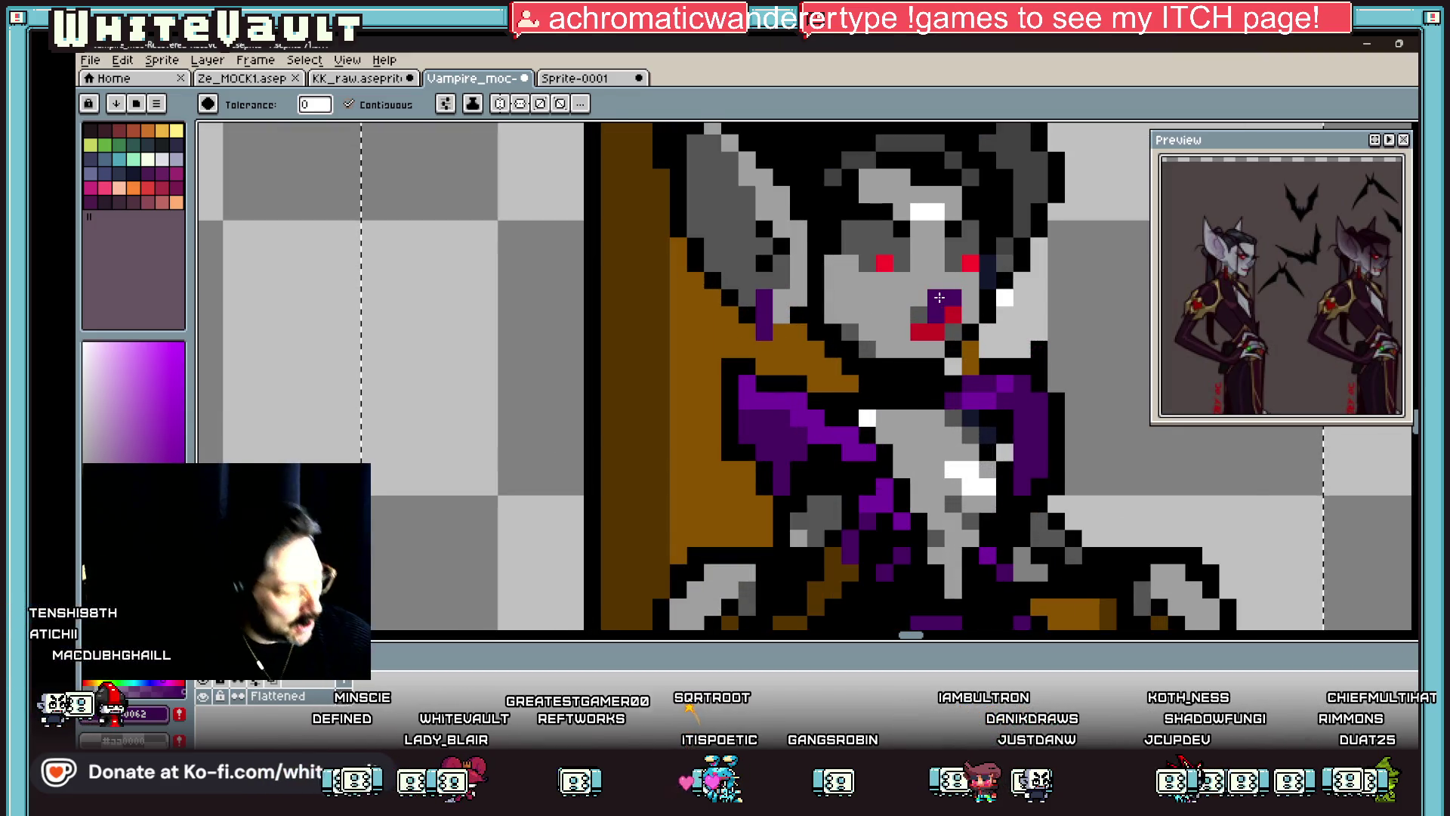
pyautogui.scroll(-3, 939, 297)
pyautogui.scroll(3, 944, 303)
pyautogui.scroll(-5, 989, 316)
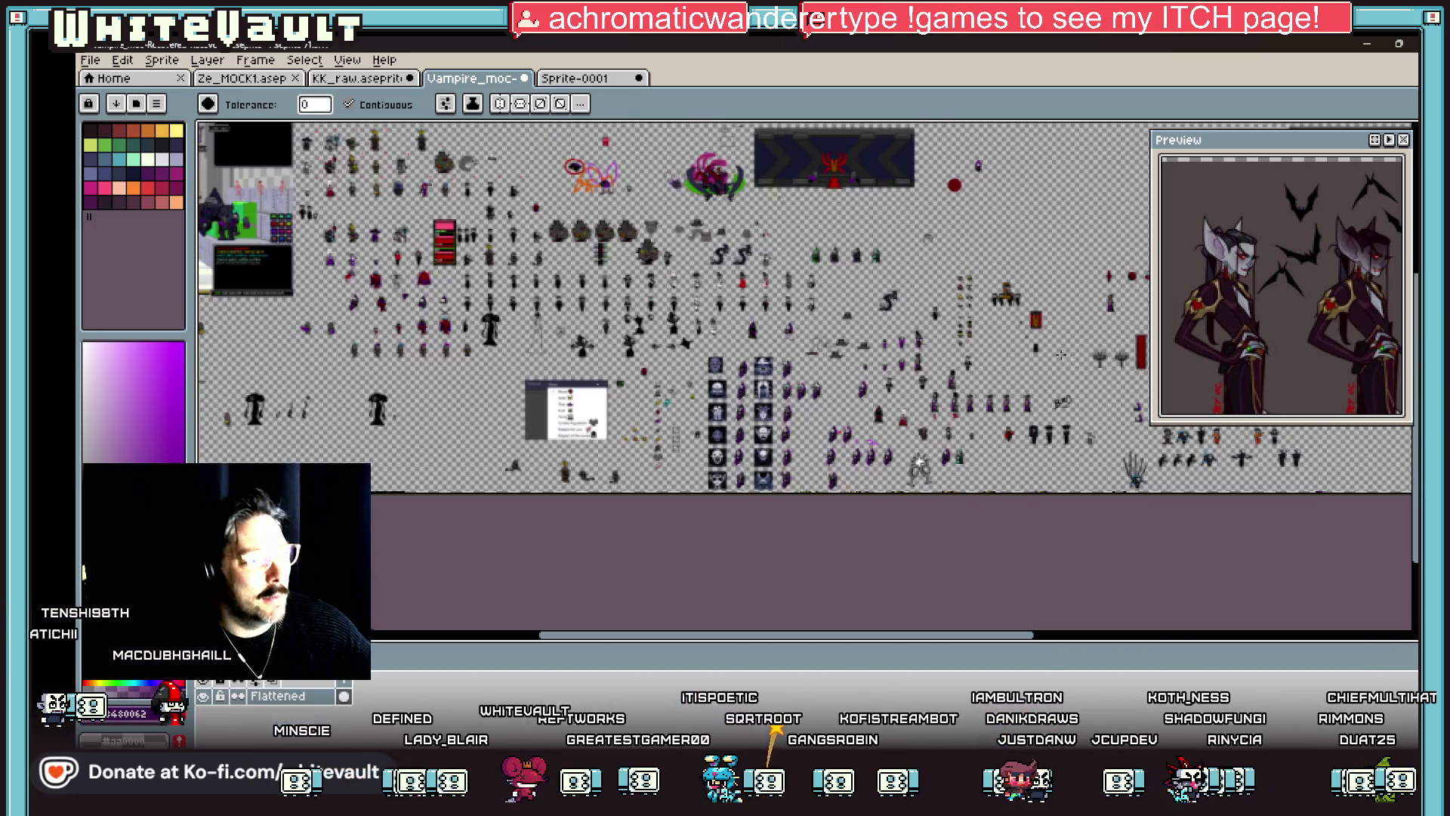
# Step: Zoom and scroll the sprite sheet until the vampire on her wooden throne fills the canvas
pyautogui.scroll(2, 1116, 363)
pyautogui.moveTo(1004, 639); pyautogui.dragTo(1040, 642)
pyautogui.scroll(-4, 658, 370)
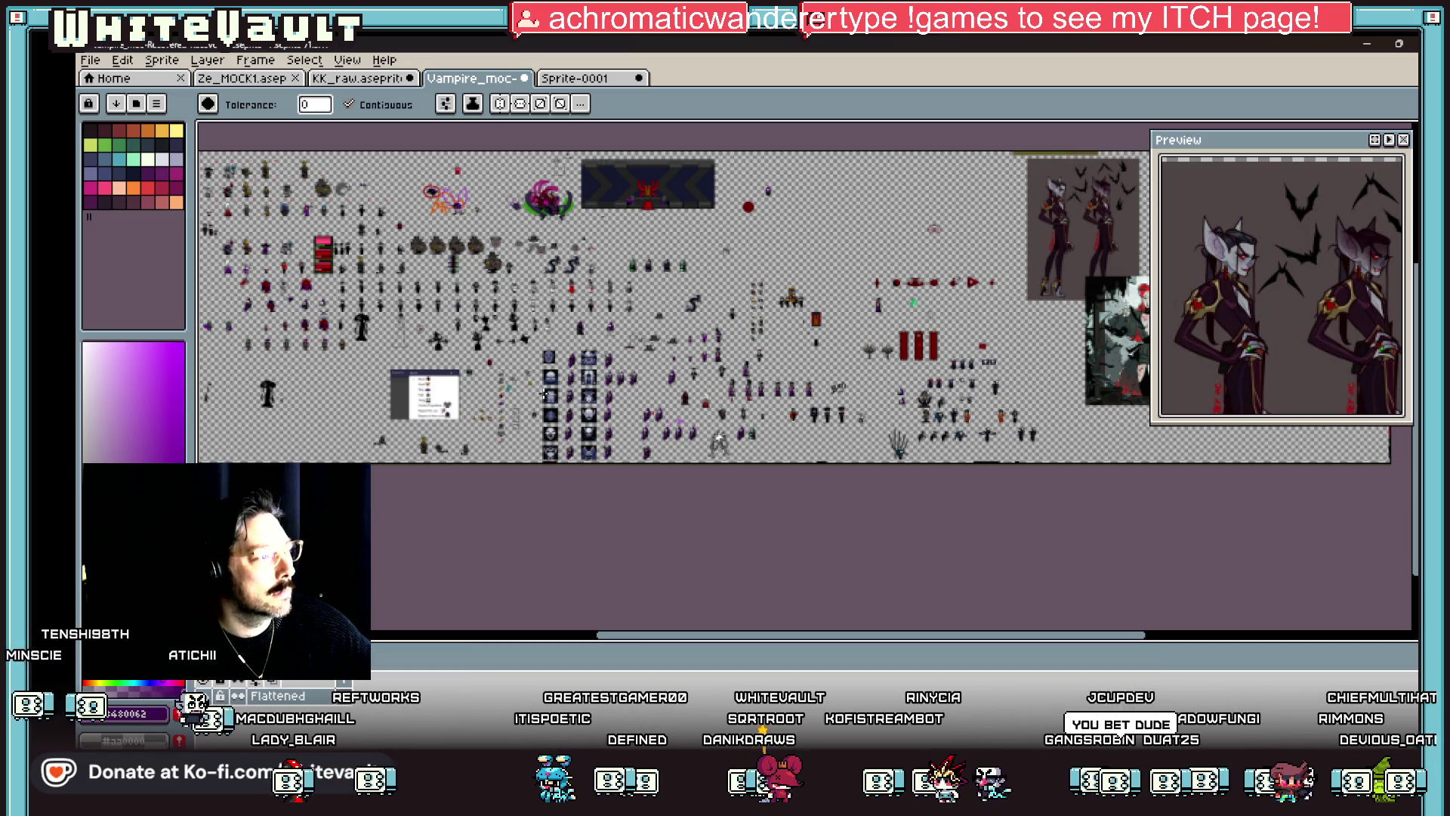
pyautogui.scroll(3, 803, 397)
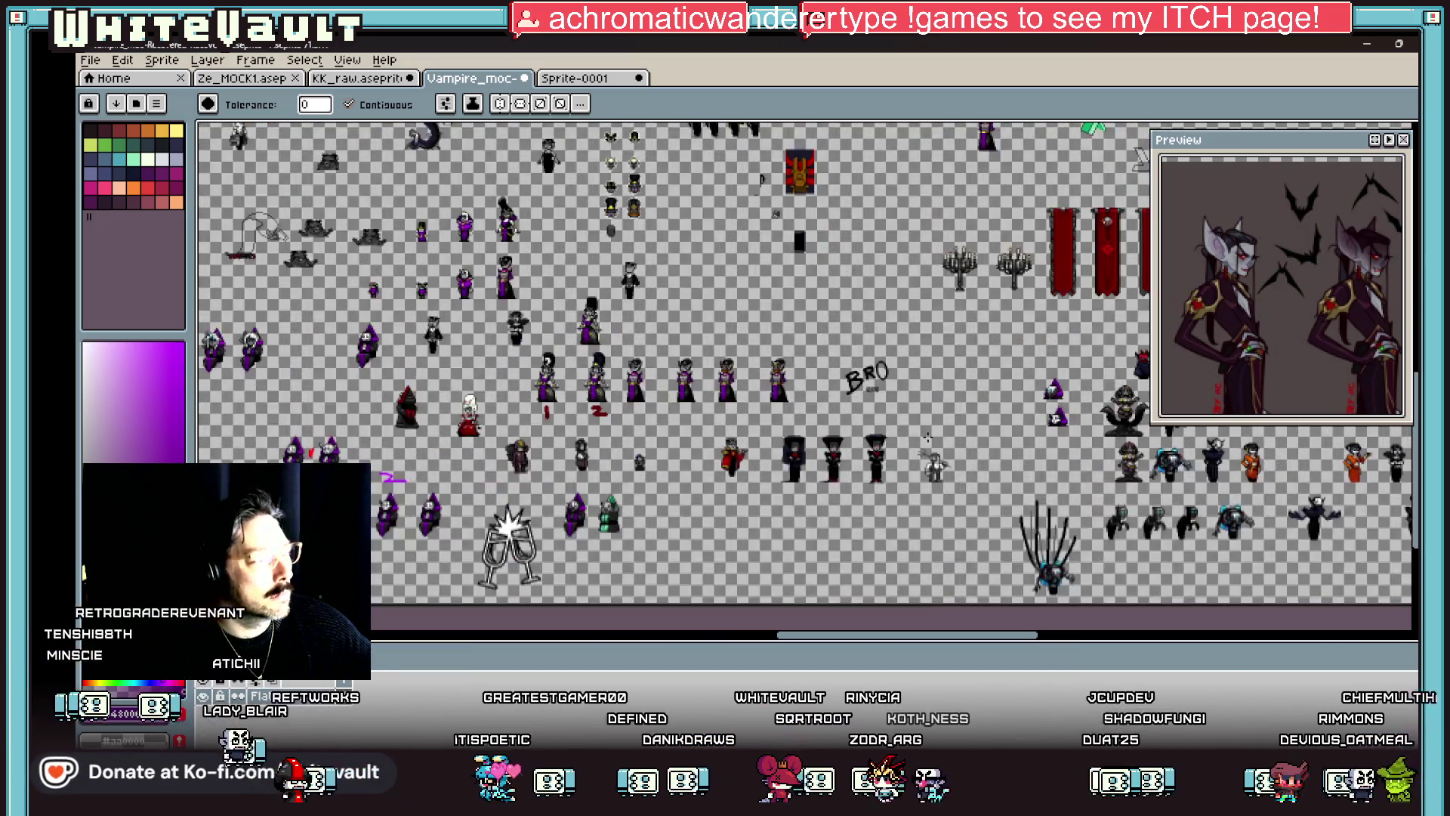
pyautogui.scroll(-1, 1003, 482)
pyautogui.moveTo(965, 637)
pyautogui.mouseDown()
pyautogui.moveTo(1090, 637)
pyautogui.moveTo(985, 632)
pyautogui.mouseUp()
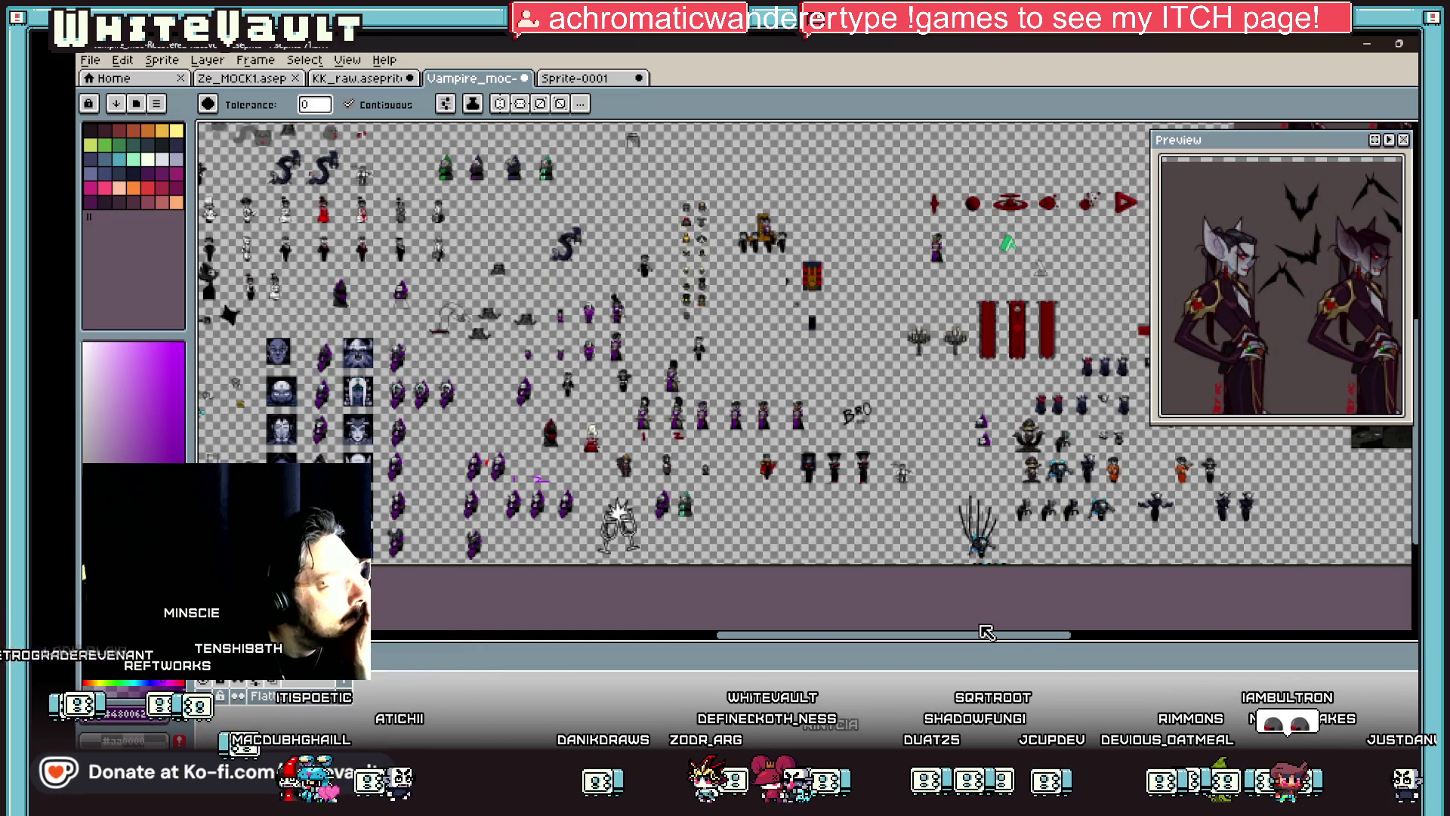
pyautogui.scroll(4, 774, 213)
pyautogui.scroll(-5, 694, 397)
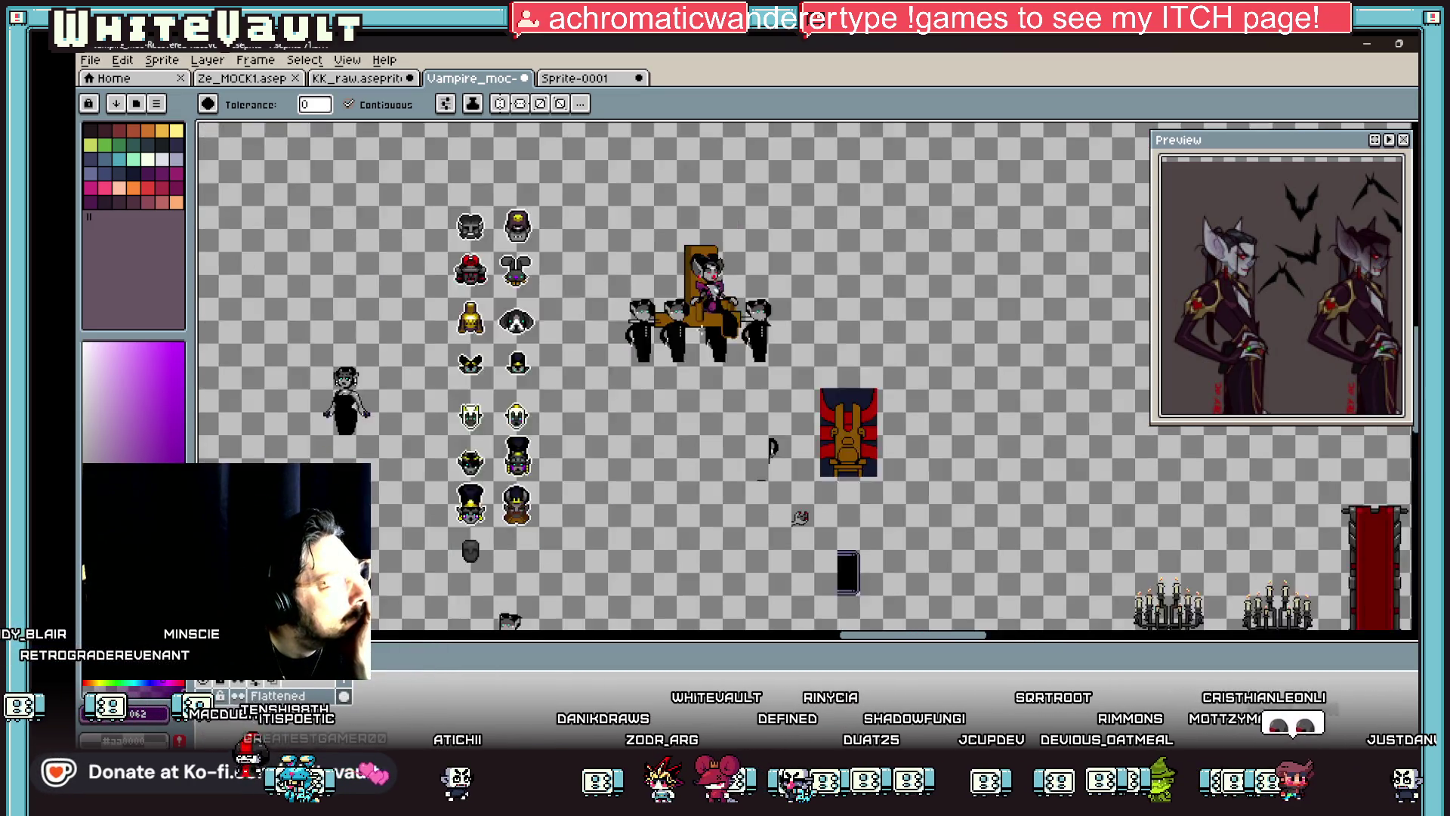
pyautogui.scroll(1, 666, 311)
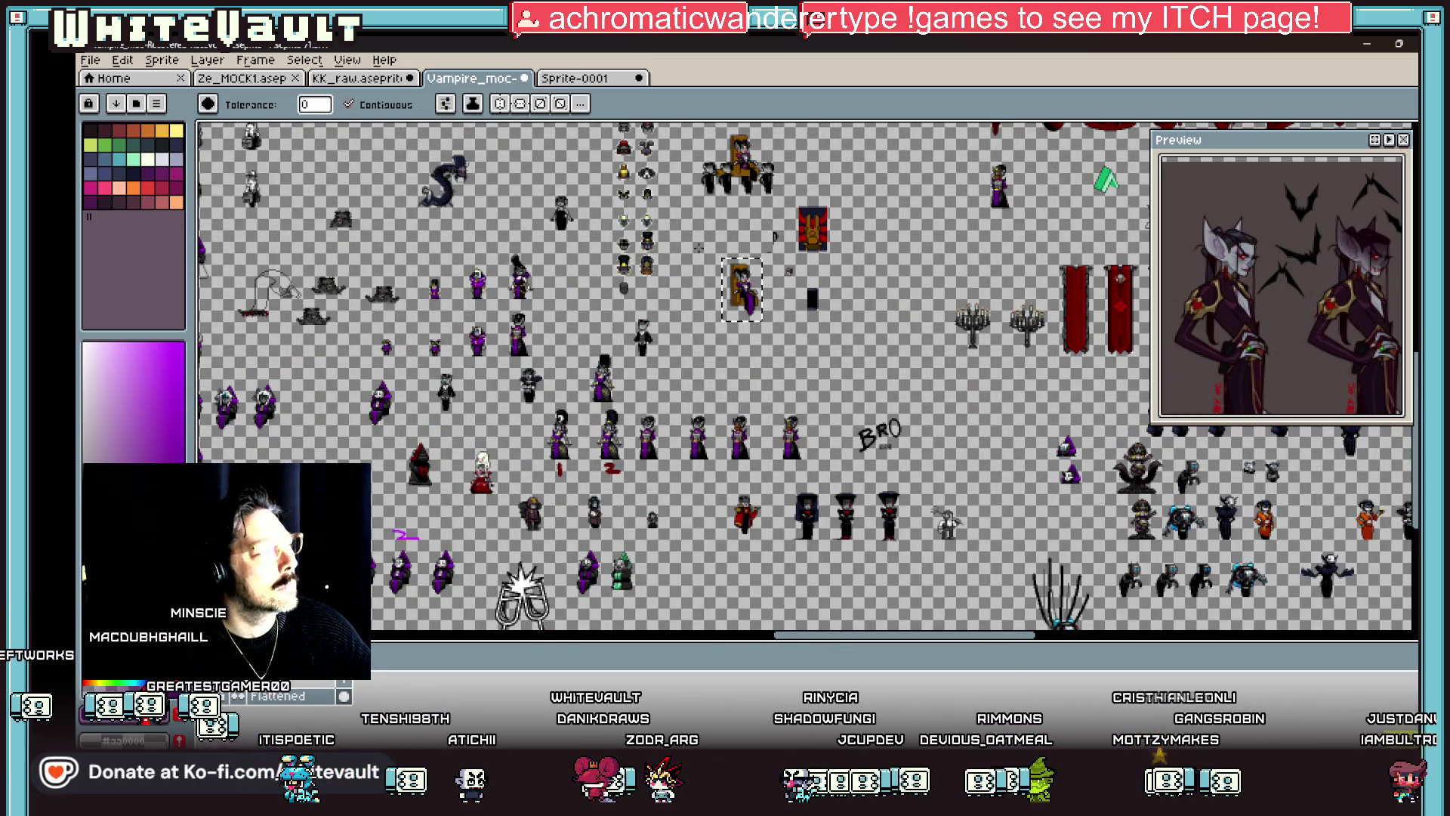
pyautogui.scroll(2, 699, 248)
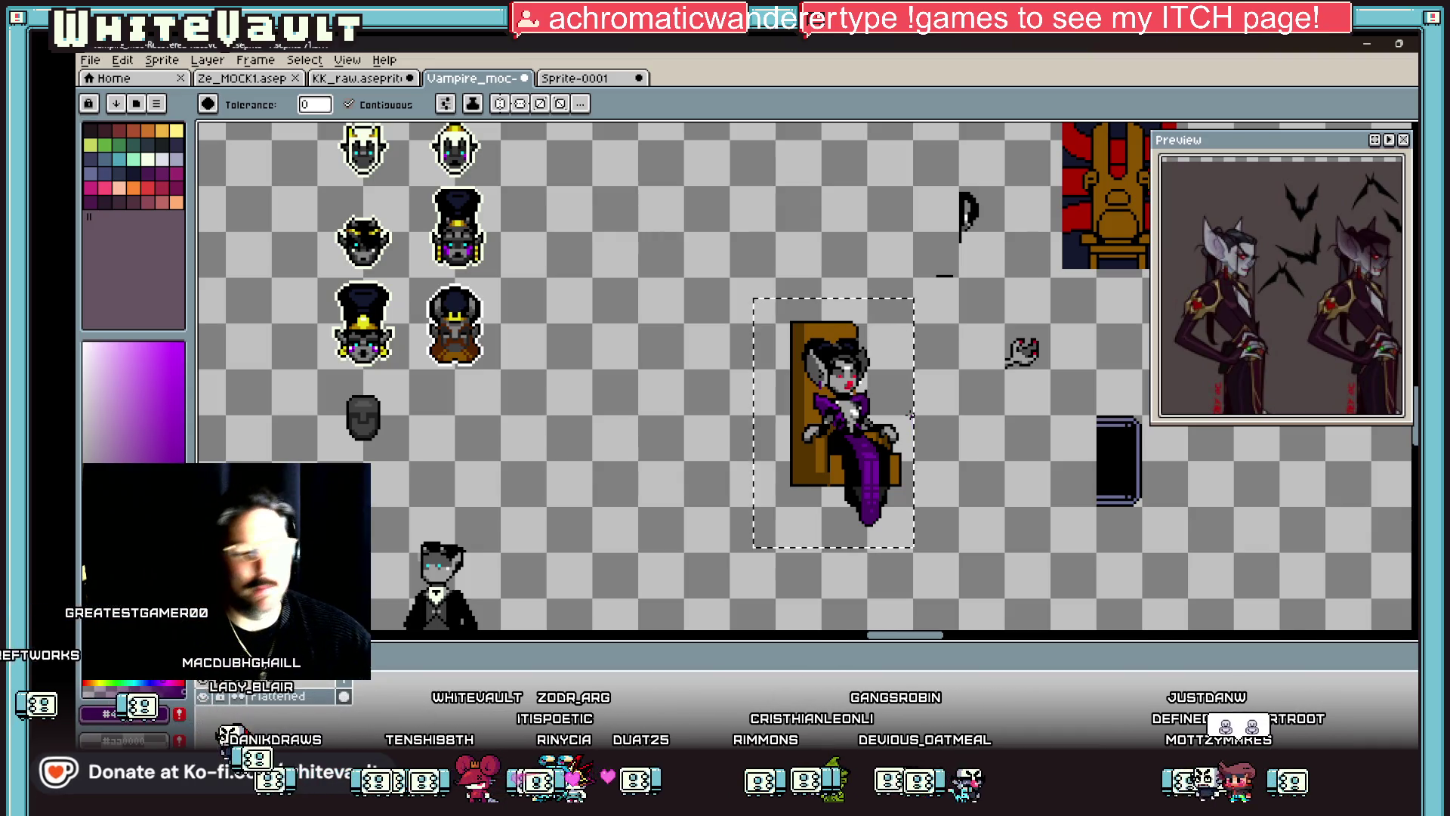
pyautogui.scroll(-2, 857, 352)
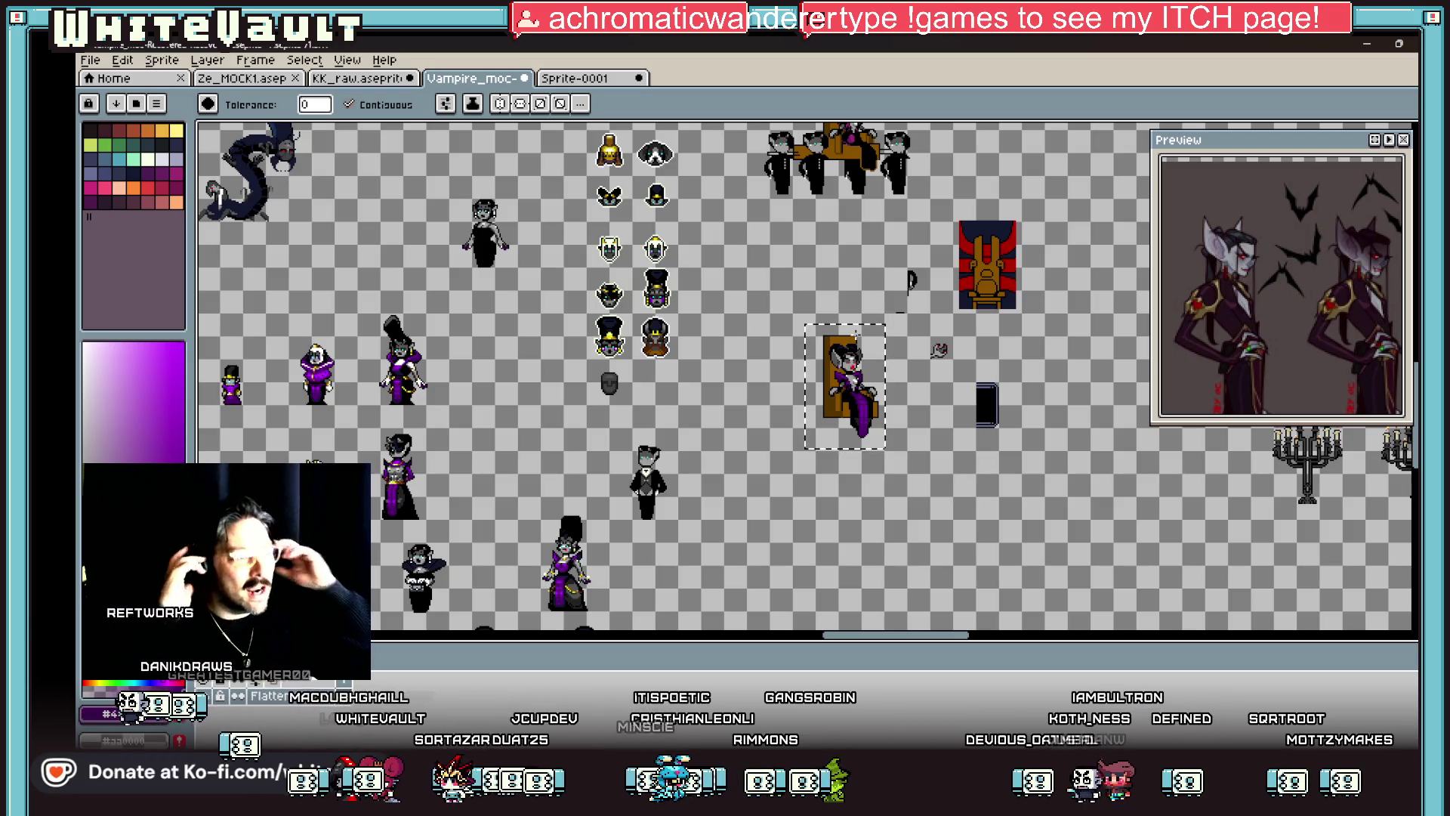
# Step: Darken the two bright red mouth pixels
pyautogui.scroll(4, 861, 359)
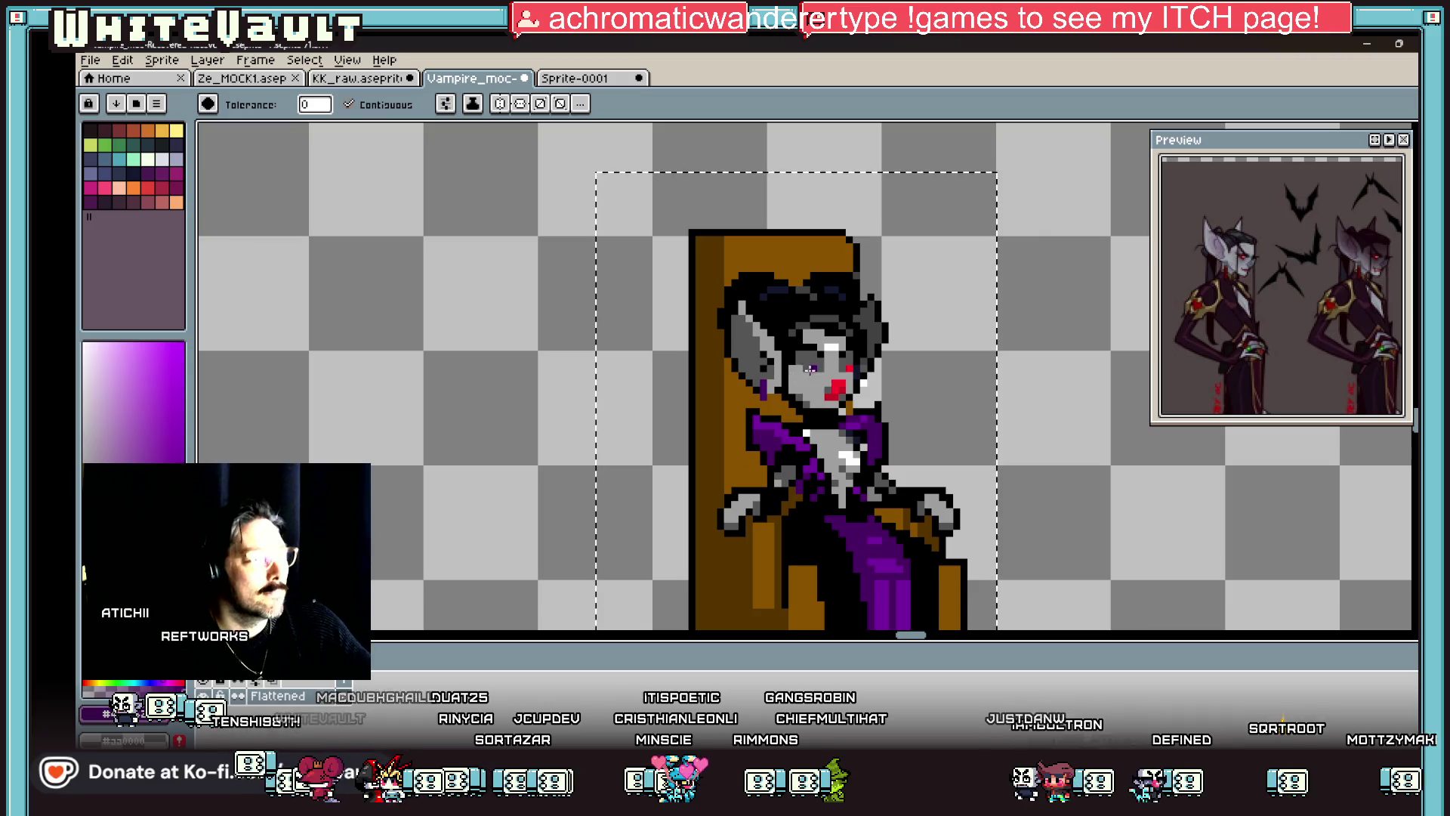
pyautogui.press('i')
pyautogui.scroll(2, 835, 371)
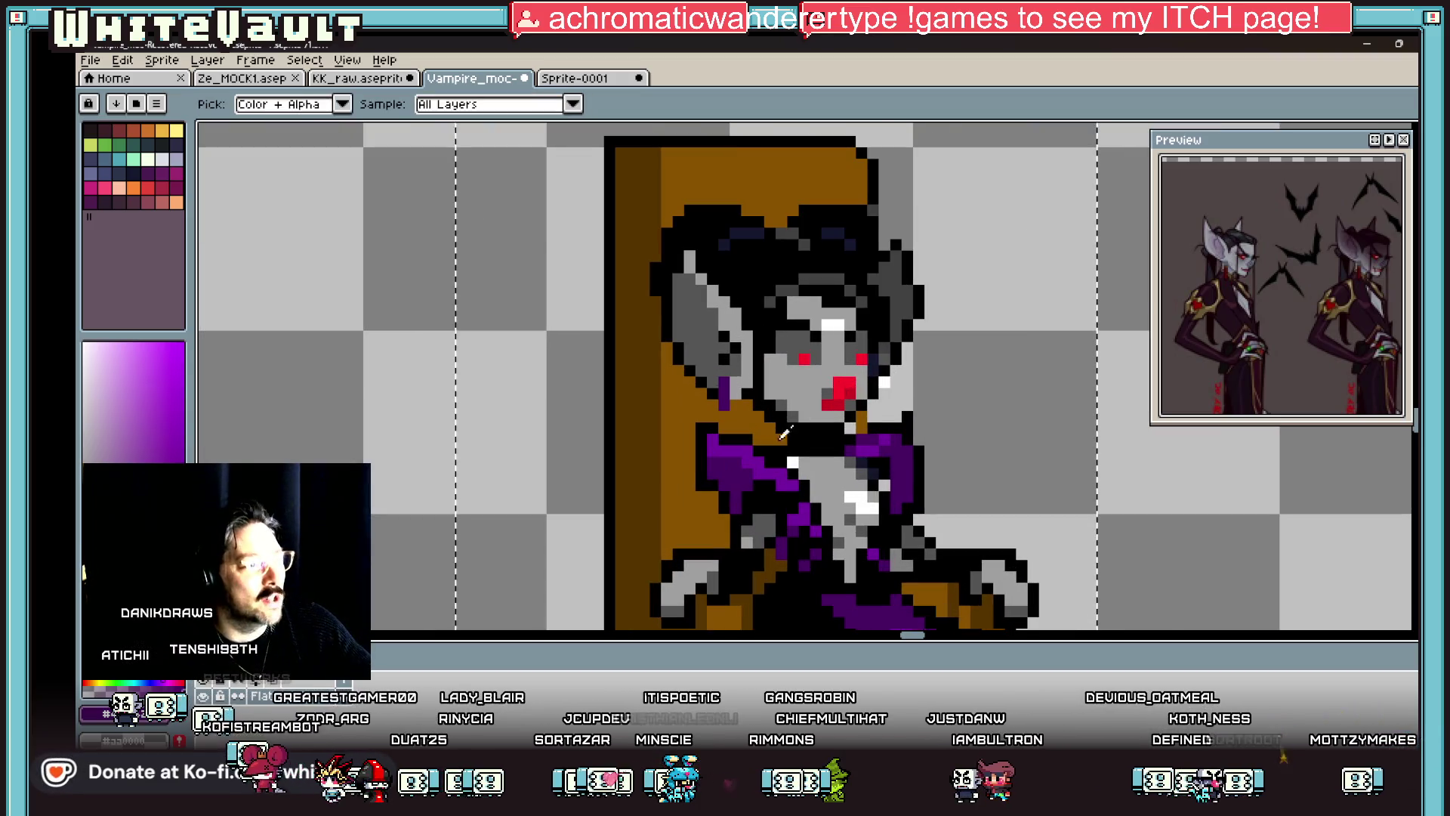
pyautogui.press('b')
pyautogui.scroll(2, 835, 377)
pyautogui.moveTo(863, 388); pyautogui.dragTo(835, 421)
pyautogui.scroll(-4, 834, 421)
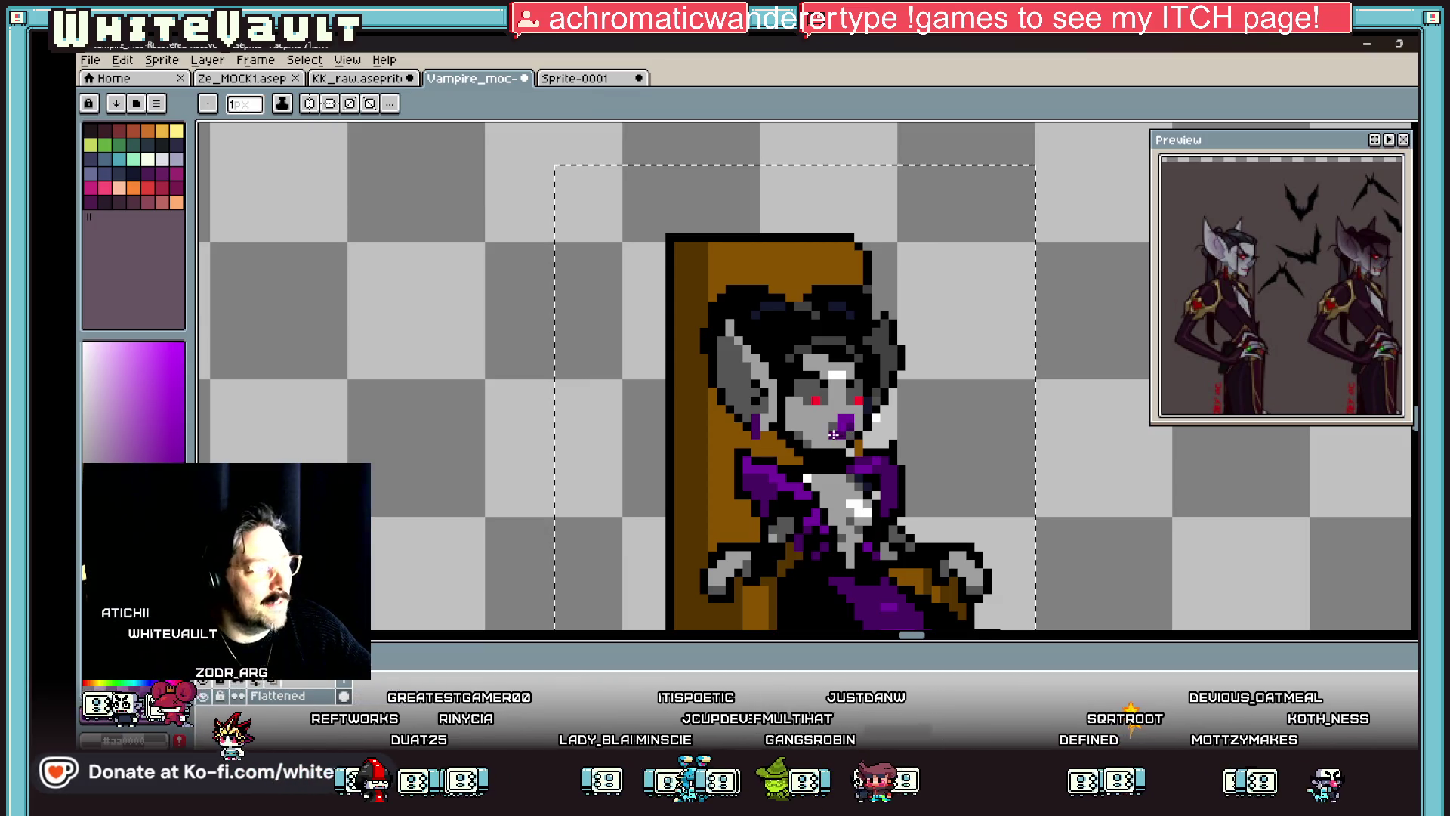
pyautogui.scroll(-4, 966, 441)
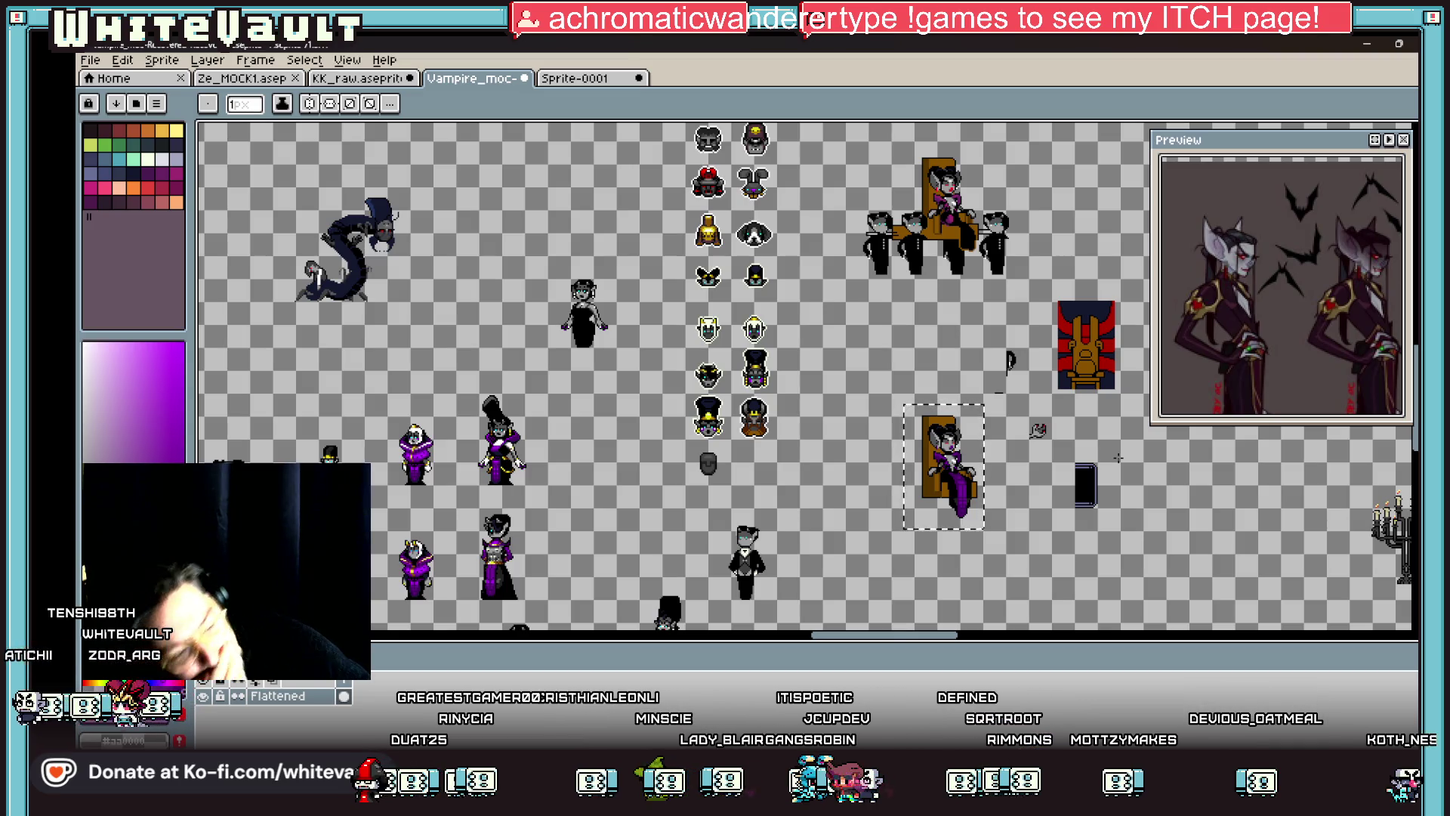
# Step: Turn the pixel beside the nose bright purple #7600a0
pyautogui.press('i')
pyautogui.scroll(3, 967, 504)
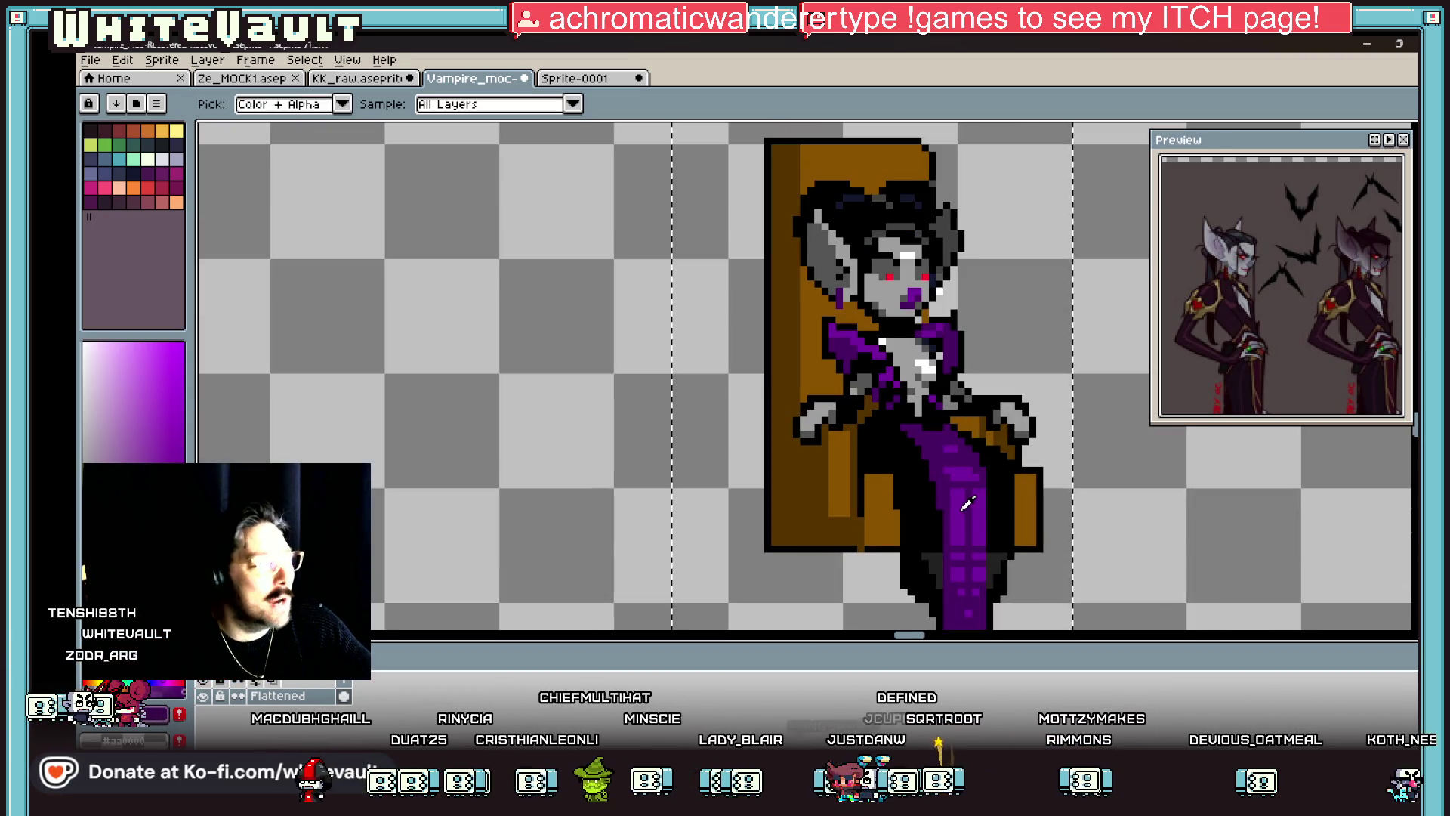
pyautogui.press('b')
pyautogui.scroll(2, 966, 458)
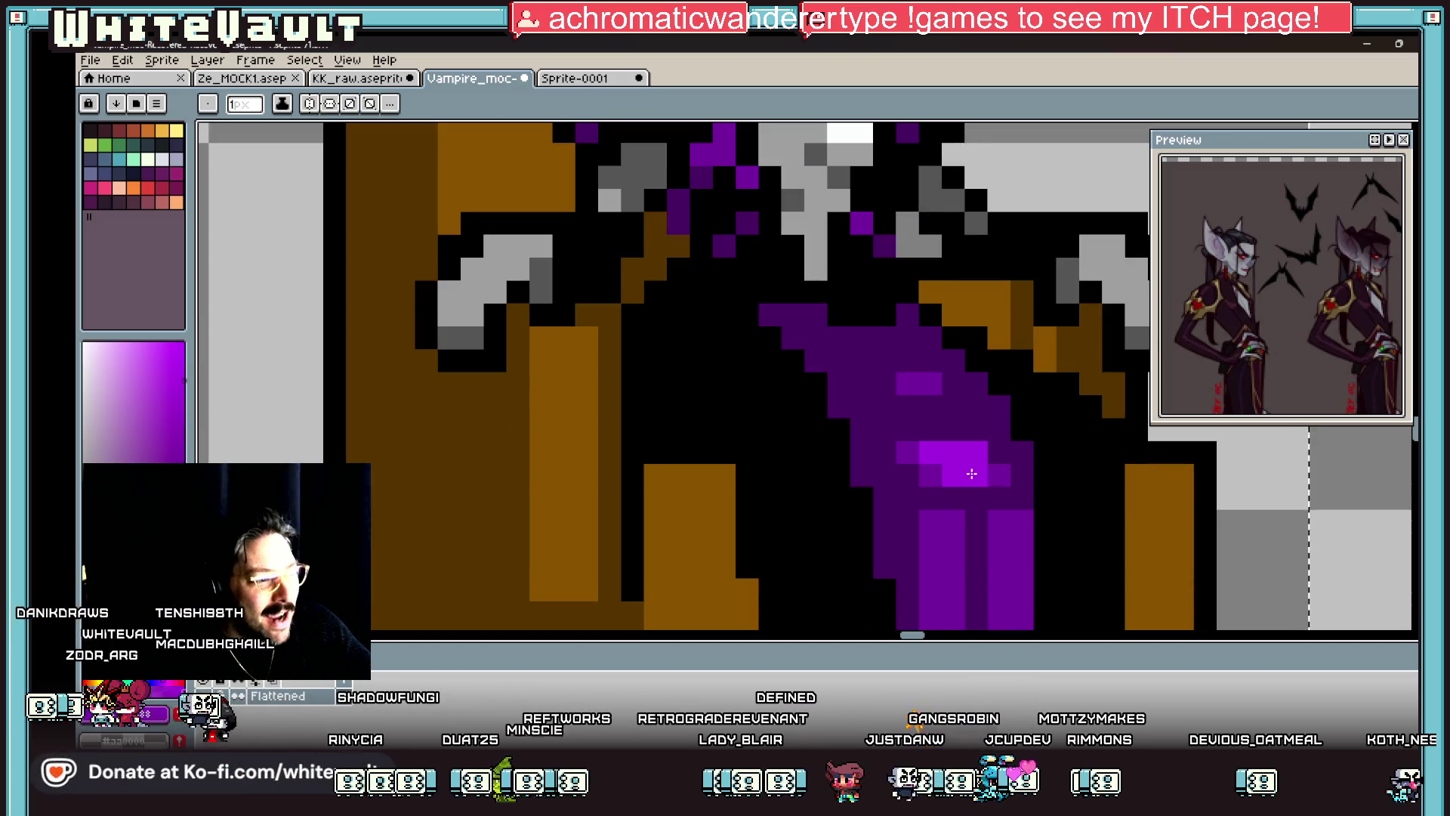
pyautogui.scroll(-2, 971, 473)
pyautogui.scroll(-2, 953, 424)
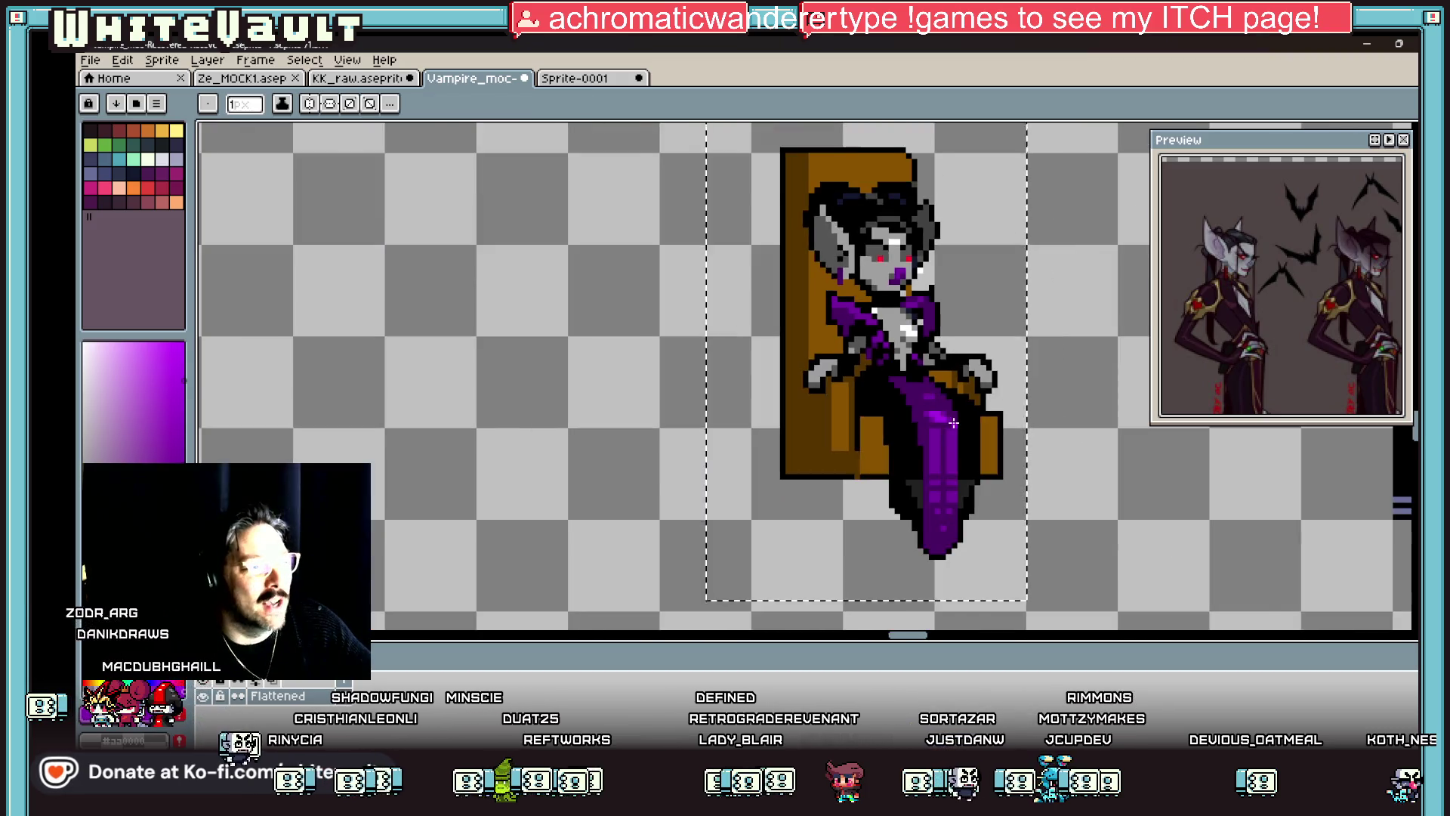
pyautogui.scroll(-1, 954, 424)
pyautogui.scroll(4, 938, 315)
pyautogui.keyDown('alt'); pyautogui.click(935, 340); pyautogui.keyUp('alt')
pyautogui.click(954, 339)
# Step: Paint a purple strand of pixels down the left cheek
pyautogui.scroll(-4, 907, 357)
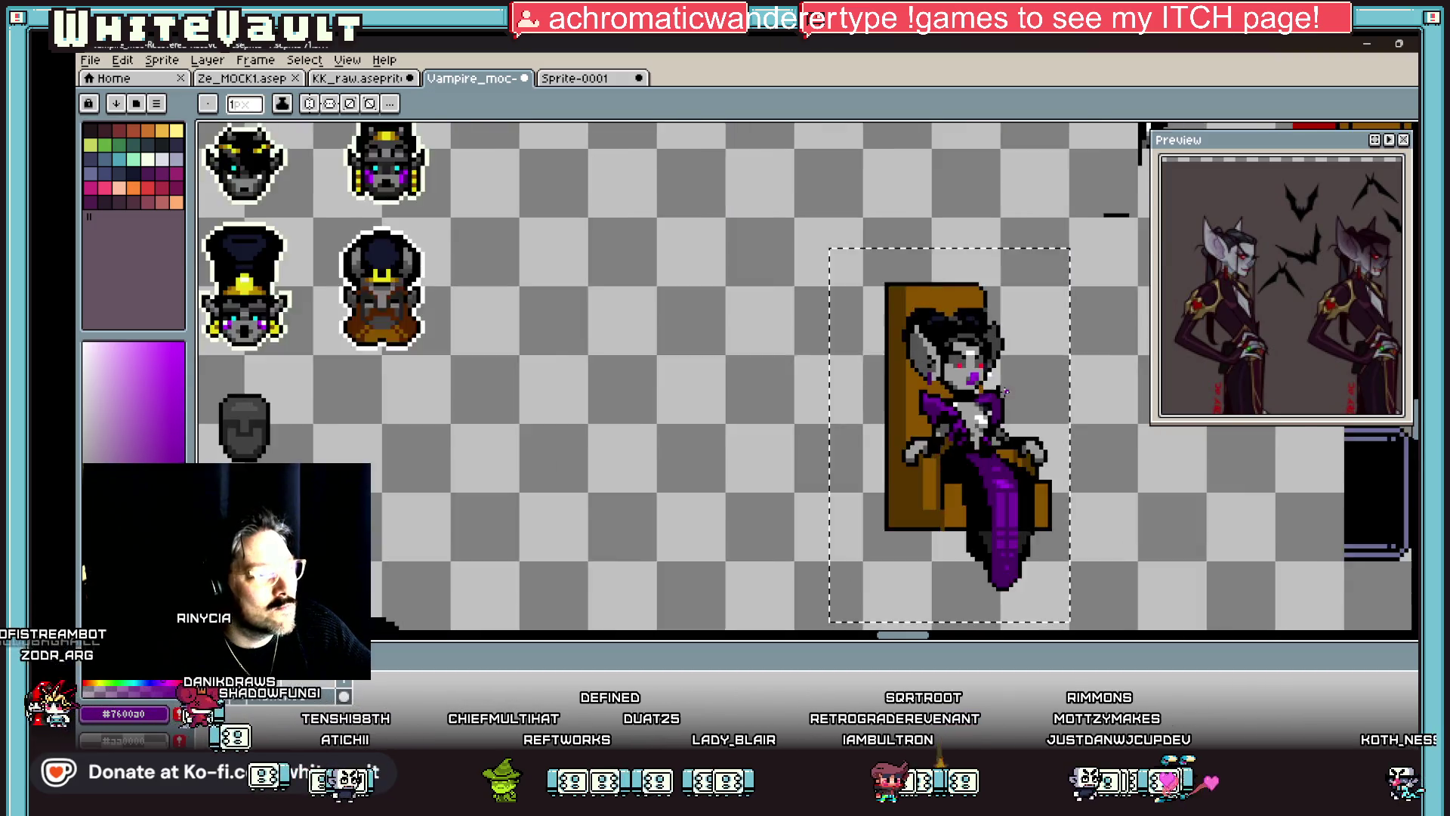
pyautogui.scroll(-2, 975, 378)
pyautogui.scroll(2, 1055, 384)
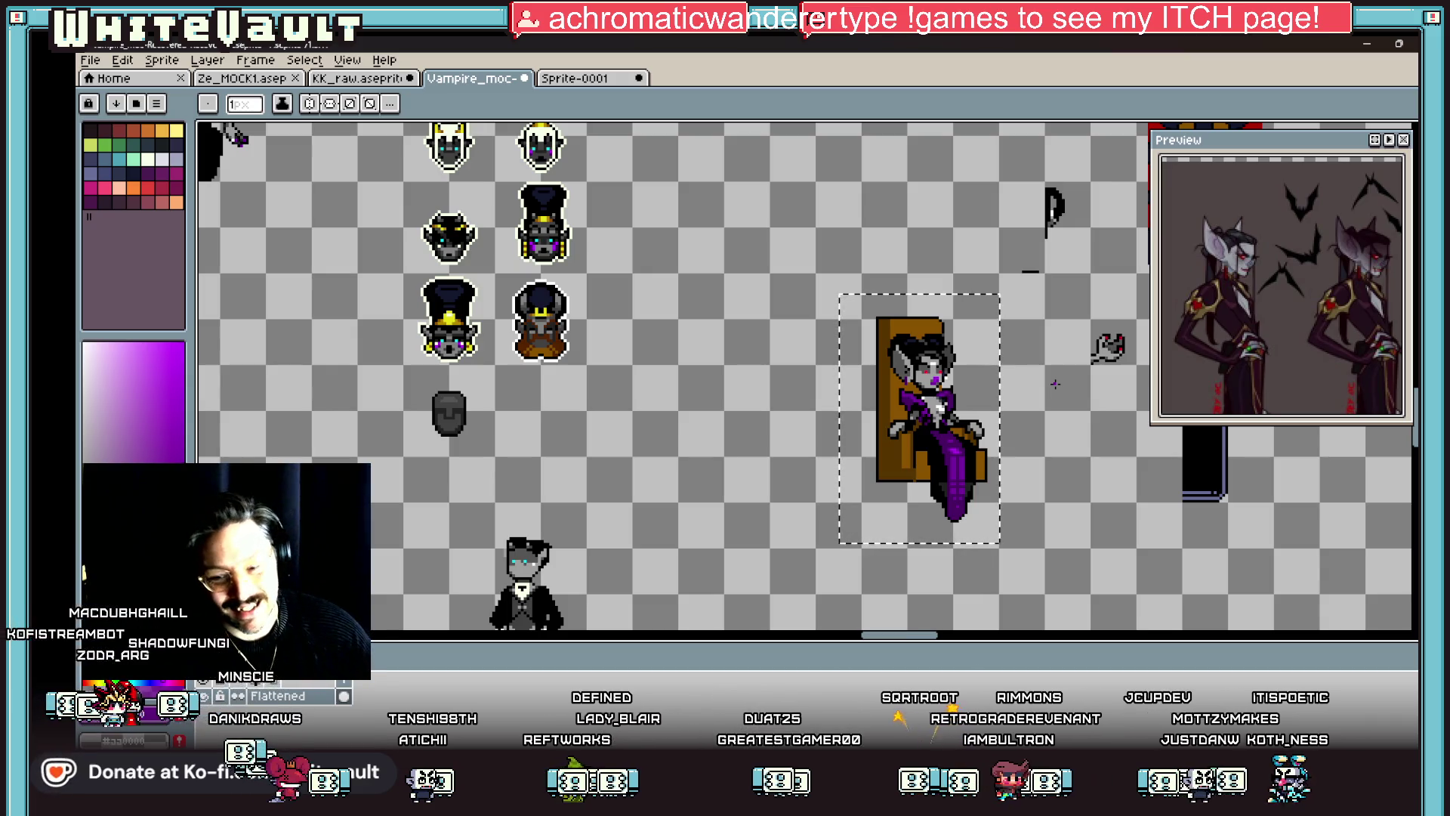
pyautogui.scroll(3, 931, 364)
pyautogui.scroll(2, 931, 365)
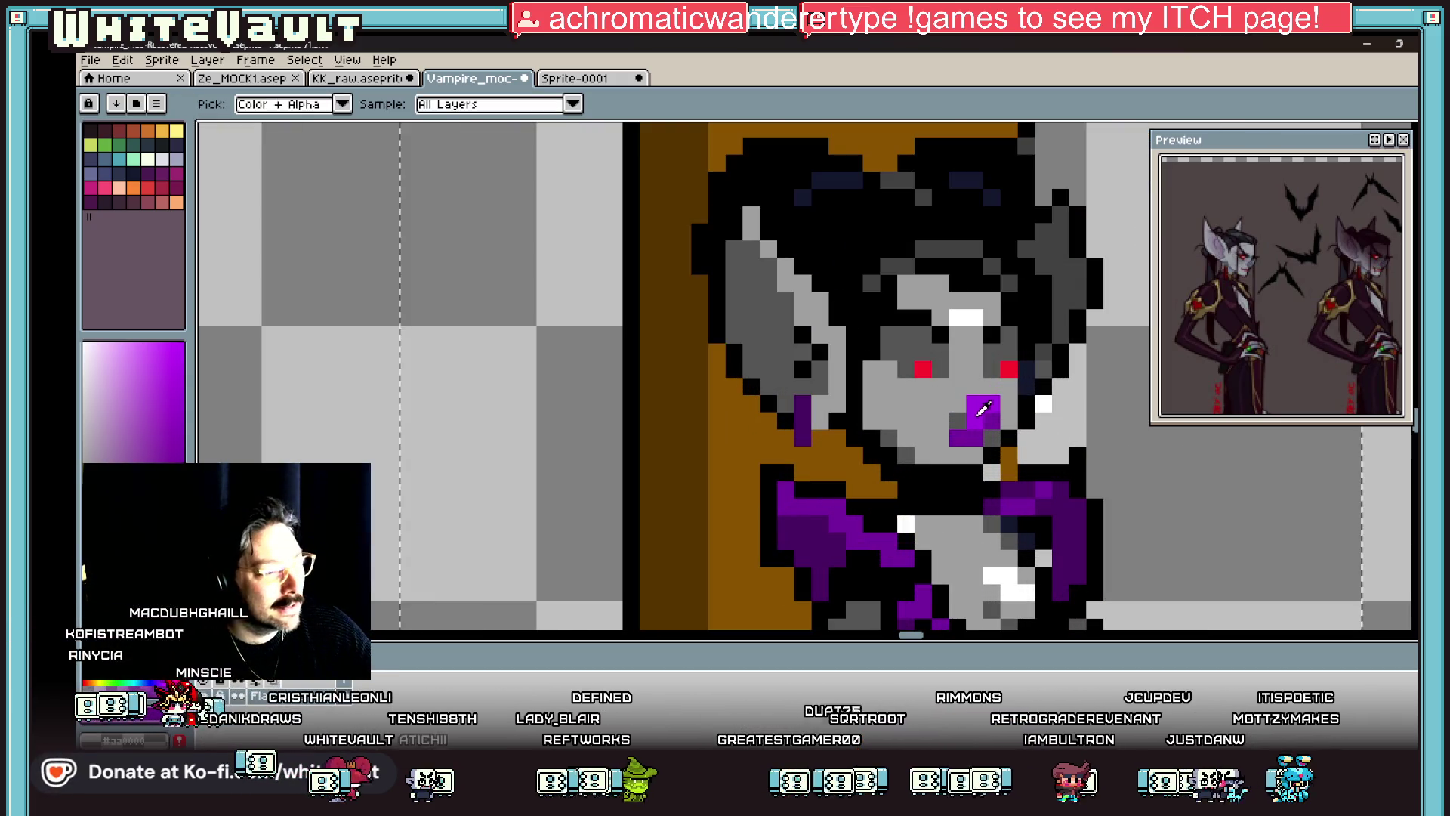
pyautogui.click(802, 421)
pyautogui.click(803, 438)
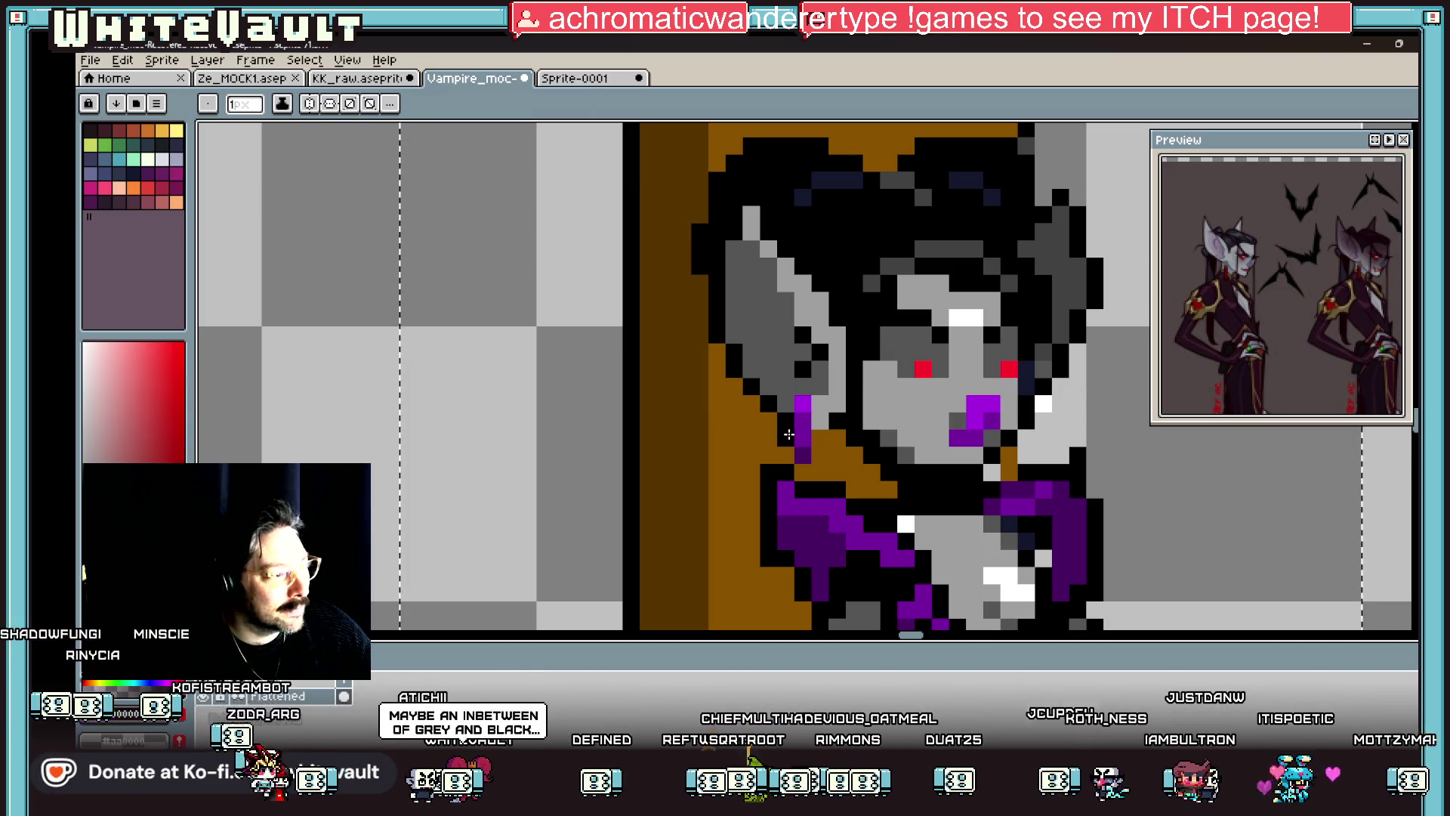
pyautogui.scroll(-5, 830, 446)
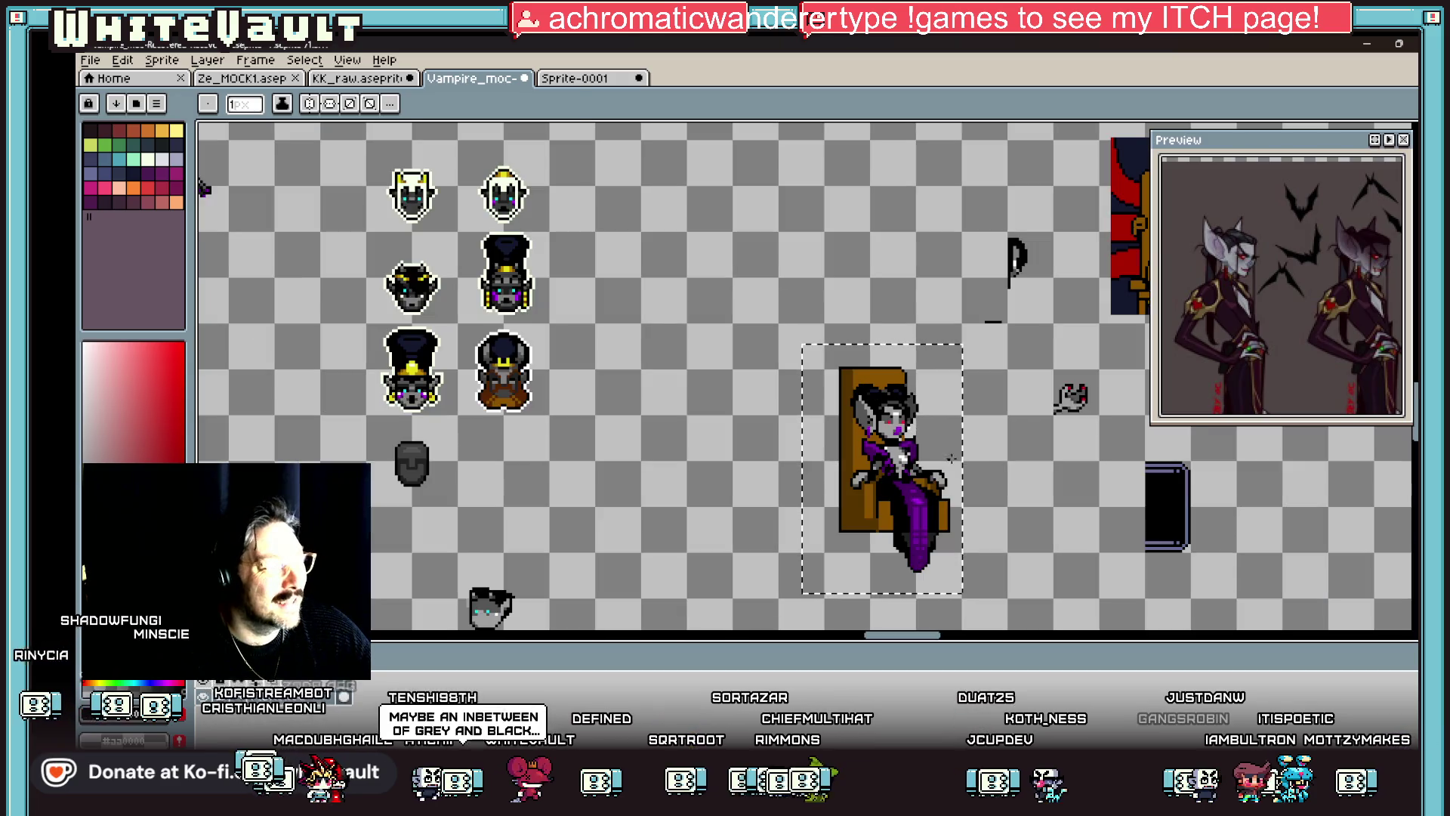
# Step: Sample the face purple and paint purple pixels on the right cheek
pyautogui.press('i')
pyautogui.scroll(3, 914, 427)
pyautogui.click(656, 427)
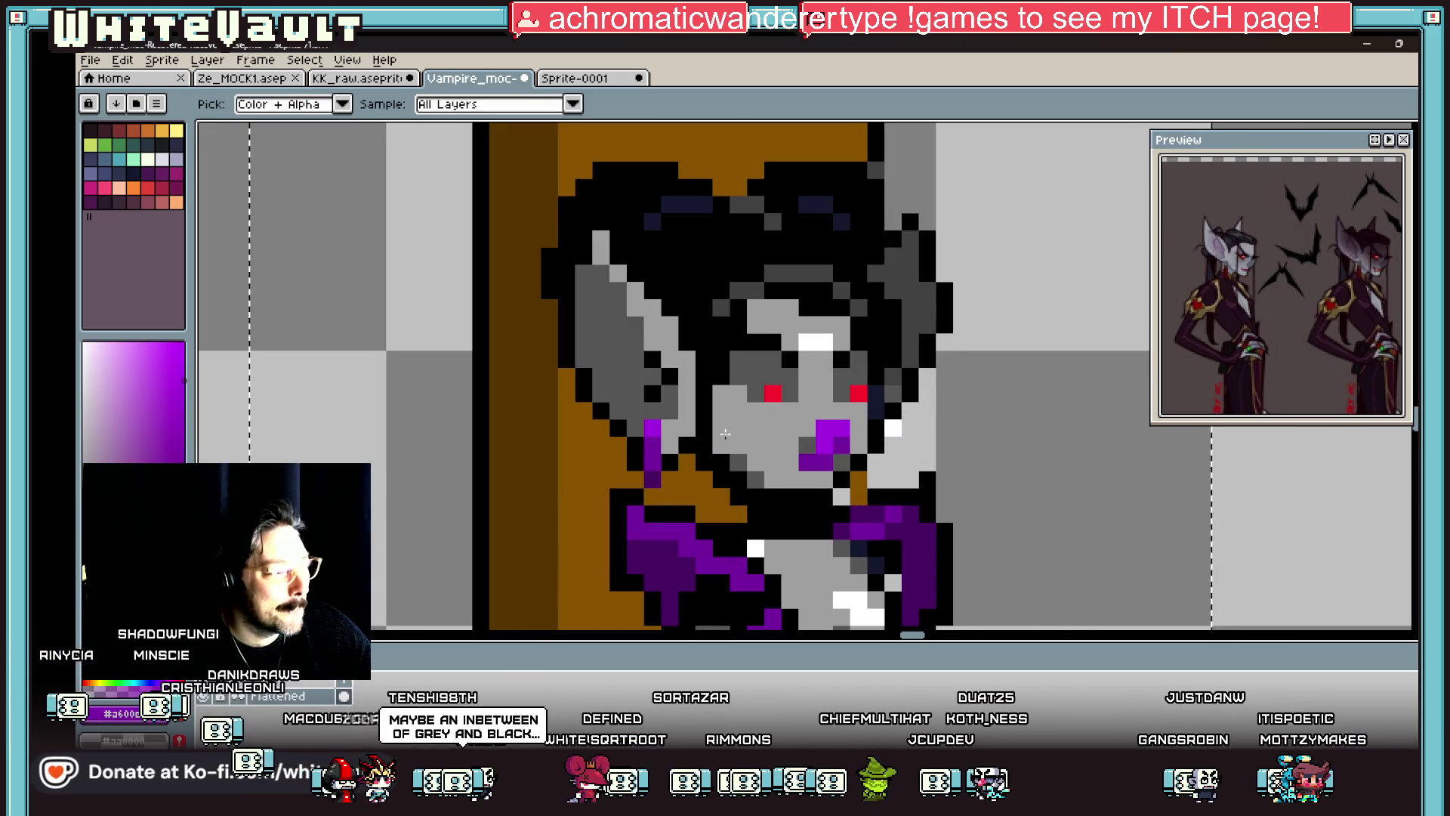
pyautogui.press('b')
pyautogui.moveTo(684, 434); pyautogui.dragTo(689, 472)
pyautogui.press('i')
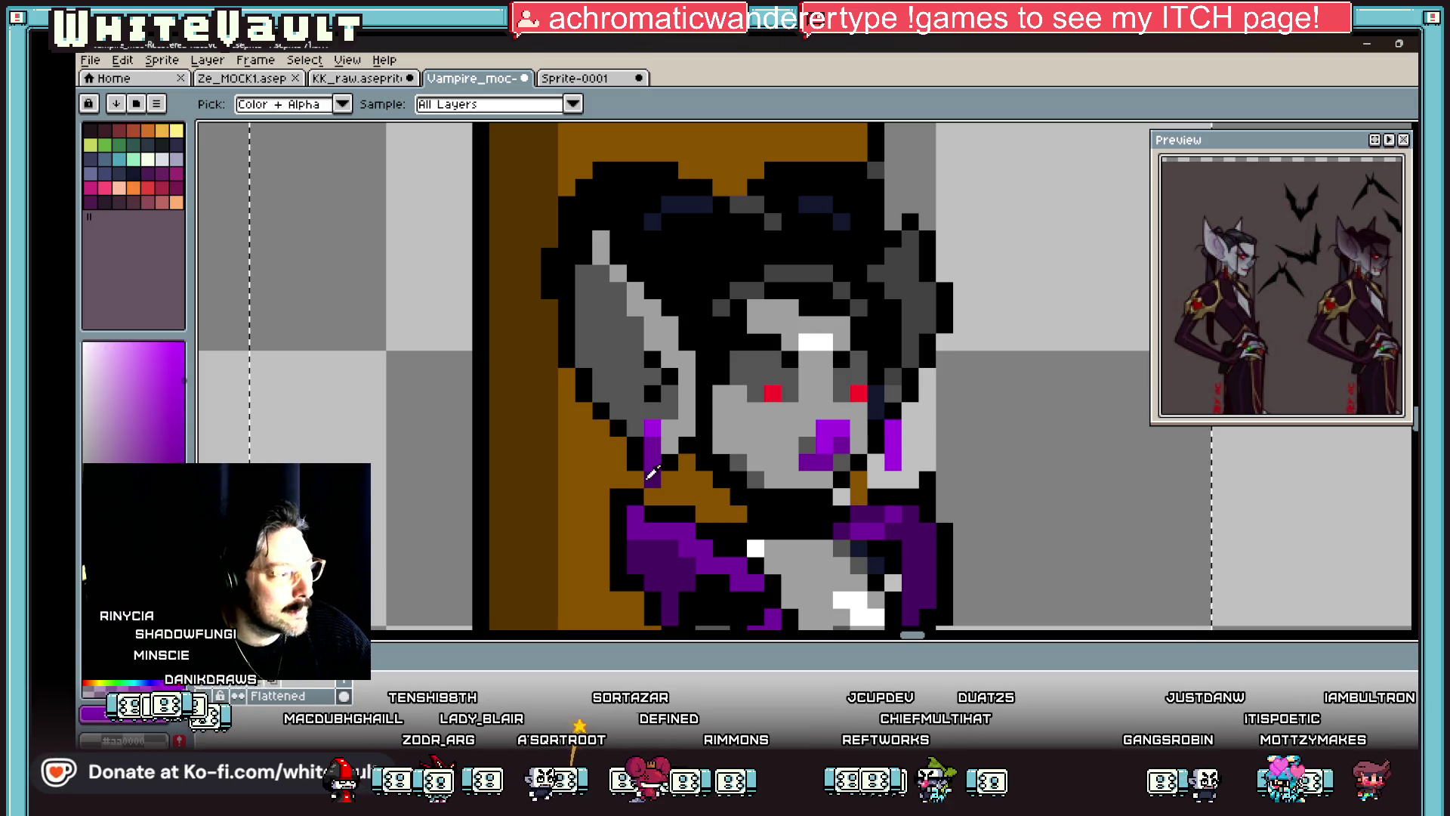
pyautogui.press('b')
pyautogui.click(654, 468)
pyautogui.press('i')
pyautogui.press('b')
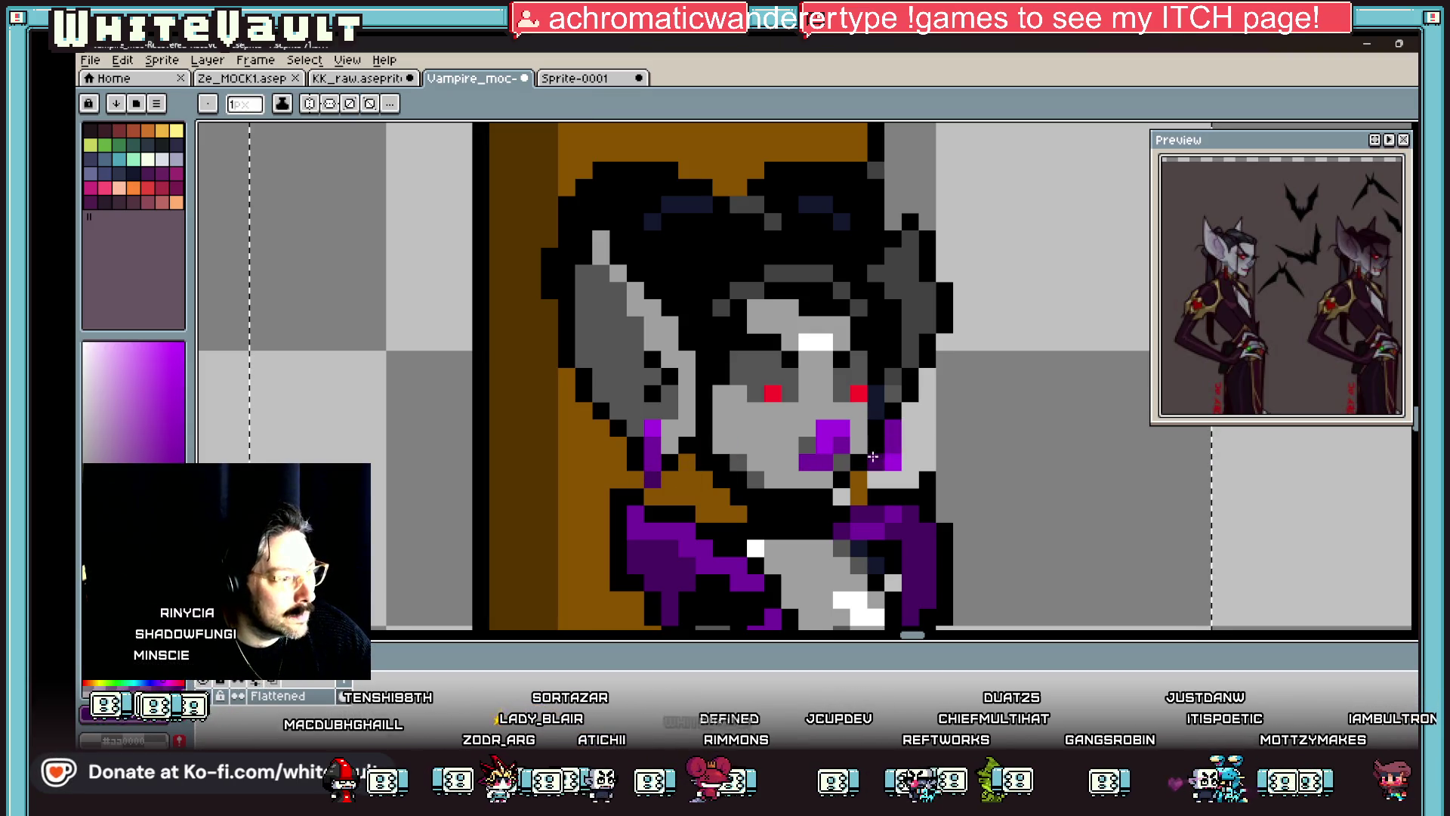
pyautogui.scroll(-5, 980, 435)
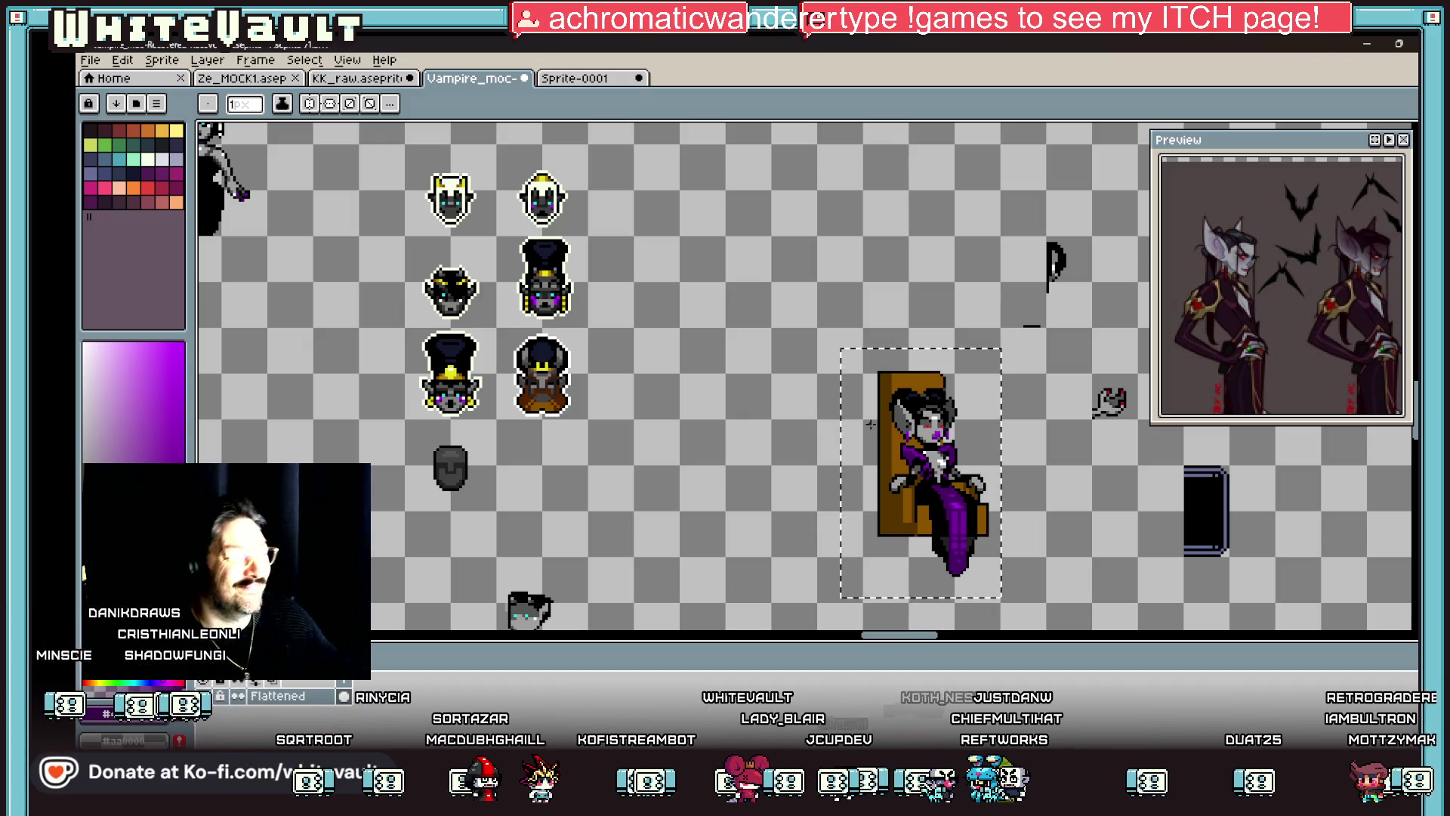
pyautogui.scroll(-2, 899, 417)
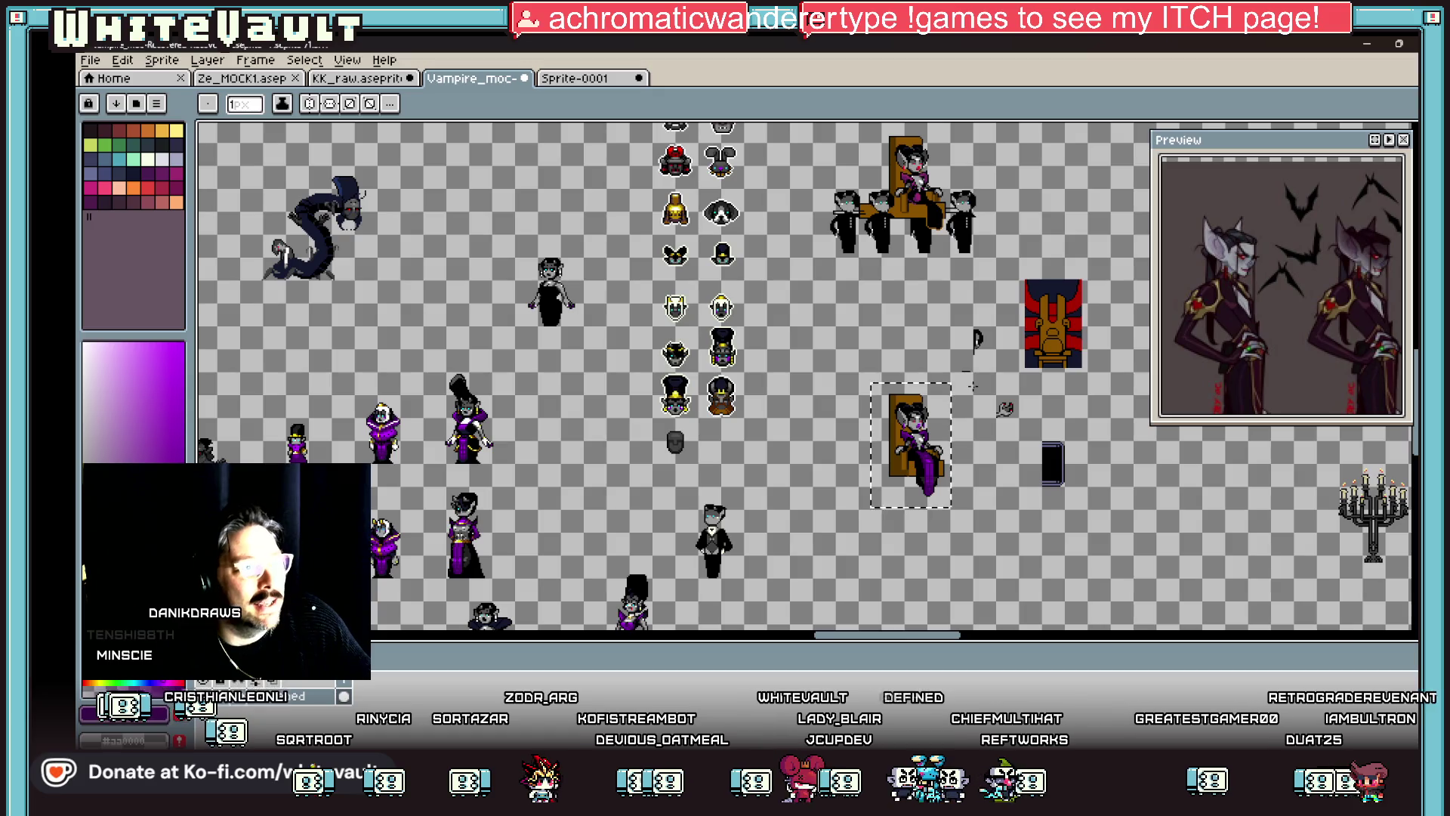
pyautogui.scroll(5, 905, 437)
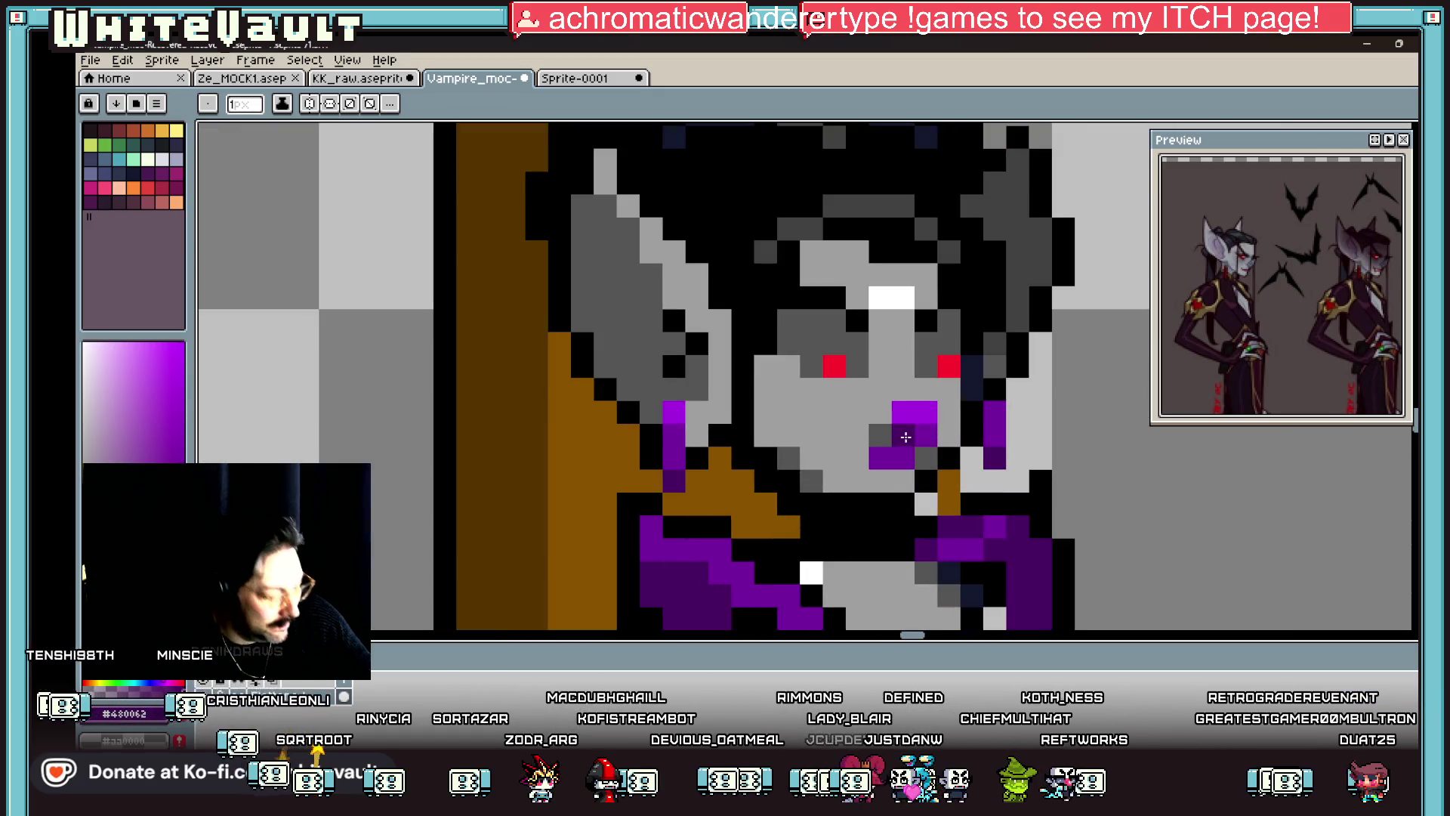
# Step: Repaint the purple mouth pixels bright red #FF002d
pyautogui.keyDown('alt'); pyautogui.click(949, 364); pyautogui.keyUp('alt')
pyautogui.moveTo(903, 412); pyautogui.dragTo(920, 408)
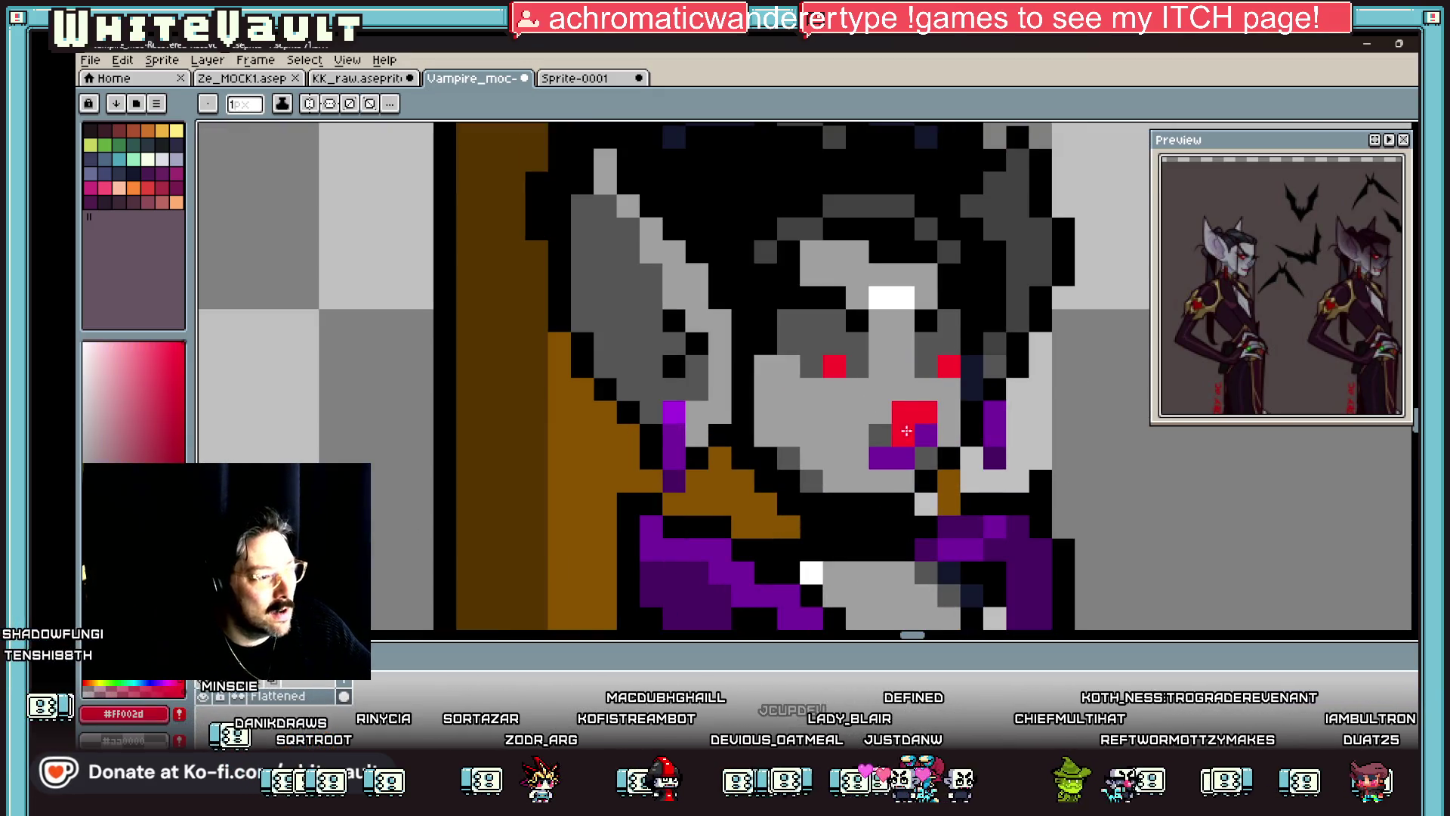
pyautogui.scroll(-5, 906, 430)
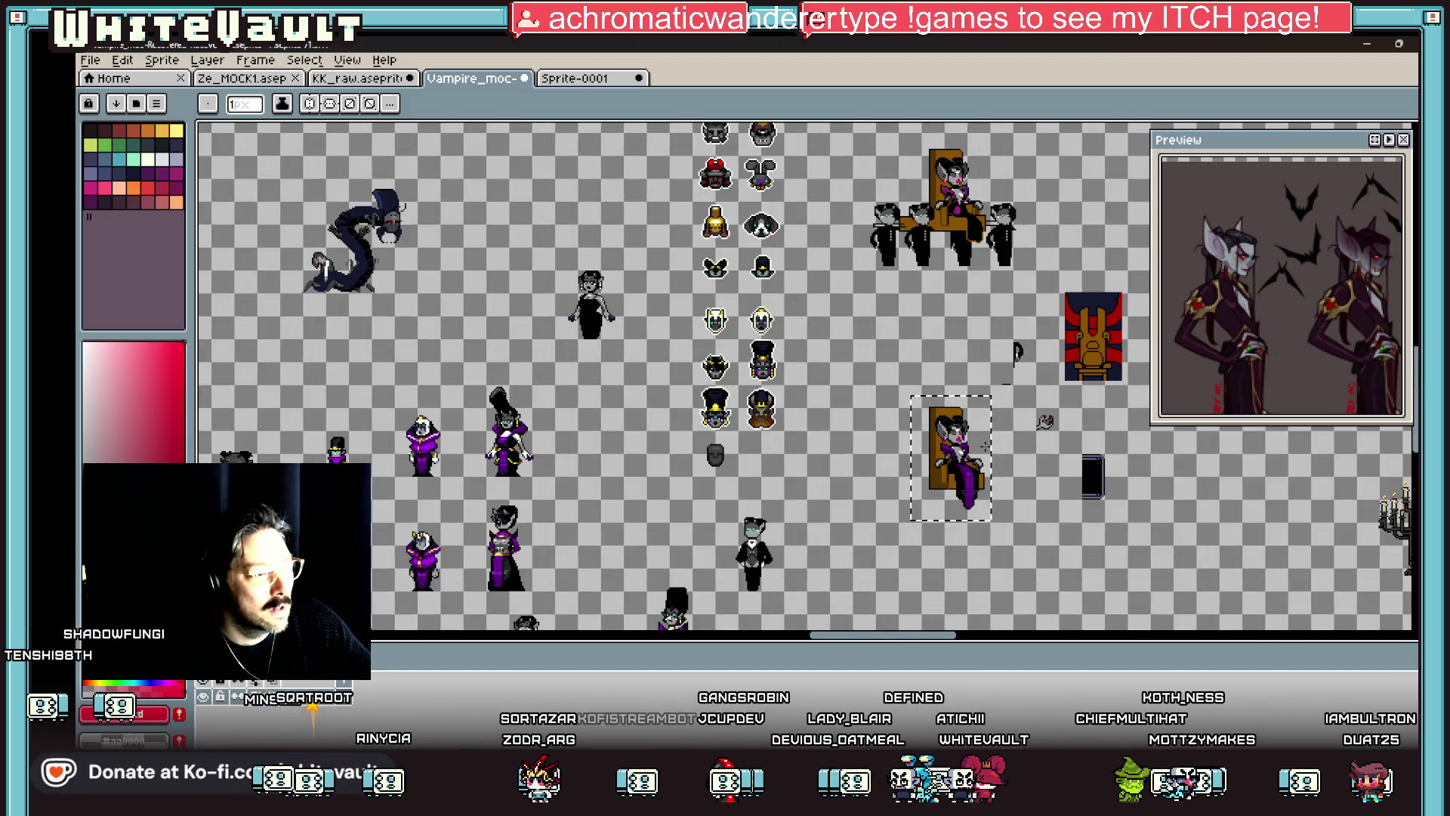
pyautogui.scroll(5, 981, 449)
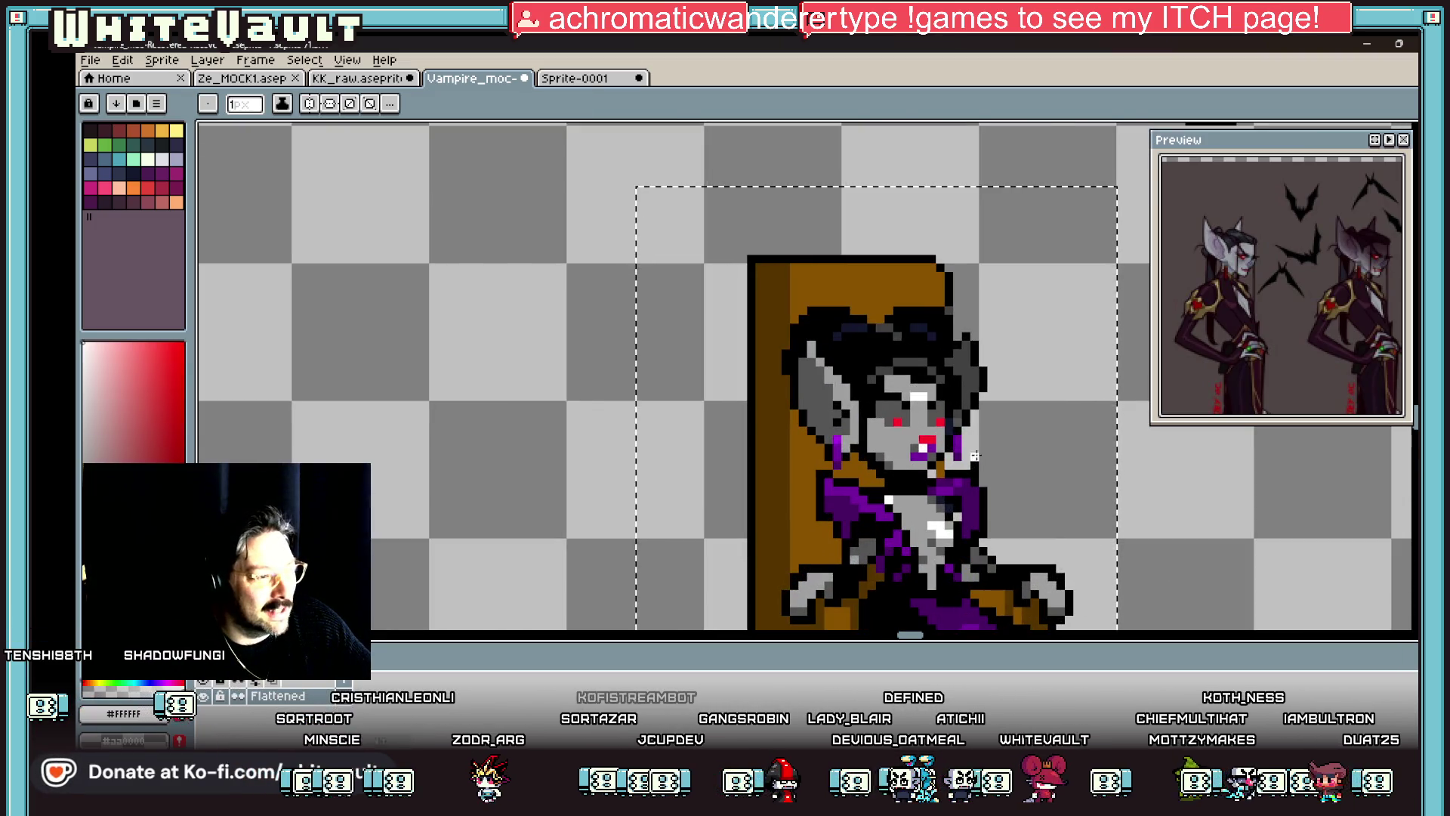
pyautogui.scroll(-4, 975, 456)
pyautogui.scroll(6, 982, 453)
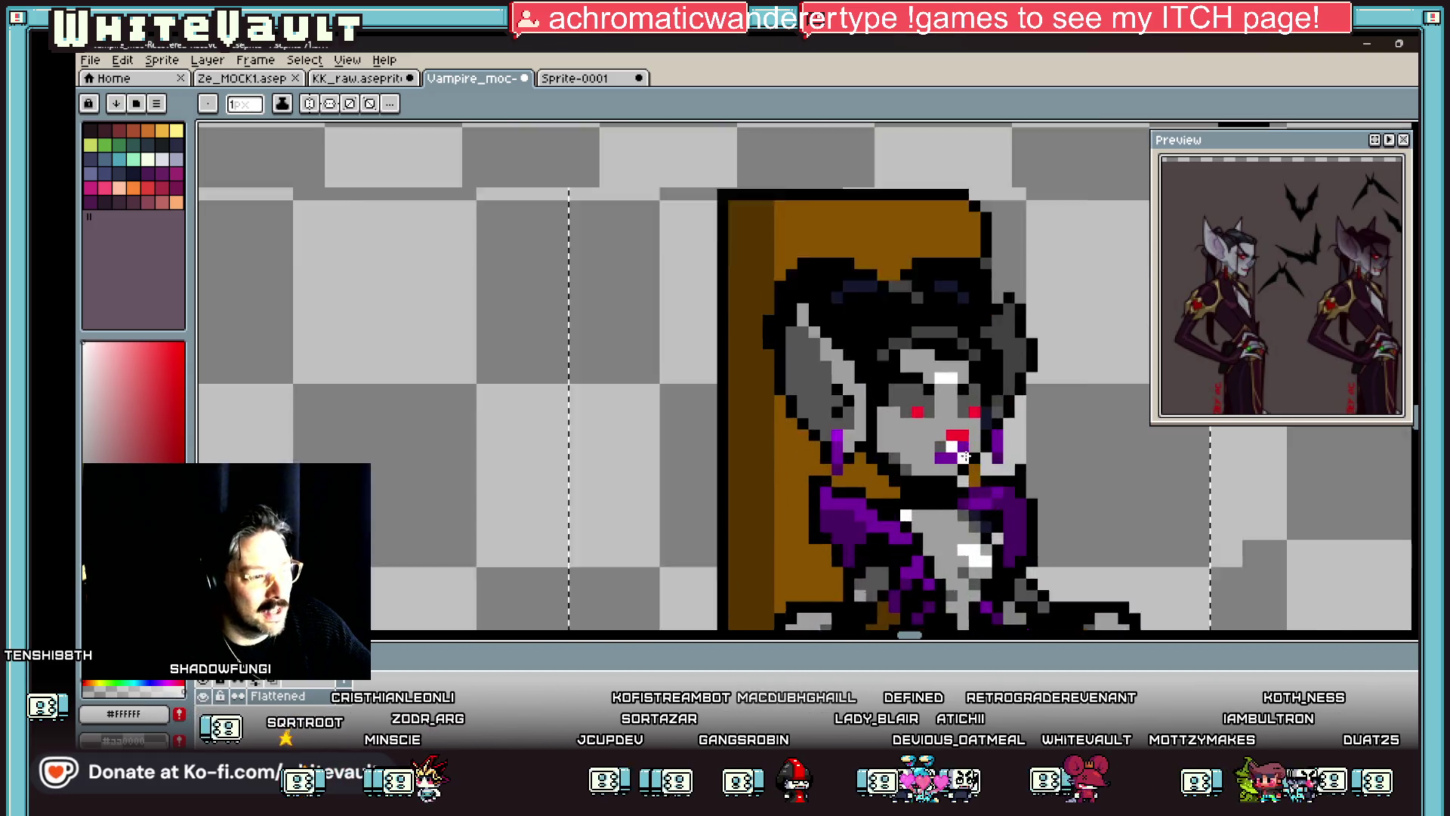
# Step: Reshape the mouth with a black pixel, then undo the last line drawn
pyautogui.keyDown('alt'); pyautogui.click(916, 429); pyautogui.keyUp('alt')
pyautogui.keyDown('alt'); pyautogui.click(983, 460); pyautogui.keyUp('alt')
pyautogui.click(938, 436)
pyautogui.scroll(-4, 966, 436)
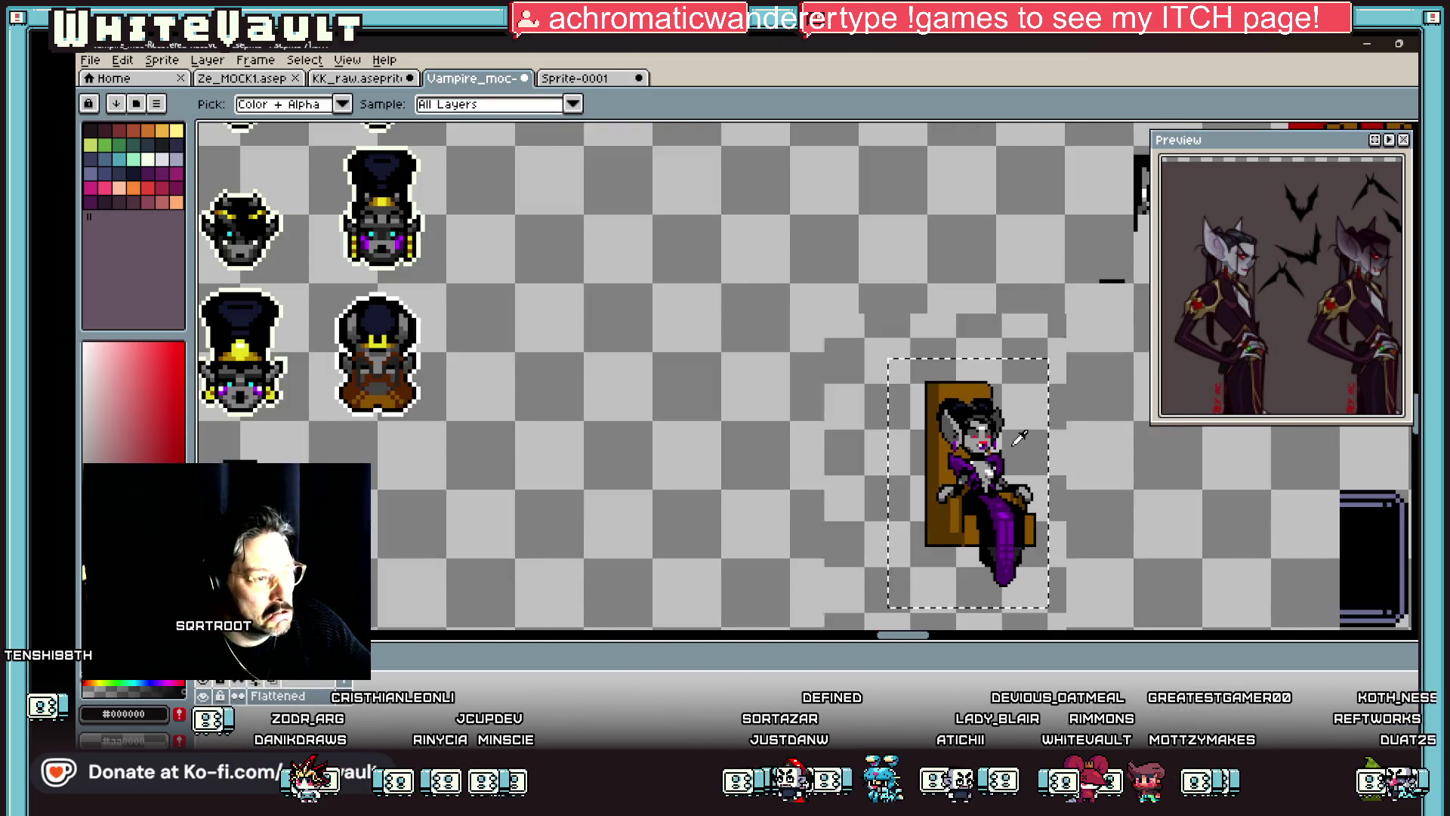
pyautogui.scroll(4, 968, 439)
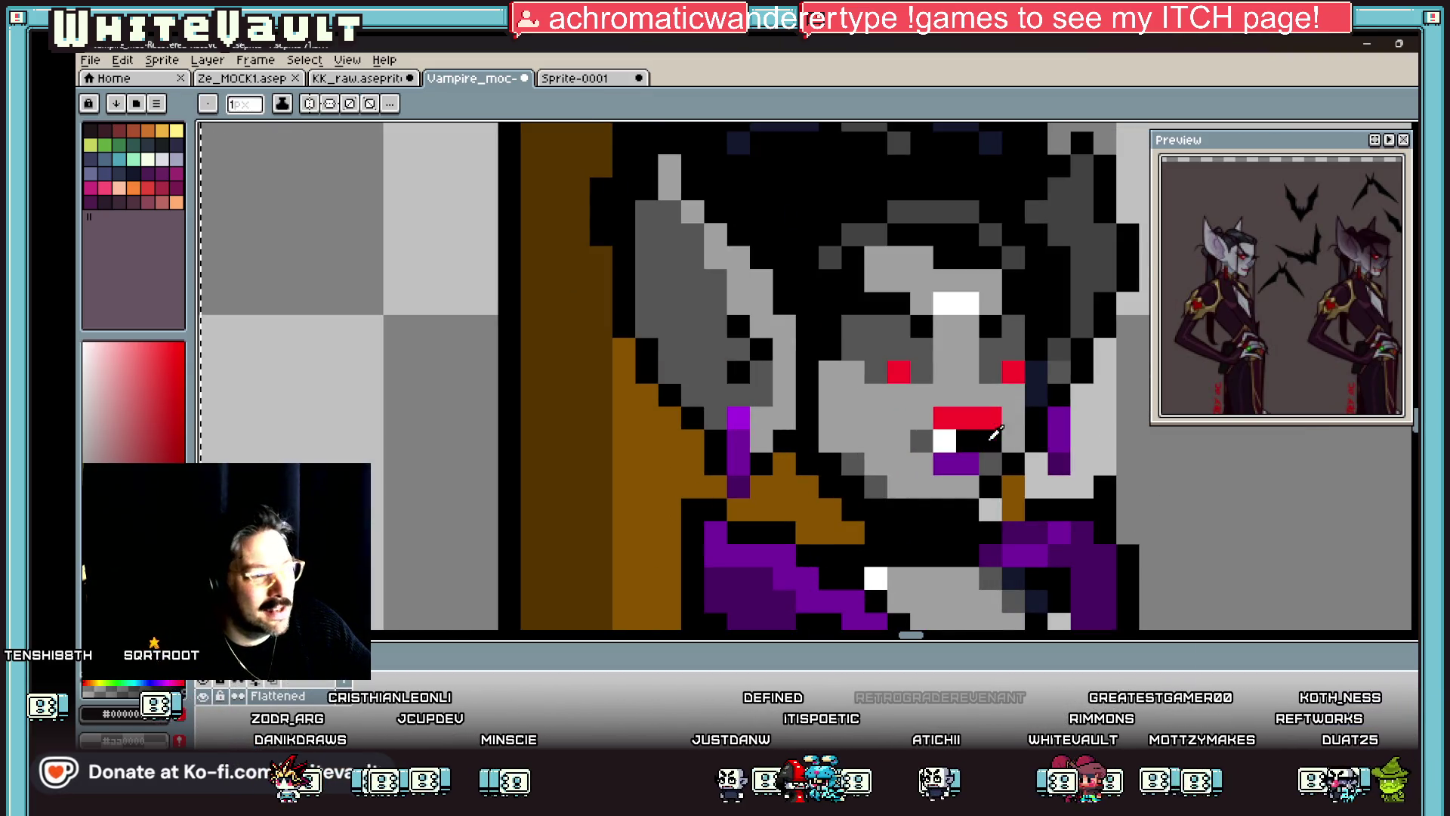
pyautogui.scroll(-5, 997, 432)
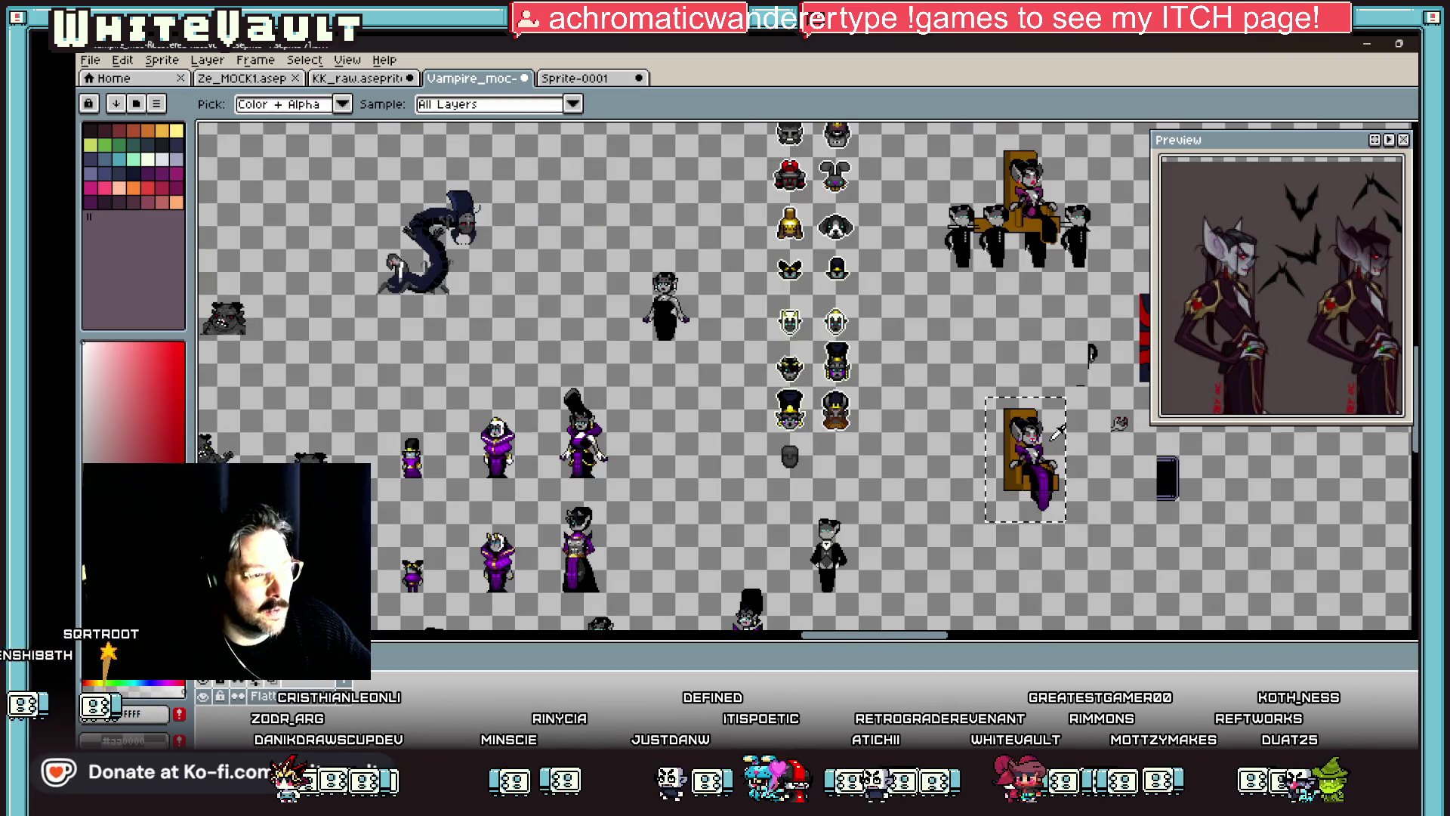
pyautogui.hotkey('ctrl', 'z')
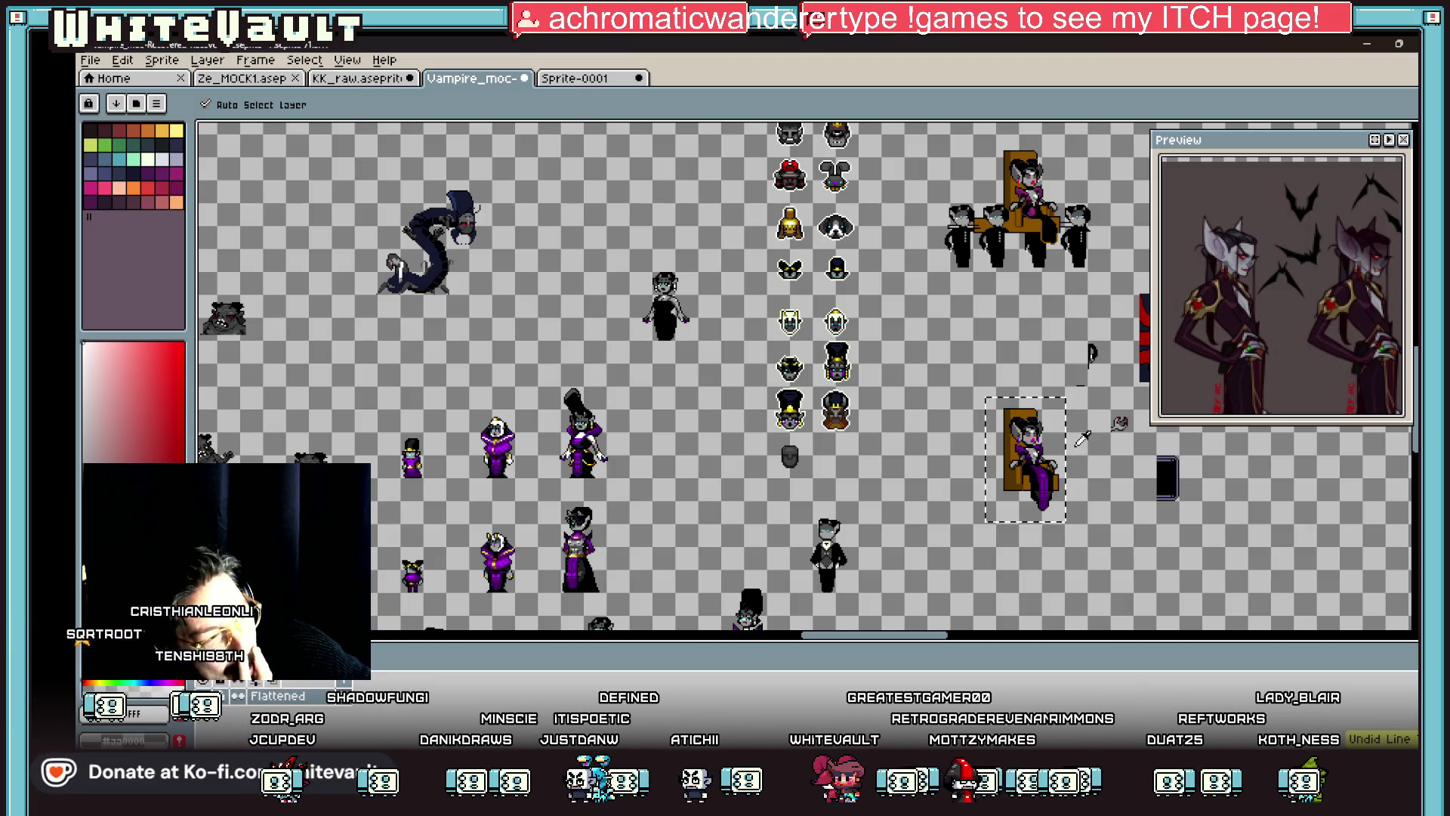
pyautogui.press('i')
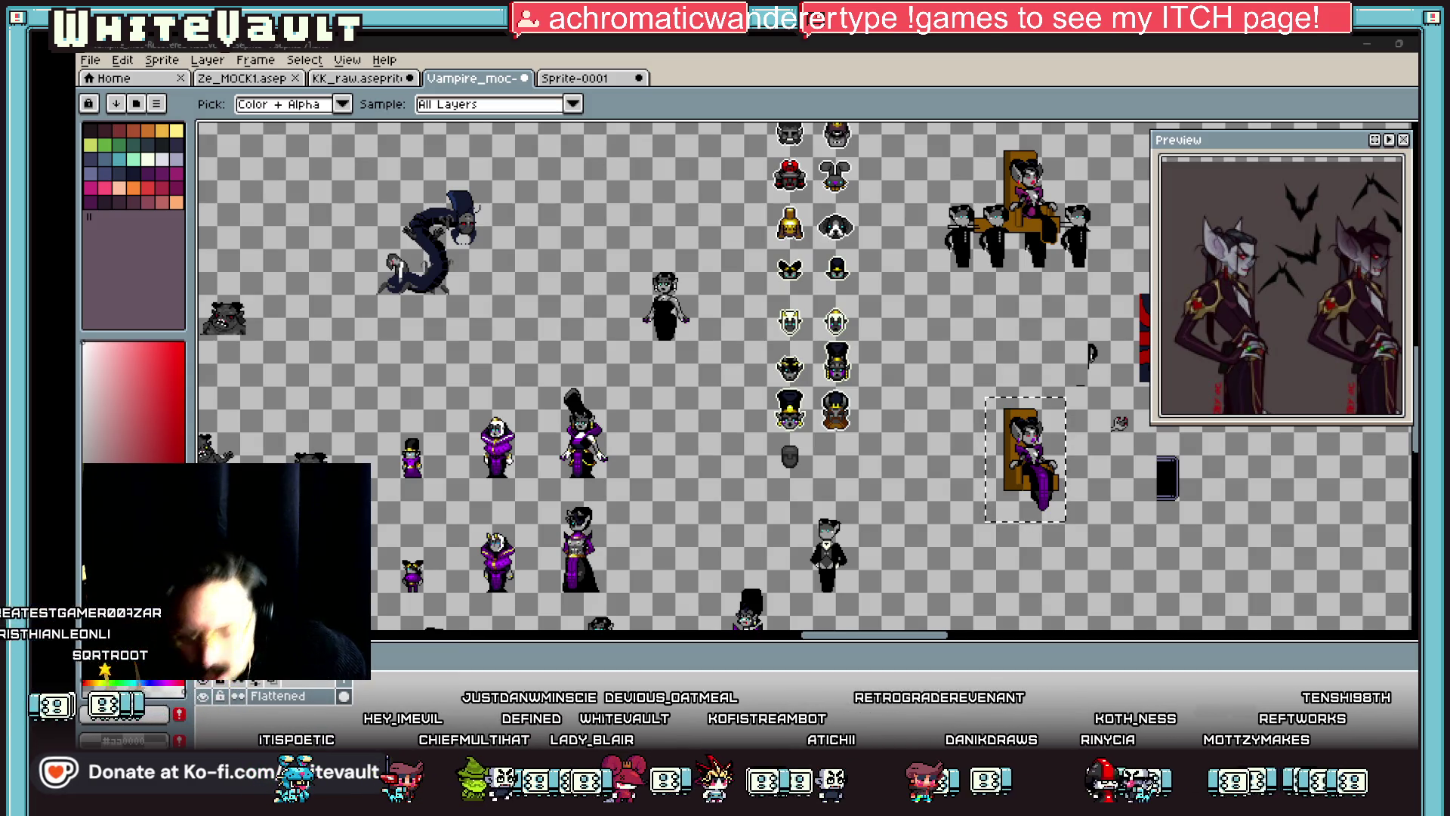
# Step: Sample a yellow from the canvas and a gold colour from another sprite
pyautogui.scroll(3, 1123, 476)
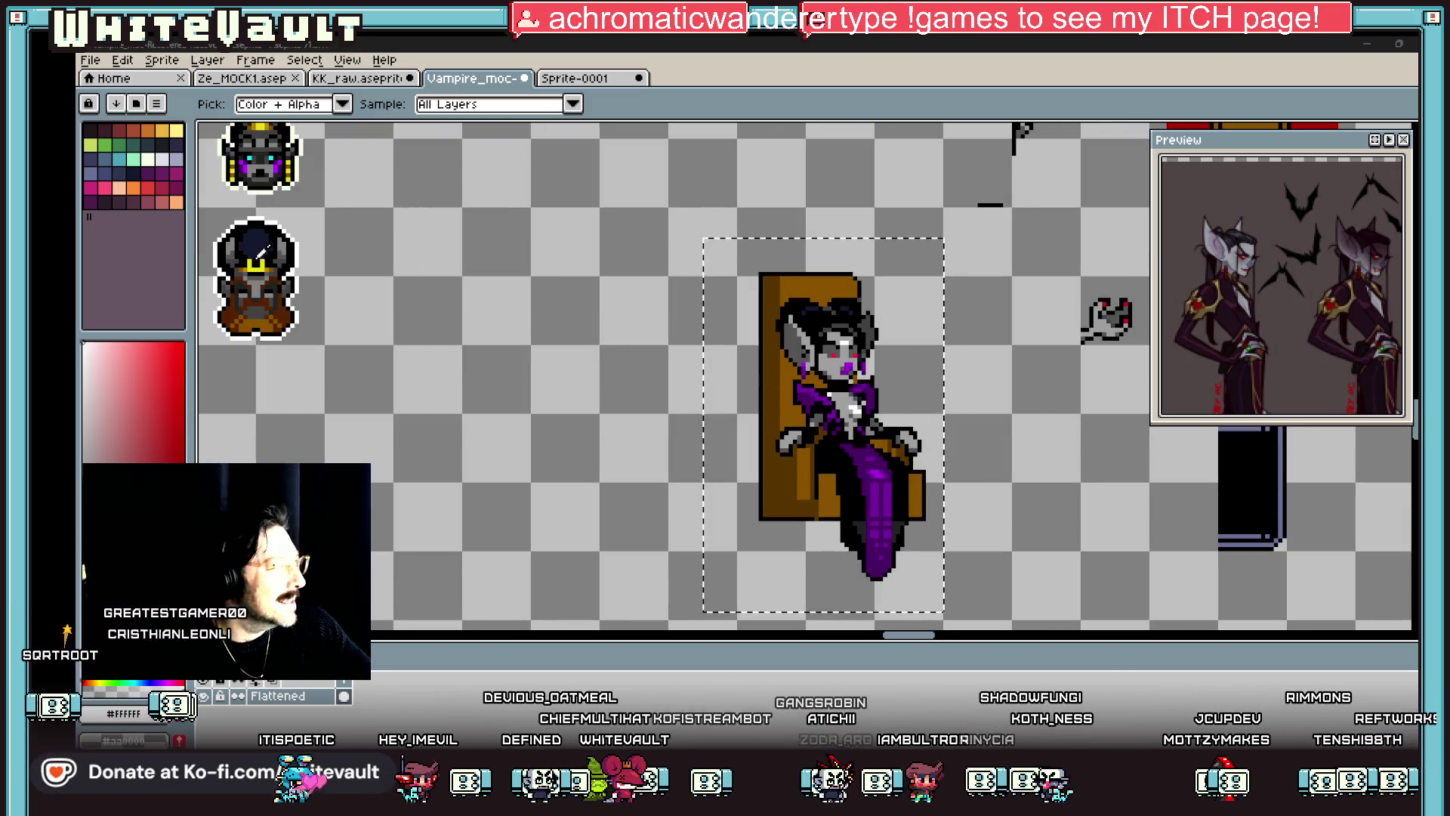
pyautogui.click(1081, 443)
pyautogui.press('b')
pyautogui.scroll(2, 755, 369)
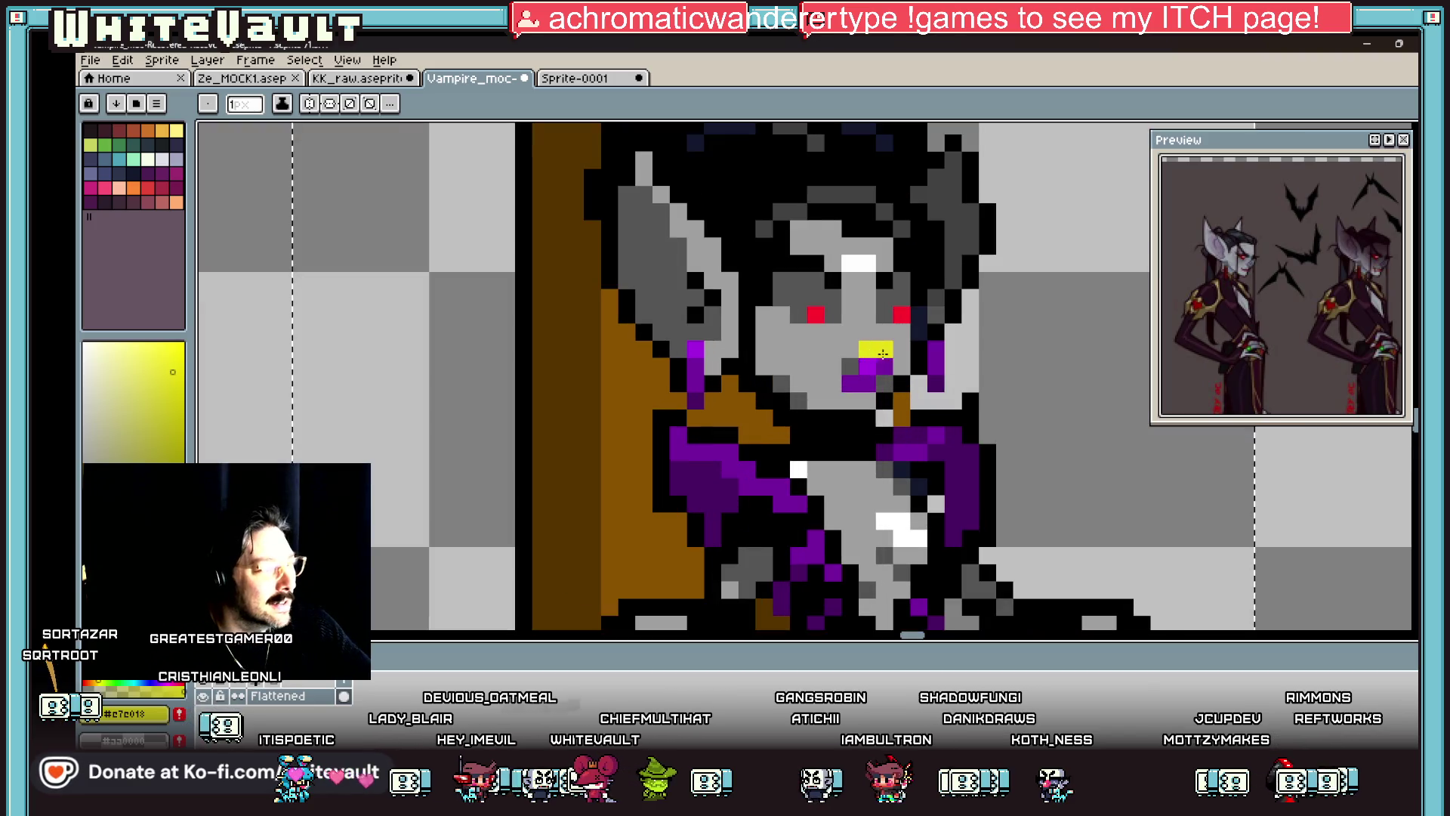
pyautogui.scroll(-4, 738, 365)
pyautogui.scroll(1, 680, 363)
pyautogui.press('i')
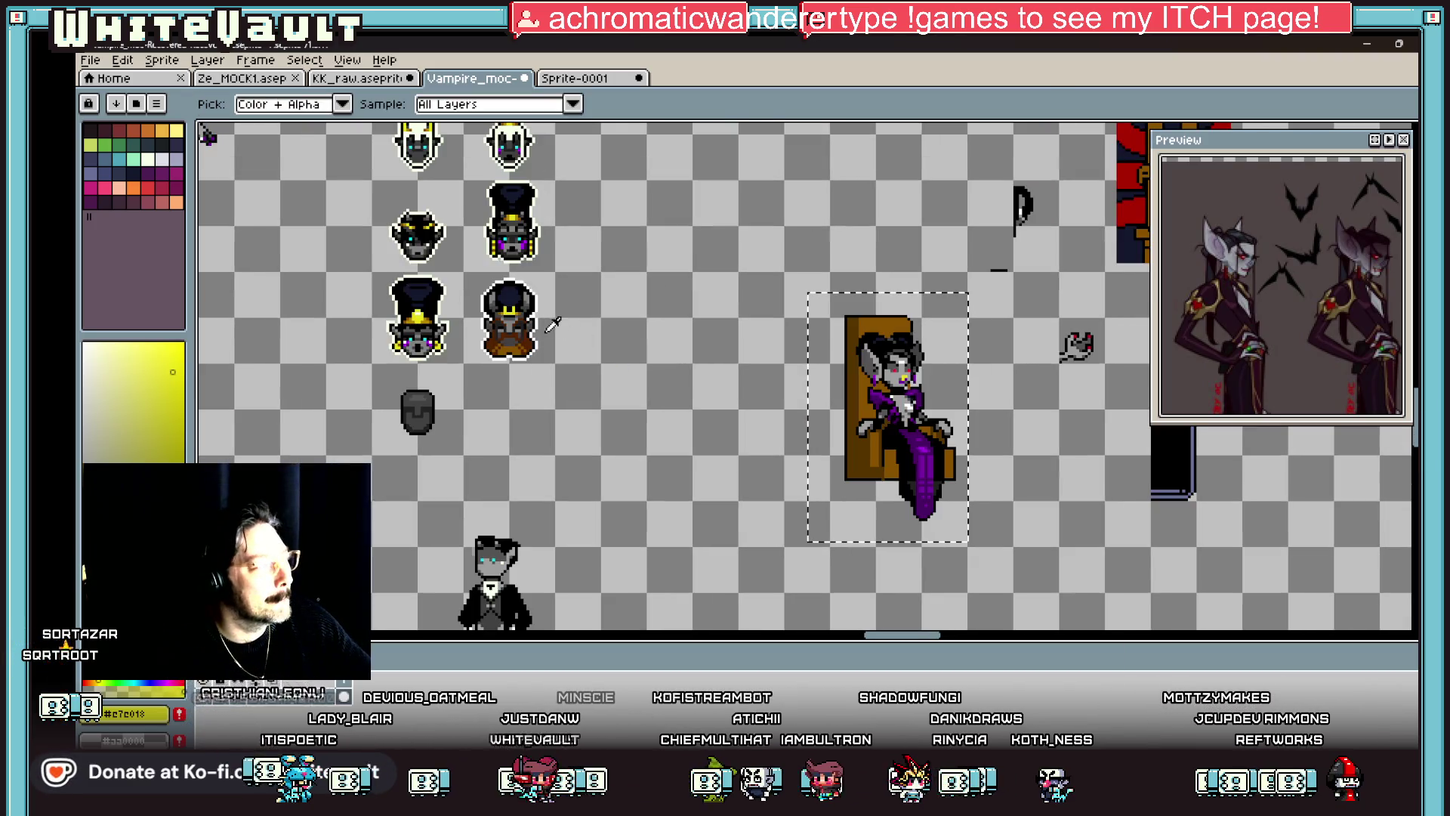
pyautogui.scroll(1, 422, 363)
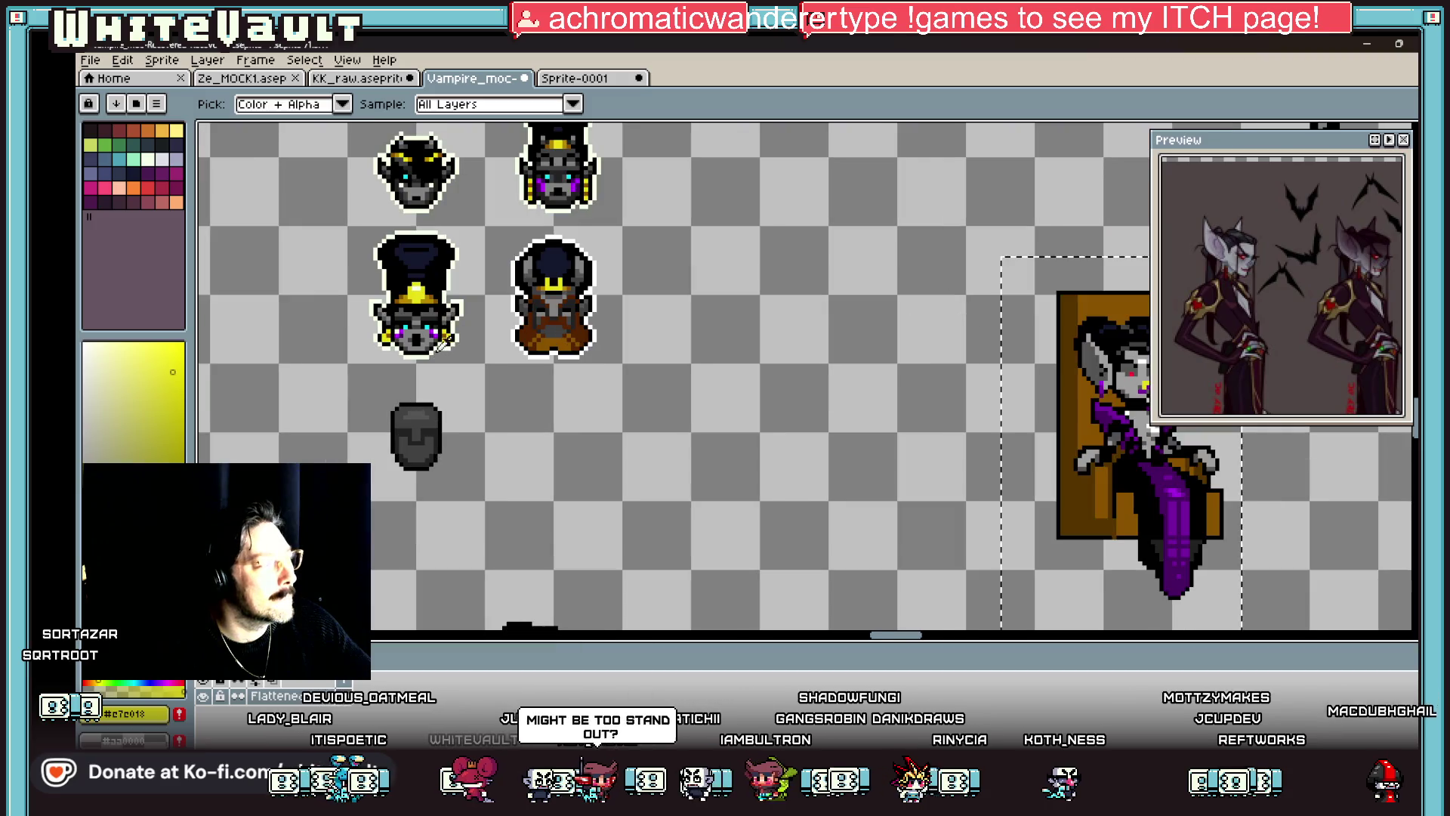
pyautogui.click(452, 296)
pyautogui.scroll(-1, 793, 423)
pyautogui.scroll(2, 982, 401)
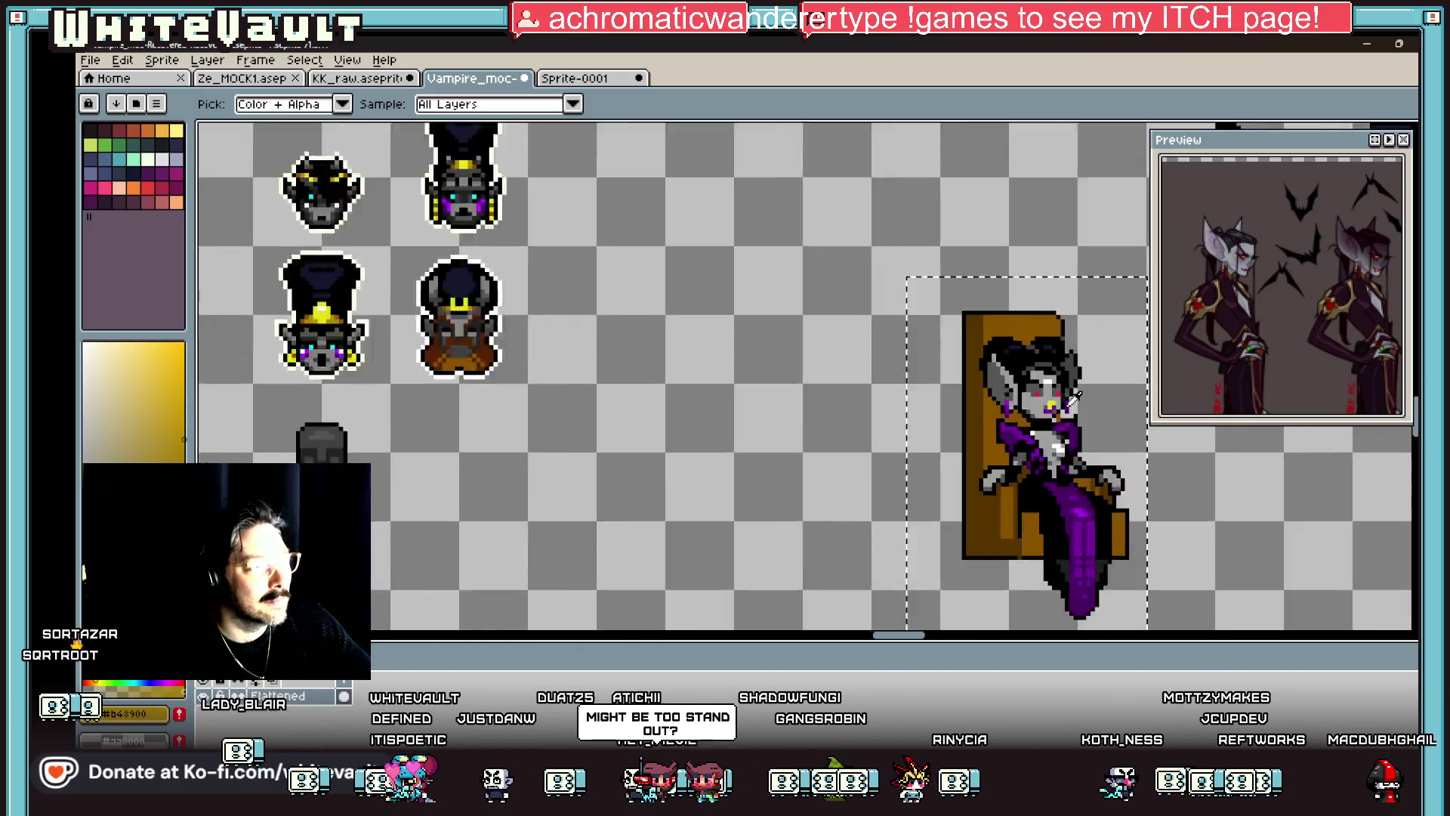
pyautogui.scroll(2, 1034, 400)
pyautogui.press('b')
pyautogui.scroll(-4, 1035, 400)
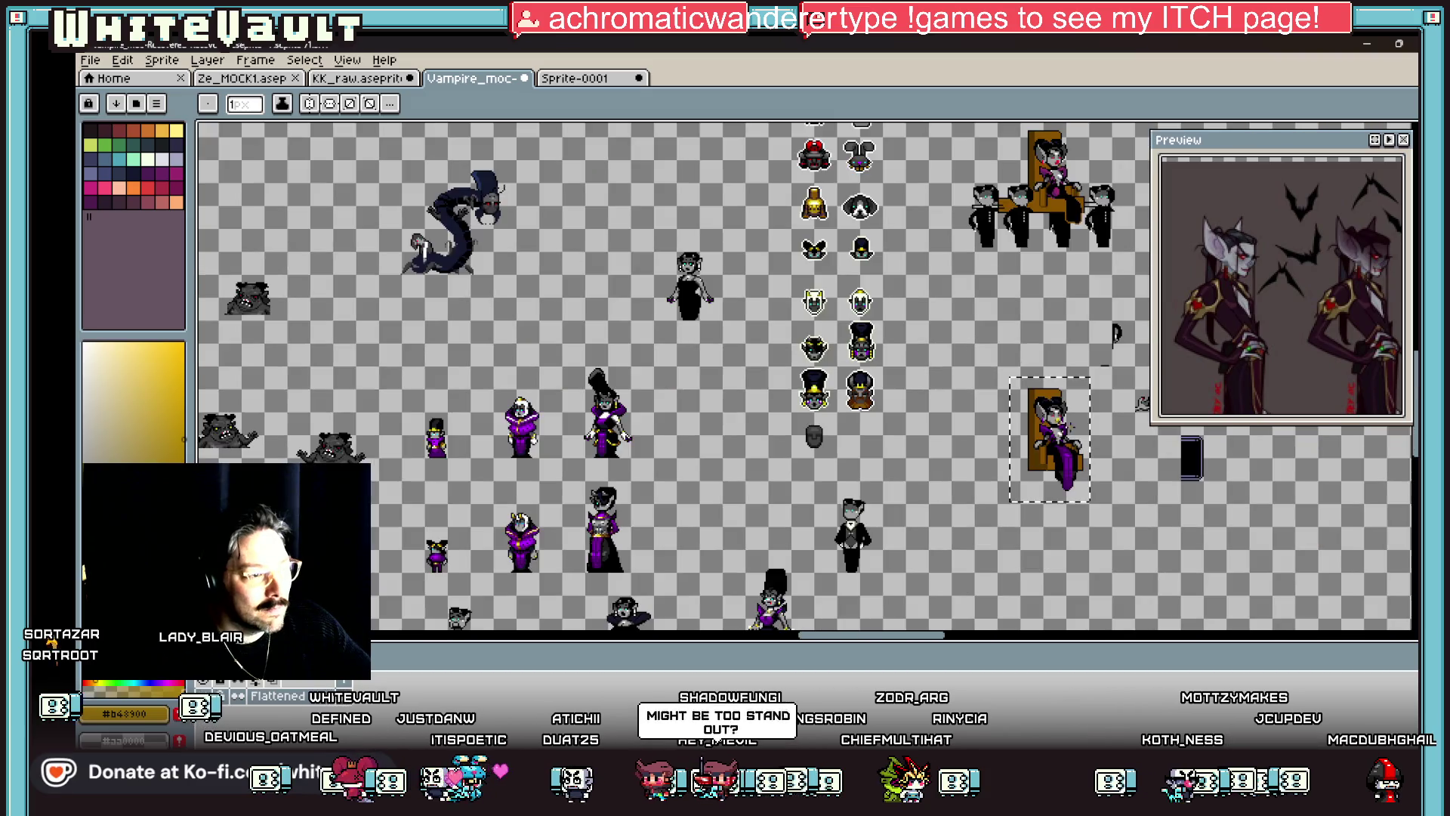
# Step: Add a yellow clasp pixel at the collar, repaint a stray pixel grey, and add a brown collar pixel
pyautogui.press('v')
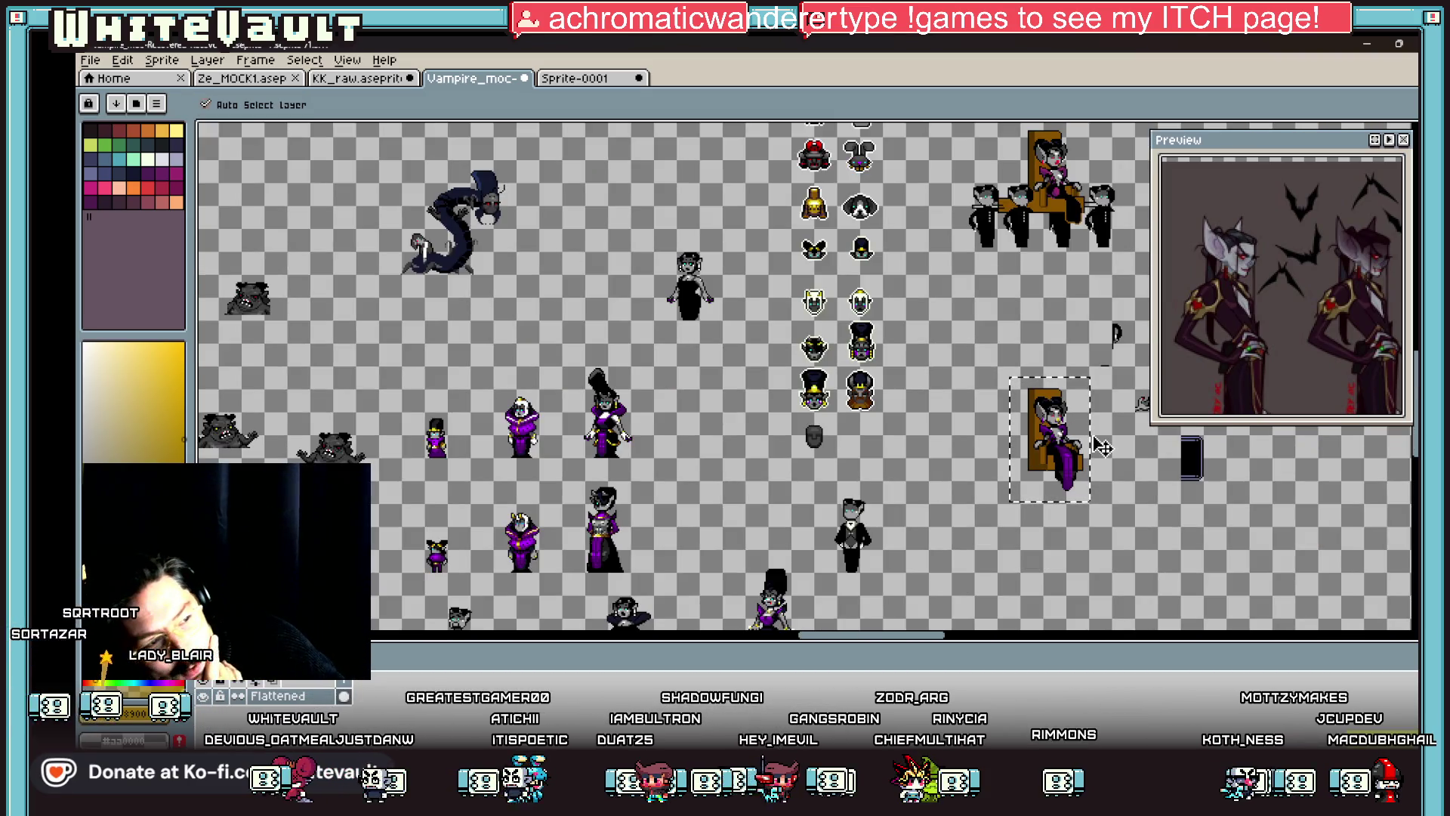
pyautogui.press('b')
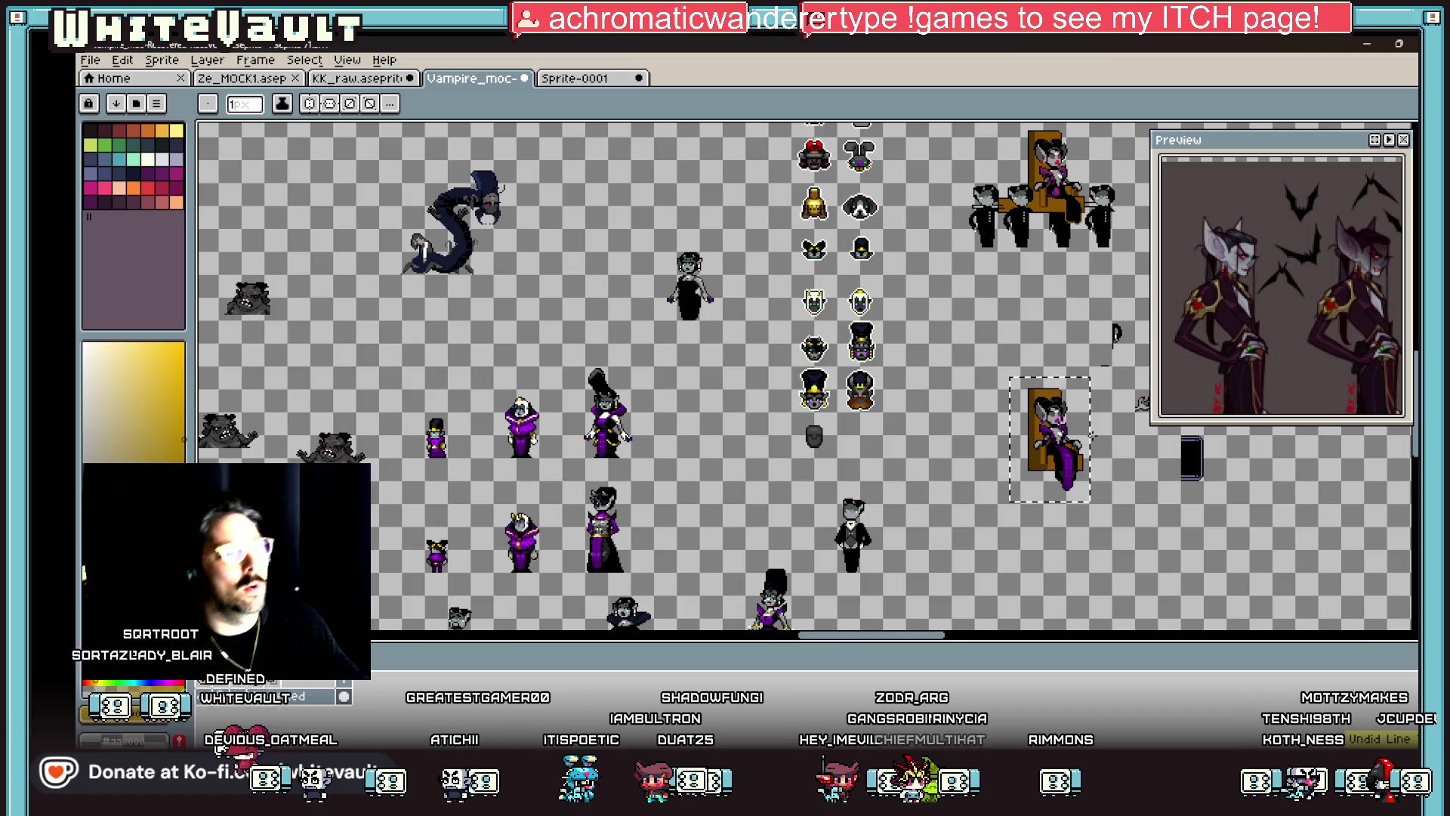
pyautogui.scroll(4, 1045, 444)
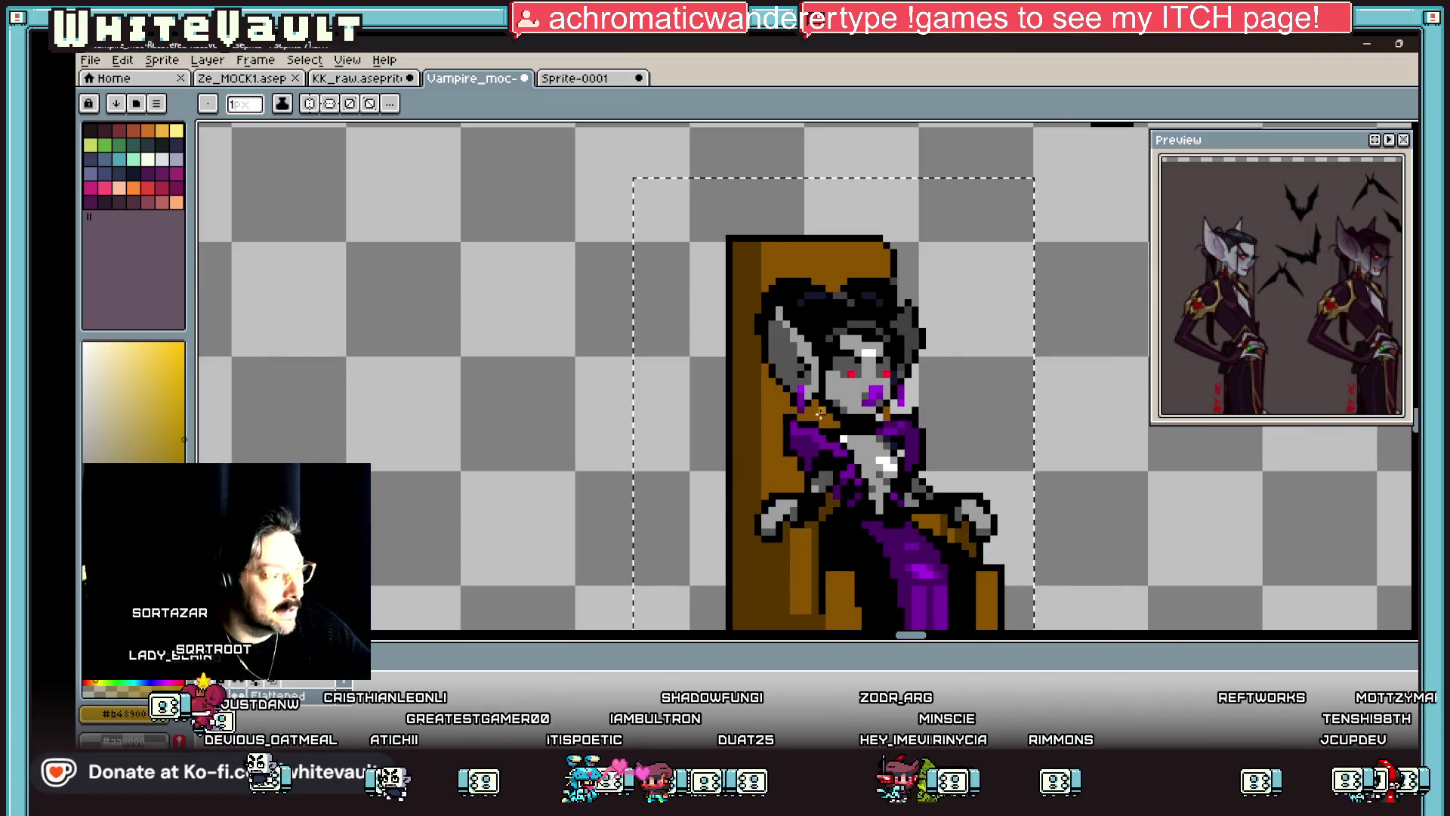
pyautogui.scroll(2, 803, 389)
pyautogui.scroll(-5, 1045, 384)
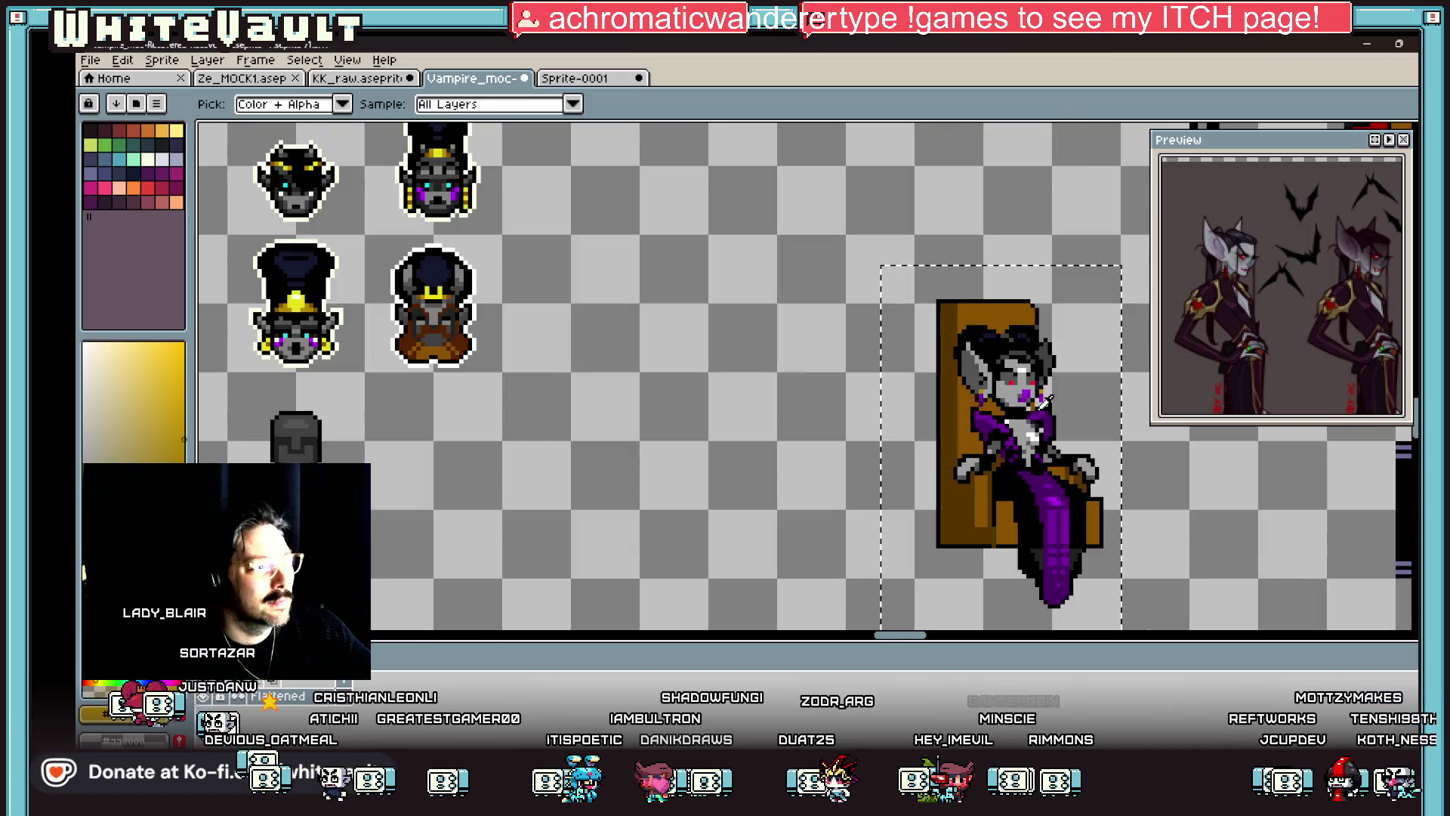
pyautogui.scroll(3, 1012, 424)
pyautogui.scroll(2, 1013, 425)
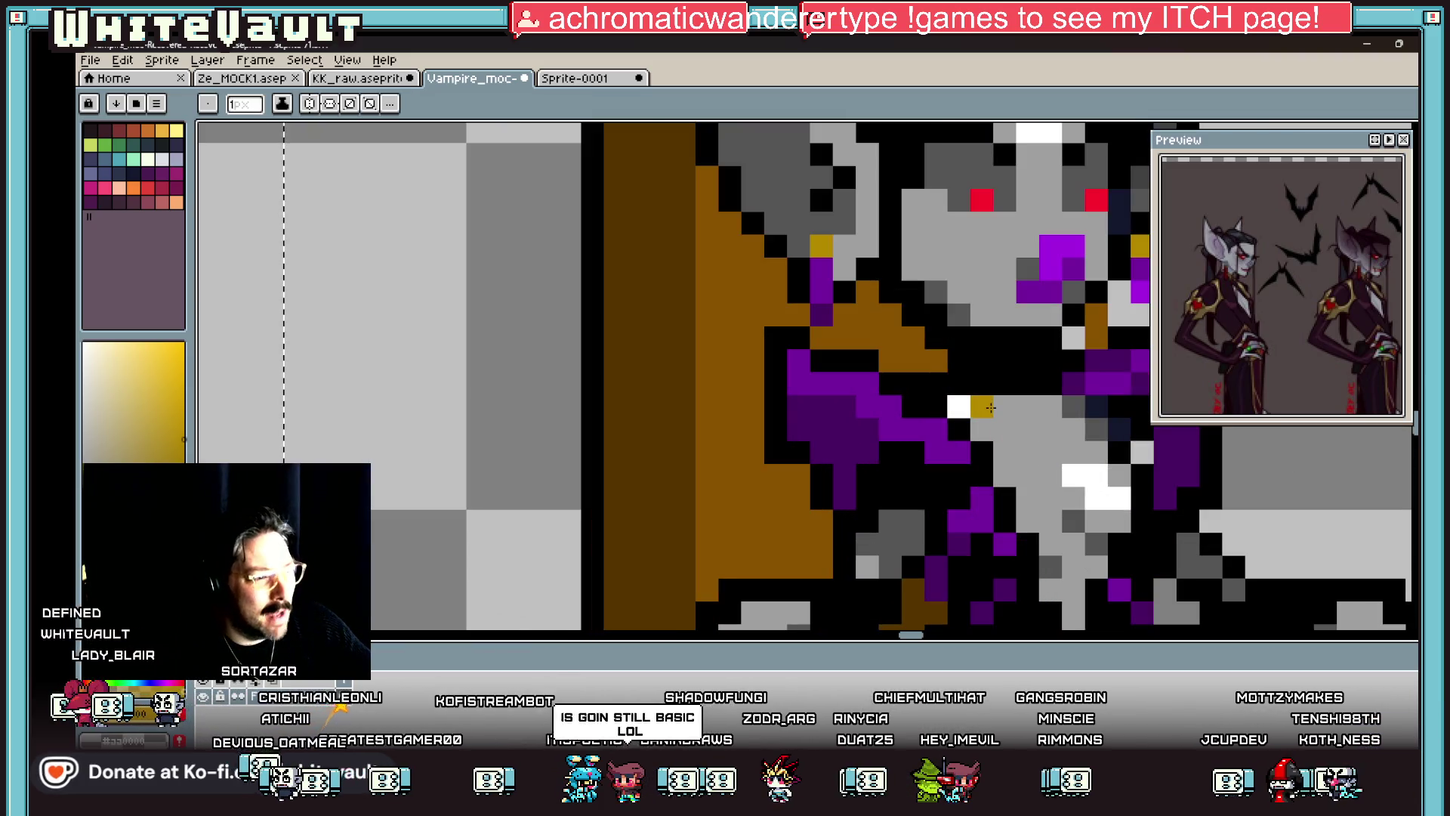
pyautogui.scroll(-3, 804, 386)
pyautogui.press('i')
pyautogui.scroll(-4, 538, 345)
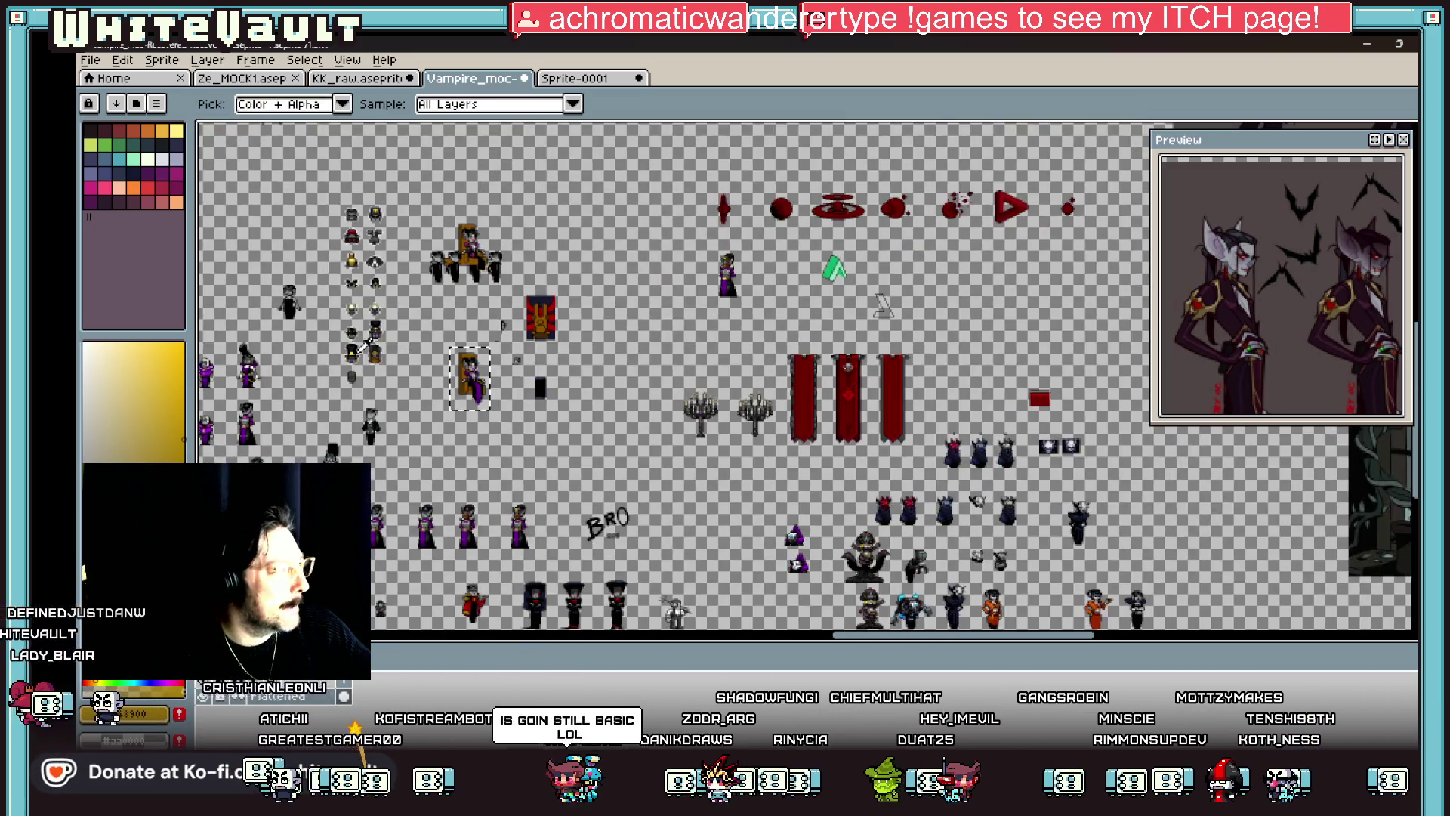
pyautogui.scroll(3, 755, 453)
pyautogui.press('b')
pyautogui.scroll(6, 840, 440)
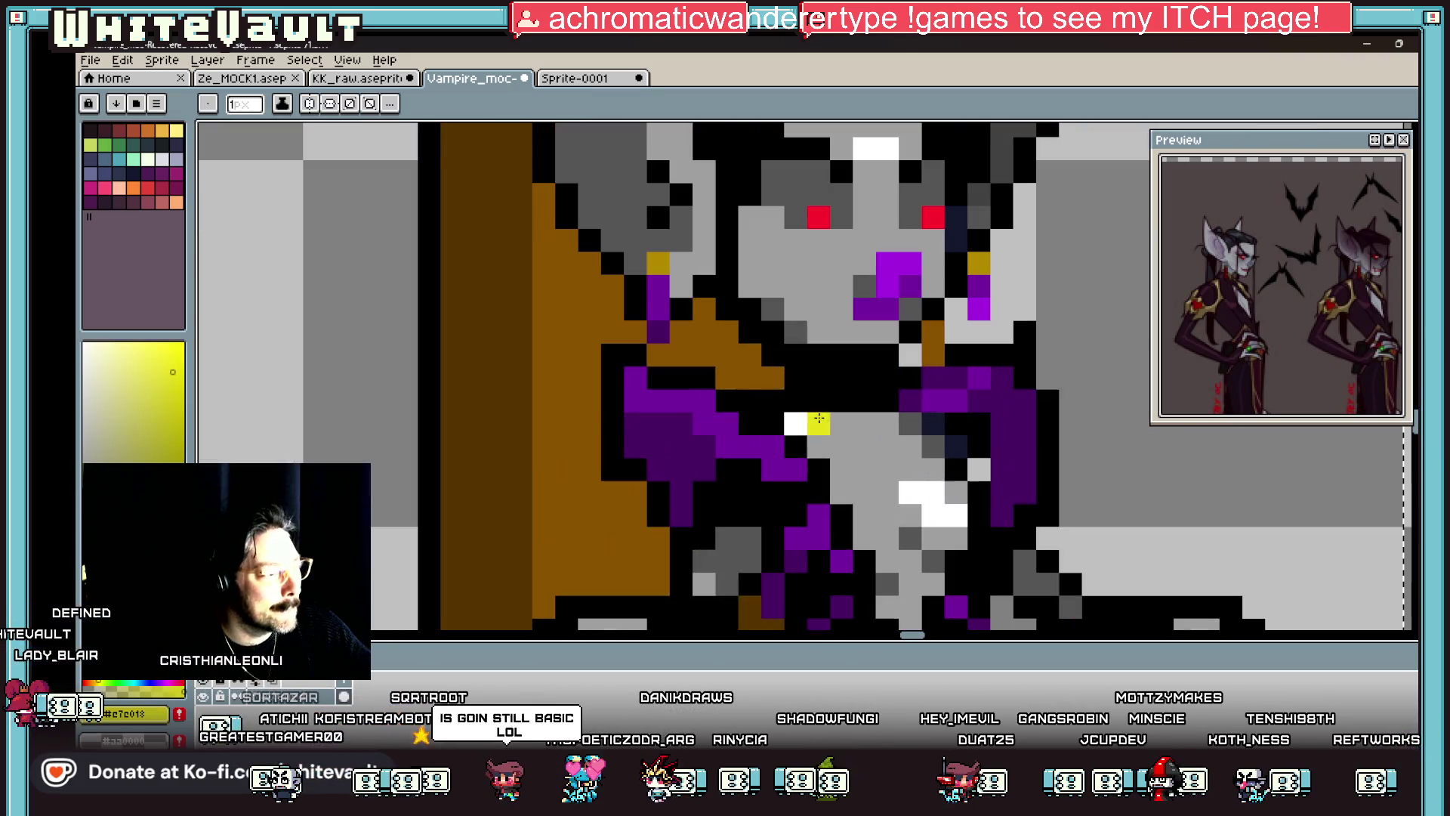
pyautogui.click(888, 423)
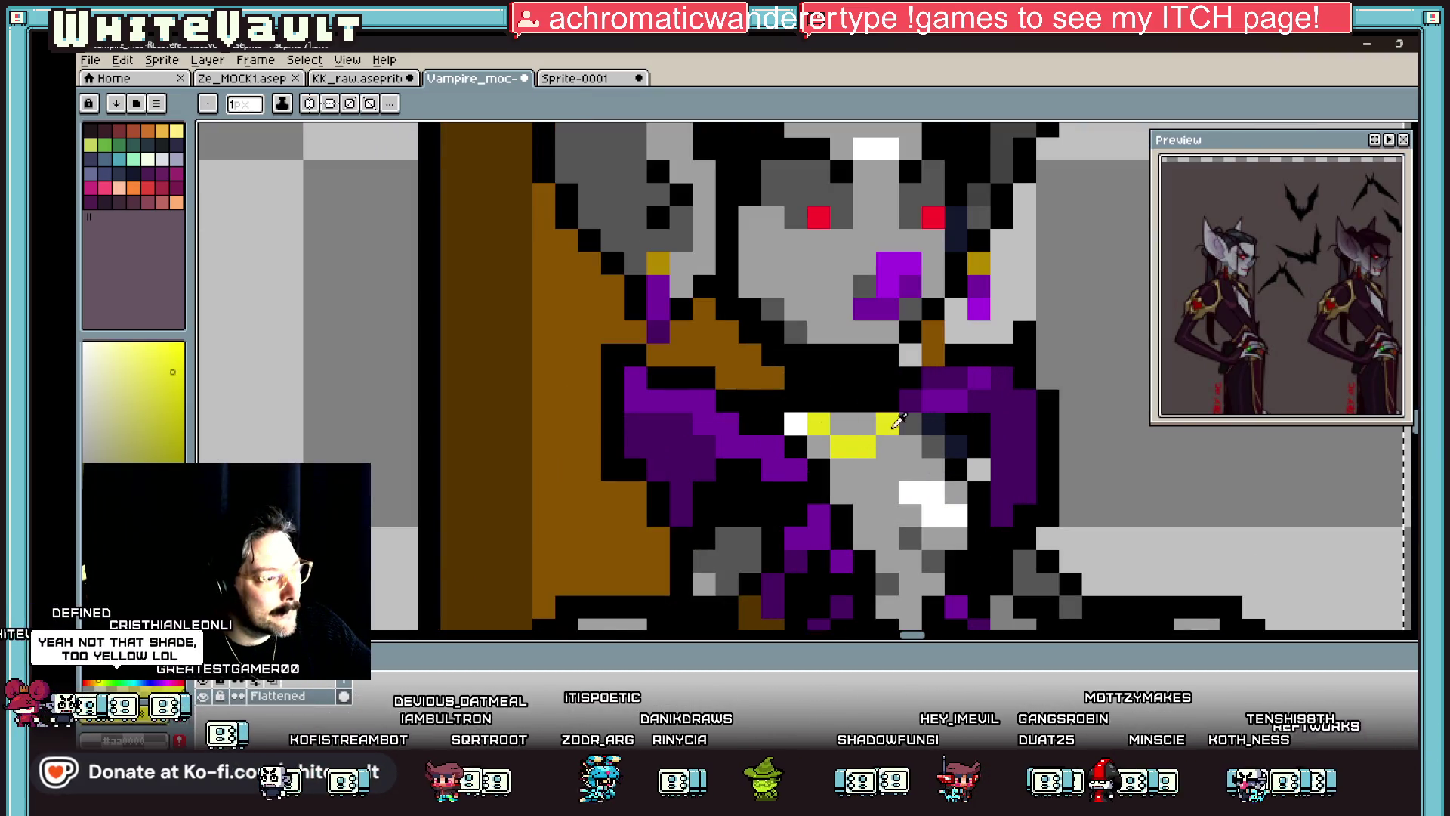
pyautogui.keyDown('alt'); pyautogui.click(840, 423); pyautogui.keyUp('alt')
pyautogui.click(816, 423)
pyautogui.keyDown('alt'); pyautogui.click(933, 351); pyautogui.keyUp('alt')
pyautogui.click(889, 399)
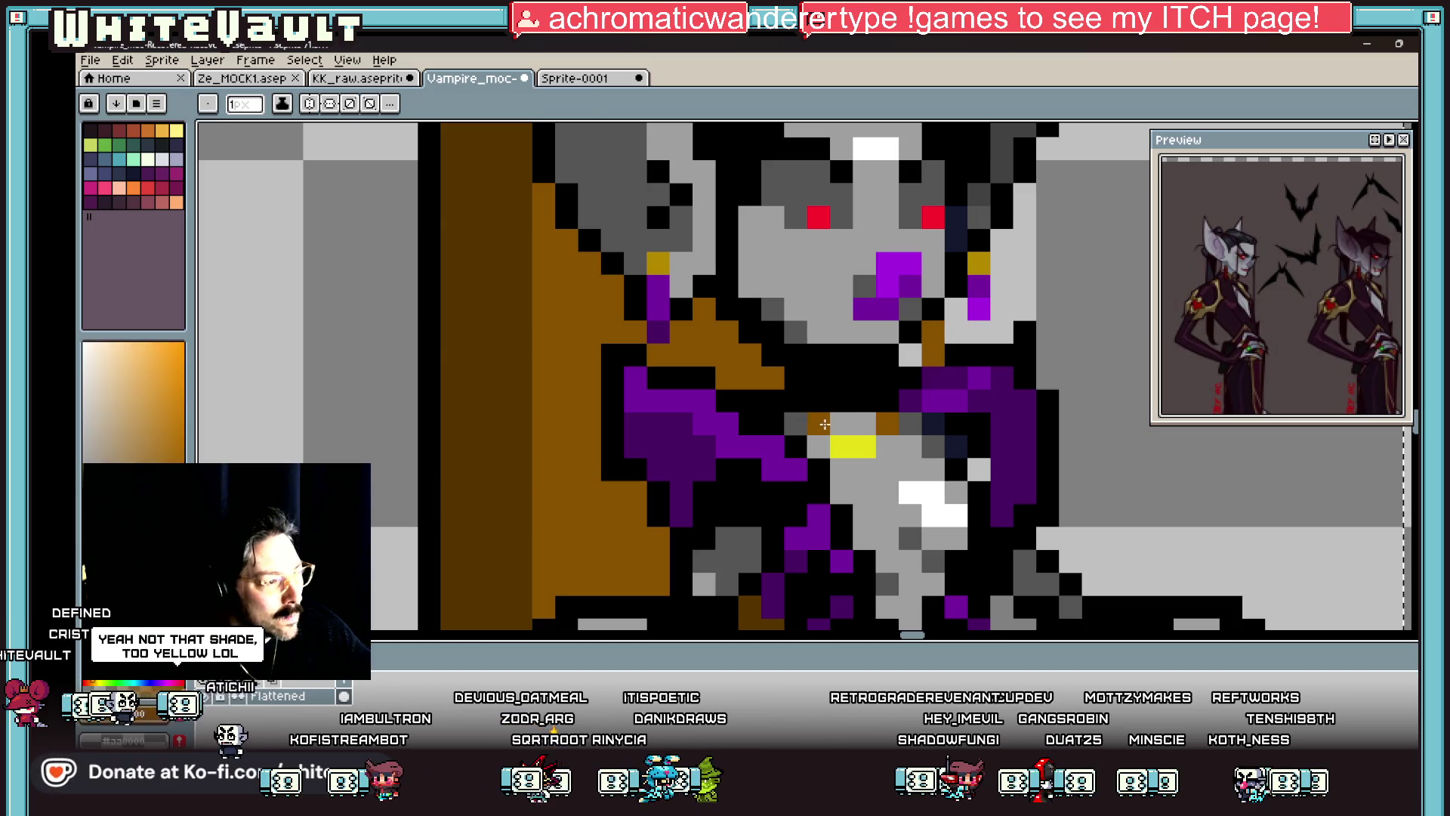
pyautogui.scroll(-6, 825, 425)
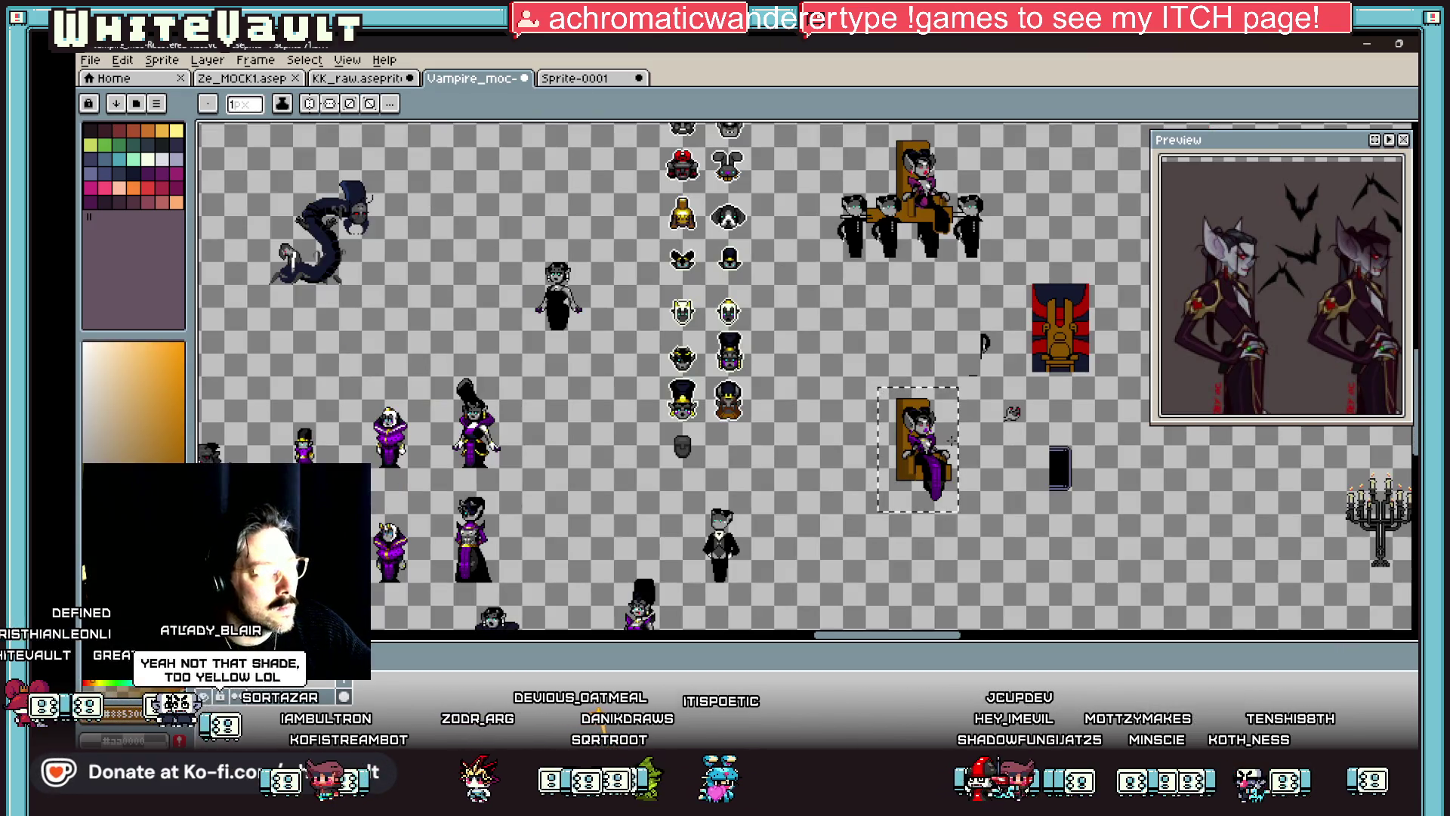
pyautogui.scroll(5, 951, 440)
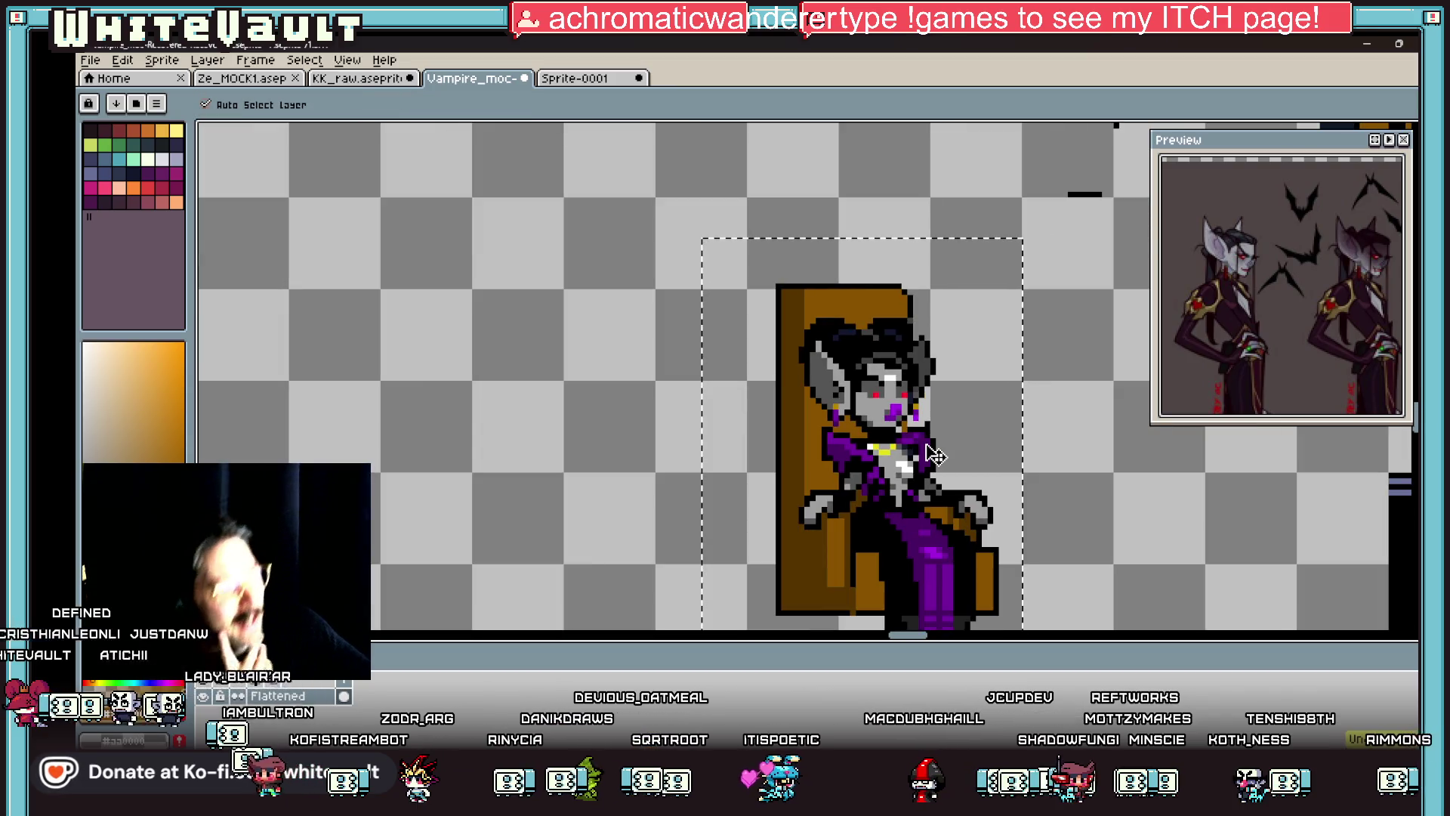
pyautogui.press('i')
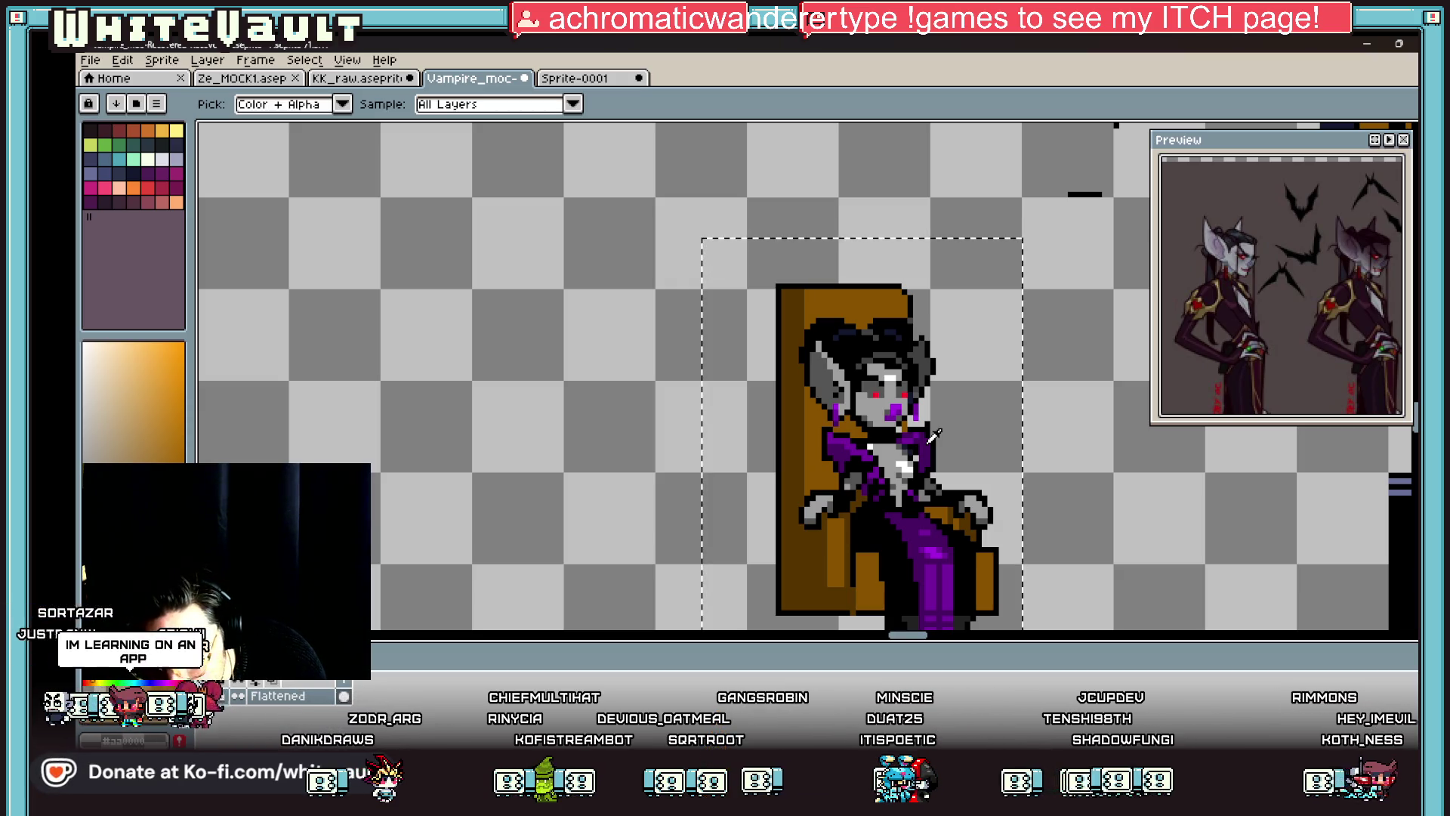
pyautogui.scroll(-1, 934, 435)
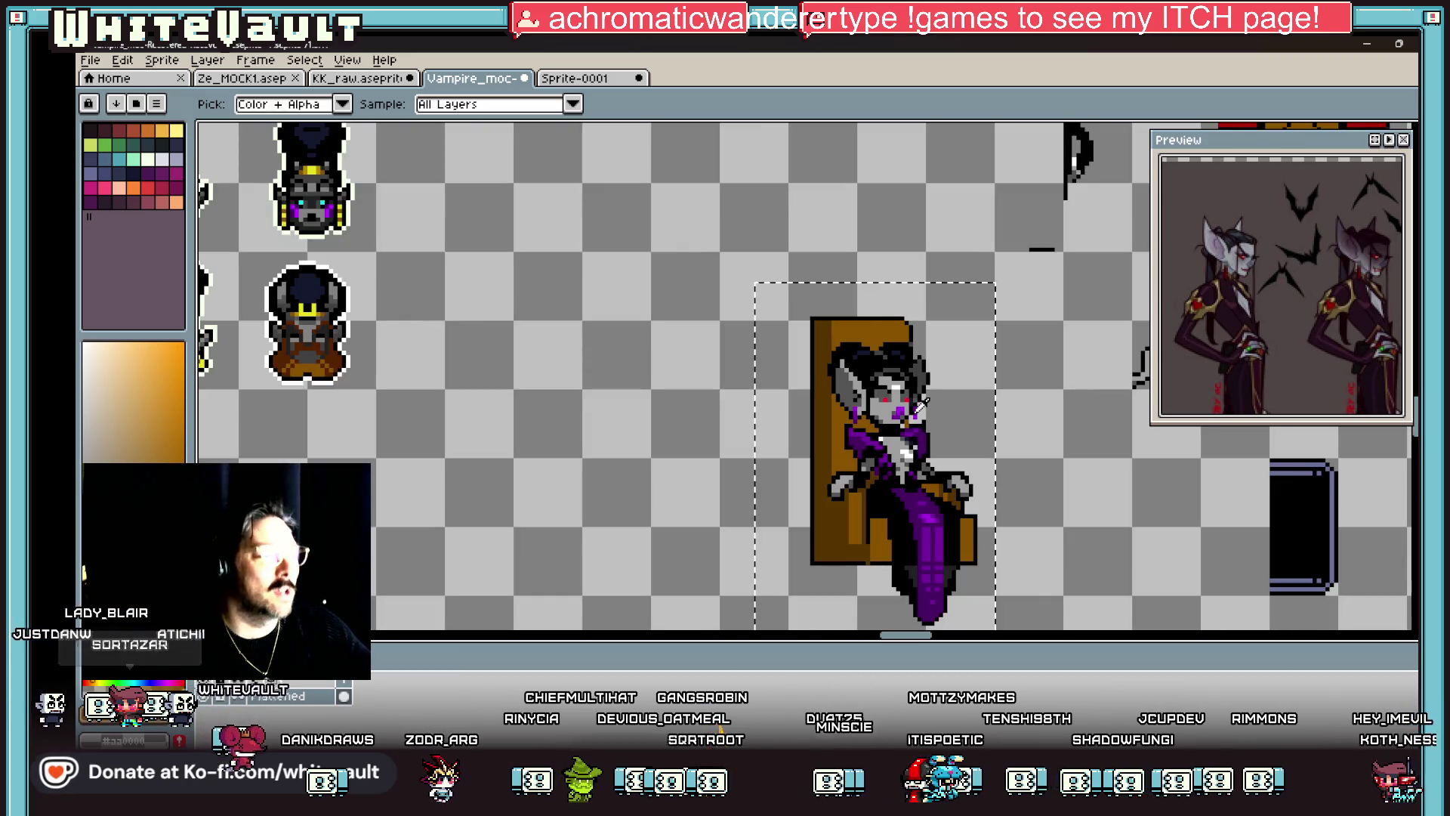
# Step: Draw a black line down the throne's side, broken by orange and brown pixels
pyautogui.scroll(2, 863, 539)
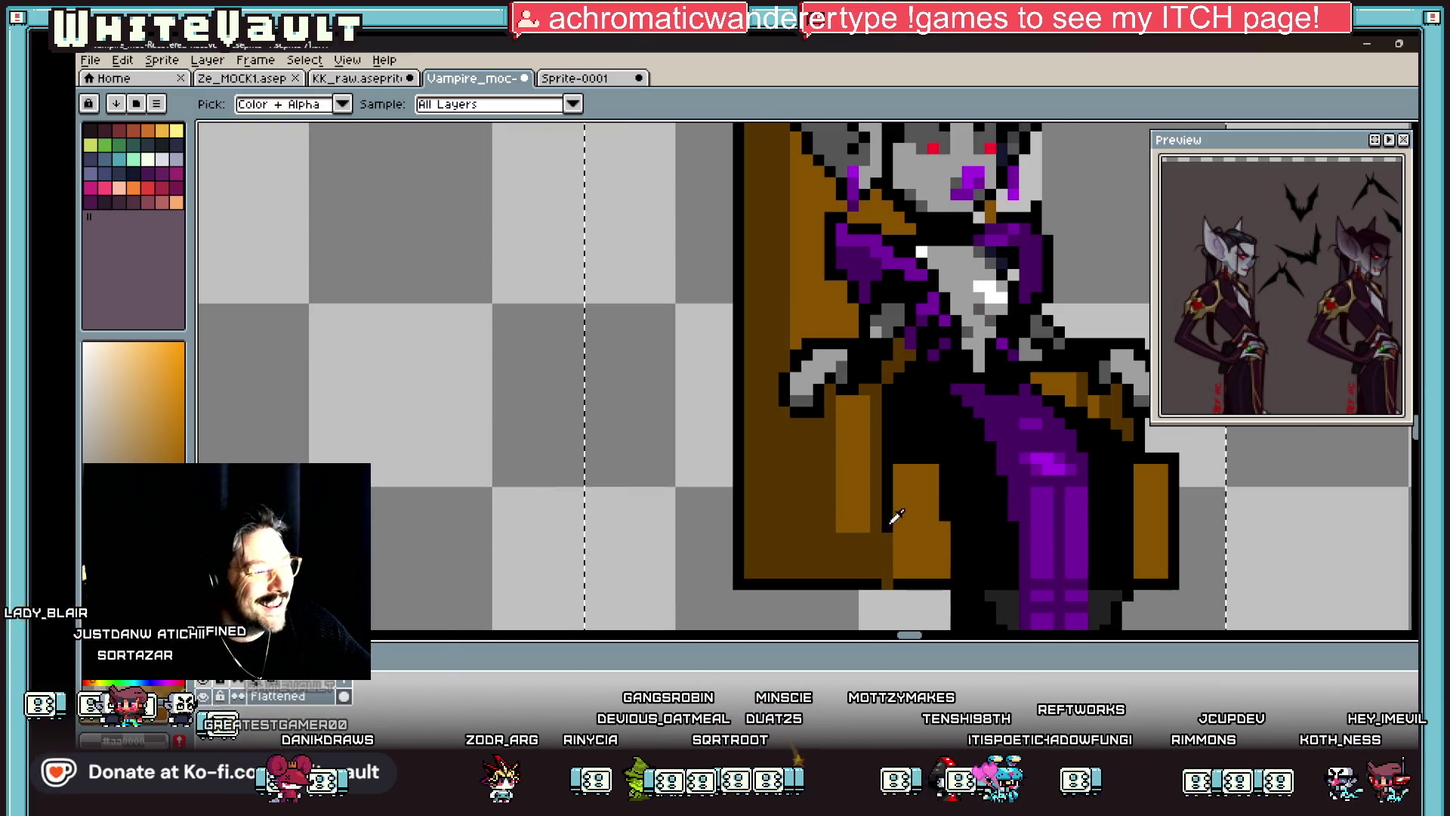
pyautogui.keyDown('alt'); pyautogui.click(831, 456); pyautogui.keyUp('alt')
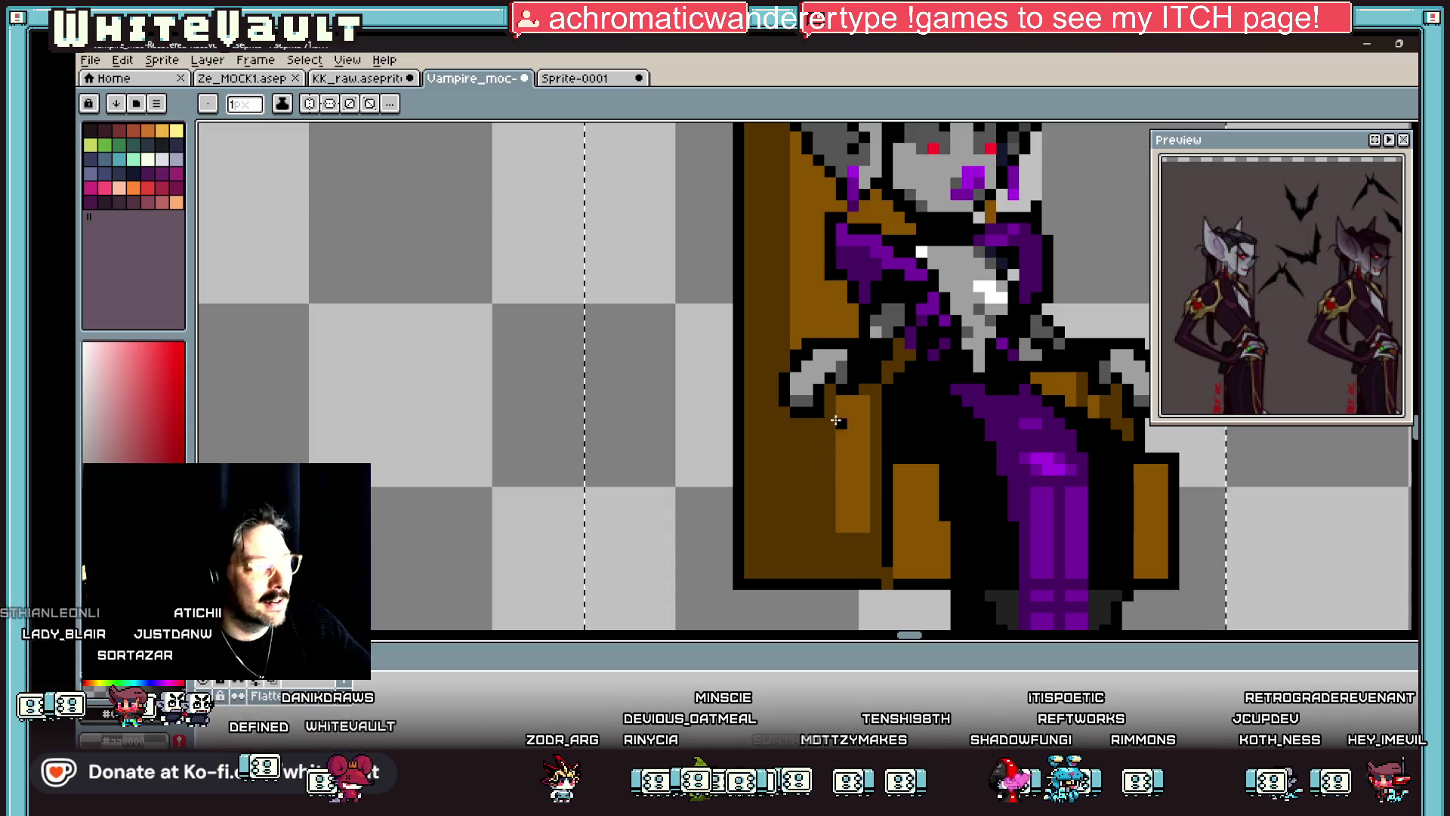
pyautogui.moveTo(839, 399); pyautogui.dragTo(839, 423)
pyautogui.scroll(2, 839, 423)
pyautogui.moveTo(845, 325); pyautogui.dragTo(852, 477)
pyautogui.click(843, 495)
pyautogui.keyDown('alt'); pyautogui.click(877, 427); pyautogui.keyUp('alt')
pyautogui.click(844, 472)
pyautogui.click(844, 404)
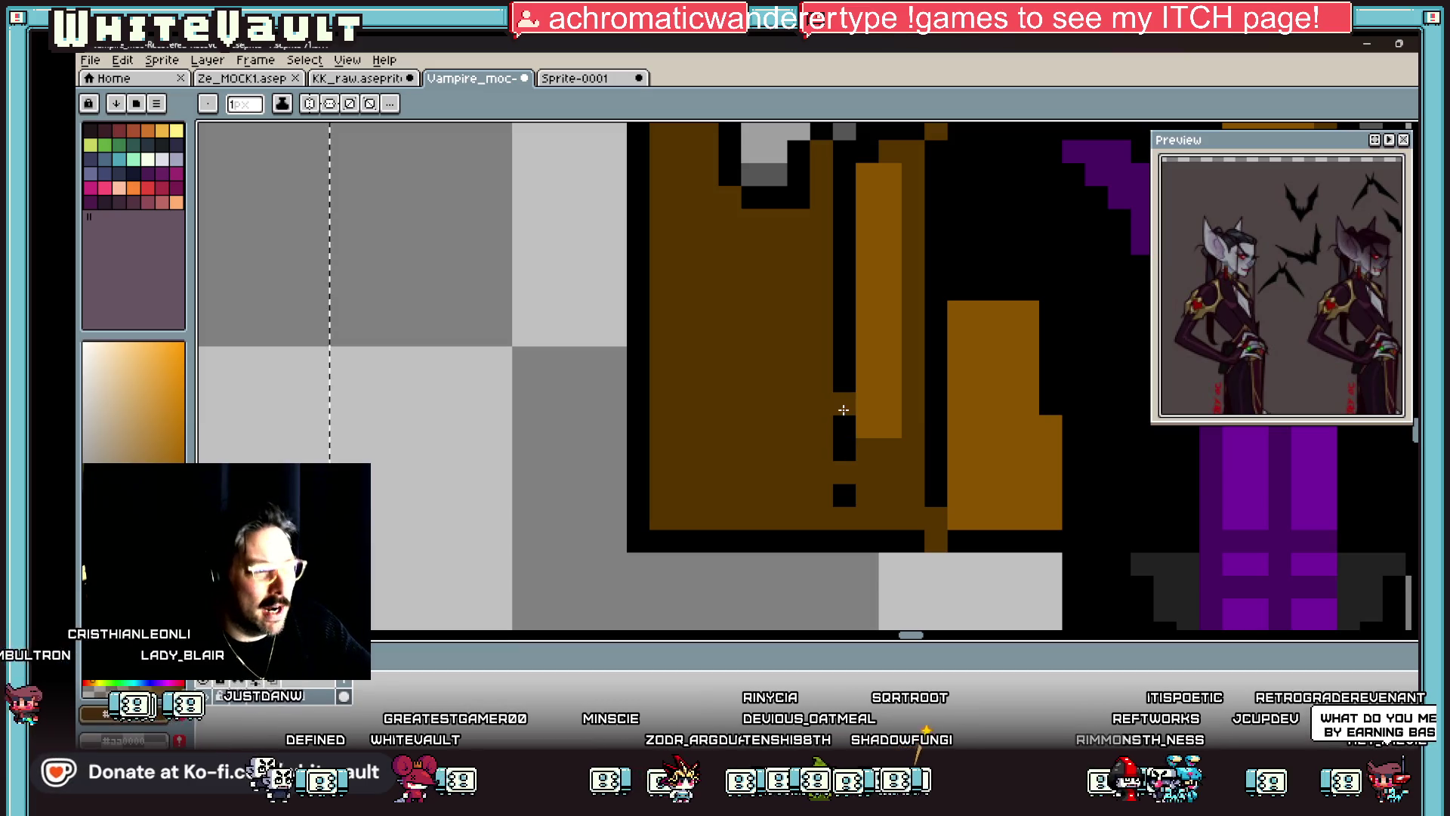
pyautogui.click(844, 312)
pyautogui.click(937, 410)
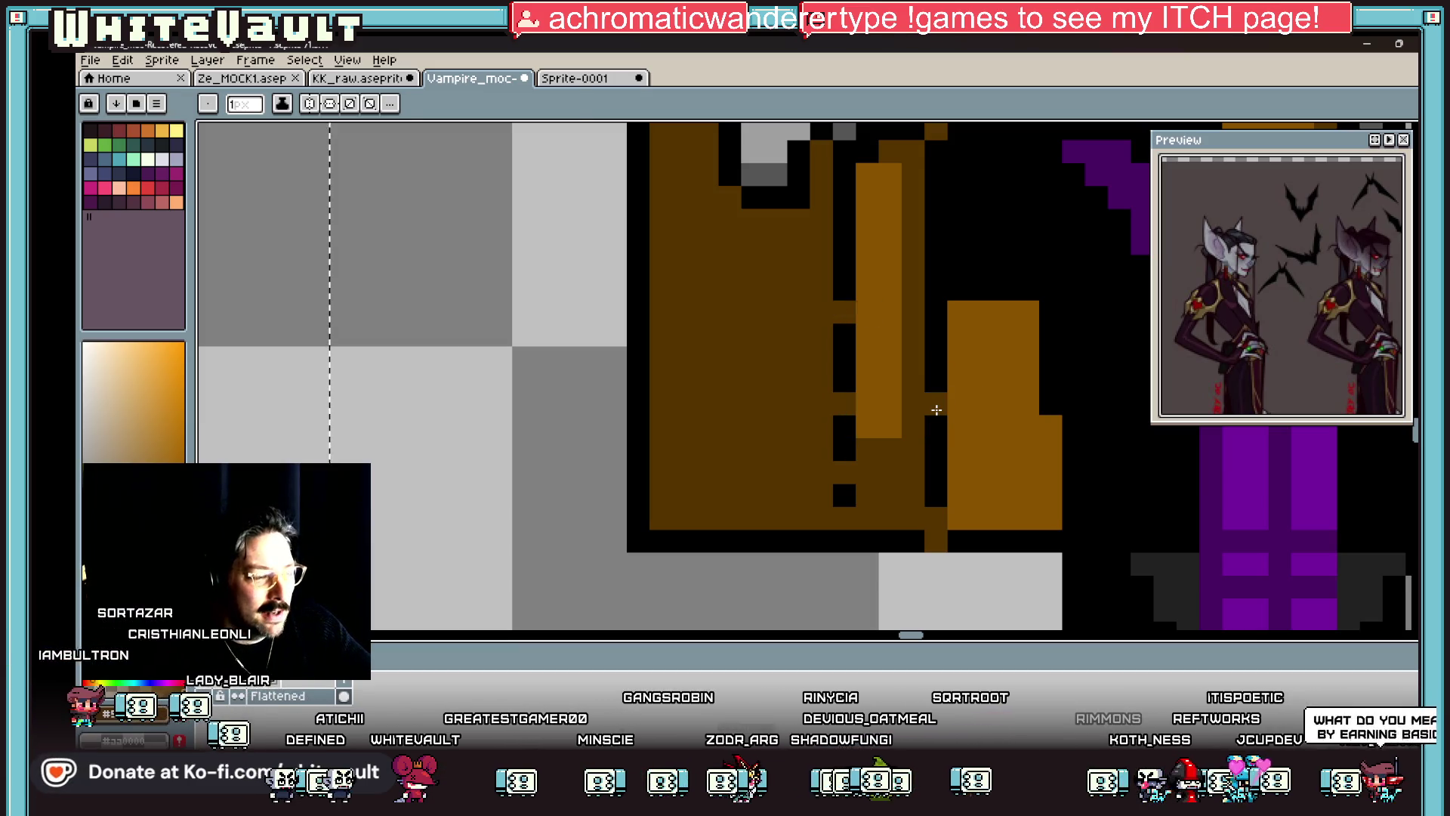
# Step: Flood-fill the orange area and the block beside the chair with dark brown
pyautogui.scroll(-5, 936, 409)
pyautogui.scroll(3, 944, 420)
pyautogui.scroll(1, 918, 428)
pyautogui.press('g')
pyautogui.click(951, 425)
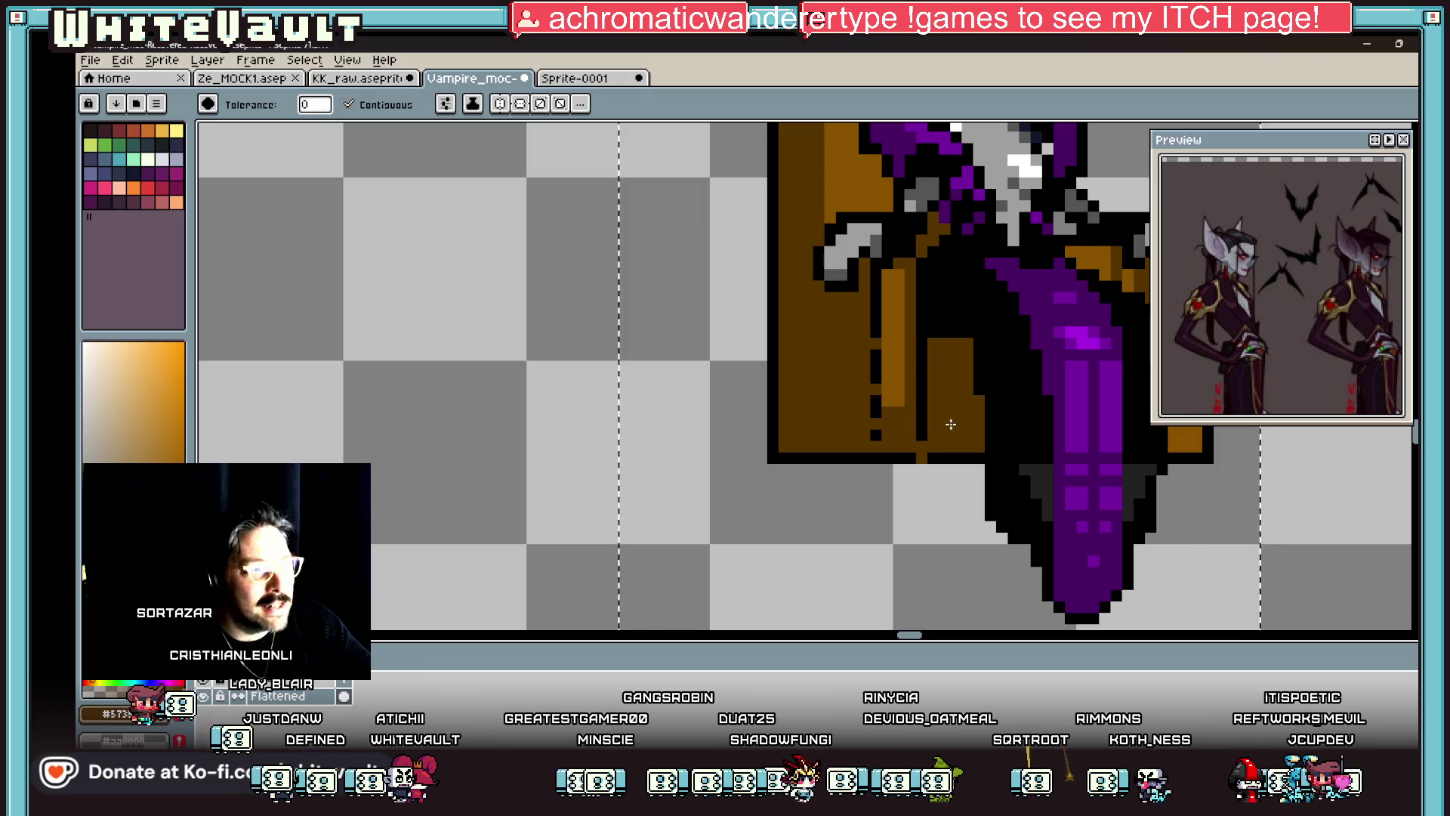
pyautogui.scroll(-4, 951, 424)
pyautogui.press('i')
pyautogui.scroll(3, 940, 406)
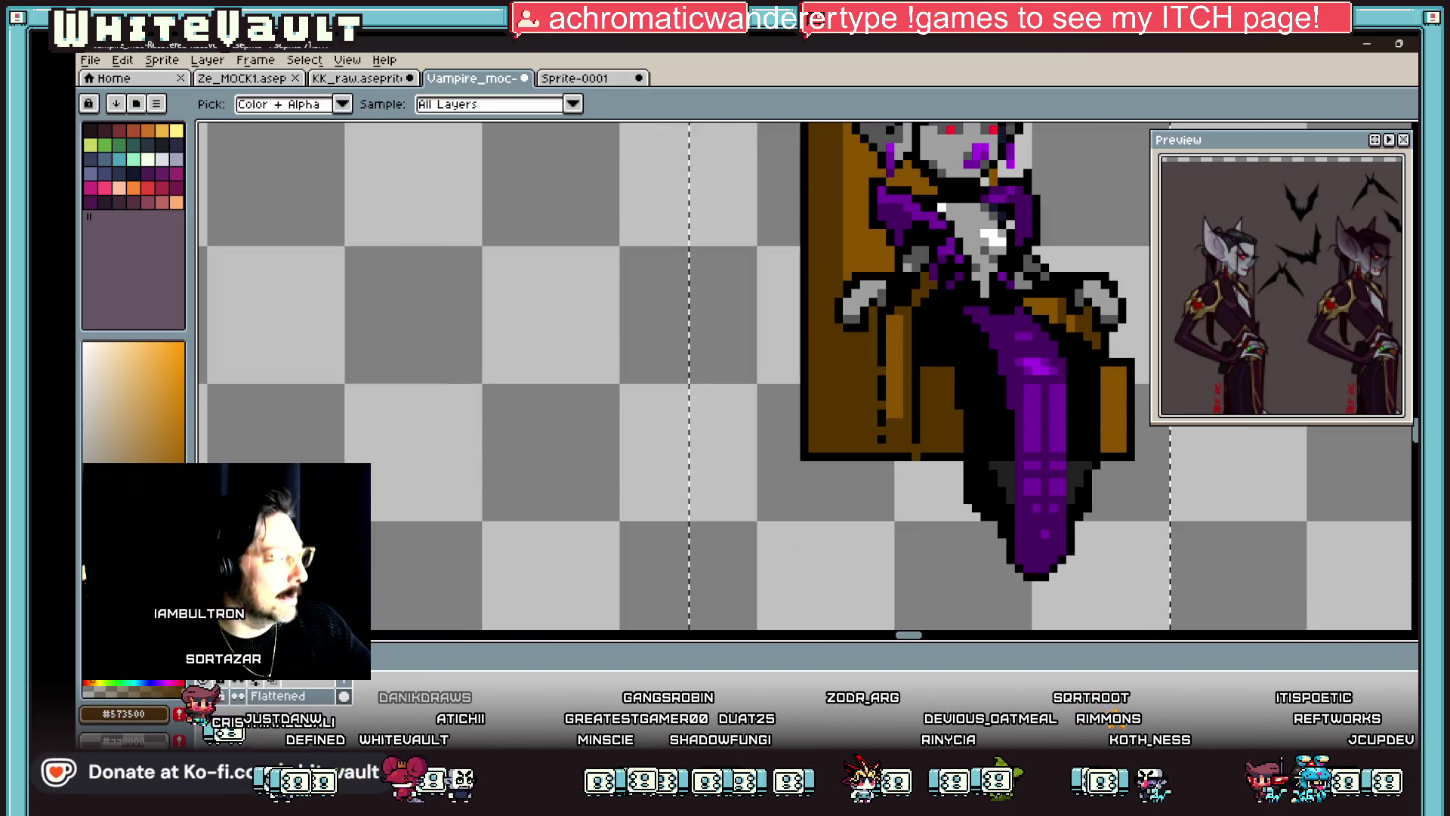
pyautogui.press('g')
pyautogui.scroll(2, 972, 416)
pyautogui.click(972, 417)
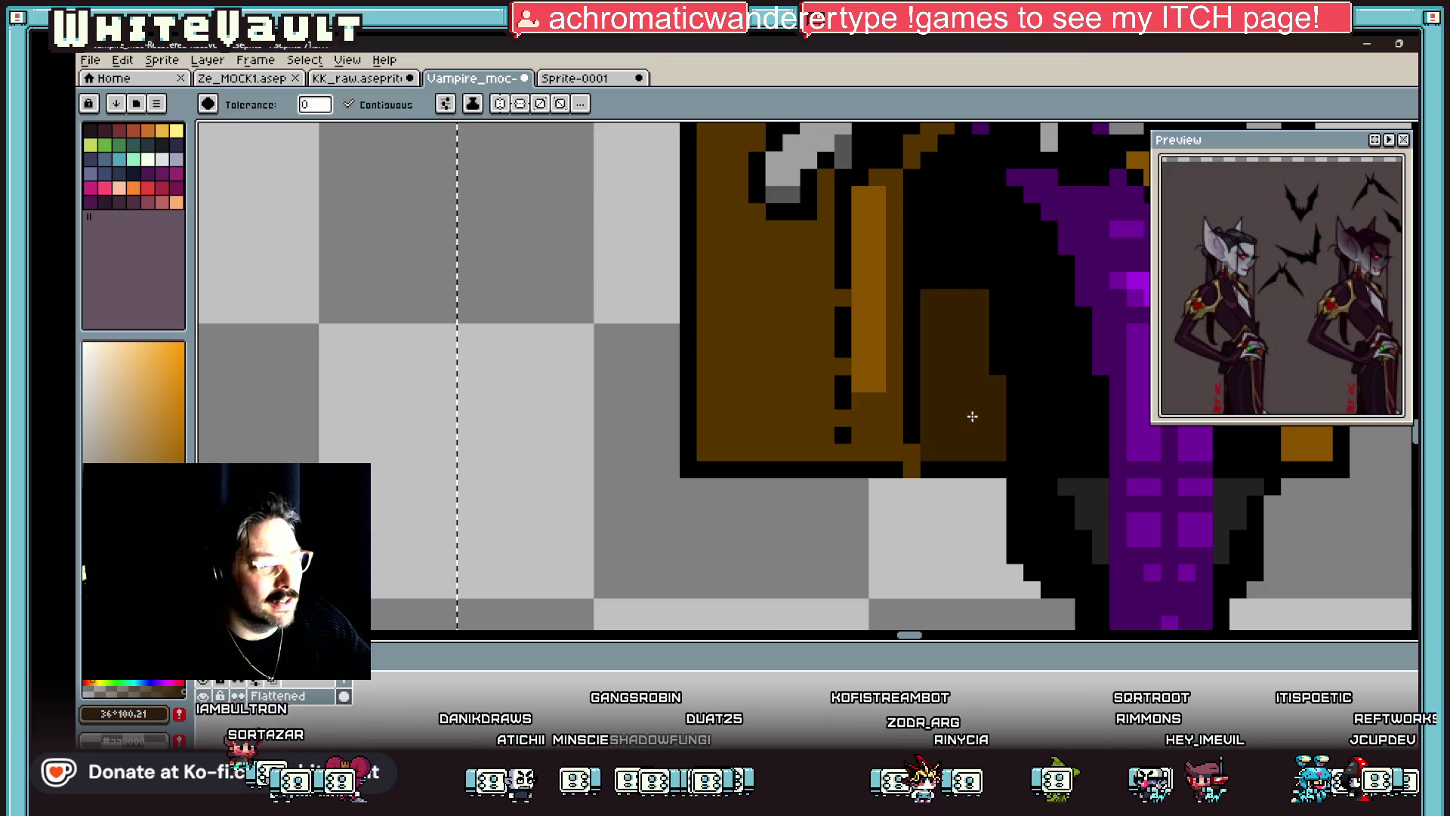
pyautogui.scroll(-3, 972, 416)
# Step: Darken the pixels along the chair's right edge and pick black
pyautogui.press('b')
pyautogui.scroll(2, 1032, 379)
pyautogui.moveTo(1023, 457)
pyautogui.mouseDown()
pyautogui.moveTo(1040, 375)
pyautogui.moveTo(1050, 466)
pyautogui.mouseUp()
pyautogui.keyDown('alt'); pyautogui.click(1042, 378); pyautogui.keyUp('alt')
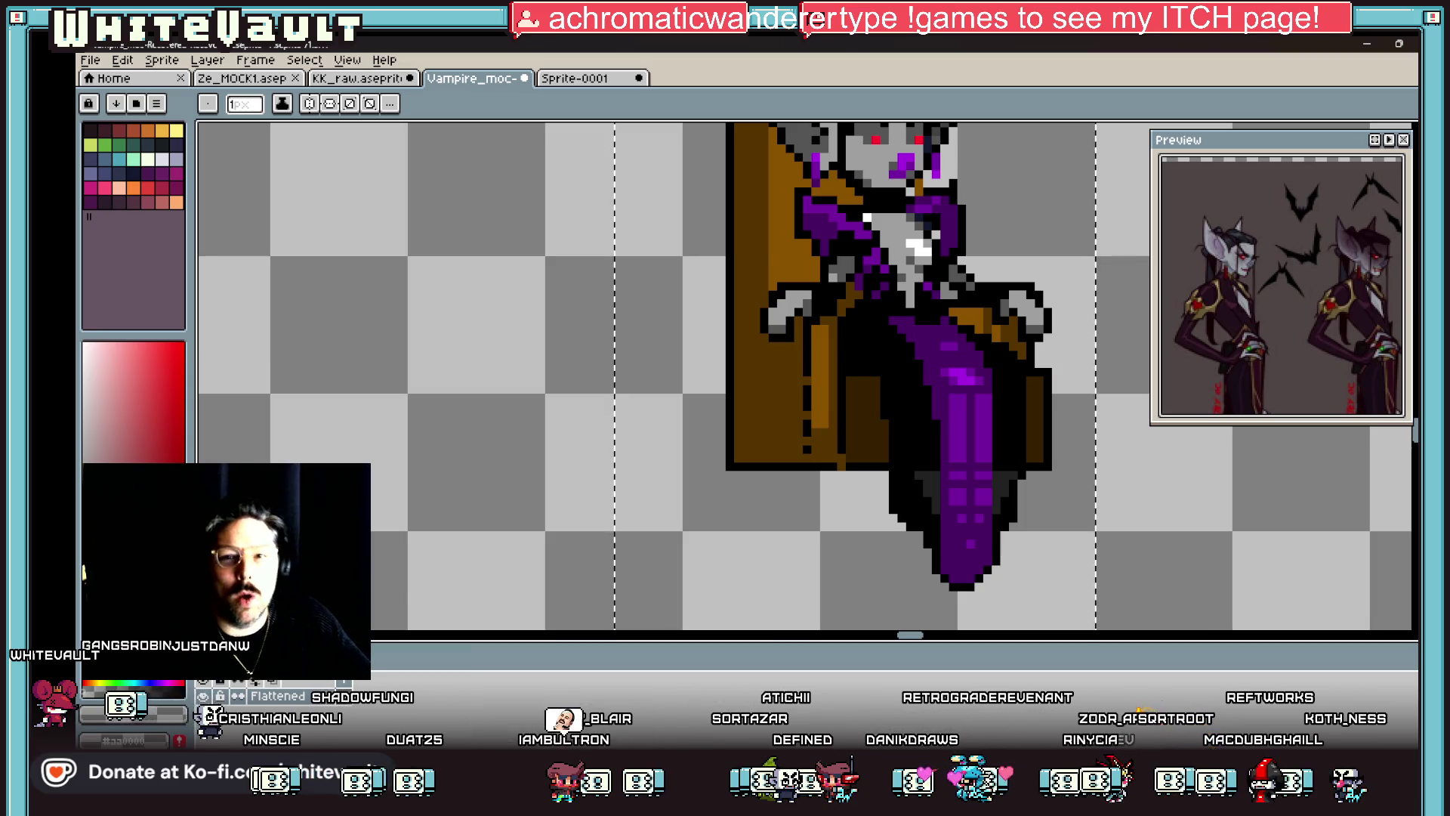
# Step: Repaint the armrest dark brown and add orange highlight pixels down the throne's arm
pyautogui.press('i')
pyautogui.scroll(-5, 919, 251)
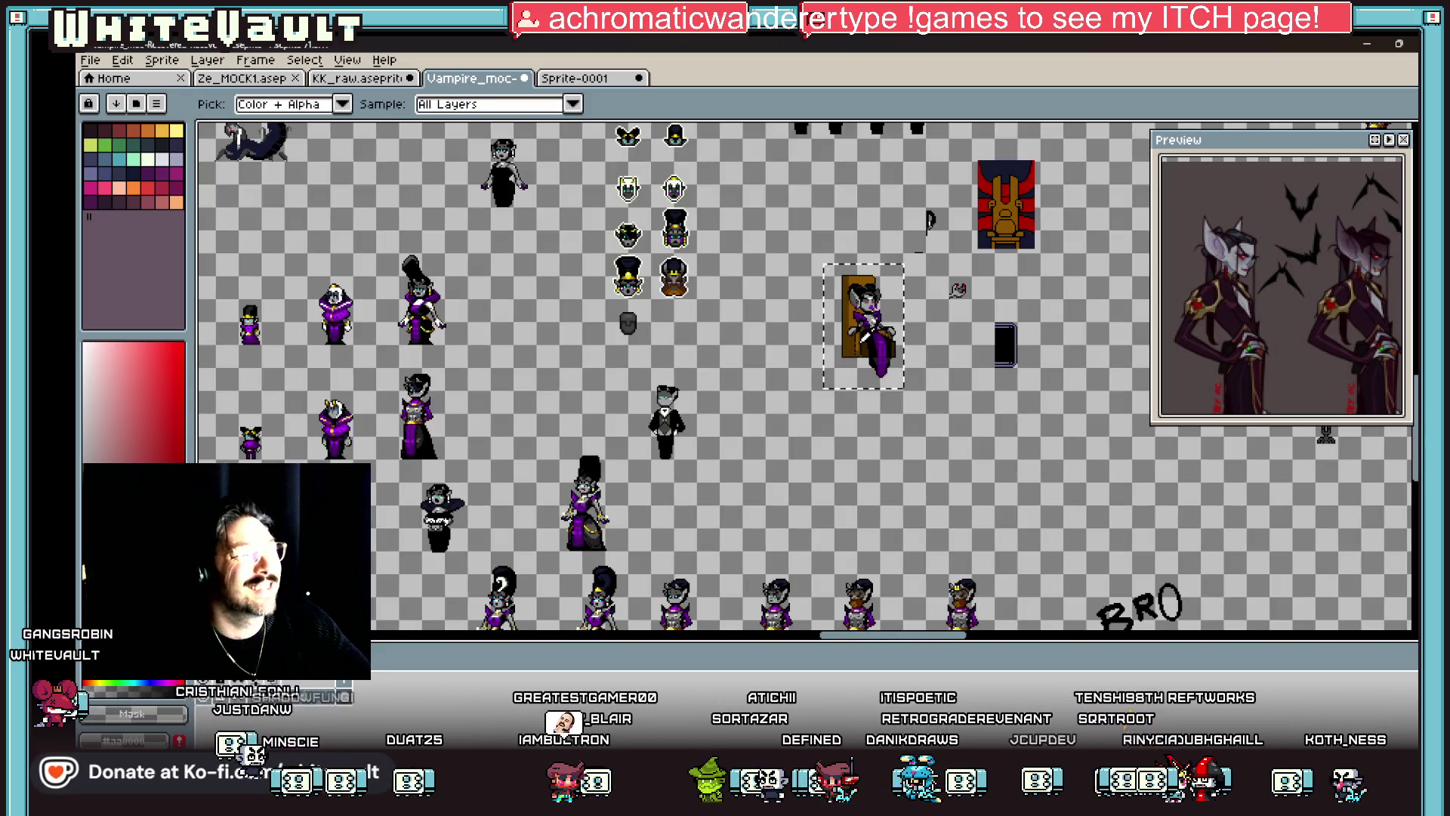
pyautogui.scroll(2, 860, 334)
pyautogui.scroll(3, 932, 323)
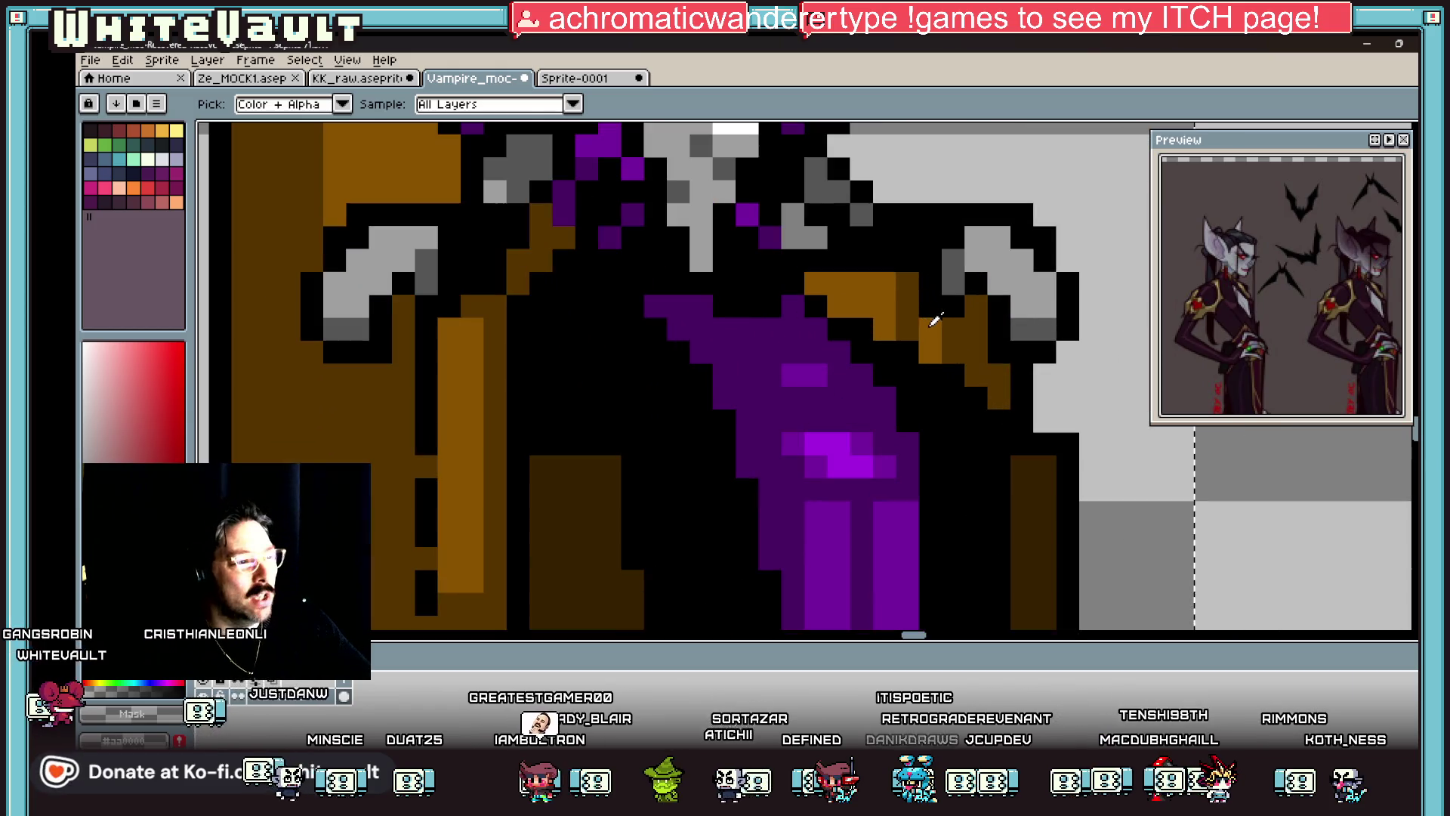
pyautogui.click(1039, 497)
pyautogui.moveTo(907, 281)
pyautogui.mouseDown()
pyautogui.moveTo(881, 324)
pyautogui.moveTo(816, 283)
pyautogui.mouseUp()
pyautogui.moveTo(948, 351)
pyautogui.mouseDown()
pyautogui.moveTo(978, 355)
pyautogui.moveTo(997, 396)
pyautogui.mouseUp()
pyautogui.click(906, 329)
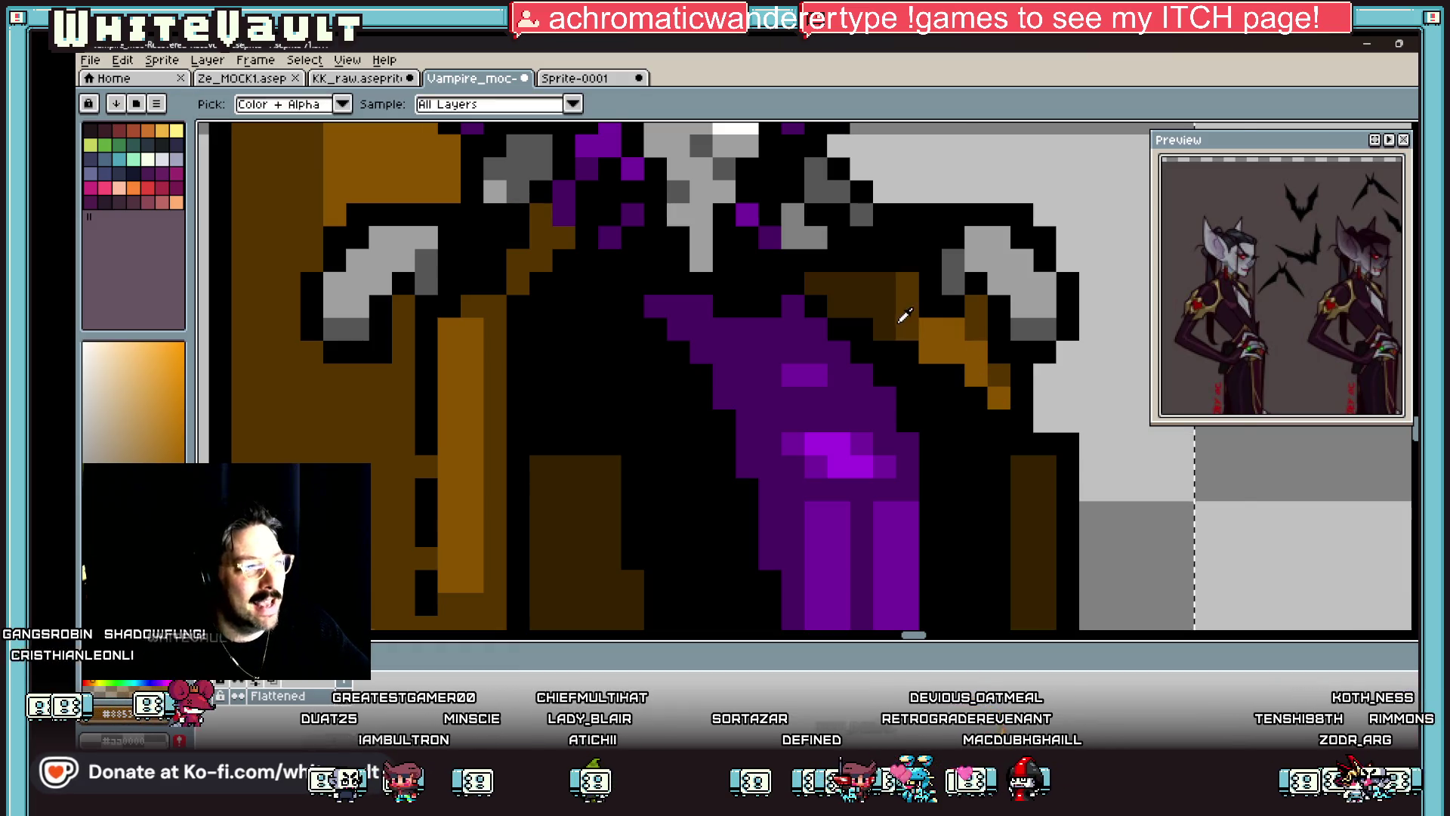
pyautogui.scroll(-4, 905, 317)
pyautogui.scroll(3, 905, 325)
# Step: Sample the throne brown and draw a lighter highlight row along the throne top
pyautogui.press('b')
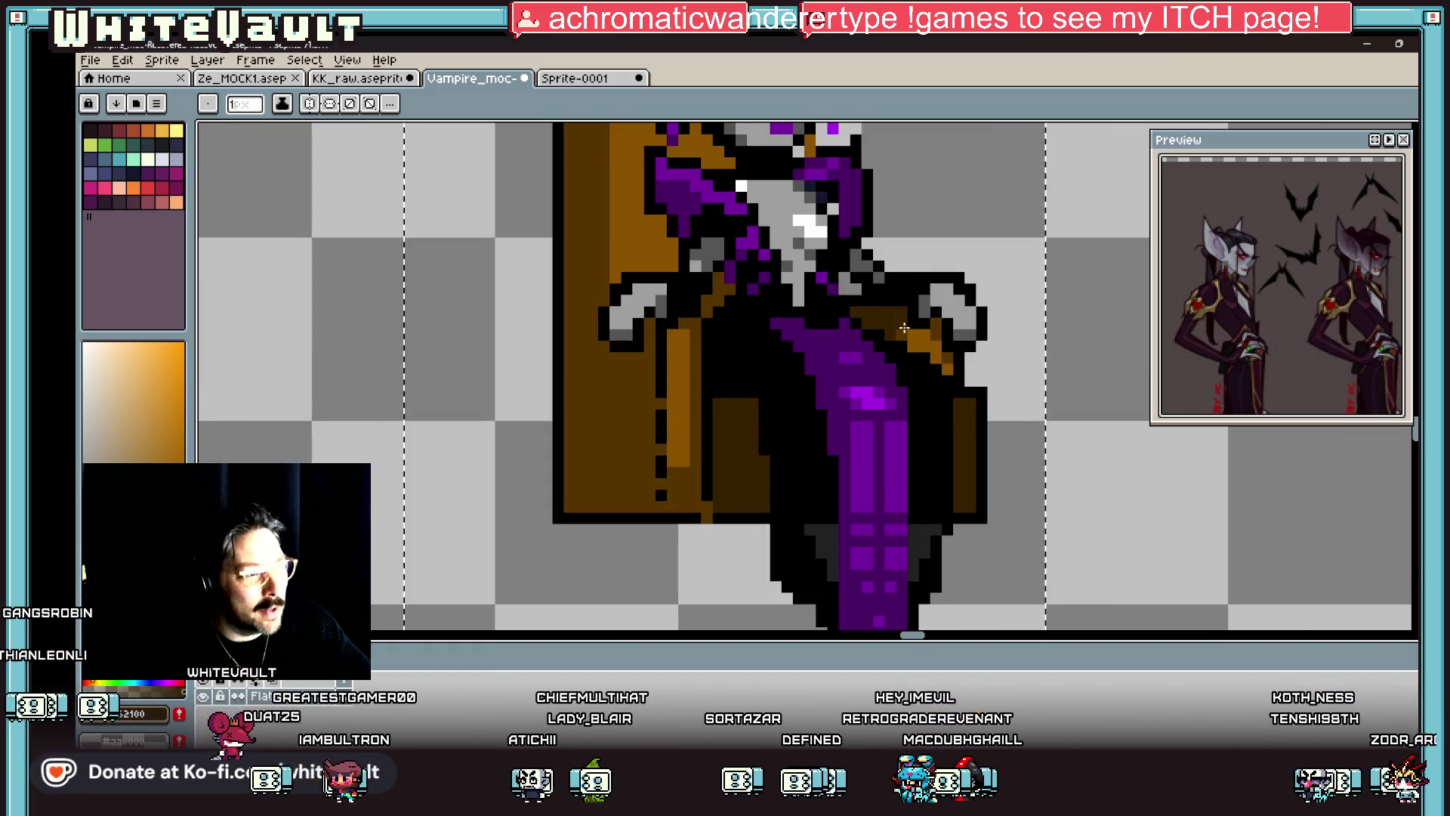
pyautogui.keyDown('alt'); pyautogui.click(674, 363); pyautogui.keyUp('alt')
pyautogui.scroll(-2, 675, 363)
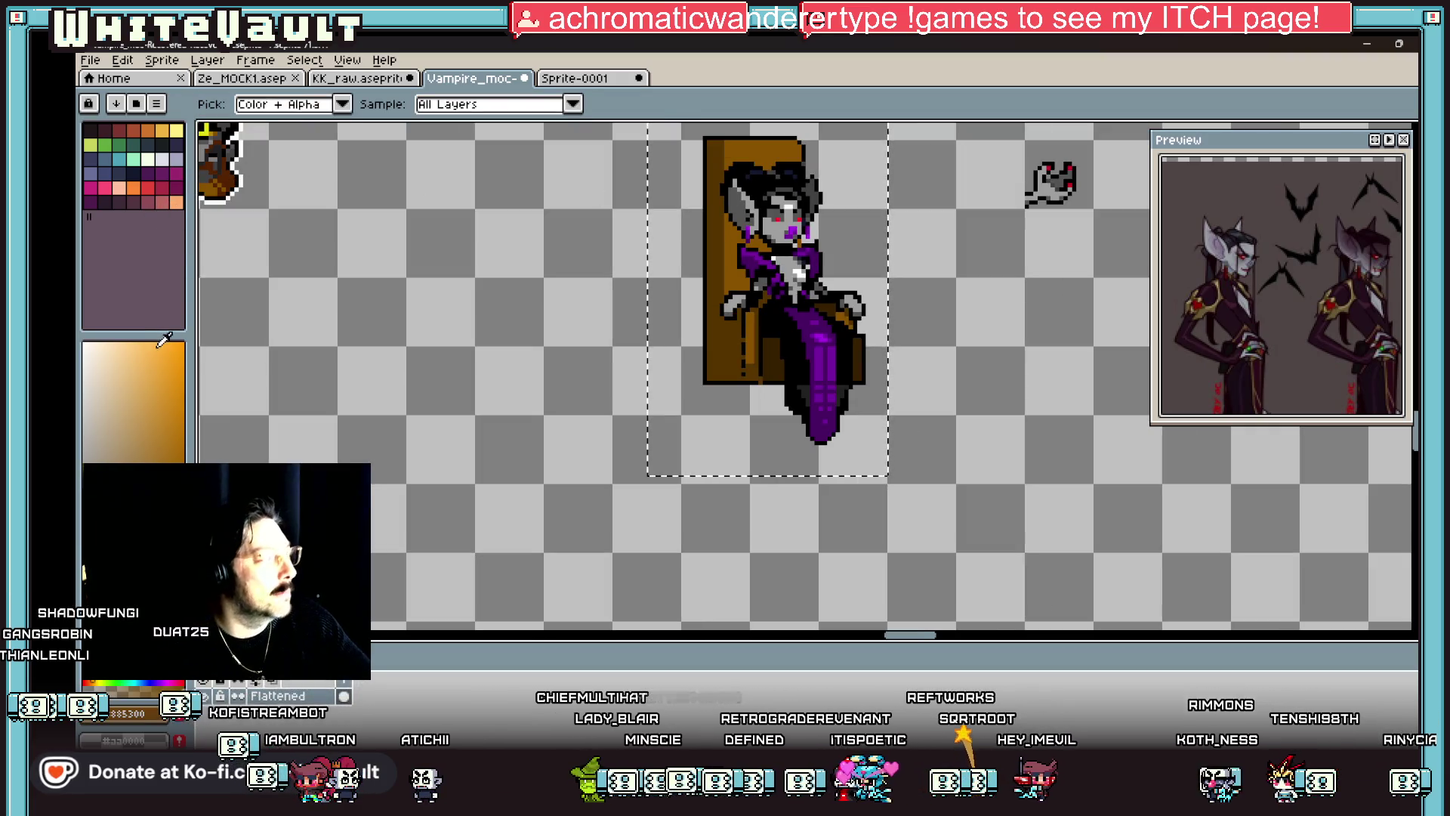
pyautogui.press('b')
pyautogui.scroll(2, 801, 151)
pyautogui.moveTo(807, 148); pyautogui.dragTo(687, 149)
# Step: Draw a black line down the throne's left edge, then sample the throne orange
pyautogui.scroll(-1, 770, 172)
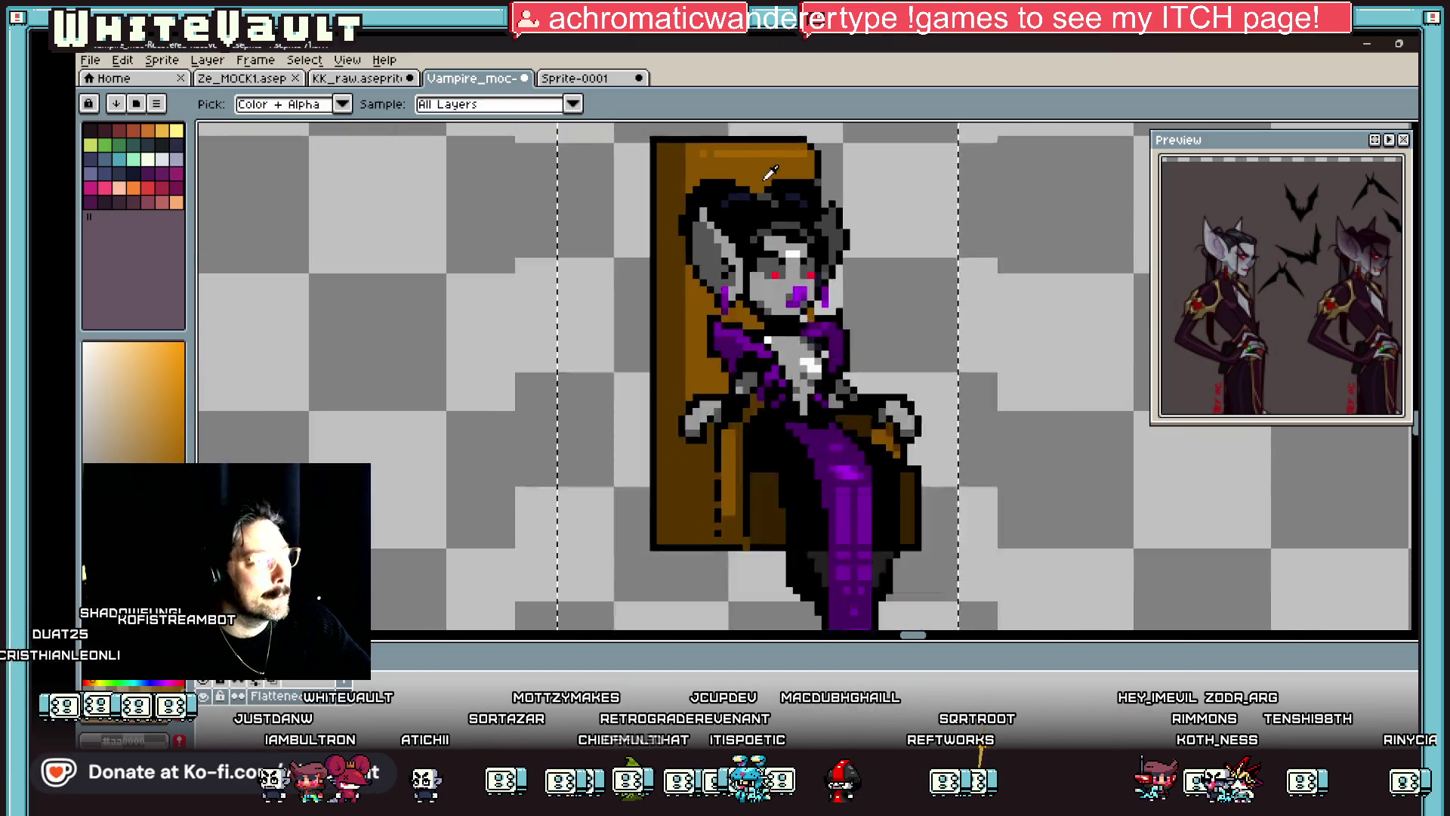
pyautogui.scroll(-5, 770, 172)
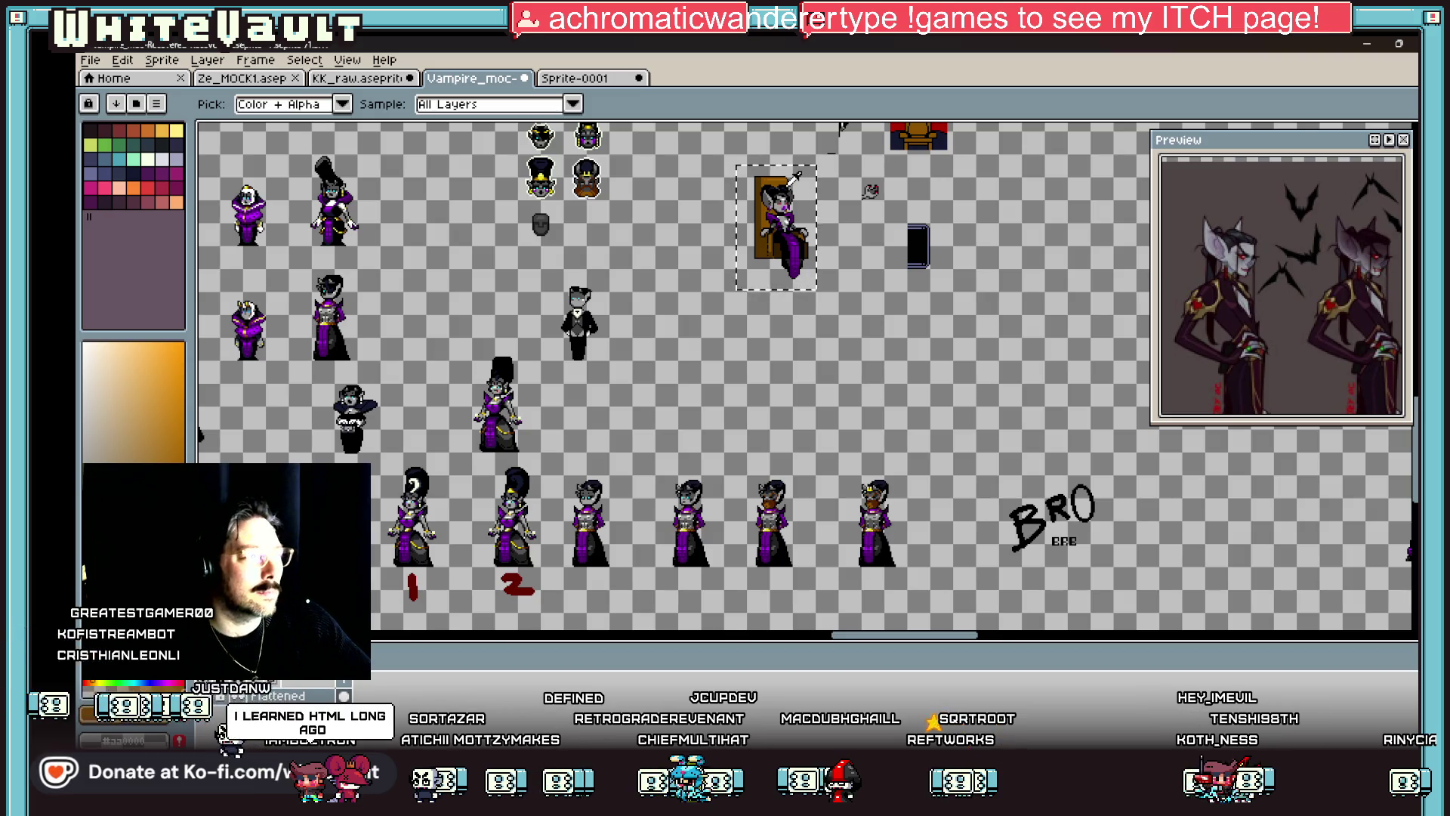
pyautogui.scroll(3, 795, 179)
pyautogui.scroll(-4, 790, 302)
pyautogui.scroll(4, 785, 341)
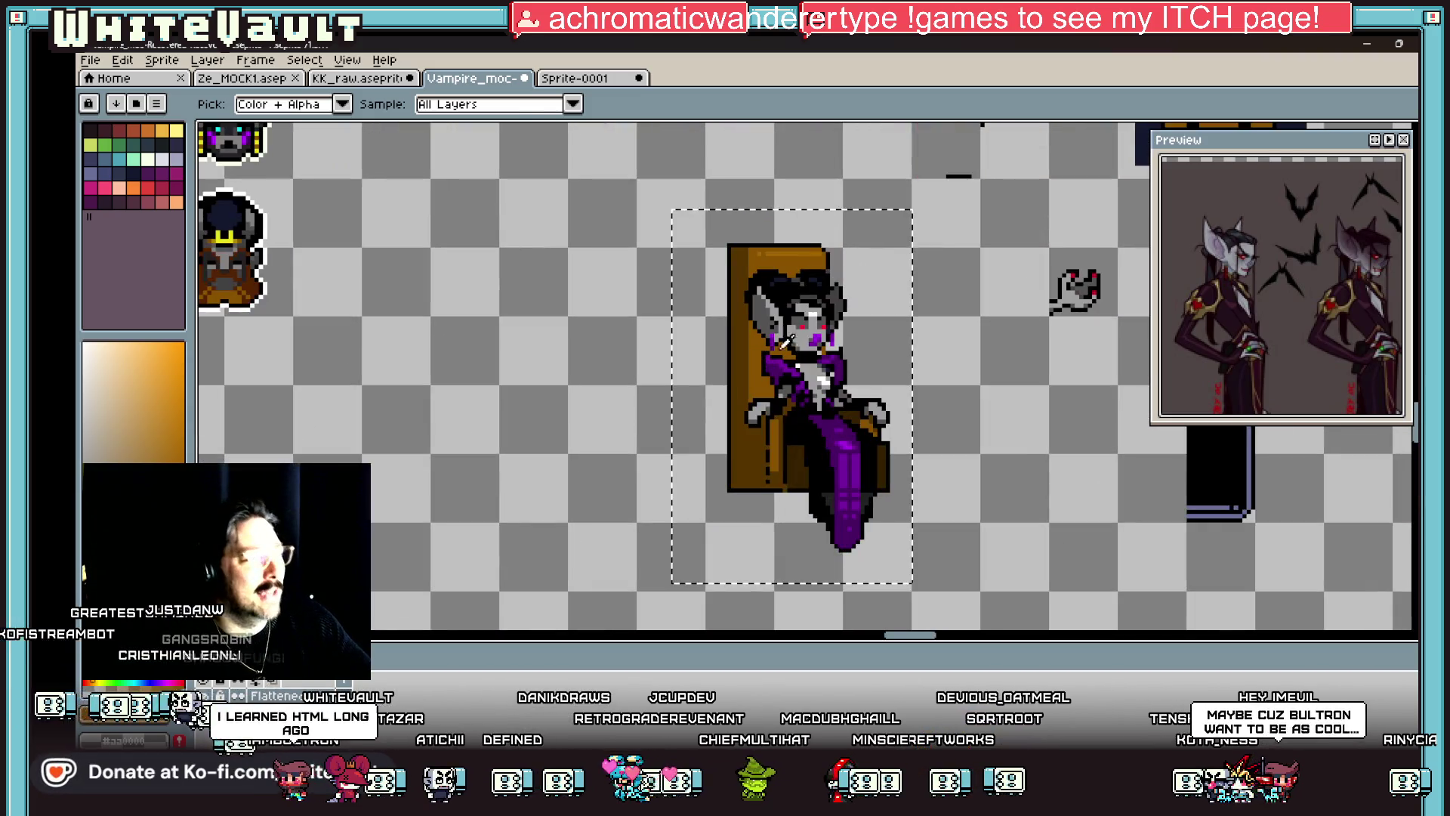
pyautogui.scroll(2, 785, 342)
pyautogui.keyDown('alt'); pyautogui.click(778, 260); pyautogui.keyUp('alt')
pyautogui.scroll(2, 730, 334)
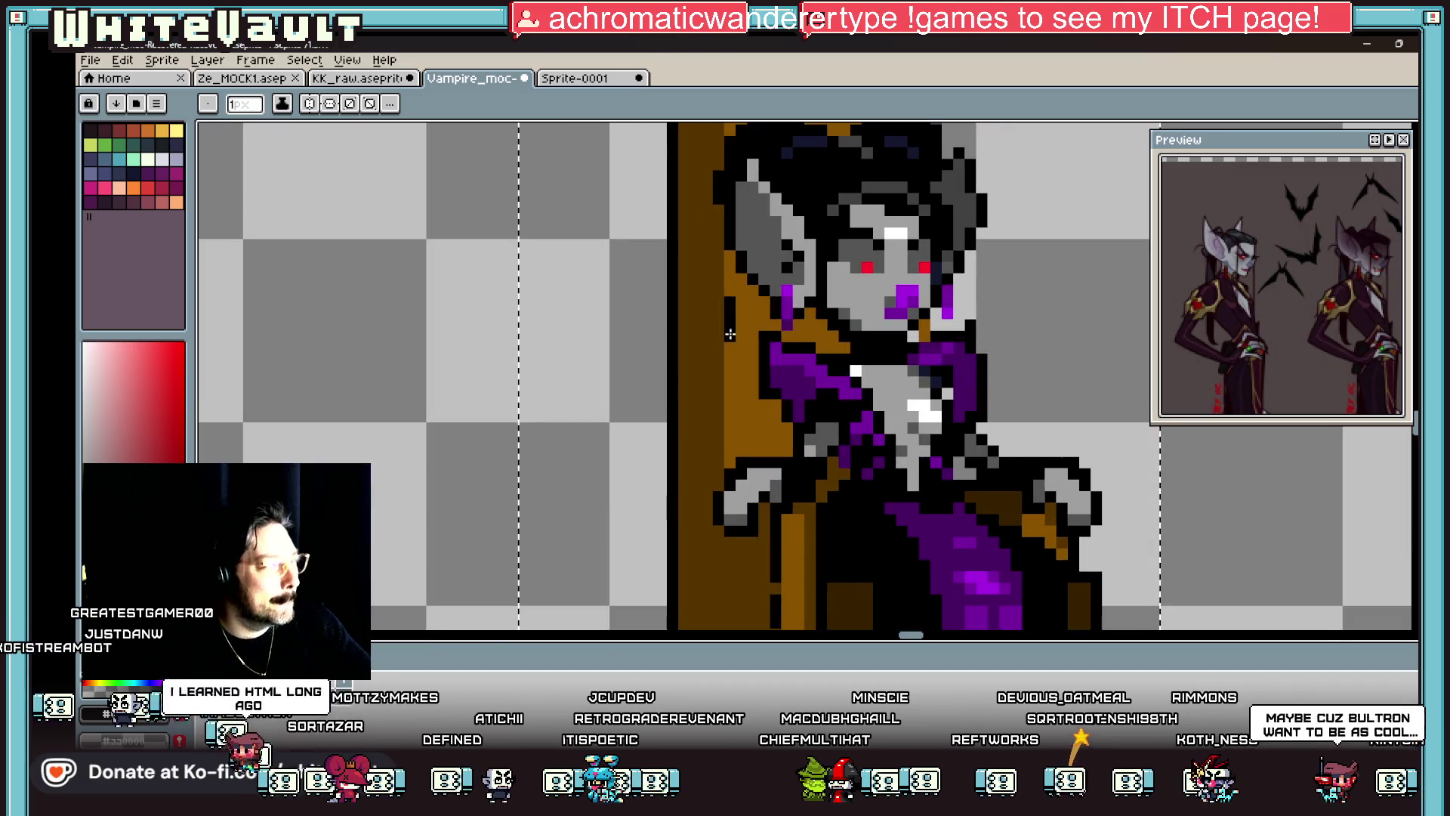
pyautogui.moveTo(730, 365); pyautogui.dragTo(730, 432)
pyautogui.press('alt')
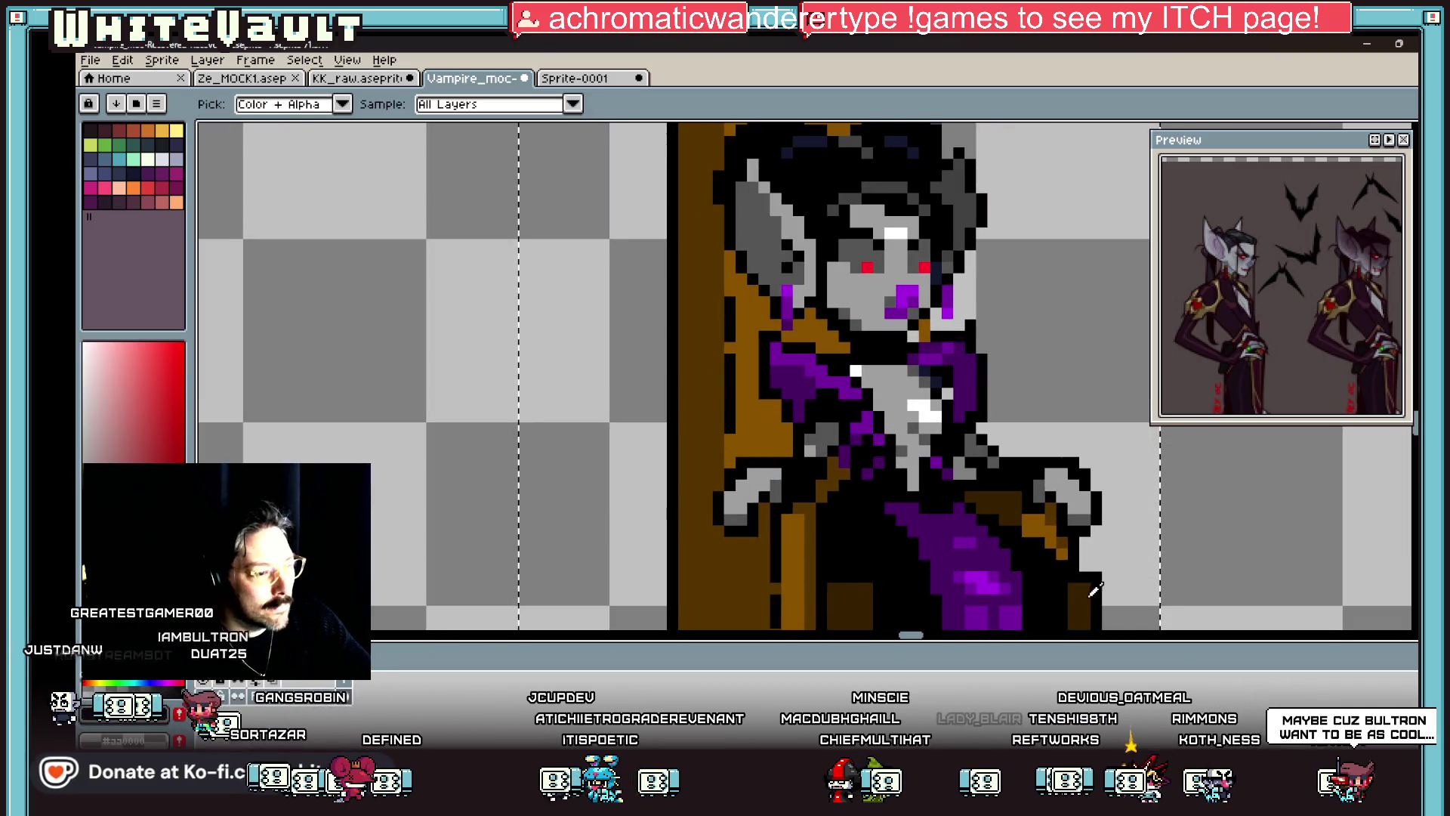
pyautogui.keyDown('alt'); pyautogui.click(736, 423); pyautogui.keyUp('alt')
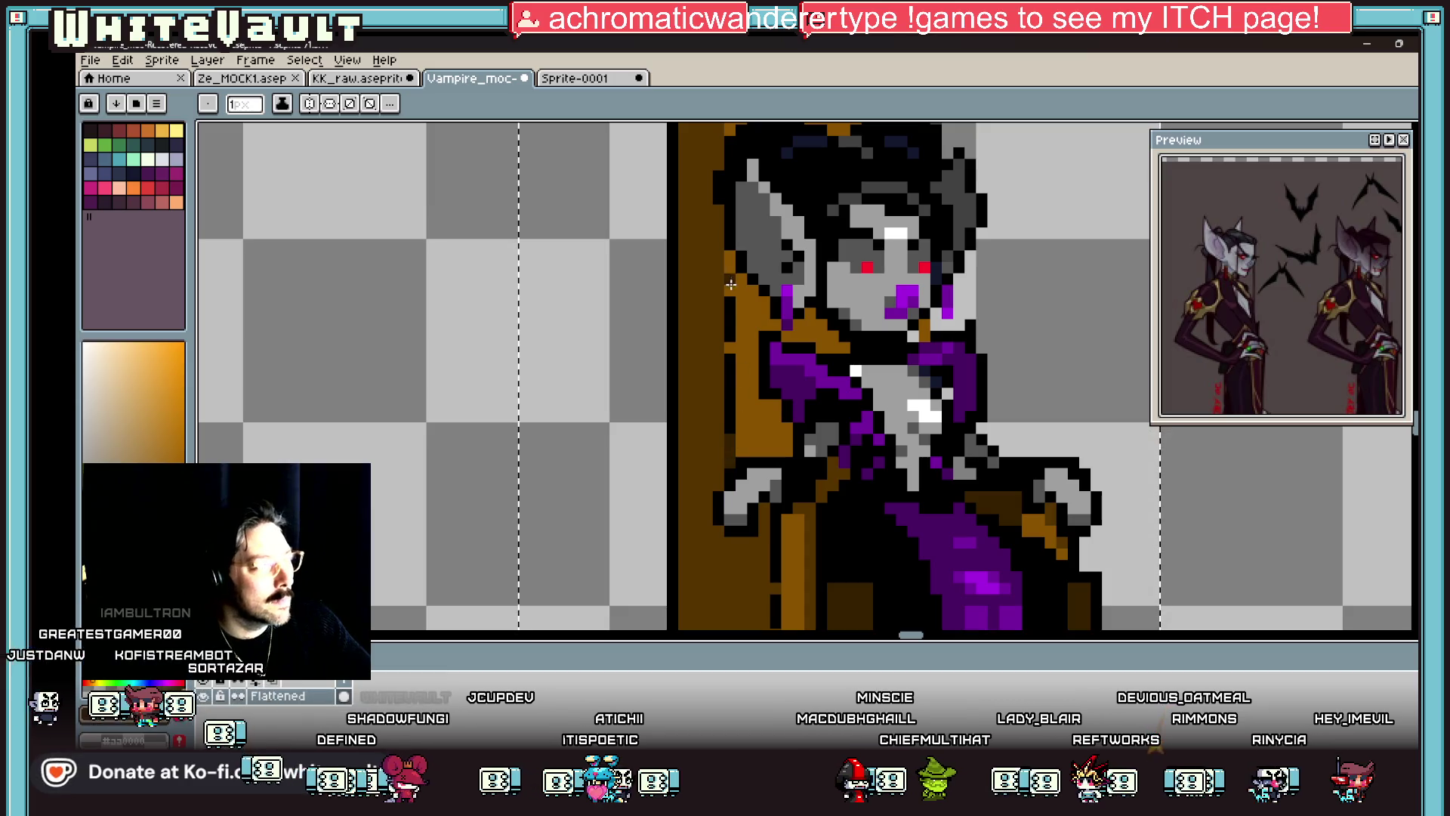
pyautogui.scroll(-3, 749, 255)
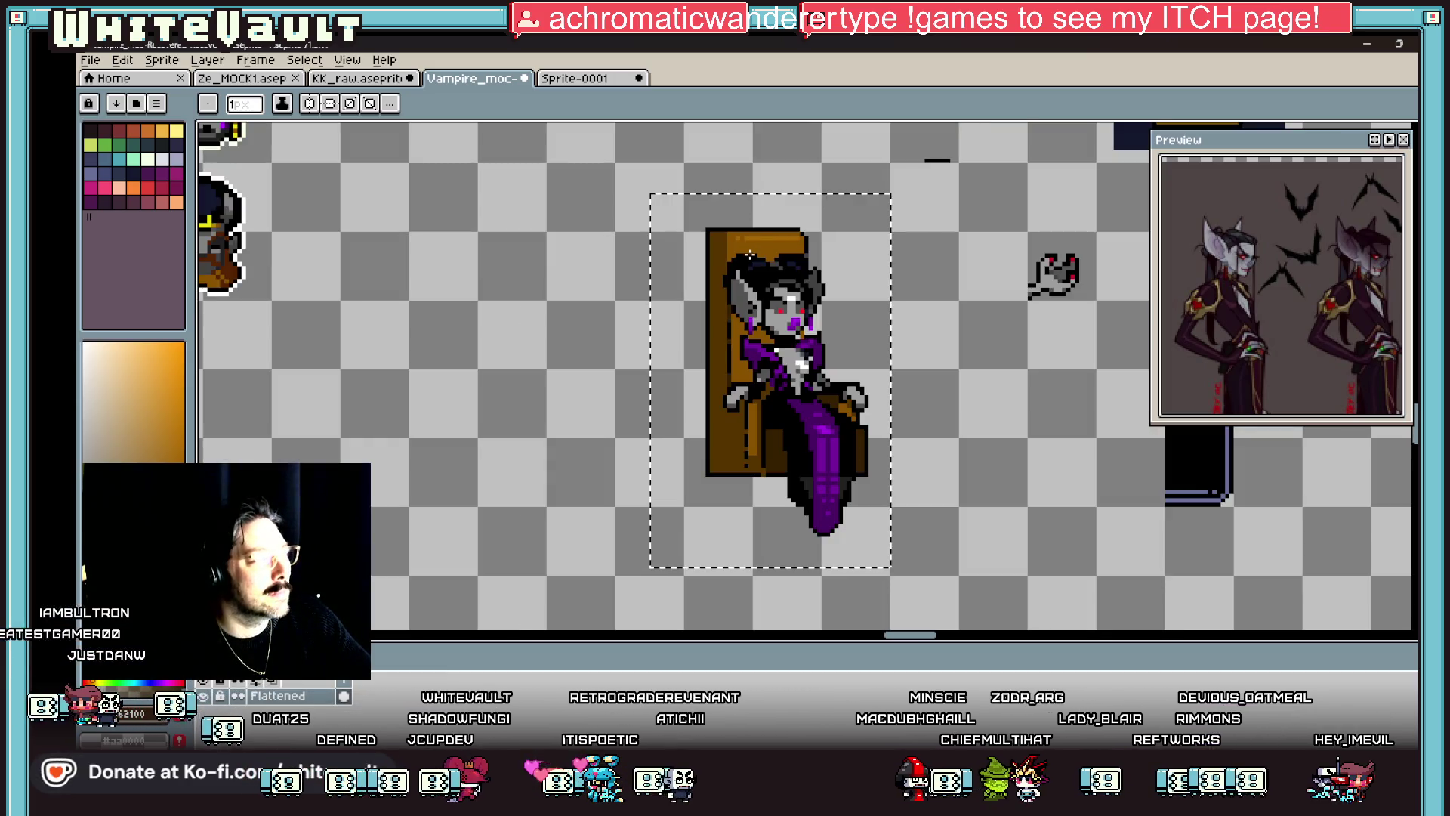
pyautogui.scroll(4, 749, 255)
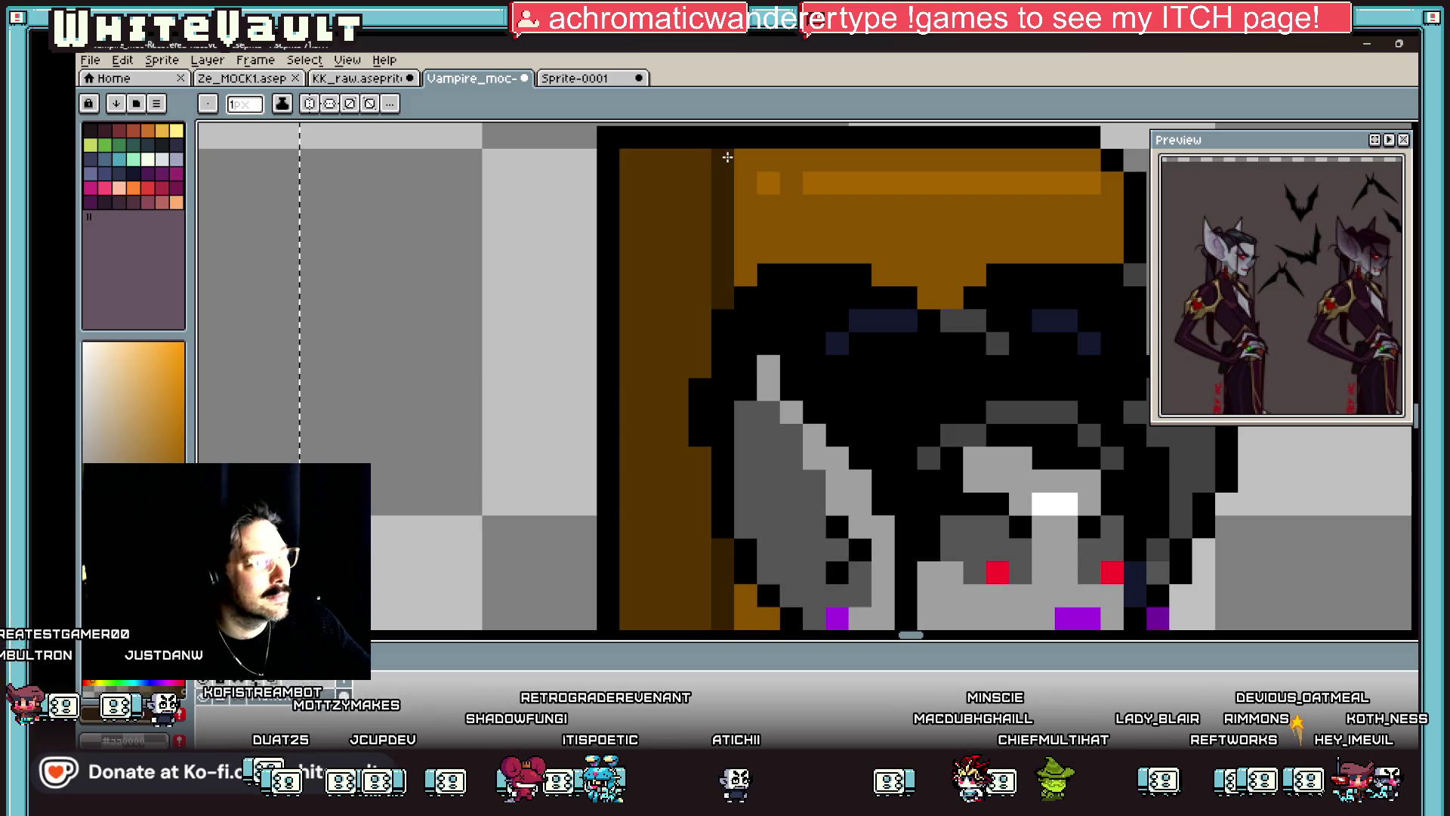
pyautogui.scroll(-3, 1329, 291)
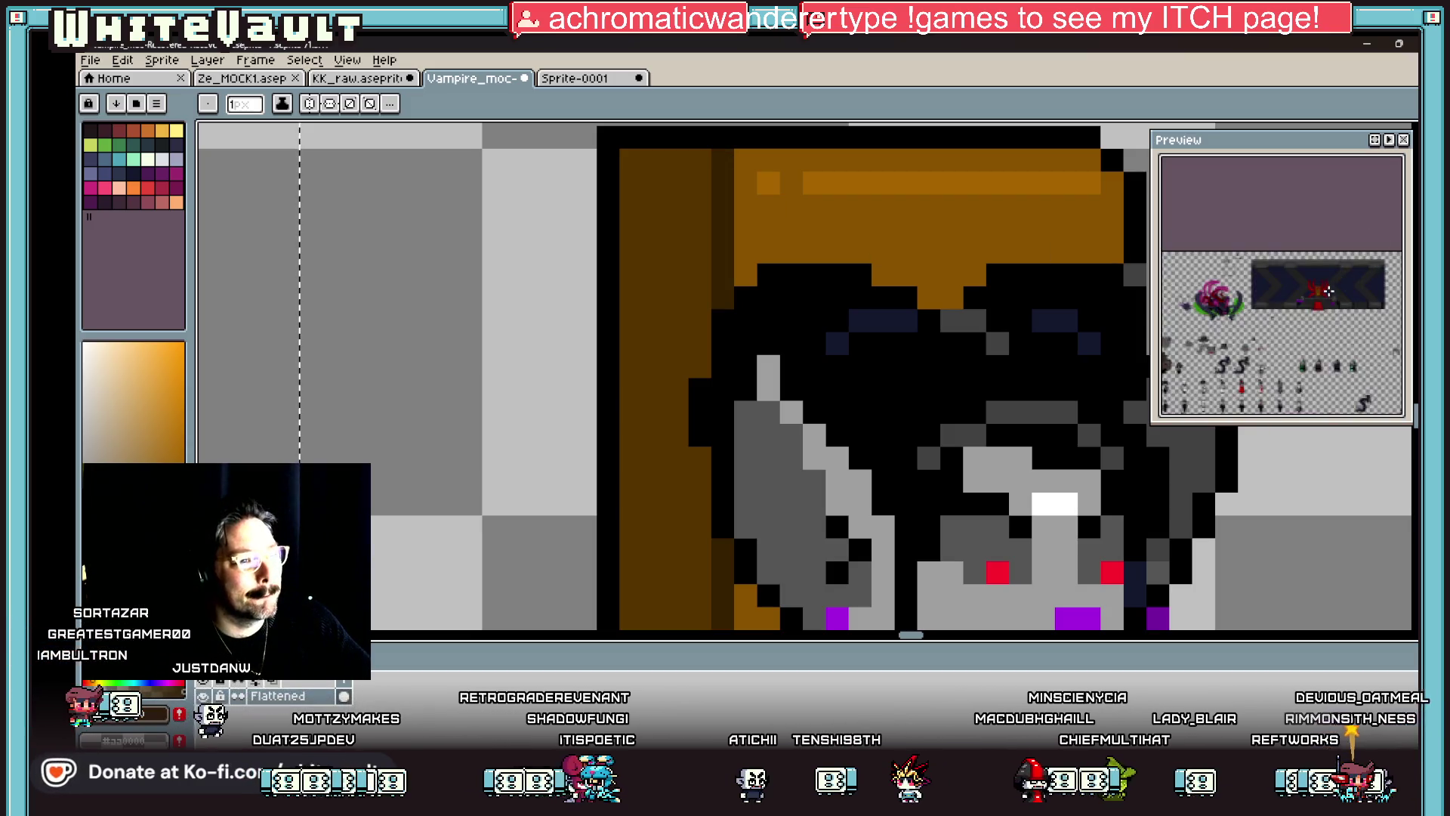
pyautogui.scroll(4, 1328, 291)
pyautogui.scroll(-2, 922, 239)
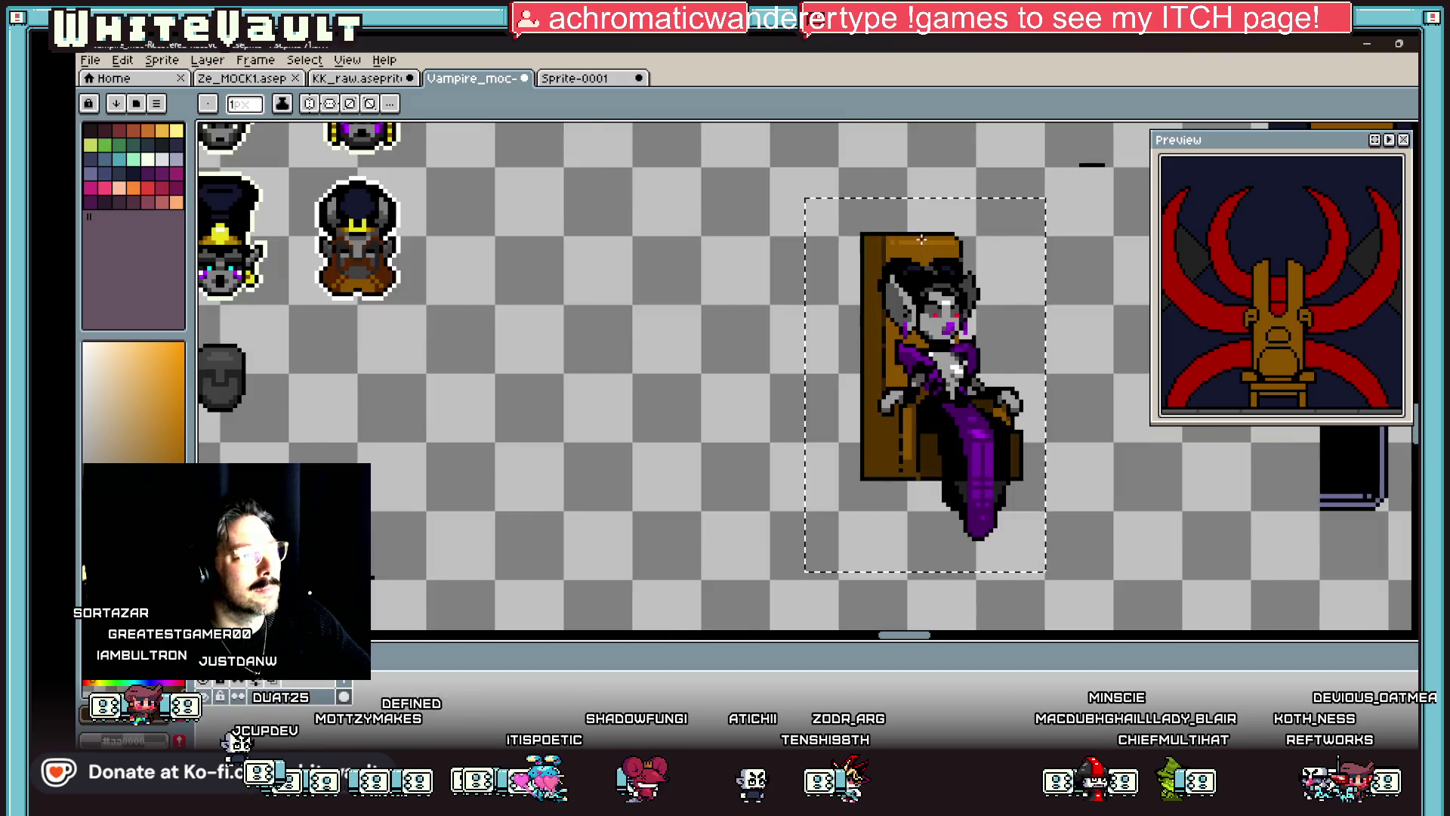
pyautogui.scroll(-3, 922, 240)
pyautogui.scroll(5, 922, 239)
pyautogui.press('i')
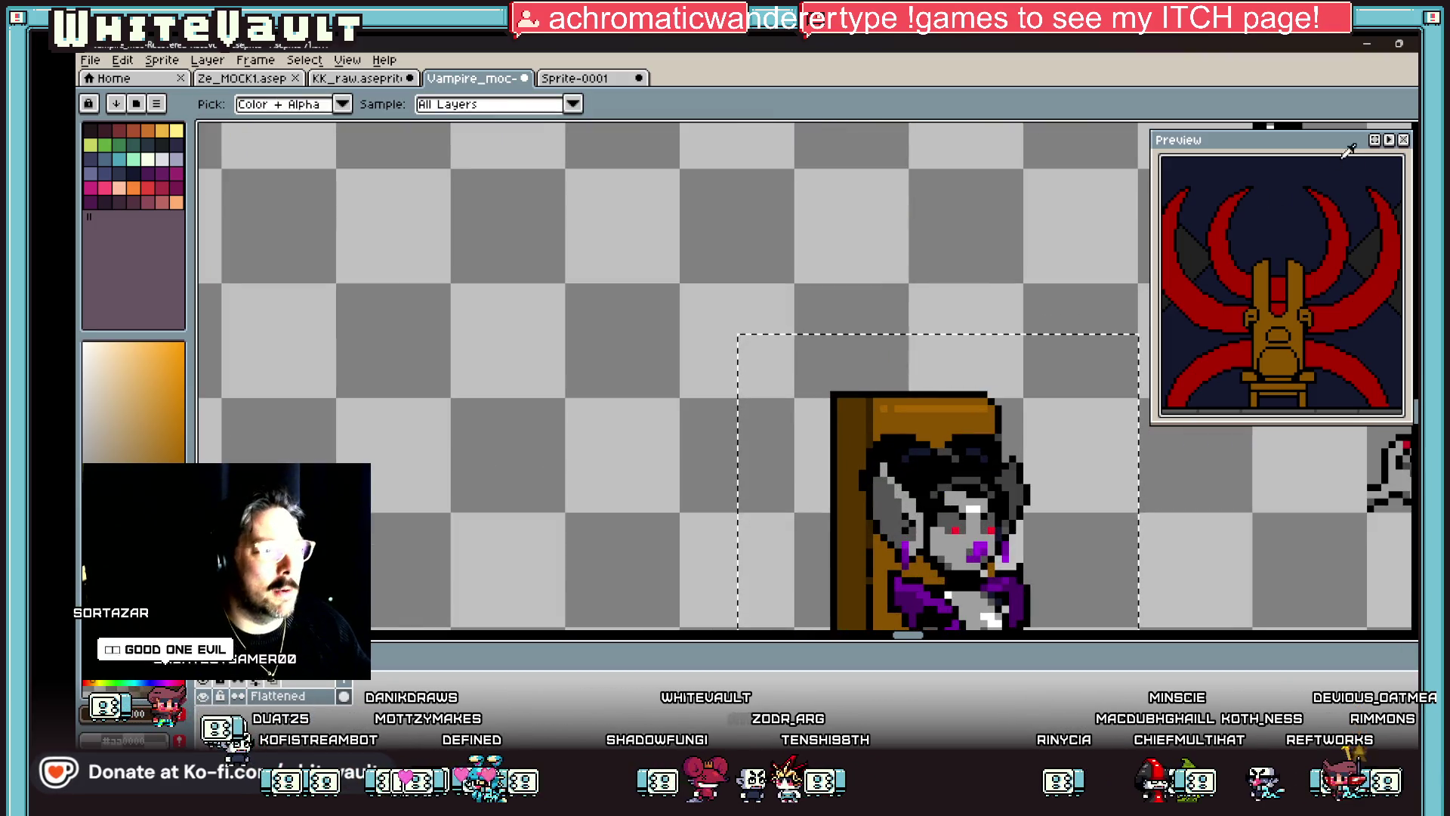
pyautogui.press('m')
pyautogui.hotkey('ctrl', 'd')
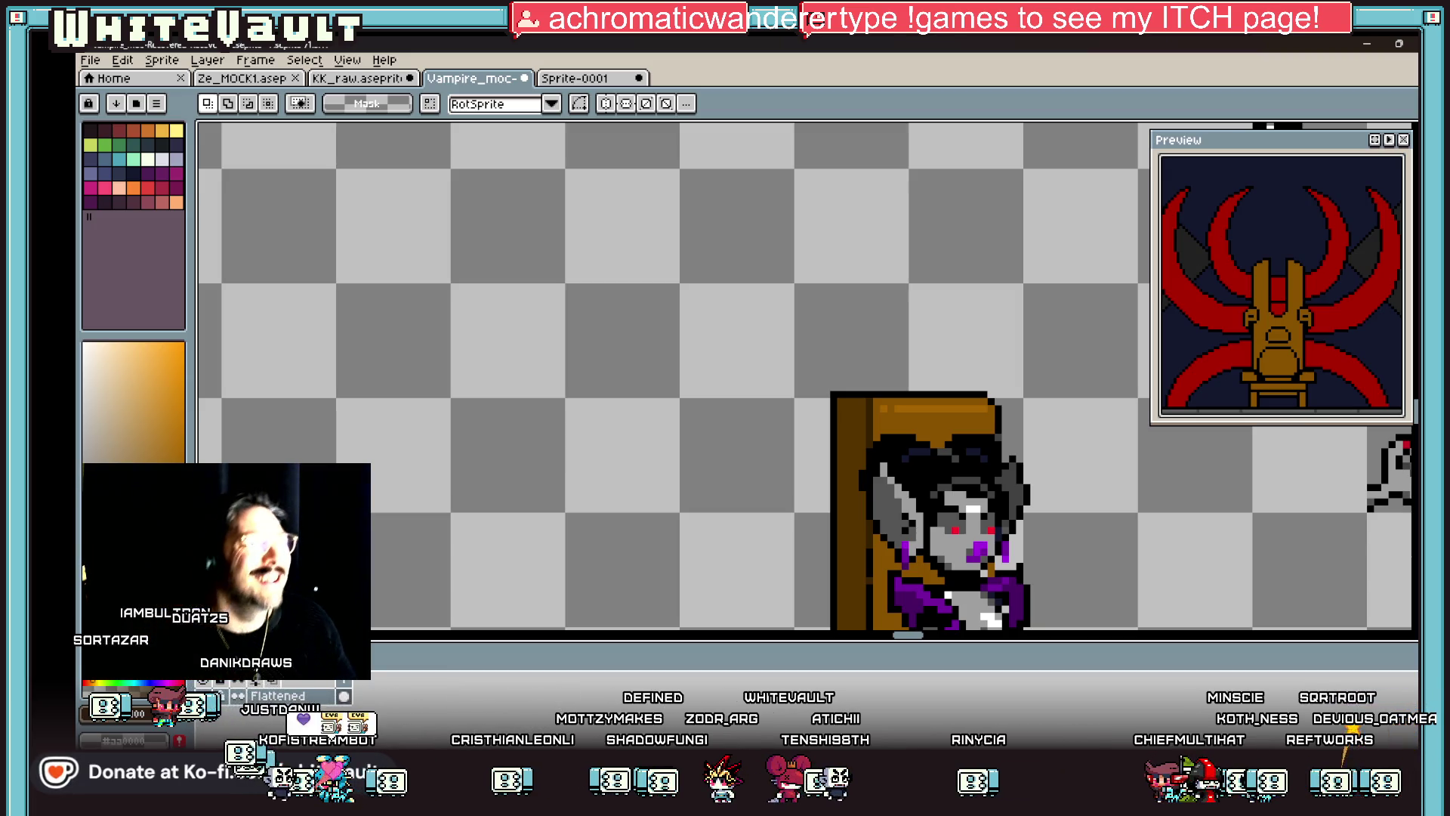
pyautogui.scroll(-1, 950, 396)
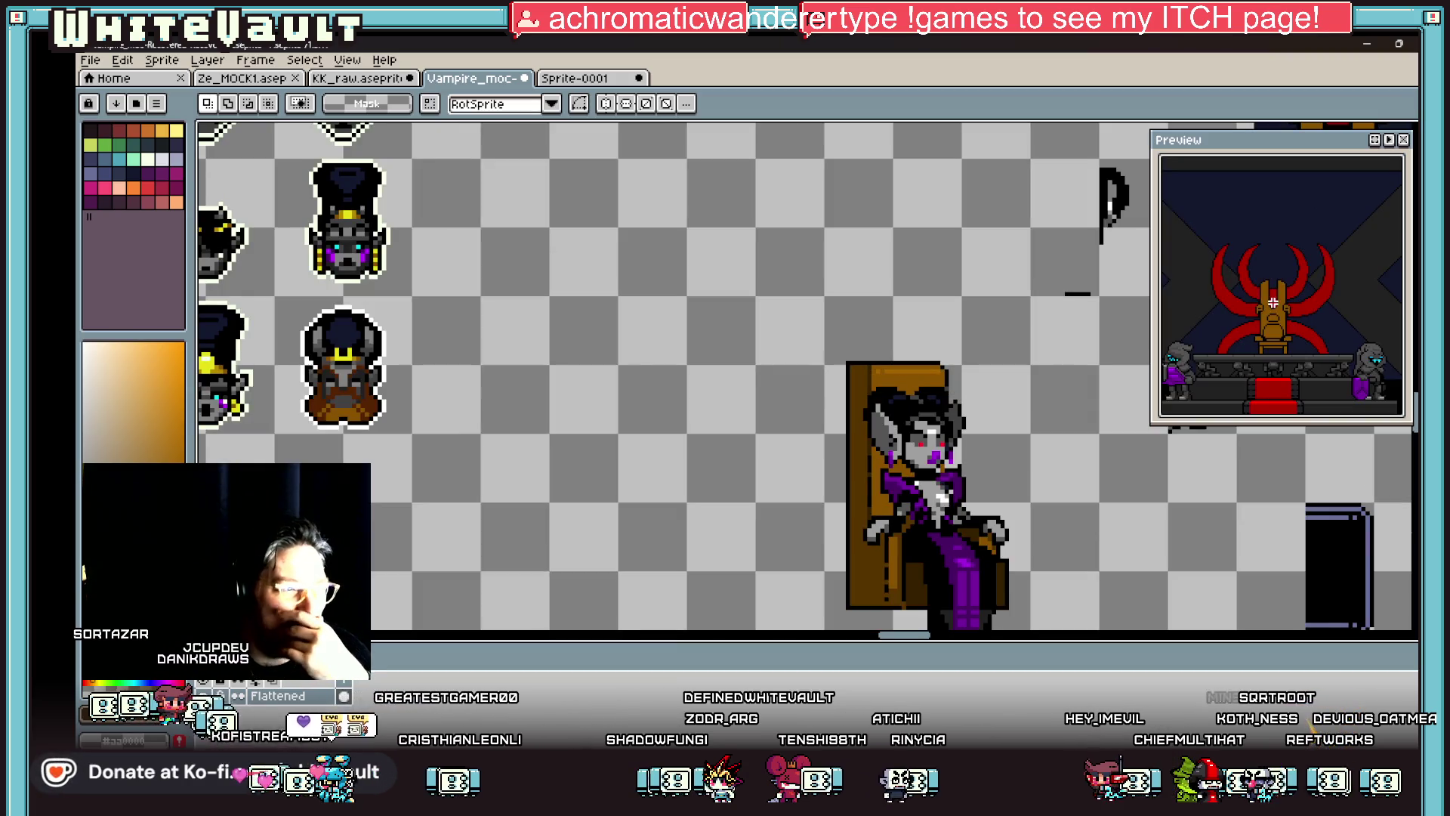
pyautogui.scroll(-1, 1002, 414)
pyautogui.scroll(3, 919, 364)
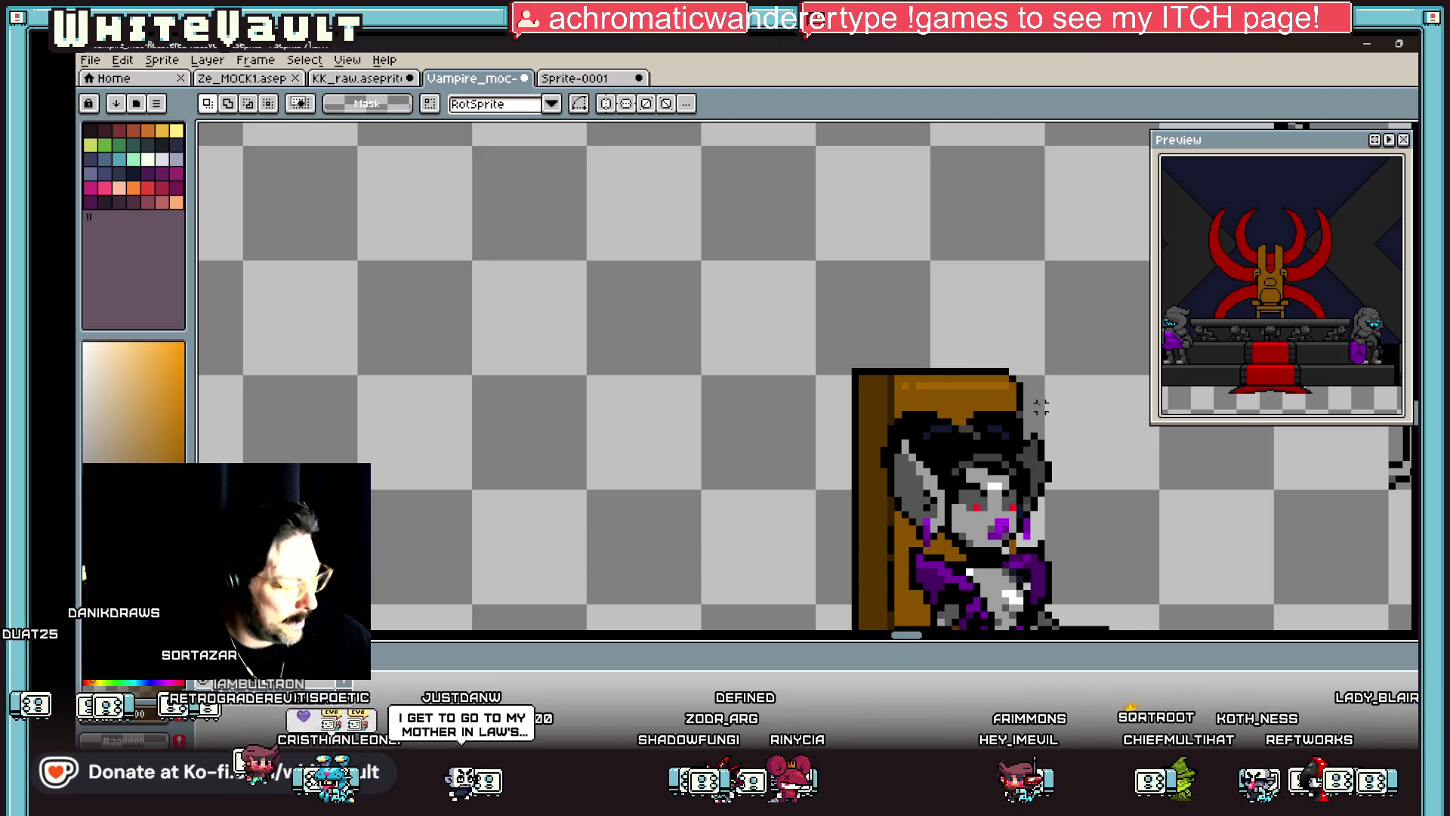
pyautogui.press('i')
pyautogui.click(1021, 383)
pyautogui.press('b')
pyautogui.scroll(1, 1021, 383)
pyautogui.press('i')
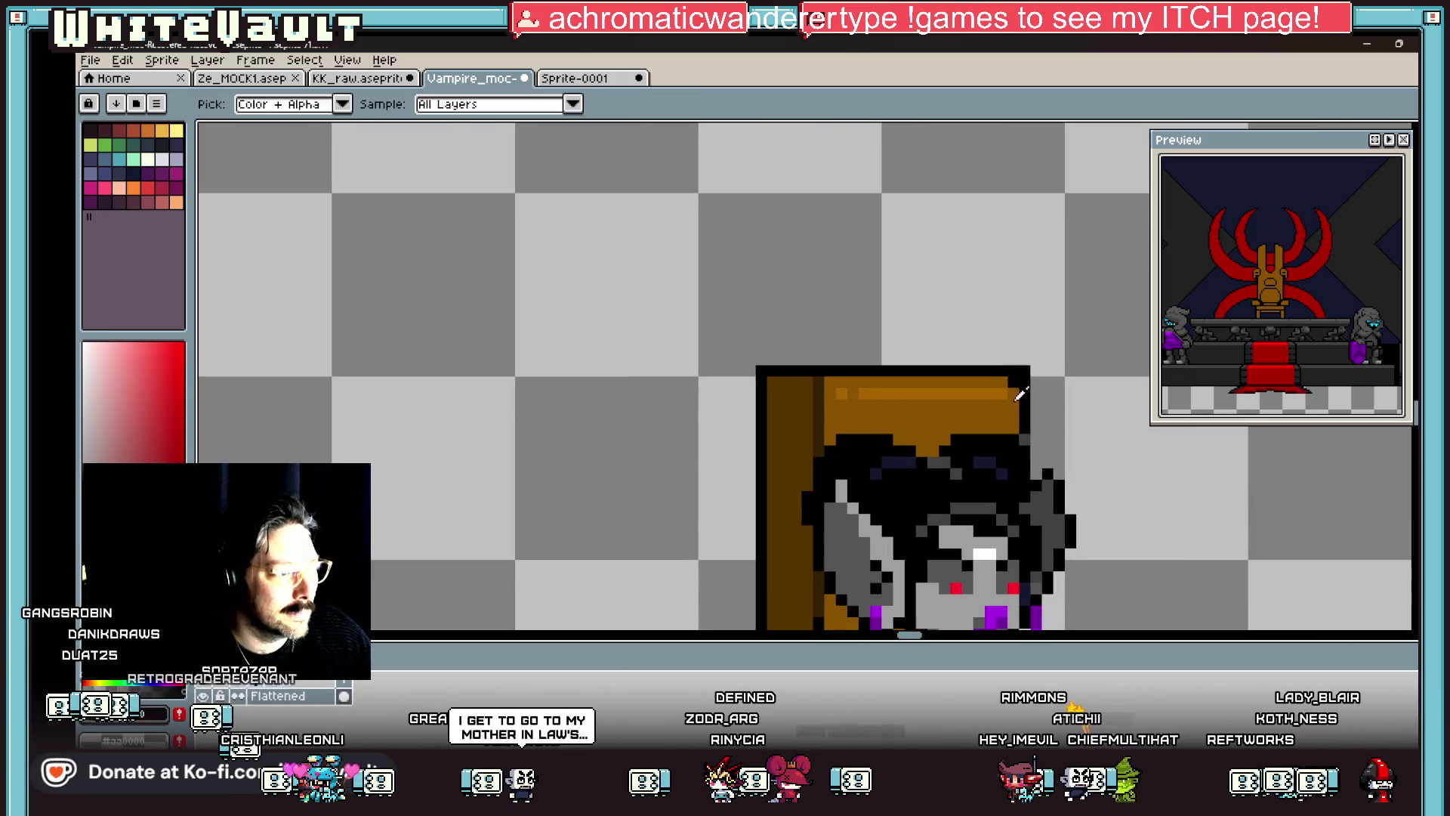
pyautogui.click(1013, 393)
pyautogui.scroll(-1, 1028, 404)
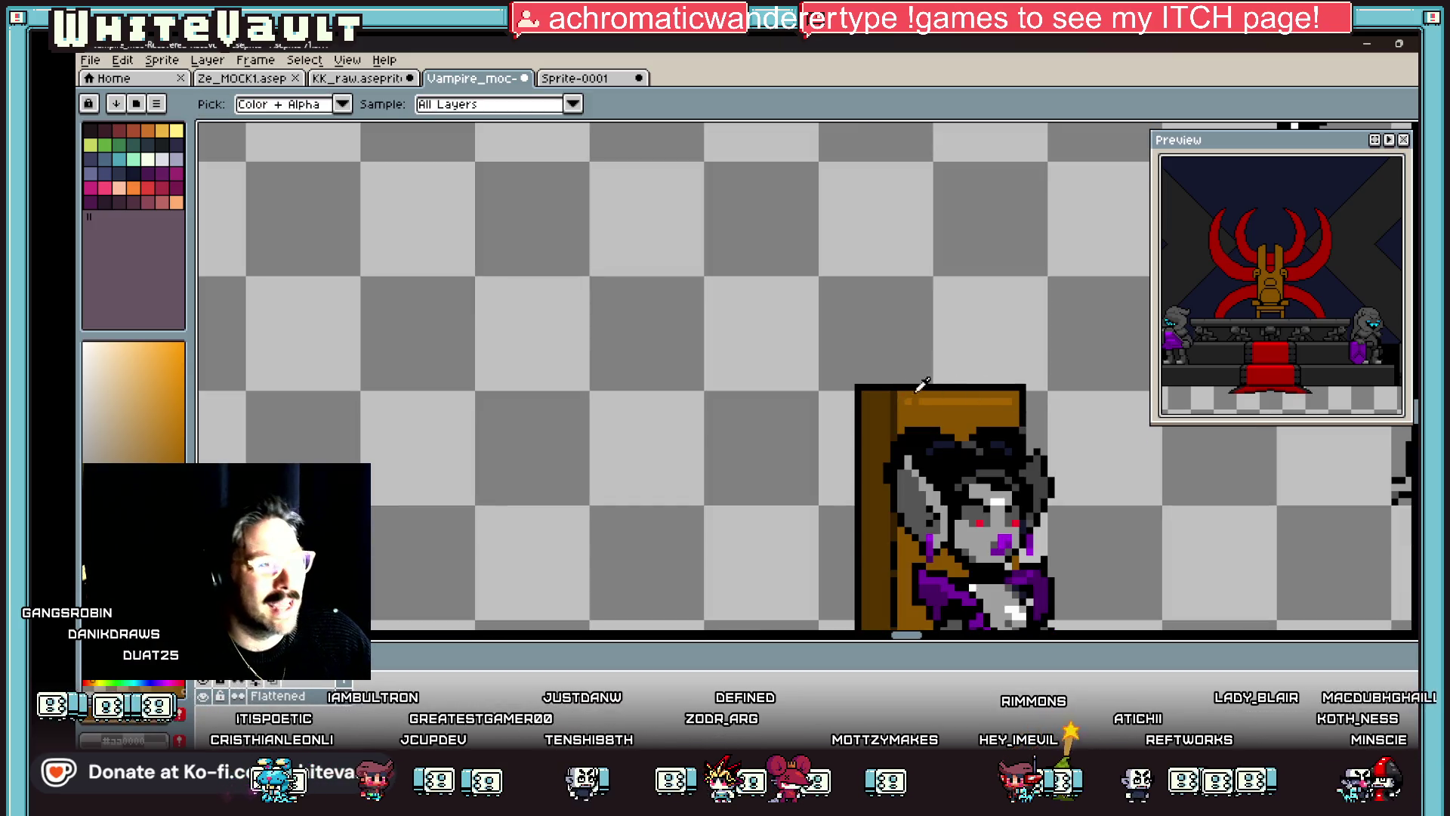
pyautogui.click(952, 396)
pyautogui.press('b')
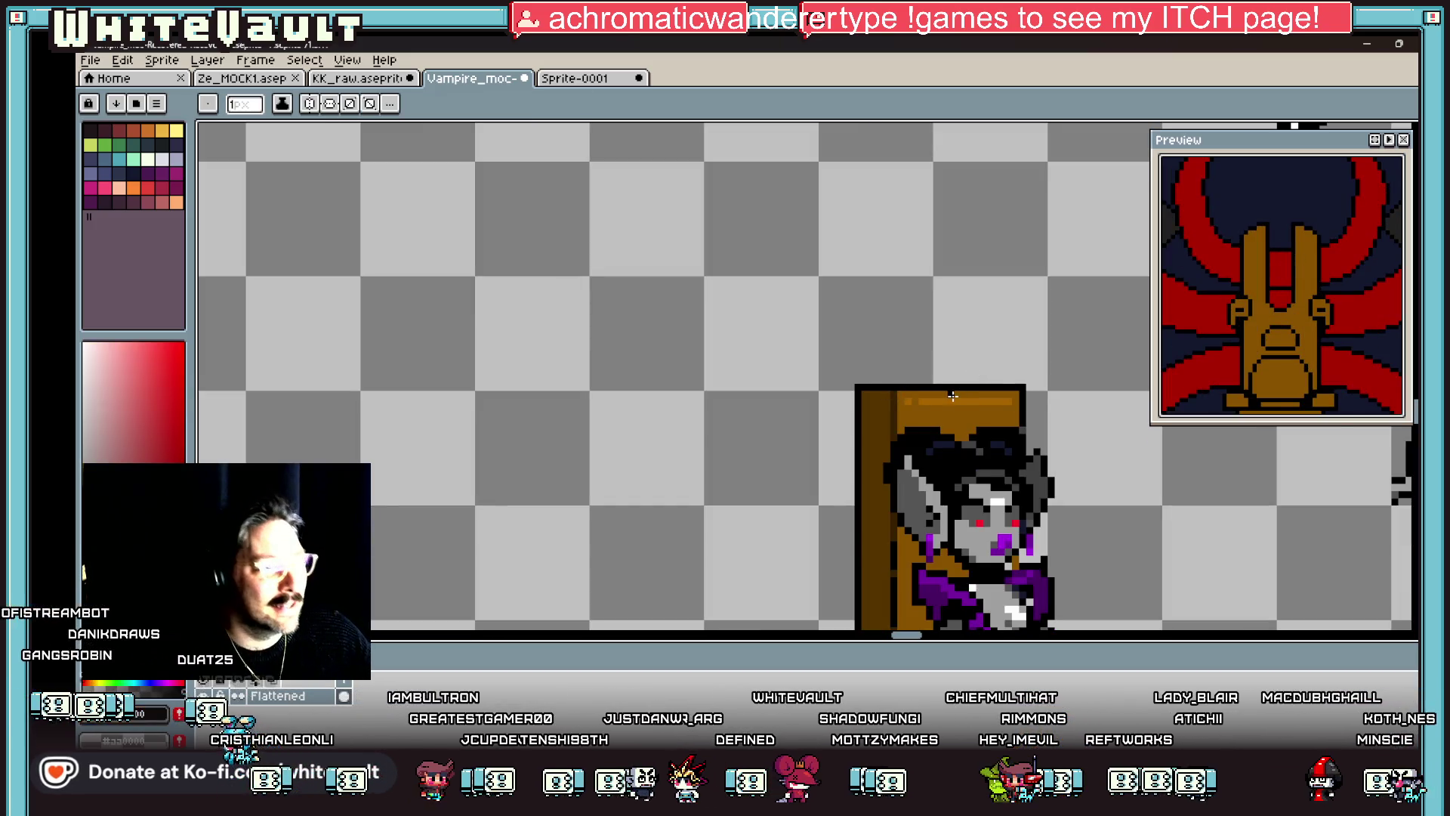
pyautogui.scroll(1, 952, 396)
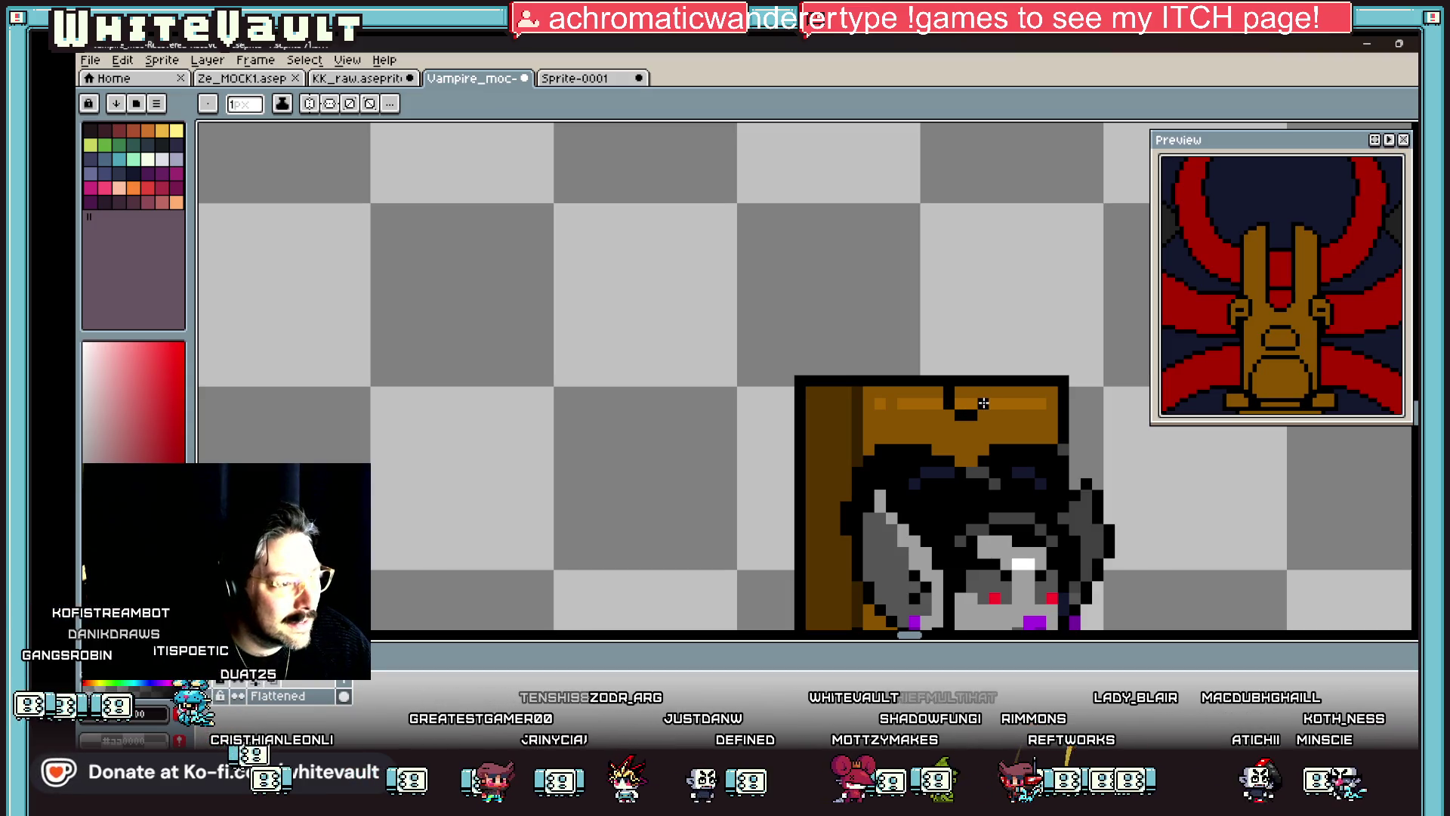
pyautogui.moveTo(949, 378); pyautogui.dragTo(949, 183)
# Step: Draw three black lines upward forming the backrest's edges and inner slat
pyautogui.moveTo(799, 364)
pyautogui.mouseDown()
pyautogui.moveTo(805, 181)
pyautogui.moveTo(946, 182)
pyautogui.mouseUp()
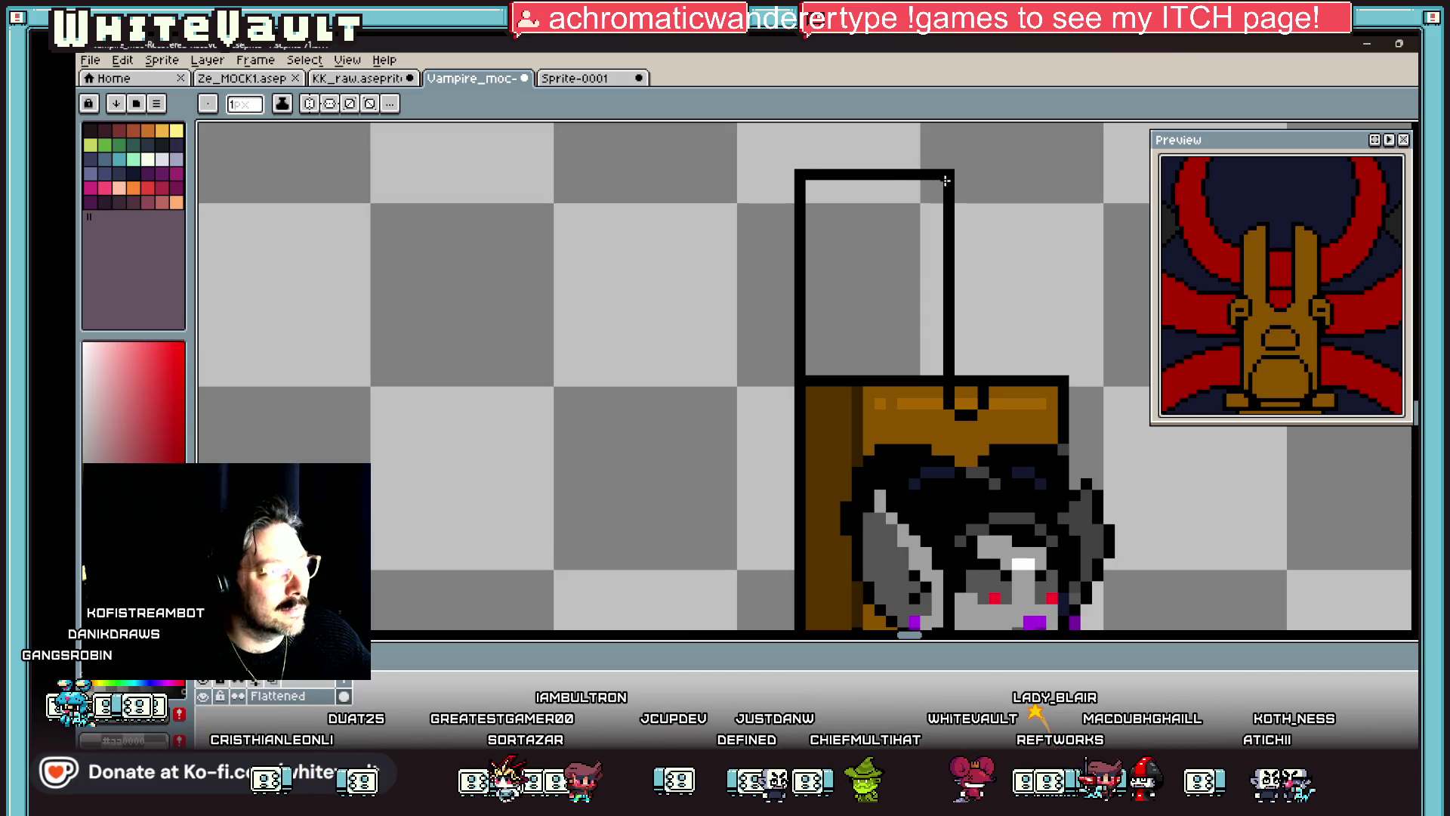
pyautogui.moveTo(983, 371)
pyautogui.mouseDown()
pyautogui.moveTo(984, 191)
pyautogui.moveTo(1050, 174)
pyautogui.mouseUp()
pyautogui.moveTo(1064, 368); pyautogui.dragTo(1048, 178)
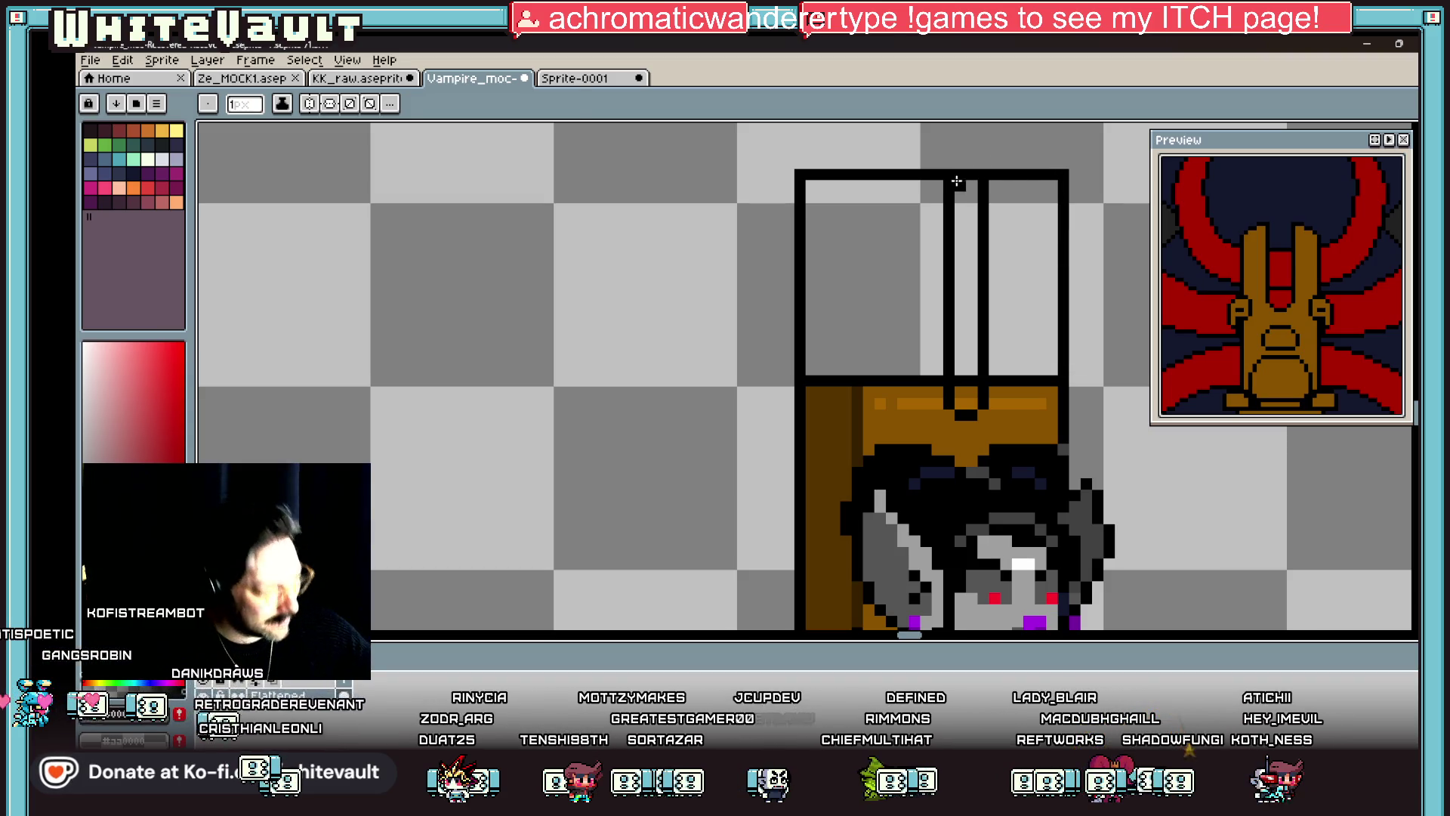
# Step: Fill the backrest column brown, add a brown vertical stroke, and fill the gap orange
pyautogui.keyDown('alt'); pyautogui.click(838, 424); pyautogui.keyUp('alt')
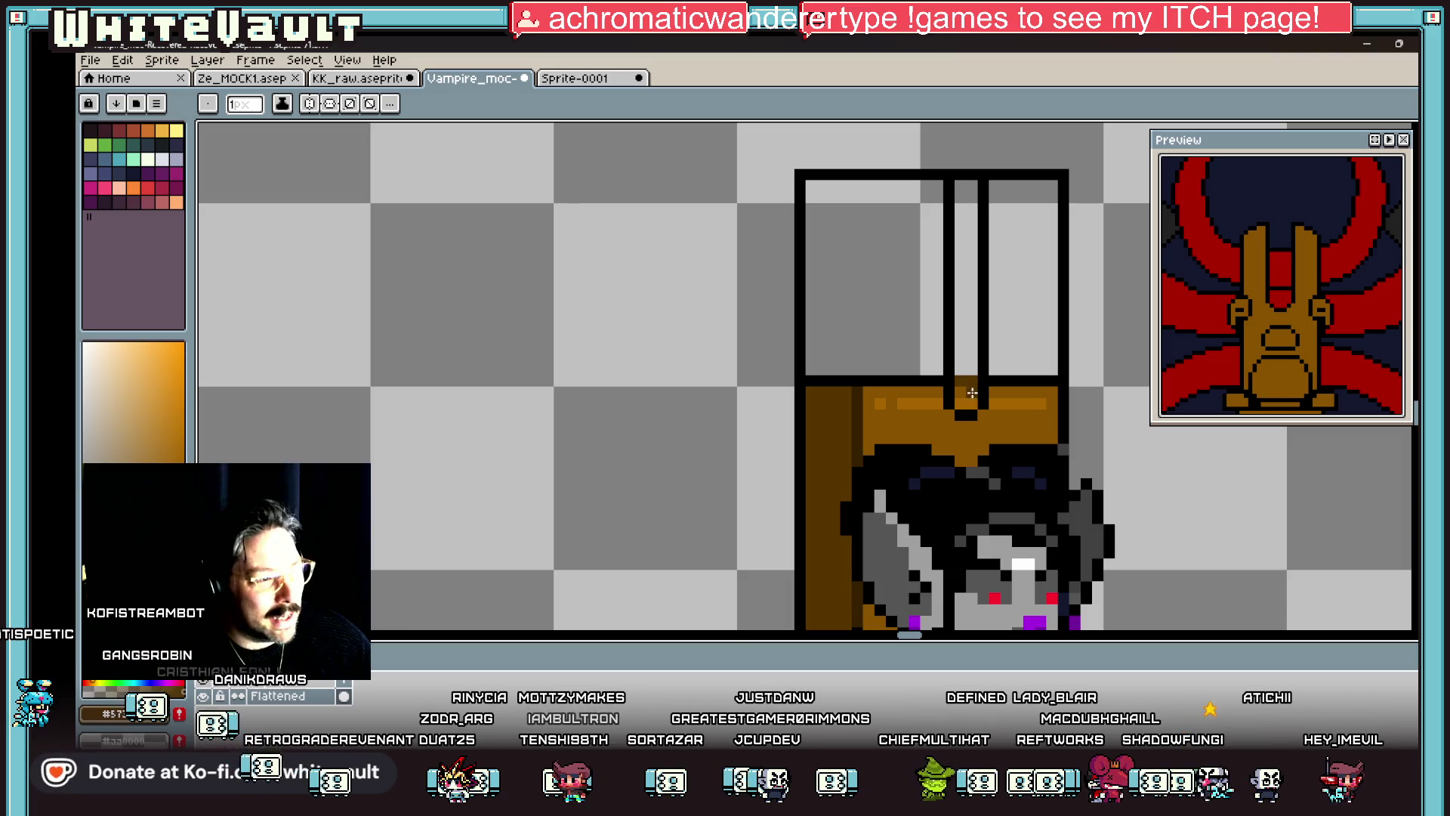
pyautogui.press('g')
pyautogui.click(966, 332)
pyautogui.scroll(-5, 966, 332)
pyautogui.press('b')
pyautogui.scroll(4, 898, 340)
pyautogui.moveTo(900, 351); pyautogui.dragTo(900, 194)
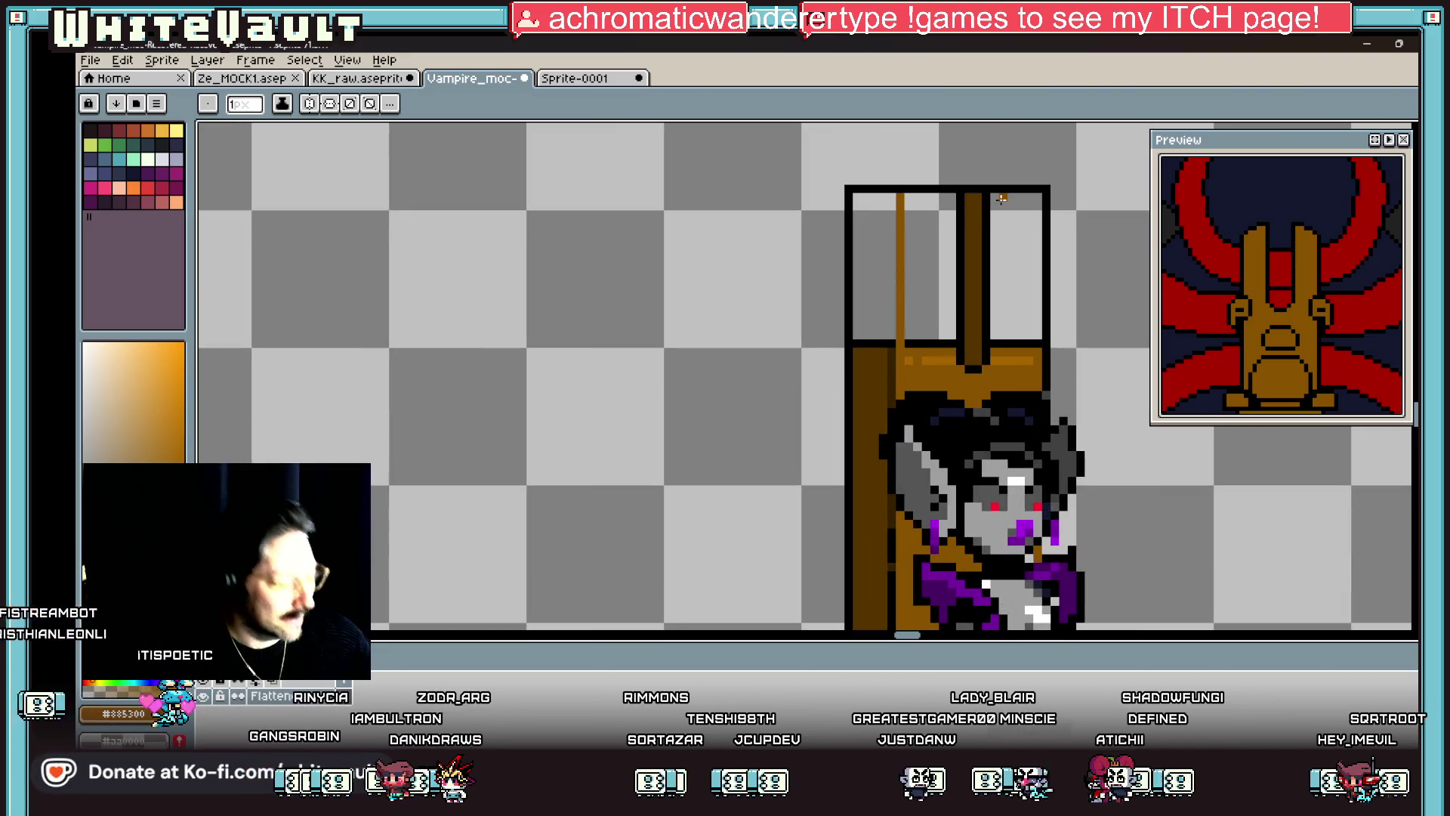
pyautogui.click(934, 238)
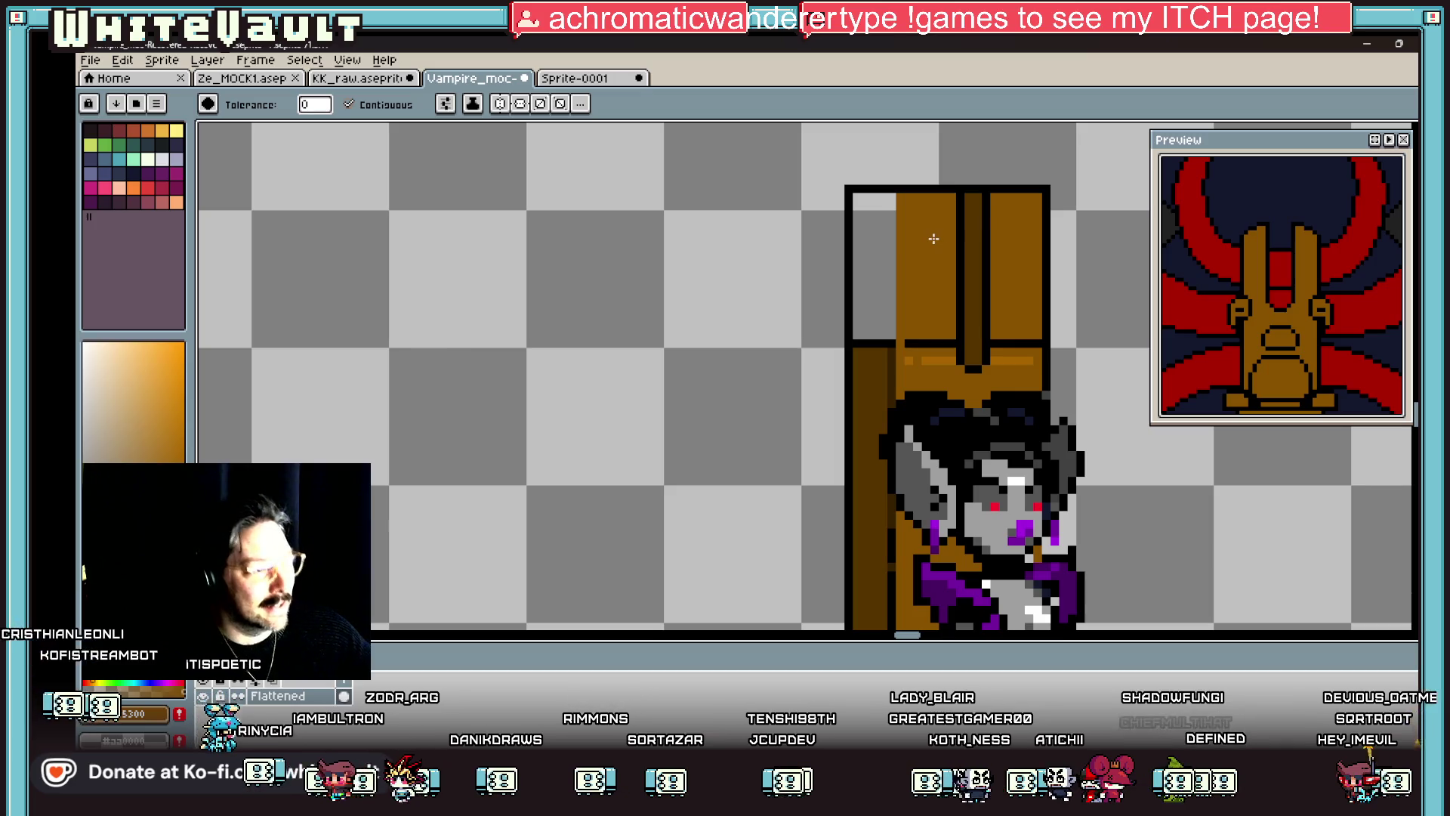
# Step: Paint the top of the chair back's left side dark brown
pyautogui.press('b')
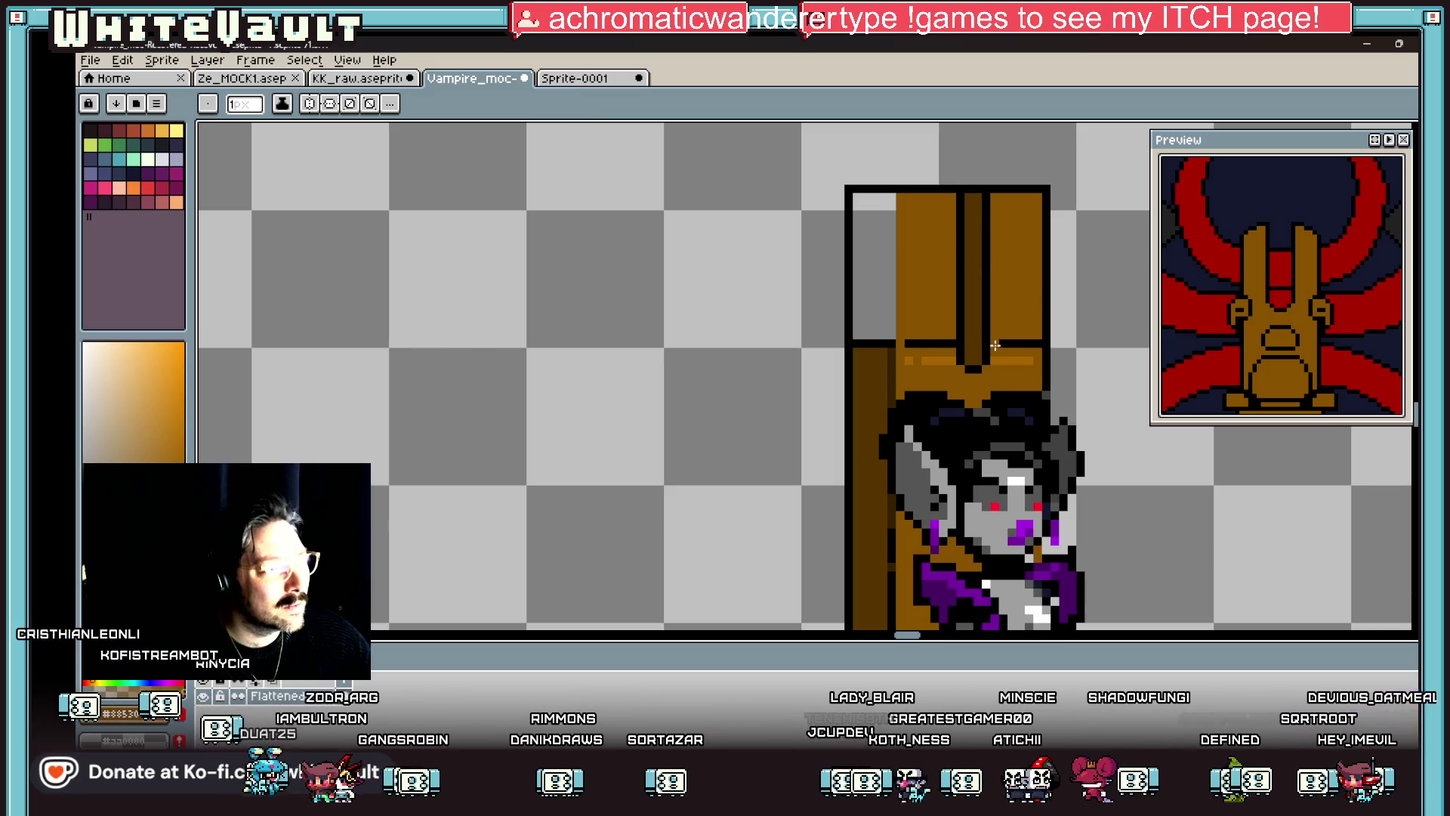
pyautogui.press('g')
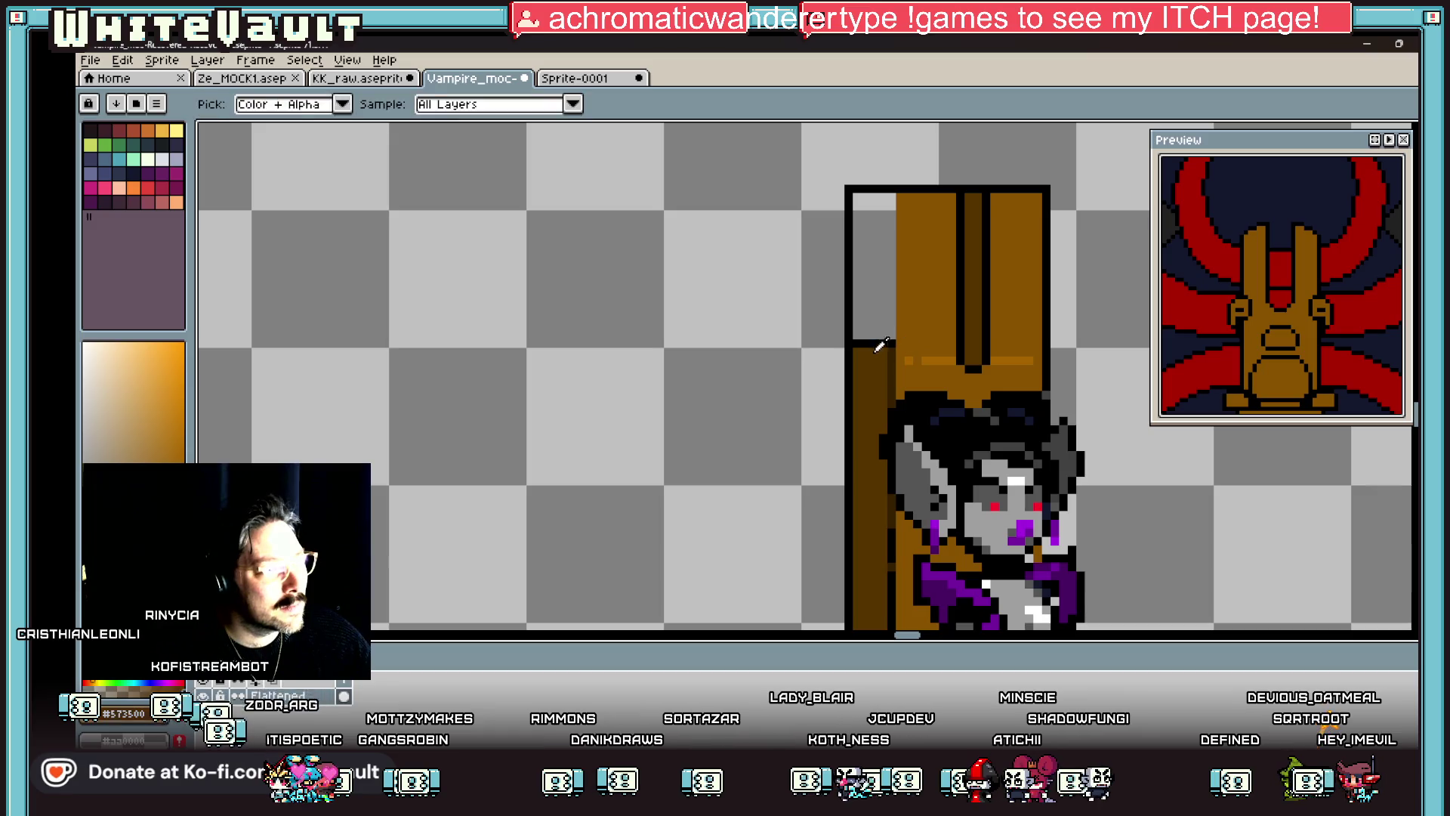
pyautogui.click(874, 332)
pyautogui.press('b')
pyautogui.moveTo(893, 358); pyautogui.dragTo(889, 195)
pyautogui.press('v')
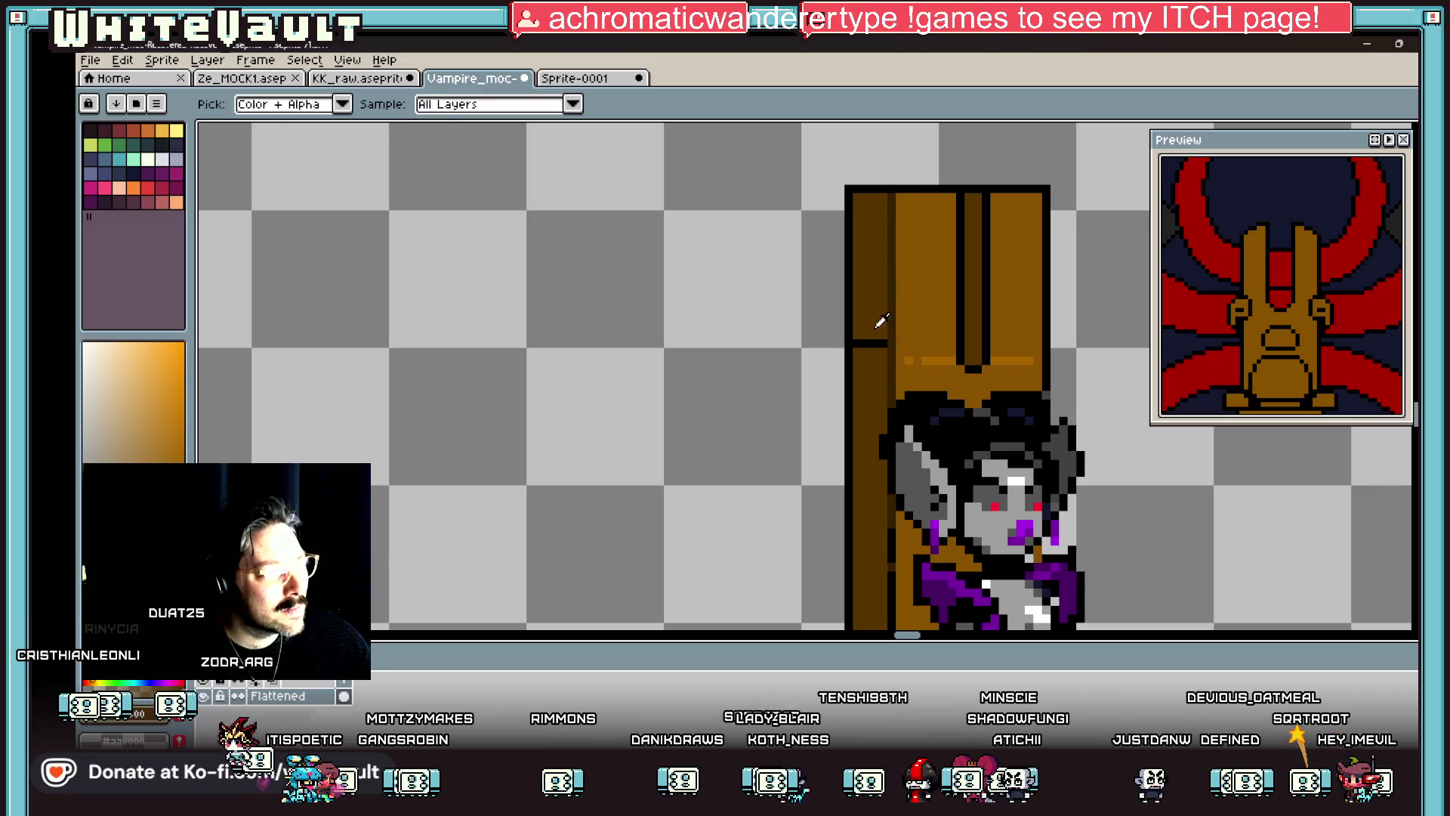
pyautogui.scroll(-8, 906, 355)
pyautogui.press('g')
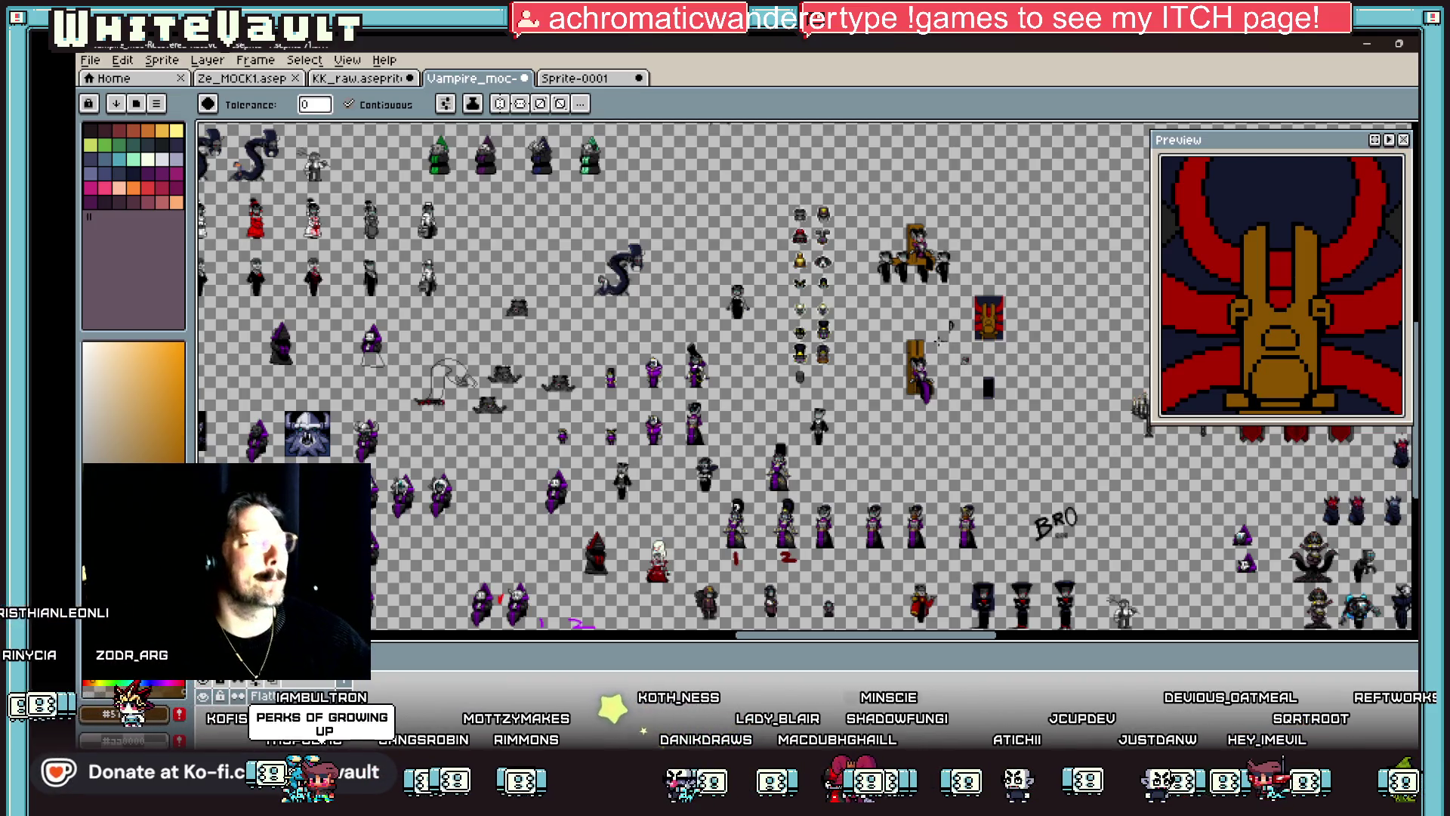
pyautogui.scroll(5, 938, 341)
pyautogui.scroll(1, 841, 367)
# Step: Draw a dark brown crossbar line across the backrest's centre column
pyautogui.press('b')
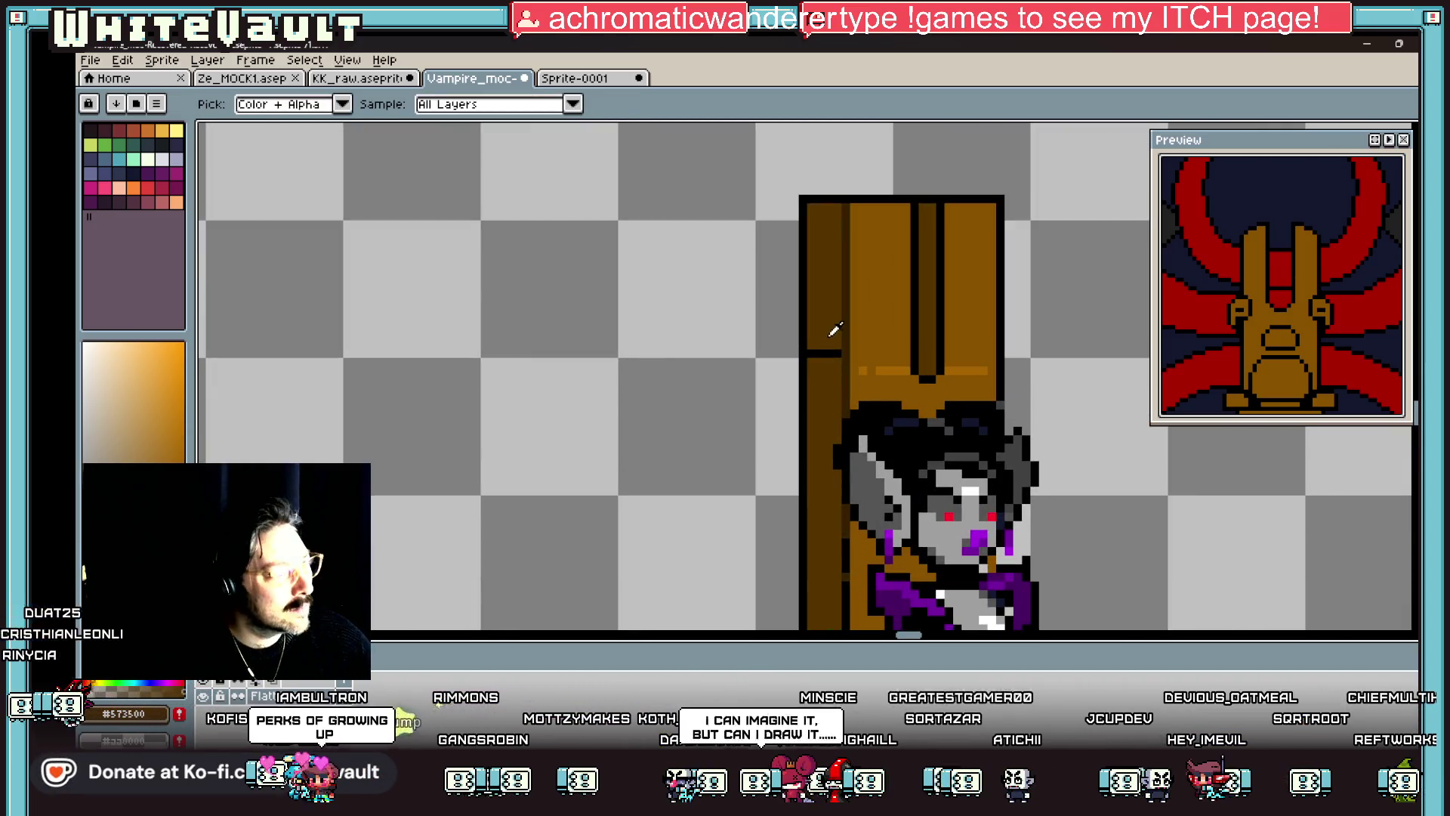
pyautogui.scroll(1, 841, 347)
pyautogui.keyDown('alt'); pyautogui.click(868, 347); pyautogui.keyUp('alt')
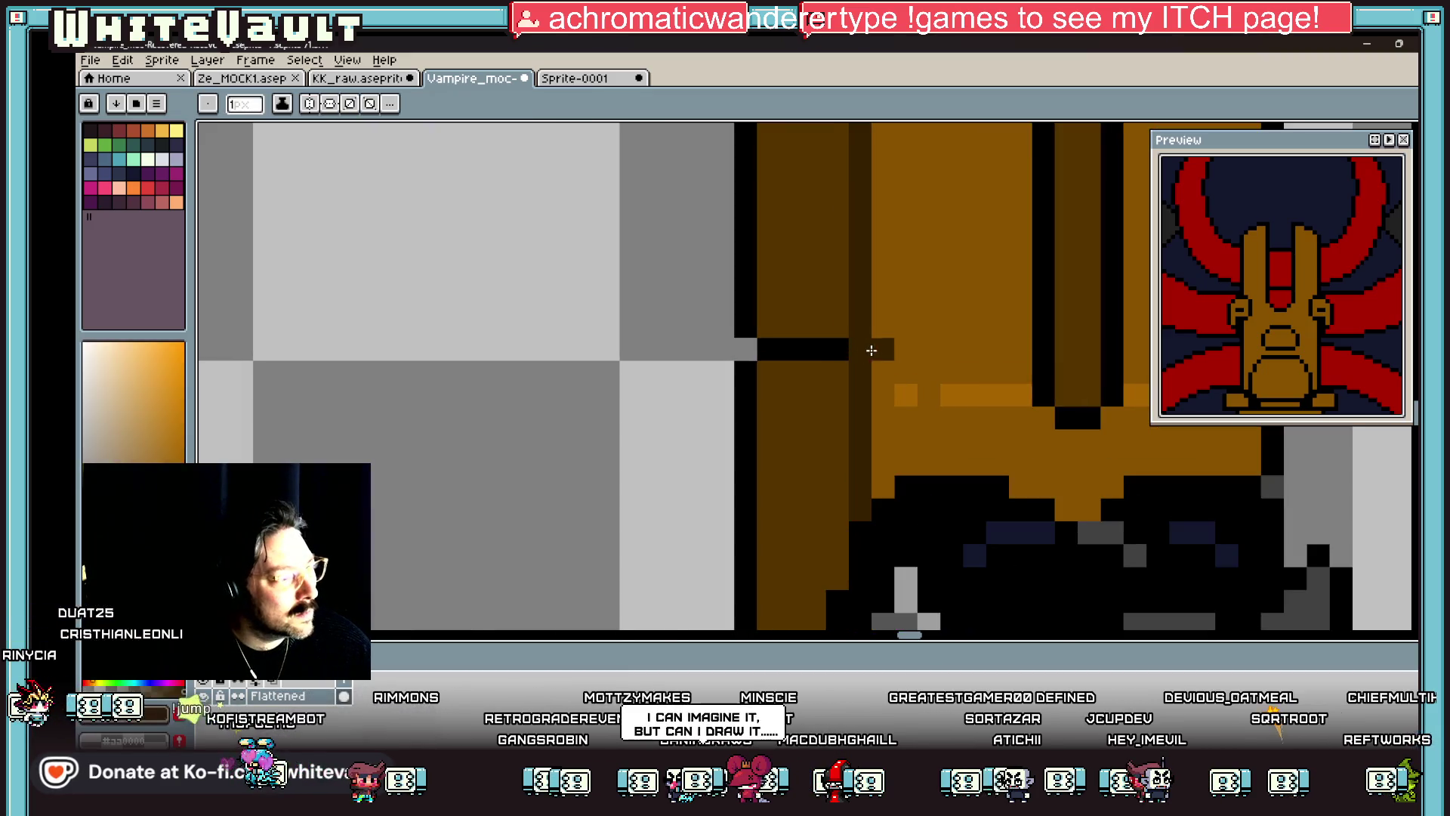
pyautogui.keyDown('alt'); pyautogui.click(900, 344); pyautogui.keyUp('alt')
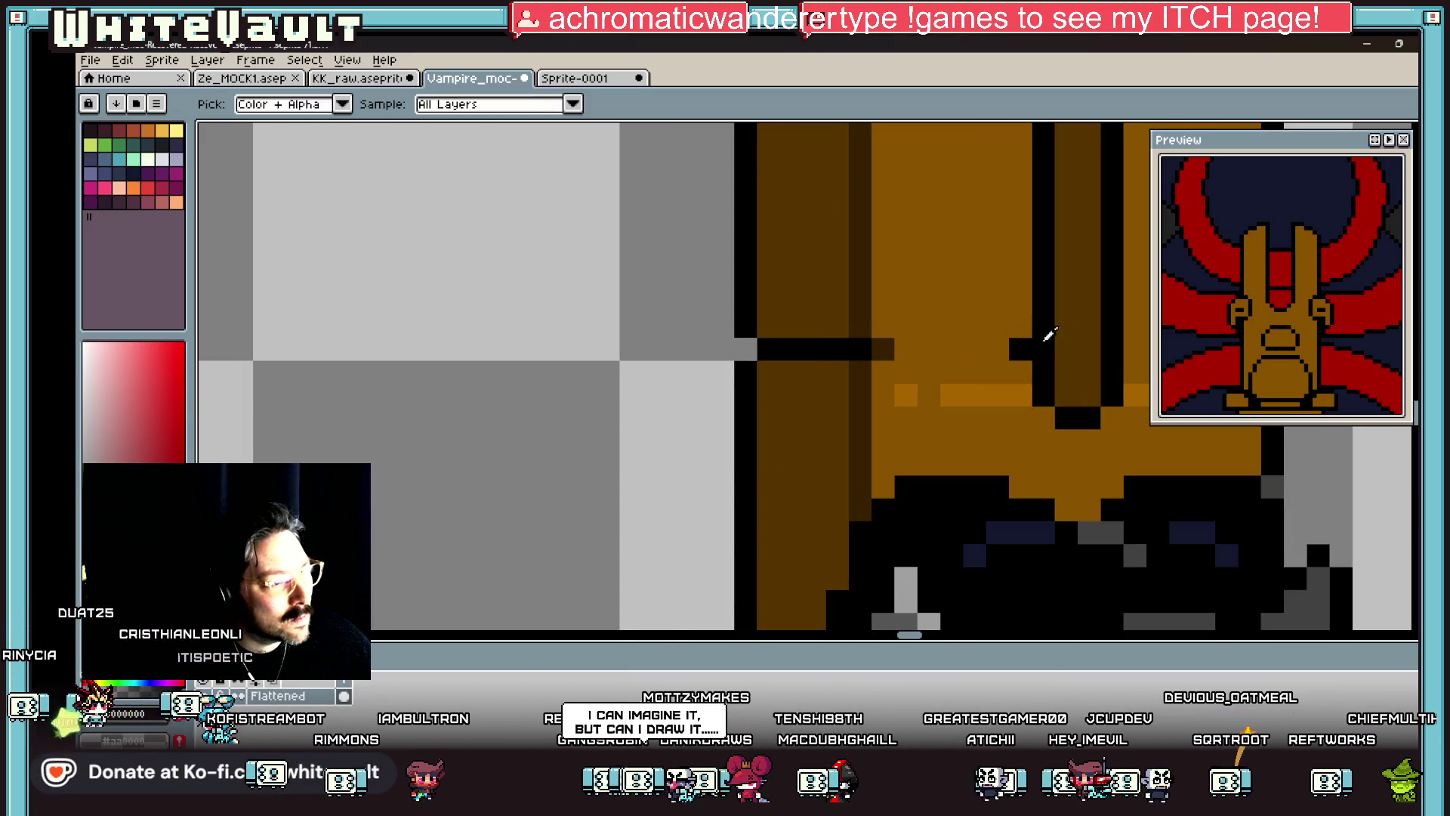
pyautogui.keyDown('alt'); pyautogui.click(1042, 336); pyautogui.keyUp('alt')
pyautogui.scroll(-4, 1046, 340)
pyautogui.scroll(3, 1080, 337)
pyautogui.rightClick(993, 388)
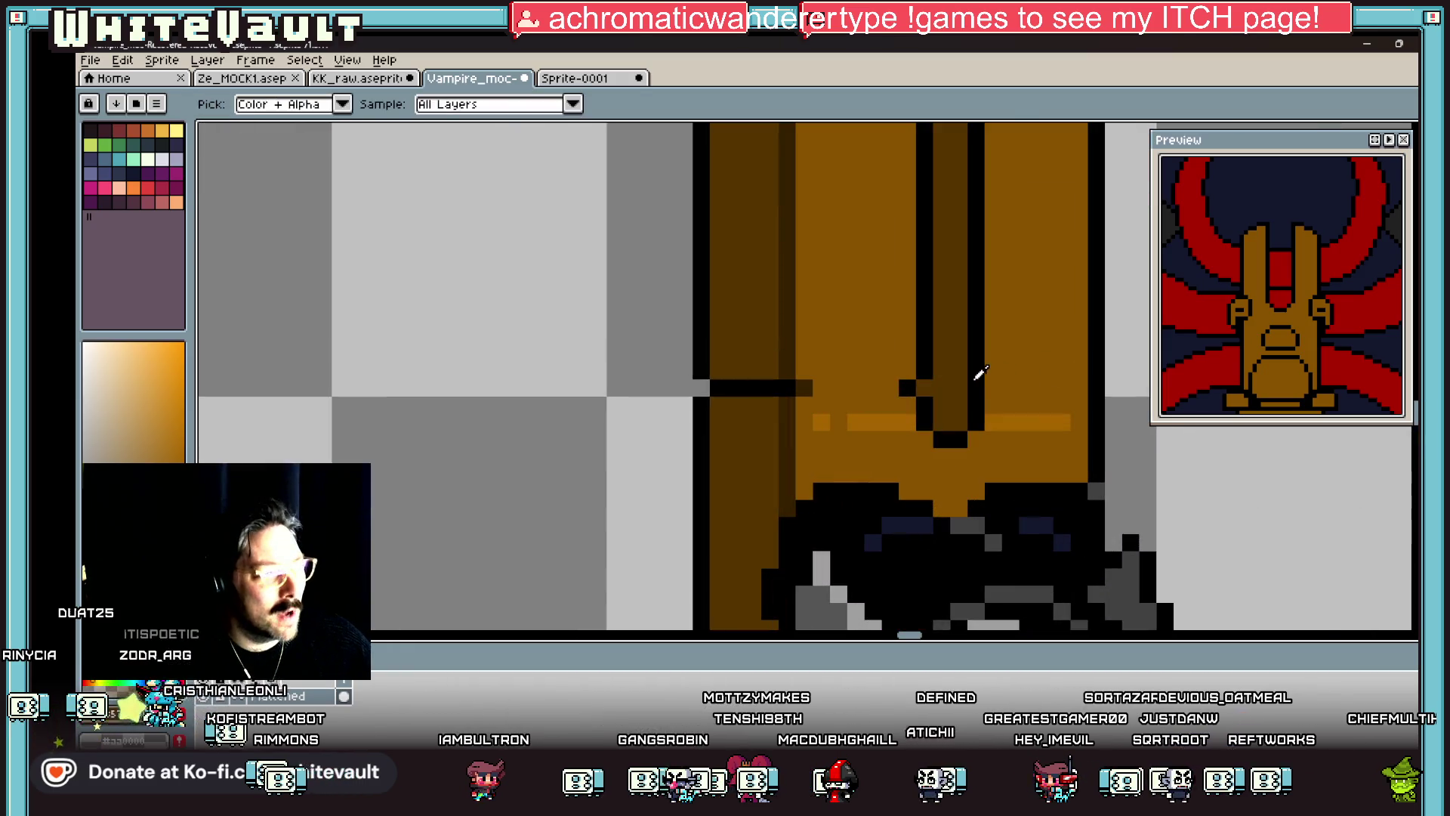
pyautogui.keyDown('alt'); pyautogui.click(976, 382); pyautogui.keyUp('alt')
pyautogui.keyDown('alt'); pyautogui.click(961, 381); pyautogui.keyUp('alt')
pyautogui.moveTo(994, 388); pyautogui.dragTo(923, 385)
pyautogui.click(915, 373)
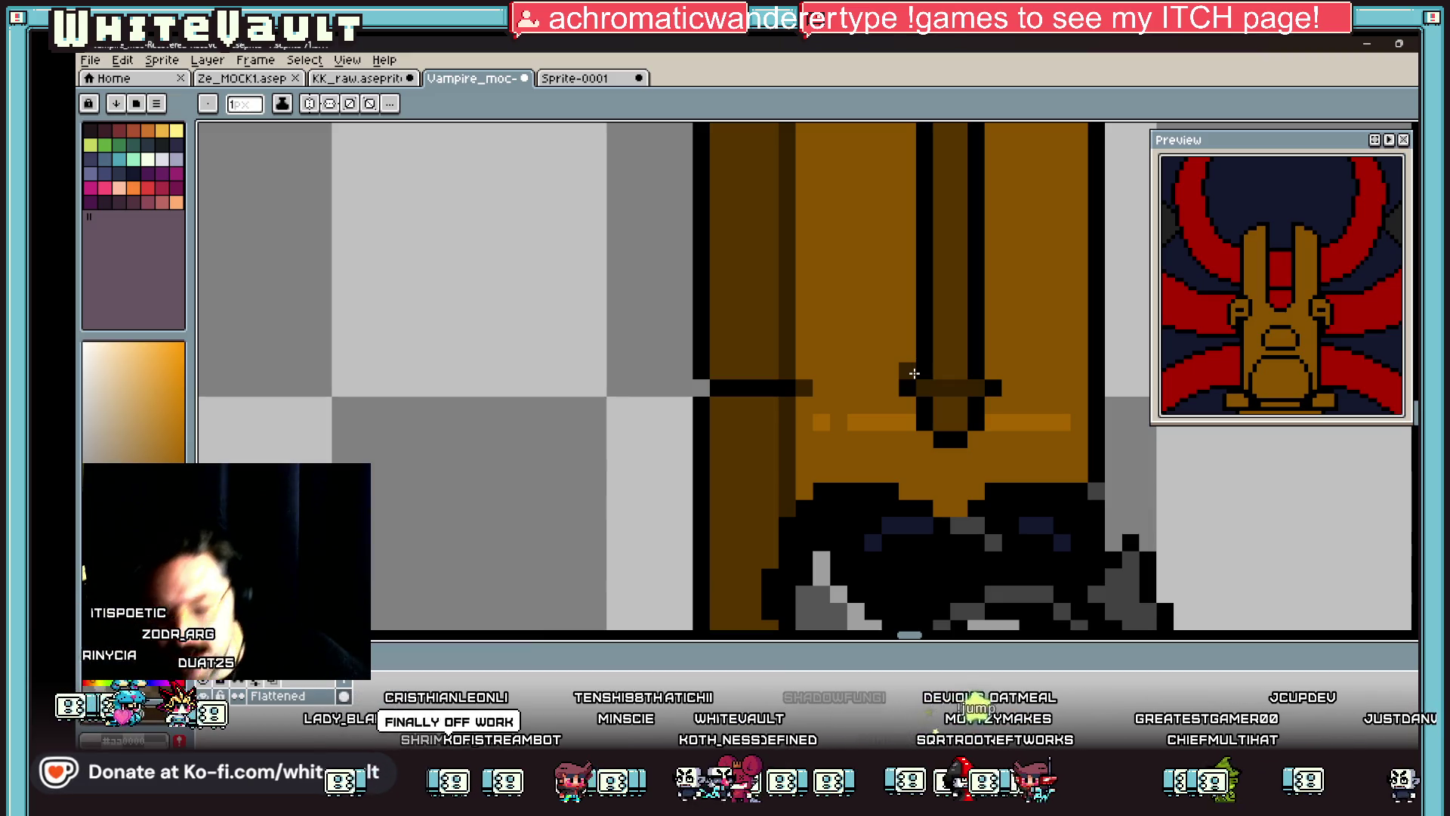
# Step: Add a black outline pixel at the backrest's inner top-left corner
pyautogui.scroll(-6, 914, 373)
pyautogui.scroll(3, 852, 394)
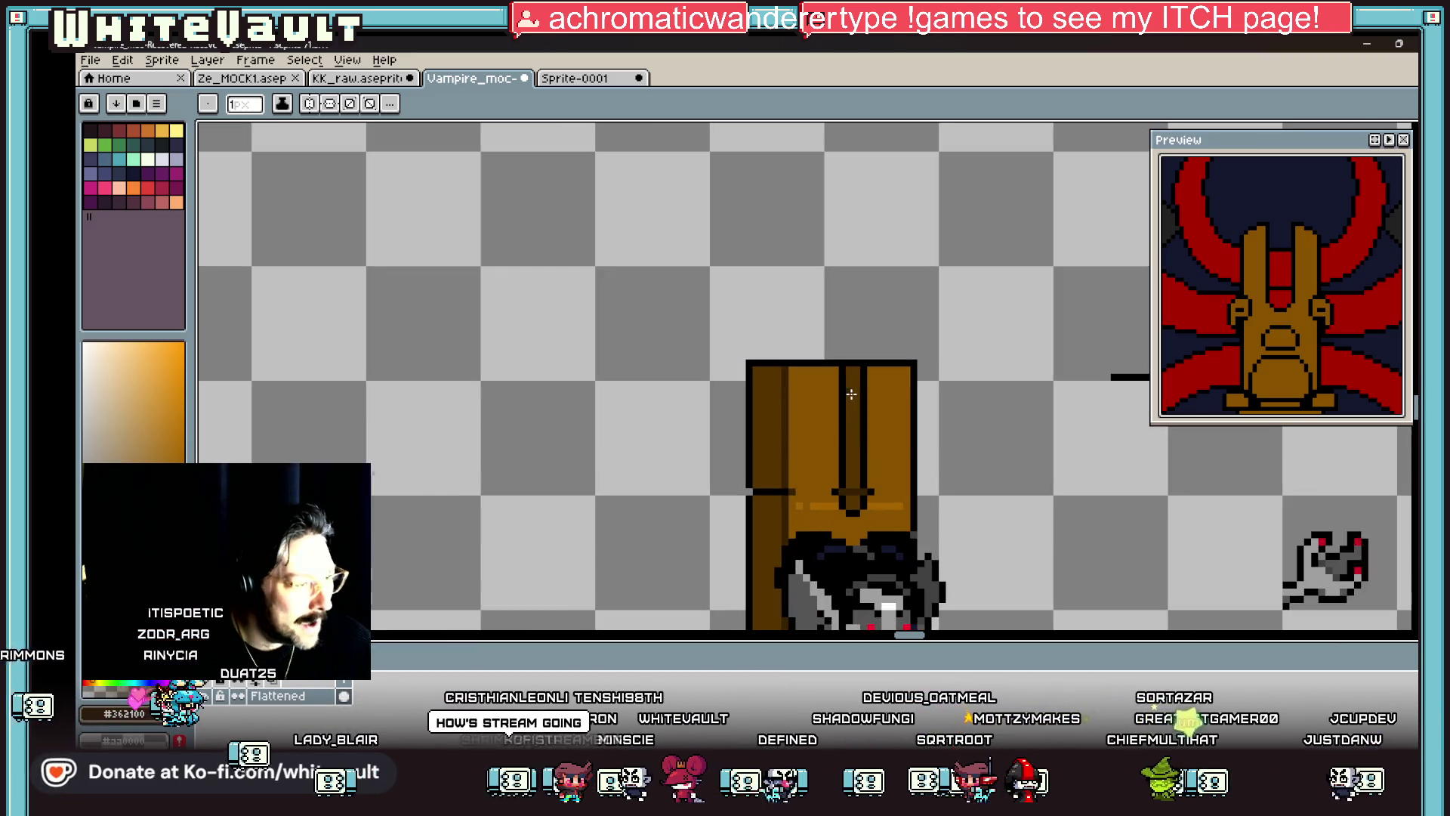
pyautogui.press('alt')
pyautogui.scroll(2, 793, 379)
pyautogui.click(800, 368)
pyautogui.keyDown('alt'); pyautogui.click(712, 350); pyautogui.keyUp('alt')
pyautogui.click(715, 368)
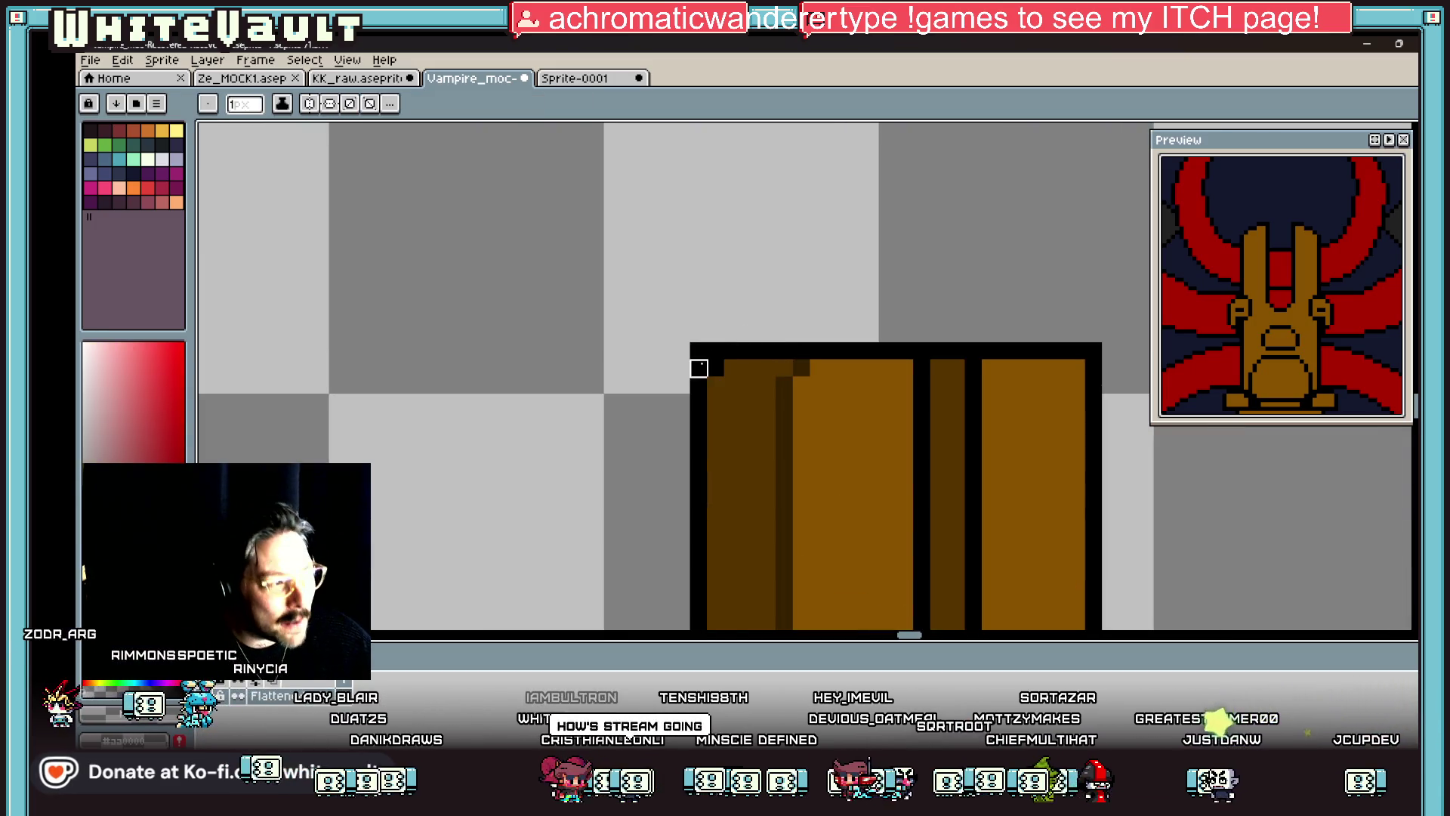
# Step: Recolour two top outline pixels wood brown and redraw the backrest's top edge as a black row
pyautogui.scroll(-3, 892, 378)
pyautogui.scroll(2, 945, 372)
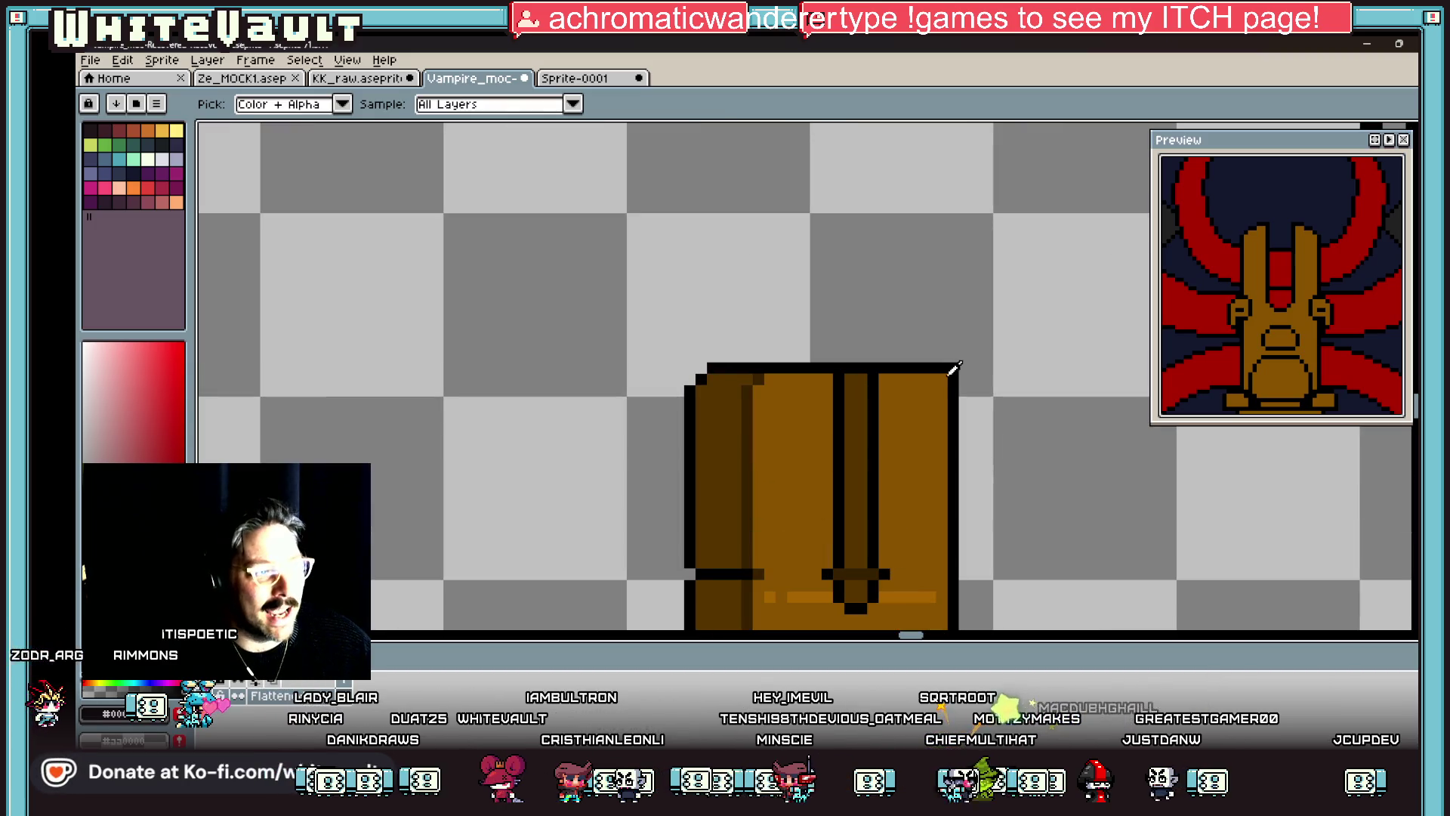
pyautogui.scroll(-4, 953, 380)
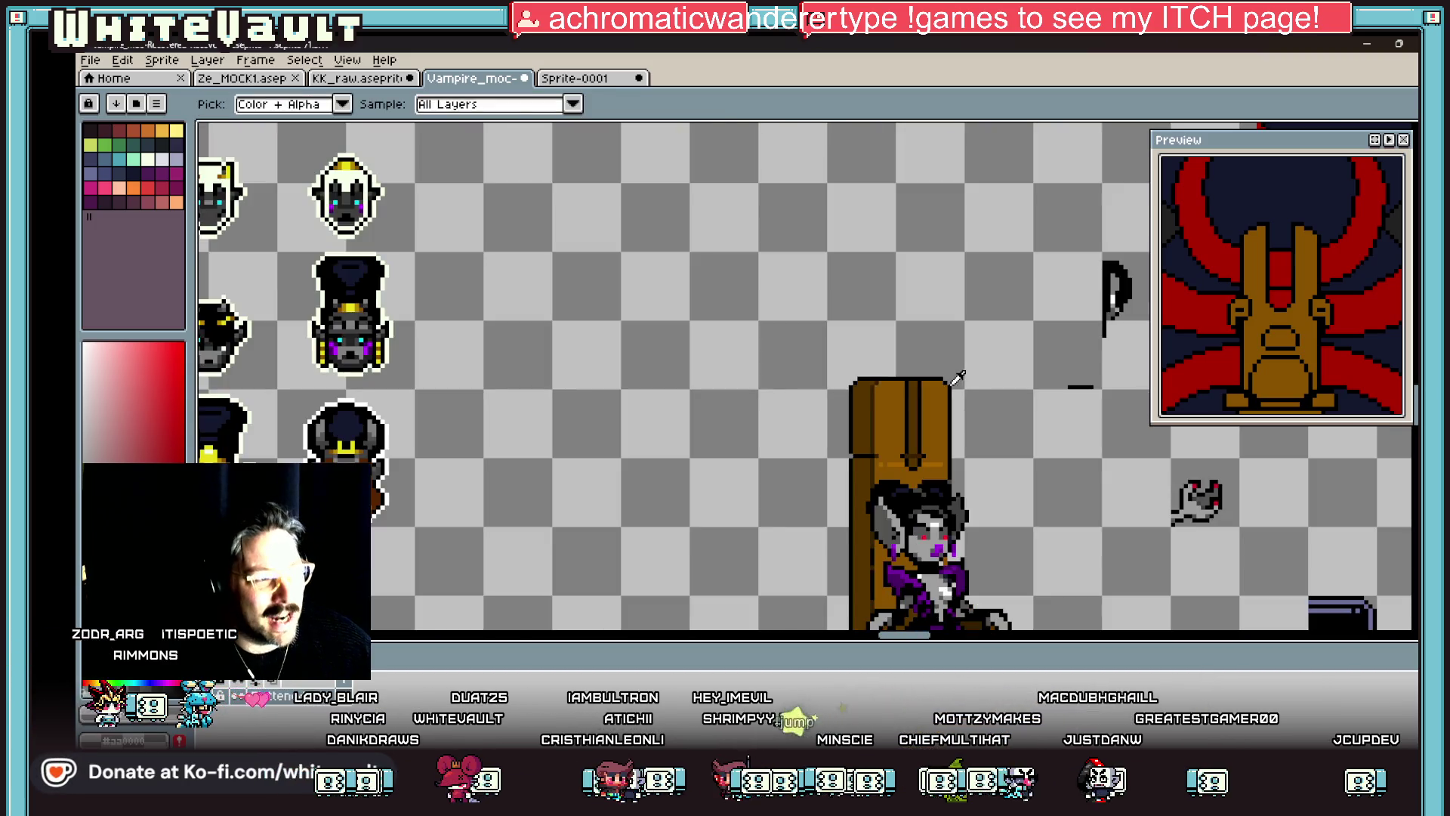
pyautogui.scroll(3, 914, 374)
pyautogui.keyDown('alt'); pyautogui.click(917, 378); pyautogui.keyUp('alt')
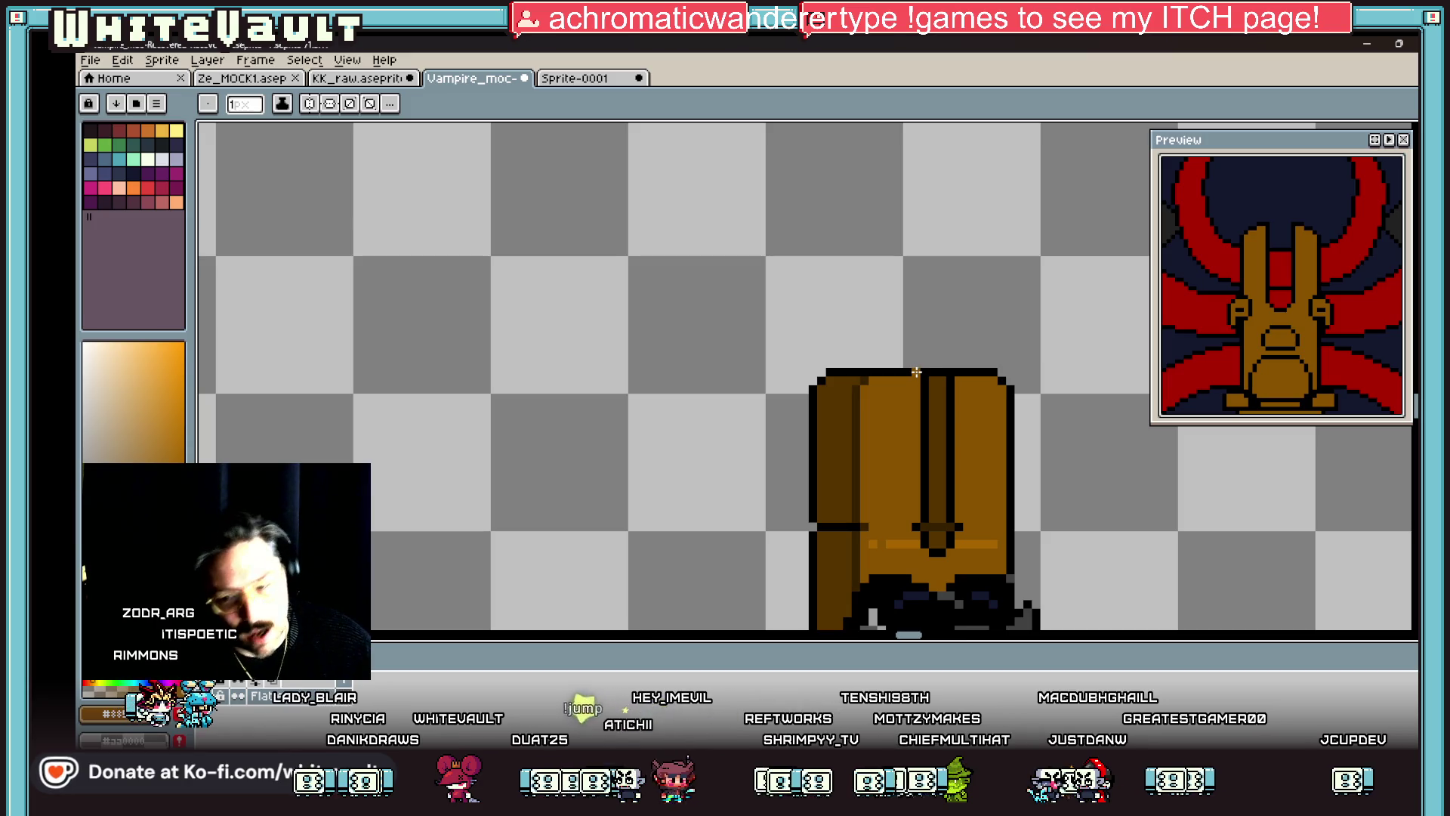
pyautogui.click(916, 372)
pyautogui.click(956, 372)
pyautogui.scroll(2, 959, 364)
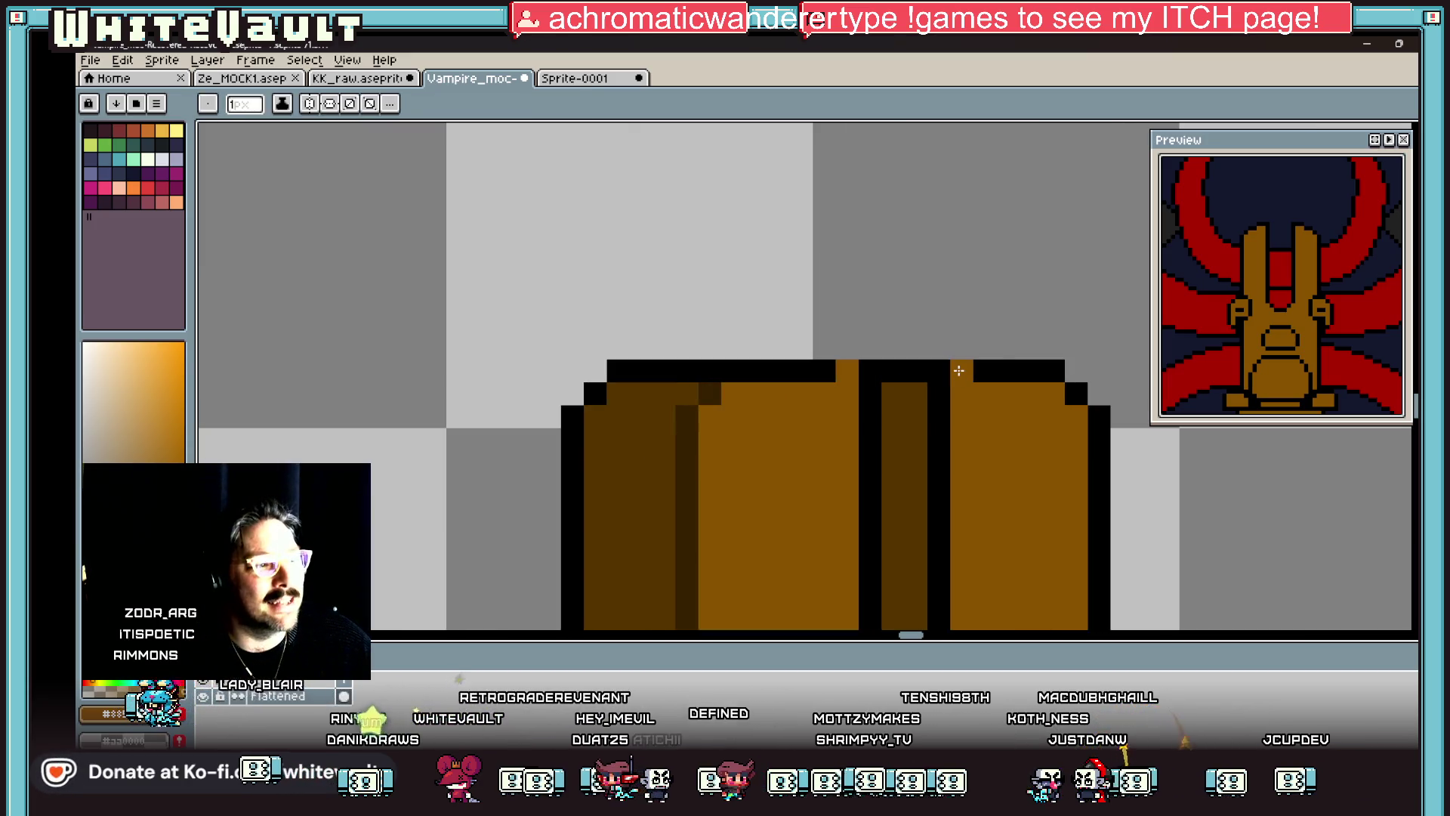
pyautogui.keyDown('alt'); pyautogui.click(980, 359); pyautogui.keyUp('alt')
pyautogui.moveTo(962, 349); pyautogui.dragTo(657, 348)
pyautogui.scroll(-5, 901, 390)
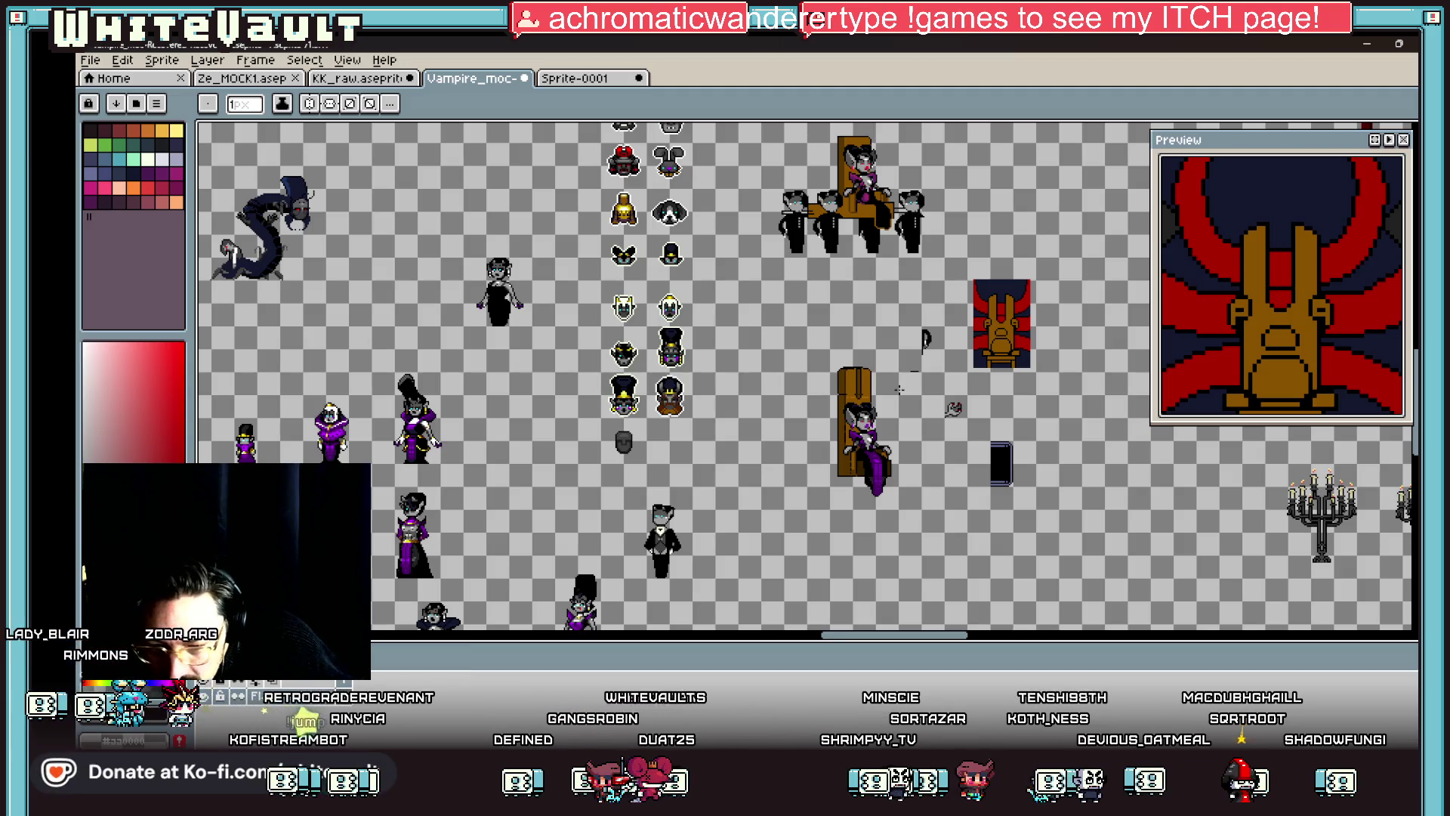
# Step: Select the throne's top section and nudge it upward to lengthen the backrest
pyautogui.press('v')
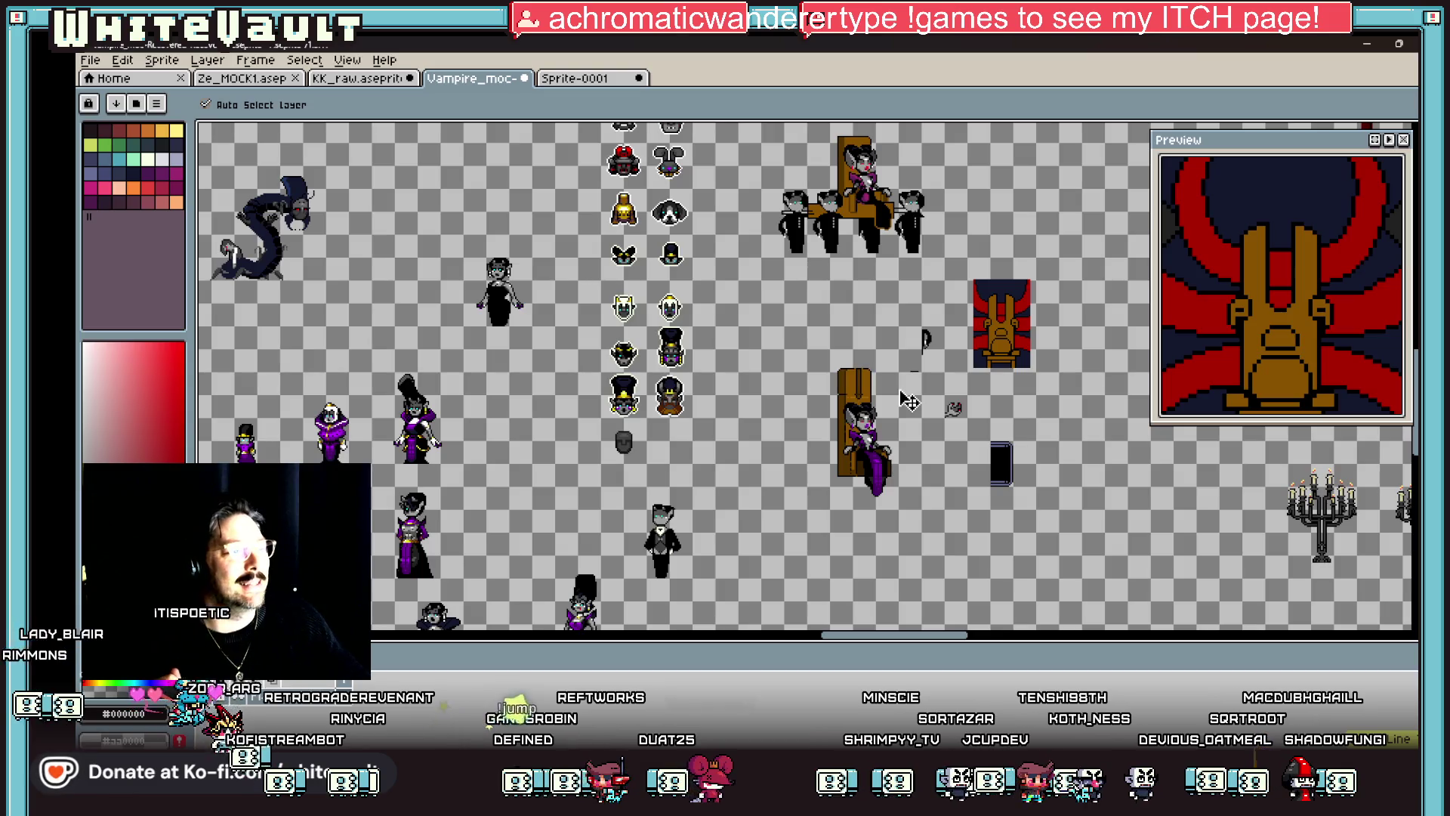
pyautogui.press('b')
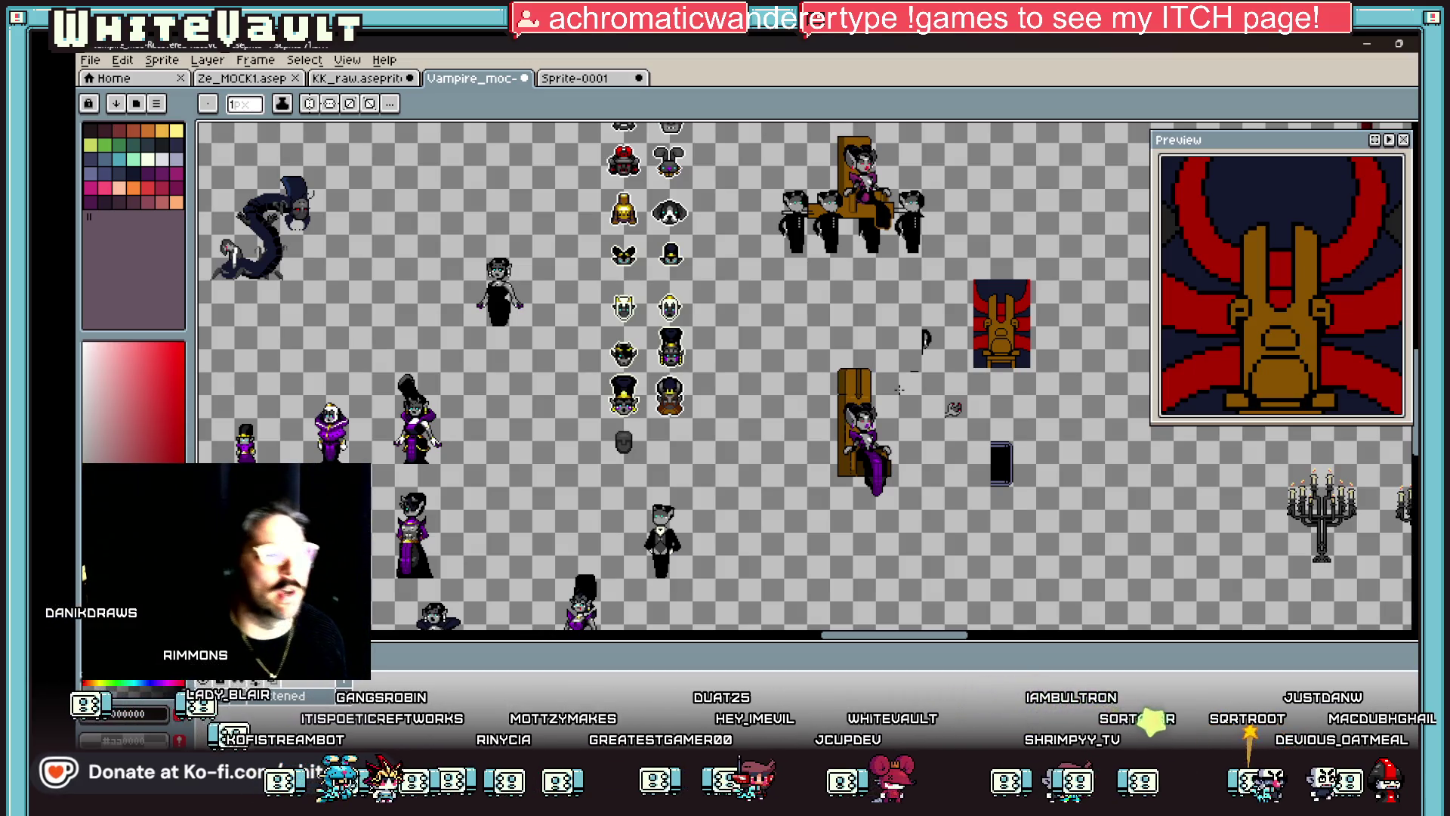
pyautogui.scroll(2, 827, 378)
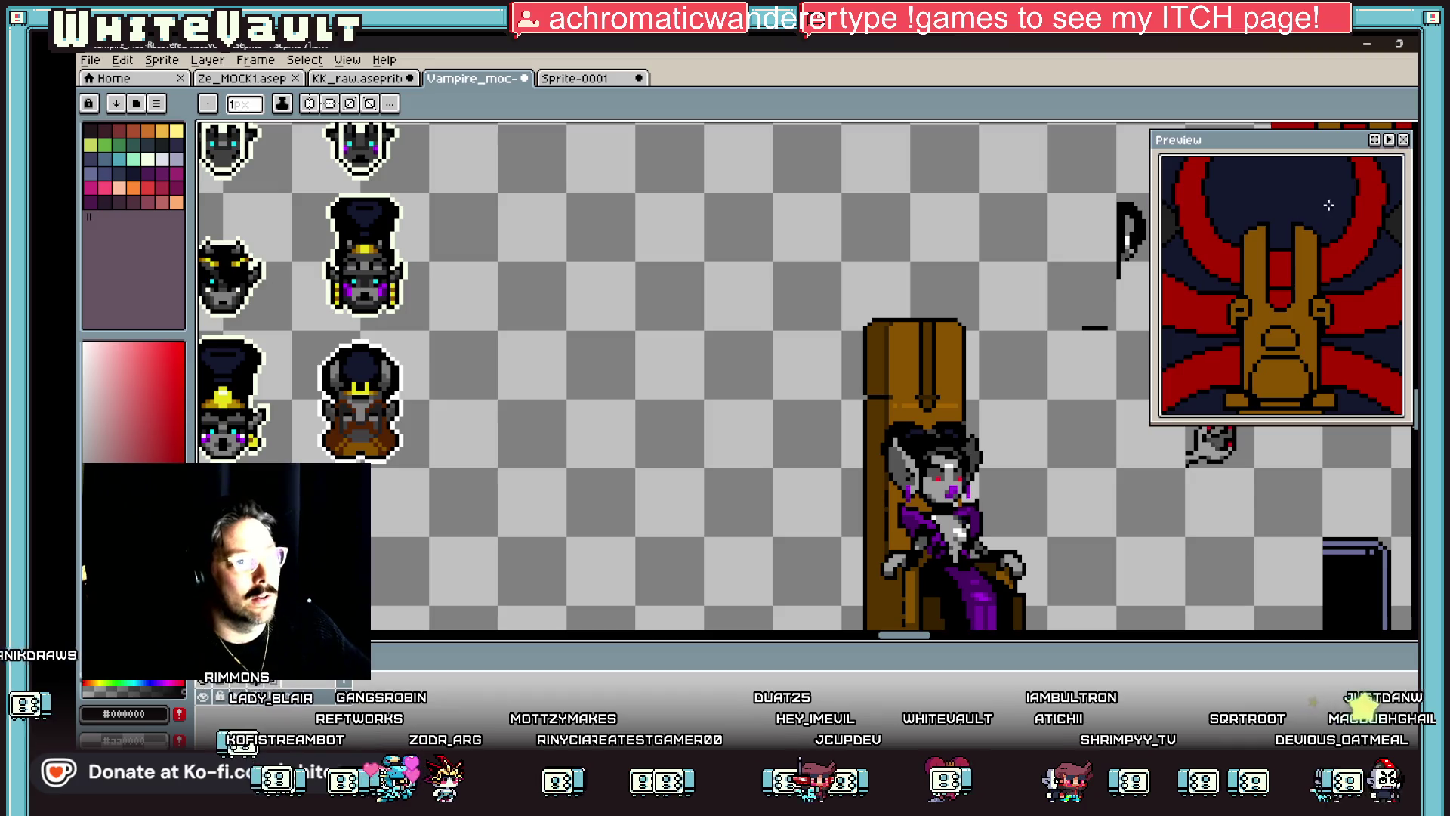
pyautogui.press('m')
pyautogui.moveTo(736, 257)
pyautogui.mouseDown()
pyautogui.moveTo(988, 399)
pyautogui.moveTo(991, 415)
pyautogui.mouseUp()
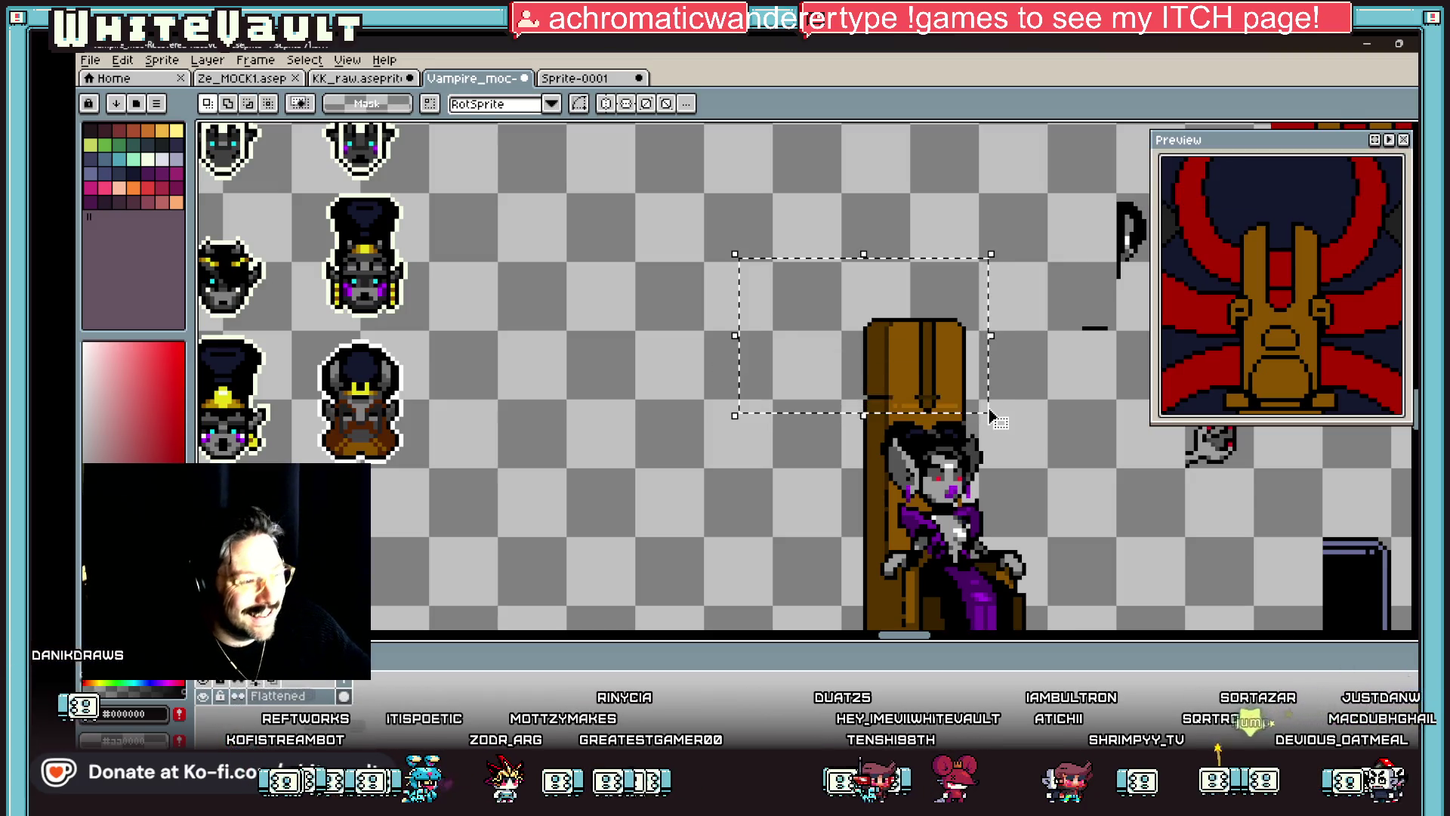
pyautogui.hotkey('ctrl', 'd')
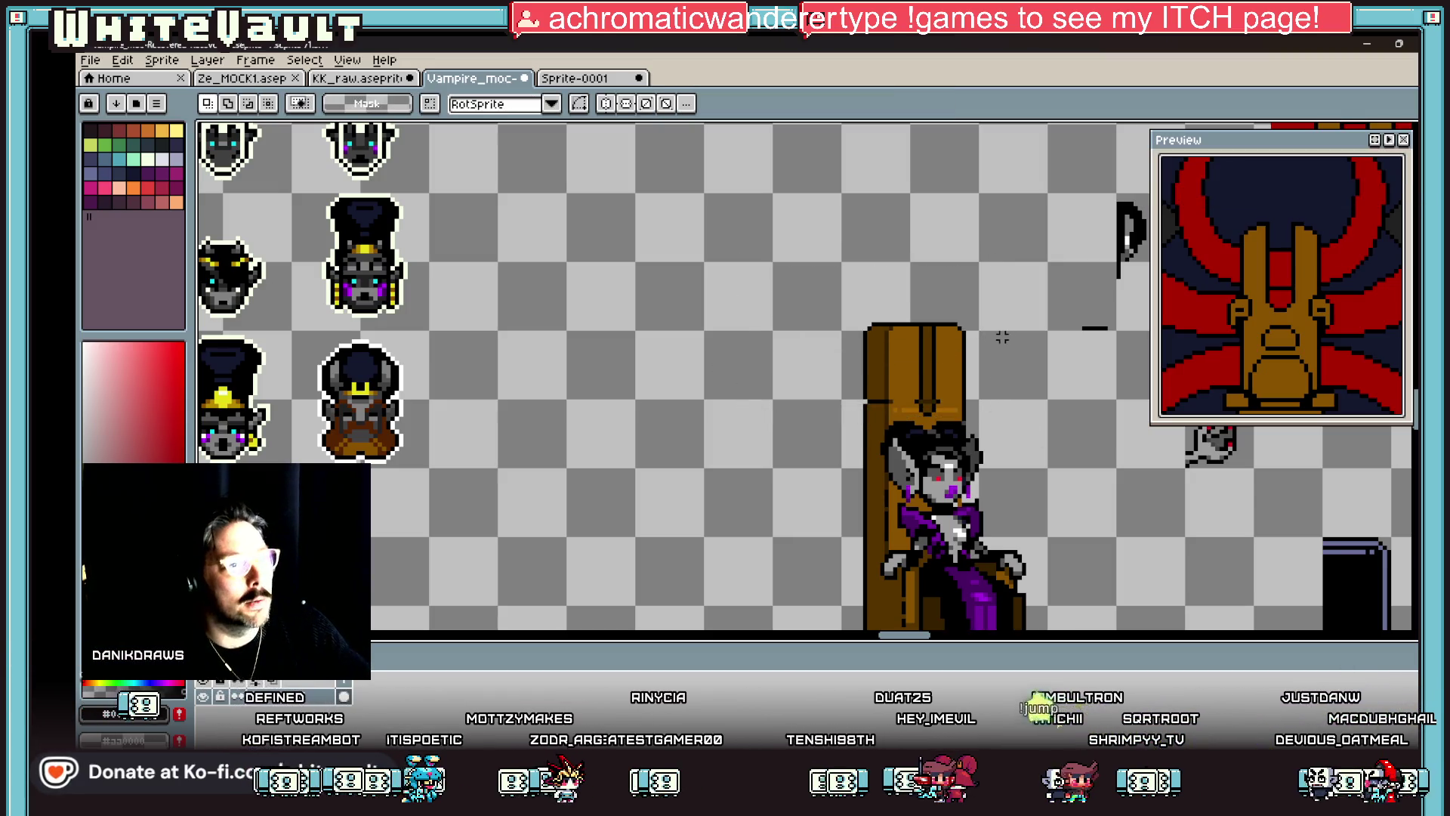
pyautogui.moveTo(823, 295); pyautogui.dragTo(1036, 372)
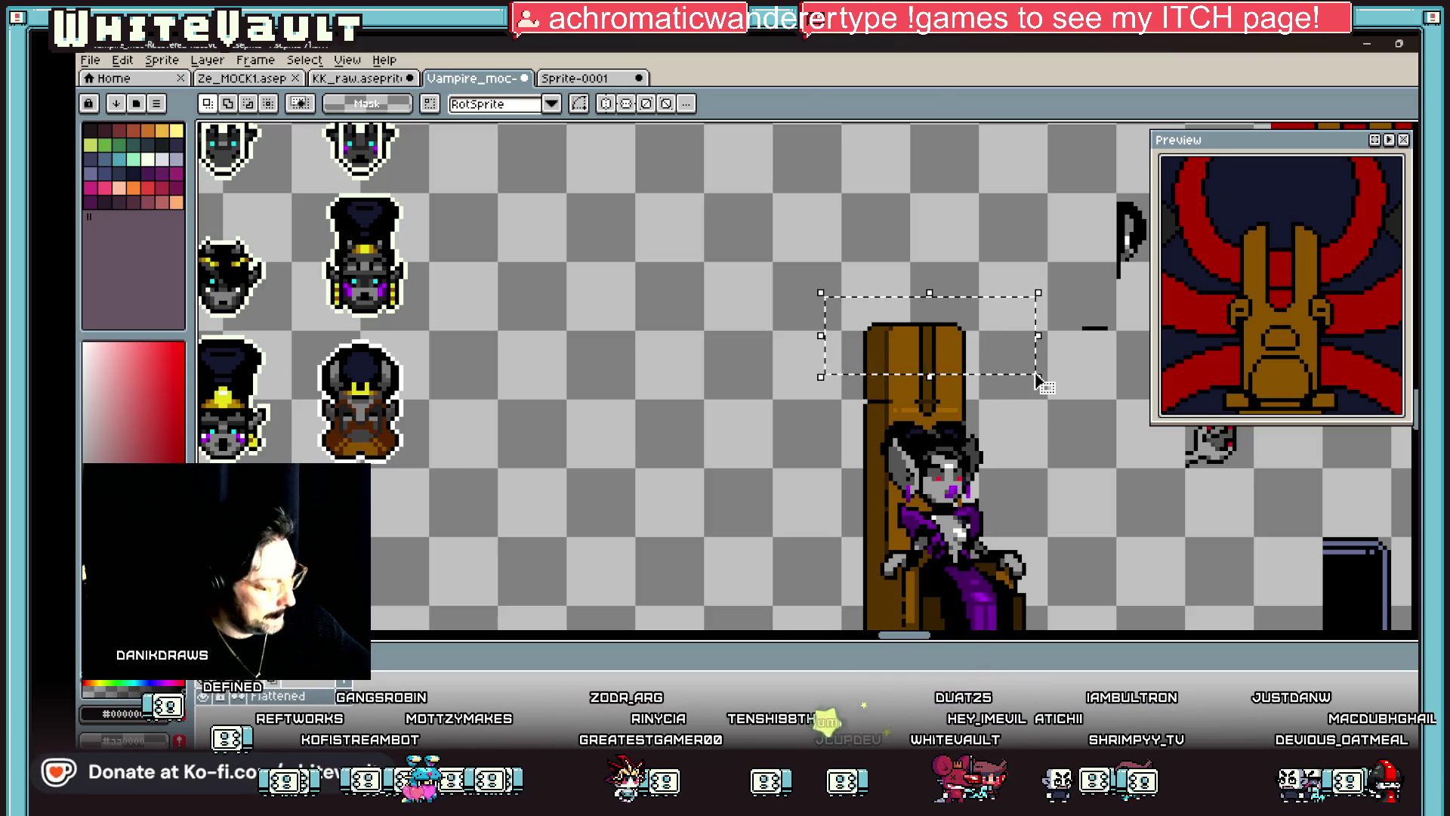
pyautogui.press('Up')
pyautogui.press('Up')
pyautogui.press('Up')
pyautogui.press('Return')
# Step: Pick the dark red-brown and draw a thin line jutting left from the throne's lower-left side
pyautogui.scroll(-5, 1010, 335)
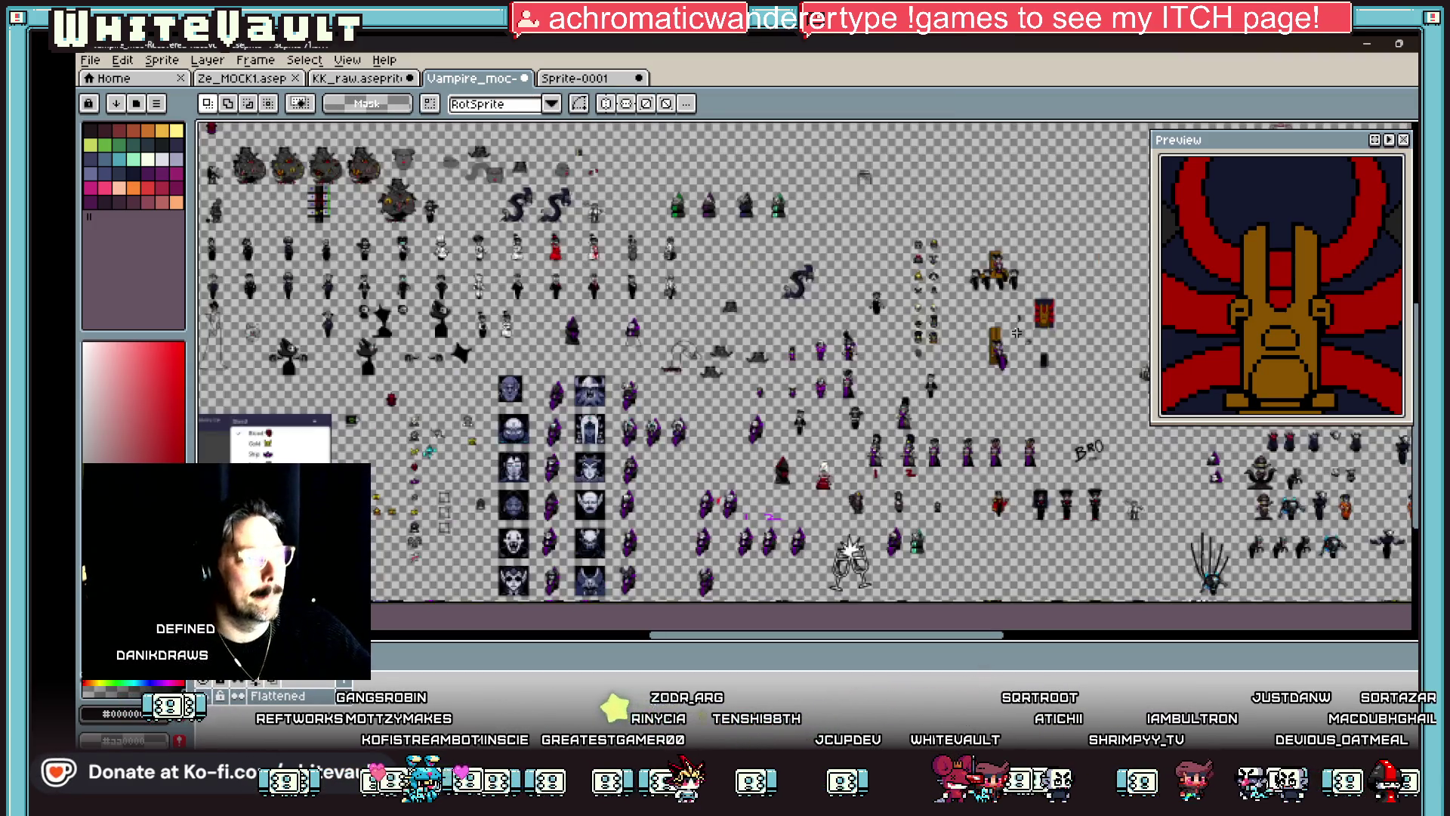
pyautogui.scroll(2, 1016, 341)
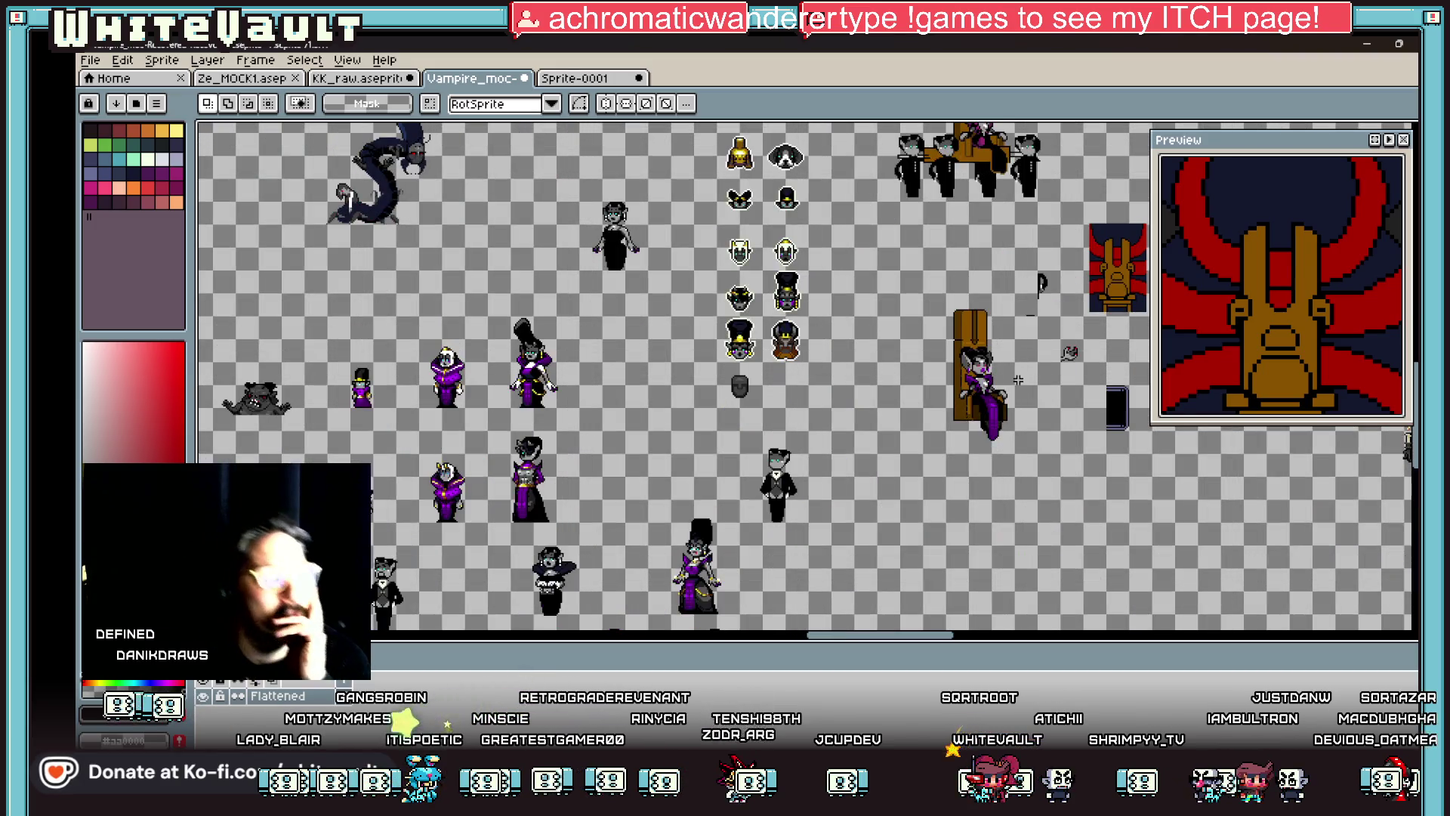
pyautogui.scroll(2, 982, 393)
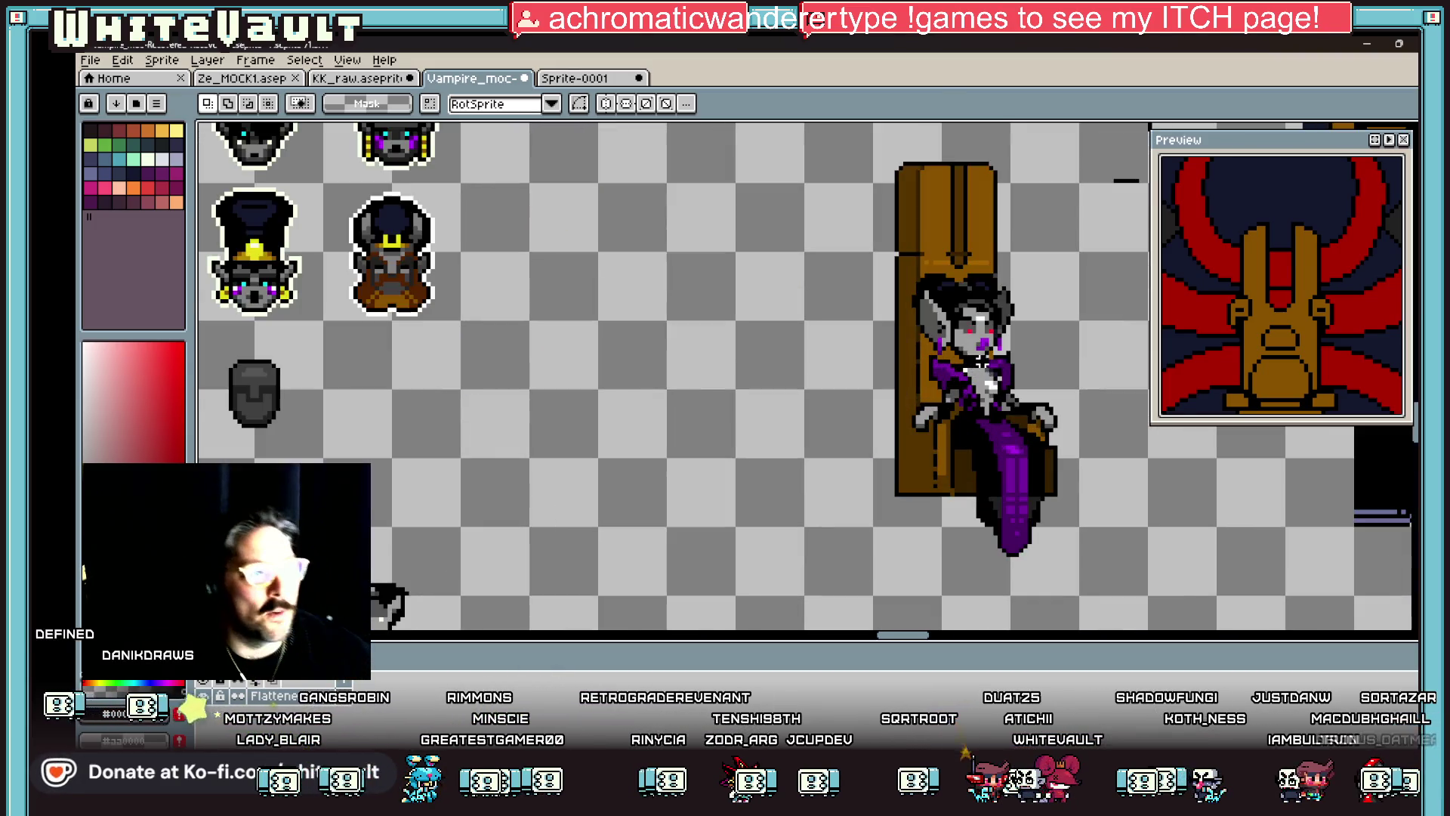
pyautogui.press('i')
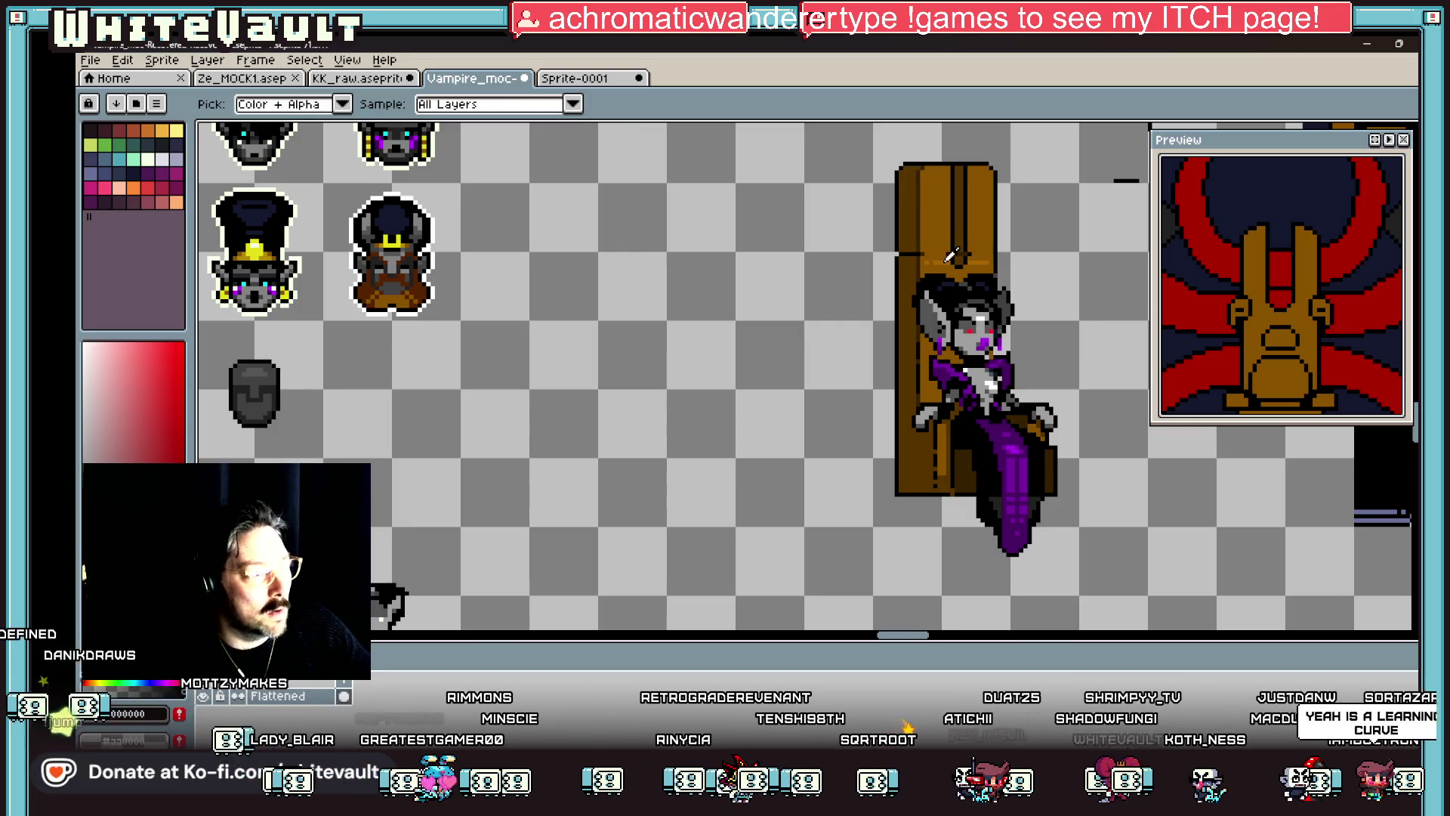
pyautogui.click(949, 260)
pyautogui.press('b')
pyautogui.scroll(2, 942, 430)
pyautogui.scroll(-3, 933, 433)
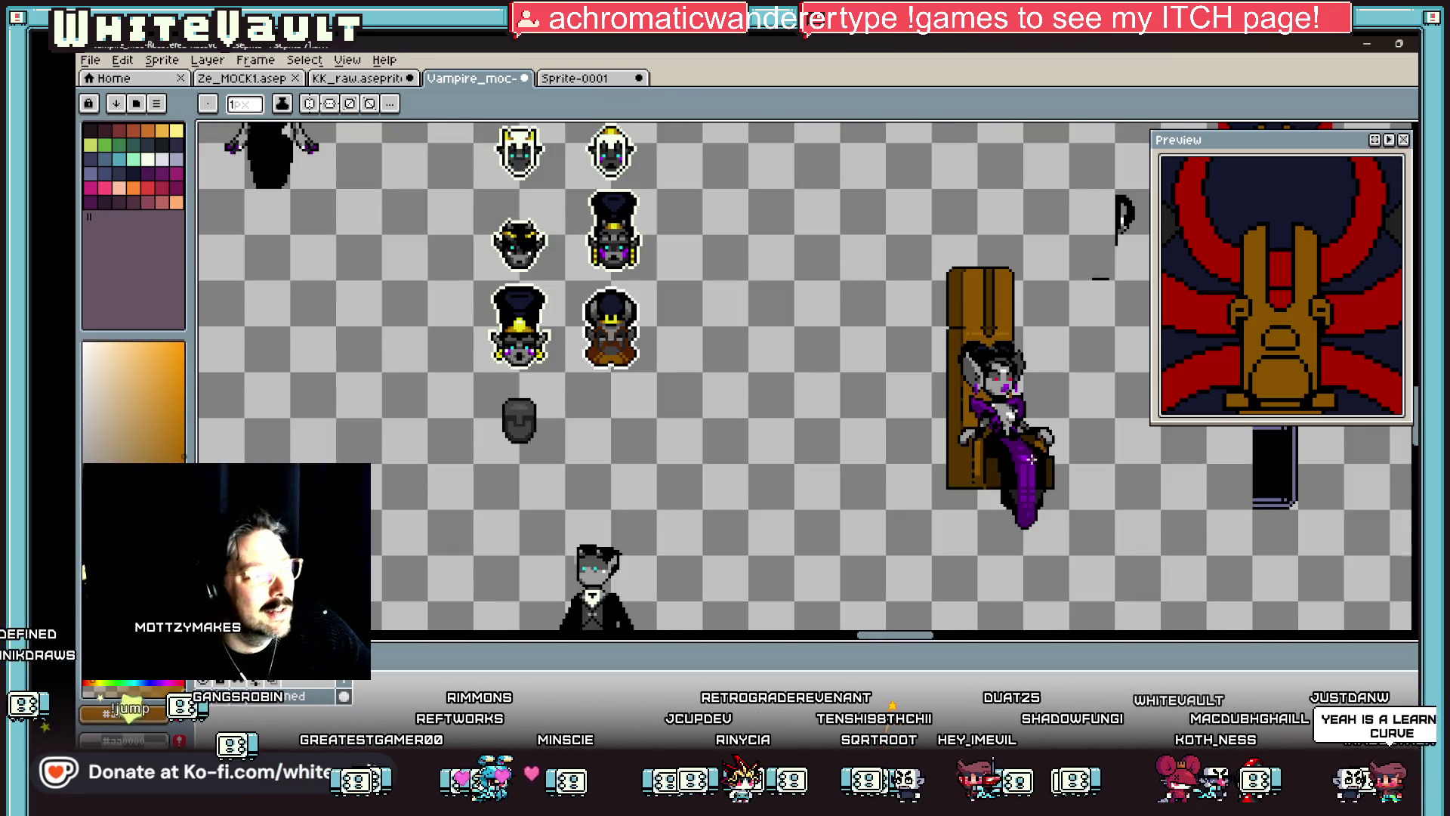
pyautogui.scroll(2, 1071, 478)
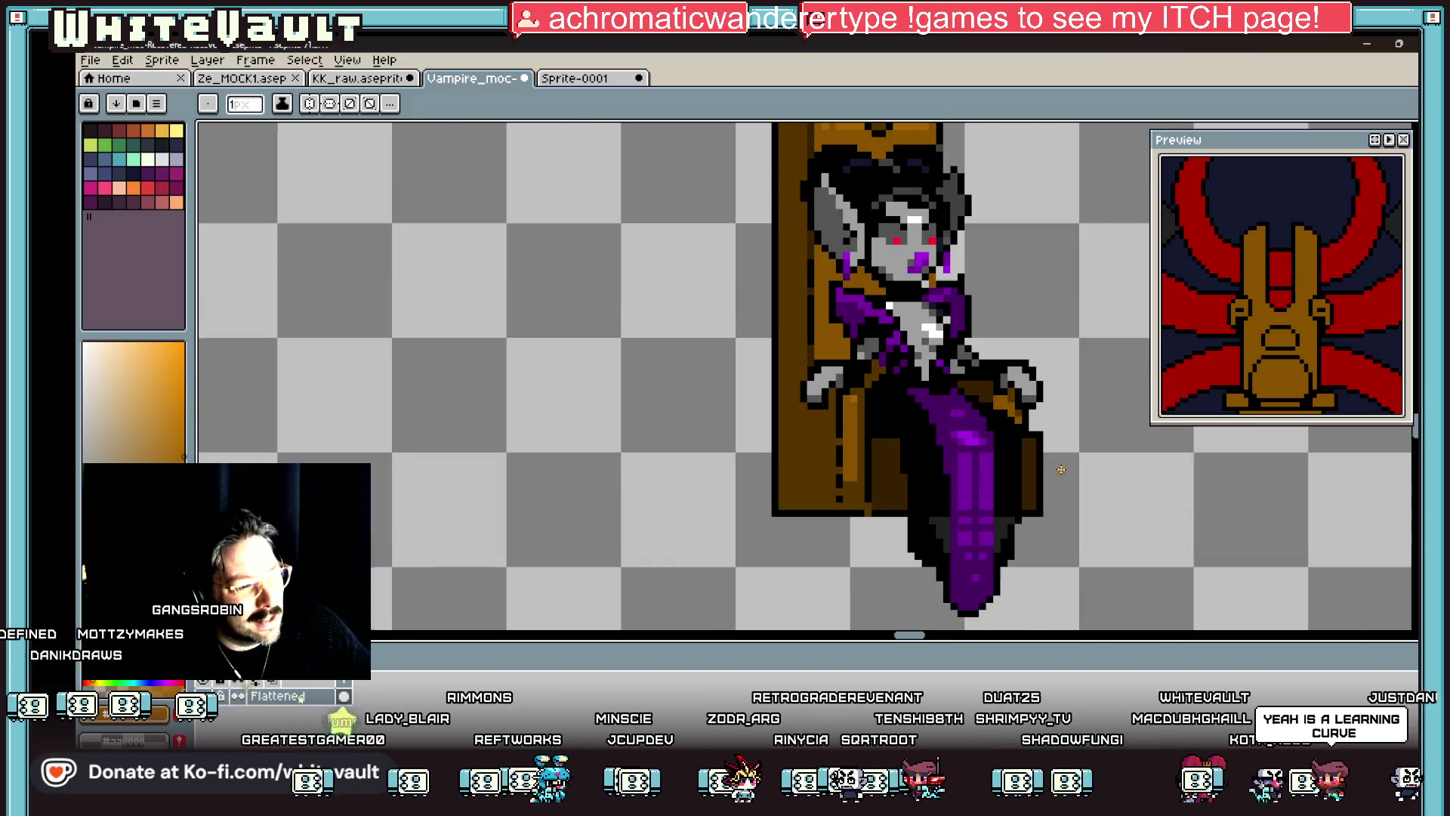
pyautogui.press('i')
pyautogui.click(768, 466)
pyautogui.press('b')
pyautogui.keyDown('shift'); pyautogui.click(665, 471); pyautogui.keyUp('shift')
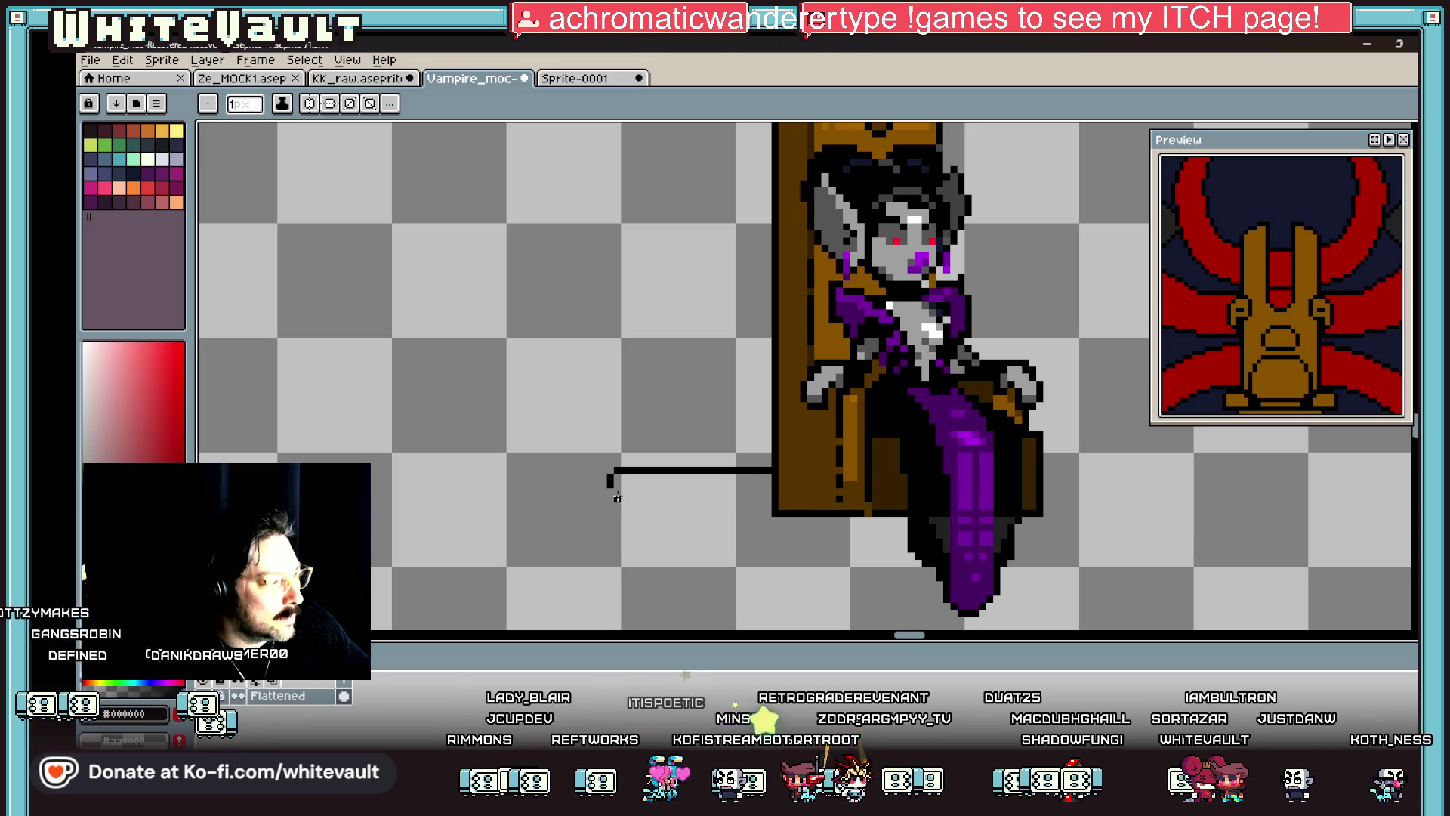
# Step: Close the pole outline beside the throne and fill it with yellow
pyautogui.keyDown('shift'); pyautogui.click(759, 490); pyautogui.keyUp('shift')
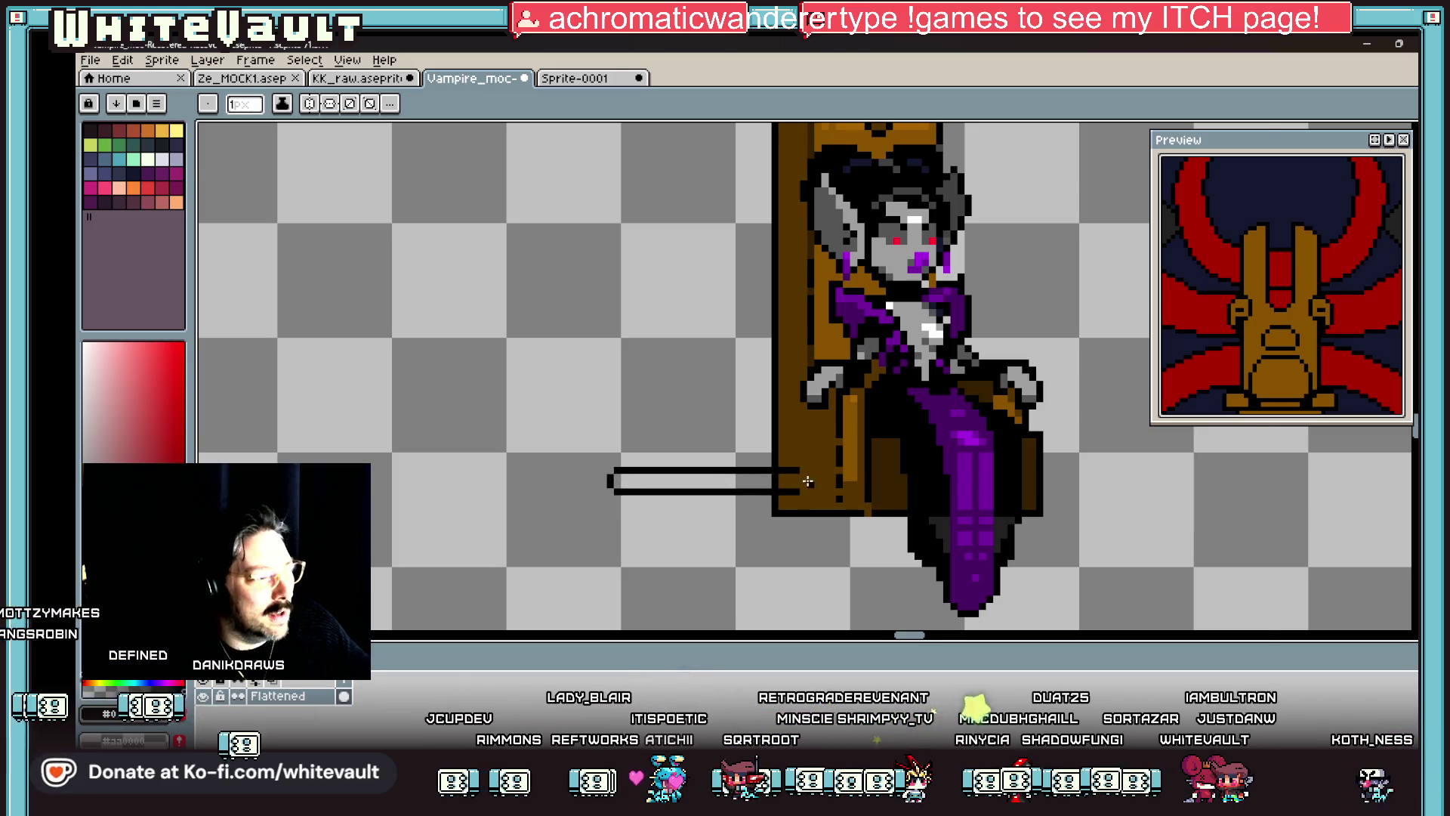
pyautogui.scroll(1, 808, 481)
pyautogui.scroll(-3, 799, 487)
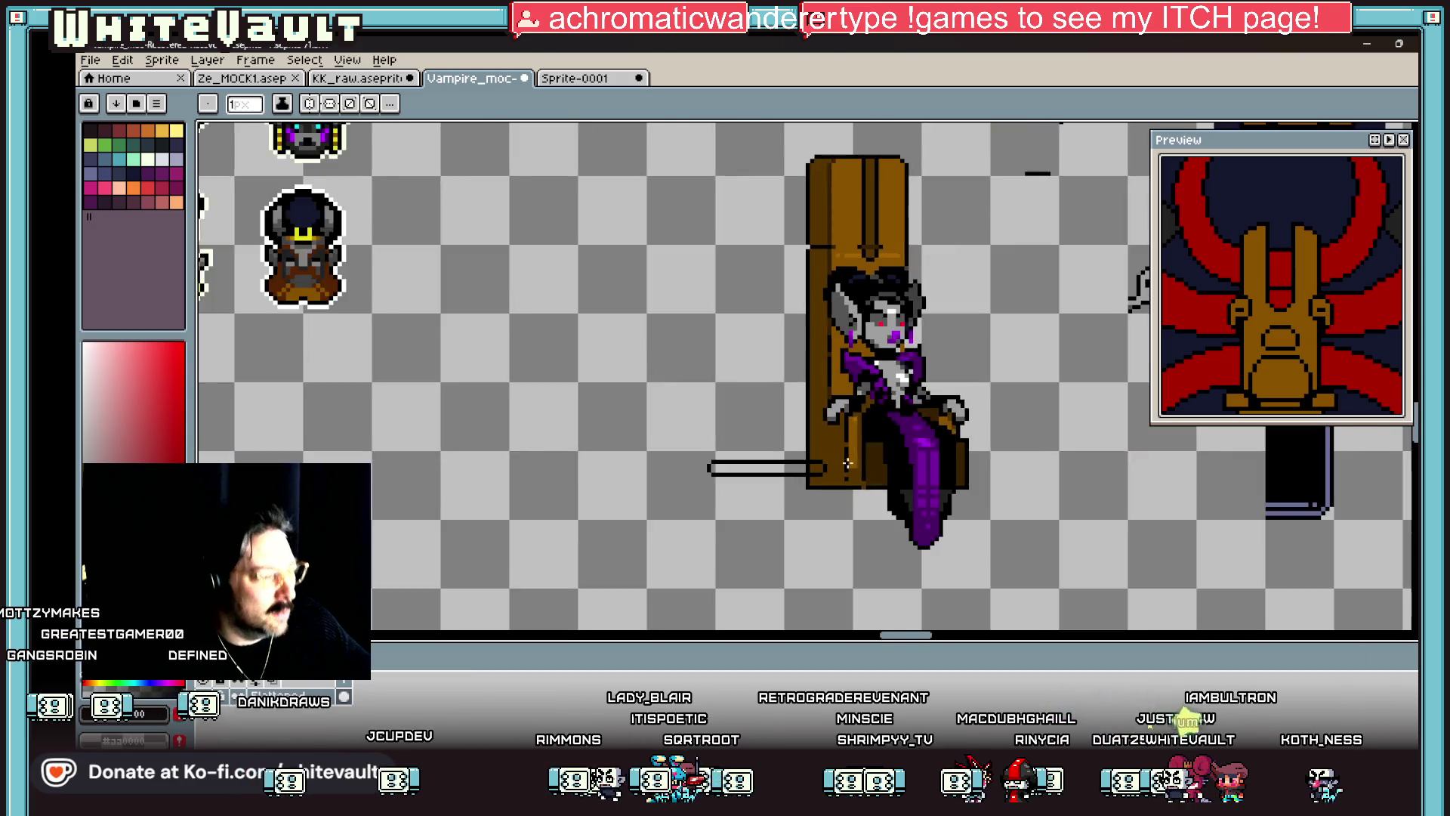
pyautogui.press('i')
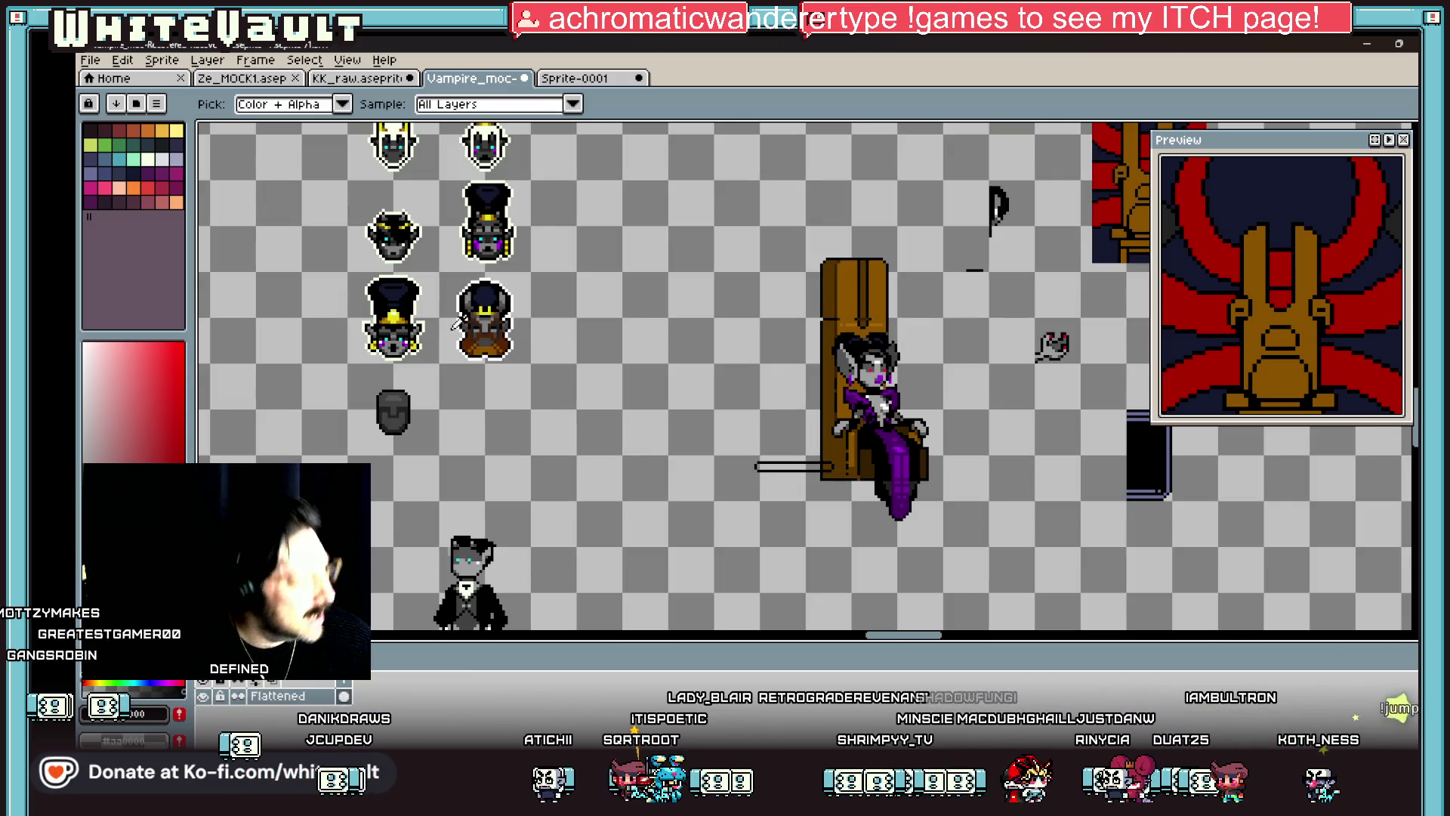
pyautogui.click(491, 307)
pyautogui.press('g')
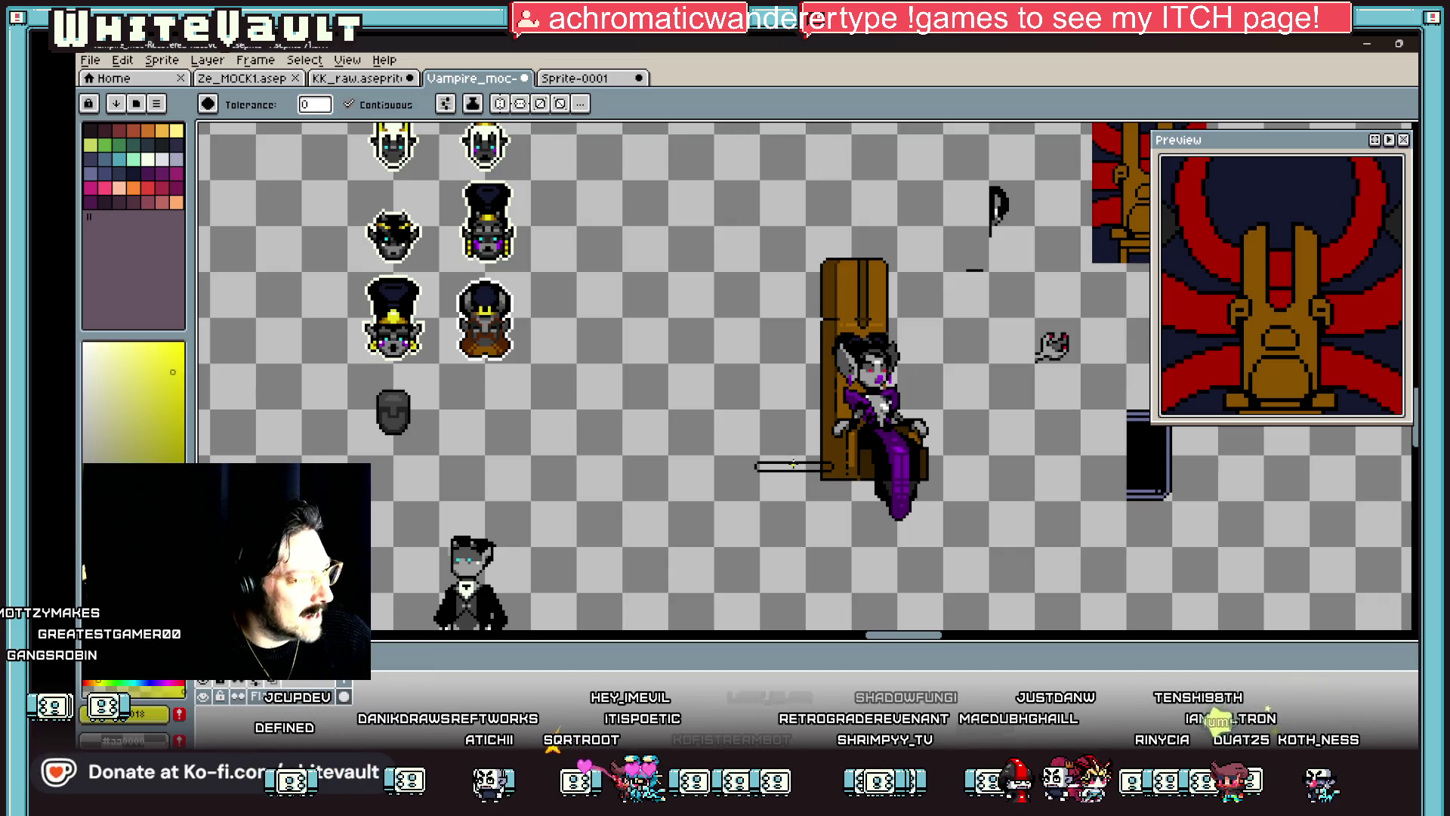
pyautogui.click(793, 466)
# Step: Shade the lower part of the pole with a darker yellow
pyautogui.scroll(2, 819, 472)
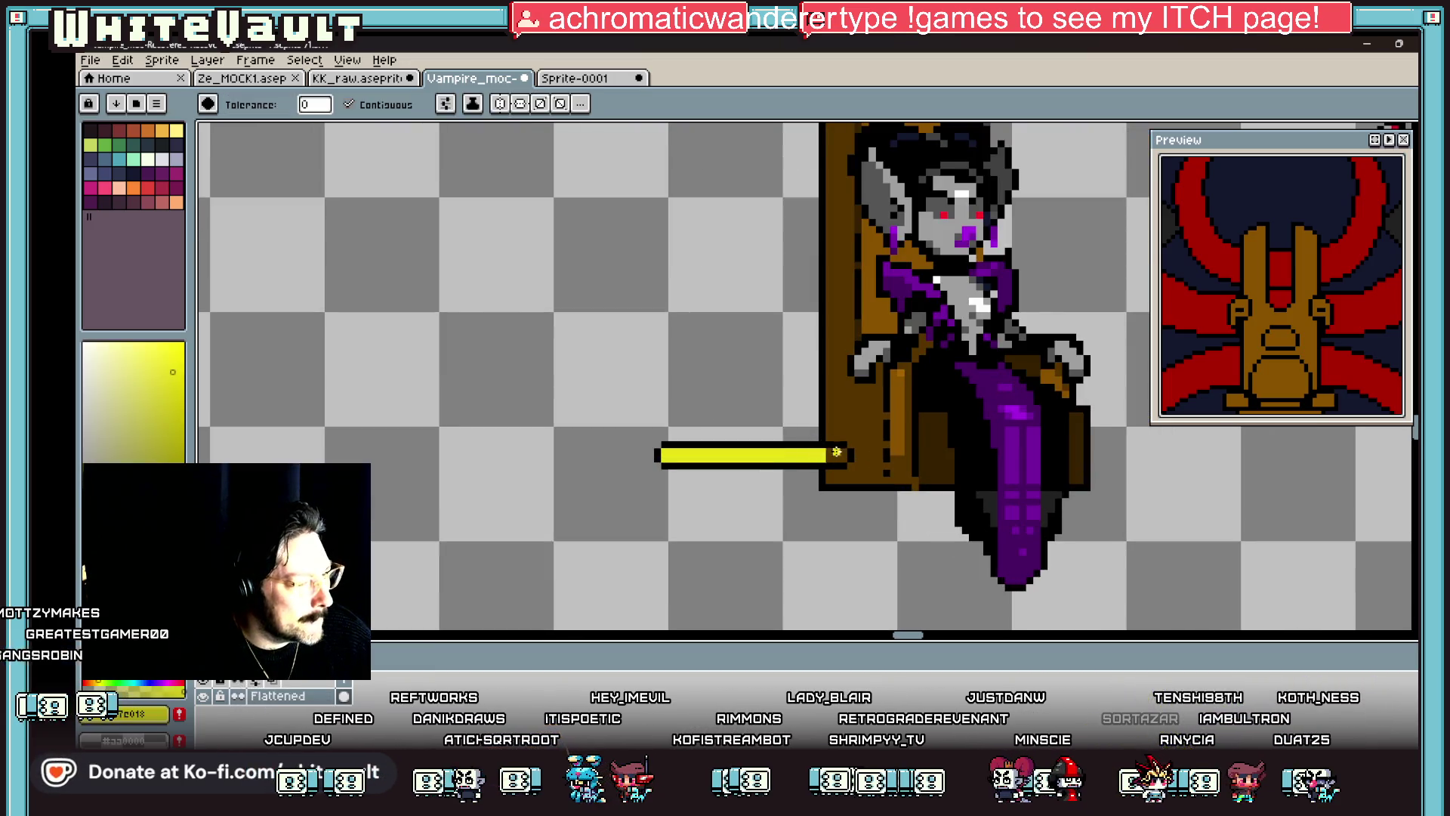
pyautogui.scroll(-3, 837, 452)
pyautogui.press('i')
pyautogui.scroll(1, 610, 370)
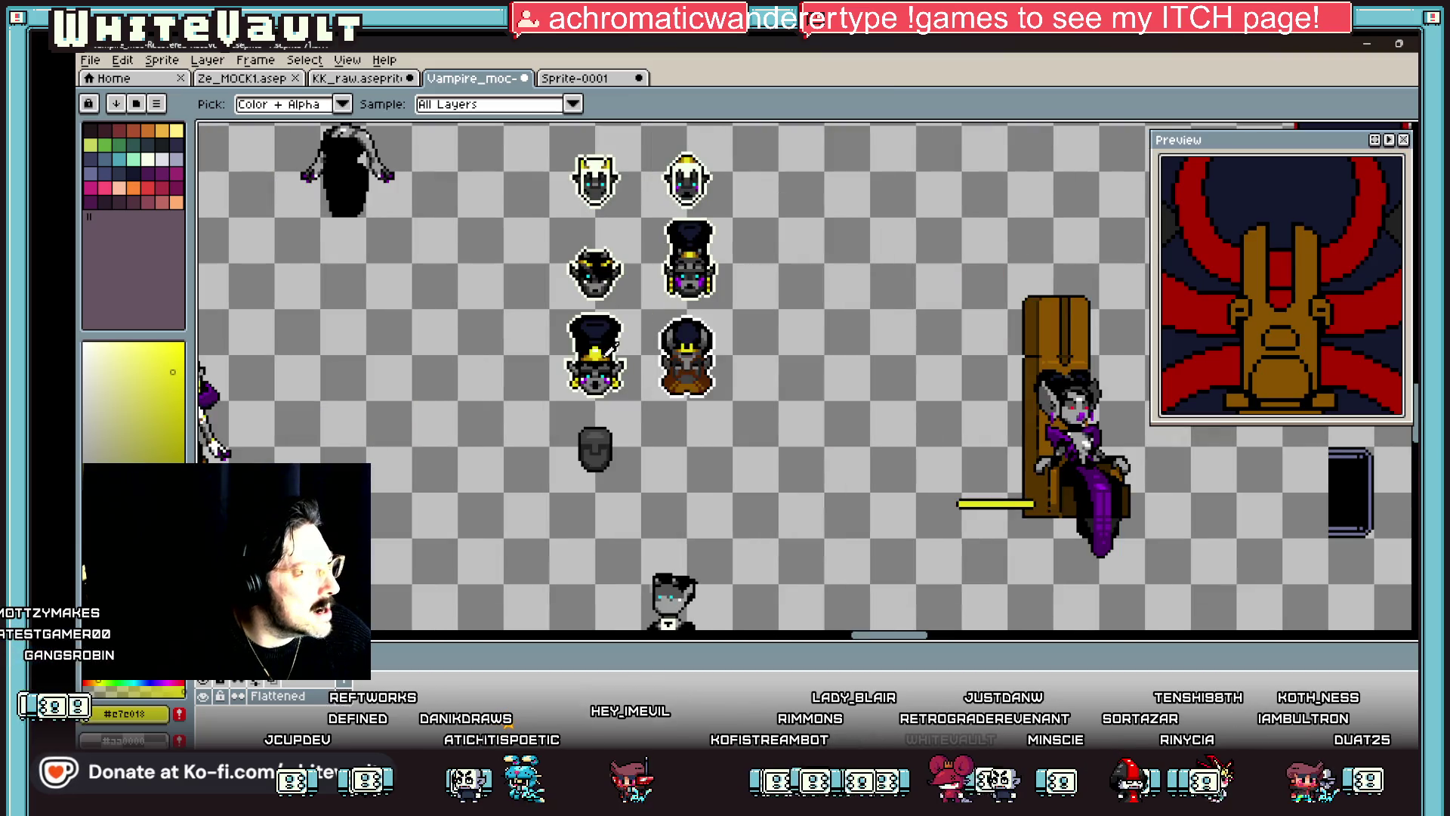
pyautogui.click(613, 345)
pyautogui.press('b')
pyautogui.scroll(2, 998, 503)
pyautogui.moveTo(882, 513); pyautogui.dragTo(1005, 508)
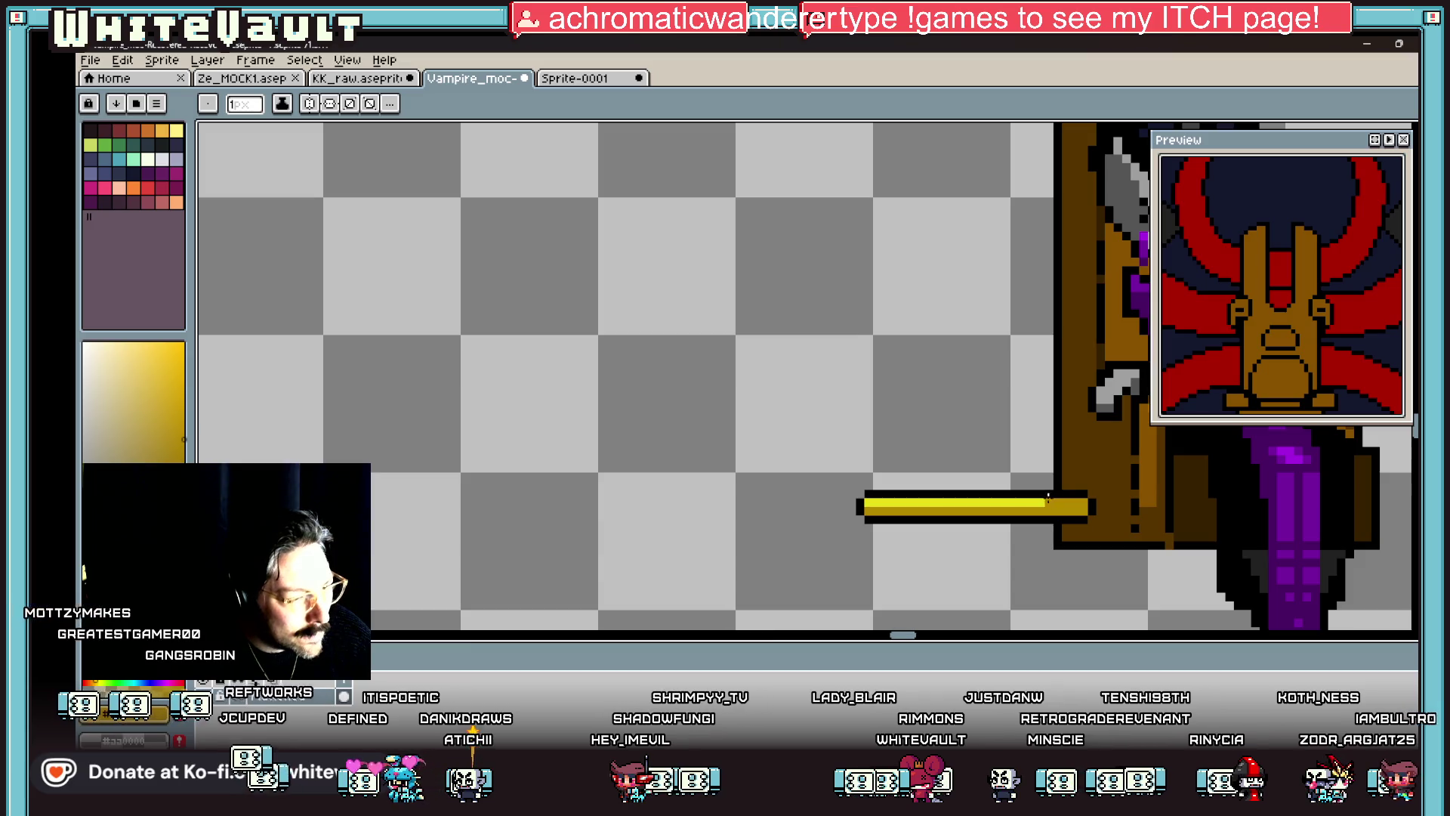
pyautogui.scroll(-4, 1049, 498)
# Step: Shade the pole's left end orange-yellow, then magic-wand select the yellow pole
pyautogui.press('i')
pyautogui.scroll(3, 888, 414)
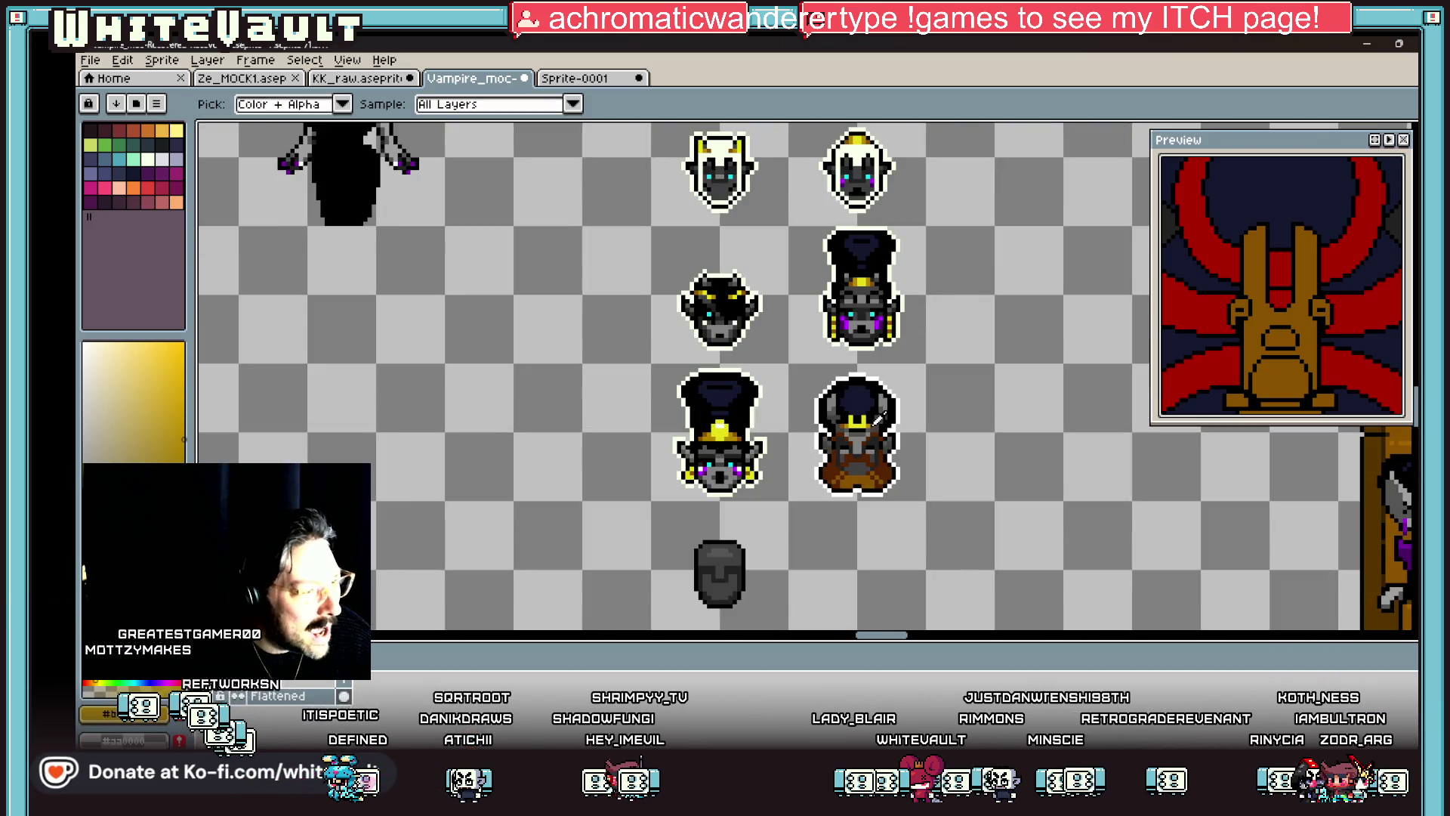
pyautogui.click(876, 419)
pyautogui.scroll(-3, 876, 419)
pyautogui.scroll(5, 946, 412)
pyautogui.press('b')
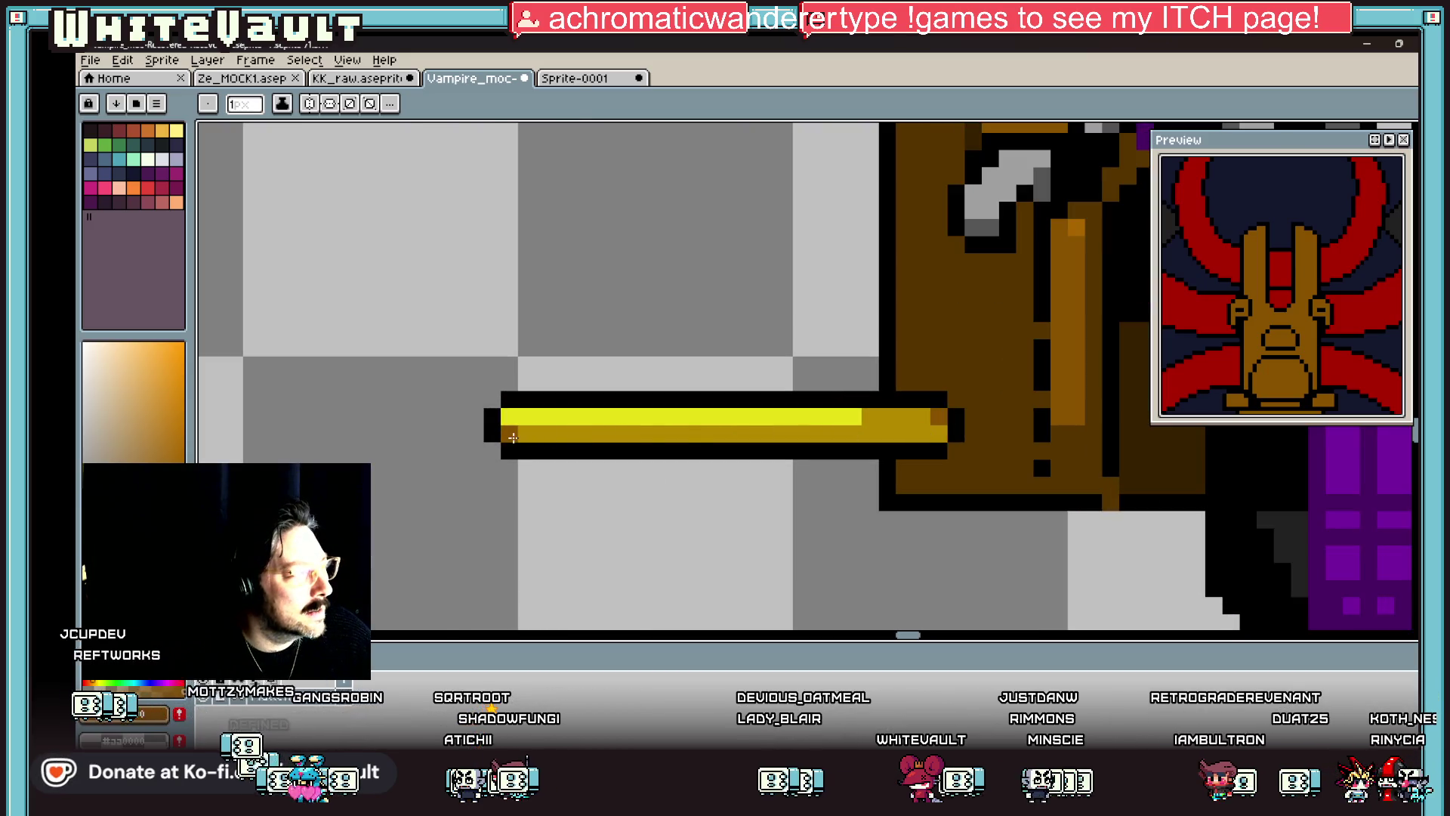
pyautogui.keyDown('alt'); pyautogui.click(515, 421); pyautogui.keyUp('alt')
pyautogui.scroll(-1, 727, 435)
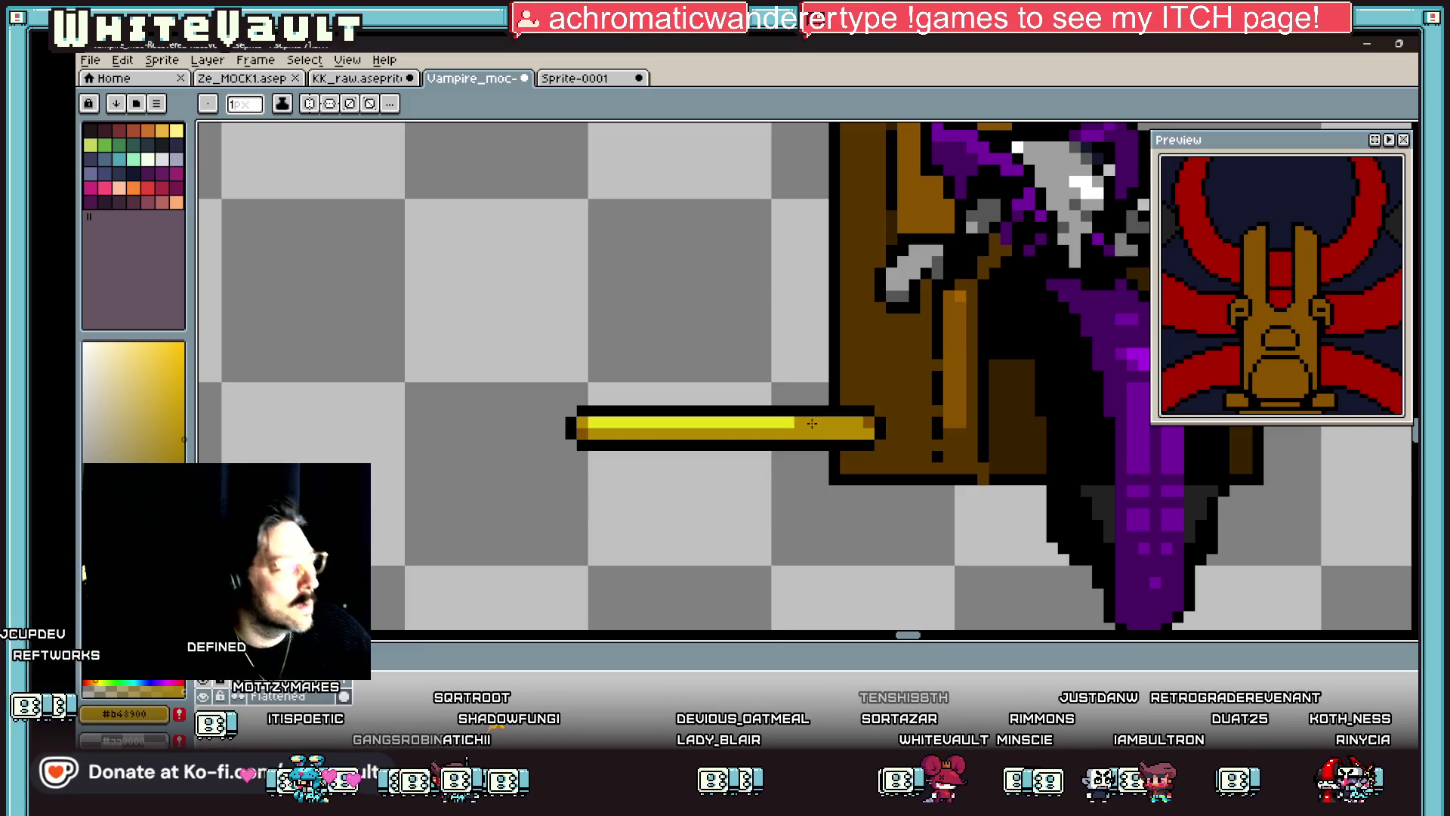
pyautogui.scroll(-5, 811, 424)
pyautogui.scroll(2, 860, 429)
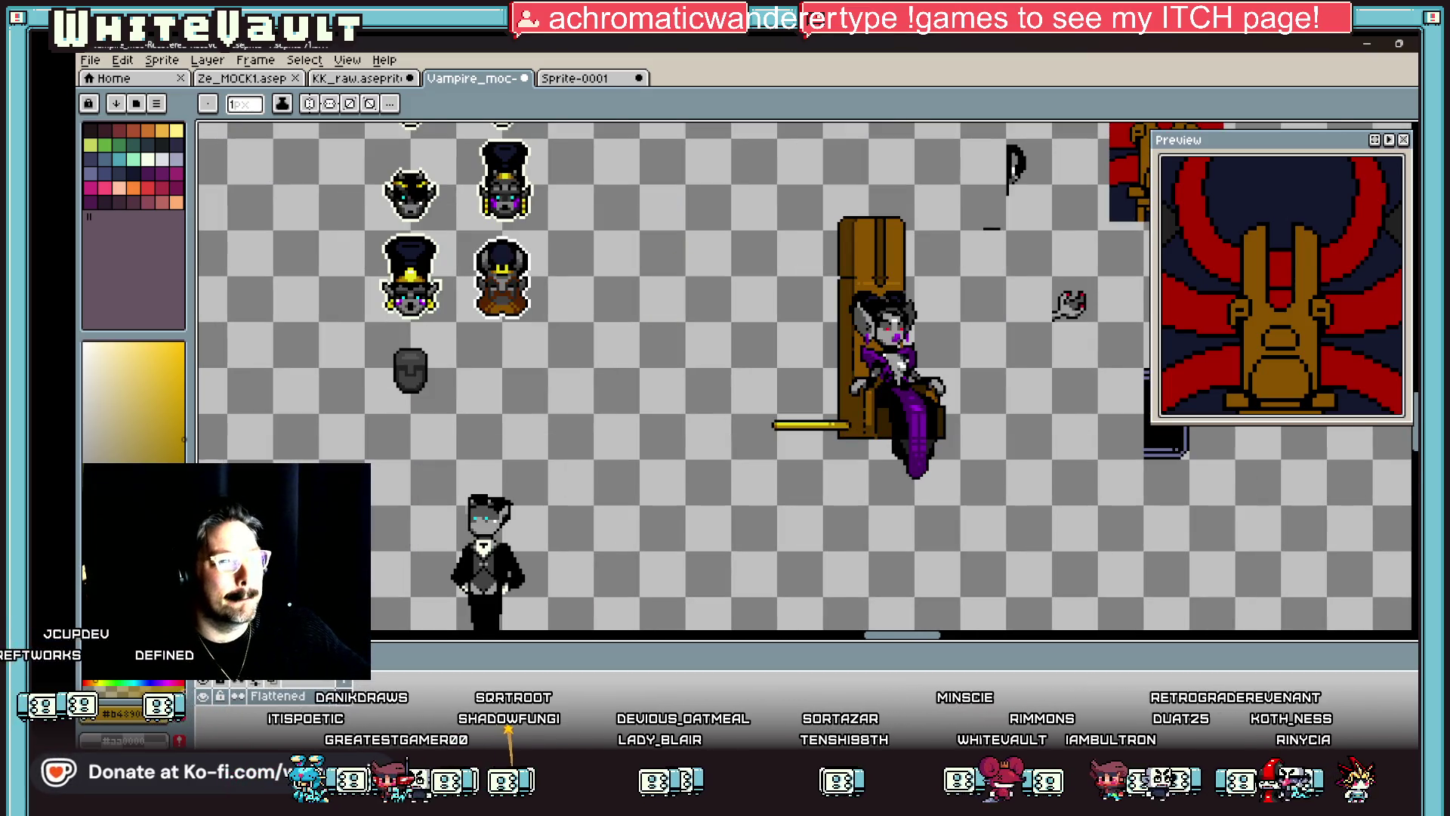
pyautogui.press('w')
pyautogui.scroll(2, 814, 415)
pyautogui.click(928, 439)
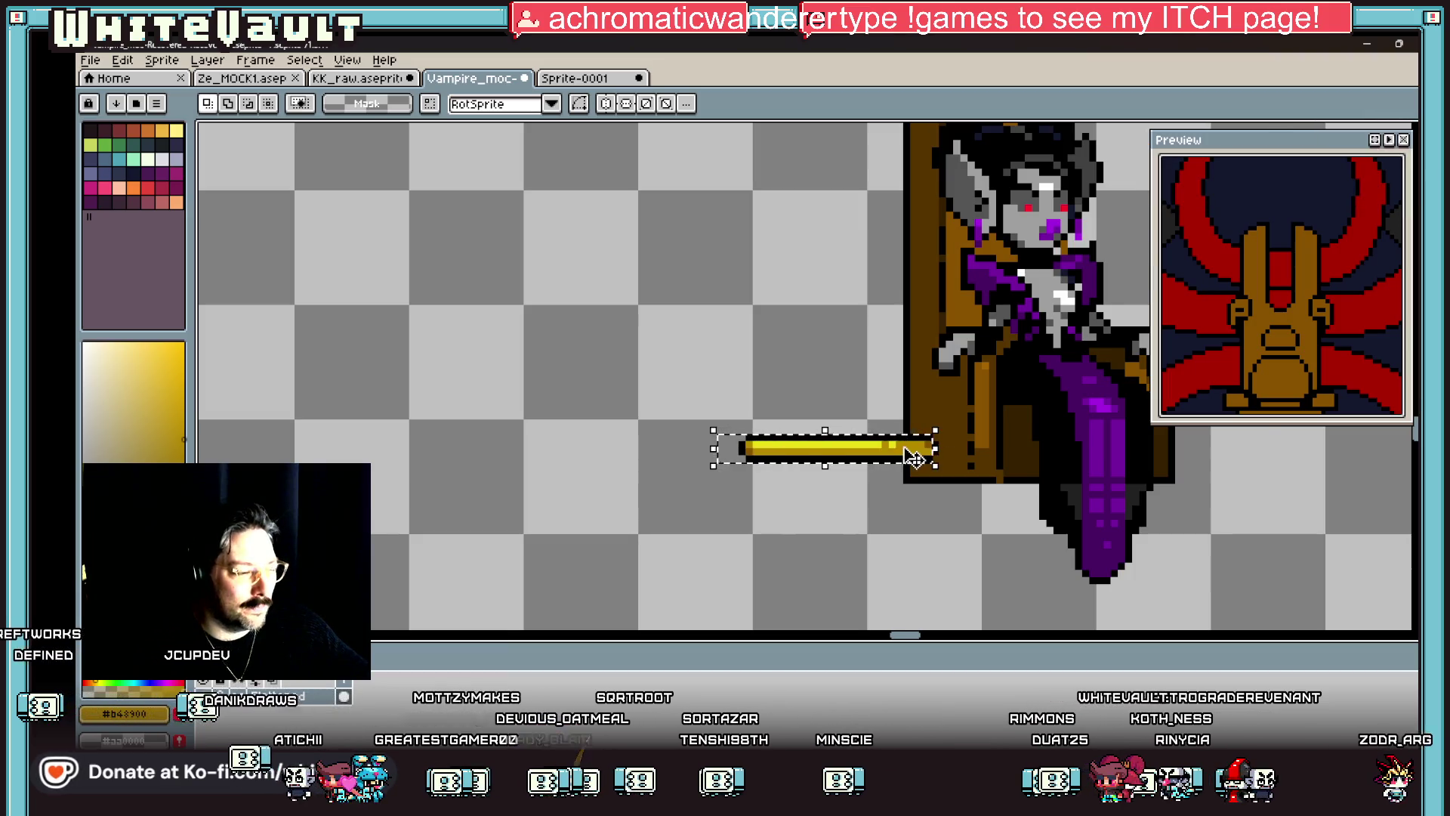
# Step: Place a copy of the gold pole on the right side of the throne and fix its position
pyautogui.scroll(2, 949, 447)
pyautogui.scroll(-2, 956, 457)
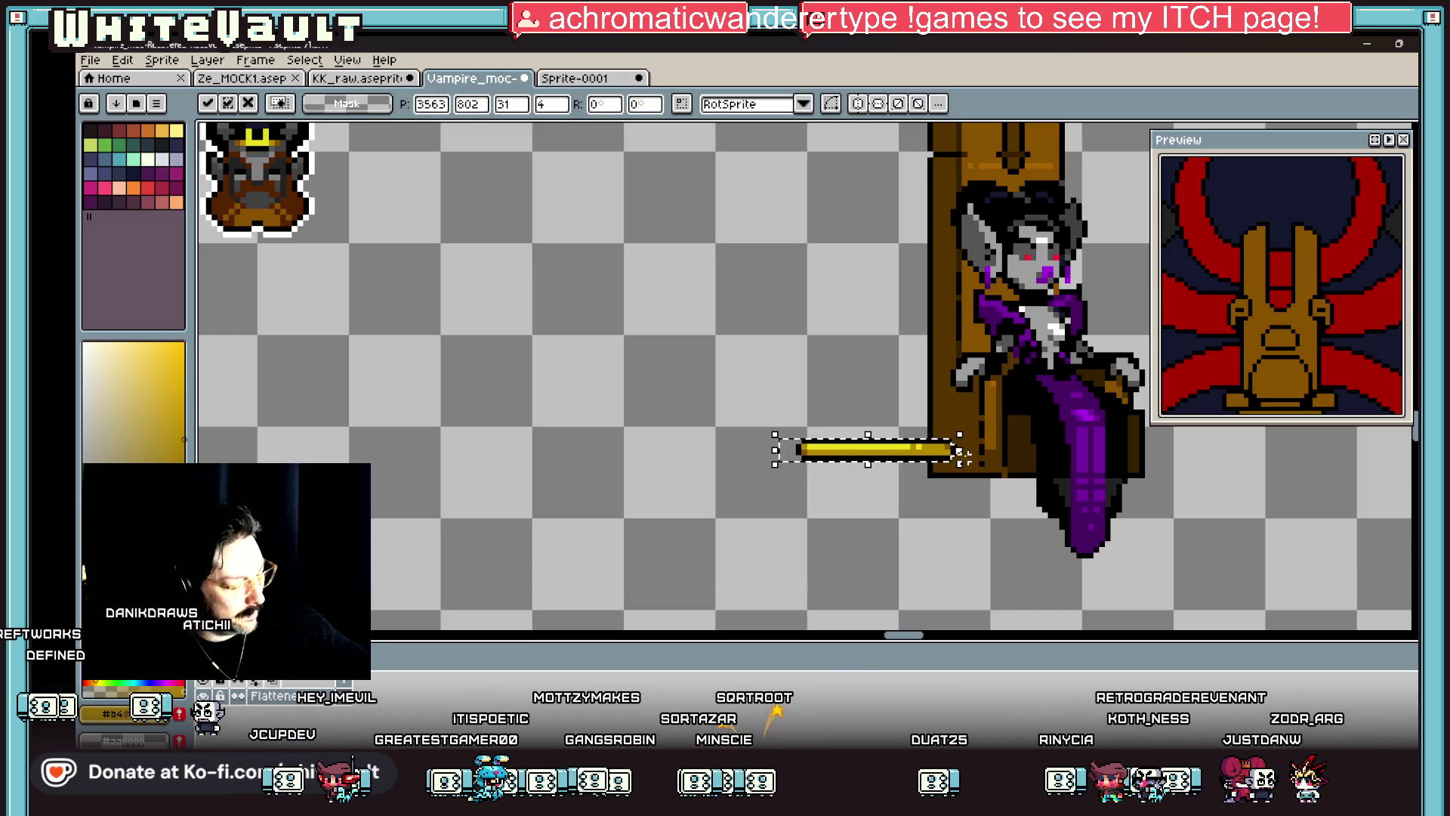
pyautogui.scroll(-1, 895, 449)
pyautogui.moveTo(918, 457)
pyautogui.mouseDown()
pyautogui.moveTo(1352, 457)
pyautogui.moveTo(956, 481)
pyautogui.mouseUp()
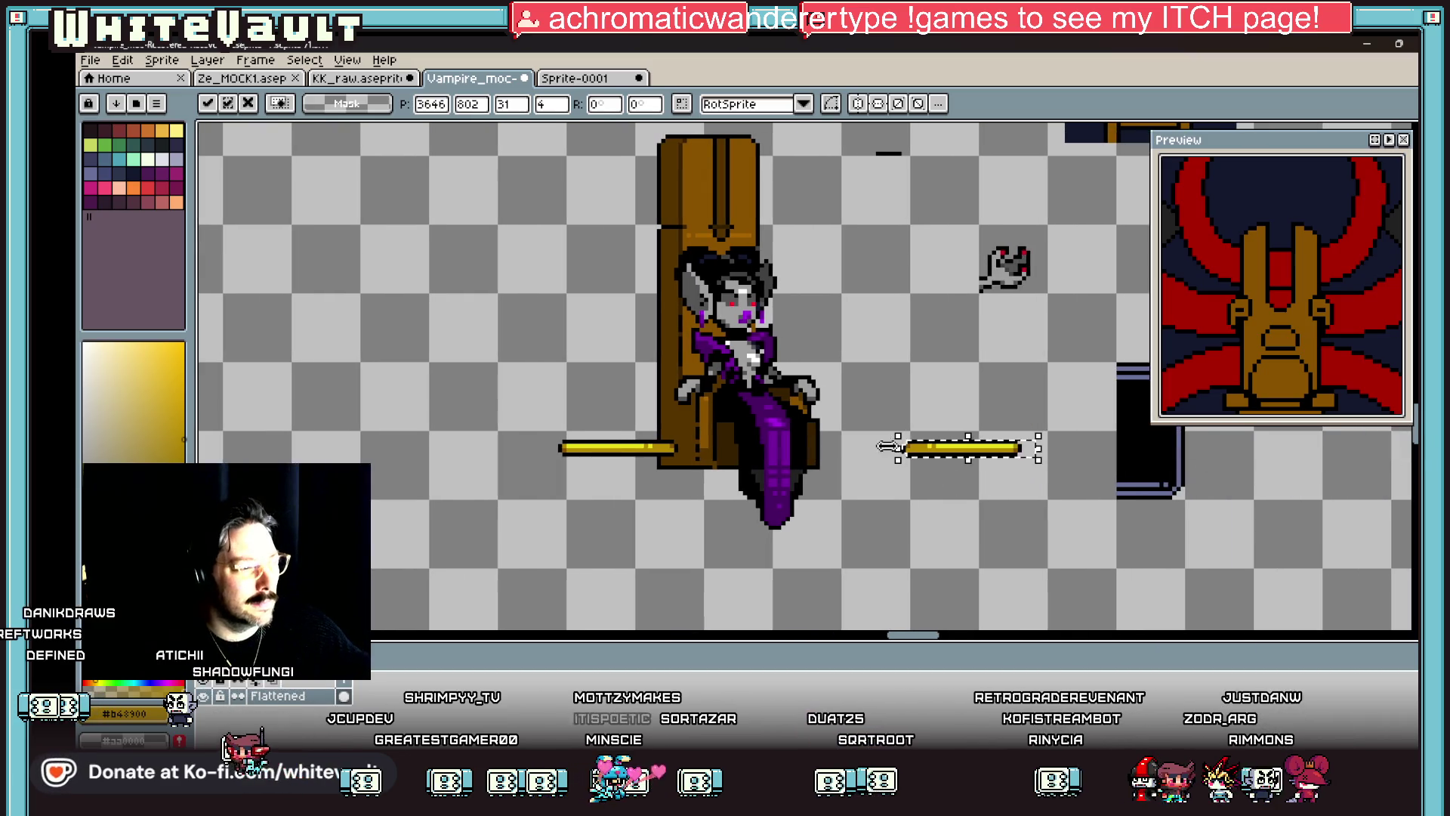
pyautogui.moveTo(881, 420); pyautogui.dragTo(960, 499)
pyautogui.moveTo(943, 430)
pyautogui.mouseDown()
pyautogui.moveTo(1035, 516)
pyautogui.moveTo(895, 498)
pyautogui.mouseUp()
pyautogui.click(916, 425)
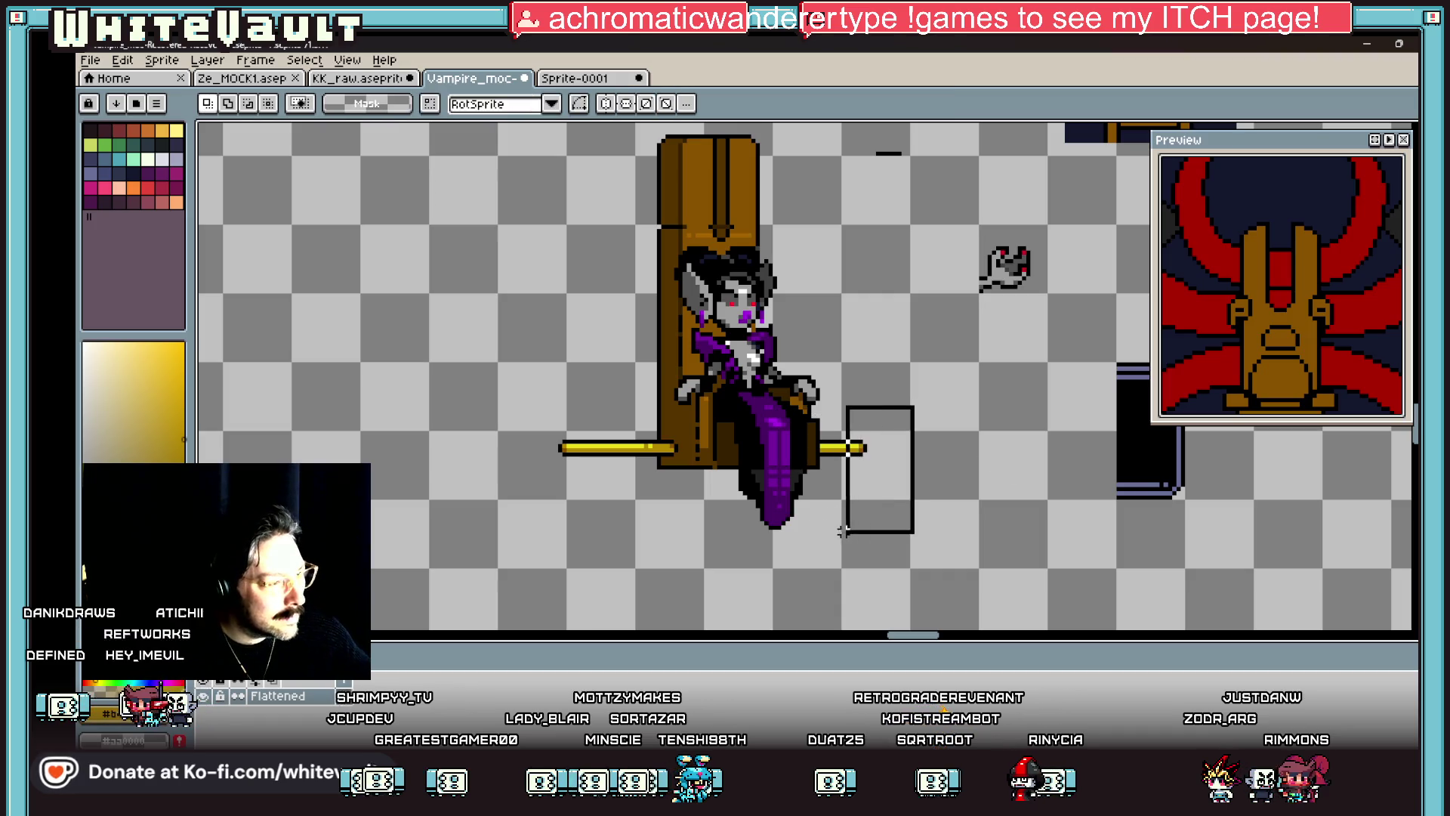
pyautogui.moveTo(832, 529); pyautogui.dragTo(836, 529)
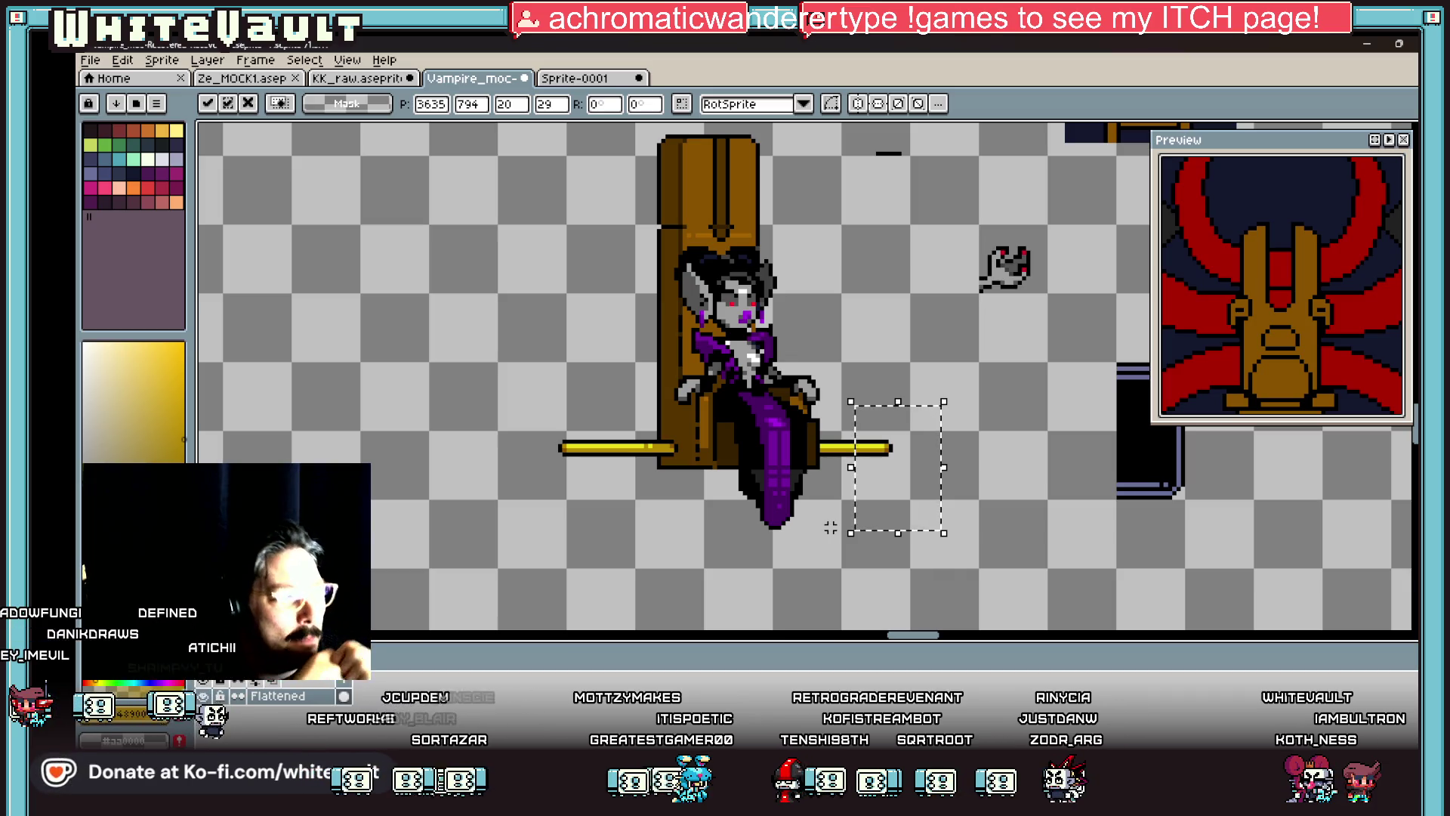
pyautogui.press('Return')
pyautogui.hotkey('ctrl', 'd')
# Step: Shift the left pole further left and sample dark brown from the throne
pyautogui.scroll(1, 654, 453)
pyautogui.moveTo(714, 422); pyautogui.dragTo(435, 461)
pyautogui.moveTo(646, 447)
pyautogui.mouseDown()
pyautogui.moveTo(625, 447)
pyautogui.moveTo(709, 455)
pyautogui.mouseUp()
pyautogui.press('Return')
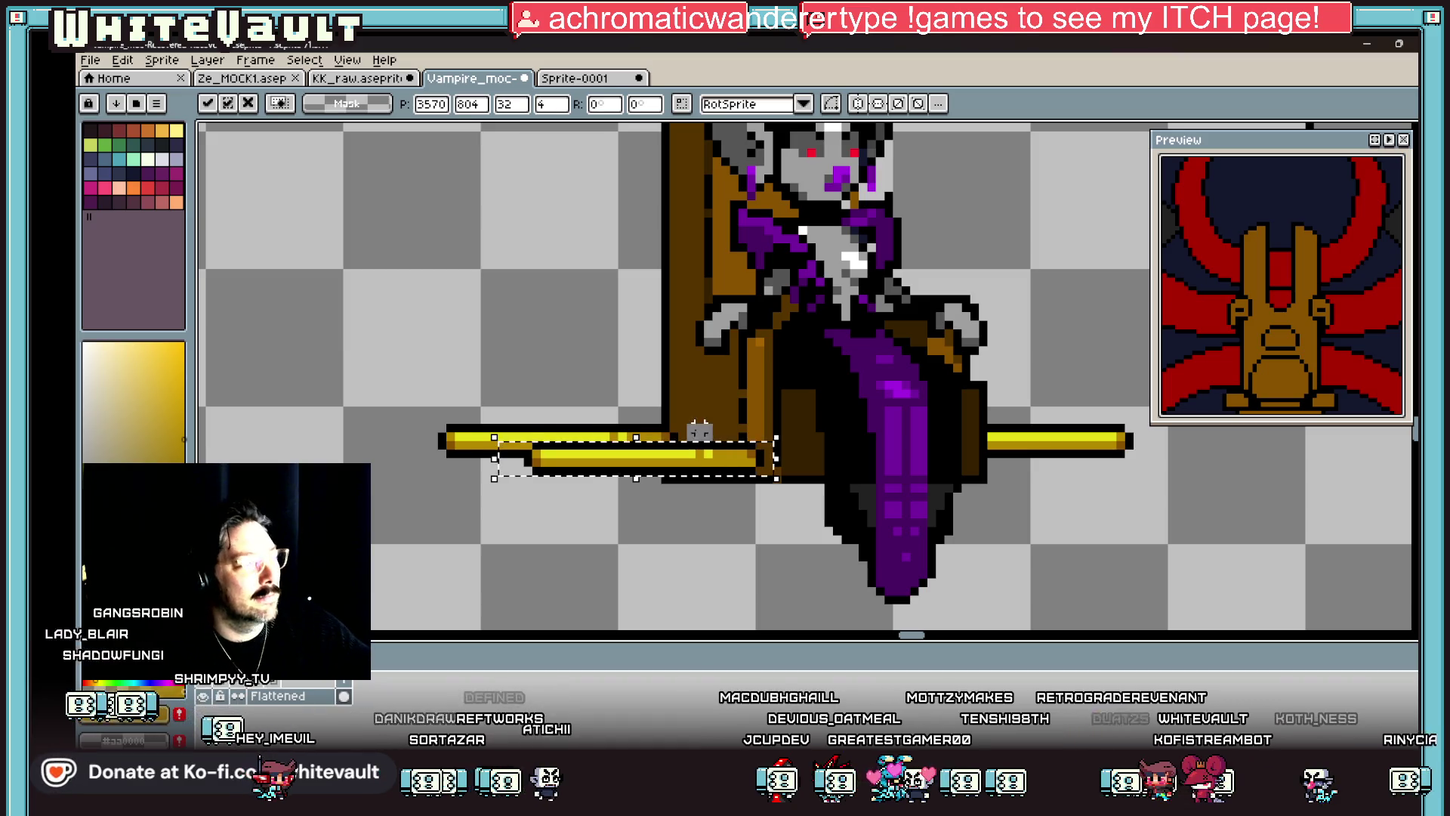
pyautogui.scroll(-1, 710, 434)
pyautogui.scroll(1, 709, 429)
pyautogui.scroll(1, 709, 429)
pyautogui.keyDown('alt'); pyautogui.click(710, 431); pyautogui.keyUp('alt')
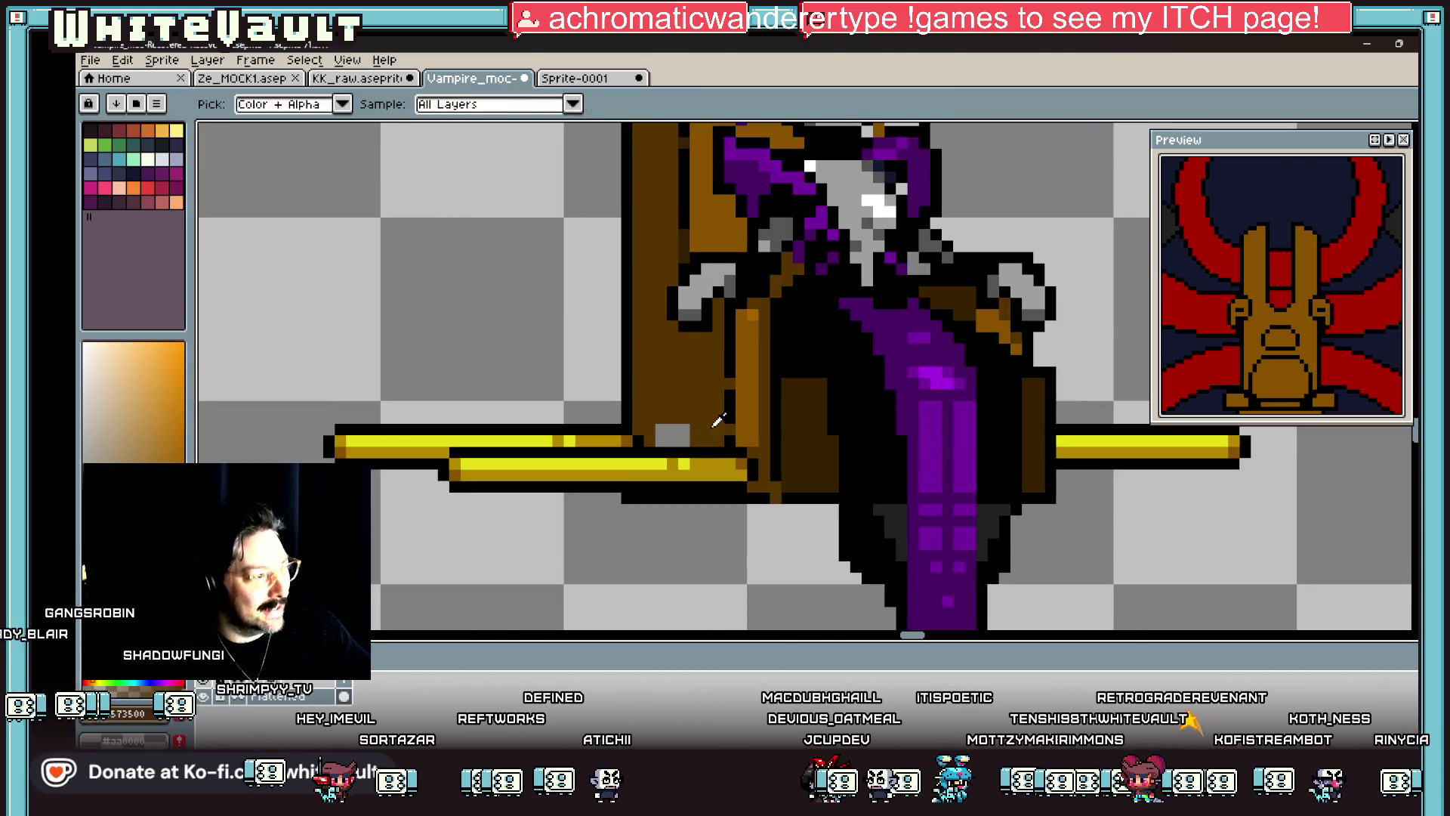
pyautogui.scroll(-3, 1201, 461)
pyautogui.scroll(2, 1223, 464)
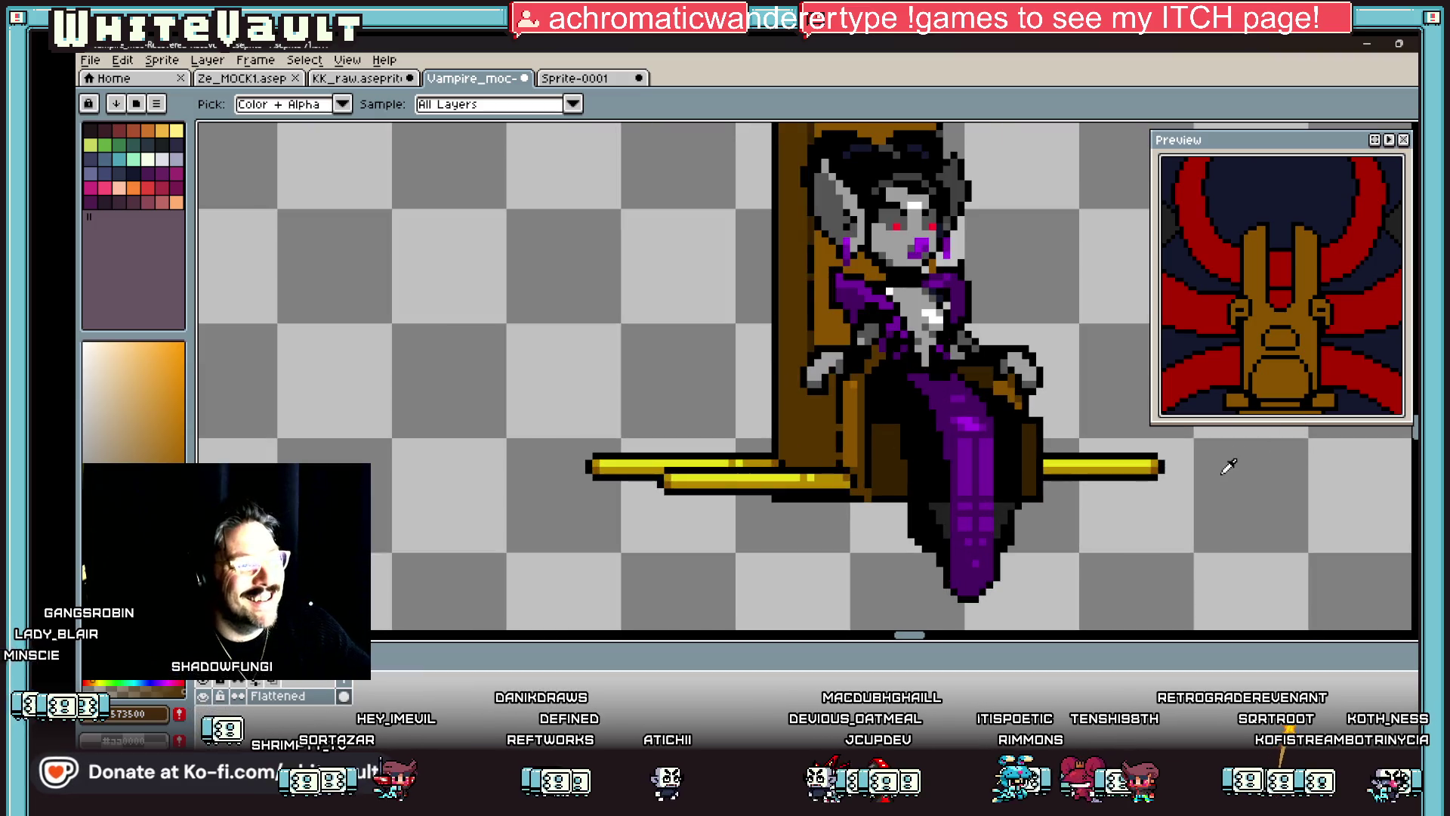
# Step: Select the lower part of the right pole and shift it right to offset it
pyautogui.press('m')
pyautogui.moveTo(1192, 442); pyautogui.dragTo(1076, 541)
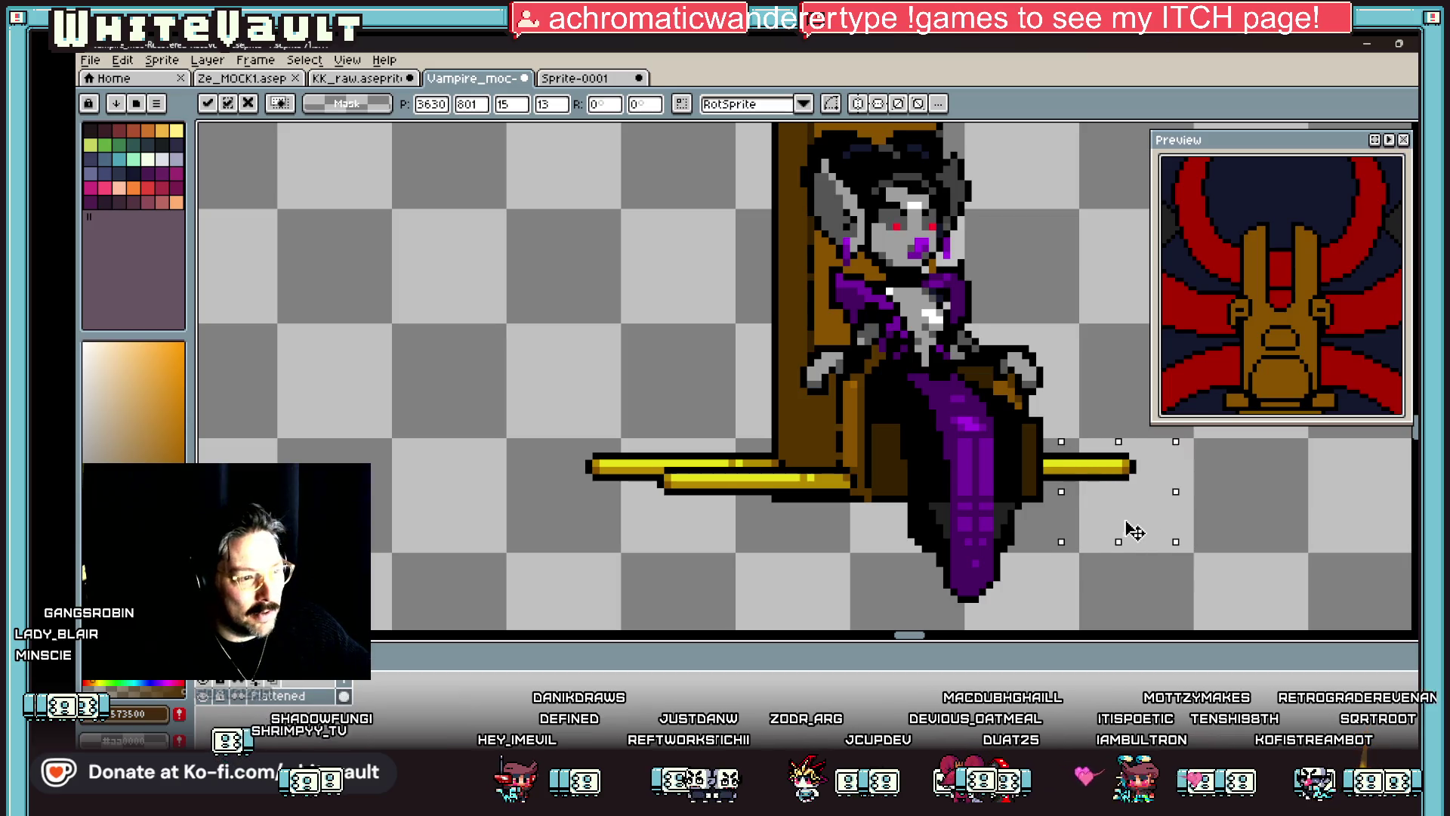
pyautogui.moveTo(1207, 447)
pyautogui.mouseDown()
pyautogui.moveTo(1090, 514)
pyautogui.moveTo(1040, 498)
pyautogui.mouseUp()
pyautogui.moveTo(1145, 488); pyautogui.dragTo(1160, 487)
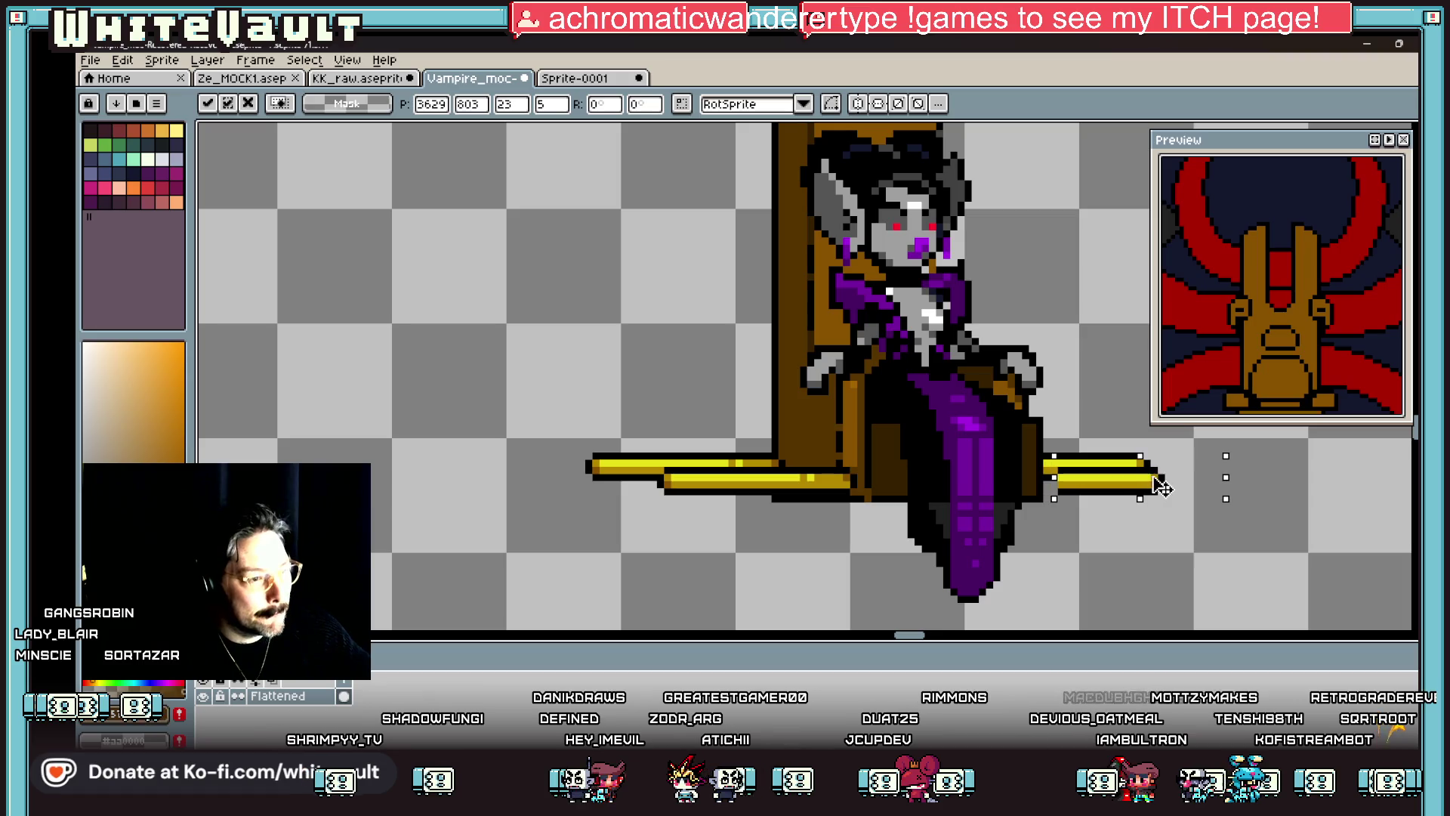
pyautogui.press('Return')
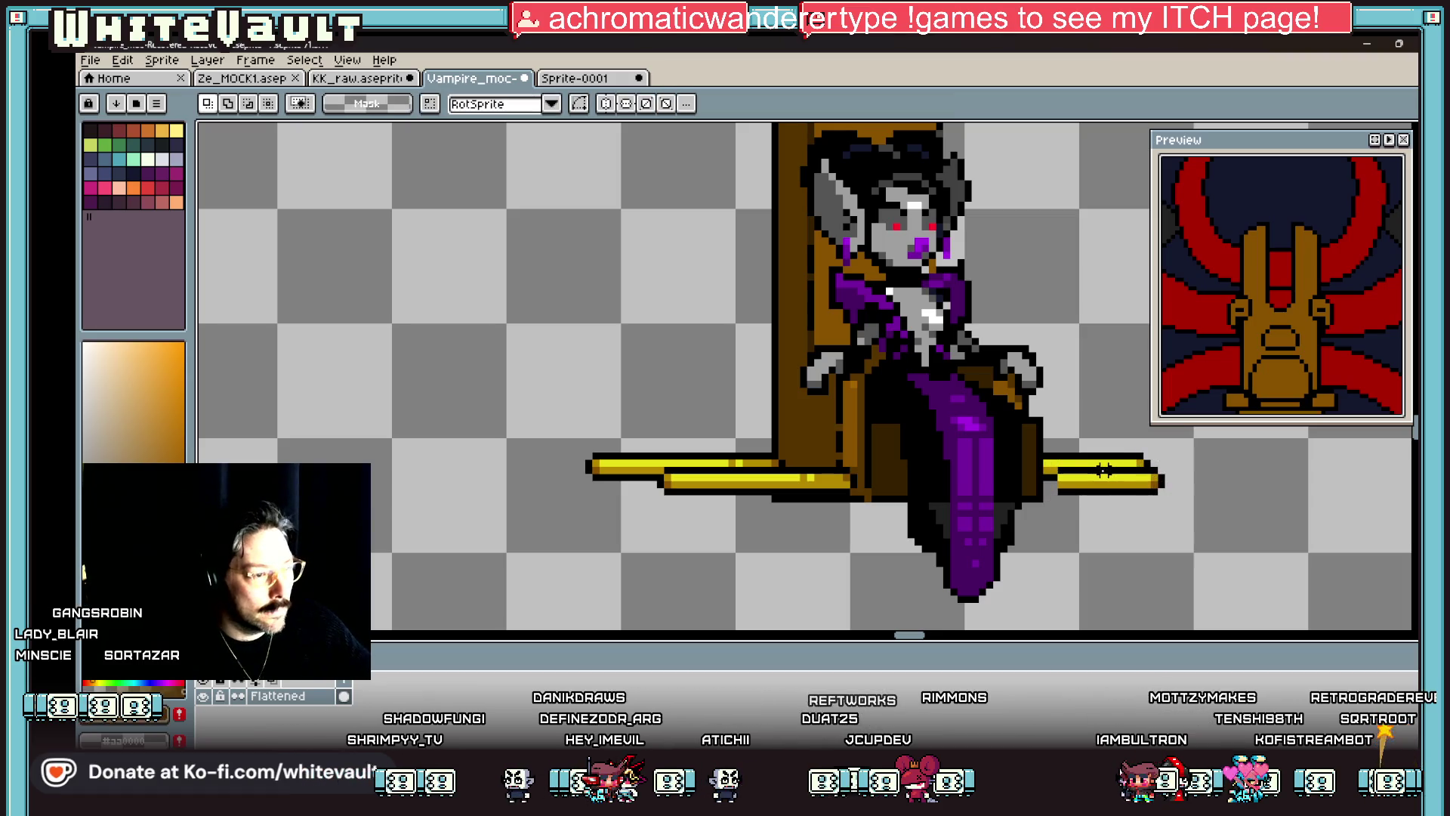
# Step: Blacken a gold pixel on the right pole's outline and darken its upper row with gold
pyautogui.scroll(1, 1133, 470)
pyautogui.scroll(1, 1080, 470)
pyautogui.keyDown('alt'); pyautogui.click(1052, 459); pyautogui.keyUp('alt')
pyautogui.click(1004, 459)
pyautogui.keyDown('alt'); pyautogui.click(1023, 492); pyautogui.keyUp('alt')
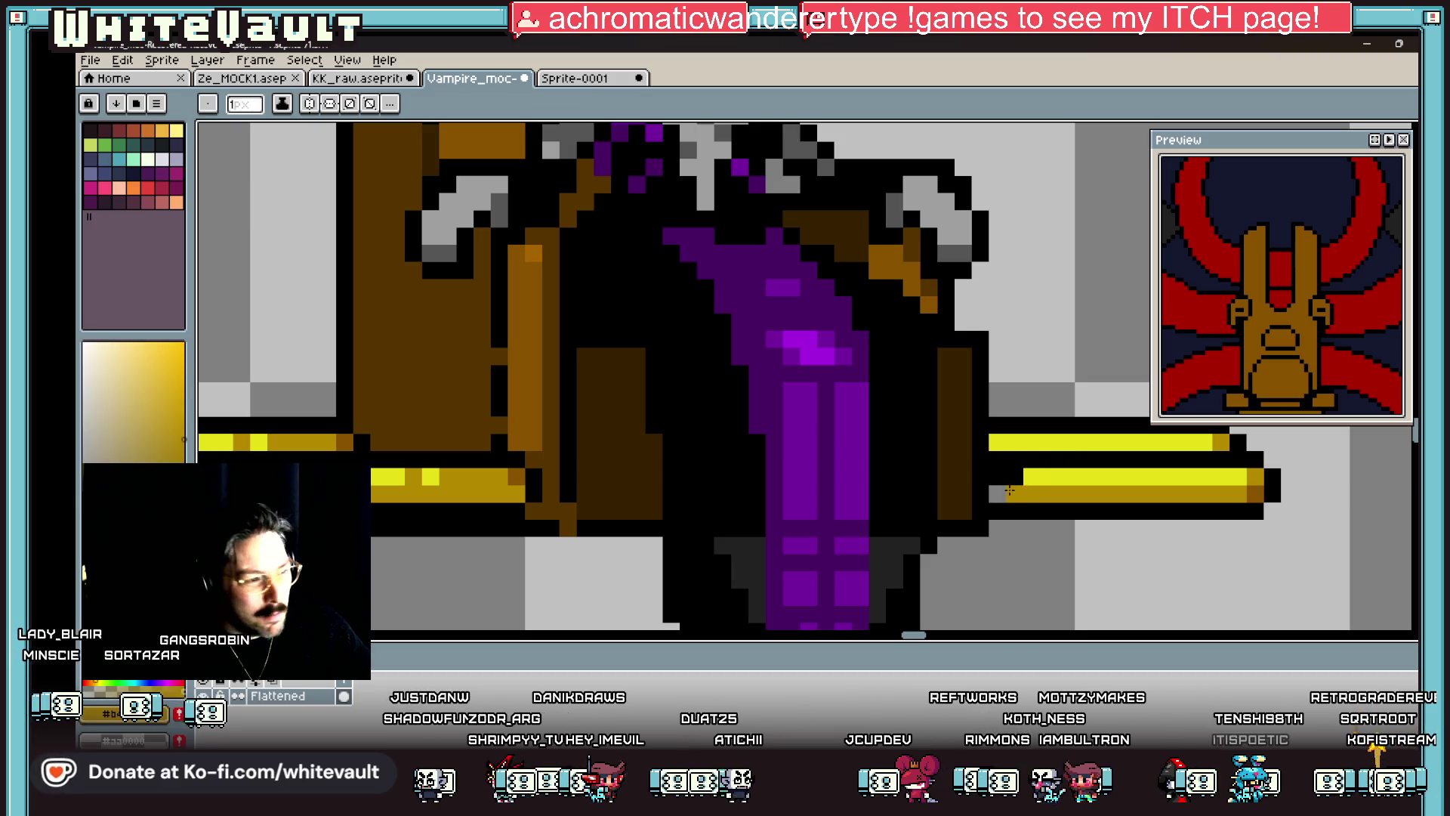
pyautogui.keyDown('alt'); pyautogui.click(1088, 460); pyautogui.keyUp('alt')
pyautogui.scroll(-3, 1082, 480)
pyautogui.scroll(3, 1082, 480)
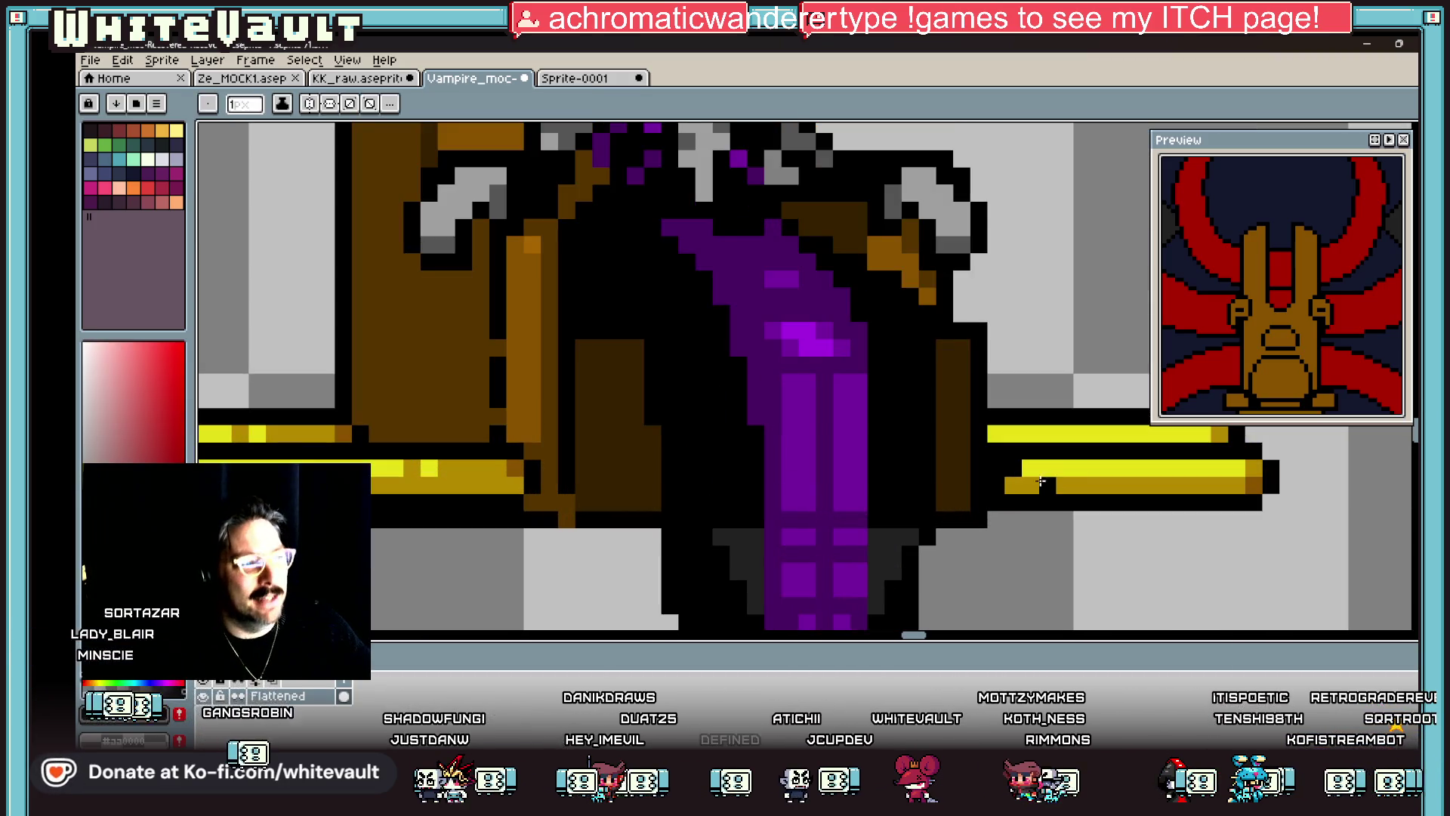
pyautogui.keyDown('alt'); pyautogui.click(1042, 469); pyautogui.keyUp('alt')
pyautogui.moveTo(1056, 468); pyautogui.dragTo(1246, 469)
pyautogui.press('g')
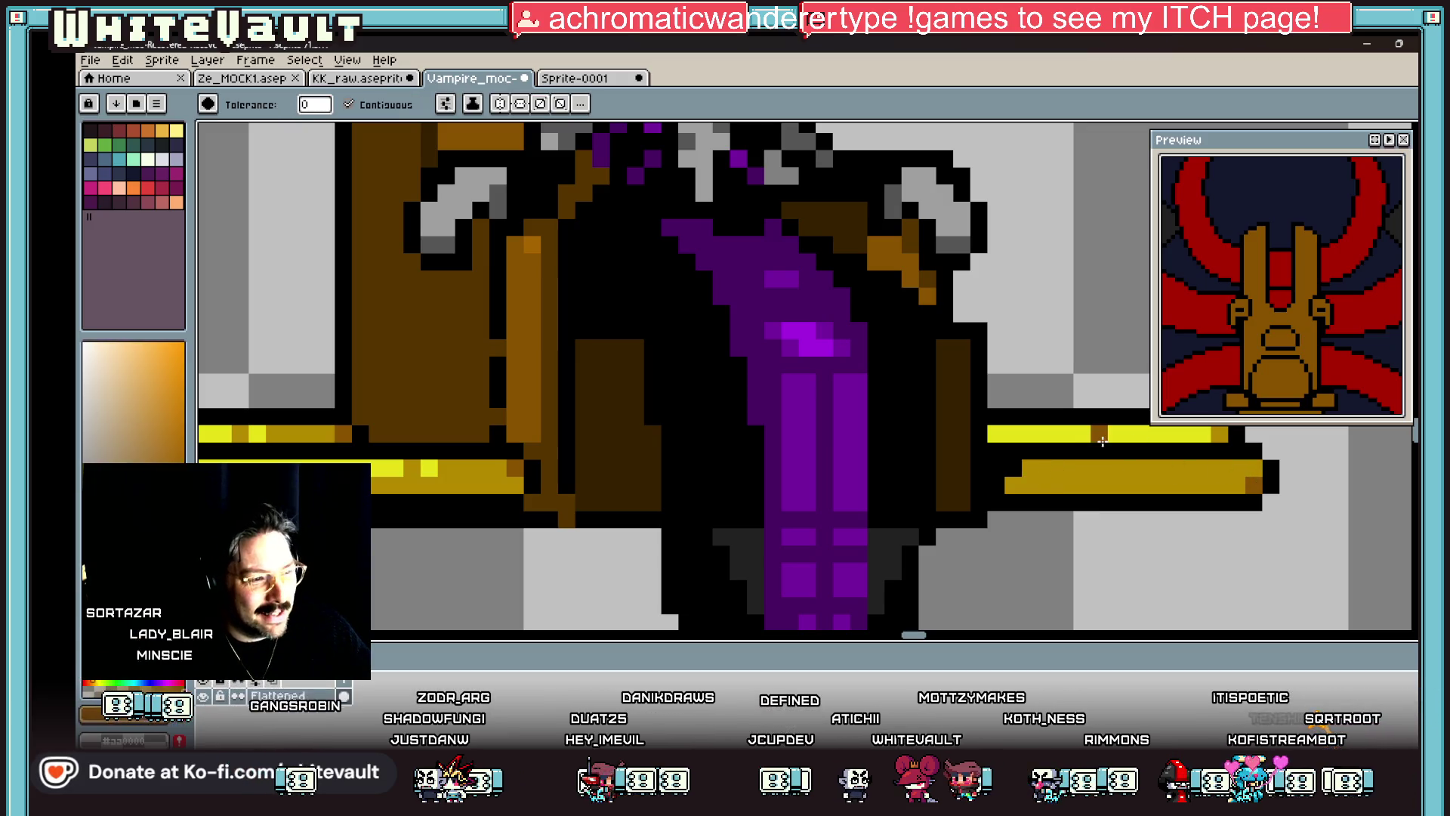
pyautogui.scroll(-5, 1246, 468)
pyautogui.scroll(5, 1233, 461)
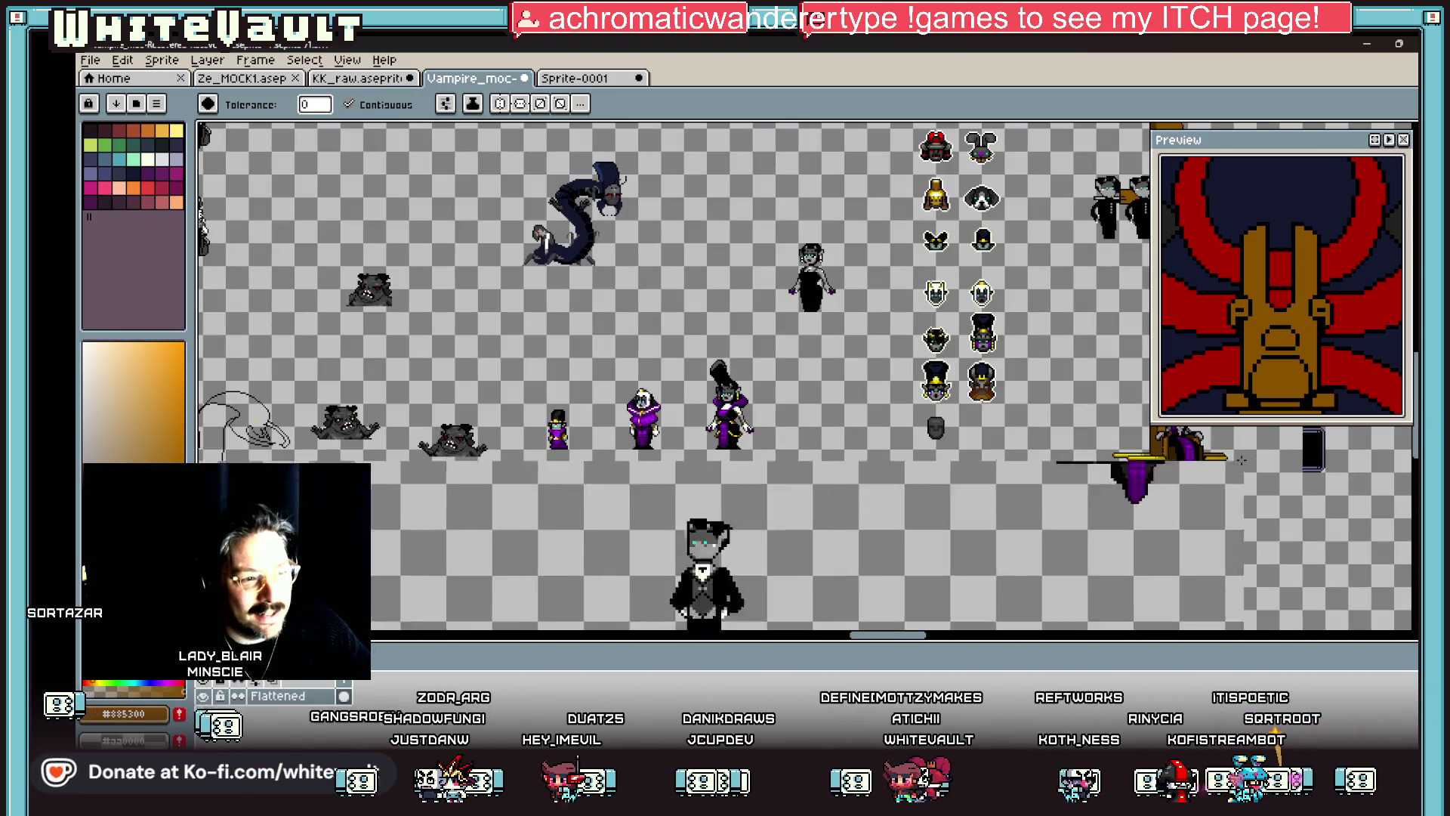
pyautogui.press('b')
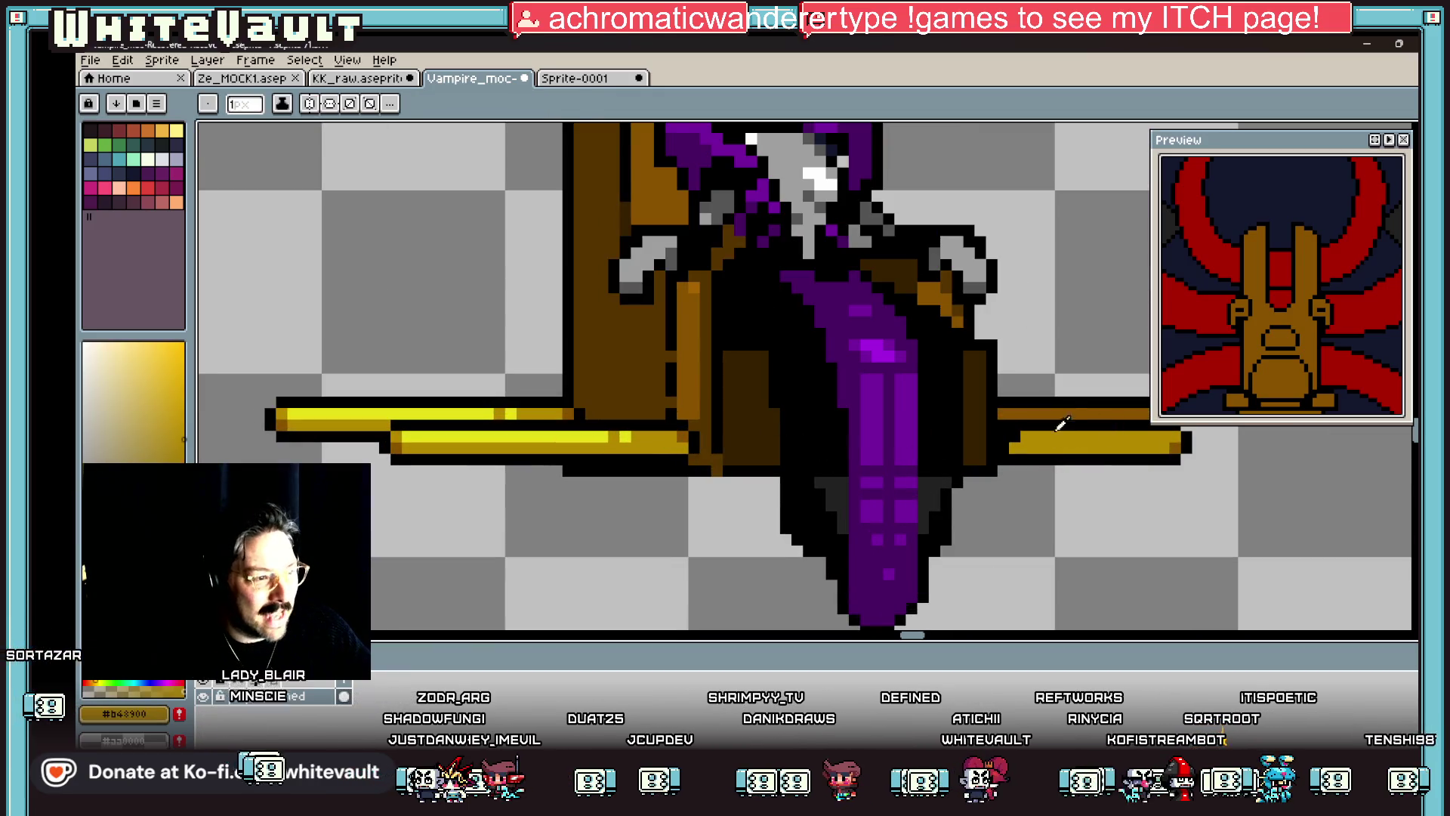
pyautogui.press('i')
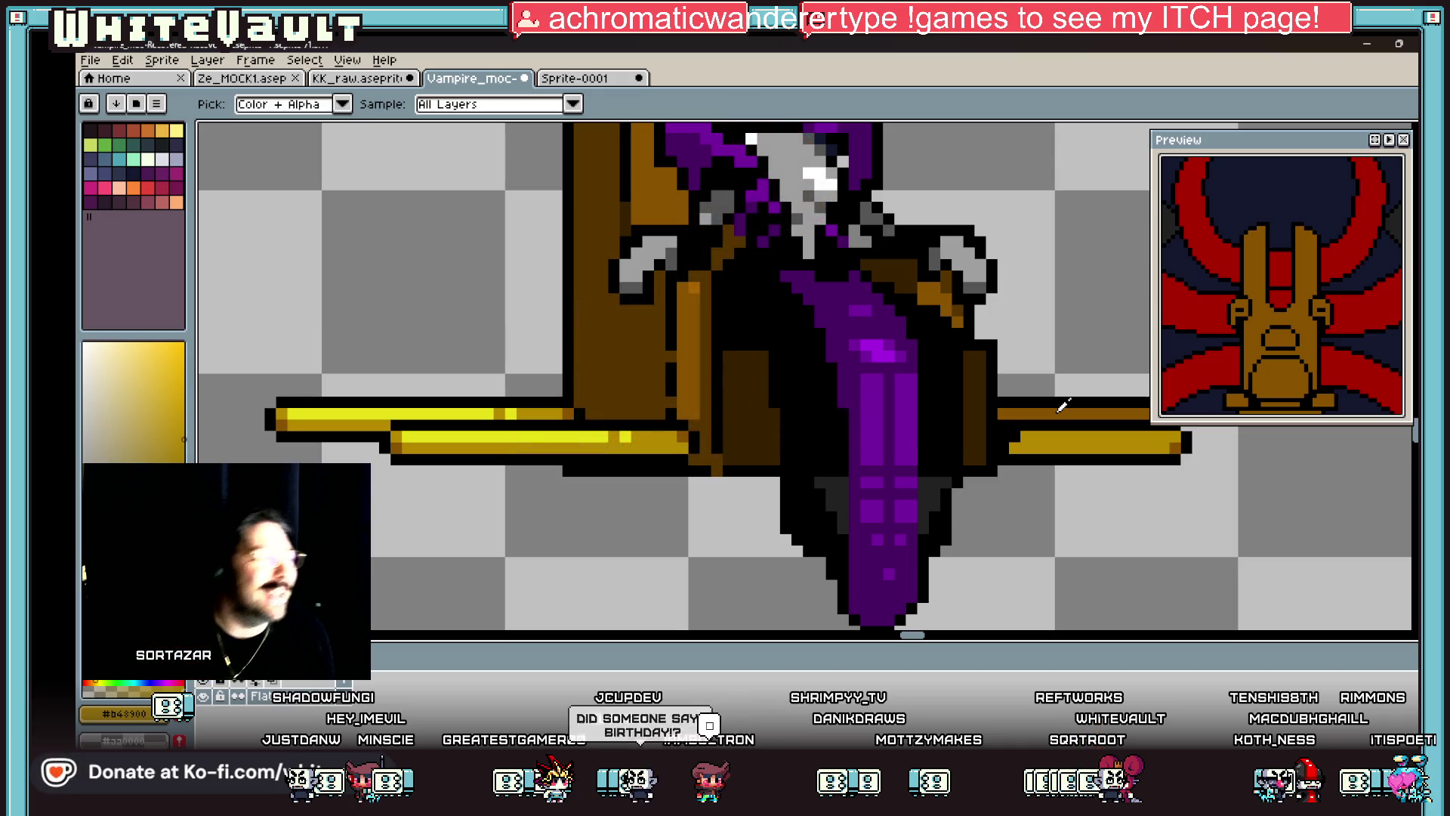
pyautogui.scroll(-1, 1008, 311)
pyautogui.scroll(-1, 989, 205)
pyautogui.scroll(1, 998, 205)
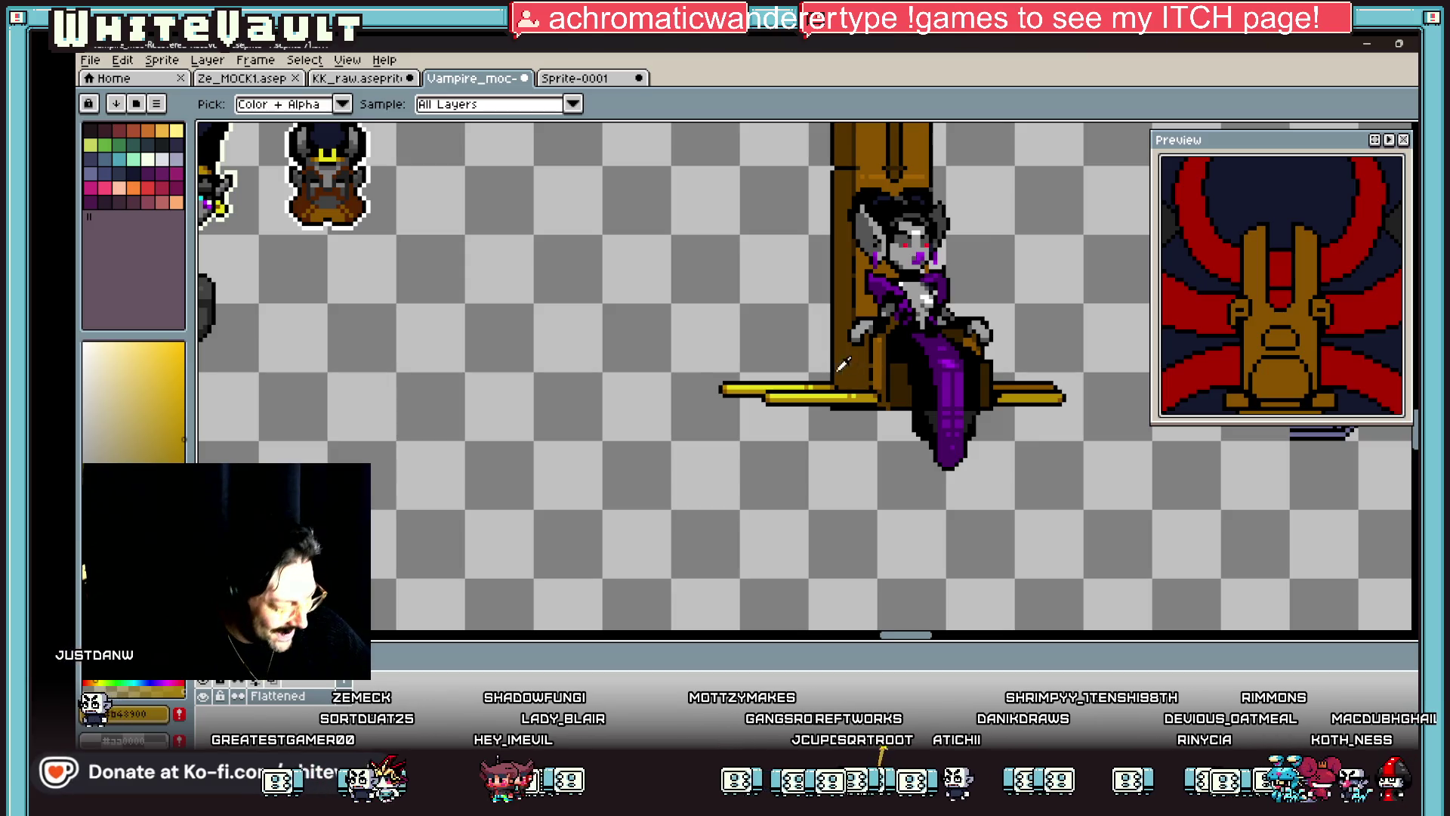
# Step: Draw a black vertical outline on the throne's lower left and fill the area beside it brown
pyautogui.scroll(2, 827, 359)
pyautogui.click(849, 336)
pyautogui.scroll(1, 799, 370)
pyautogui.moveTo(777, 425)
pyautogui.mouseDown()
pyautogui.moveTo(776, 260)
pyautogui.moveTo(827, 221)
pyautogui.moveTo(869, 221)
pyautogui.mouseUp()
pyautogui.click(801, 243)
pyautogui.press('g')
pyautogui.keyDown('alt'); pyautogui.click(909, 312); pyautogui.keyUp('alt')
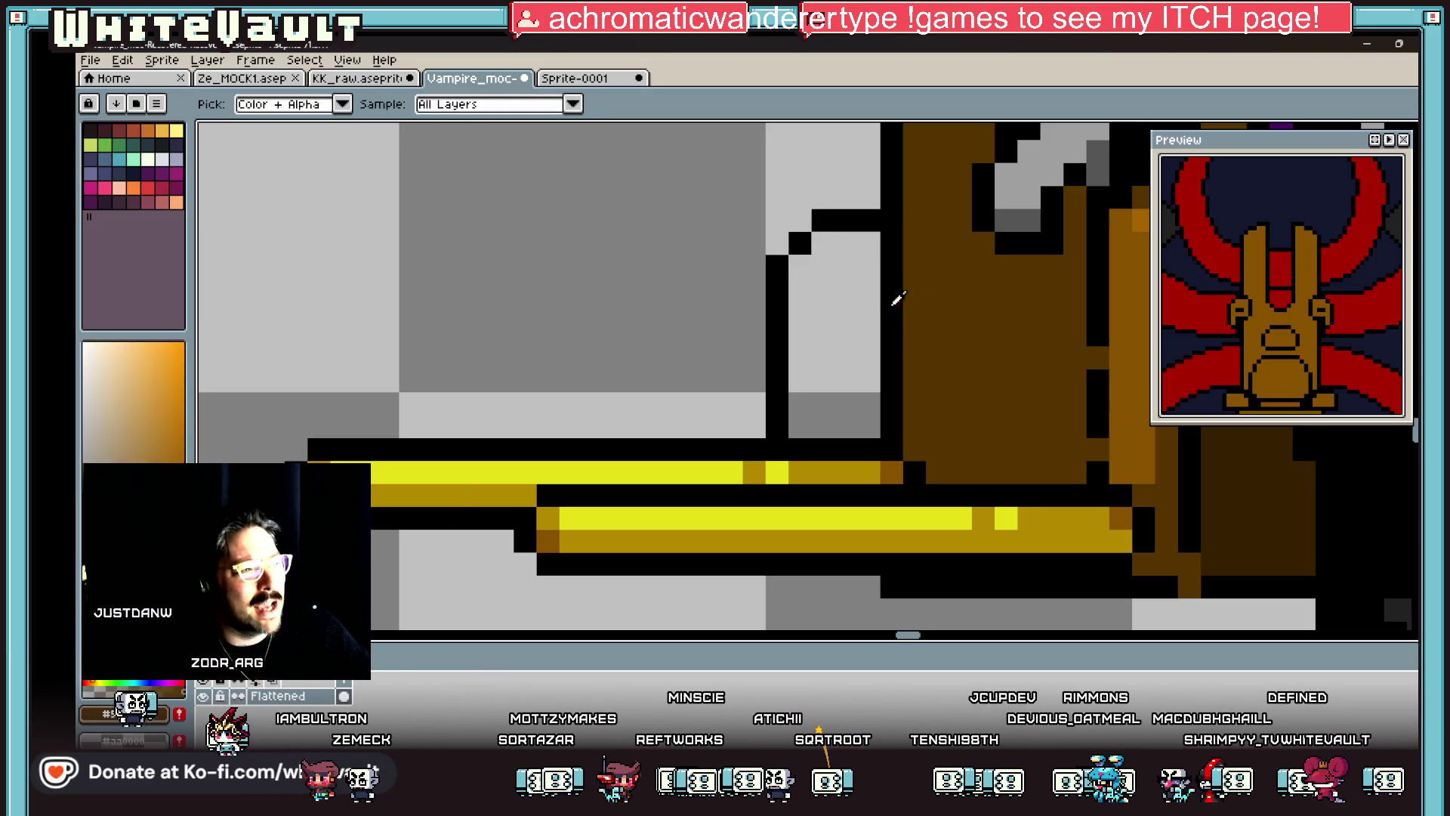
pyautogui.click(858, 301)
pyautogui.scroll(-3, 858, 301)
pyautogui.scroll(1, 902, 342)
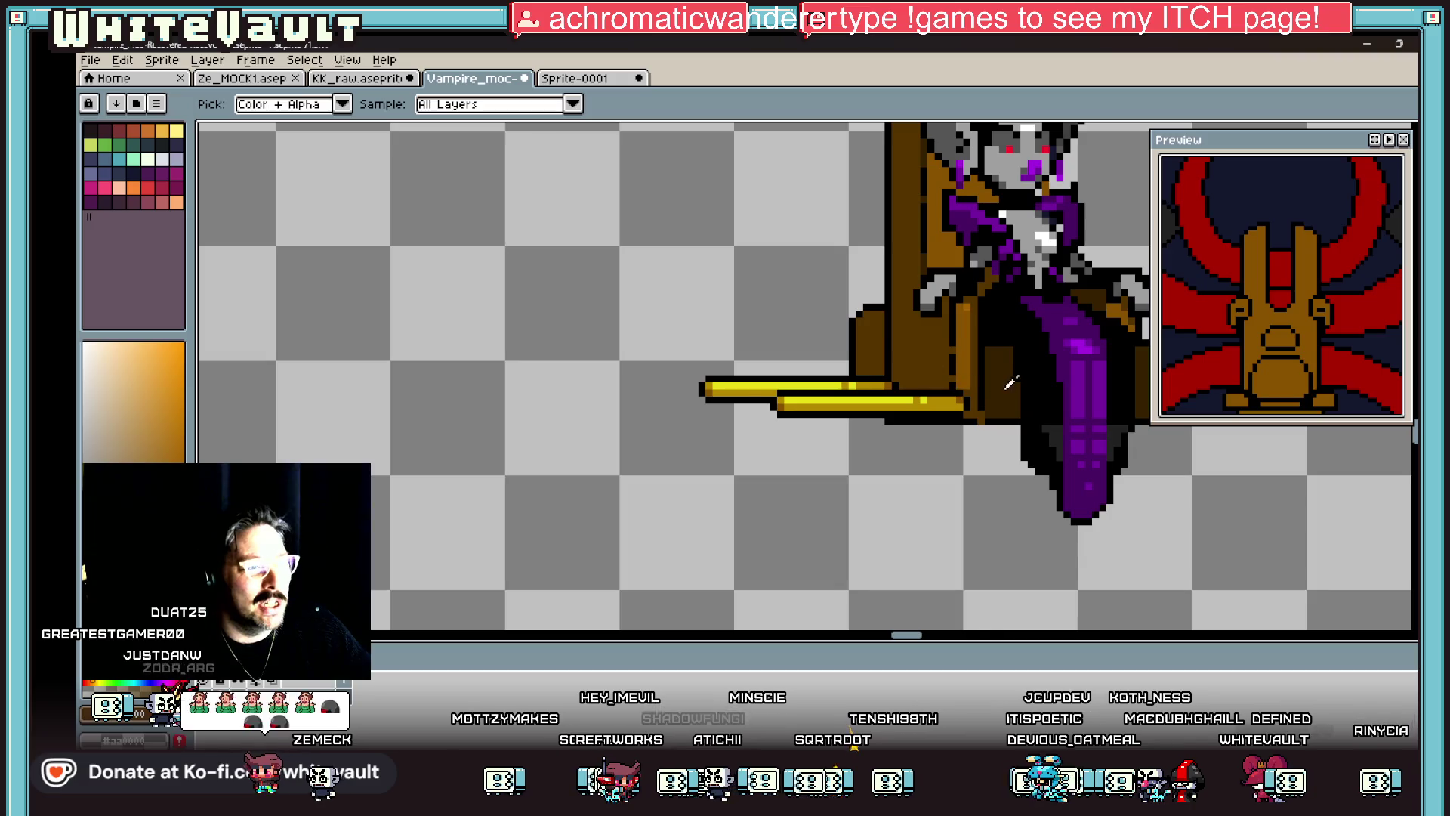
# Step: Add a dark vertical column along the throne side and undo a stray fill near the base
pyautogui.press('b')
pyautogui.scroll(2, 879, 362)
pyautogui.moveTo(883, 306)
pyautogui.mouseDown()
pyautogui.moveTo(877, 453)
pyautogui.moveTo(807, 451)
pyautogui.mouseUp()
pyautogui.press('g')
pyautogui.click(861, 411)
pyautogui.scroll(-3, 897, 410)
pyautogui.scroll(-1, 897, 410)
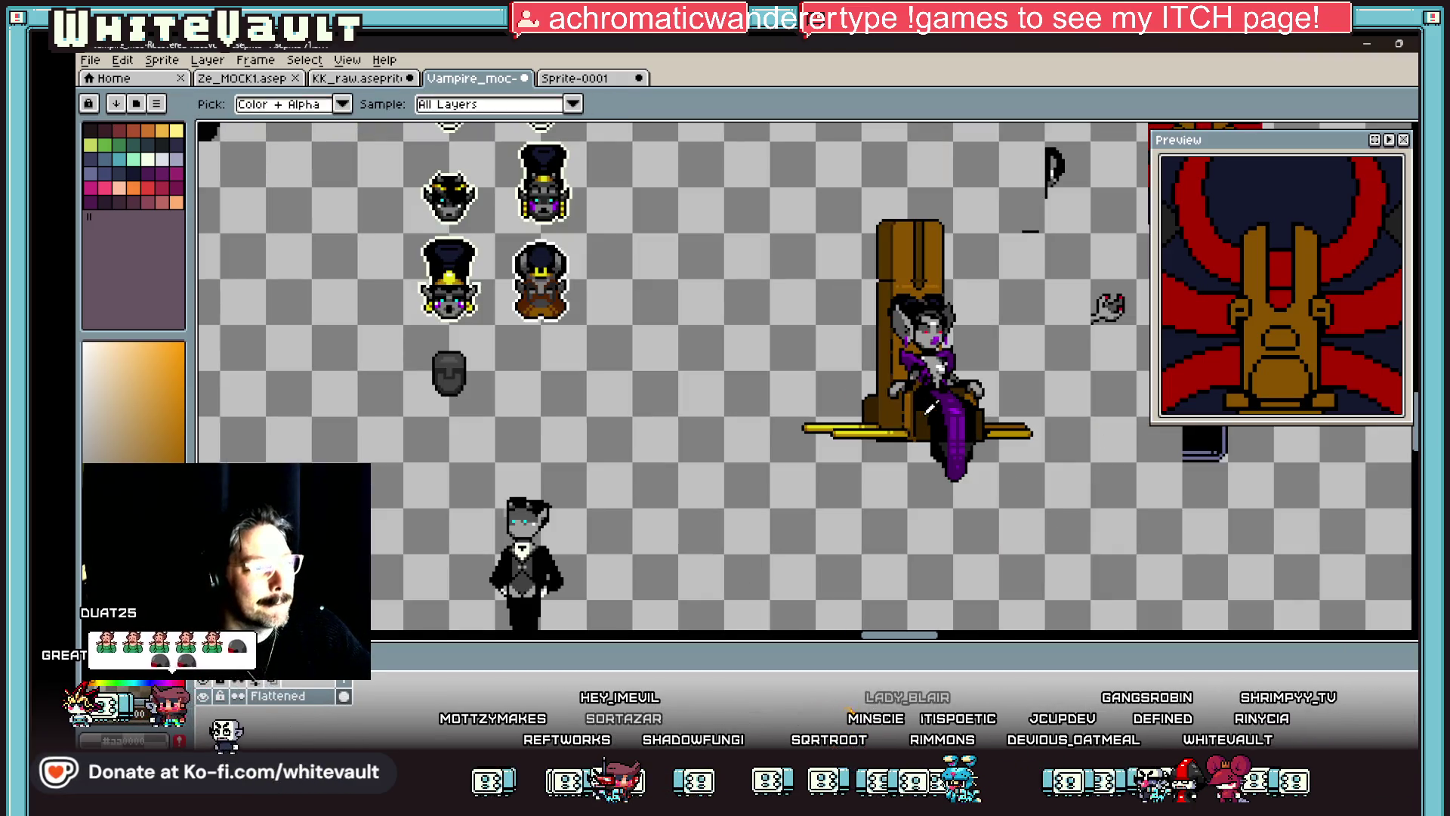
pyautogui.scroll(-2, 899, 408)
pyautogui.scroll(3, 902, 404)
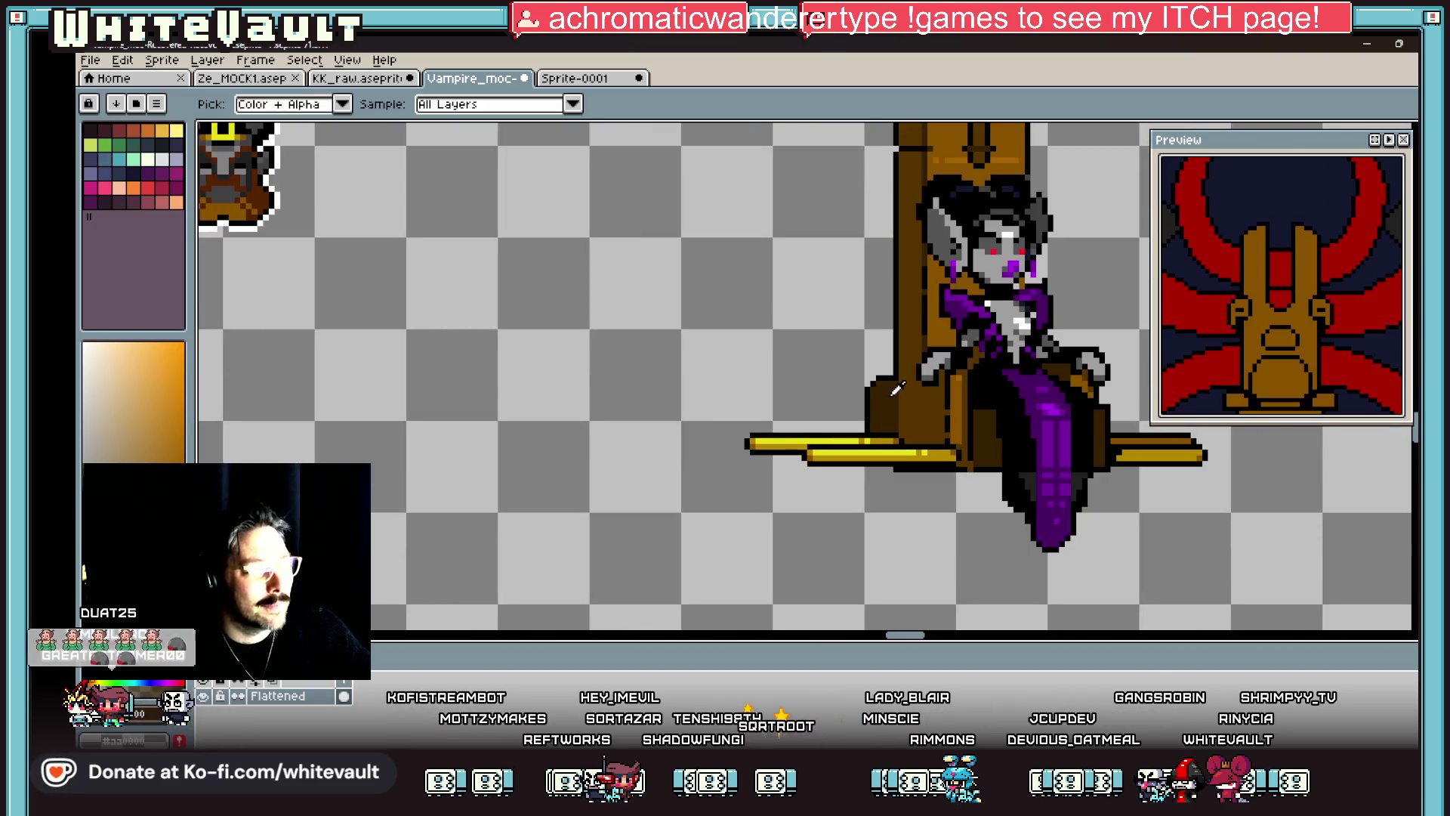
pyautogui.scroll(2, 897, 389)
pyautogui.press('b')
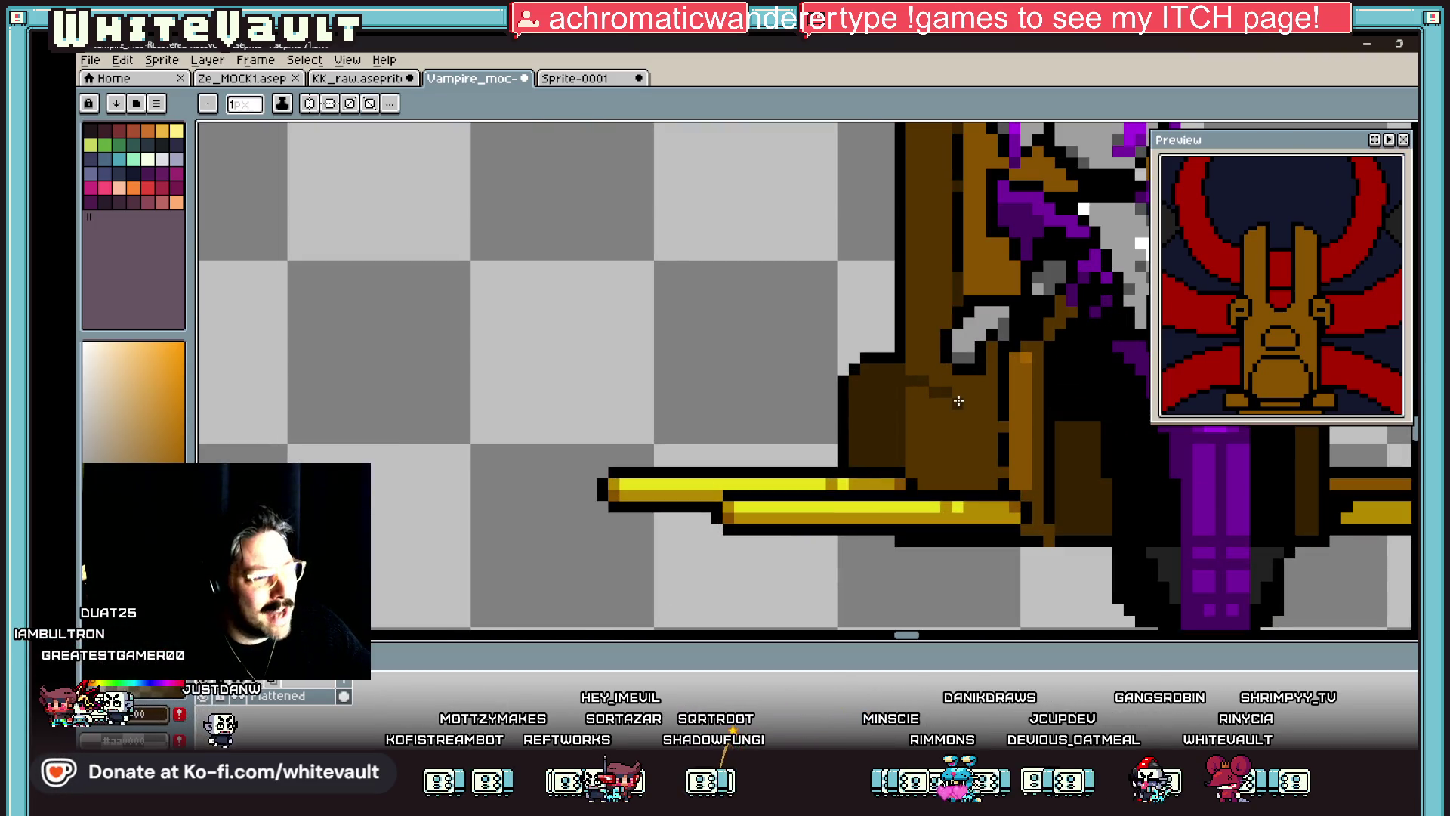
pyautogui.press('g')
pyautogui.scroll(-4, 984, 411)
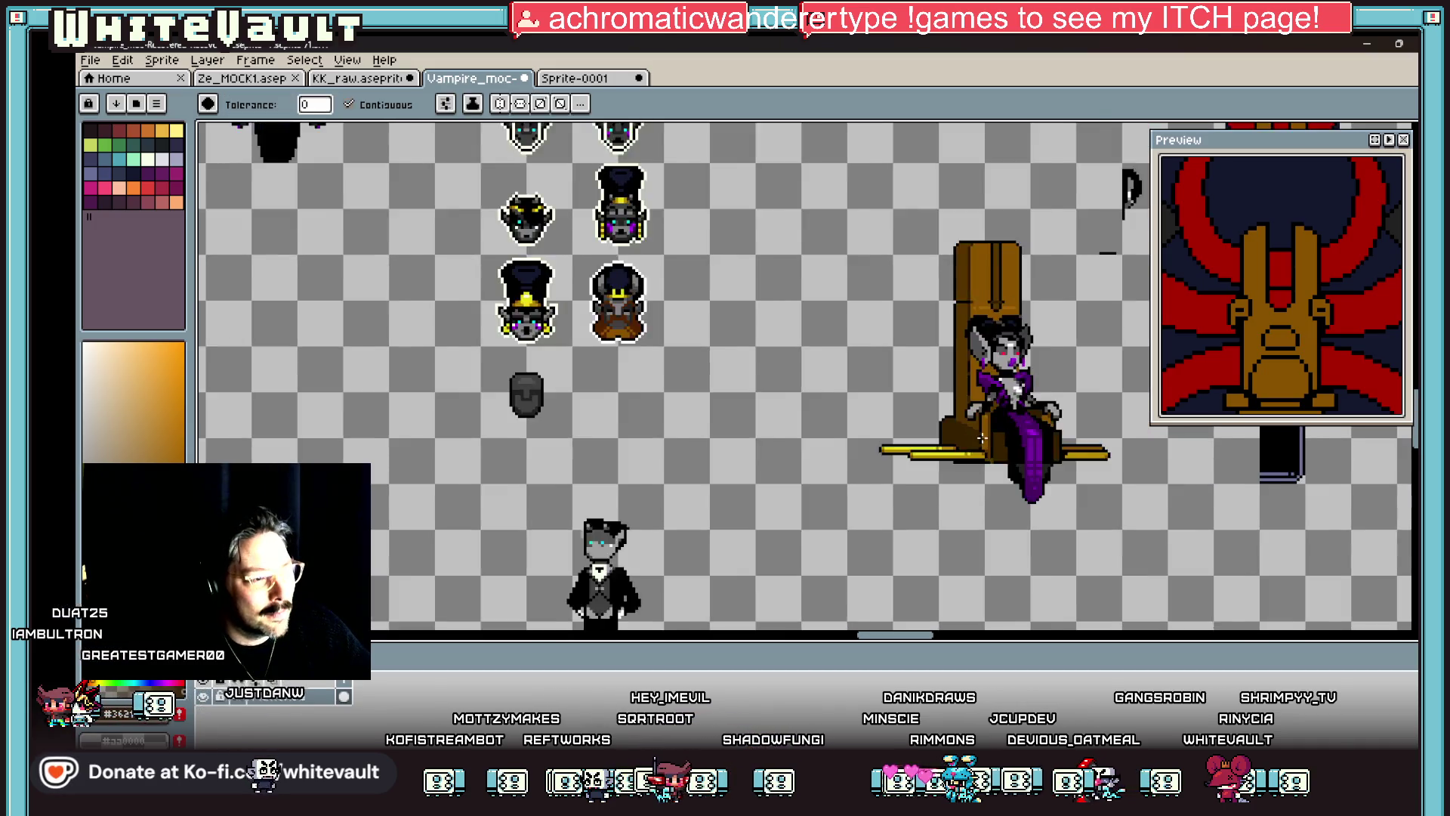
pyautogui.hotkey('ctrl', 'z')
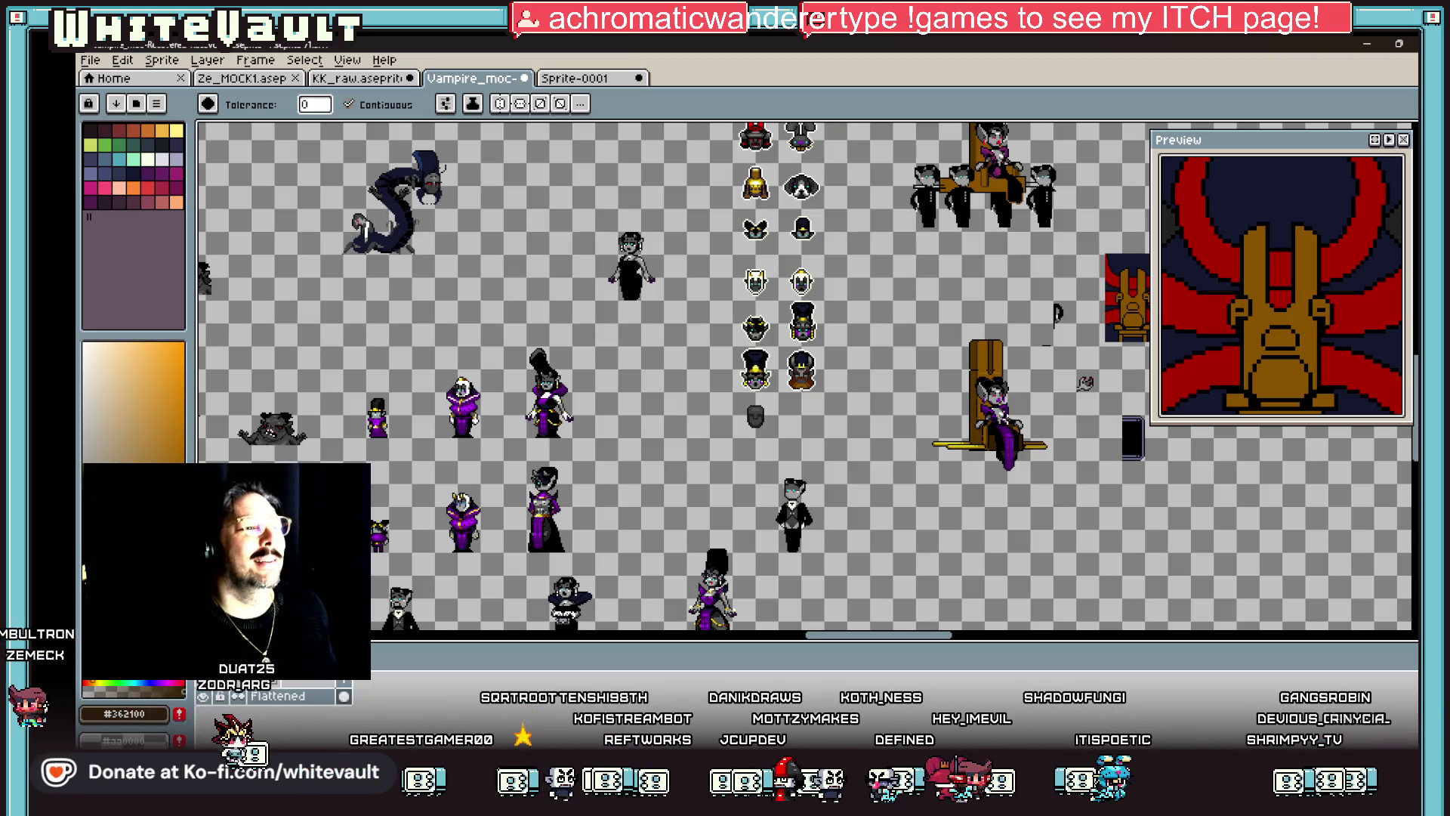
# Step: Pencil a black outline line across the backrest and extend it to the right
pyautogui.scroll(4, 982, 355)
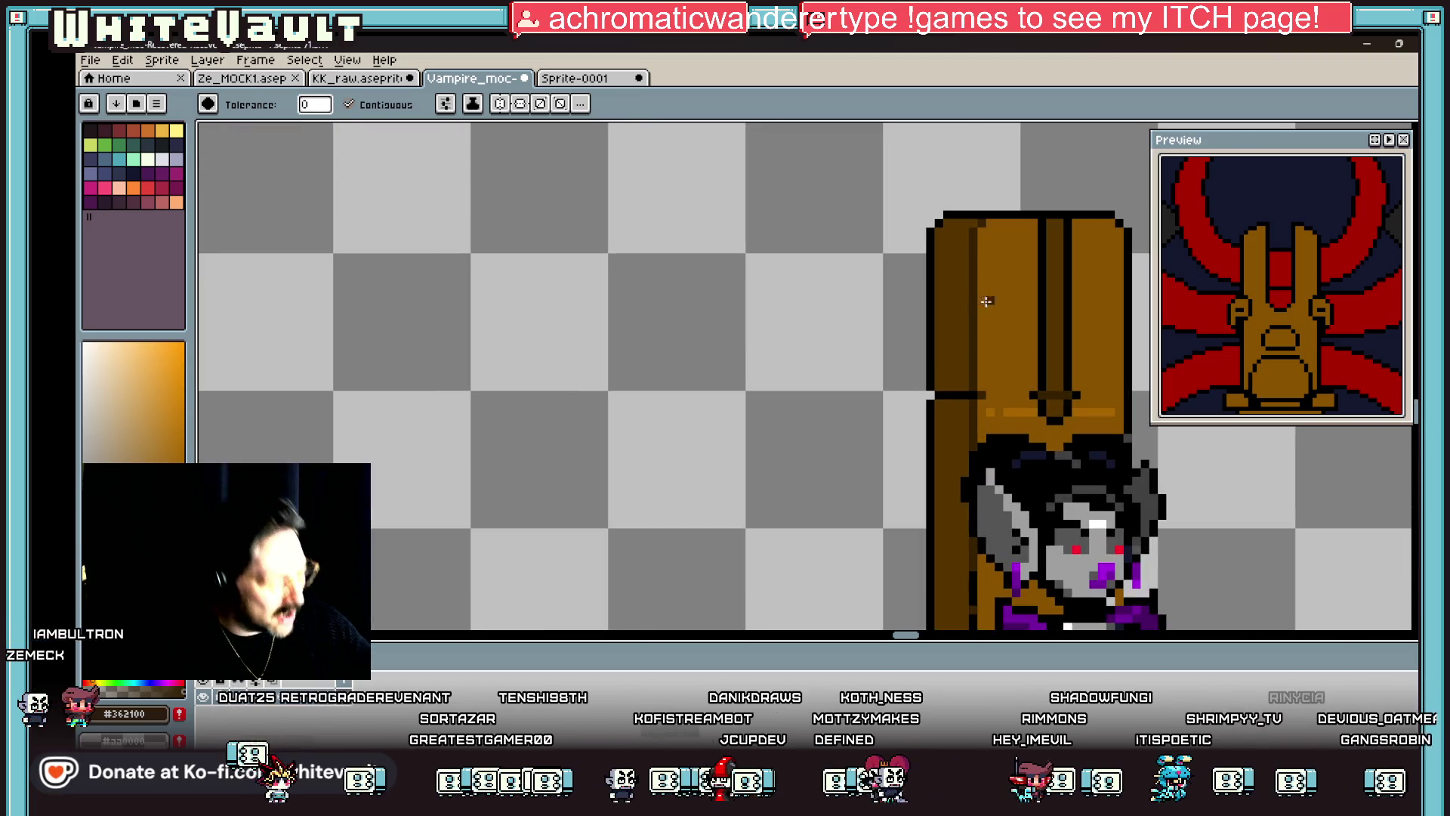
pyautogui.scroll(2, 987, 302)
pyautogui.press('b')
pyautogui.keyDown('alt'); pyautogui.click(1046, 302); pyautogui.keyUp('alt')
pyautogui.moveTo(1027, 324)
pyautogui.mouseDown()
pyautogui.moveTo(817, 320)
pyautogui.moveTo(788, 377)
pyautogui.moveTo(802, 410)
pyautogui.moveTo(1029, 410)
pyautogui.mouseUp()
pyautogui.keyDown('alt'); pyautogui.click(1005, 366); pyautogui.keyUp('alt')
pyautogui.moveTo(909, 340); pyautogui.dragTo(908, 401)
# Step: Bucket-fill the band's left part with mid brown #885300
pyautogui.press('g')
pyautogui.click(844, 353)
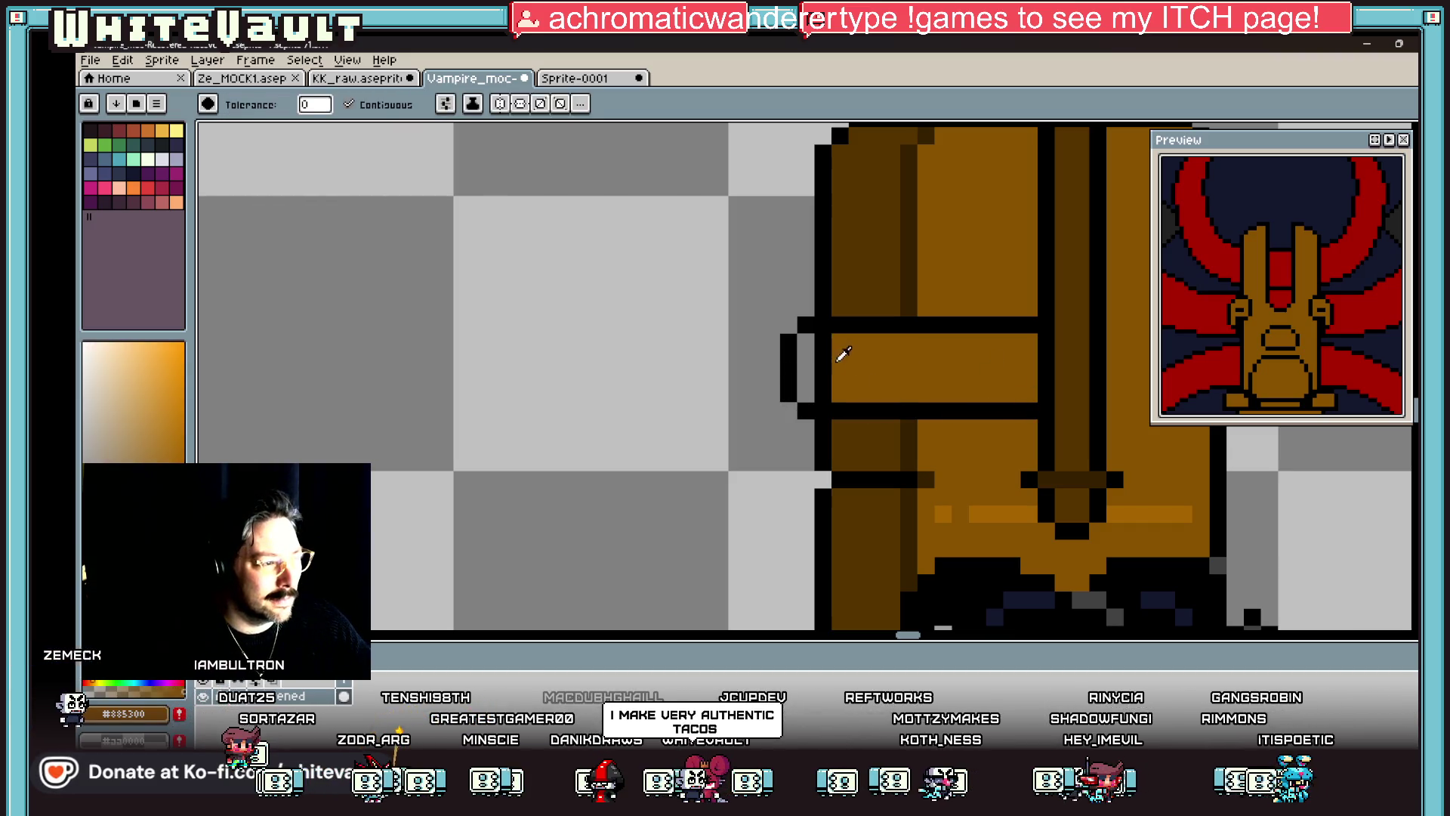
pyautogui.click(823, 370)
pyautogui.scroll(-3, 906, 364)
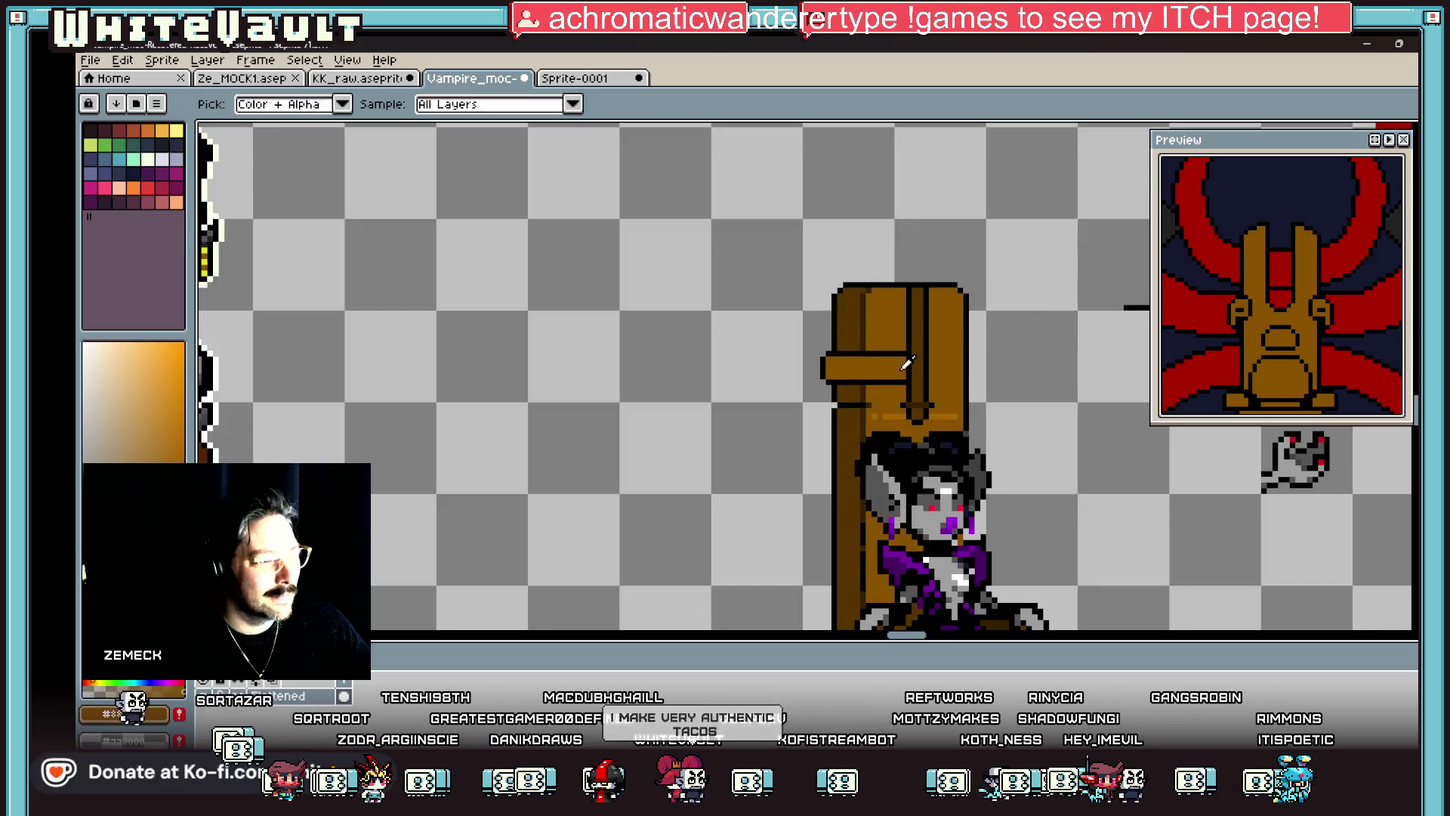
pyautogui.scroll(3, 844, 352)
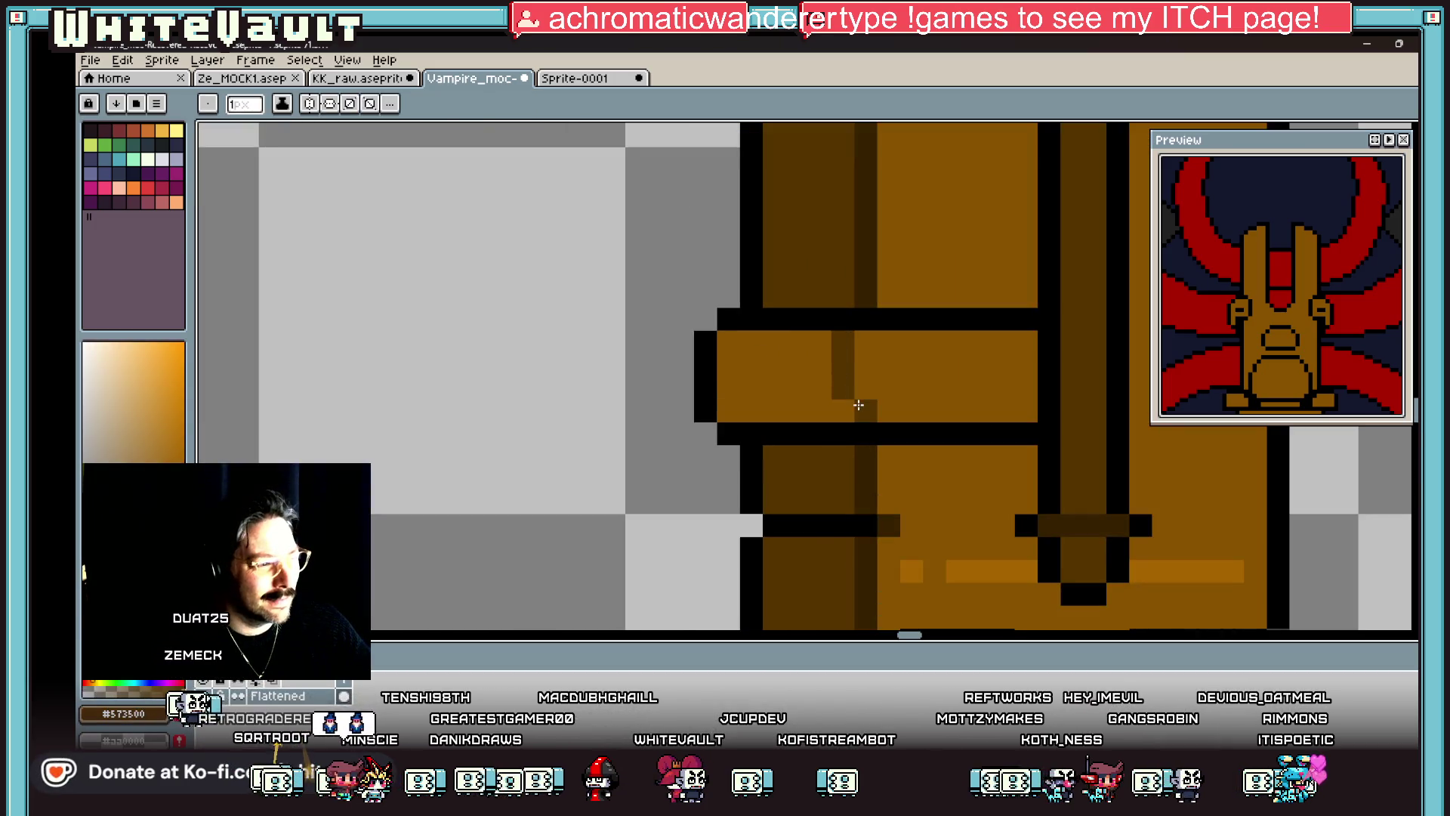
pyautogui.click(812, 392)
pyautogui.scroll(-1, 830, 388)
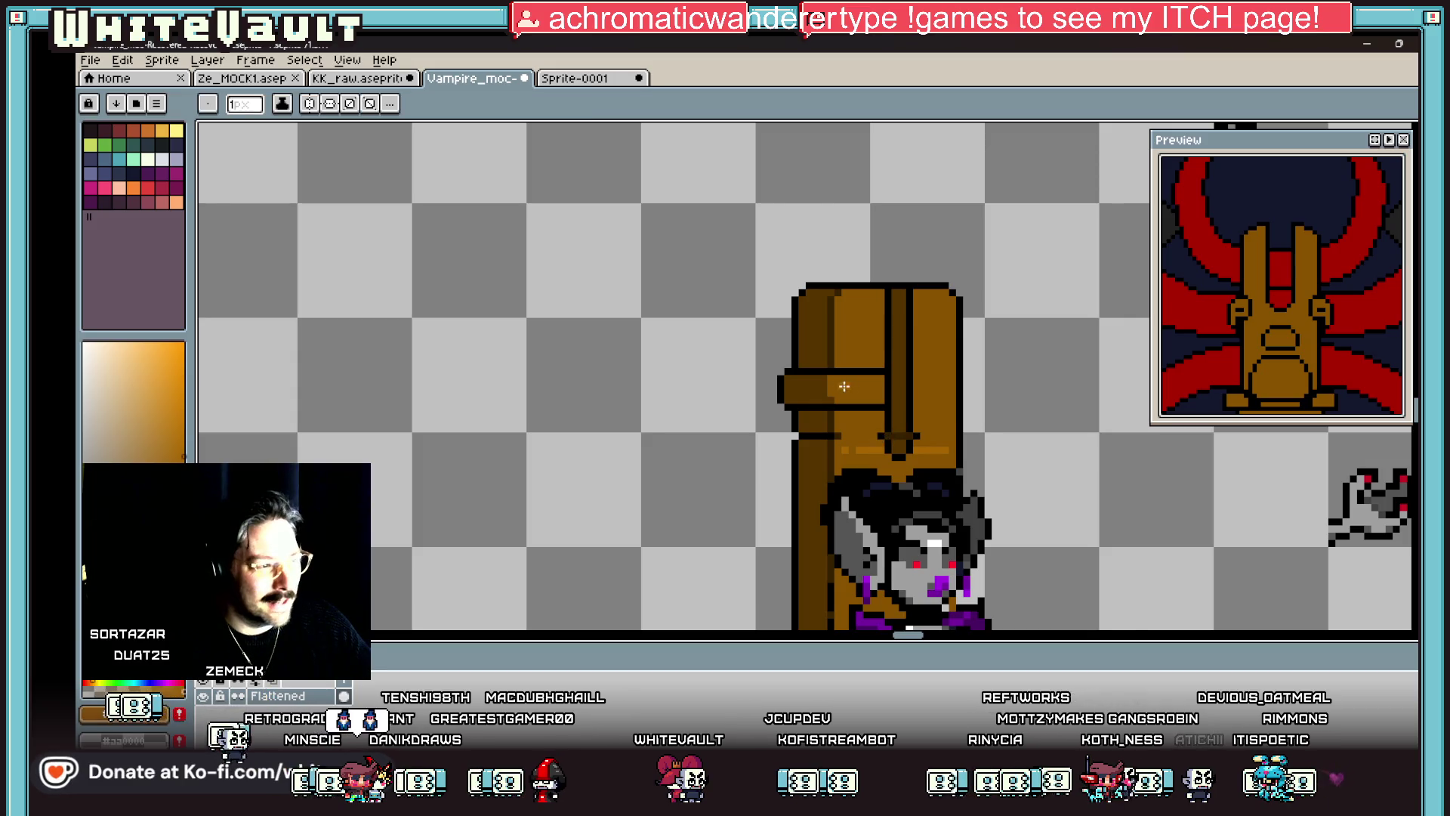
pyautogui.scroll(1, 844, 386)
# Step: Add a lighter highlight along the band's top edge and darken one pixel with #885300
pyautogui.moveTo(829, 367)
pyautogui.mouseDown()
pyautogui.moveTo(1020, 361)
pyautogui.moveTo(1035, 398)
pyautogui.mouseUp()
pyautogui.keyDown('alt'); pyautogui.click(853, 389); pyautogui.keyUp('alt')
pyautogui.click(854, 364)
# Step: Outline the band's right end and bottom in black and add a lighter orange column
pyautogui.scroll(-1, 885, 369)
pyautogui.keyDown('alt'); pyautogui.click(918, 355); pyautogui.keyUp('alt')
pyautogui.scroll(1, 936, 361)
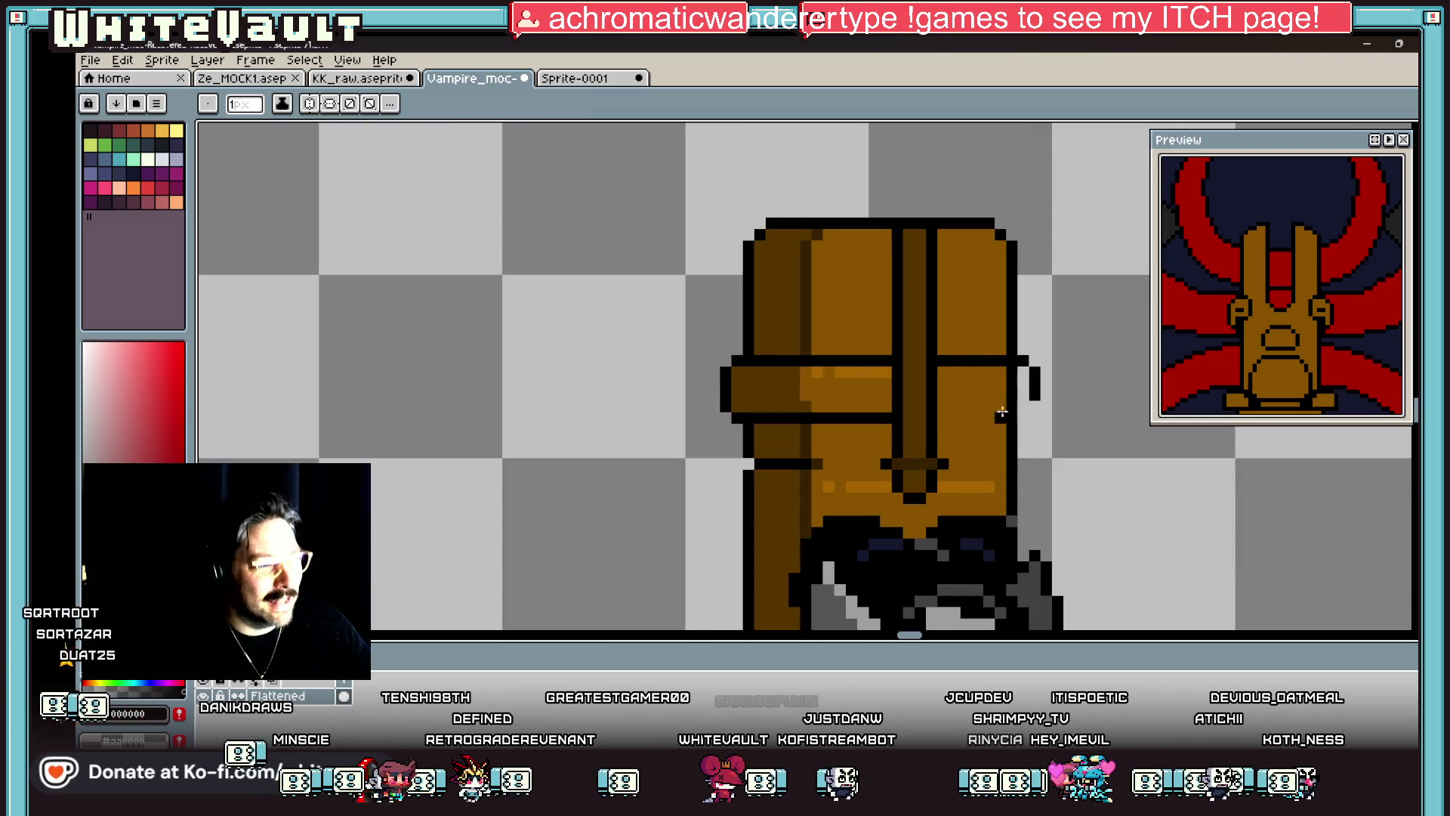
pyautogui.moveTo(944, 418)
pyautogui.mouseDown()
pyautogui.moveTo(1012, 418)
pyautogui.moveTo(1035, 400)
pyautogui.moveTo(1012, 367)
pyautogui.mouseUp()
pyautogui.keyDown('alt'); pyautogui.click(1046, 392); pyautogui.keyUp('alt')
pyautogui.keyDown('alt'); pyautogui.click(987, 383); pyautogui.keyUp('alt')
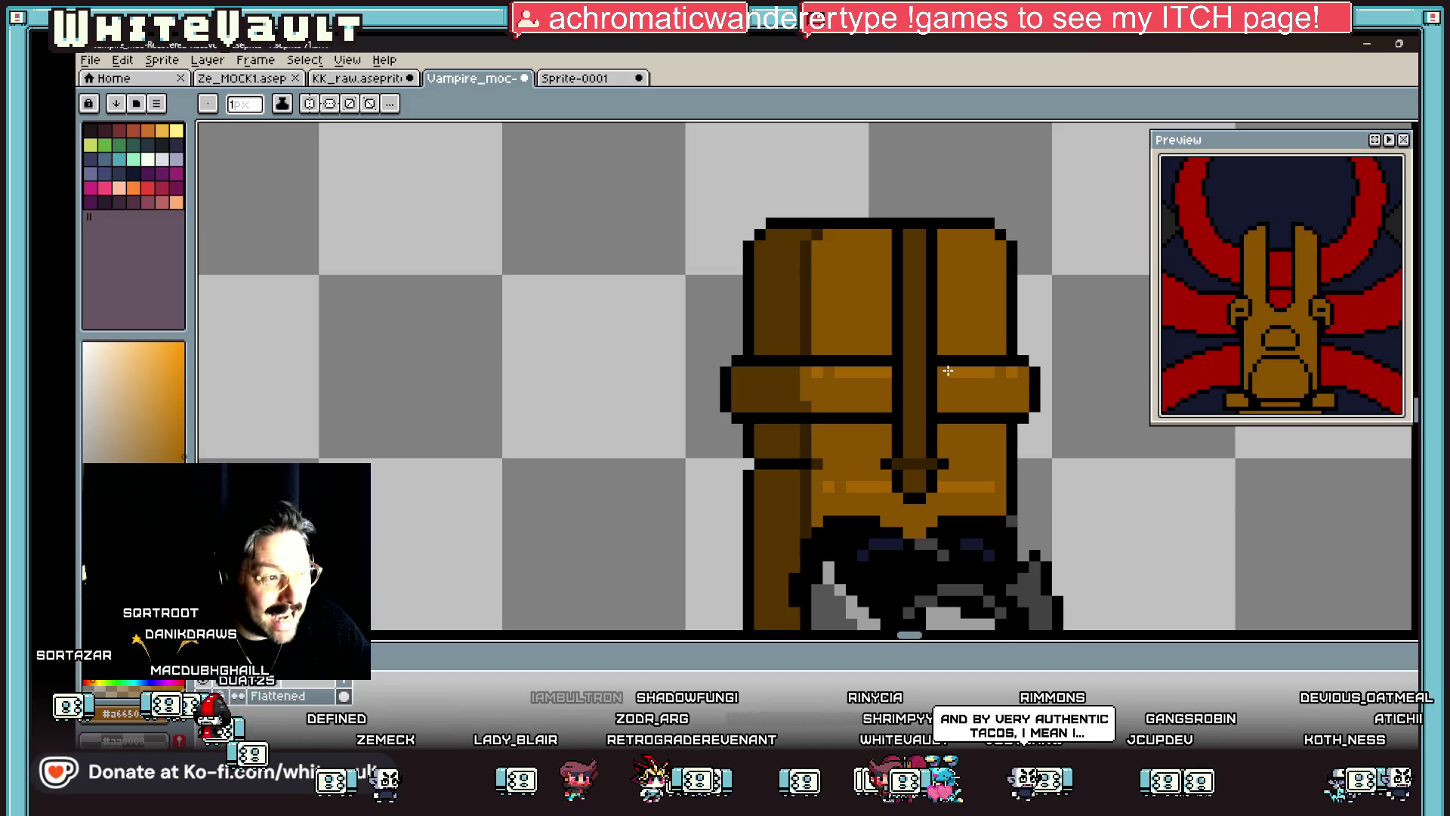
pyautogui.scroll(-5, 1018, 377)
pyautogui.scroll(3, 964, 466)
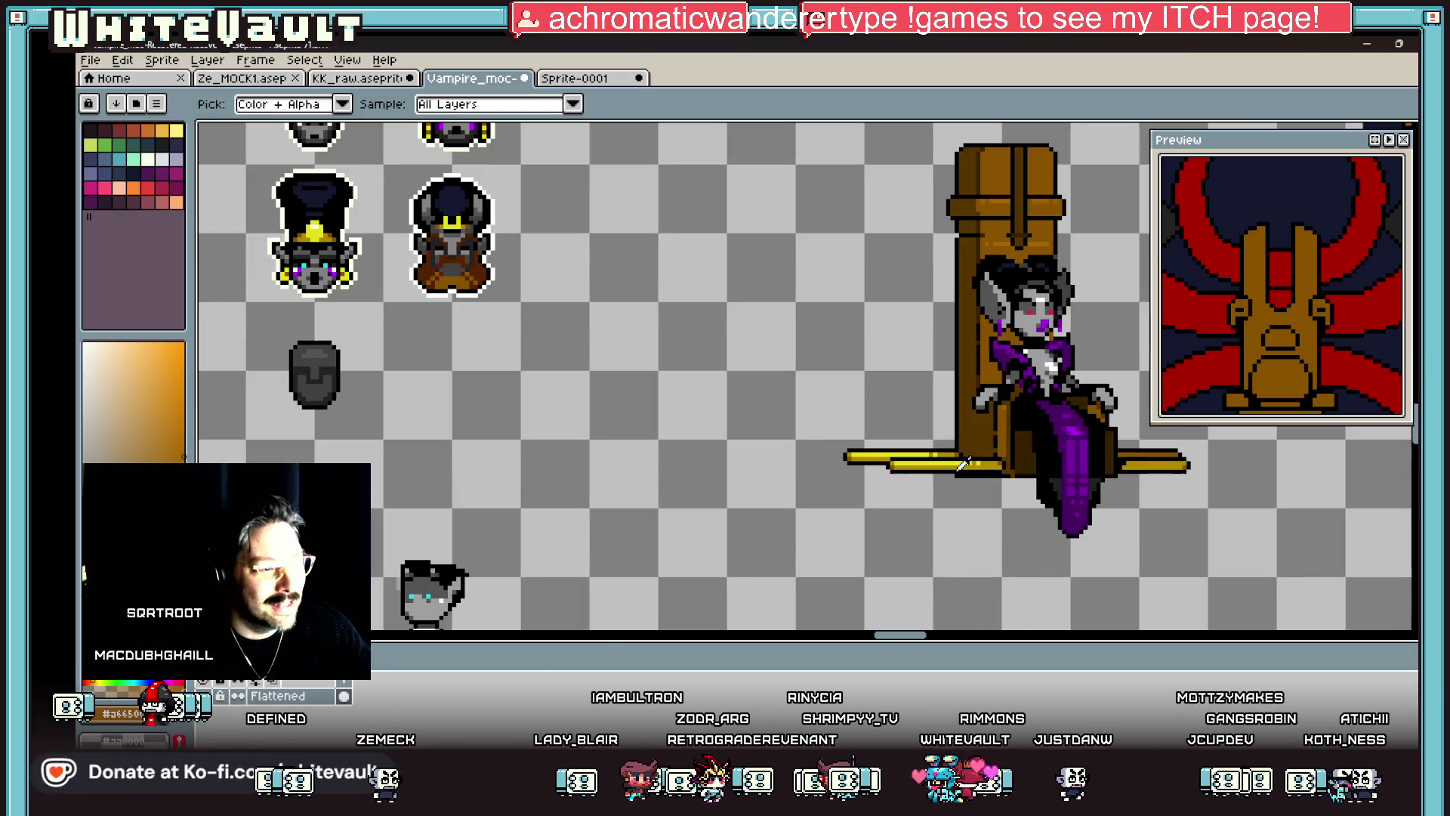
# Step: Sample bright yellow from the gold carrying poles and bucket-fill the backrest band's top with it
pyautogui.keyDown('alt'); pyautogui.click(980, 458); pyautogui.keyUp('alt')
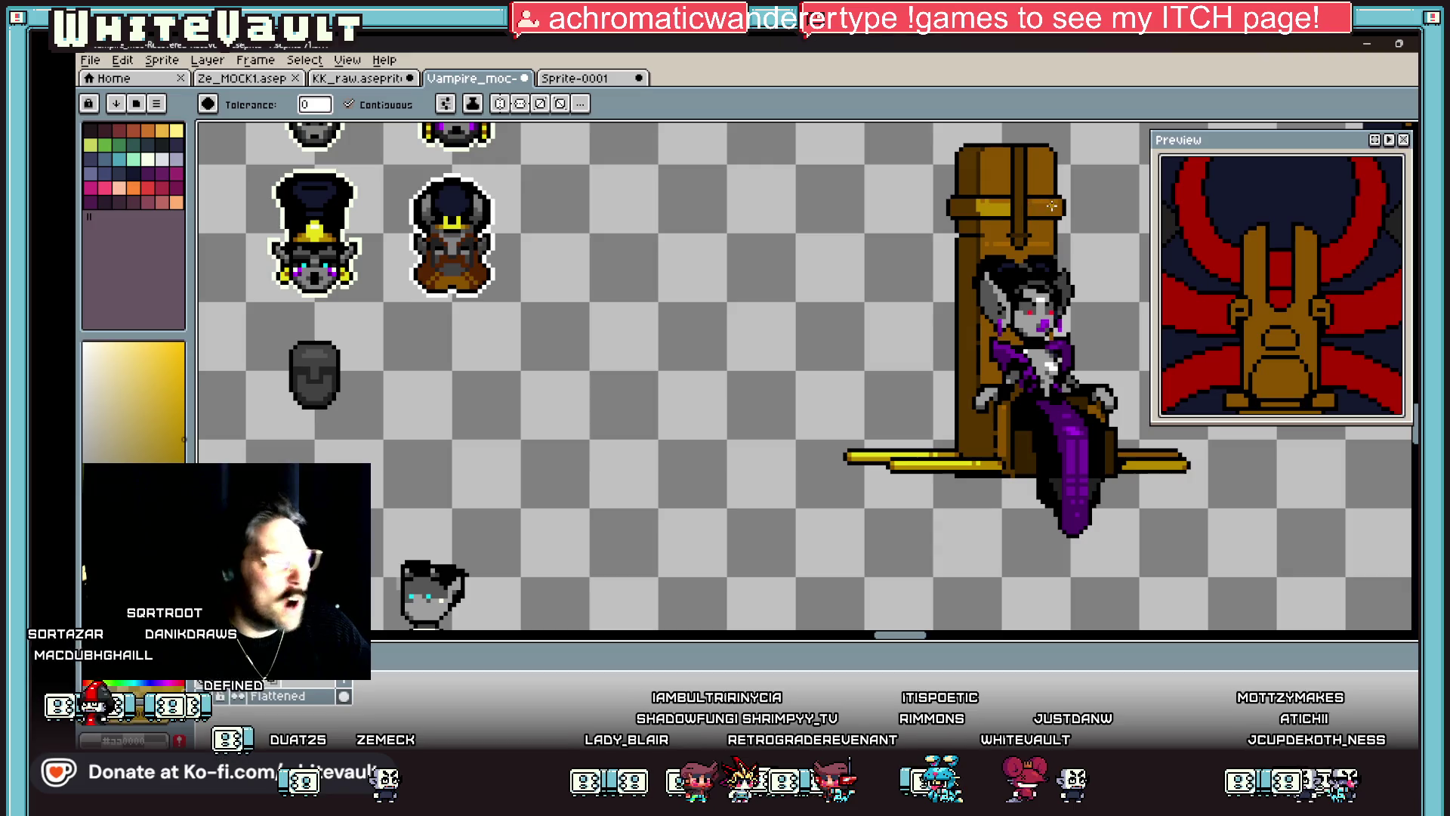
pyautogui.press('alt')
pyautogui.keyDown('alt'); pyautogui.click(963, 457); pyautogui.keyUp('alt')
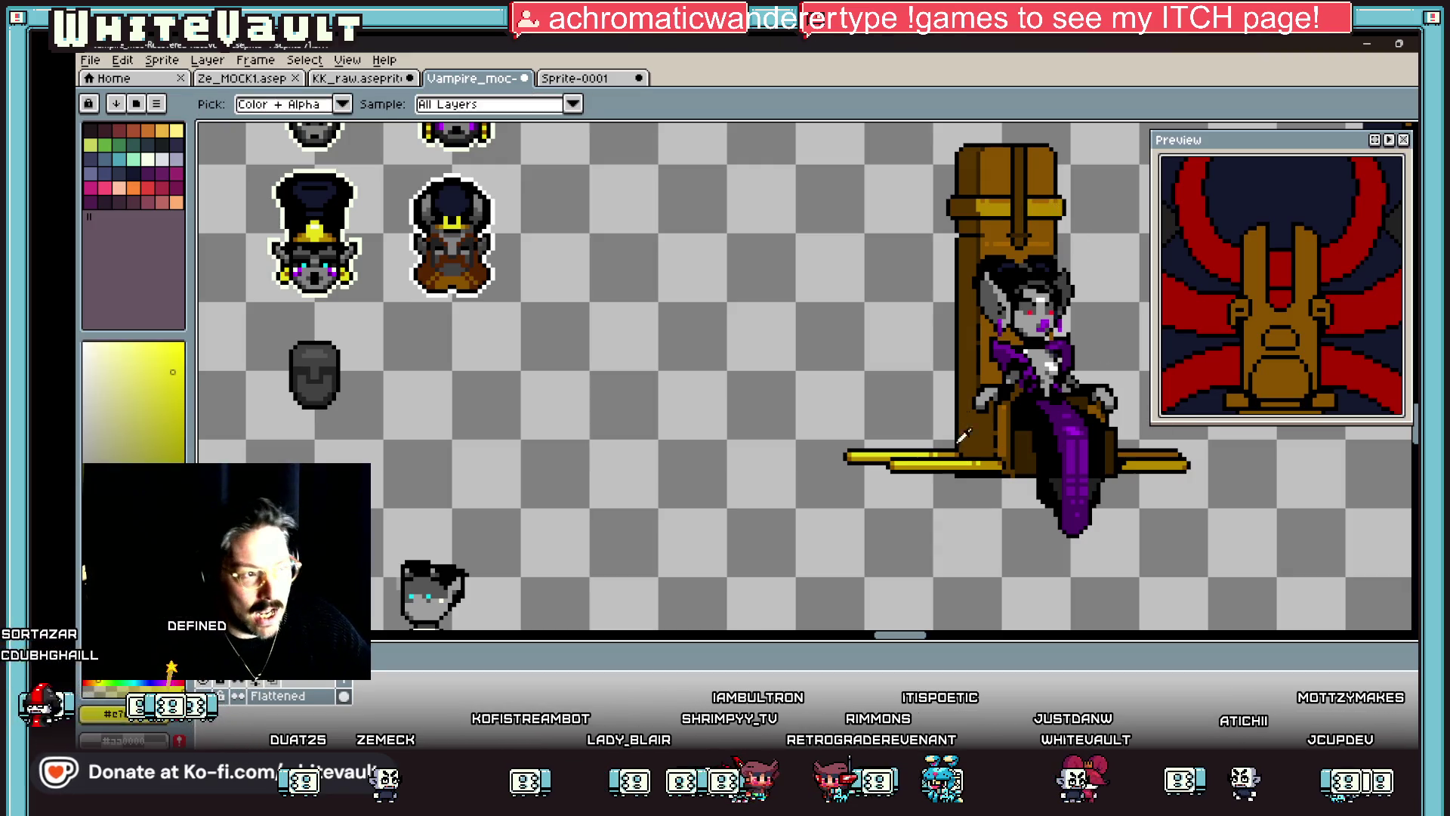
pyautogui.scroll(1, 961, 201)
pyautogui.click(959, 202)
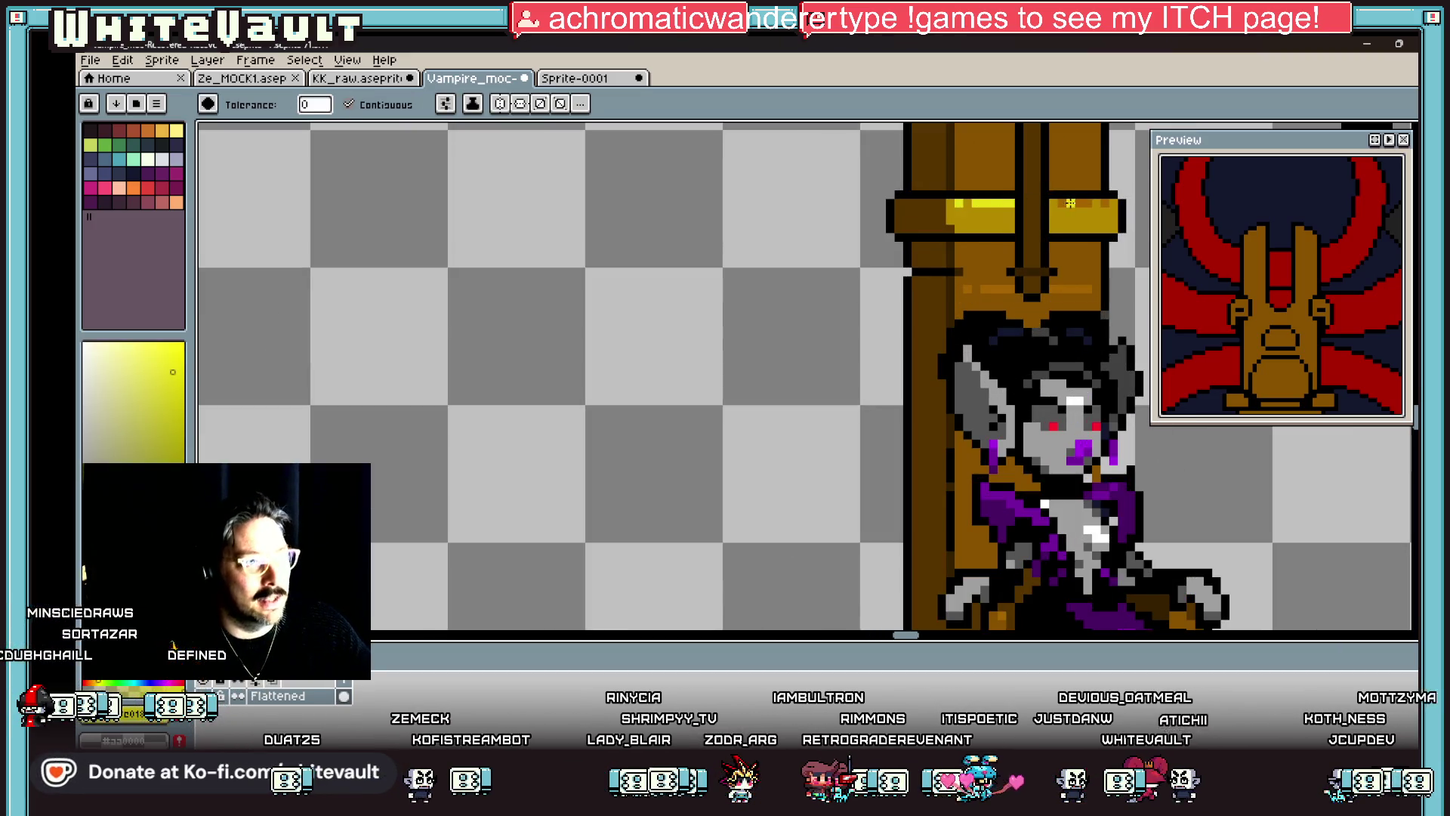
pyautogui.scroll(-2, 1025, 426)
pyautogui.press('alt')
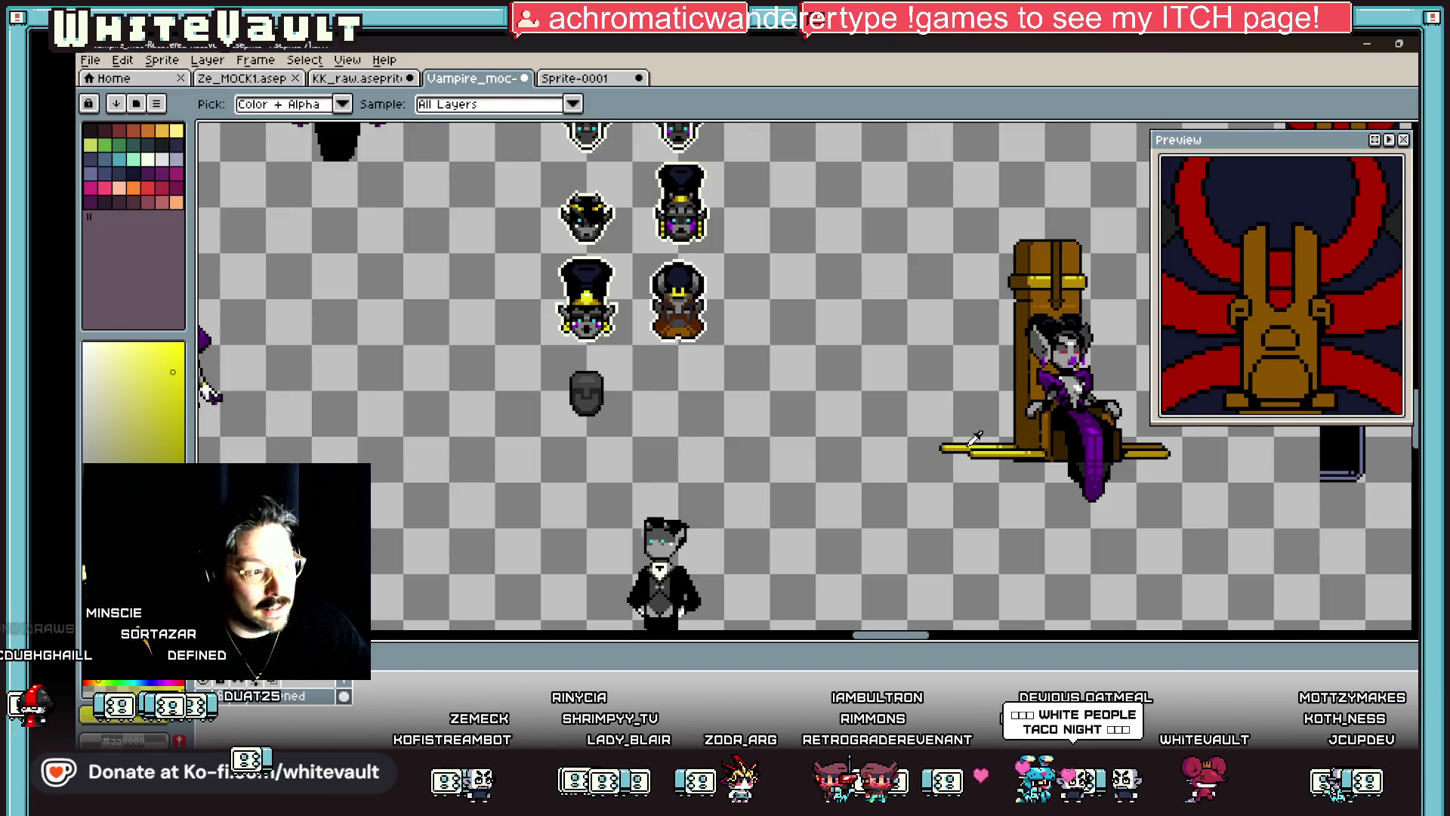
pyautogui.scroll(3, 974, 438)
pyautogui.keyDown('alt'); pyautogui.click(954, 438); pyautogui.keyUp('alt')
pyautogui.scroll(-3, 956, 423)
pyautogui.scroll(4, 986, 313)
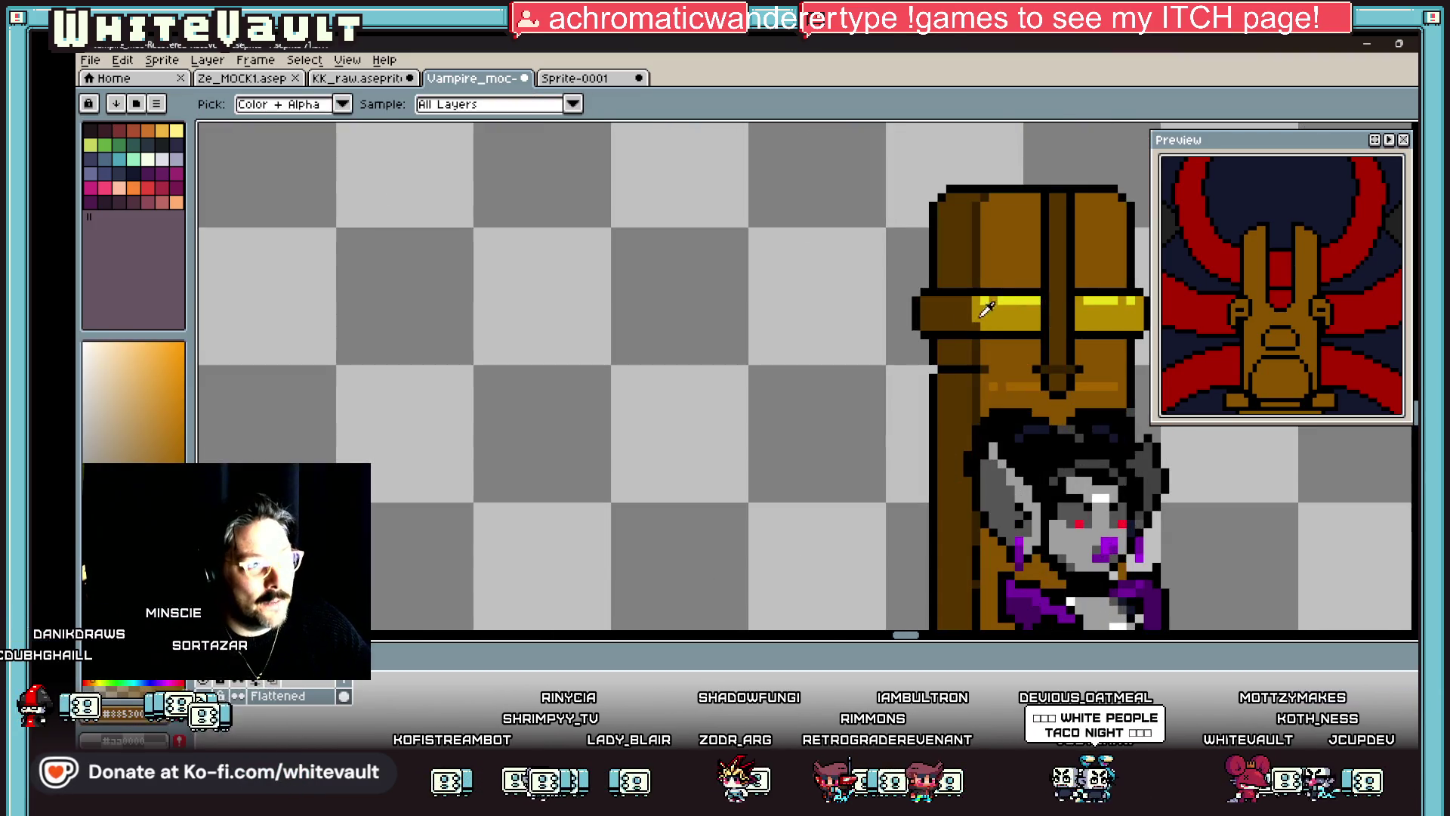
pyautogui.scroll(-2, 948, 321)
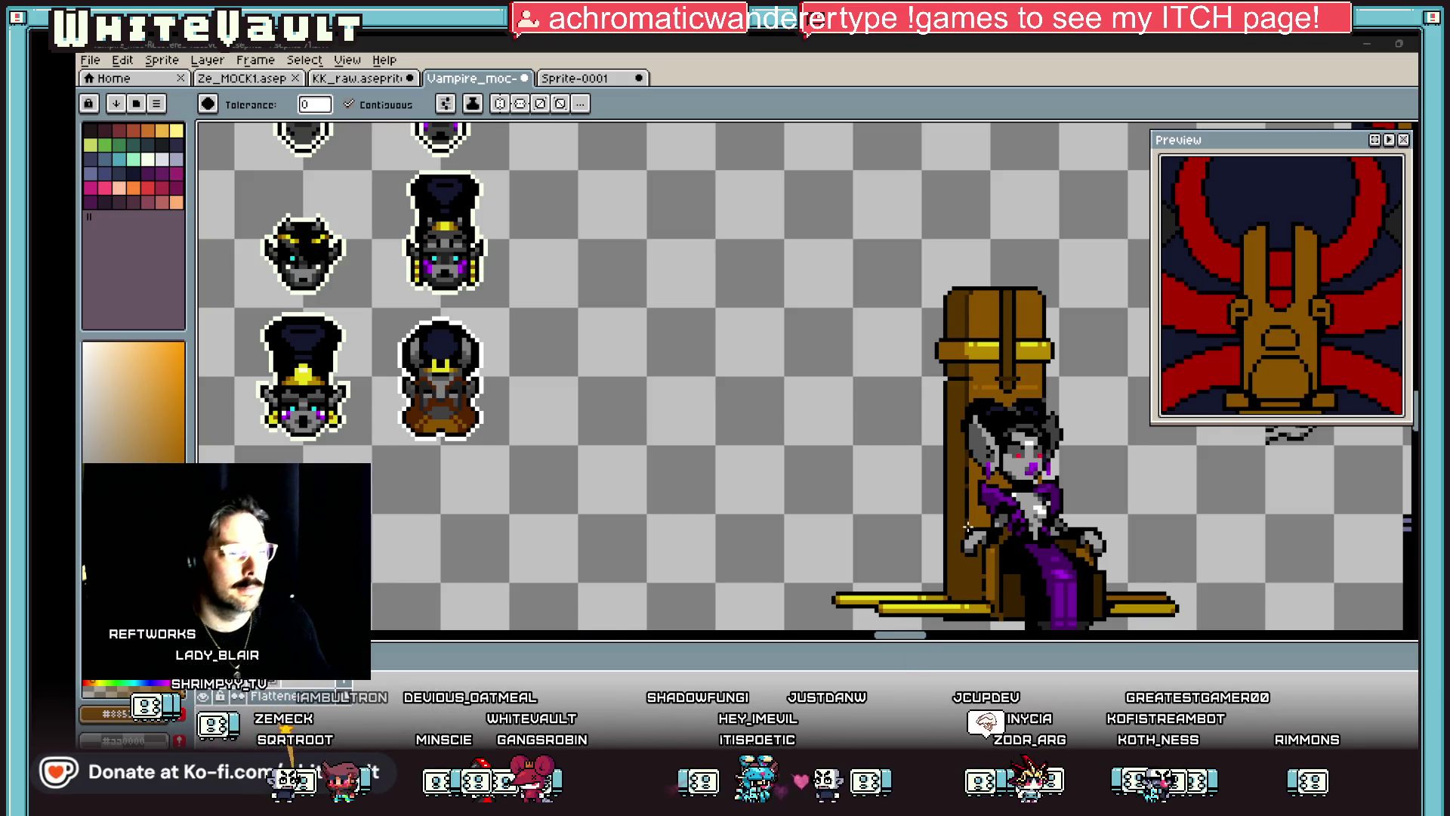
# Step: Marquee-select the red-and-black throne mockup plus nearby scraps and delete them
pyautogui.scroll(-3, 800, 377)
pyautogui.scroll(2, 801, 377)
pyautogui.scroll(-2, 801, 378)
pyautogui.scroll(3, 1101, 442)
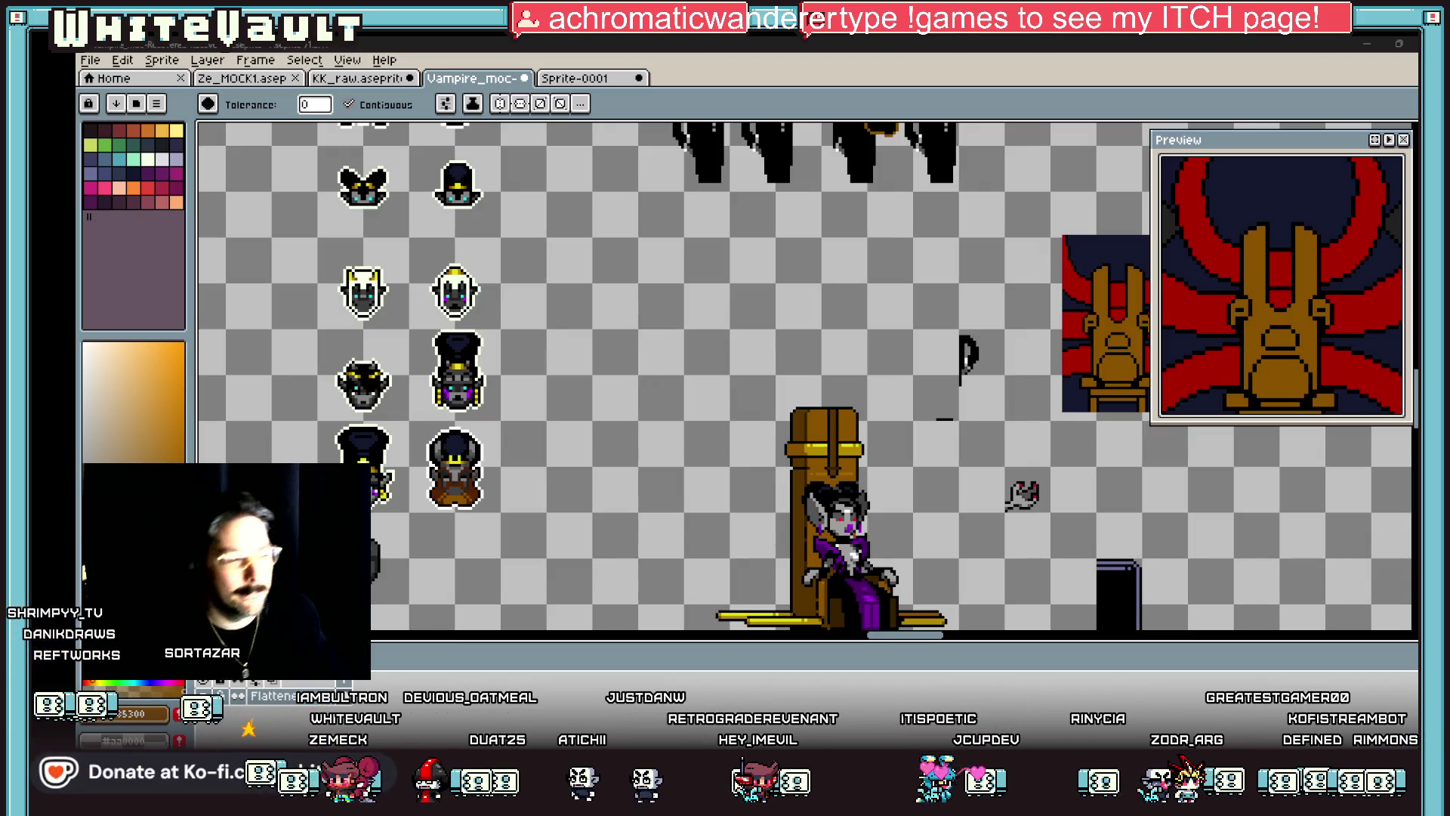
pyautogui.scroll(-3, 944, 518)
pyautogui.scroll(3, 944, 519)
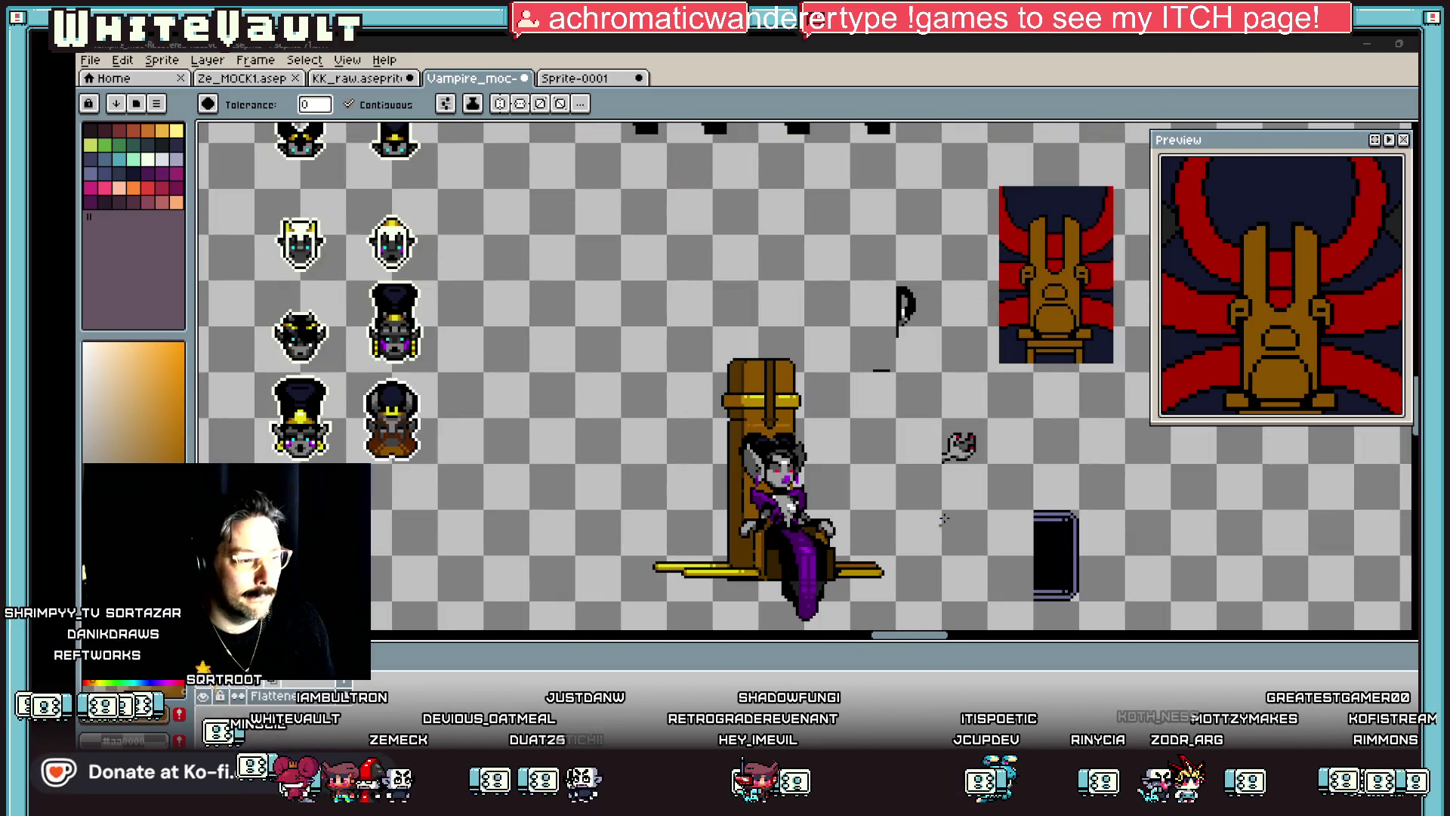
pyautogui.hscroll(3, 944, 519)
pyautogui.scroll(-2, 823, 327)
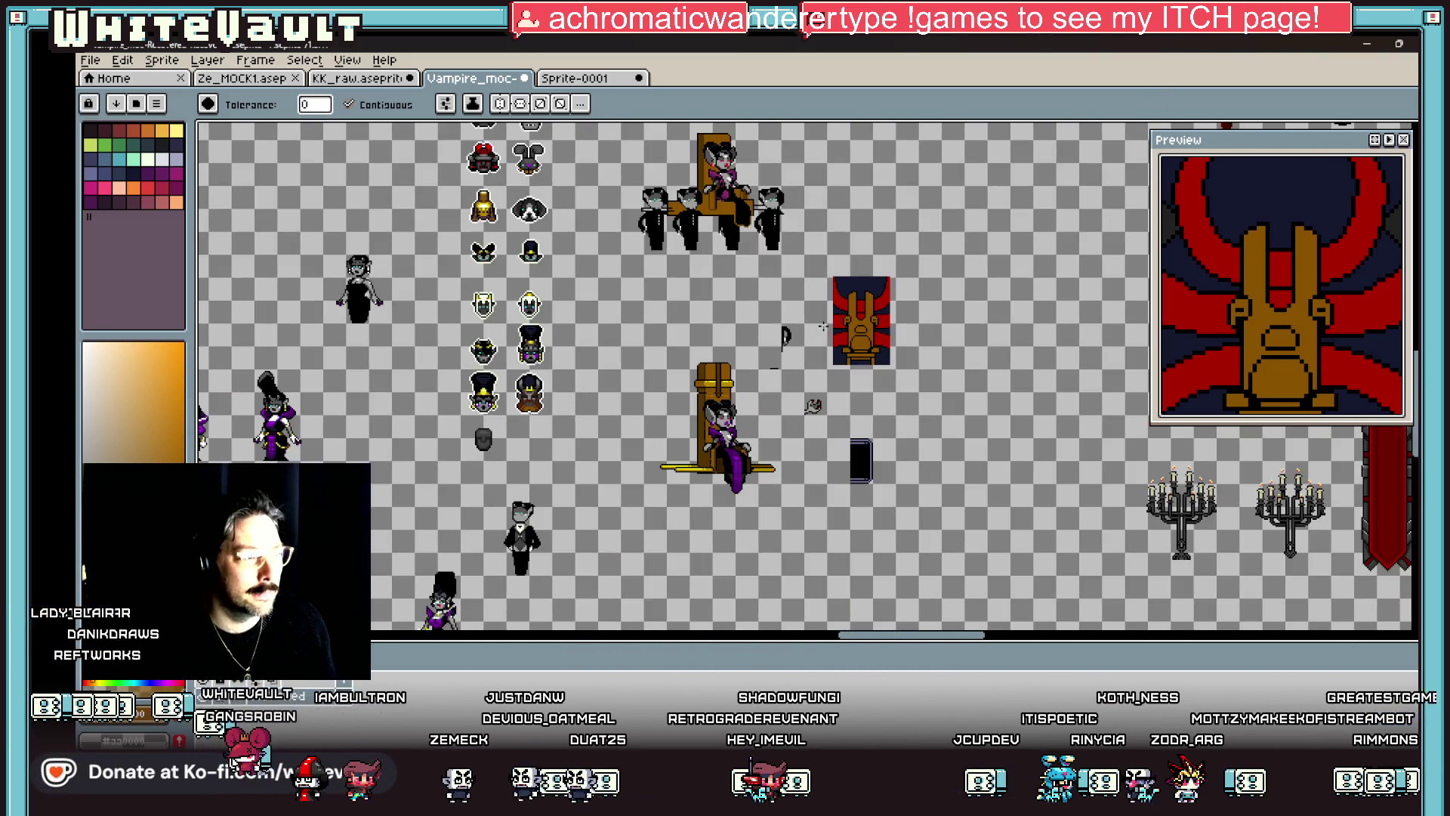
pyautogui.press('w')
pyautogui.scroll(2, 806, 312)
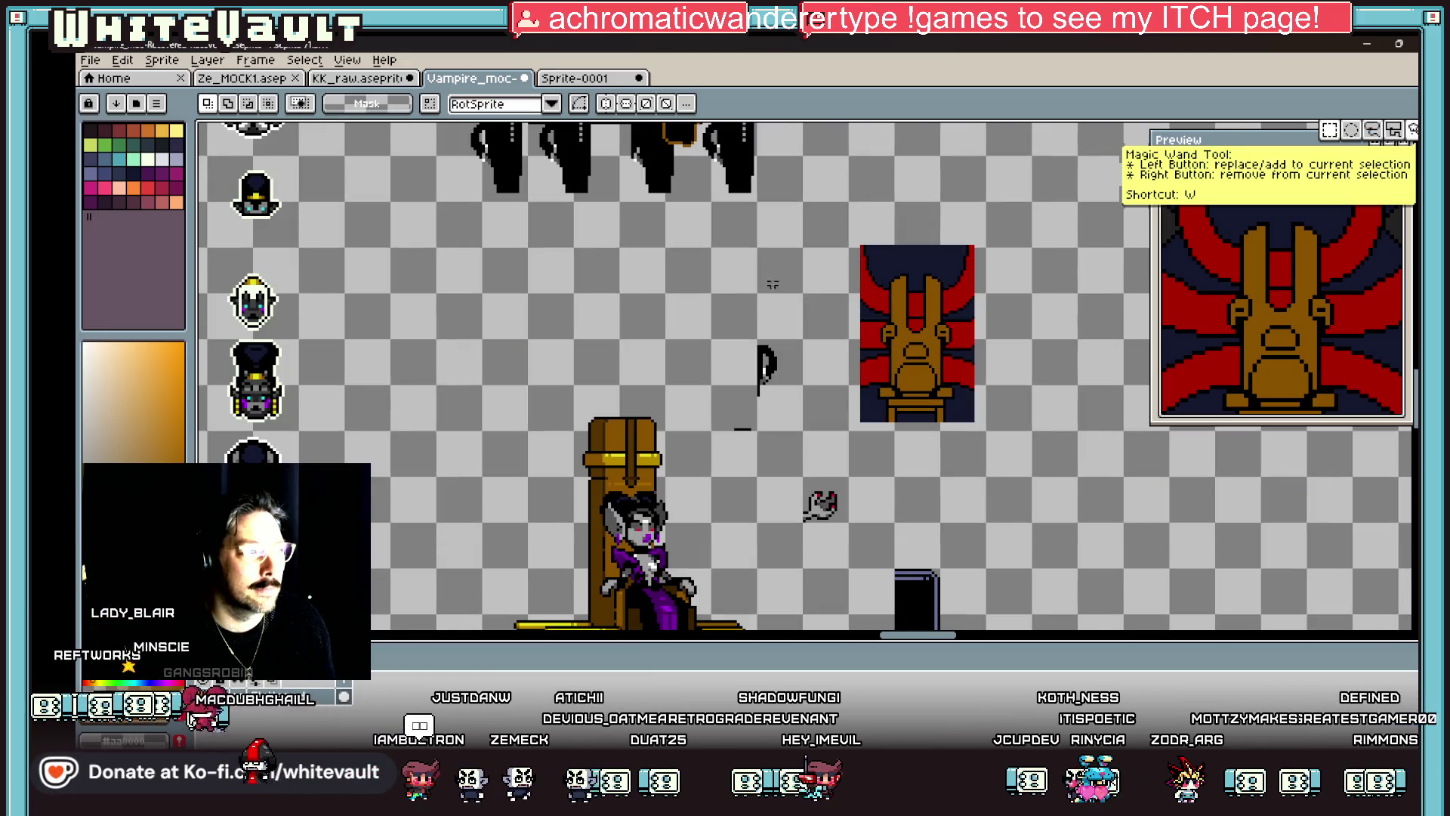
pyautogui.moveTo(707, 231); pyautogui.dragTo(1011, 521)
pyautogui.press('Delete')
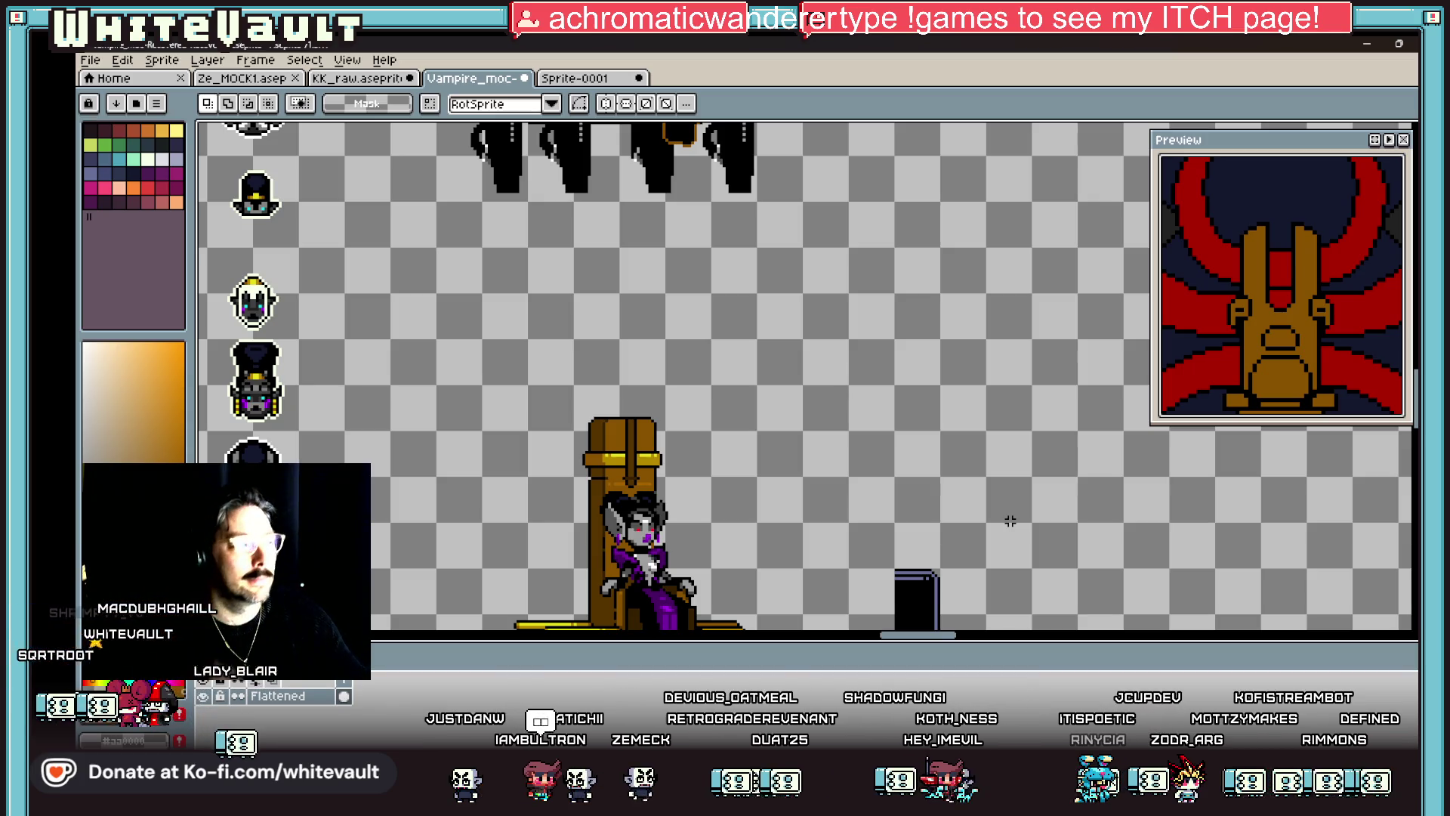
pyautogui.scroll(-3, 878, 446)
pyautogui.scroll(3, 806, 532)
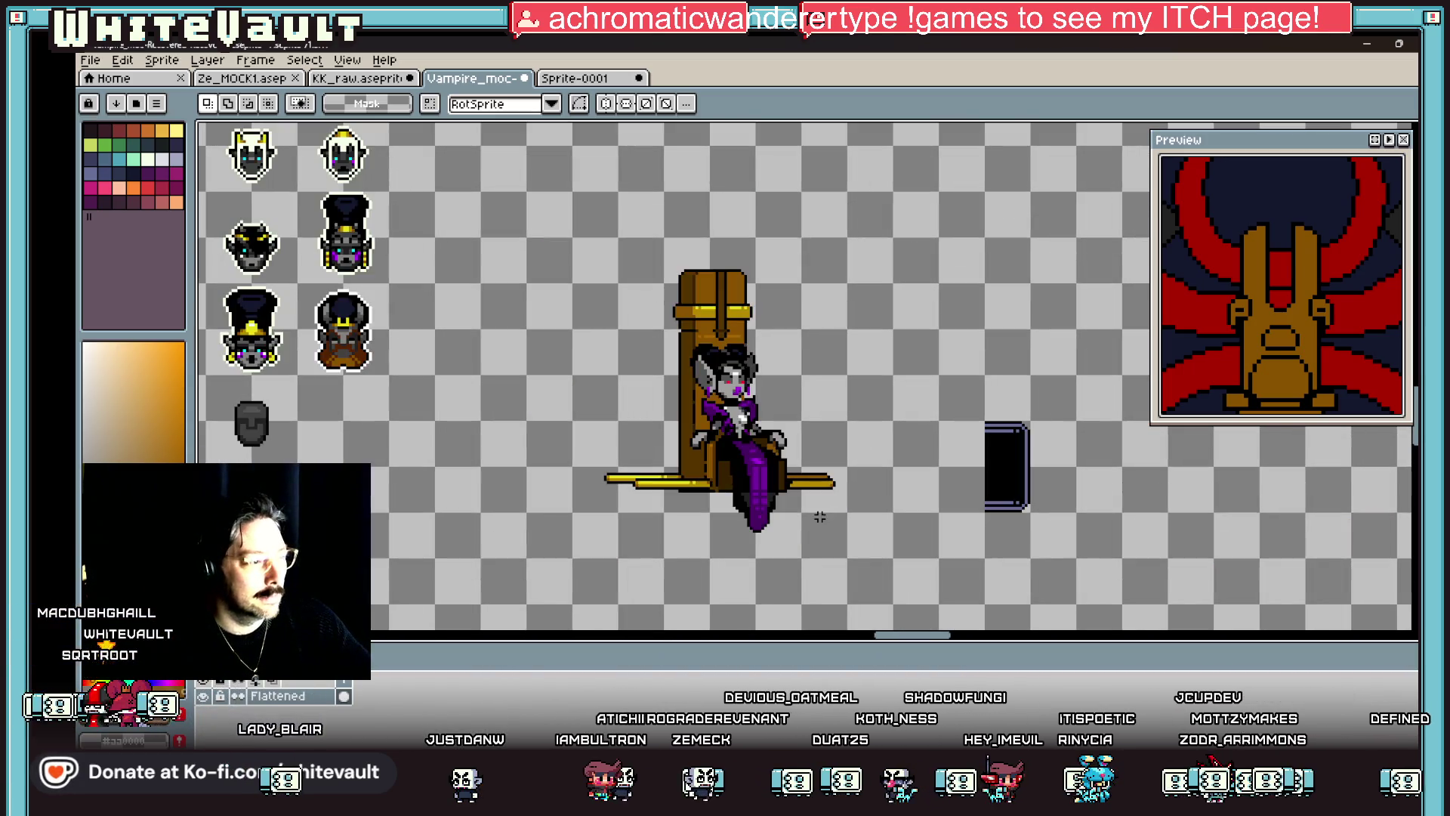
pyautogui.scroll(4, 699, 478)
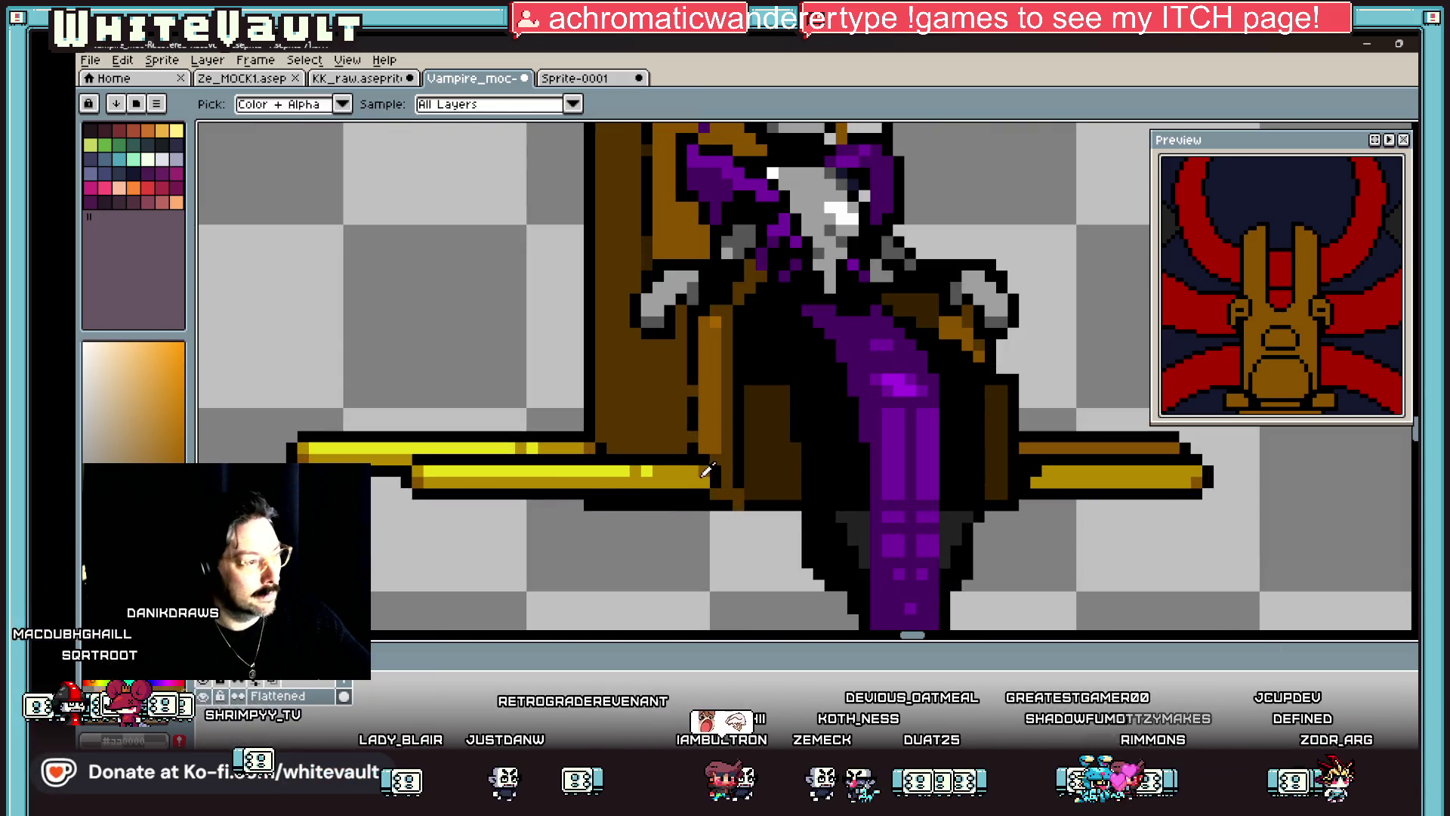
# Step: Paint a brown column with black outline pixels on the throne's lower side, browning two pole pixels
pyautogui.press('b')
pyautogui.scroll(3, 668, 469)
pyautogui.moveTo(684, 451)
pyautogui.mouseDown()
pyautogui.moveTo(684, 496)
pyautogui.moveTo(706, 473)
pyautogui.moveTo(746, 497)
pyautogui.mouseUp()
pyautogui.keyDown('alt'); pyautogui.click(710, 438); pyautogui.keyUp('alt')
pyautogui.keyDown('alt'); pyautogui.click(721, 473); pyautogui.keyUp('alt')
pyautogui.scroll(-4, 752, 462)
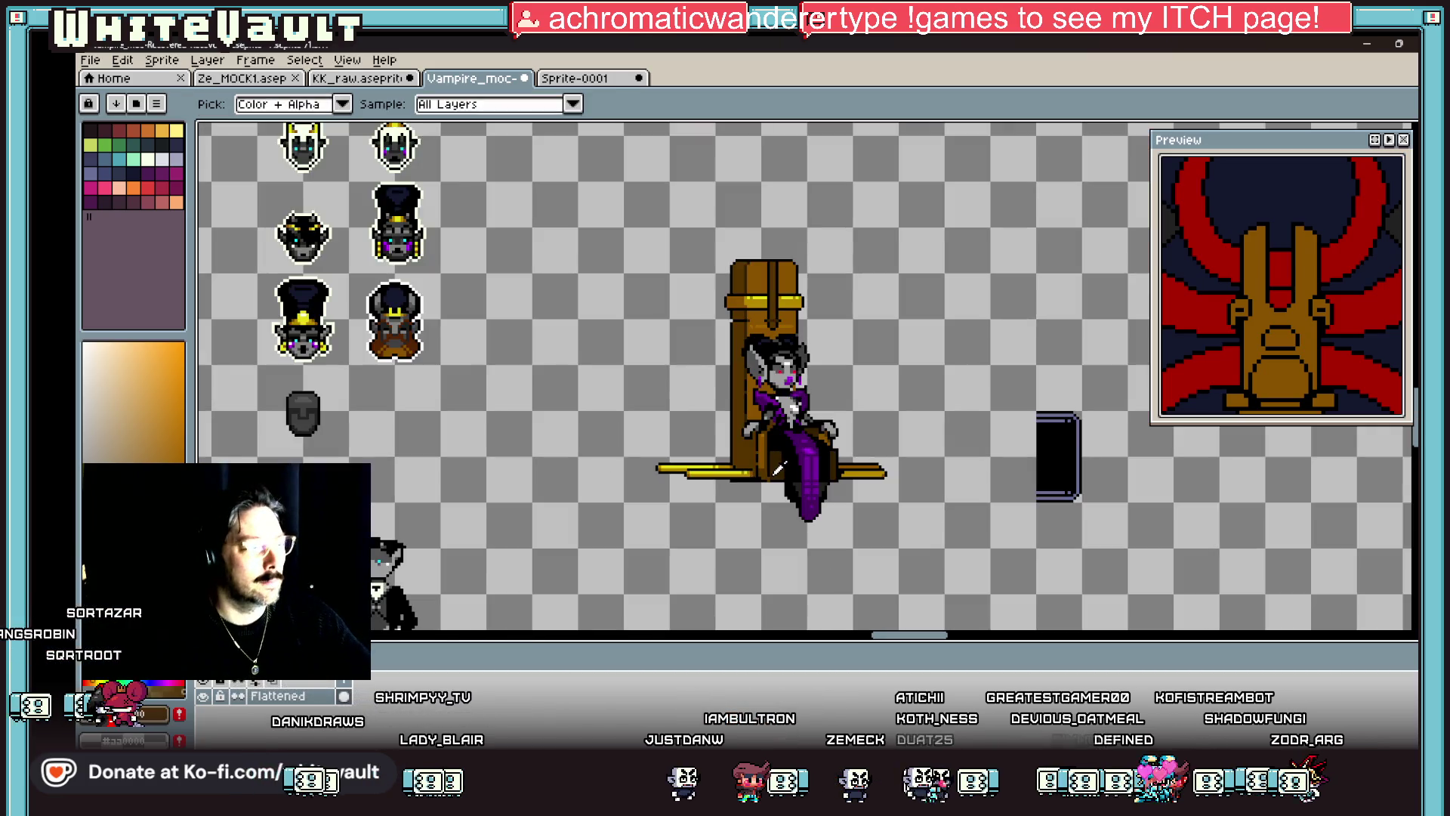
pyautogui.scroll(4, 771, 472)
pyautogui.click(754, 496)
pyautogui.keyDown('alt'); pyautogui.click(769, 465); pyautogui.keyUp('alt')
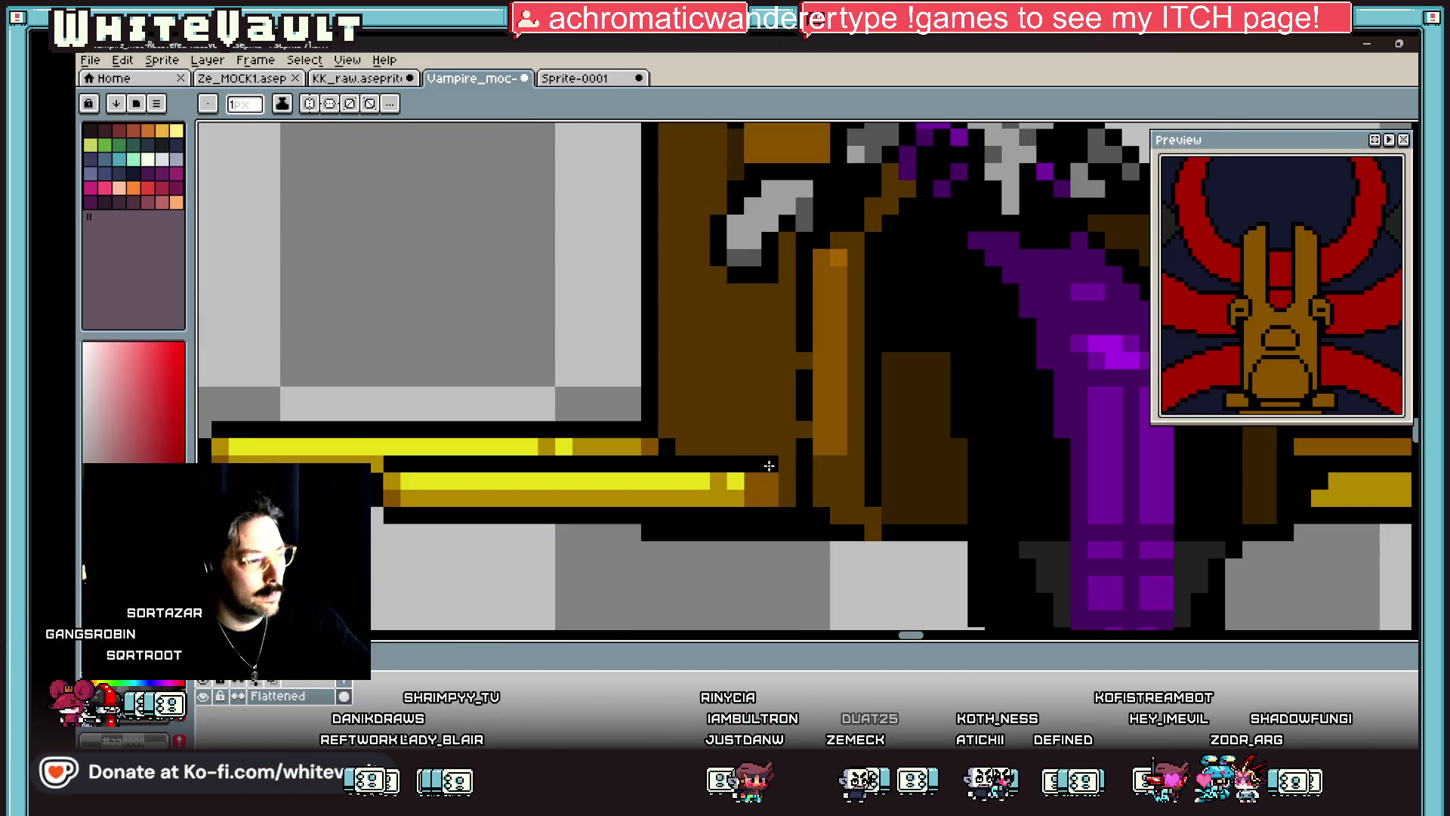
# Step: Sample the throne brown and draw a dark-brown band across the throne's side
pyautogui.keyDown('alt'); pyautogui.click(756, 463); pyautogui.keyUp('alt')
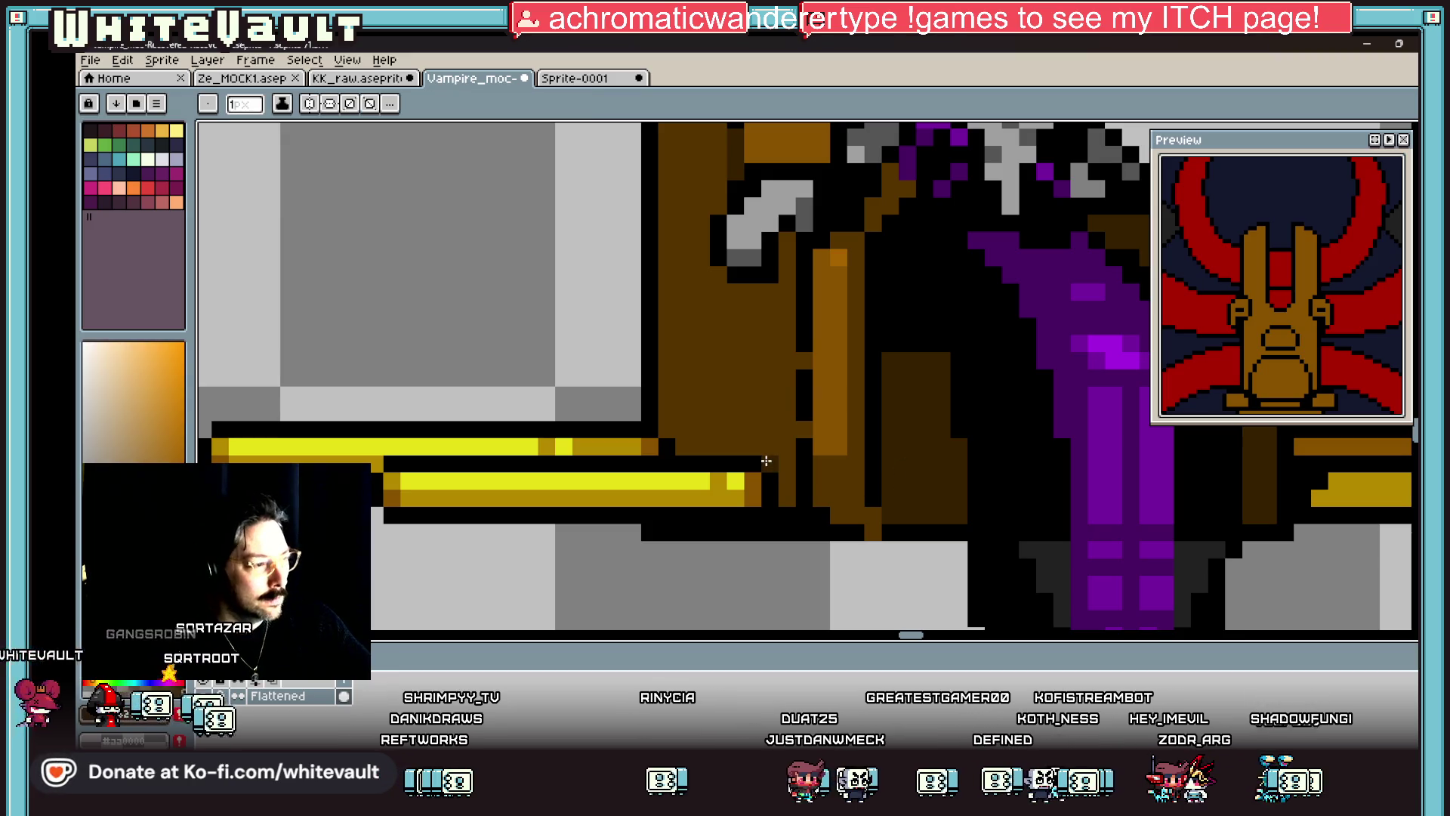
pyautogui.scroll(-4, 700, 452)
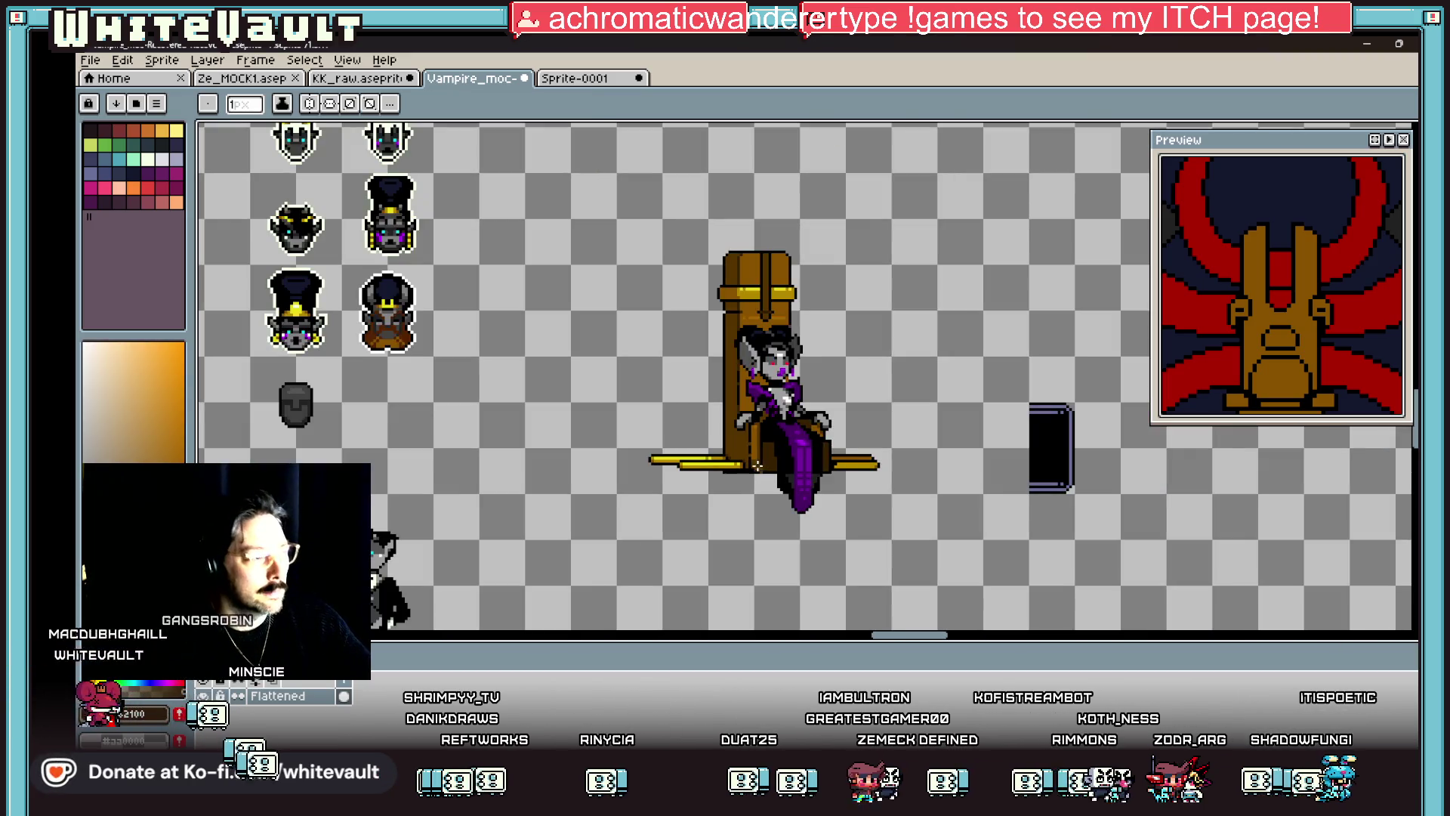
pyautogui.scroll(5, 757, 465)
pyautogui.moveTo(724, 415)
pyautogui.mouseDown()
pyautogui.moveTo(823, 414)
pyautogui.moveTo(731, 394)
pyautogui.mouseUp()
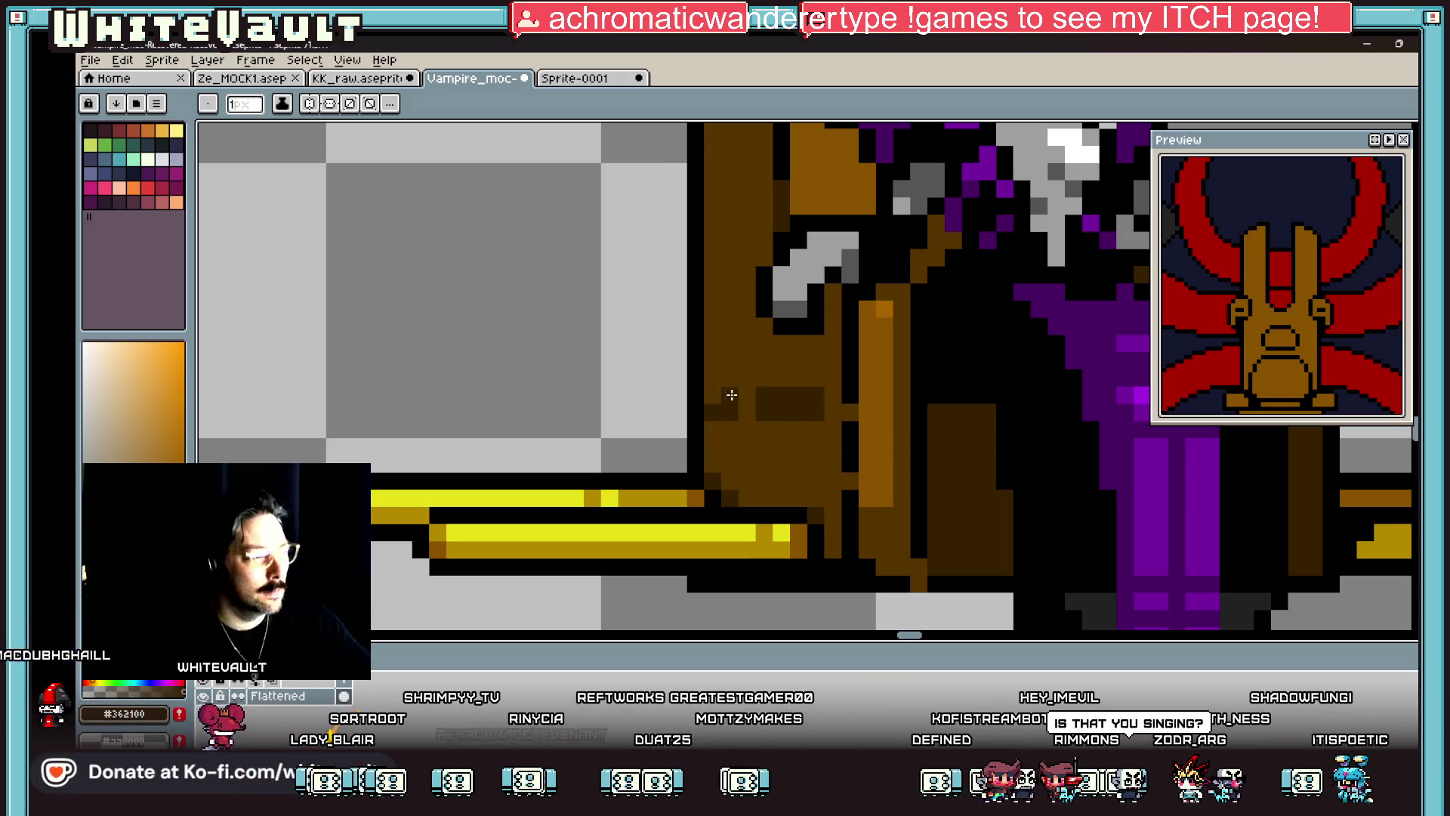
pyautogui.keyDown('alt'); pyautogui.click(694, 381); pyautogui.keyUp('alt')
pyautogui.scroll(-5, 685, 389)
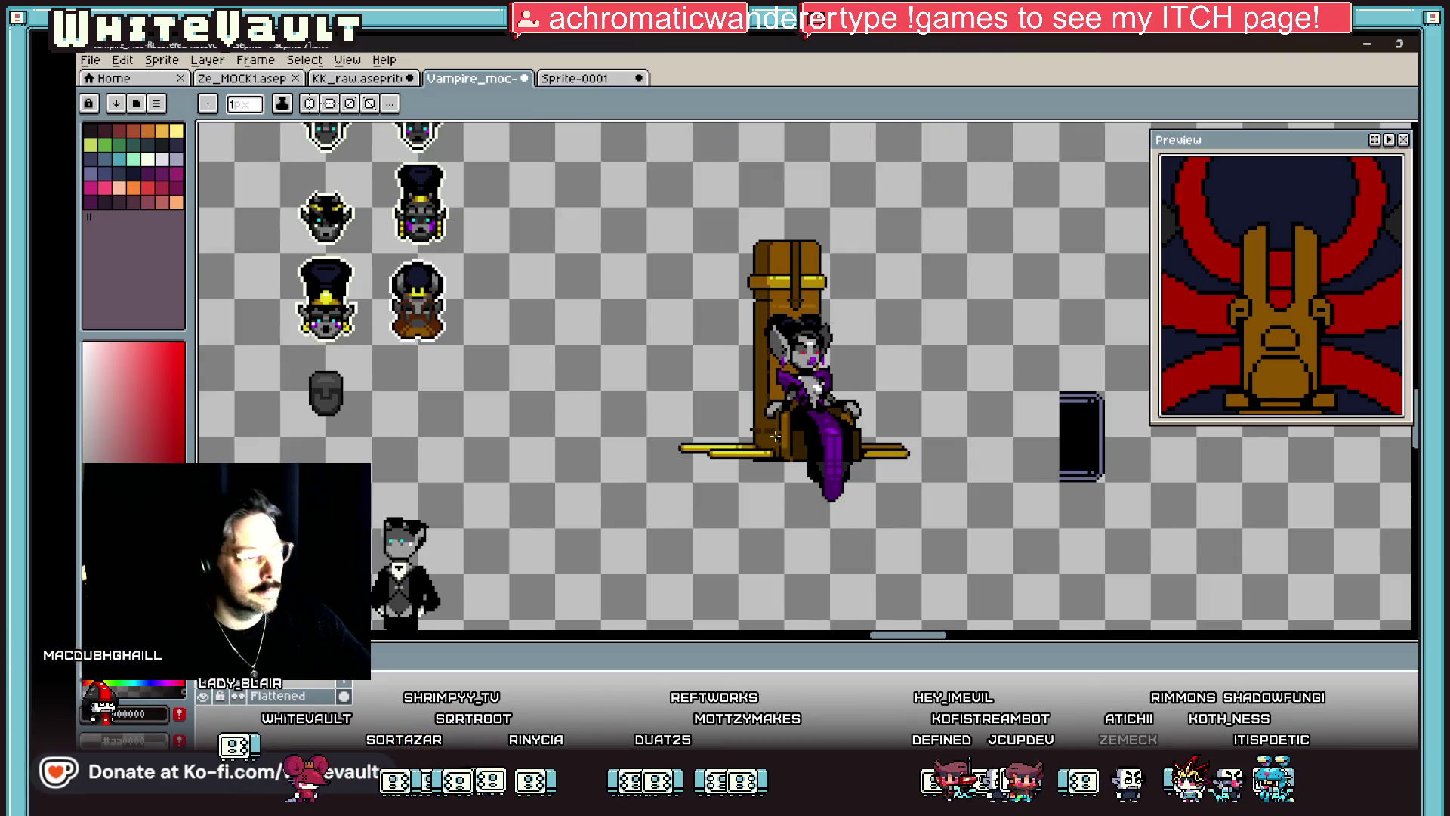
pyautogui.scroll(5, 768, 428)
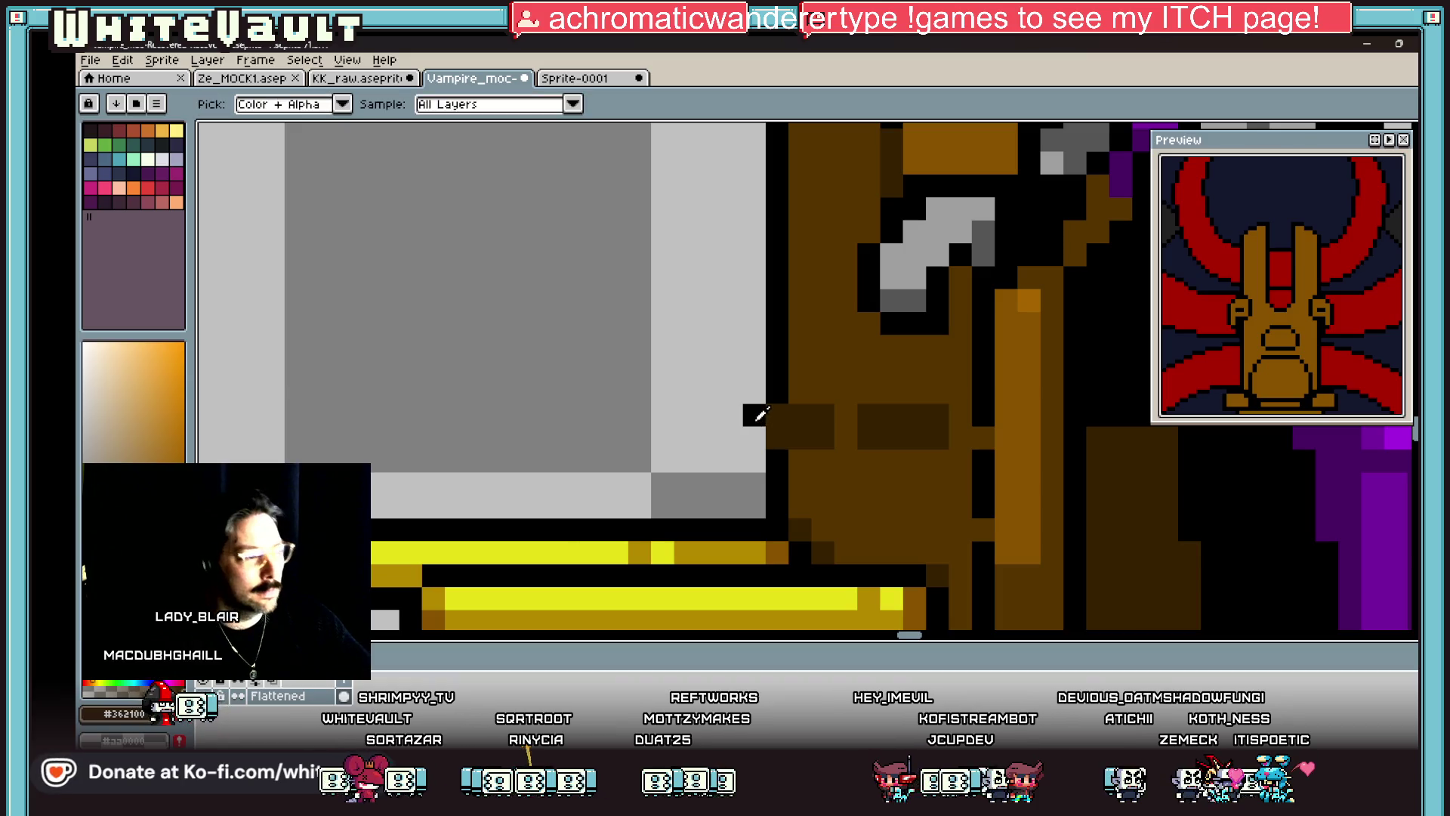
# Step: Sample the throne's colour and bucket-fill the dark band with orange
pyautogui.keyDown('alt'); pyautogui.click(756, 435); pyautogui.keyUp('alt')
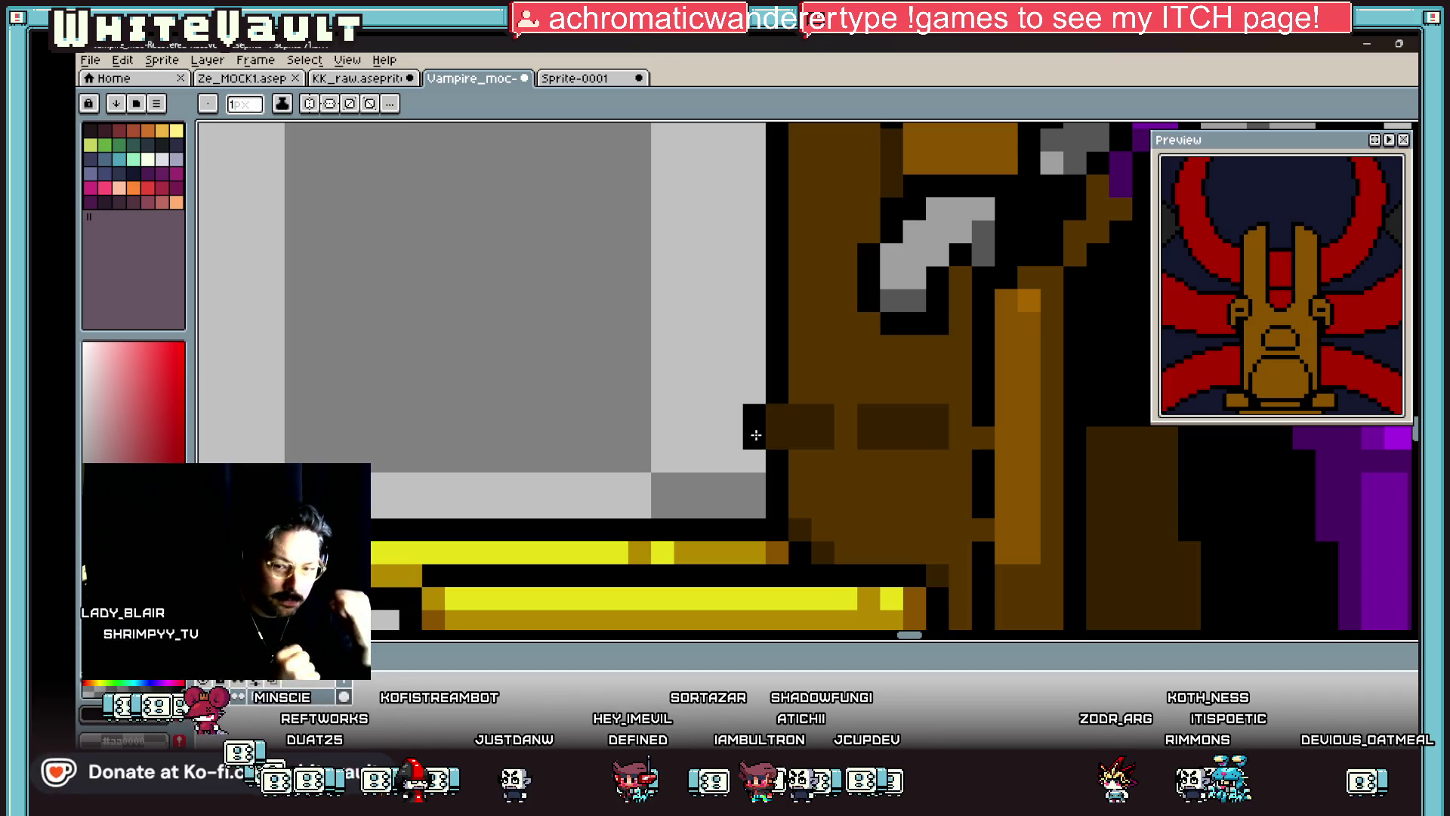
pyautogui.scroll(-8, 748, 364)
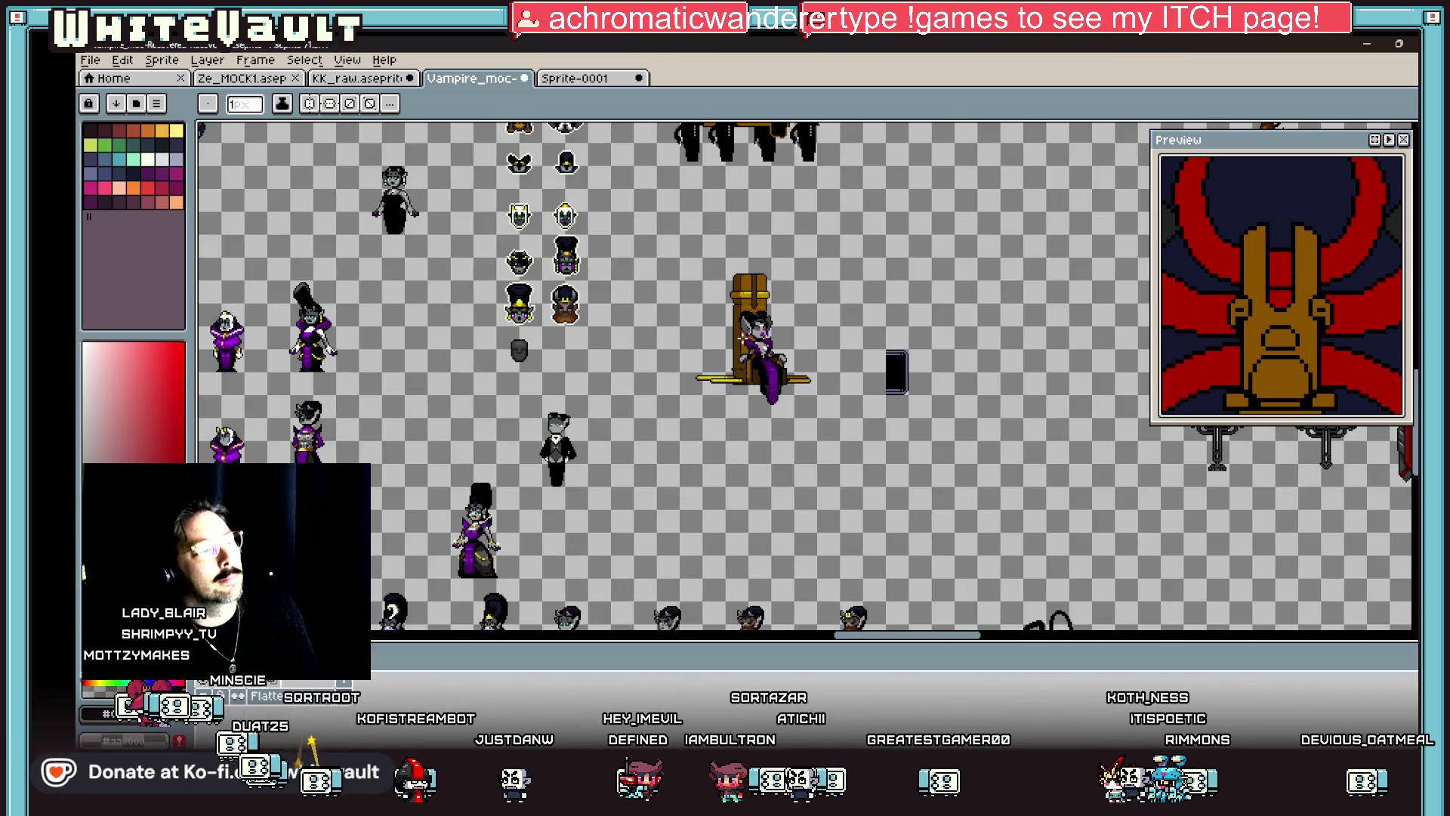
pyautogui.scroll(7, 743, 338)
pyautogui.press('m')
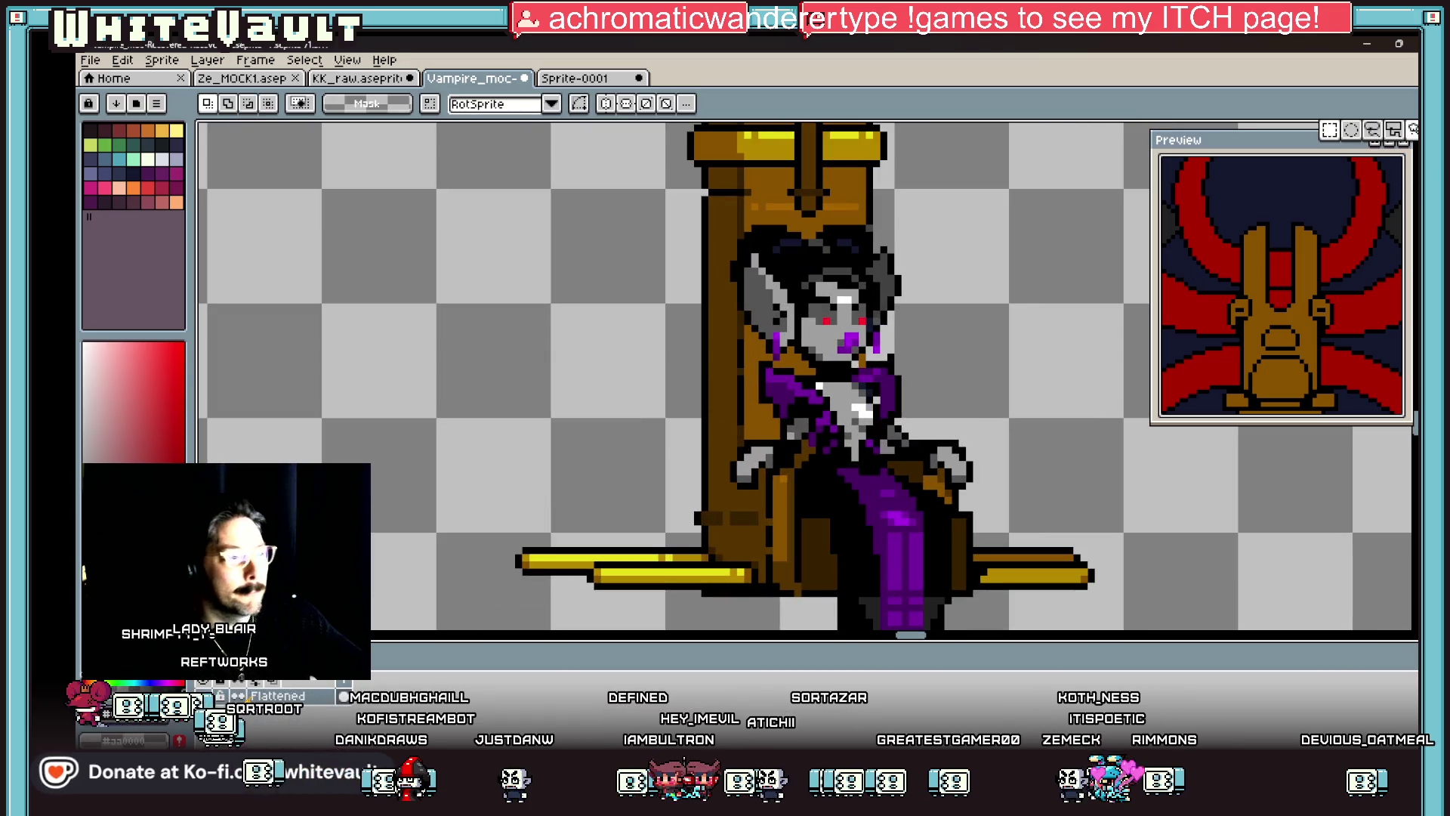
pyautogui.scroll(2, 680, 536)
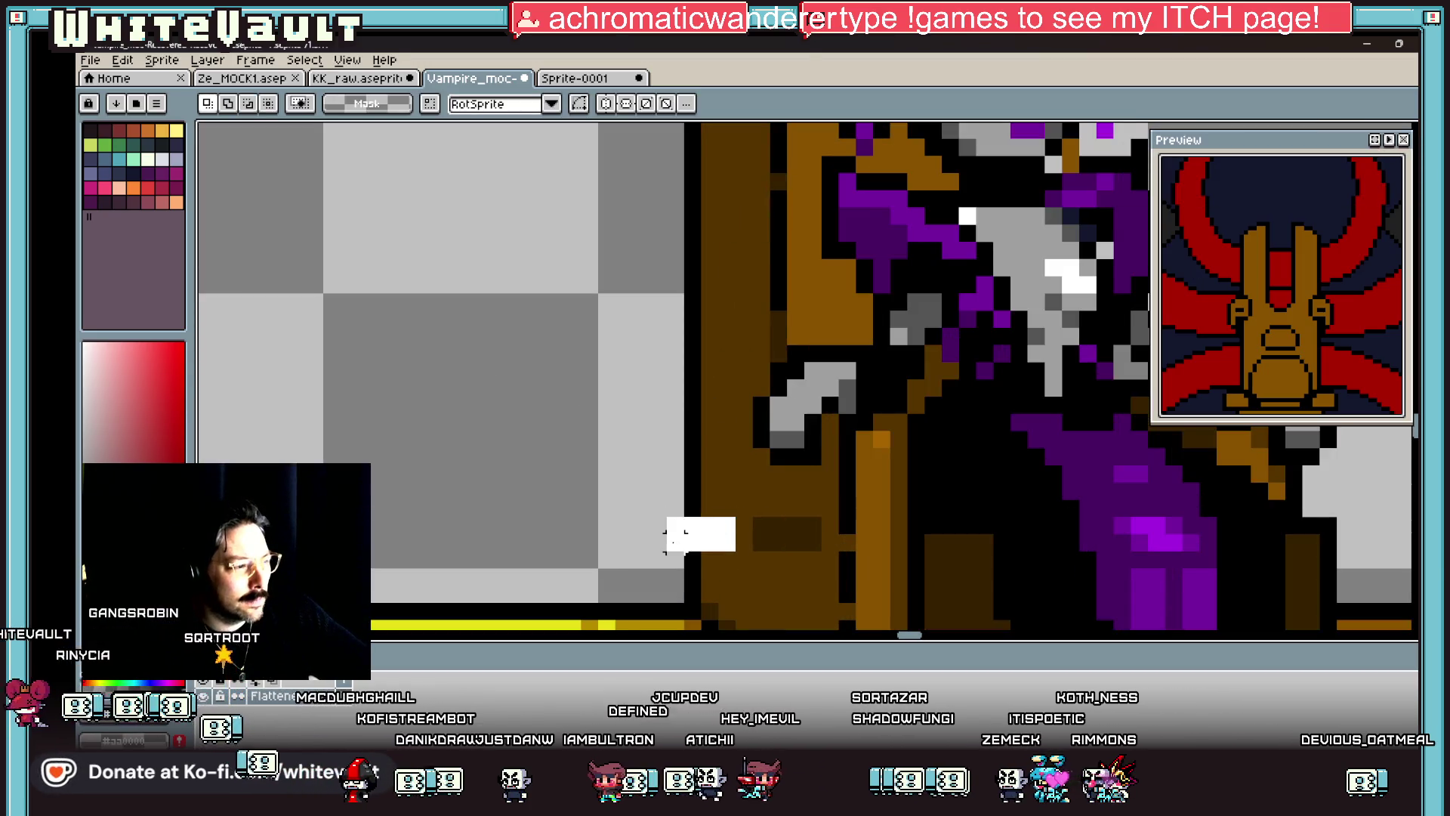
pyautogui.scroll(-2, 867, 532)
pyautogui.scroll(1, 868, 532)
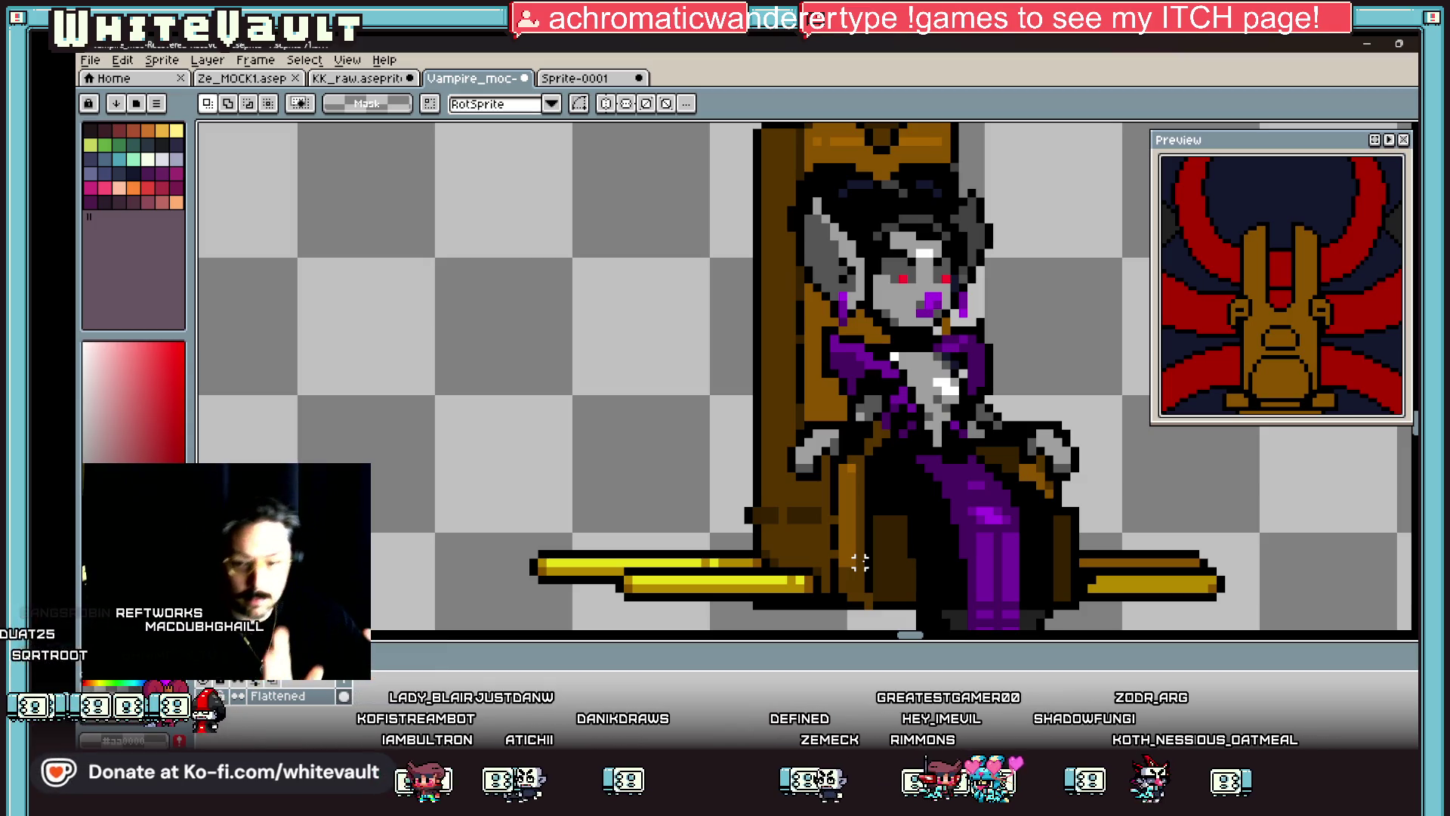
pyautogui.press('i')
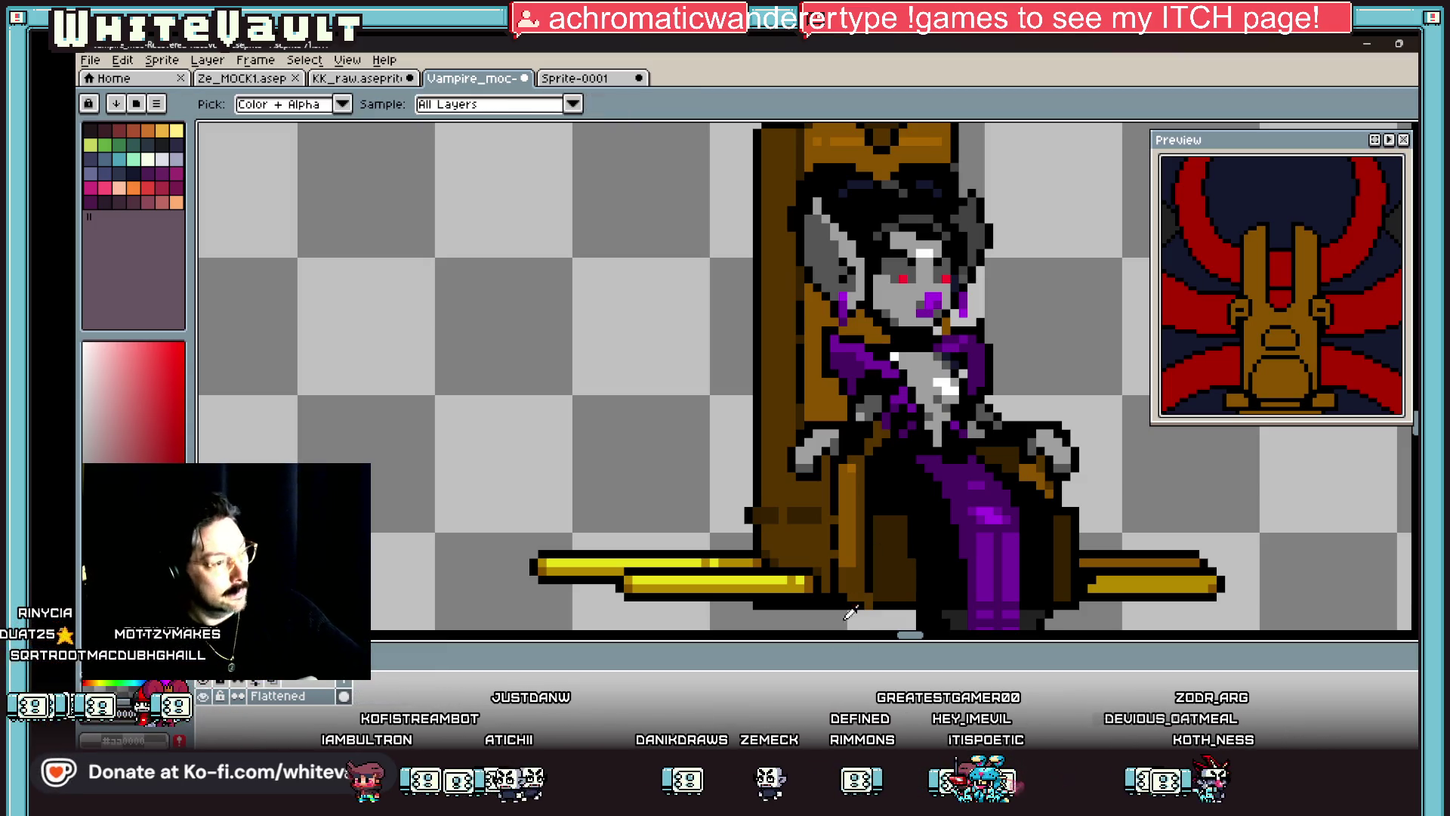
pyautogui.click(860, 517)
pyautogui.scroll(3, 763, 515)
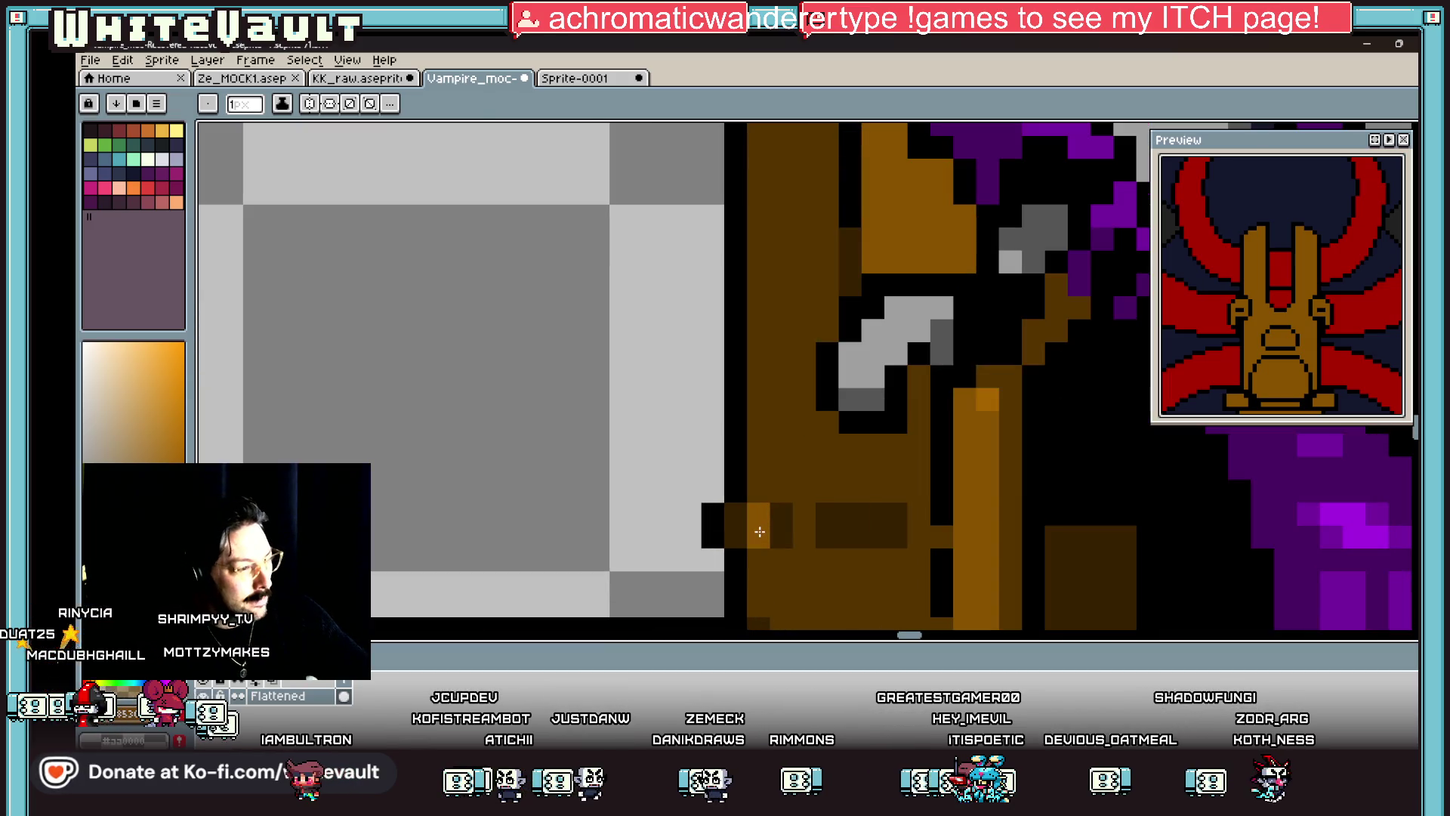
pyautogui.press('g')
pyautogui.click(838, 525)
# Step: Outline the bracket's lower edge and the right orange block's top in black
pyautogui.scroll(-4, 873, 530)
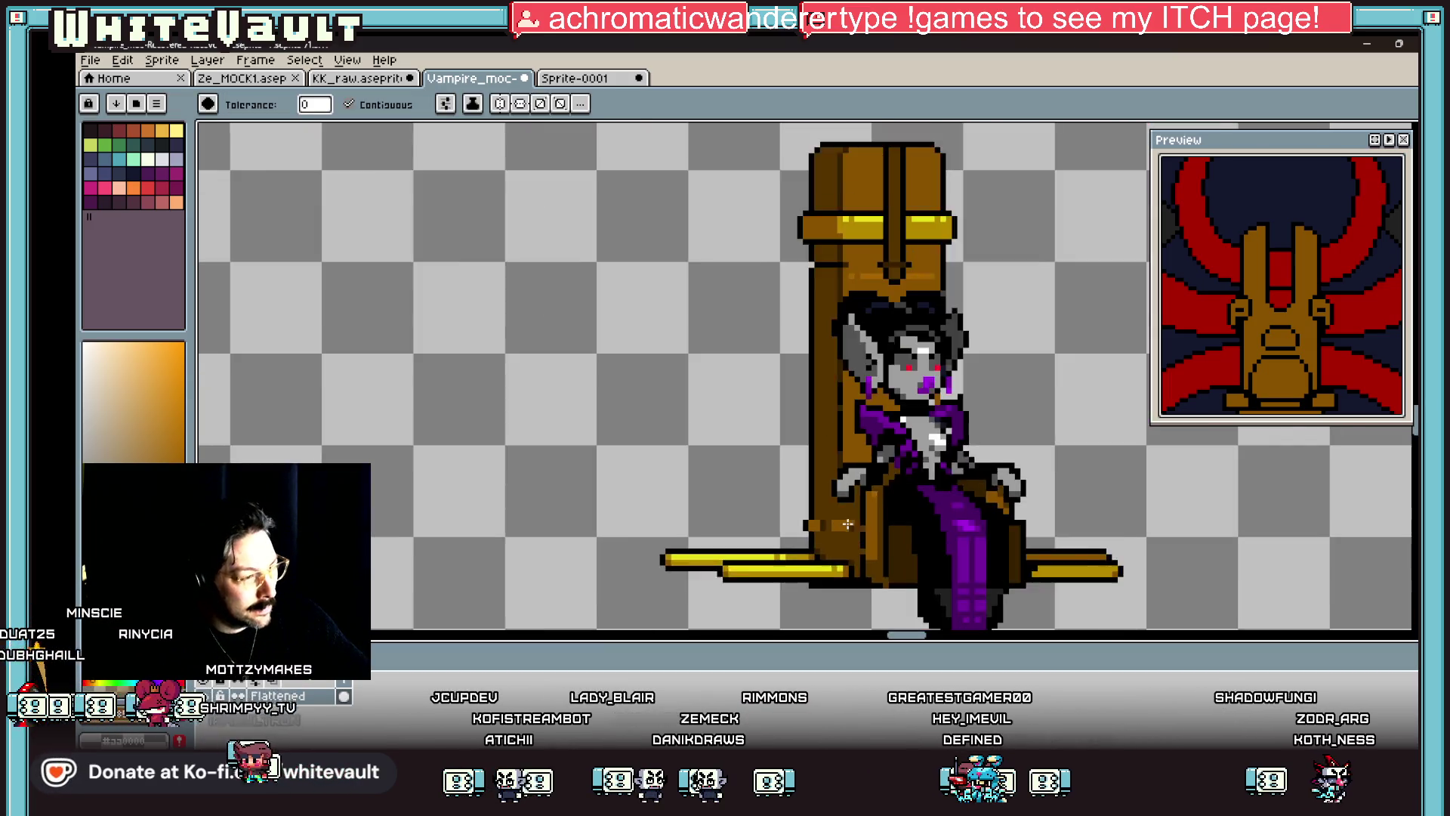
pyautogui.press('b')
pyautogui.scroll(3, 873, 529)
pyautogui.click(869, 521)
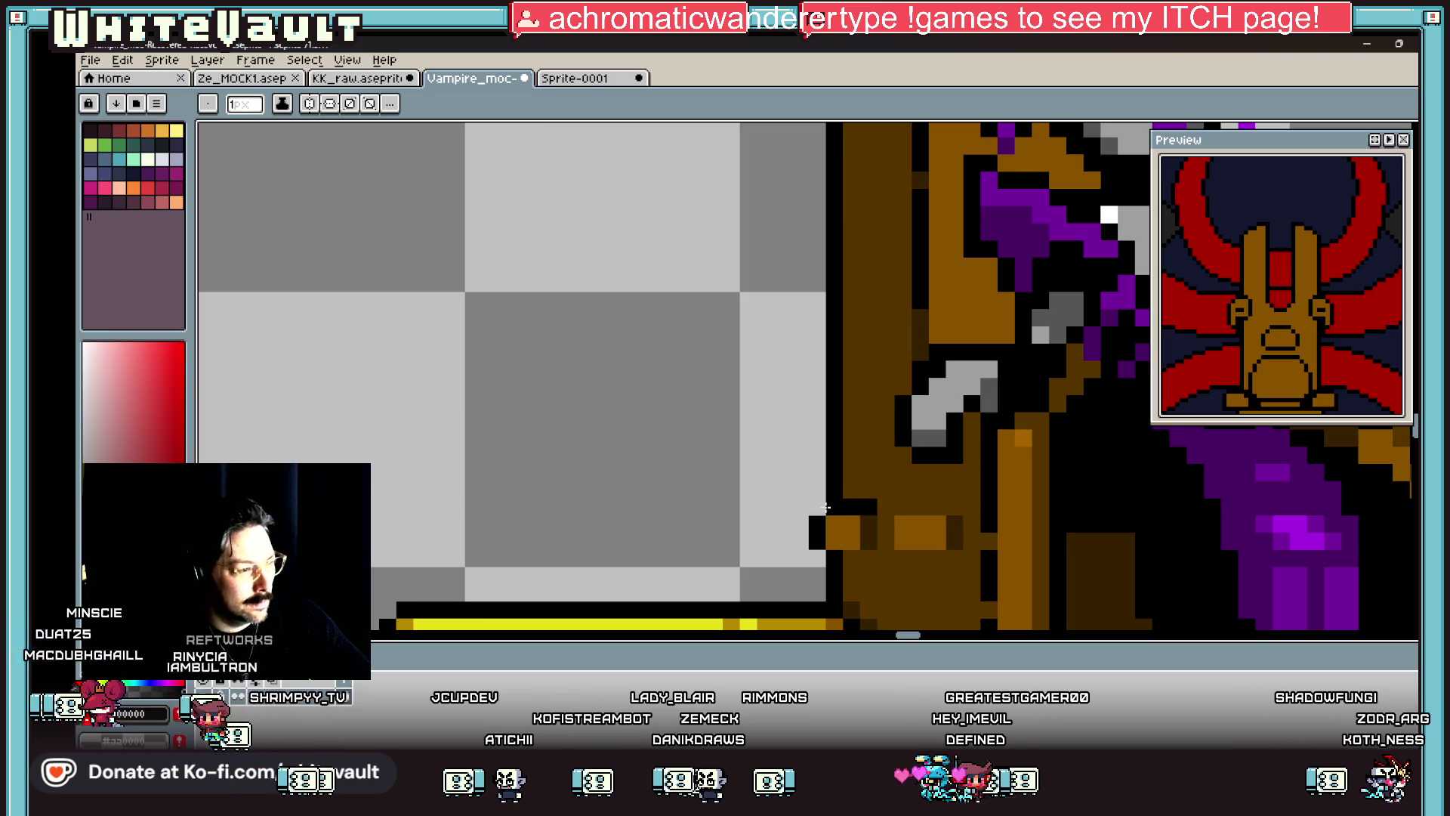
pyautogui.moveTo(823, 559); pyautogui.dragTo(868, 559)
pyautogui.moveTo(903, 506)
pyautogui.mouseDown()
pyautogui.moveTo(955, 504)
pyautogui.moveTo(885, 557)
pyautogui.moveTo(945, 557)
pyautogui.mouseUp()
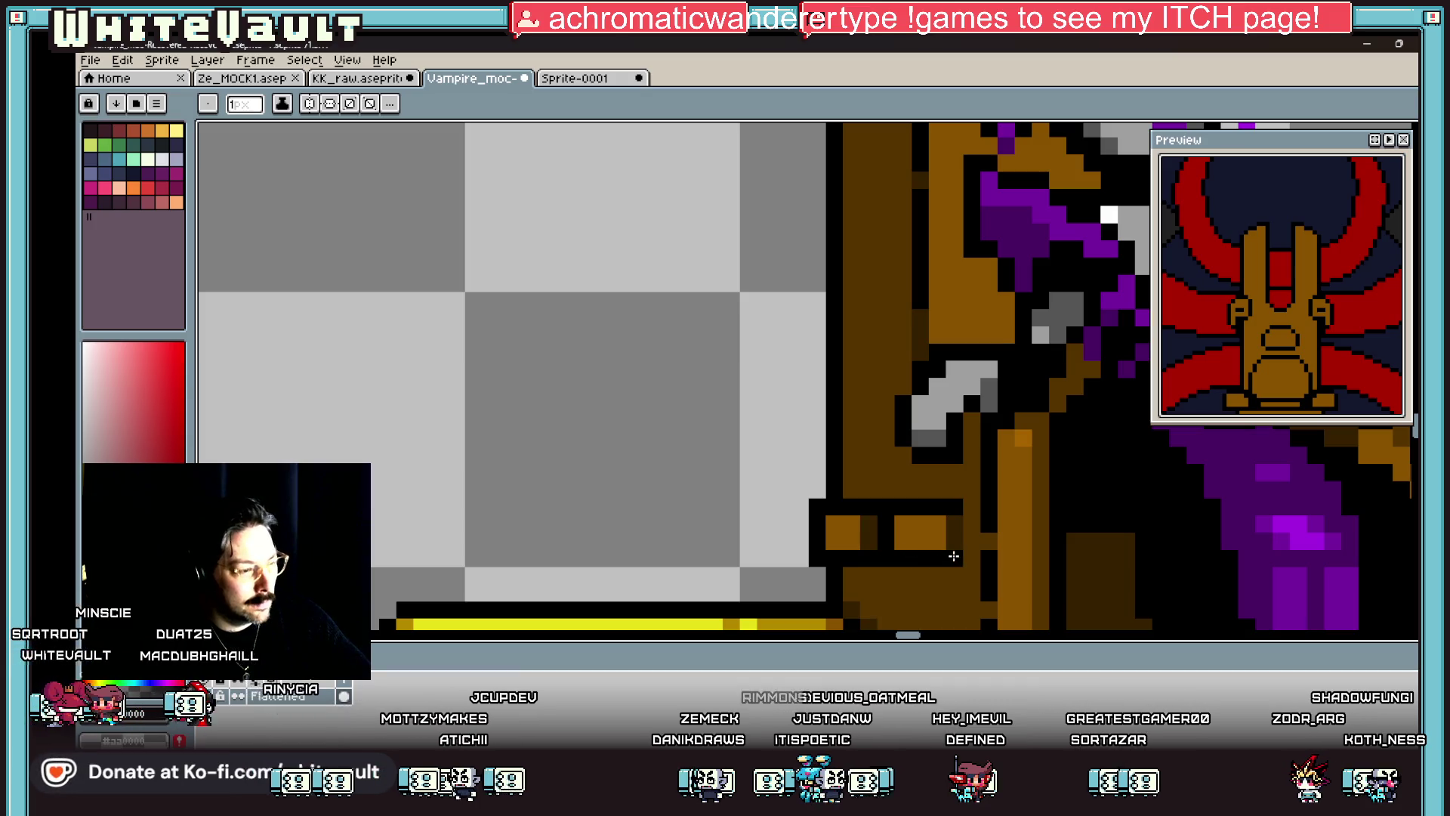
pyautogui.scroll(-5, 954, 556)
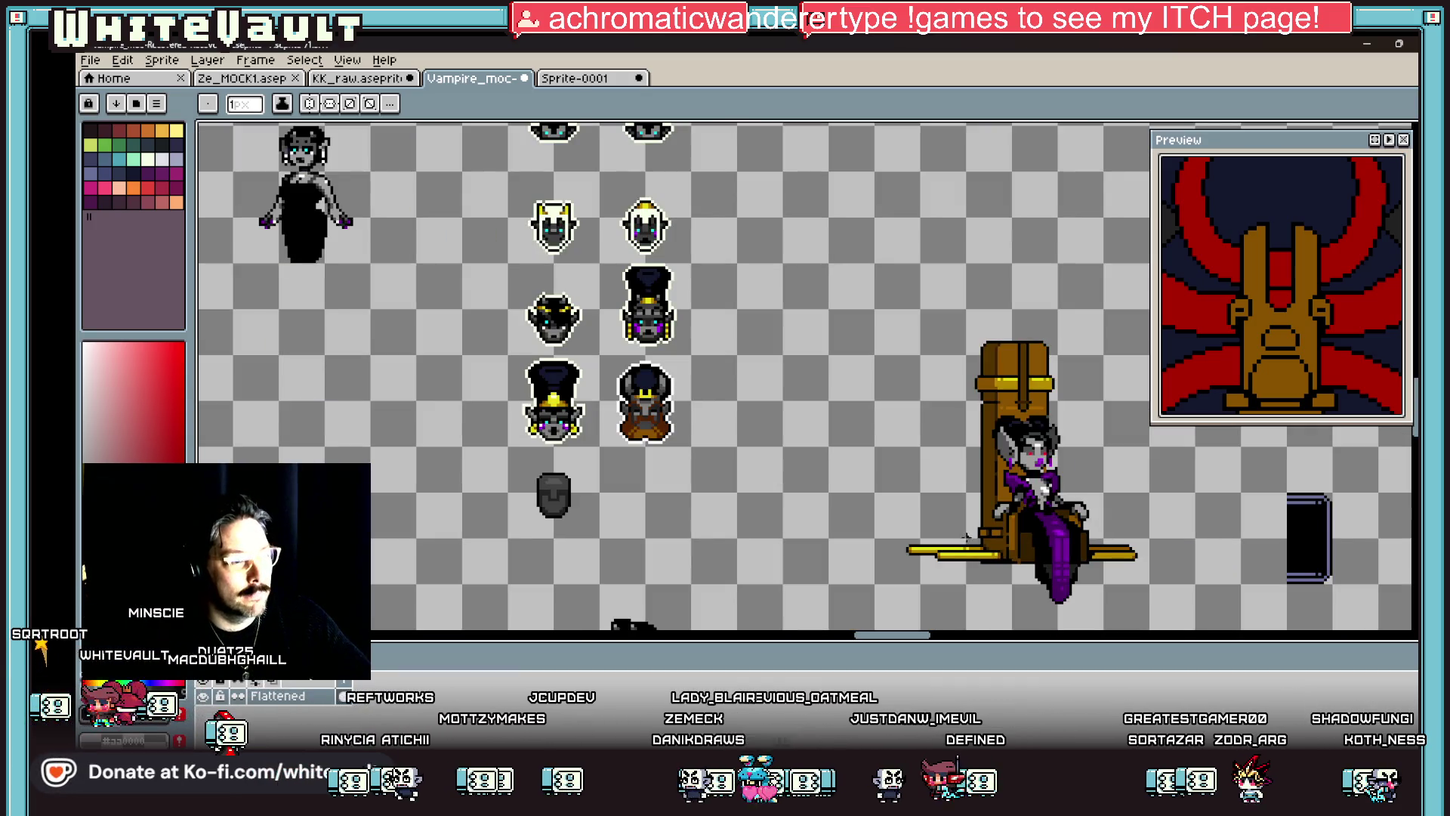
pyautogui.scroll(3, 974, 533)
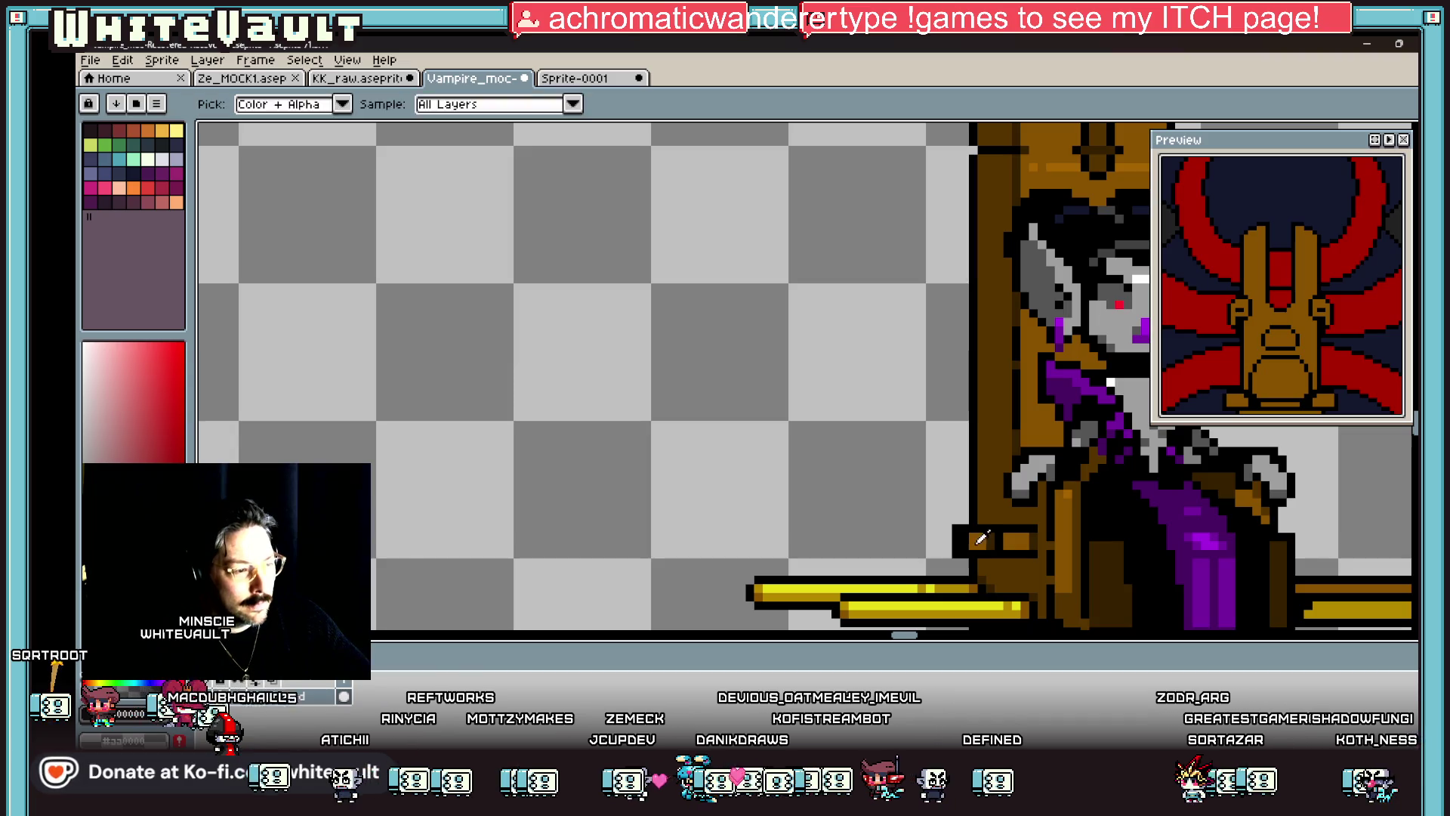
pyautogui.keyDown('alt'); pyautogui.click(979, 541); pyautogui.keyUp('alt')
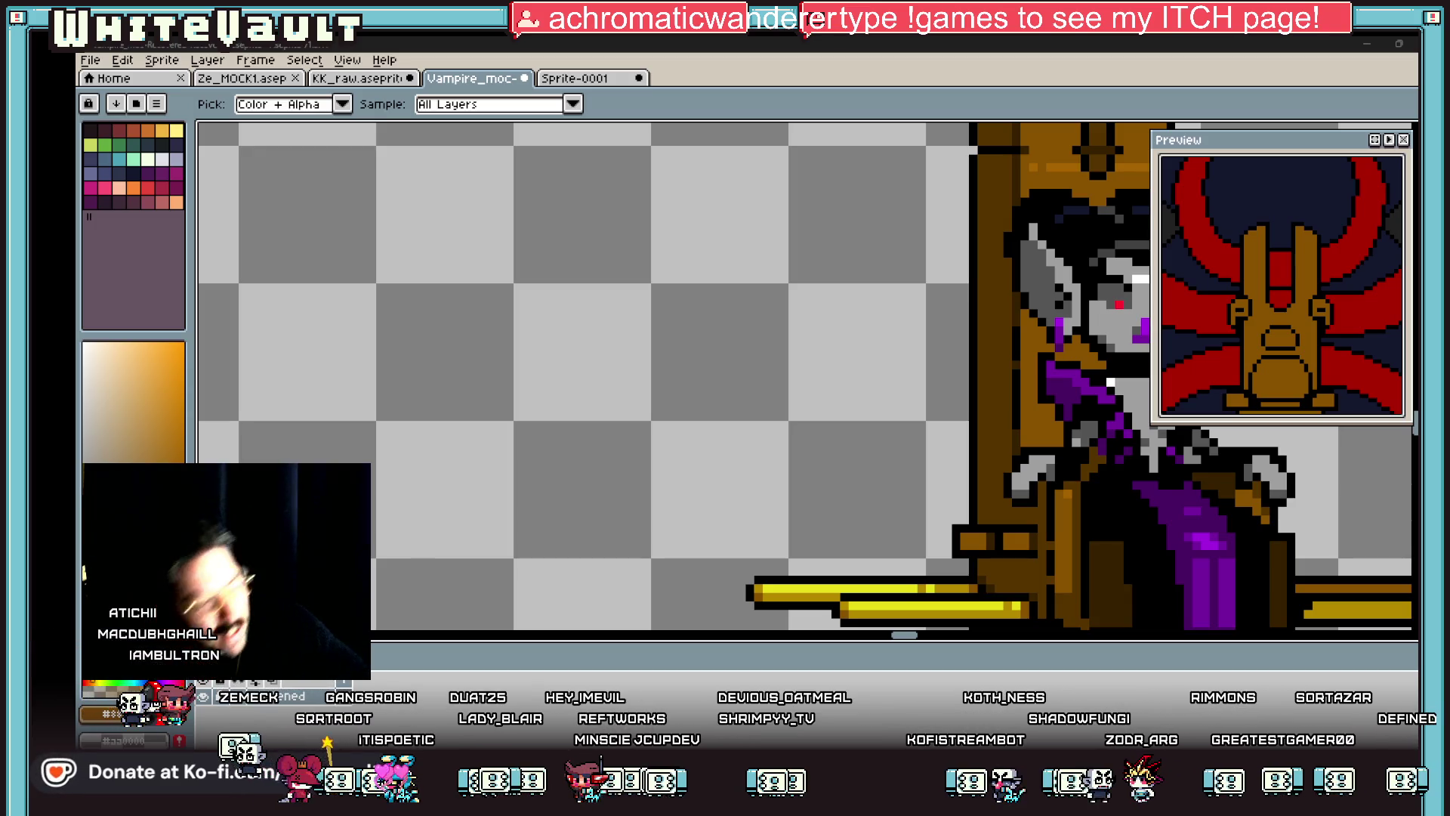
pyautogui.scroll(-4, 1035, 560)
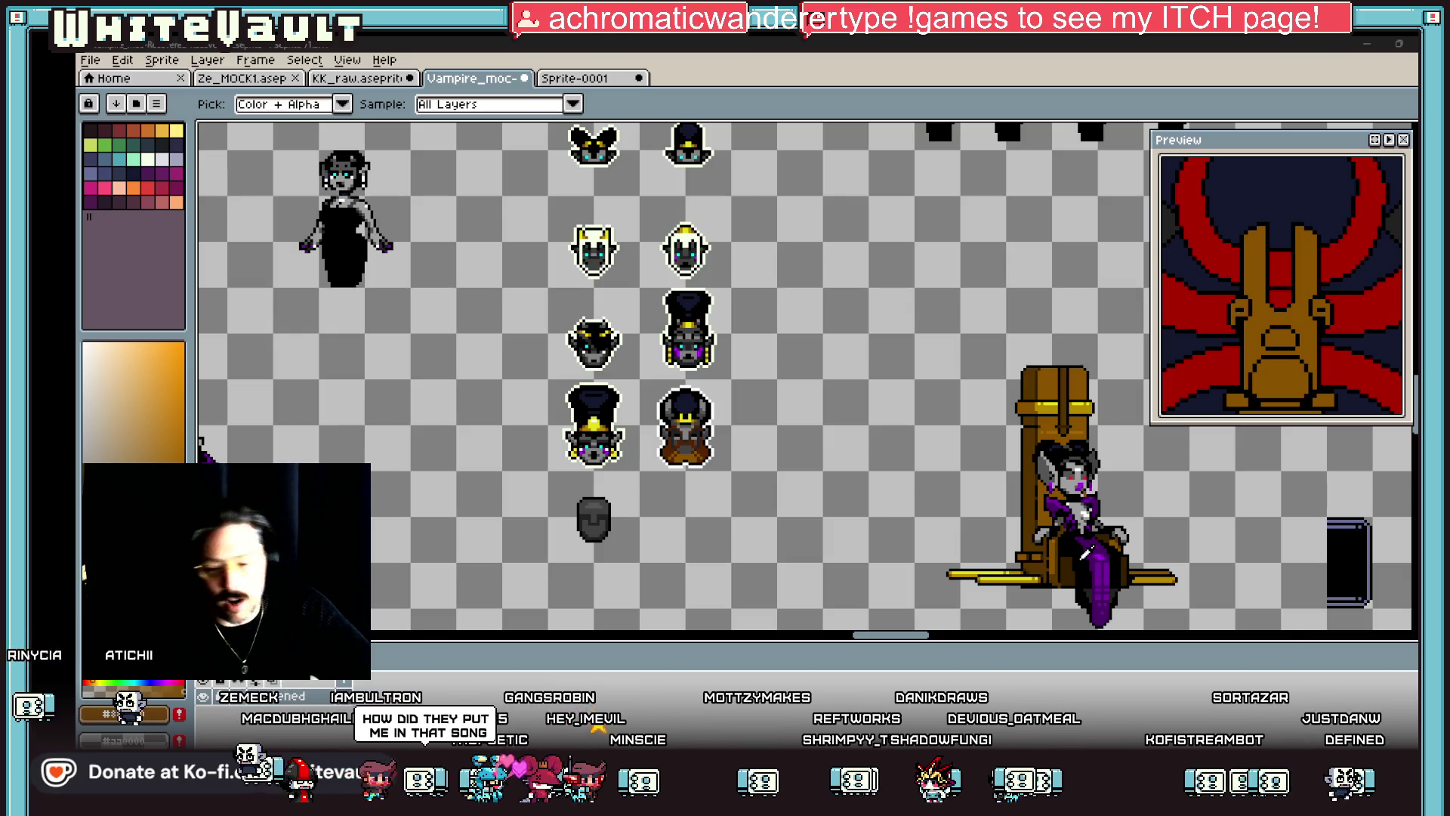
pyautogui.scroll(5, 1049, 535)
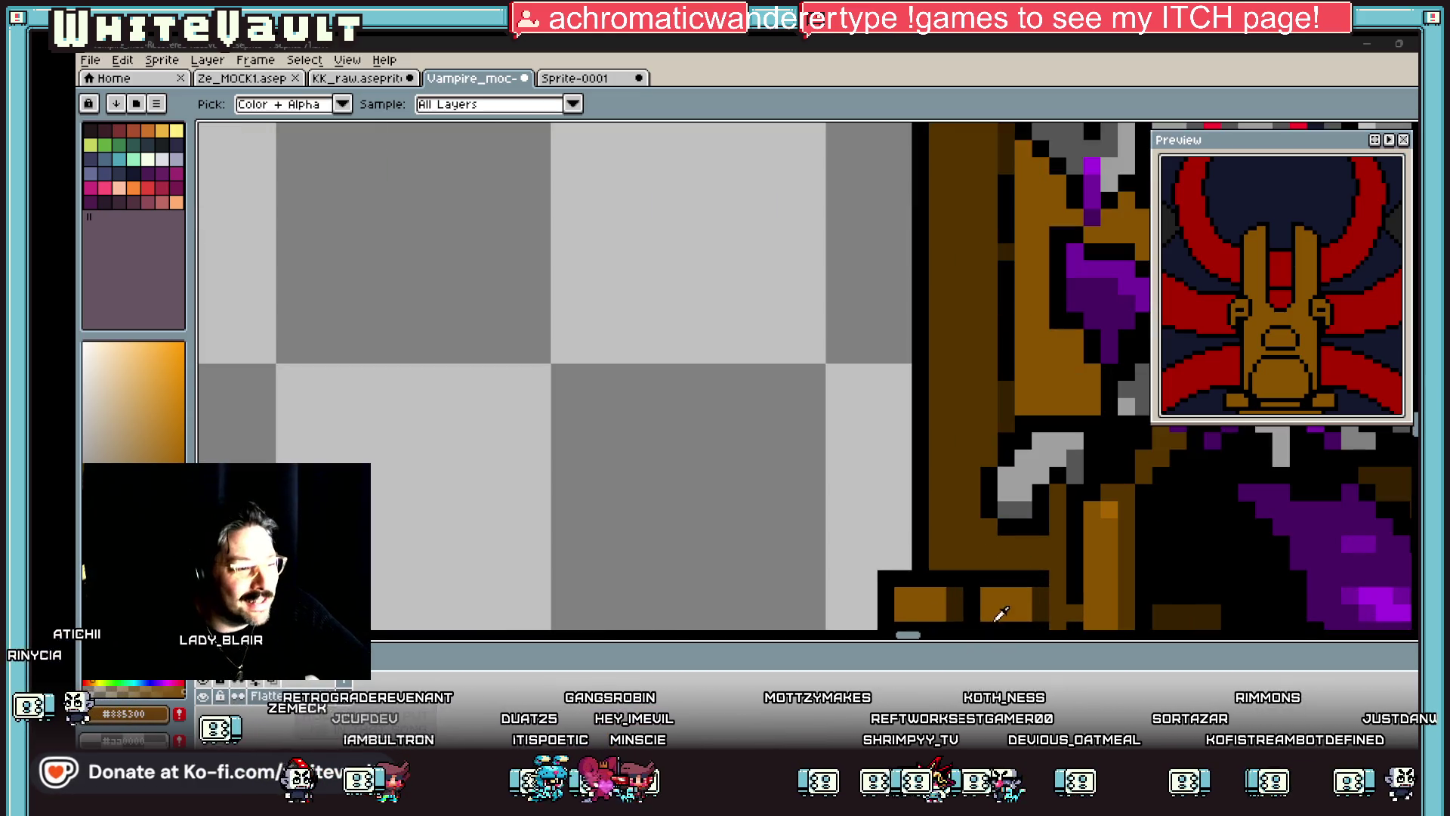
pyautogui.keyDown('alt'); pyautogui.click(954, 610); pyautogui.keyUp('alt')
pyautogui.scroll(-5, 955, 610)
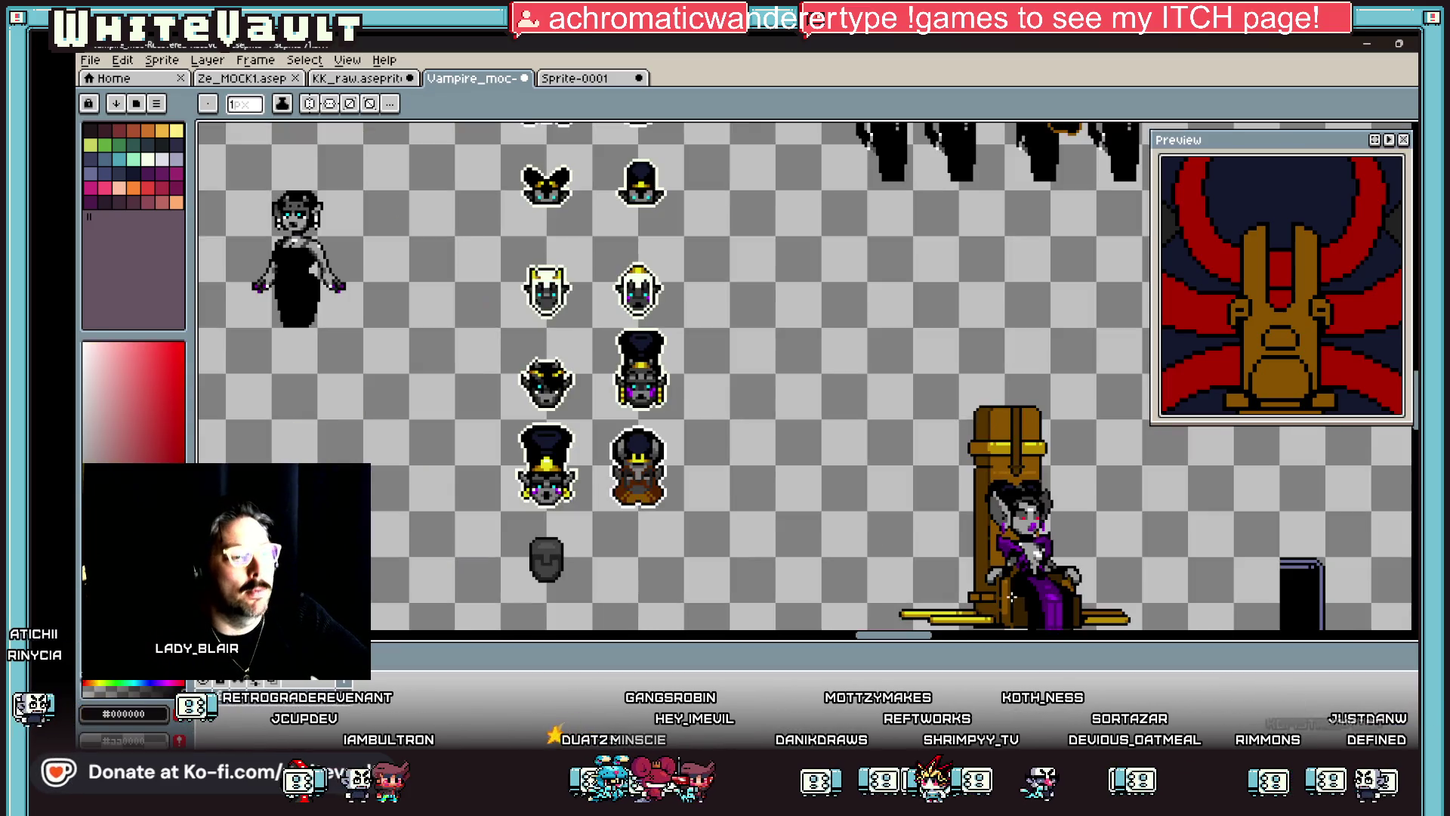
pyautogui.scroll(4, 1016, 602)
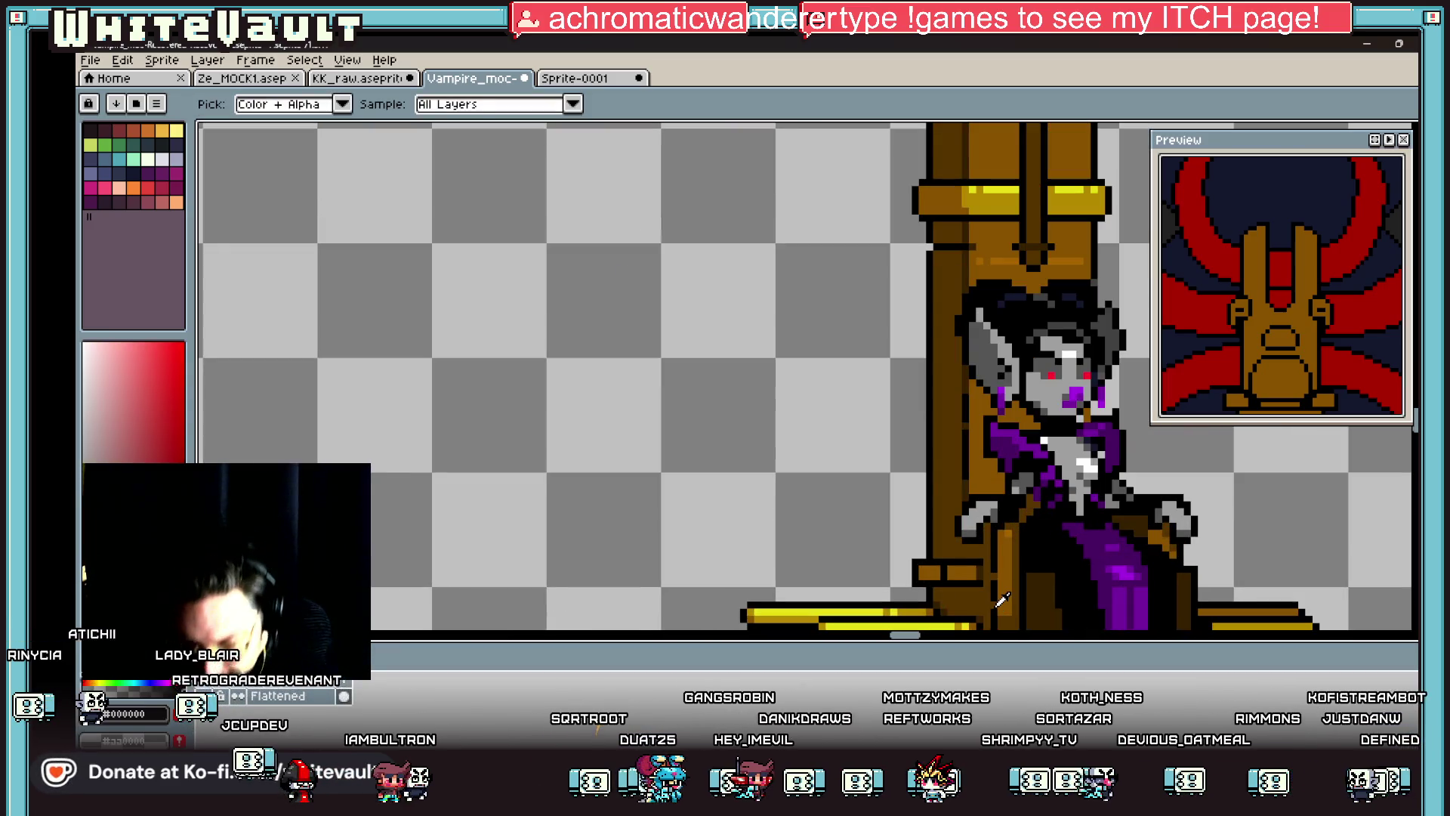
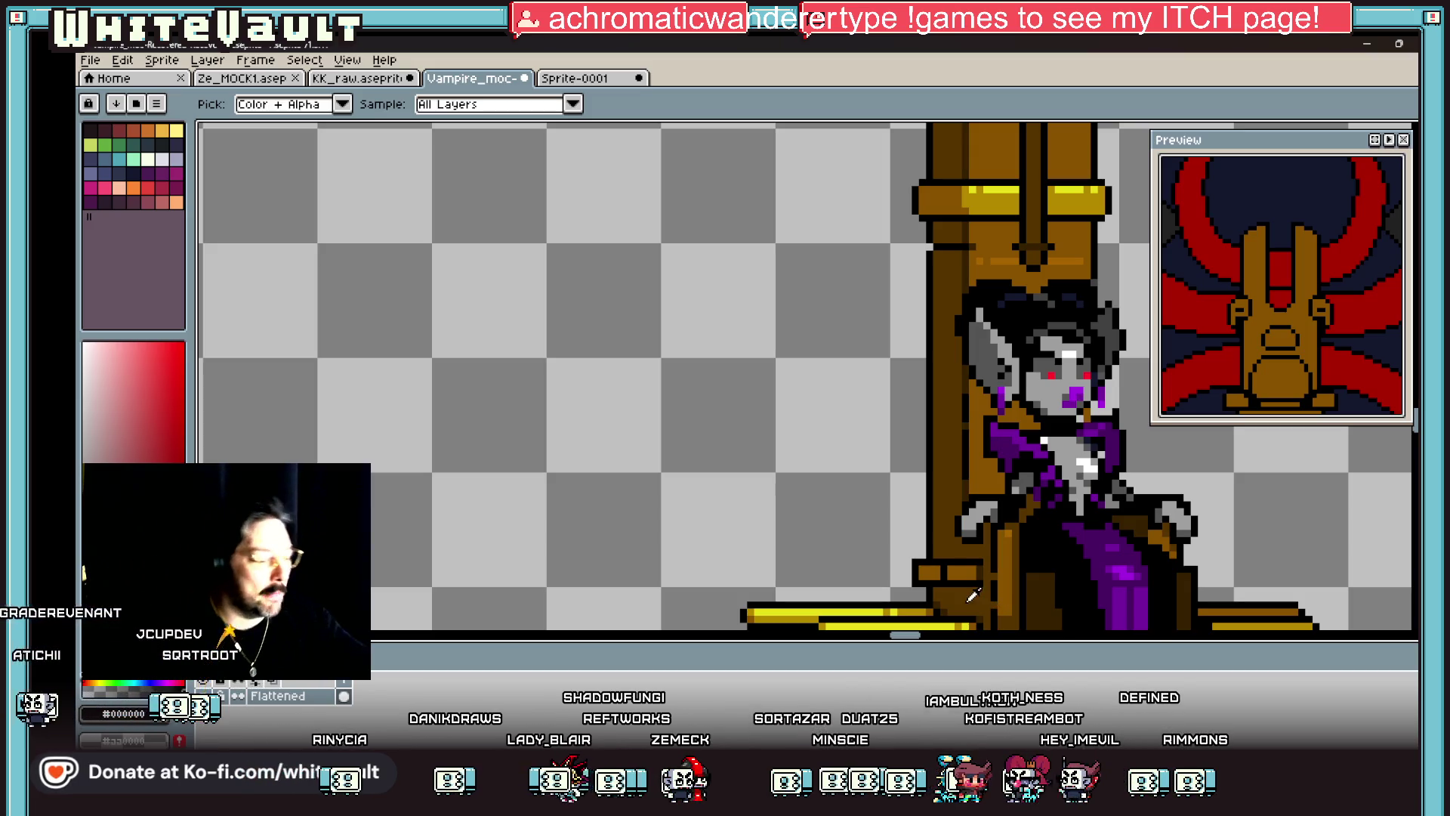
# Step: Sample the throne's brown, then cut the armrest chunk beside the hand and drop it on empty canvas
pyautogui.scroll(2, 1001, 481)
pyautogui.keyDown('alt'); pyautogui.click(1000, 482); pyautogui.keyUp('alt')
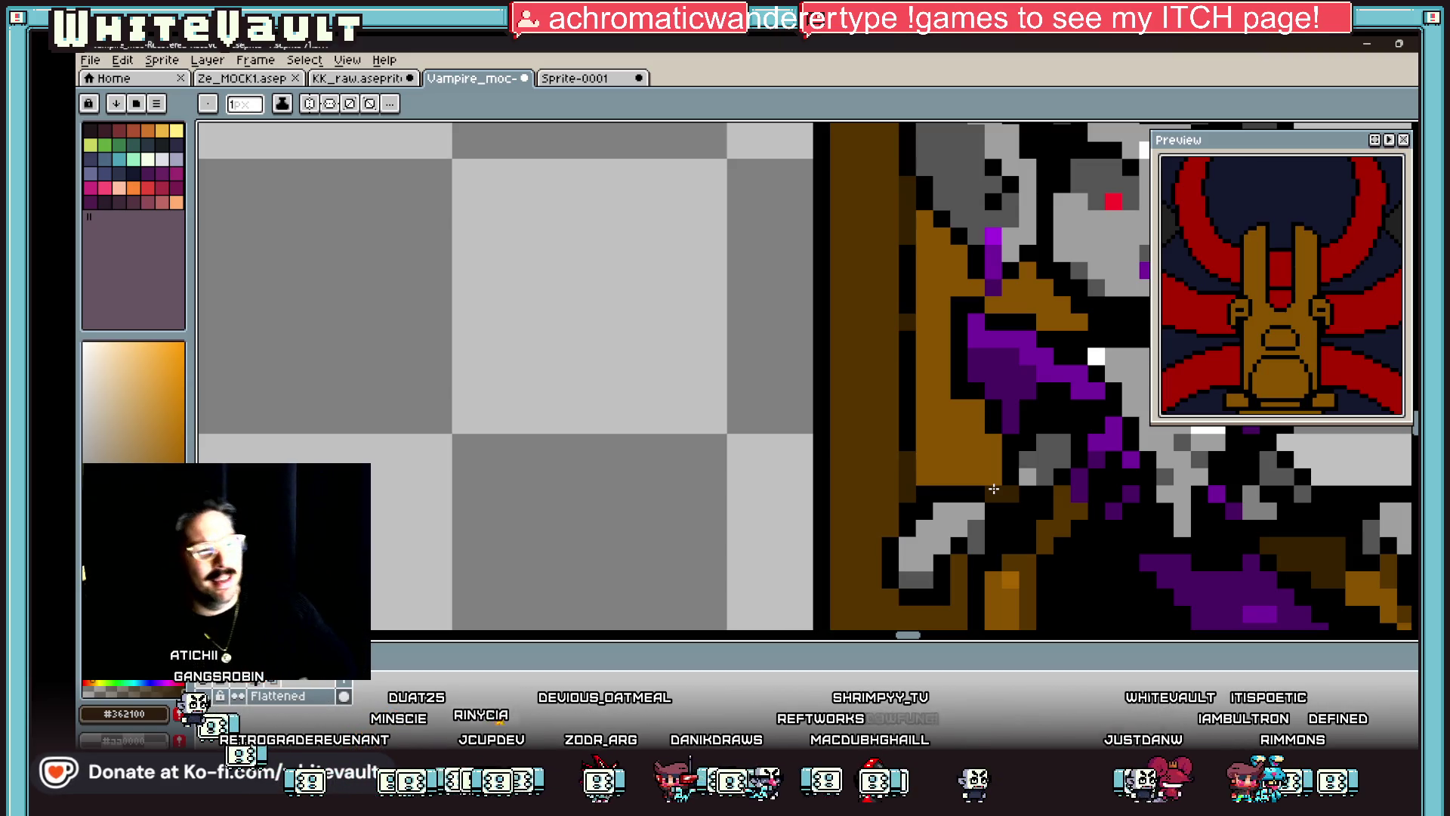
pyautogui.scroll(-5, 994, 489)
pyautogui.scroll(-1, 1044, 515)
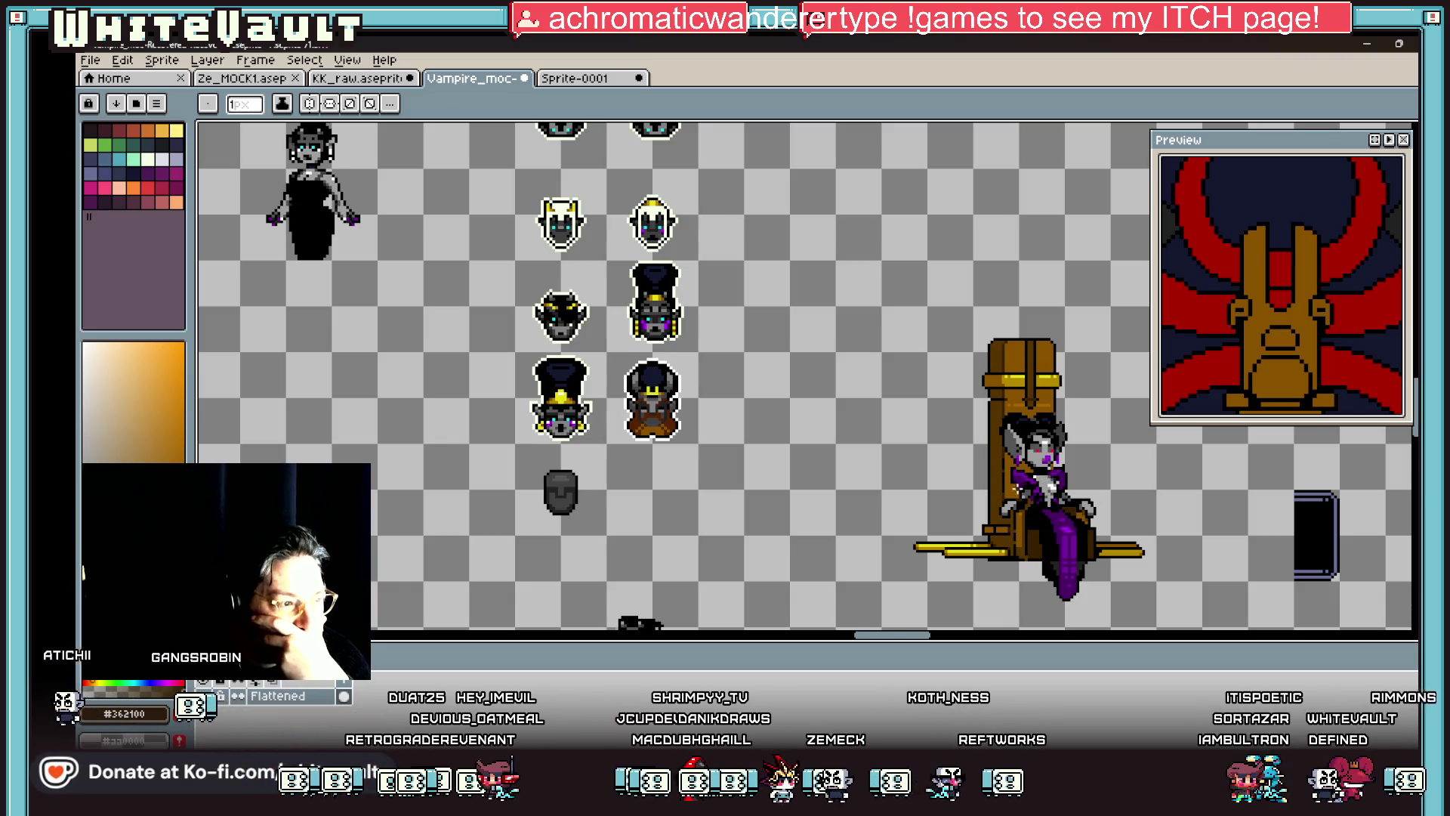
pyautogui.scroll(2, 1020, 517)
pyautogui.click(1414, 130)
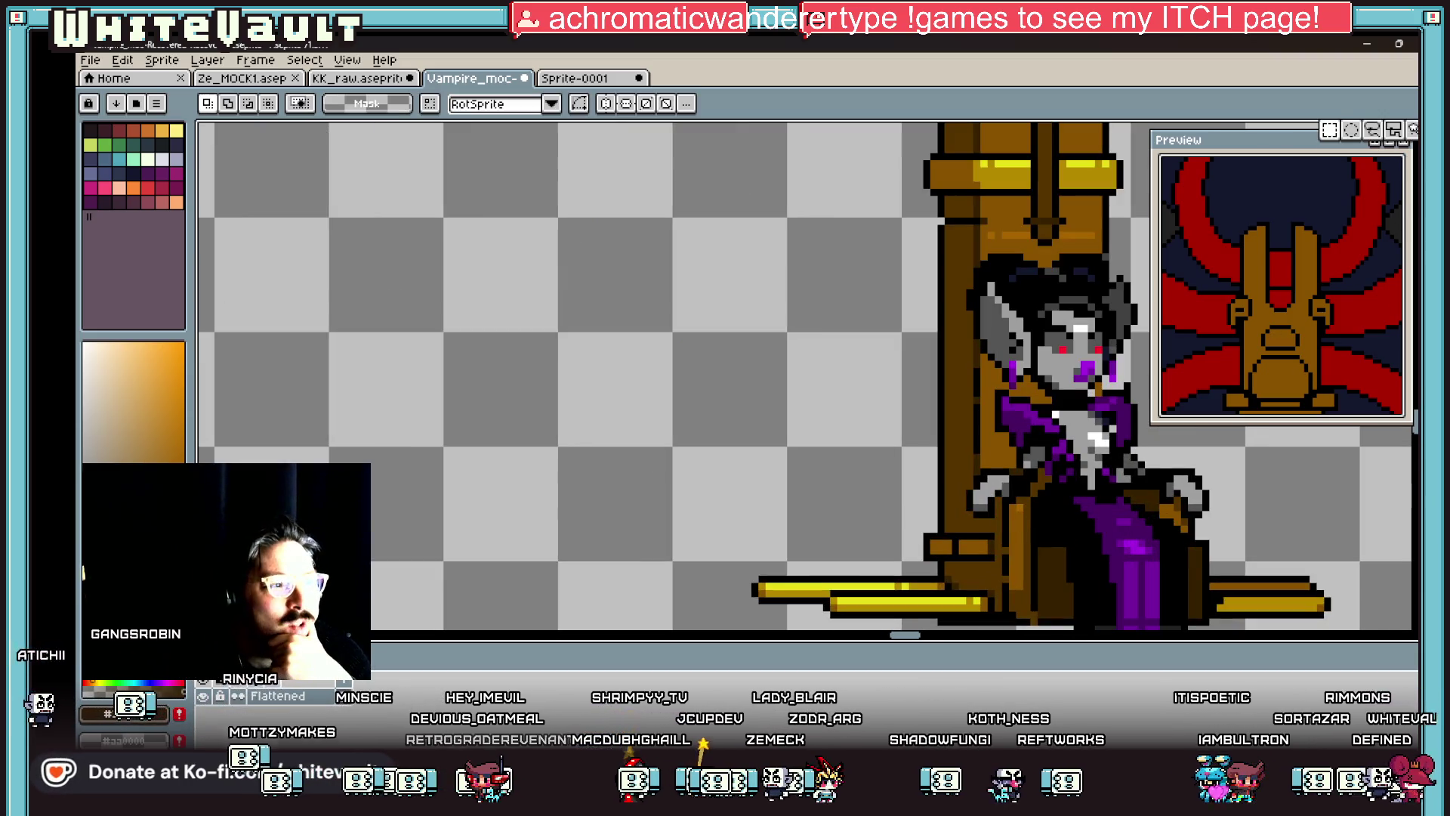
pyautogui.scroll(4, 948, 515)
pyautogui.moveTo(928, 438)
pyautogui.mouseDown()
pyautogui.moveTo(1099, 541)
pyautogui.moveTo(725, 422)
pyautogui.mouseUp()
pyautogui.scroll(-2, 1099, 539)
pyautogui.scroll(-1, 1048, 530)
pyautogui.click(997, 555)
# Step: Draw a black outline across the empty gap and fill the areas above and below it with throne brown
pyautogui.scroll(1, 1095, 546)
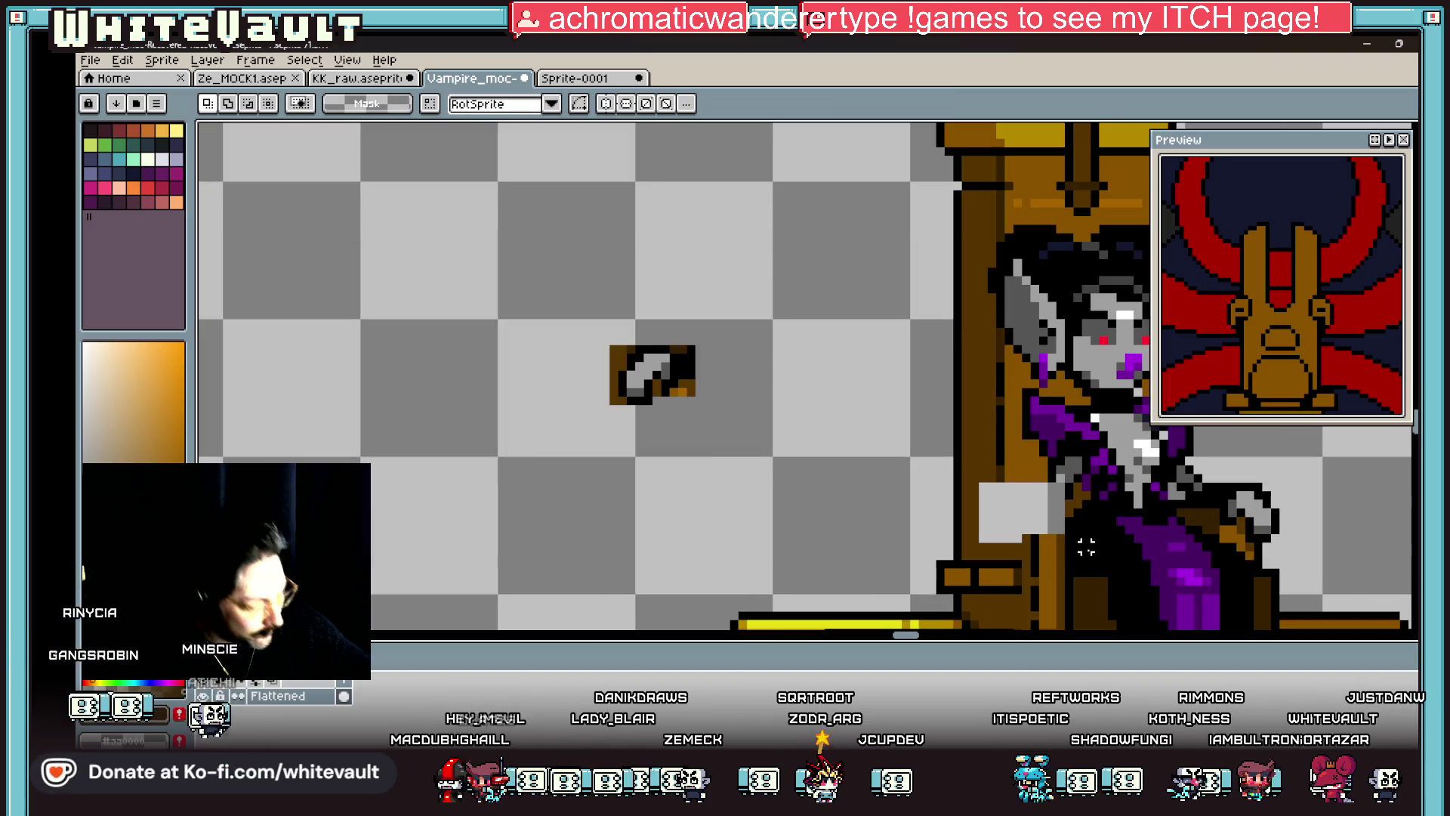
pyautogui.press('b')
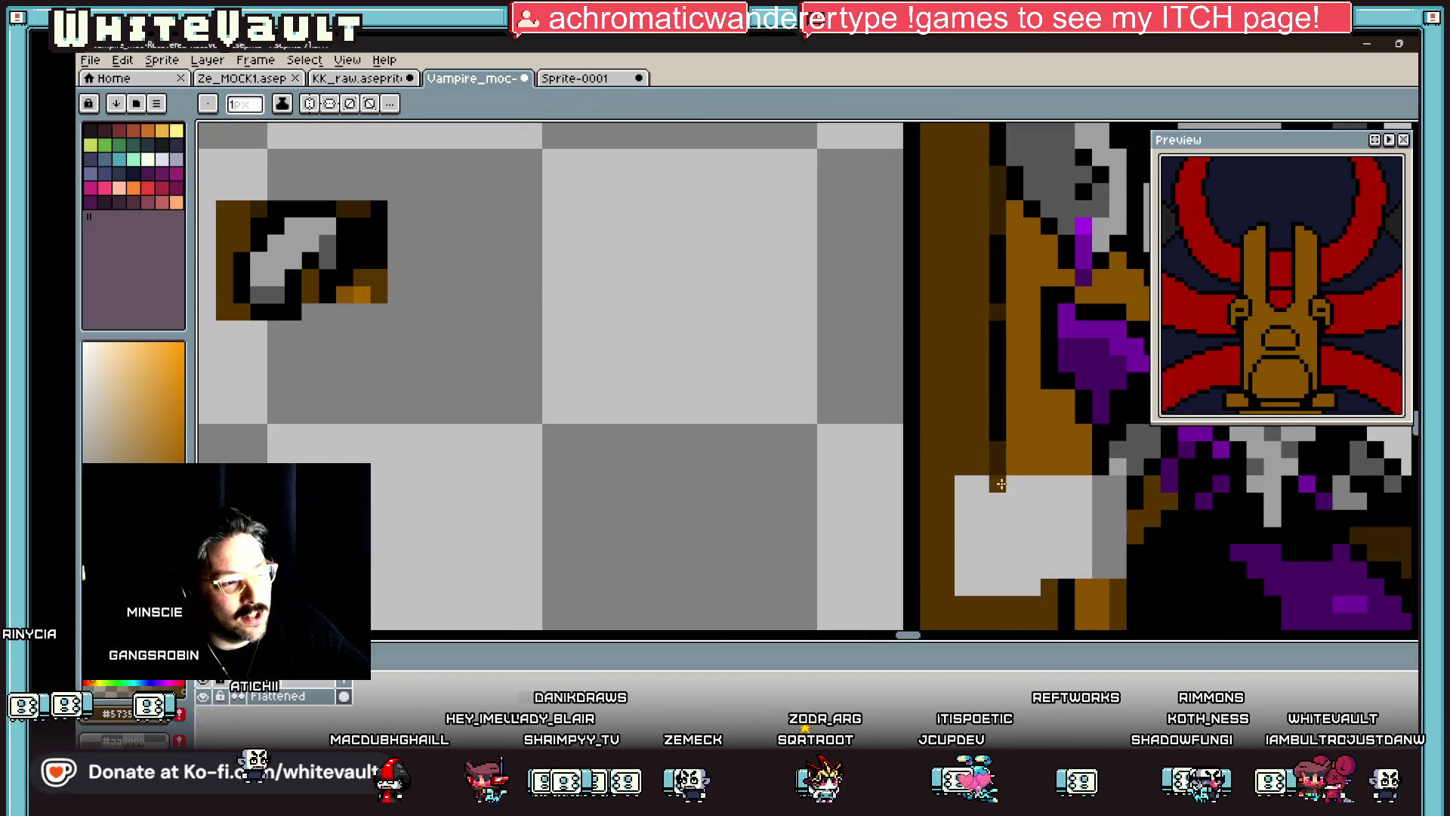
pyautogui.scroll(1, 1002, 490)
pyautogui.keyDown('alt'); pyautogui.click(1003, 489); pyautogui.keyUp('alt')
pyautogui.scroll(-4, 1002, 490)
pyautogui.scroll(3, 1118, 557)
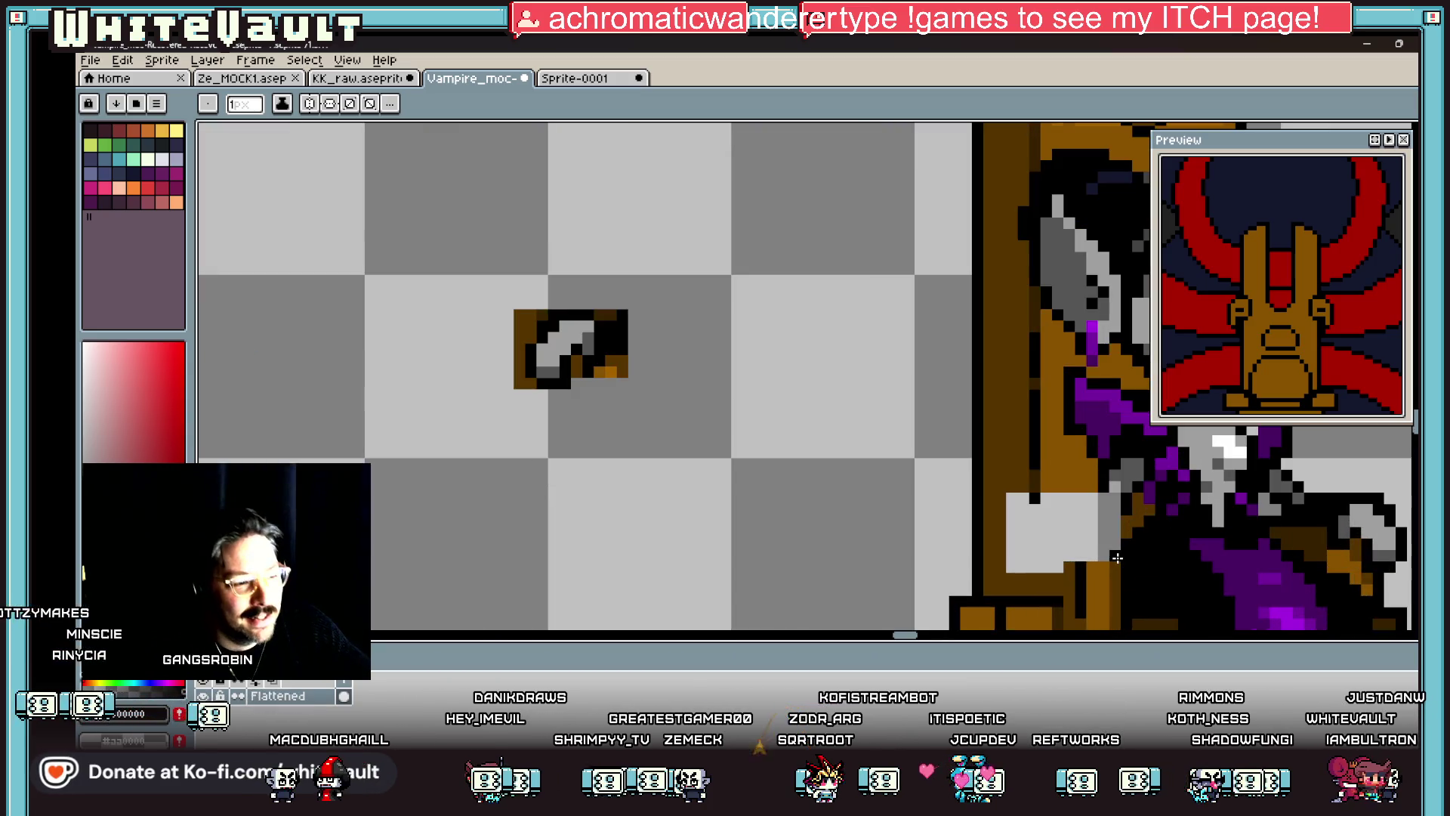
pyautogui.moveTo(1117, 523); pyautogui.dragTo(1033, 517)
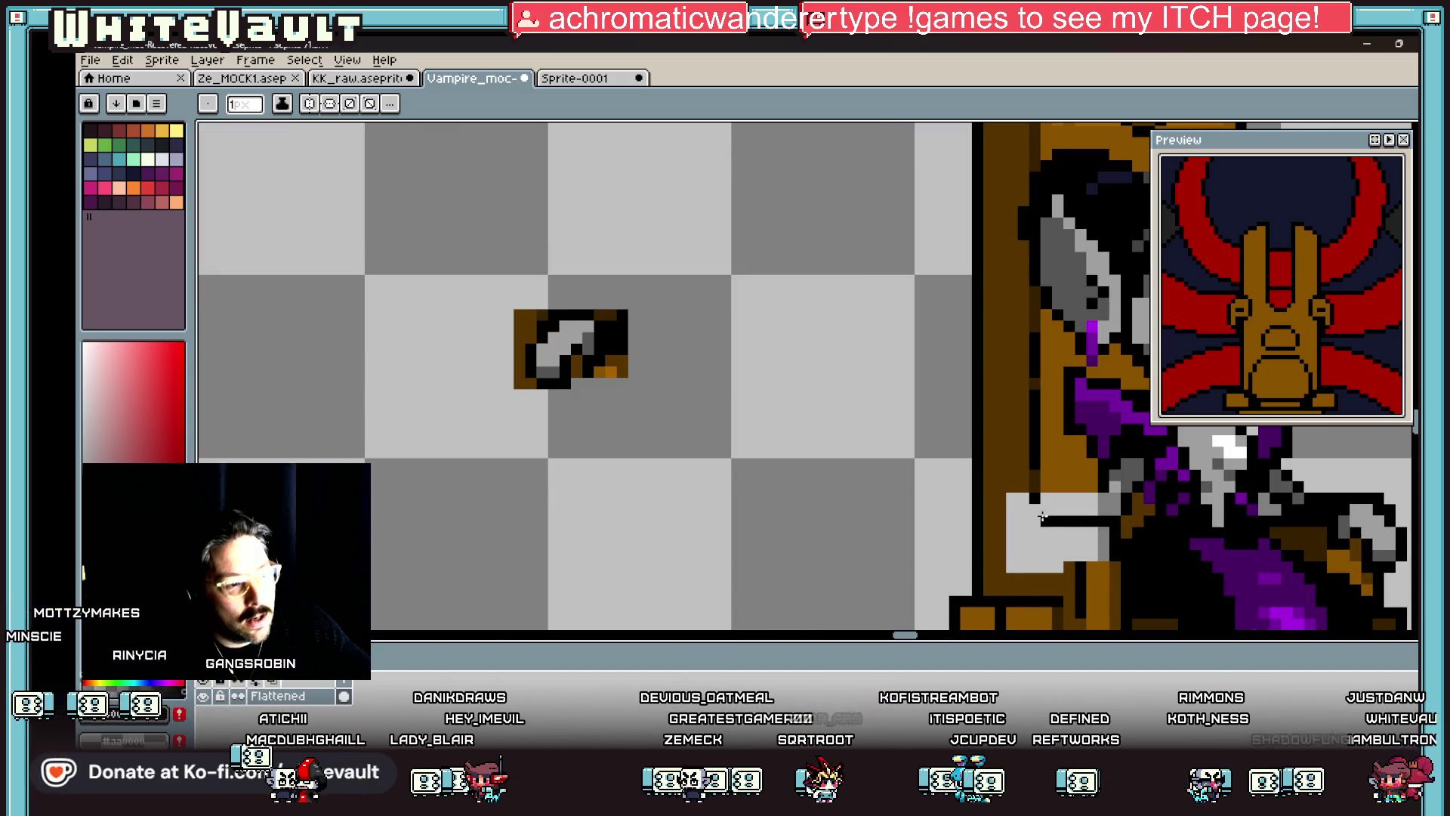
pyautogui.keyDown('alt'); pyautogui.click(1015, 483); pyautogui.keyUp('alt')
pyautogui.press('g')
pyautogui.click(1057, 544)
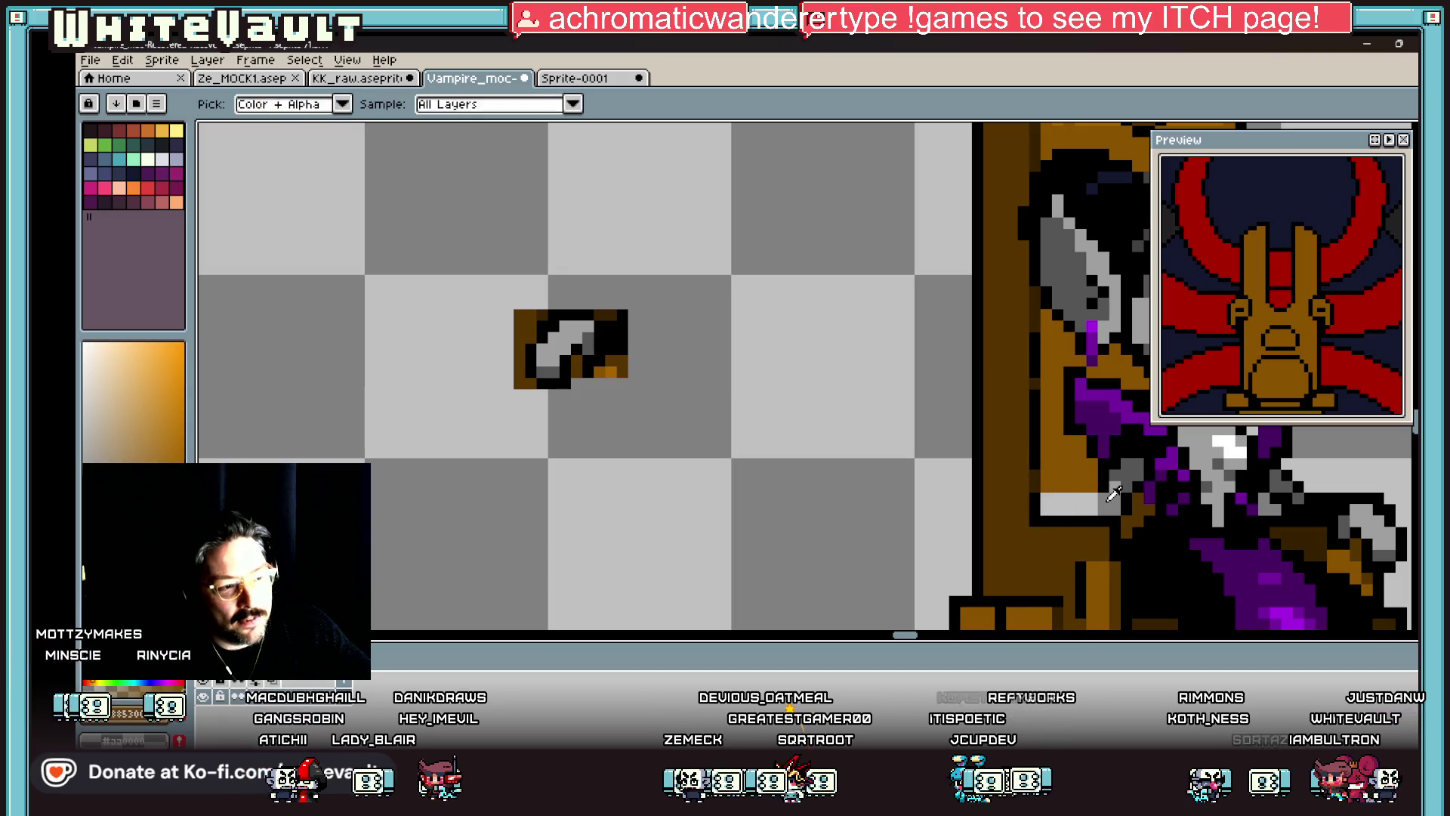
pyautogui.click(1083, 501)
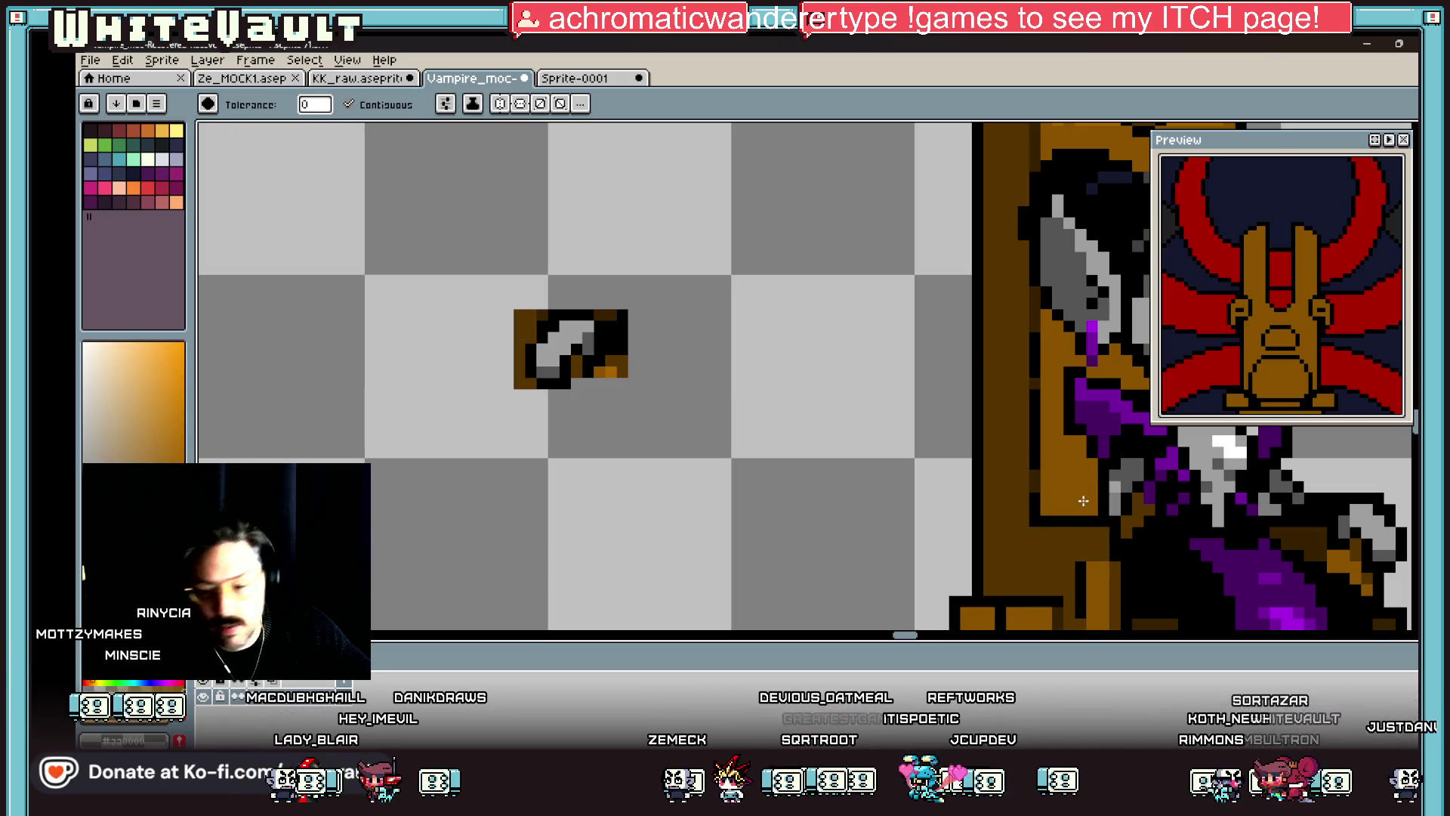
# Step: Add a black pixel to the armrest outline and paint the blade shape light grey
pyautogui.press('alt')
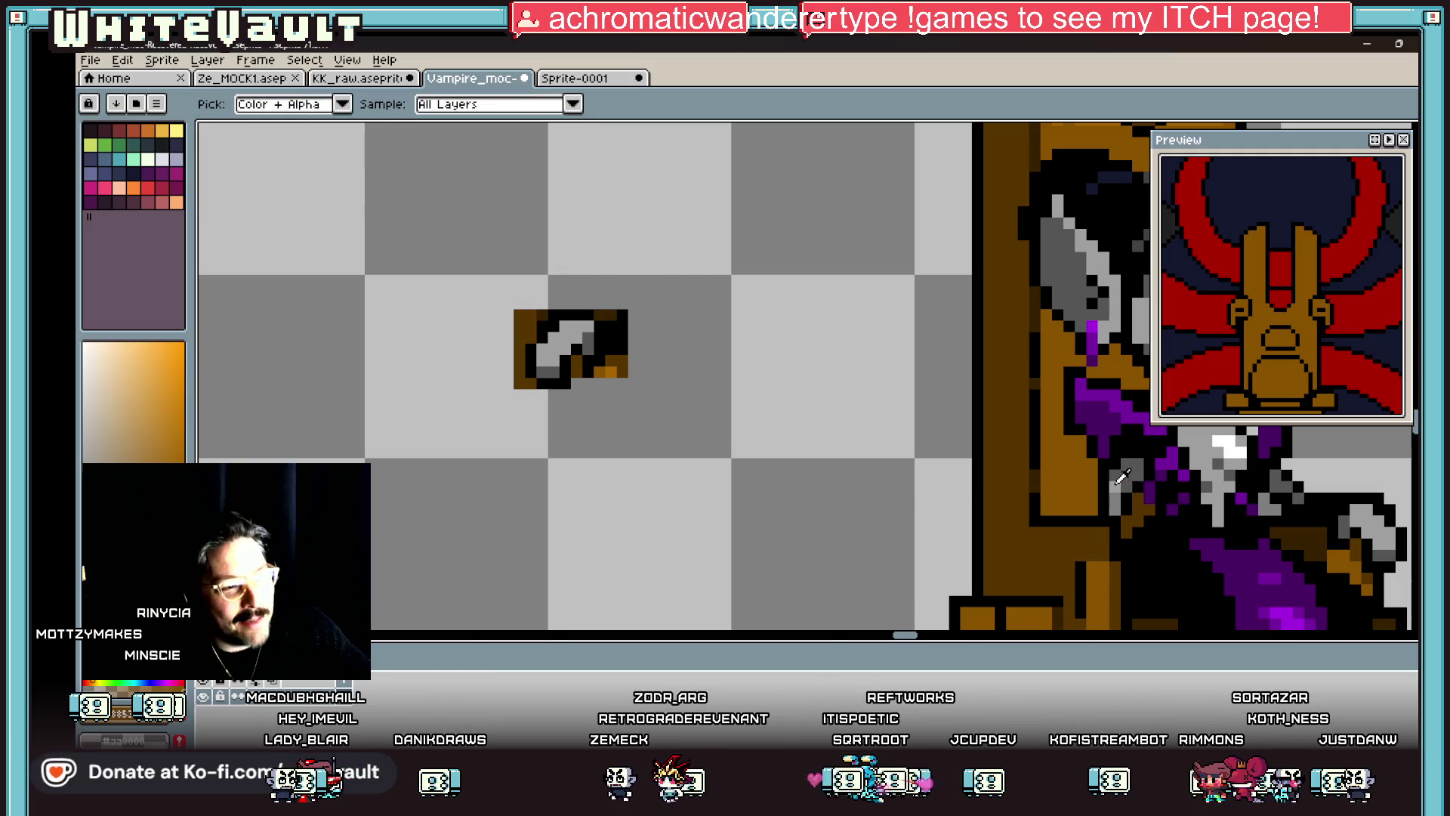
pyautogui.scroll(-5, 1124, 476)
pyautogui.scroll(5, 1110, 474)
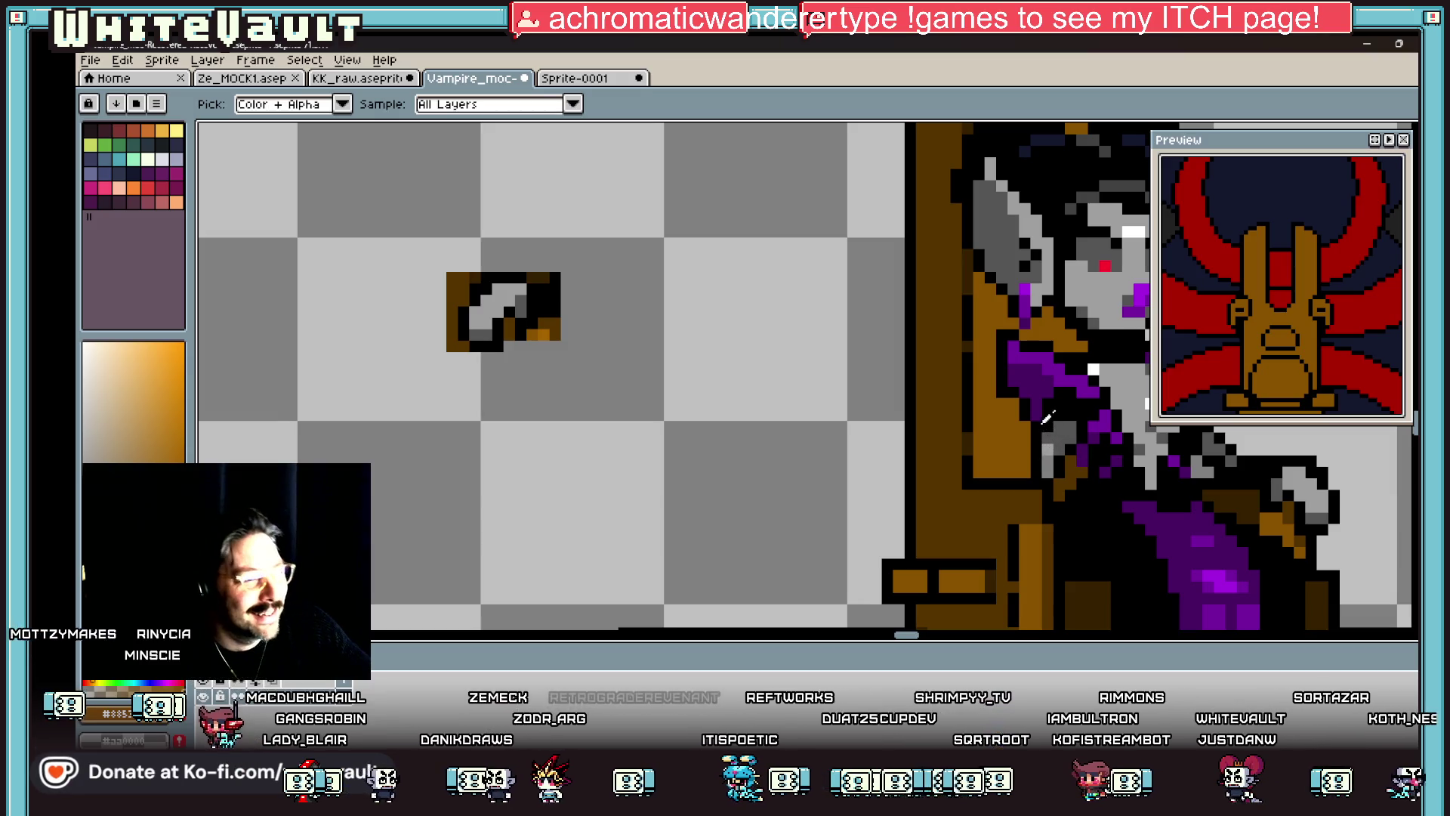
pyautogui.keyDown('alt'); pyautogui.click(1044, 422); pyautogui.keyUp('alt')
pyautogui.click(937, 493)
pyautogui.scroll(3, 936, 493)
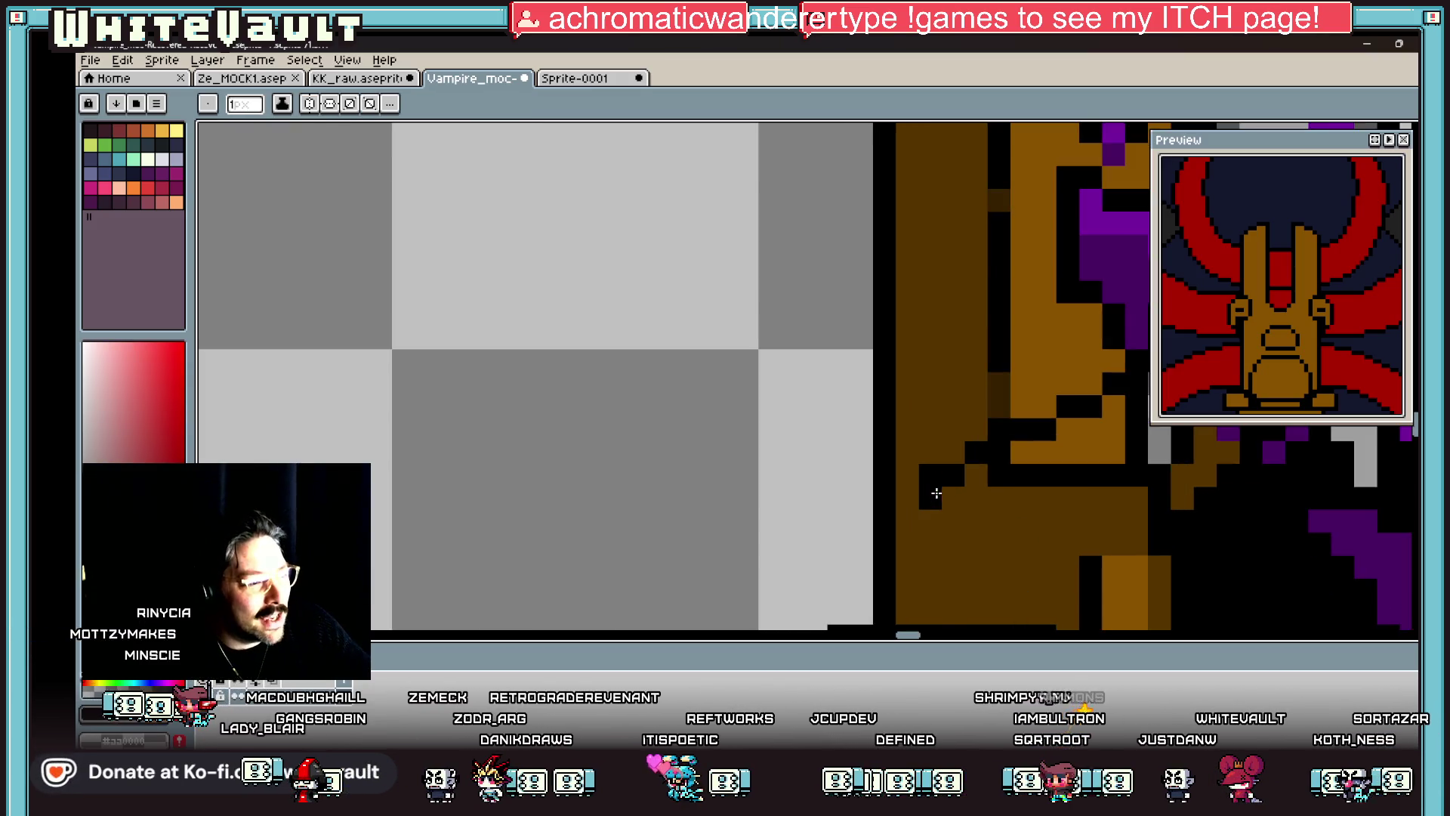
pyautogui.scroll(-5, 1123, 454)
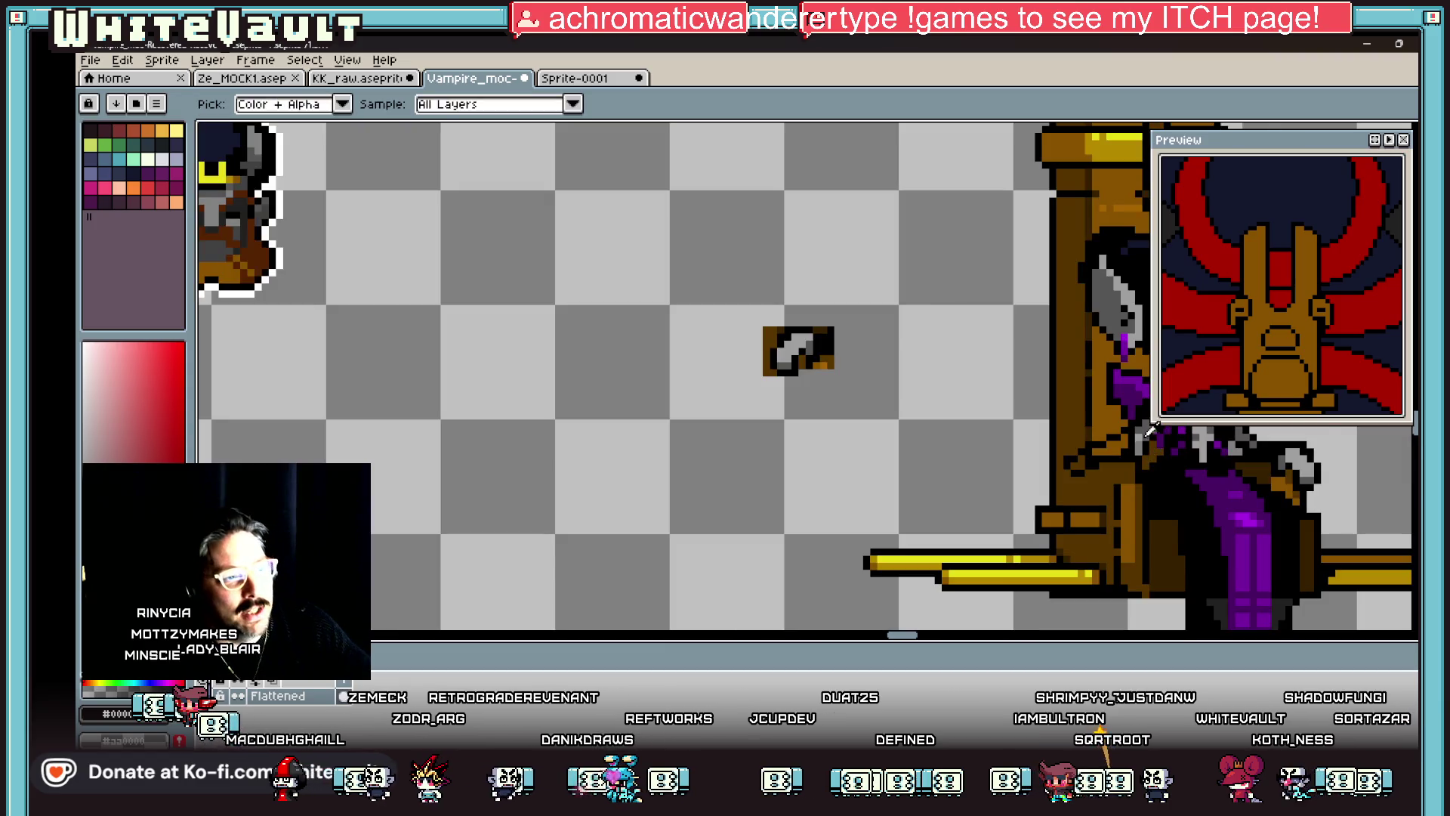
pyautogui.scroll(4, 1123, 454)
pyautogui.keyDown('alt'); pyautogui.click(1140, 442); pyautogui.keyUp('alt')
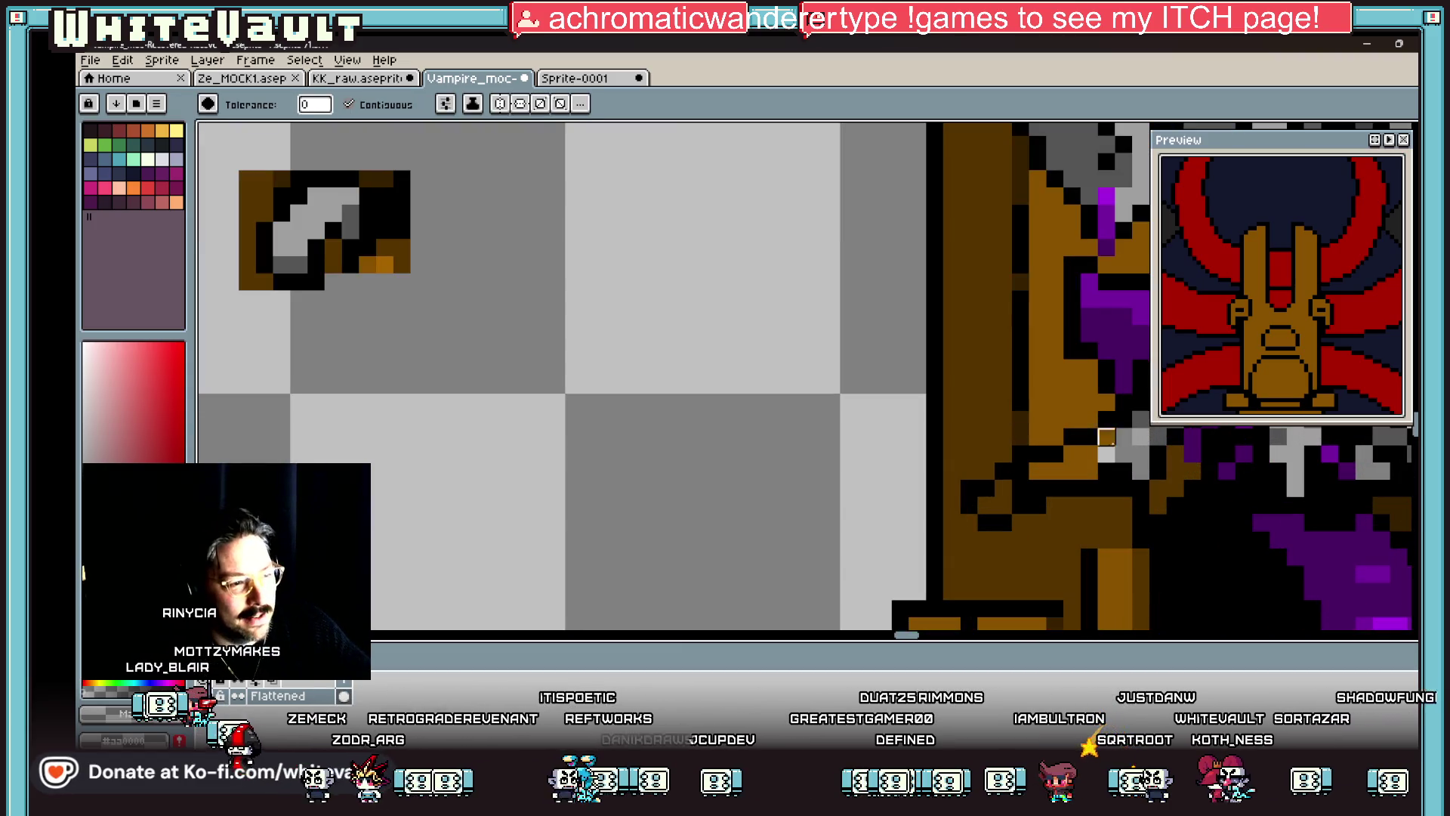
pyautogui.moveTo(1124, 435); pyautogui.dragTo(1036, 471)
# Step: Fill the sword blade dark grey and extend it with more dark-grey pixels
pyautogui.scroll(-3, 1125, 431)
pyautogui.scroll(1, 1037, 612)
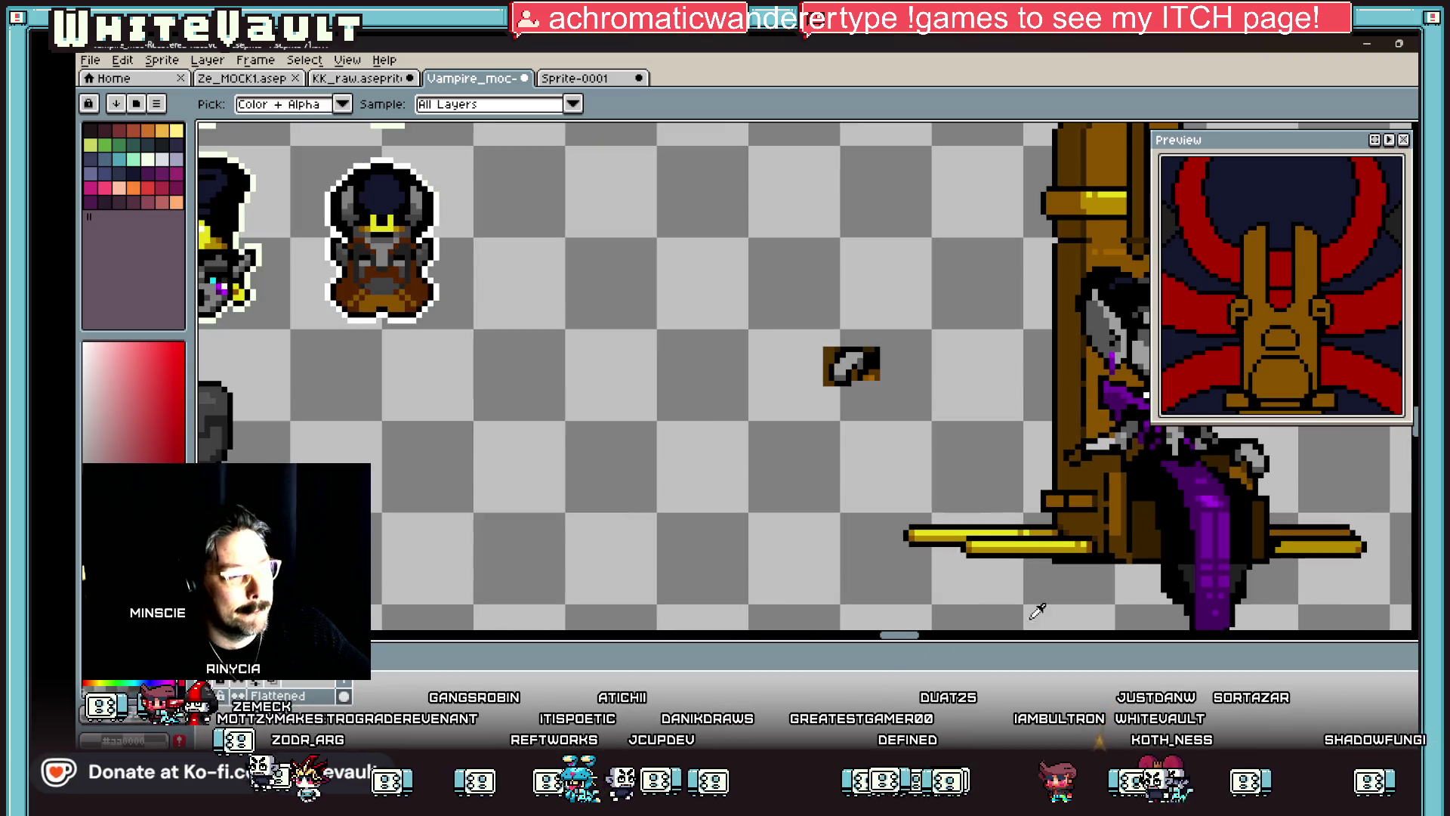
pyautogui.moveTo(894, 644); pyautogui.dragTo(910, 643)
pyautogui.scroll(4, 869, 423)
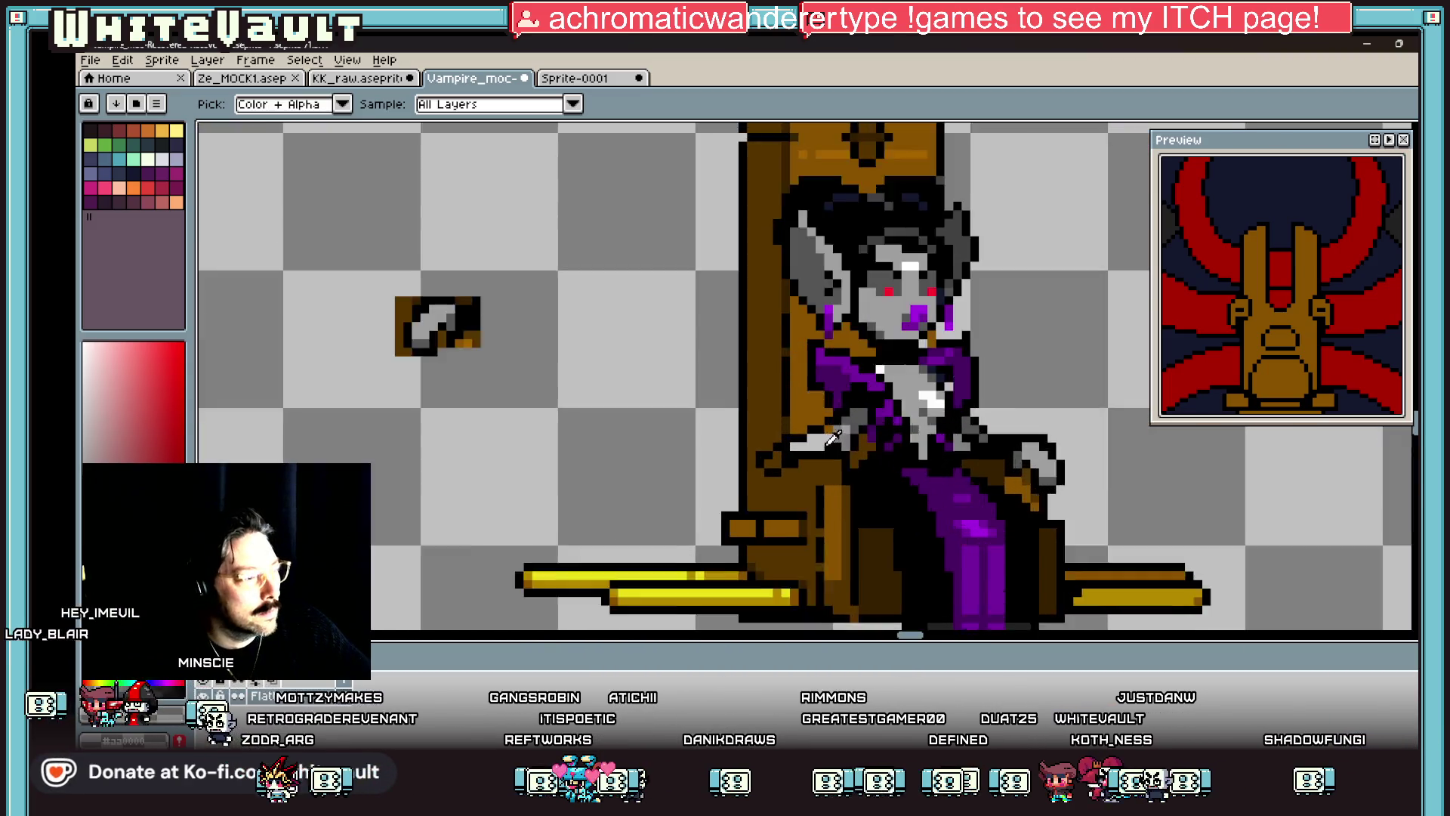
pyautogui.click(824, 424)
pyautogui.press('b')
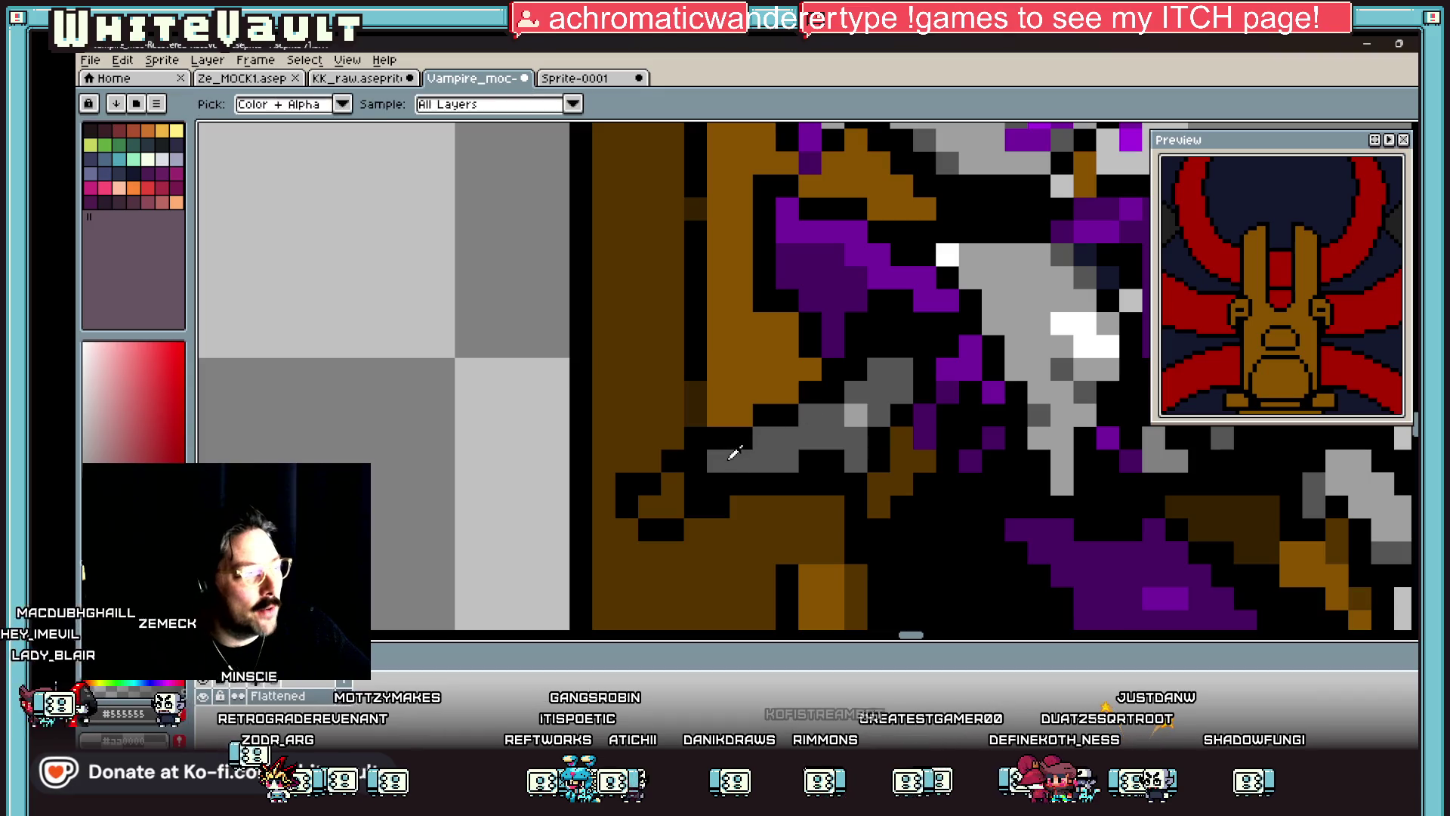
pyautogui.click(672, 506)
pyautogui.click(673, 483)
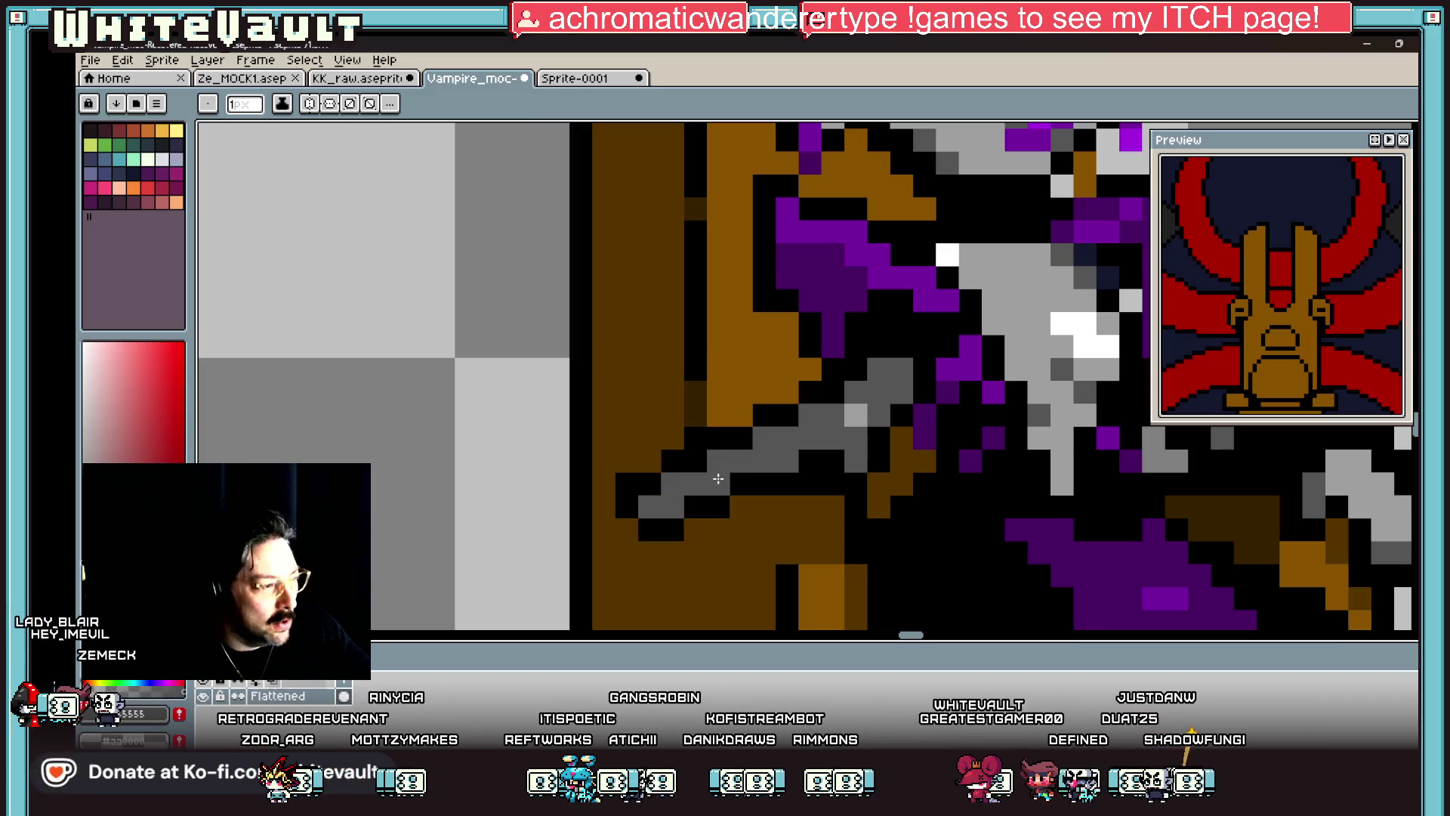
pyautogui.scroll(-3, 702, 476)
pyautogui.scroll(2, 713, 463)
# Step: Sample the throne's dark brown #573500 as the current colour
pyautogui.keyDown('alt'); pyautogui.click(713, 464); pyautogui.keyUp('alt')
pyautogui.press('i')
pyautogui.scroll(-2, 713, 464)
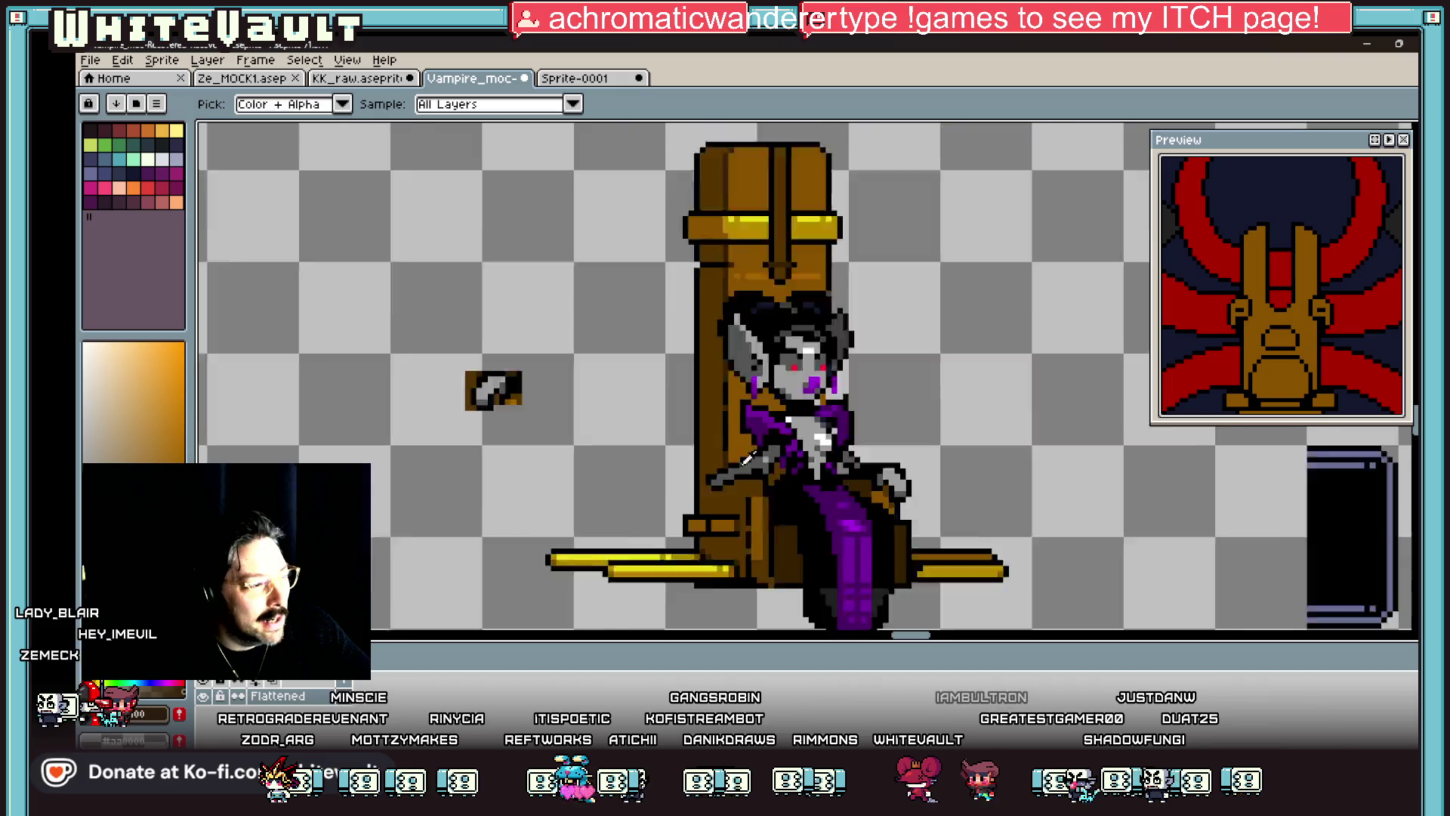
pyautogui.scroll(2, 793, 451)
pyautogui.press('b')
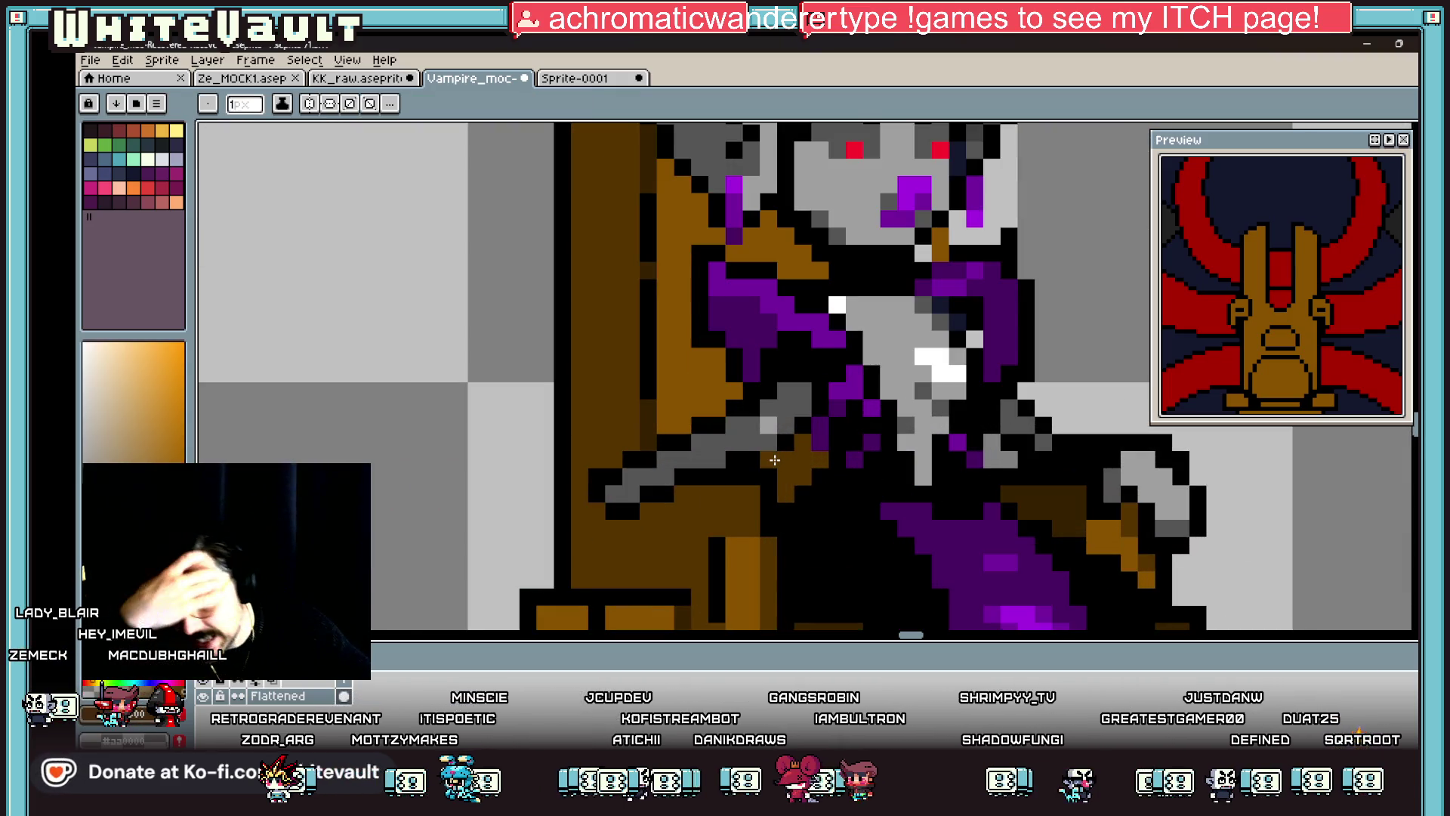
pyautogui.press('i')
pyautogui.click(839, 419)
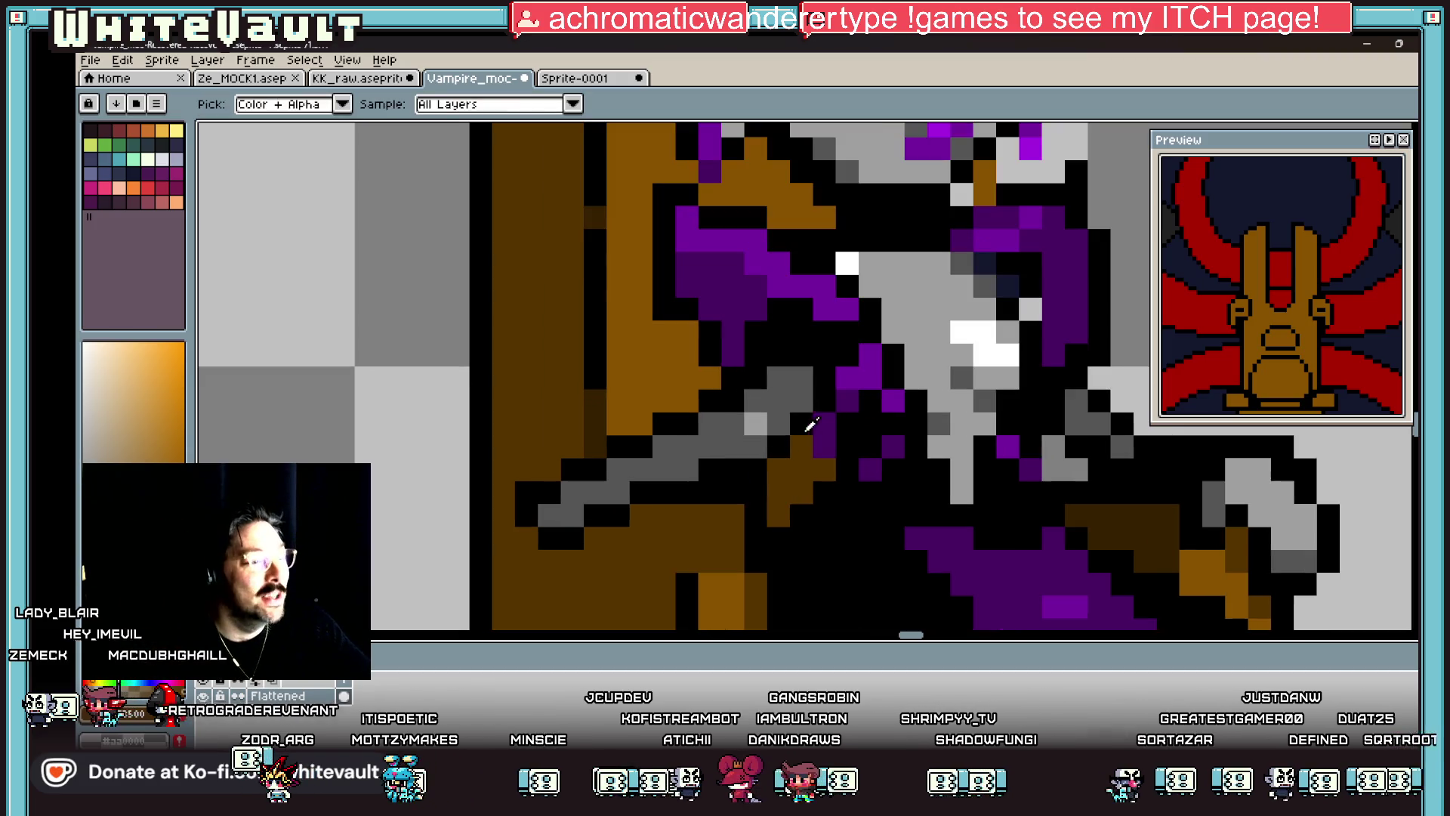
pyautogui.press('b')
pyautogui.scroll(-5, 824, 426)
pyautogui.scroll(3, 858, 437)
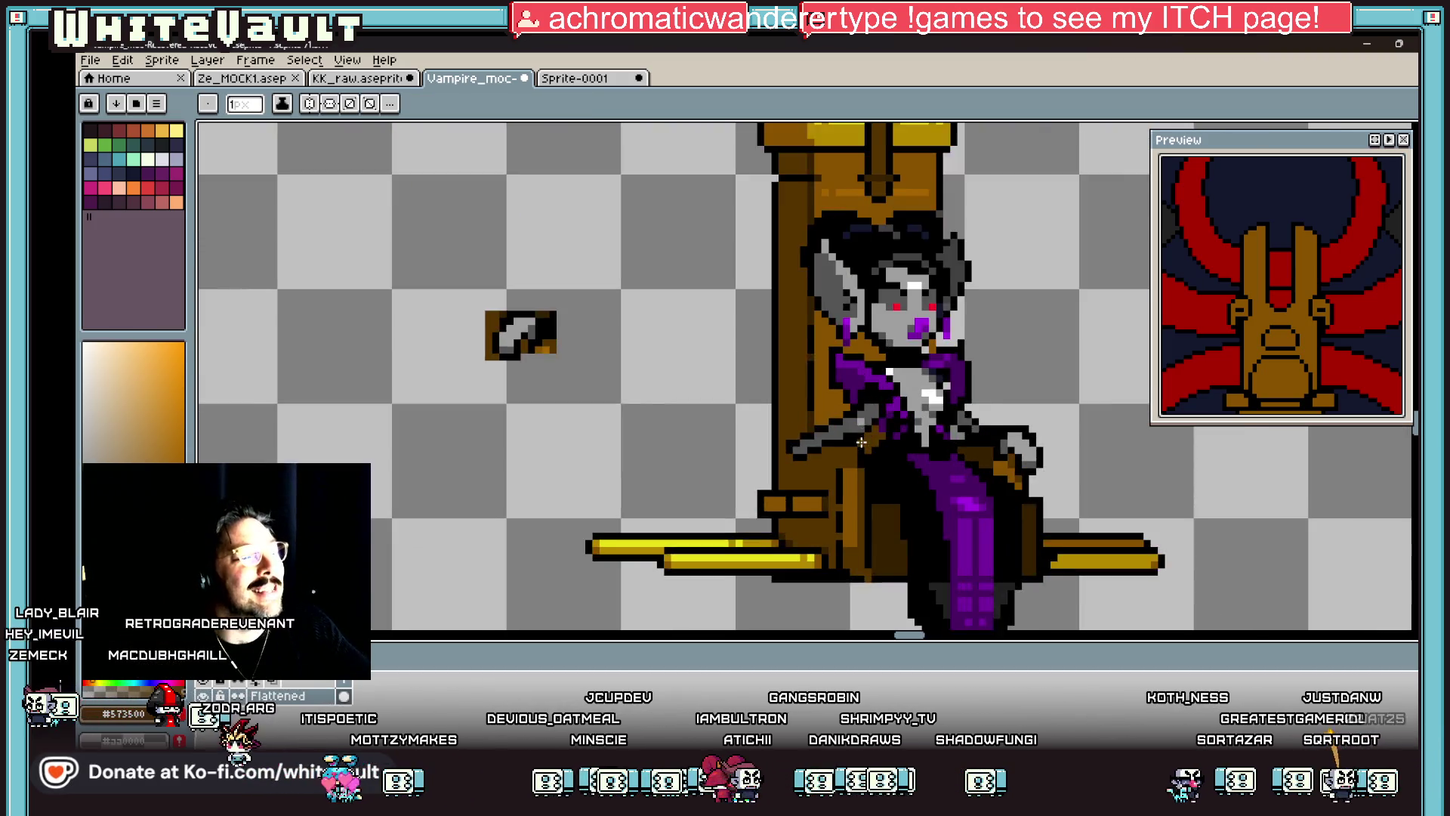
pyautogui.press('w')
pyautogui.scroll(2, 850, 414)
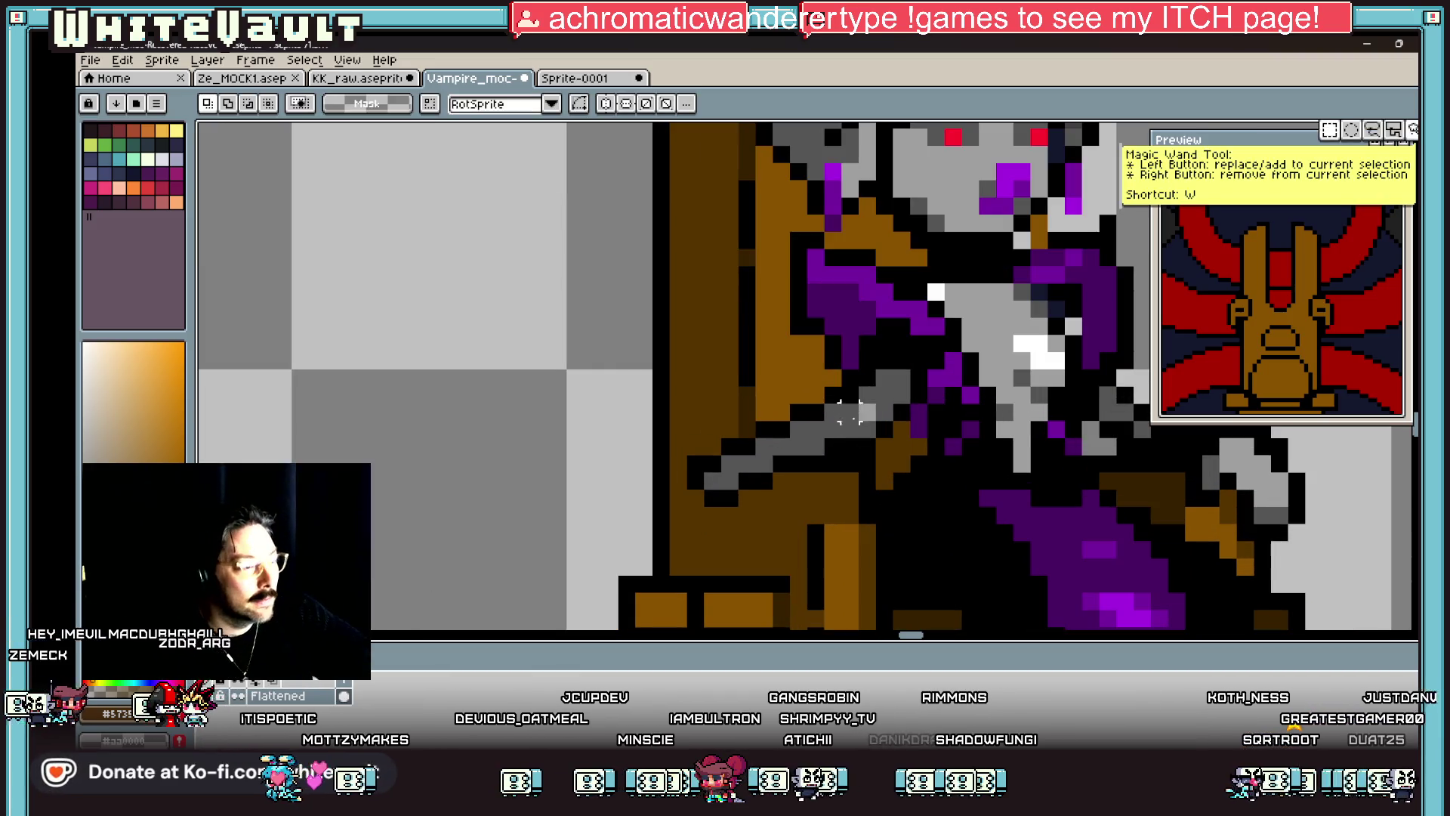
# Step: Select the blade pixels beside the vampire's hand, including the blade's left part, and confirm
pyautogui.moveTo(808, 369)
pyautogui.mouseDown()
pyautogui.moveTo(876, 442)
pyautogui.moveTo(877, 476)
pyautogui.moveTo(879, 458)
pyautogui.mouseUp()
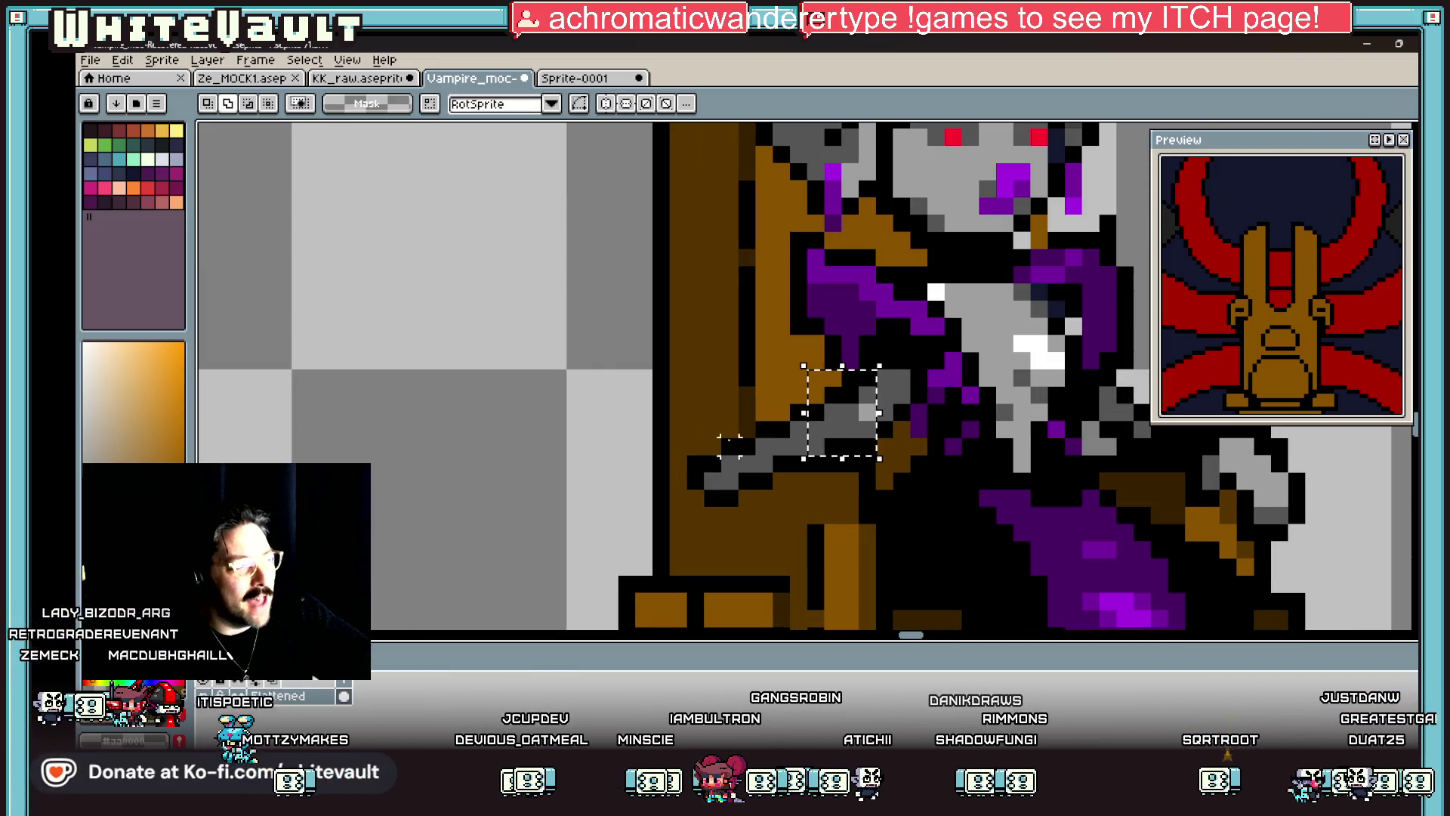
pyautogui.moveTo(799, 501); pyautogui.dragTo(802, 503)
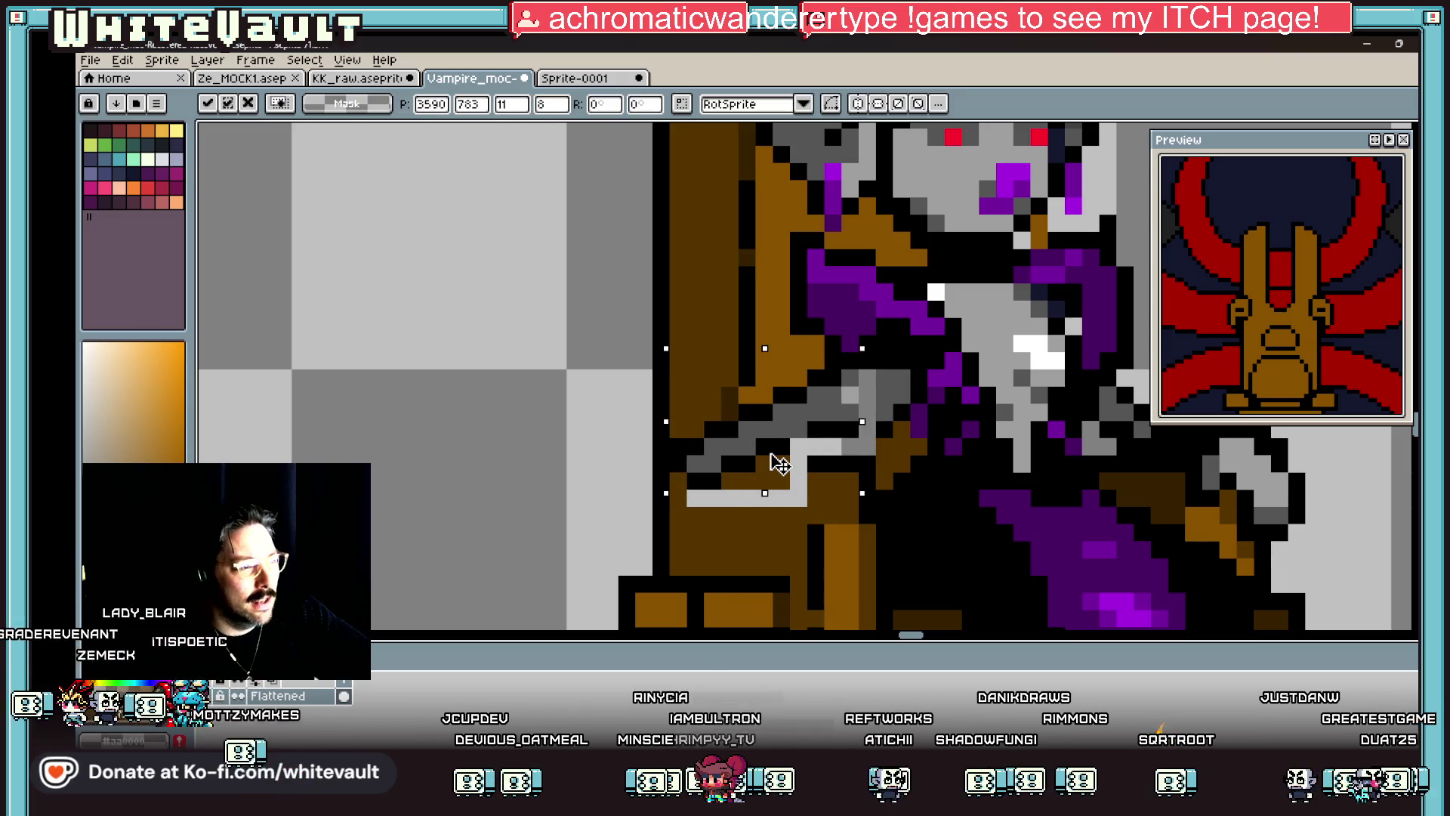
pyautogui.scroll(-5, 790, 462)
pyautogui.press('Return')
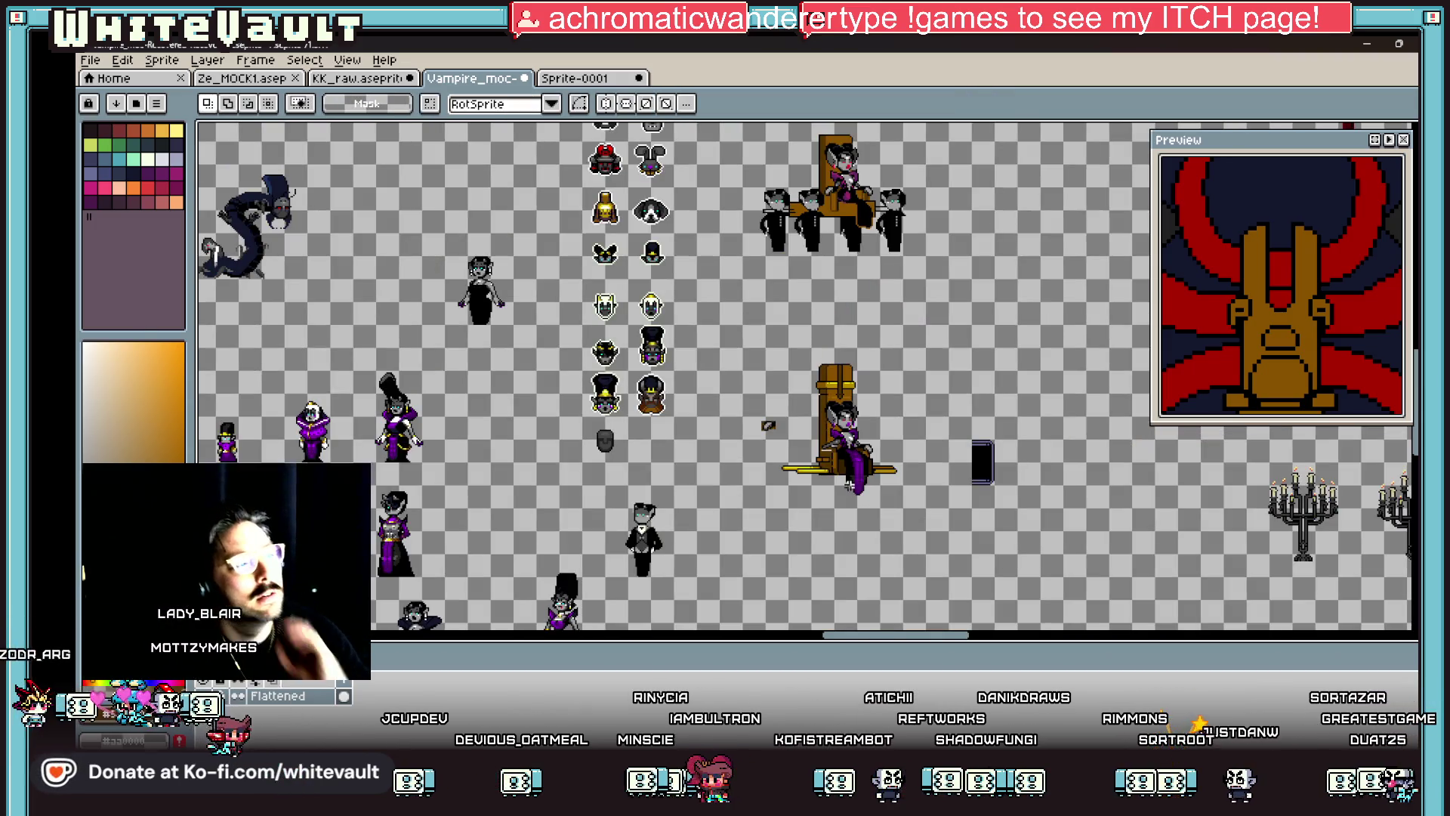
pyautogui.scroll(5, 822, 464)
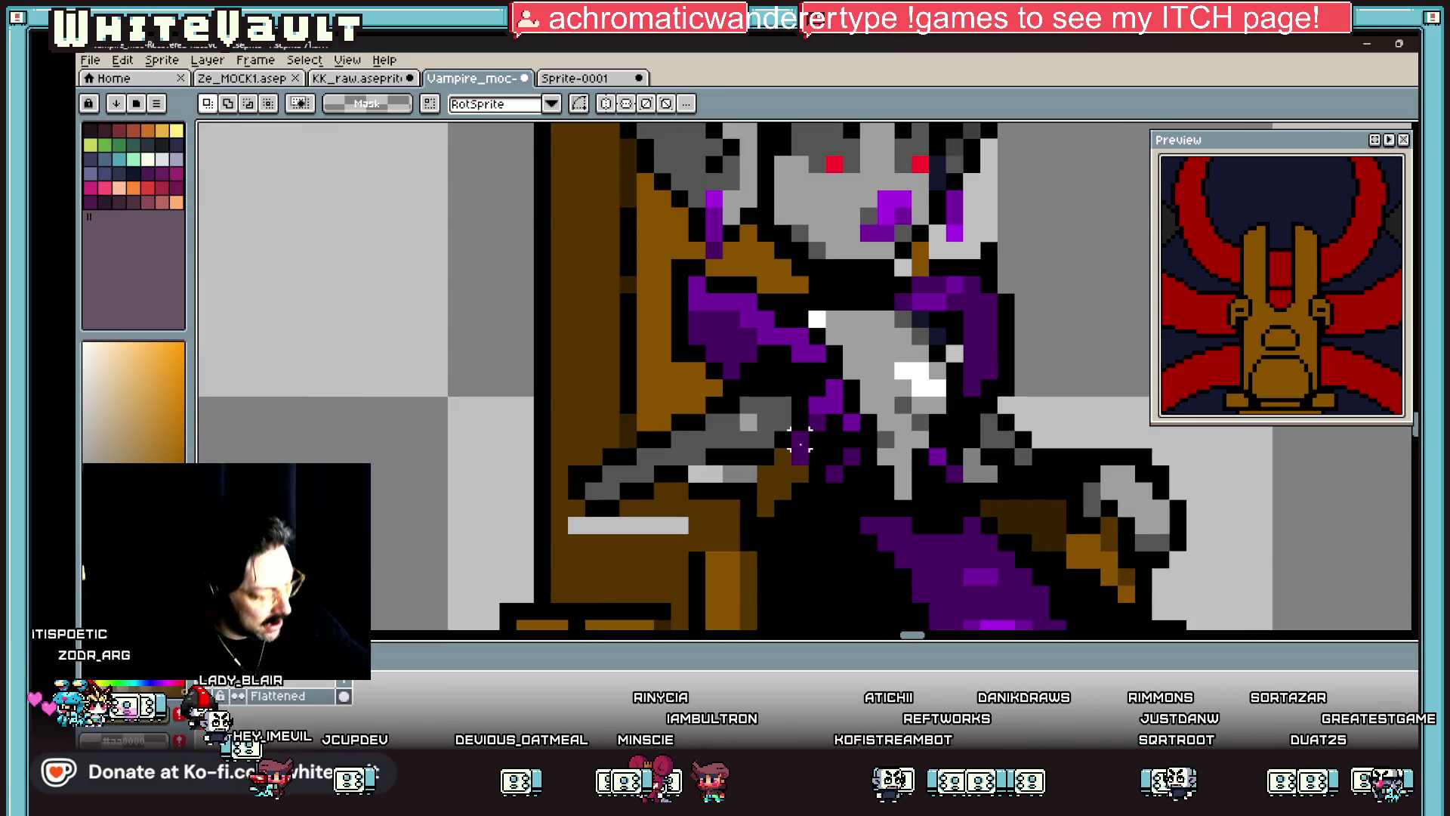
# Step: Sample colours near the hand and make the red eye colour the current colour
pyautogui.press('b')
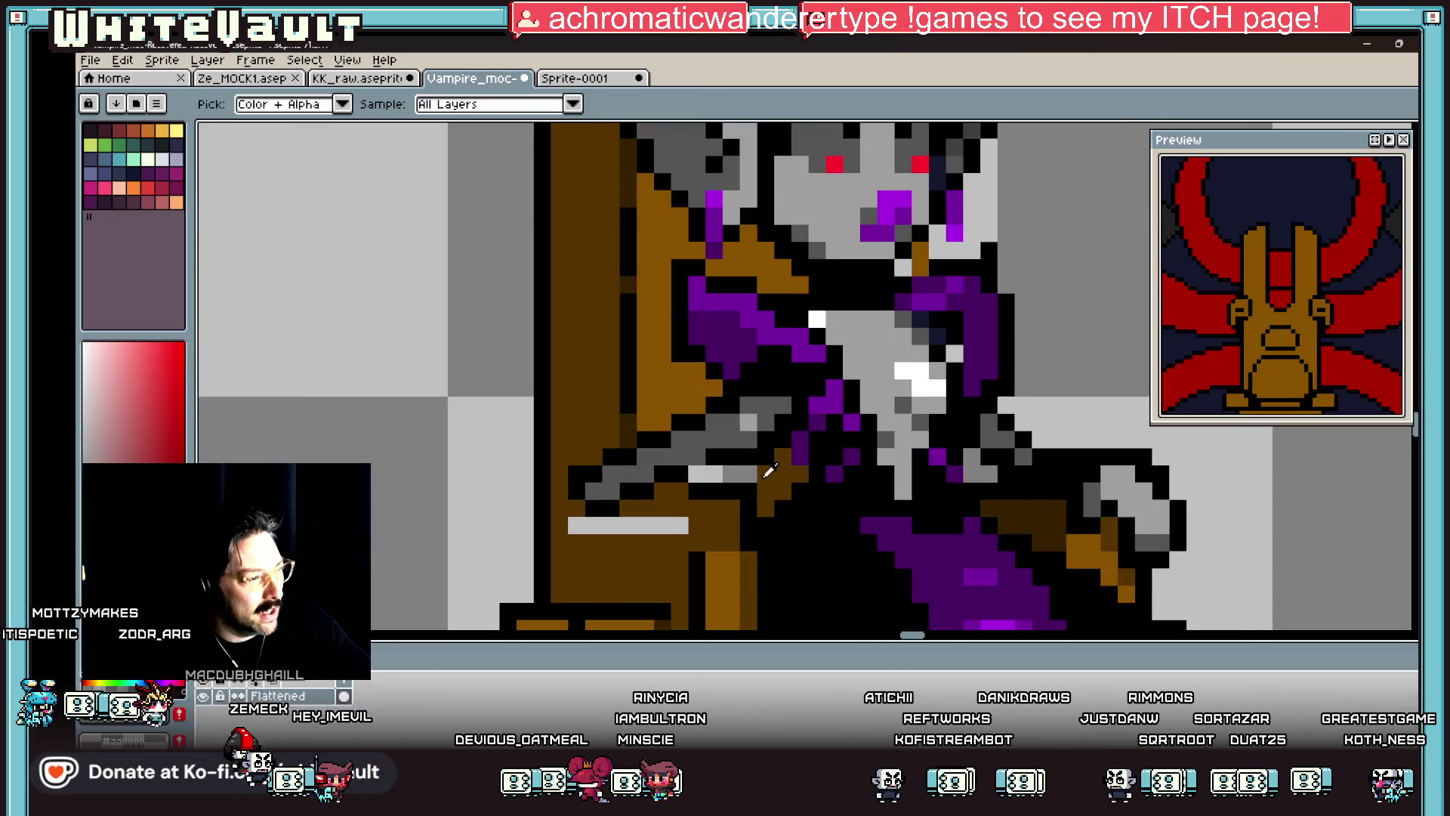
pyautogui.press('i')
pyautogui.click(757, 451)
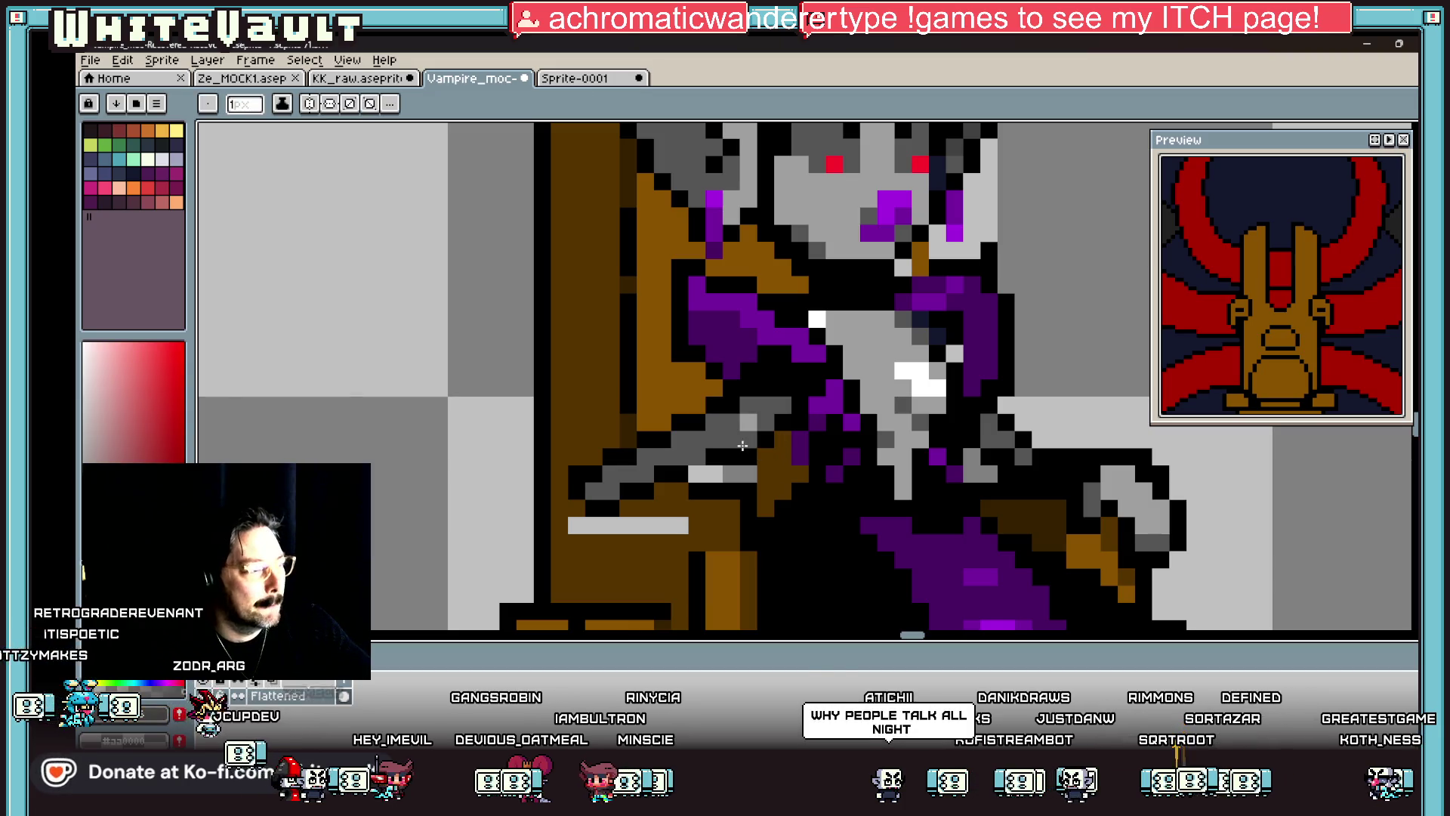
pyautogui.click(755, 467)
pyautogui.scroll(-3, 755, 467)
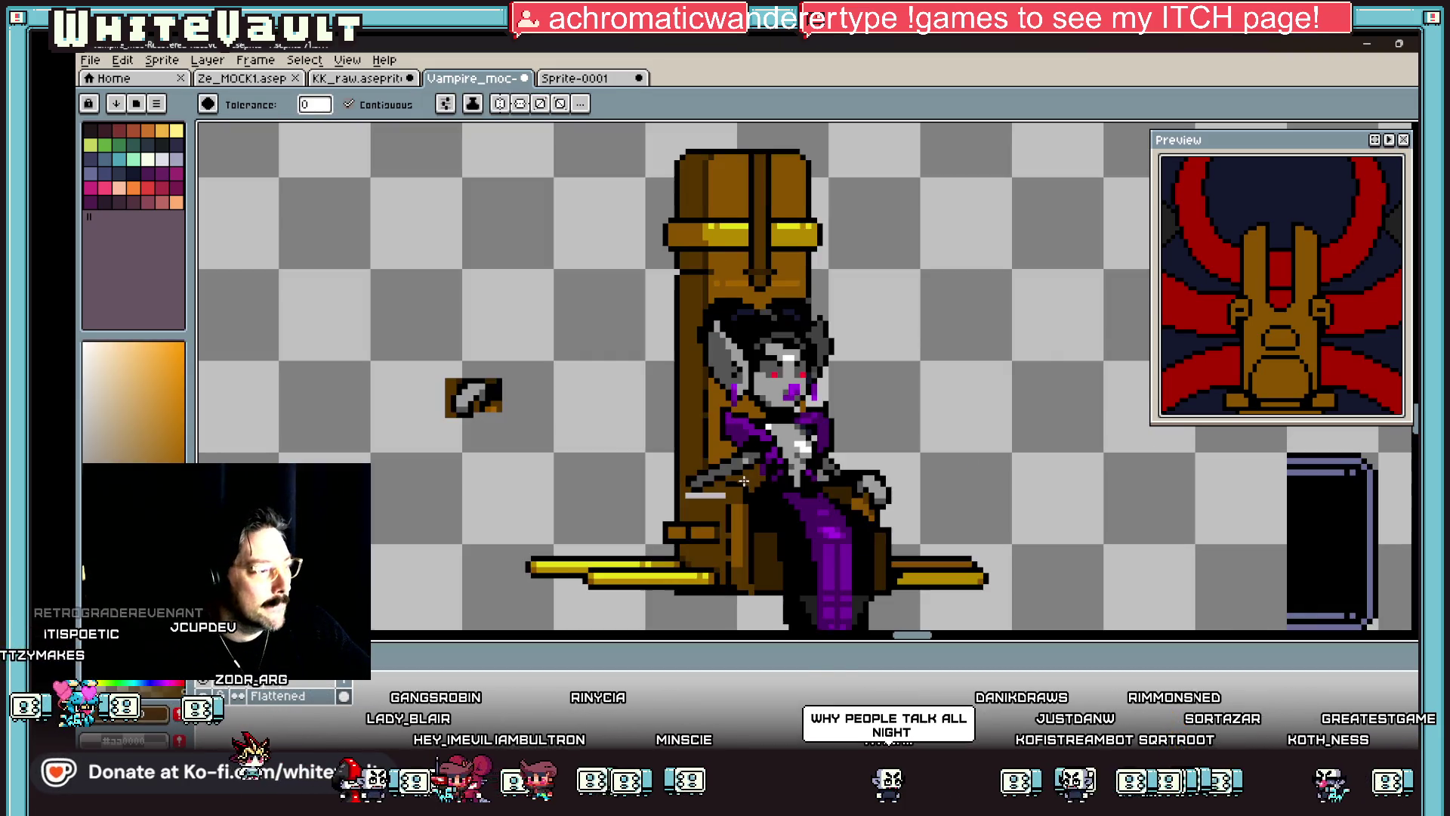
pyautogui.scroll(3, 740, 469)
pyautogui.click(729, 470)
pyautogui.press('b')
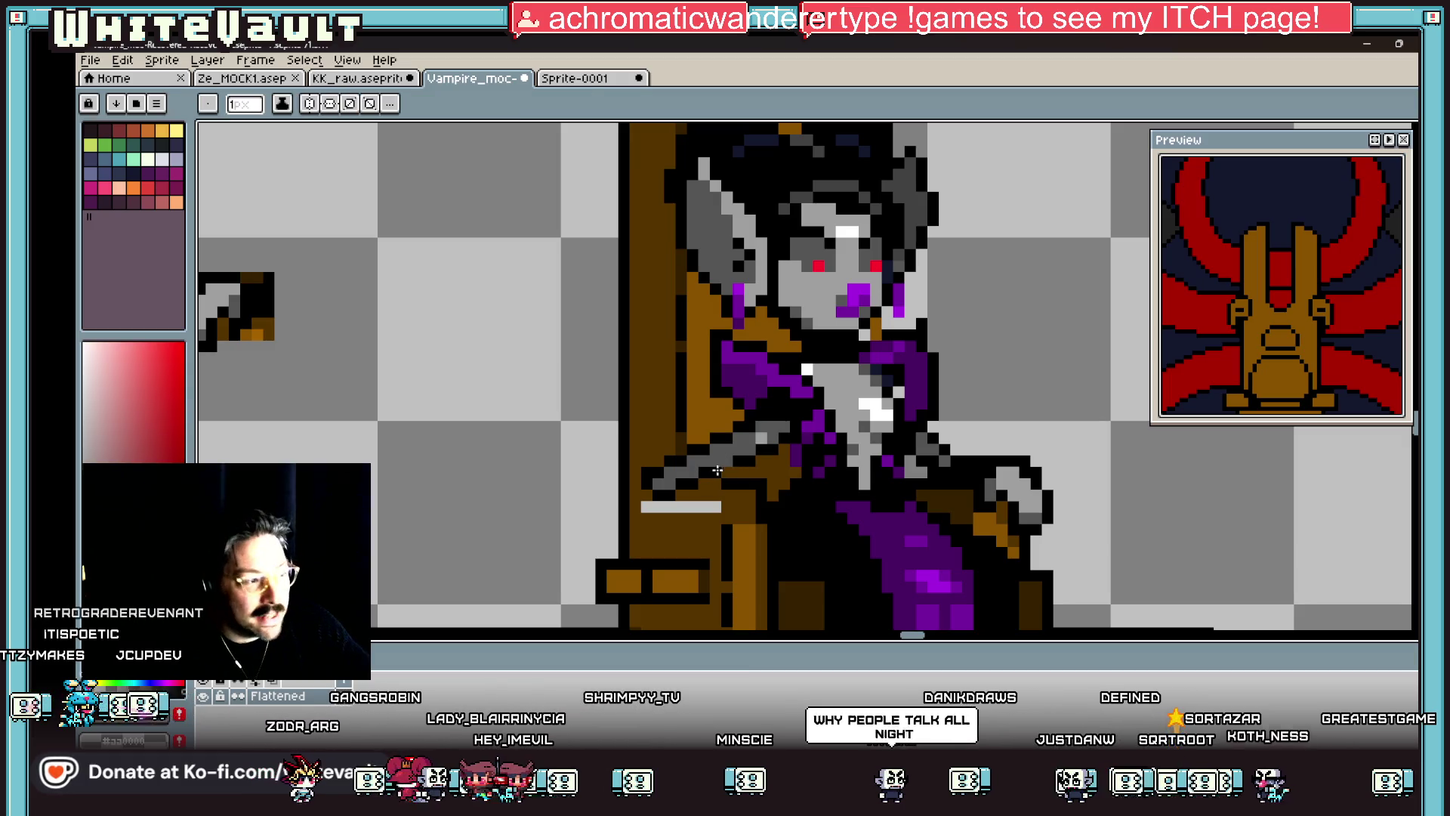
pyautogui.scroll(-5, 707, 469)
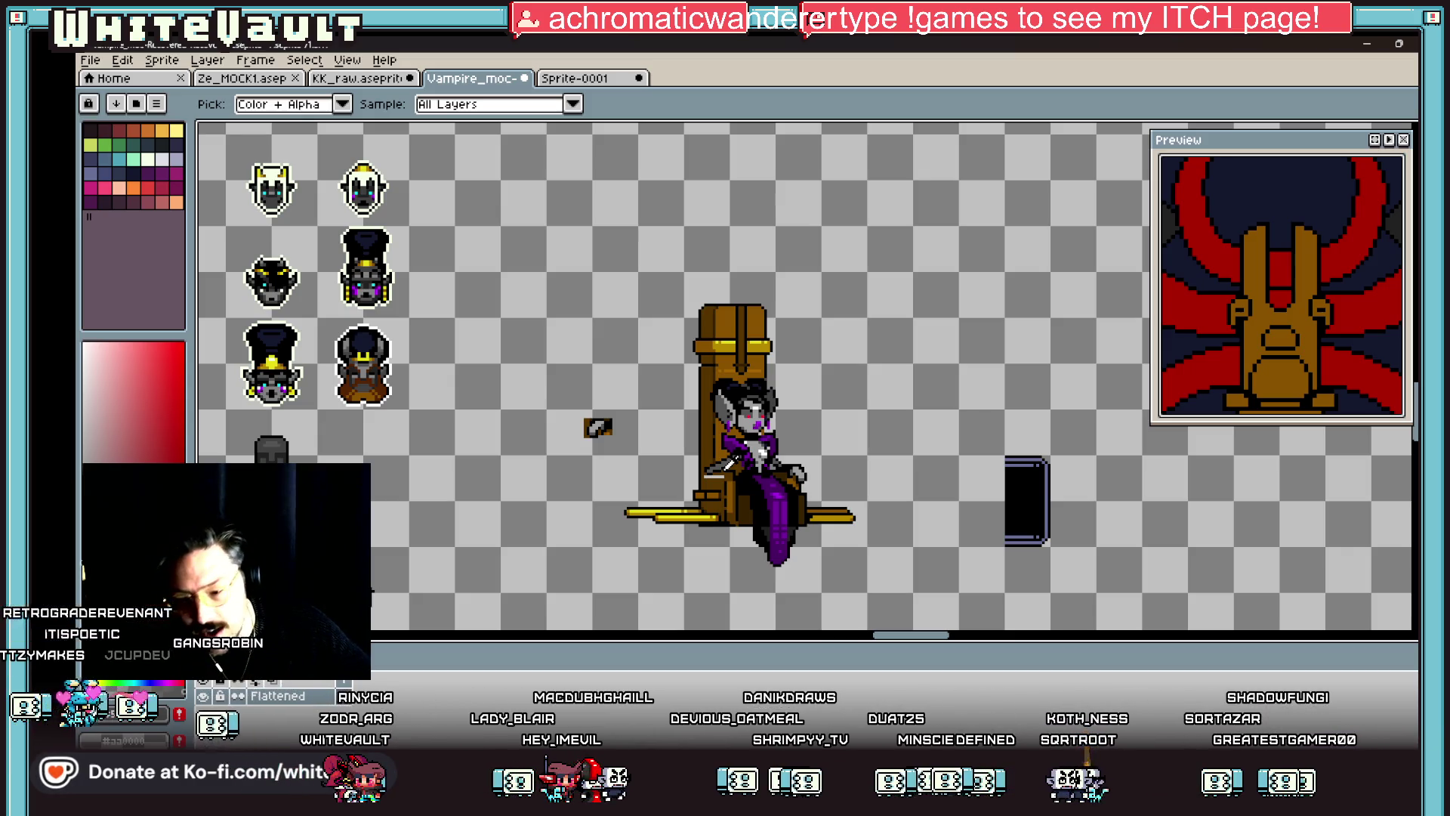
# Step: Add grey hand pixels on the left armrest and outline them with black pixels
pyautogui.scroll(5, 659, 479)
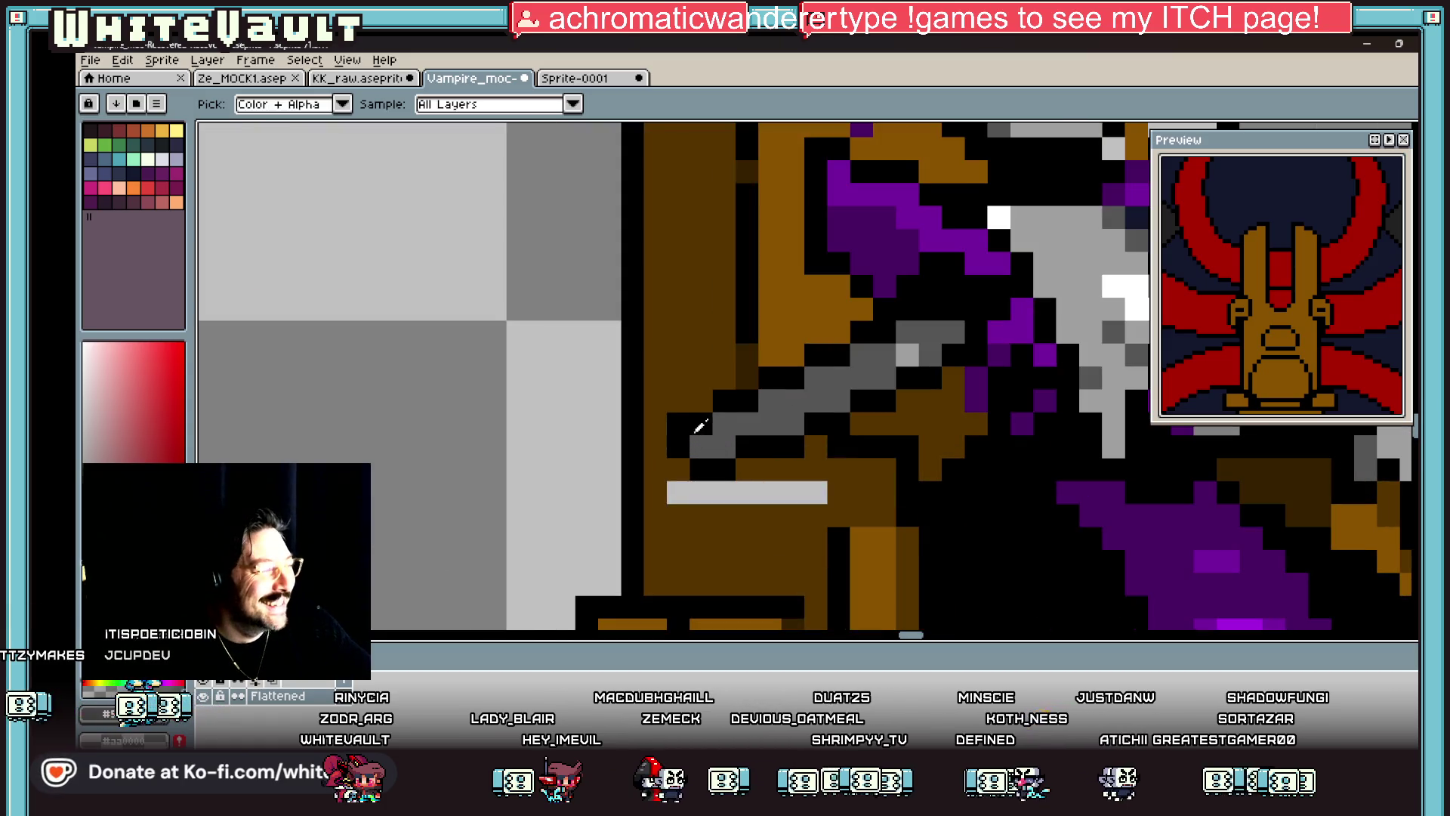
pyautogui.click(676, 472)
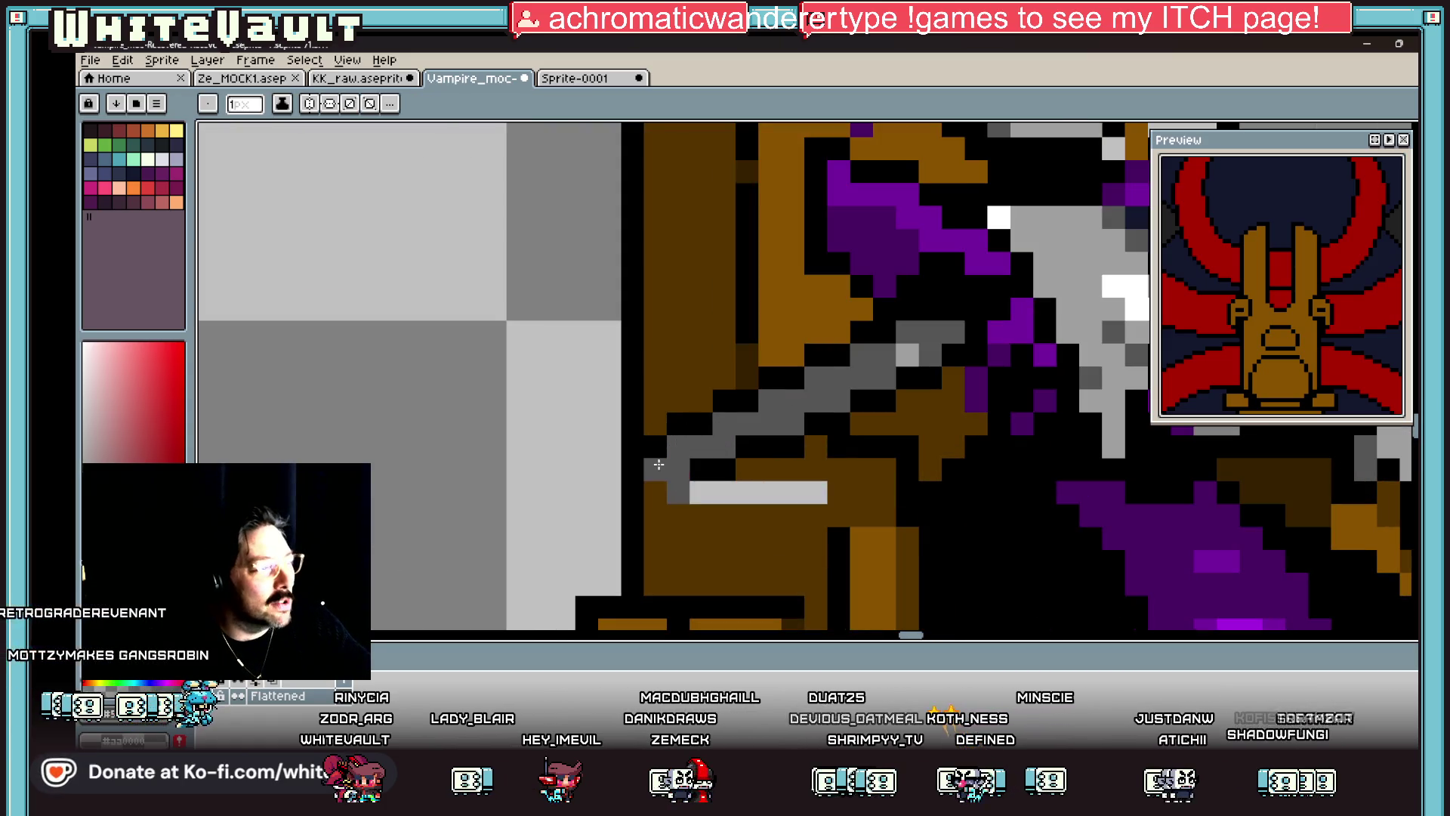
pyautogui.click(654, 491)
pyautogui.click(701, 469)
pyautogui.keyDown('alt'); pyautogui.click(723, 469); pyautogui.keyUp('alt')
pyautogui.moveTo(724, 491)
pyautogui.mouseDown()
pyautogui.moveTo(706, 527)
pyautogui.moveTo(678, 538)
pyautogui.mouseUp()
pyautogui.click(677, 514)
pyautogui.keyDown('alt'); pyautogui.click(690, 478); pyautogui.keyUp('alt')
pyautogui.click(670, 519)
pyautogui.scroll(-3, 646, 500)
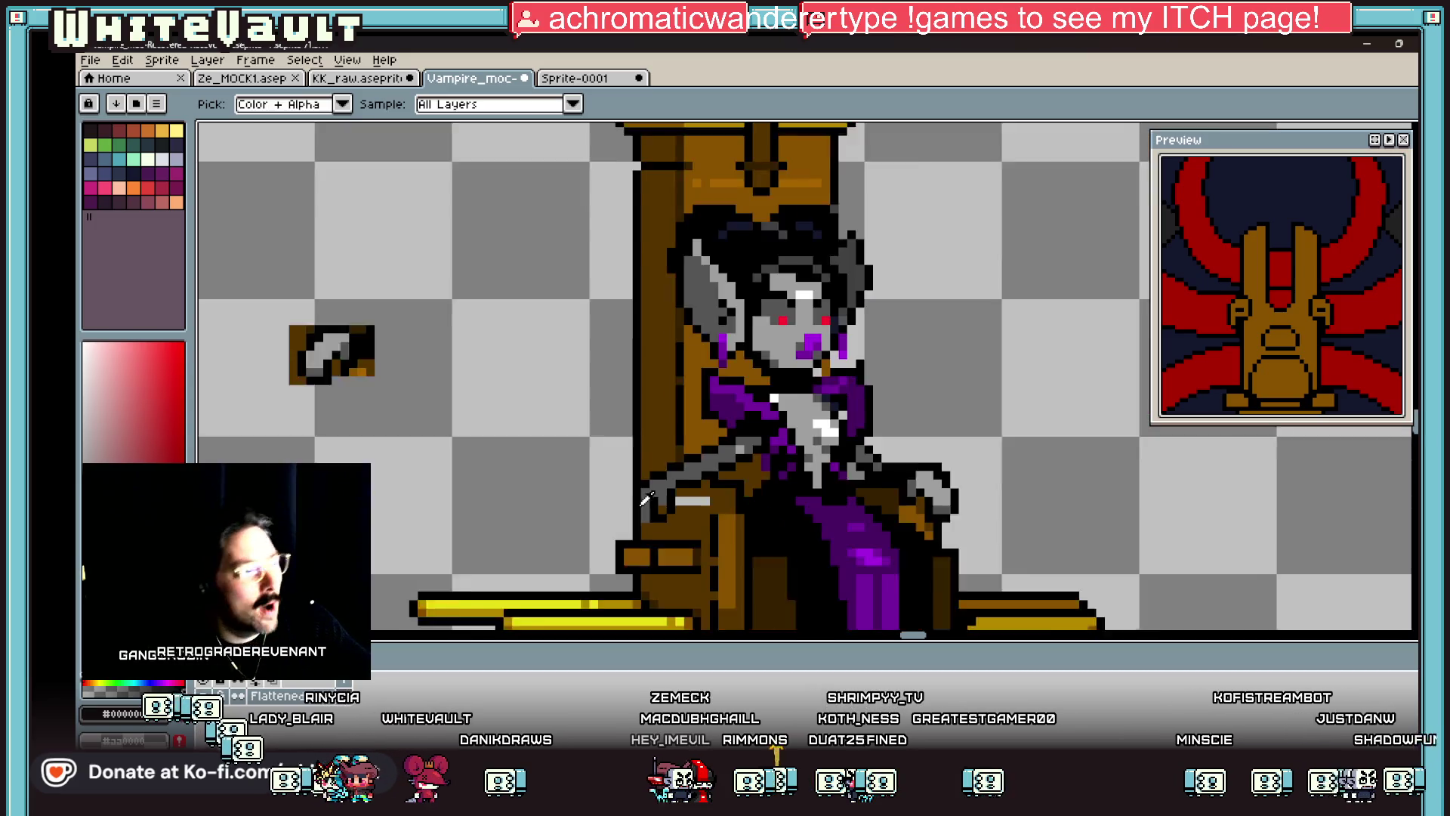
pyautogui.scroll(3, 616, 492)
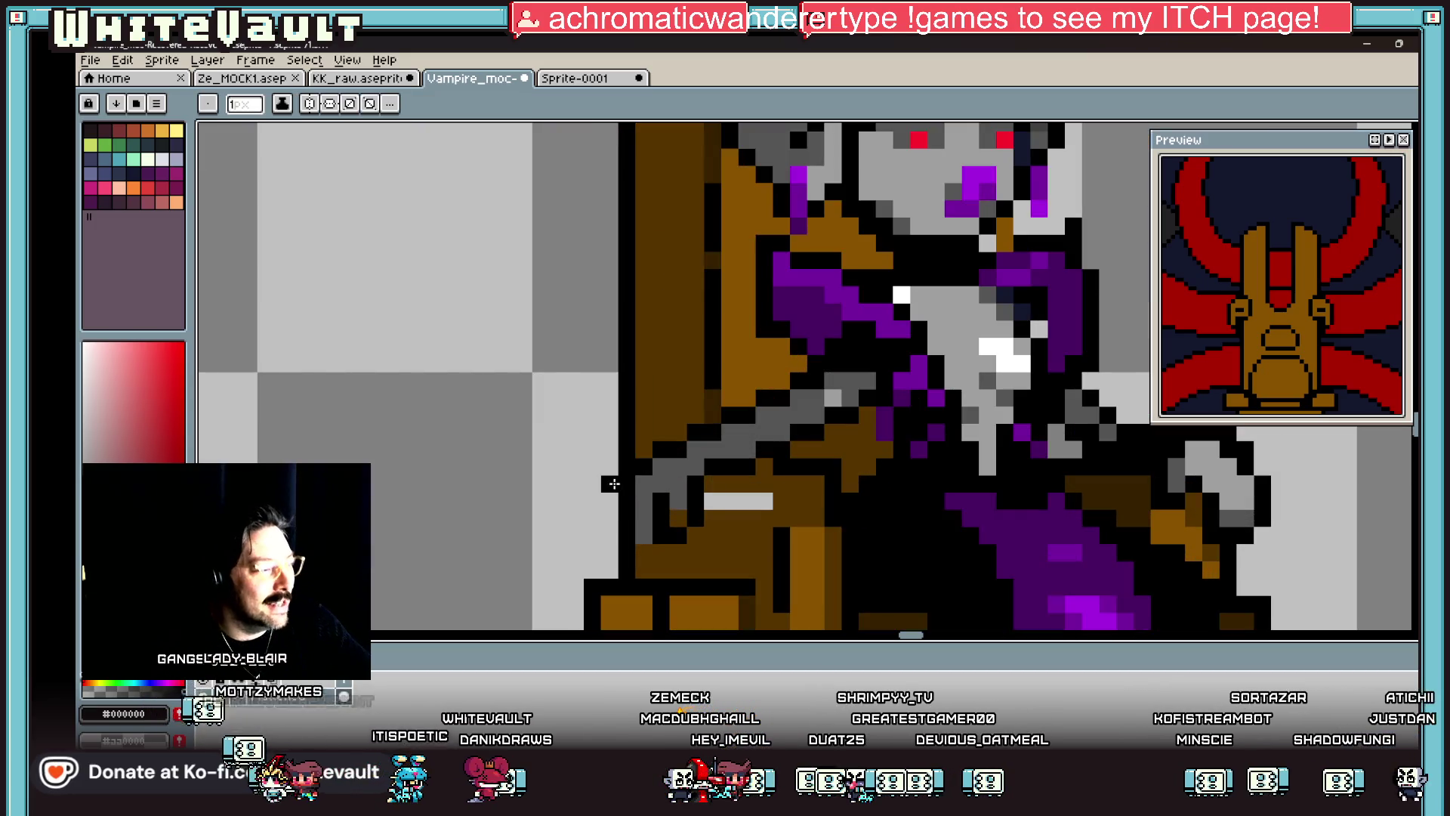
pyautogui.scroll(-3, 616, 502)
pyautogui.scroll(3, 621, 495)
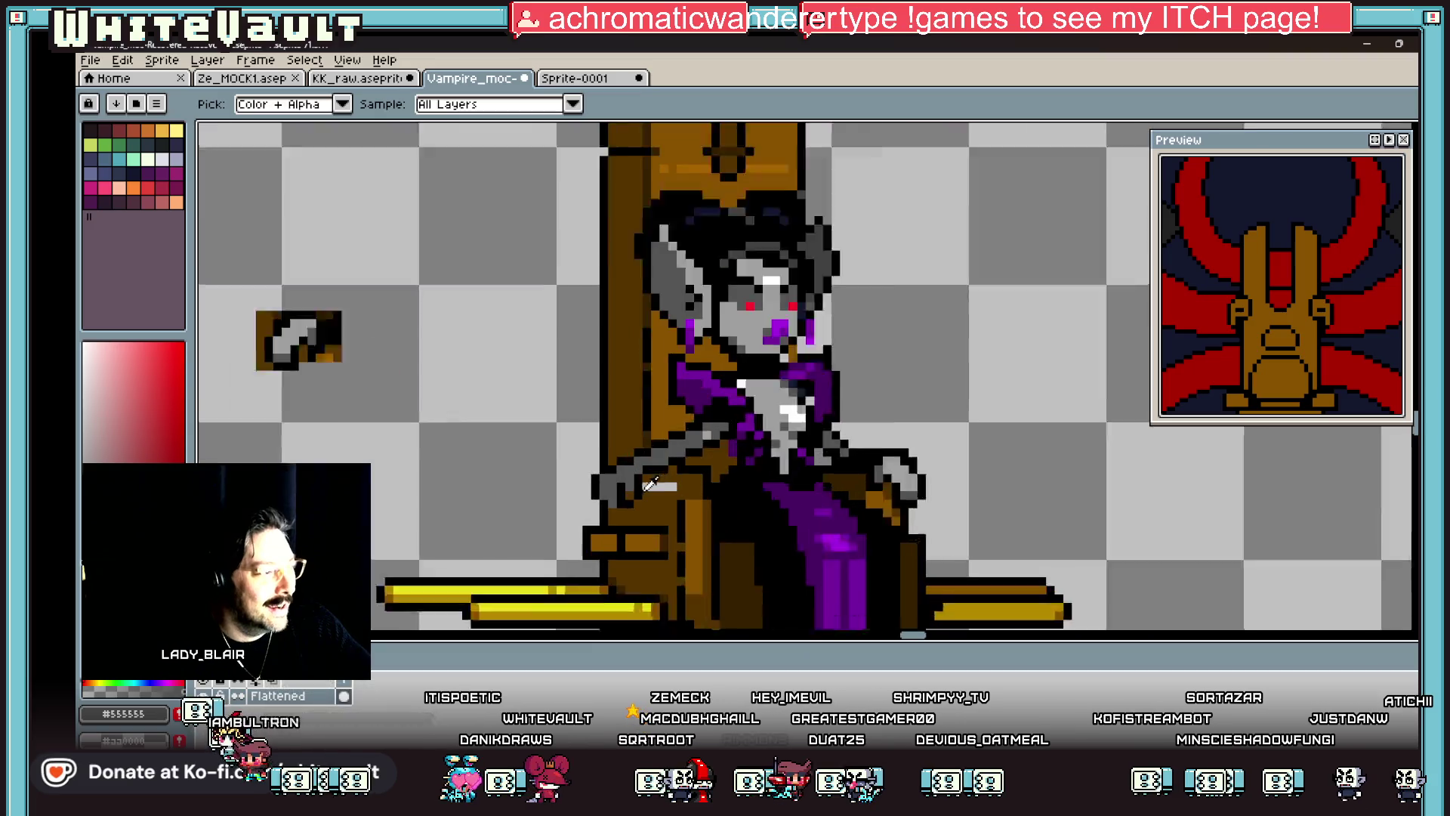
pyautogui.scroll(-3, 623, 494)
pyautogui.scroll(1, 623, 494)
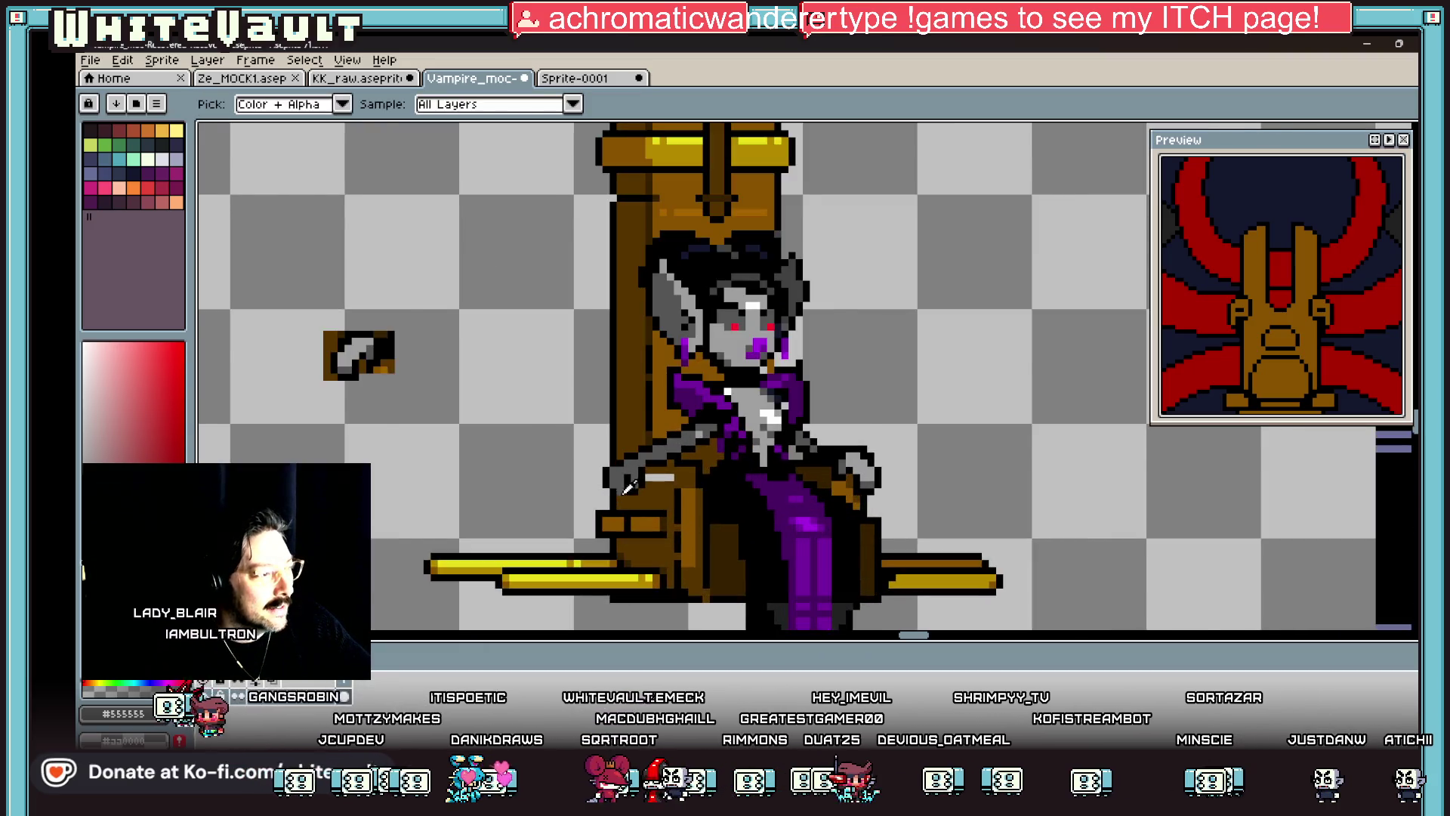
pyautogui.scroll(-3, 665, 489)
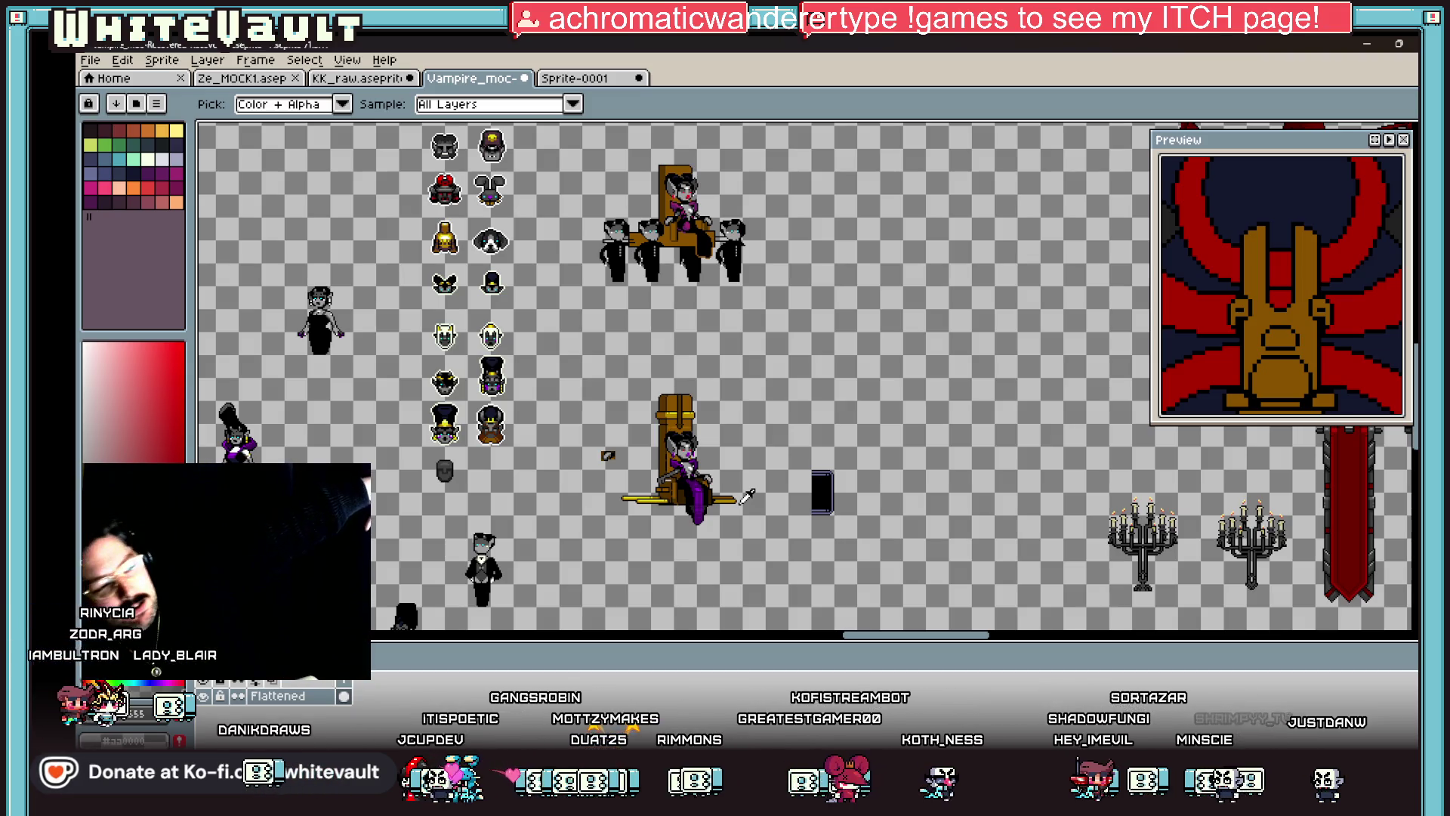
# Step: Marquee-select the vampire's redrawn hand on the armrest and drop it in place
pyautogui.press('v')
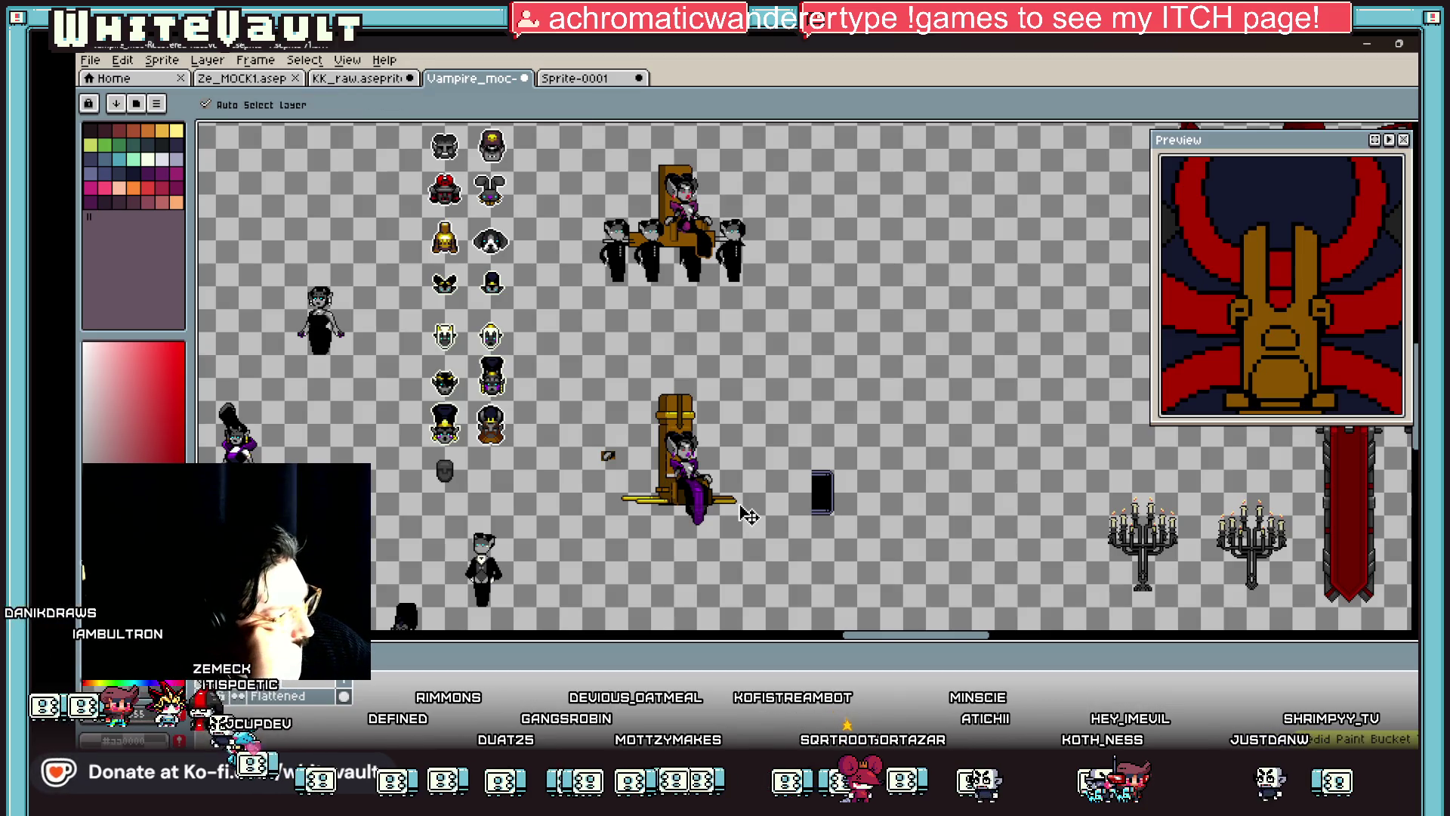
pyautogui.press('i')
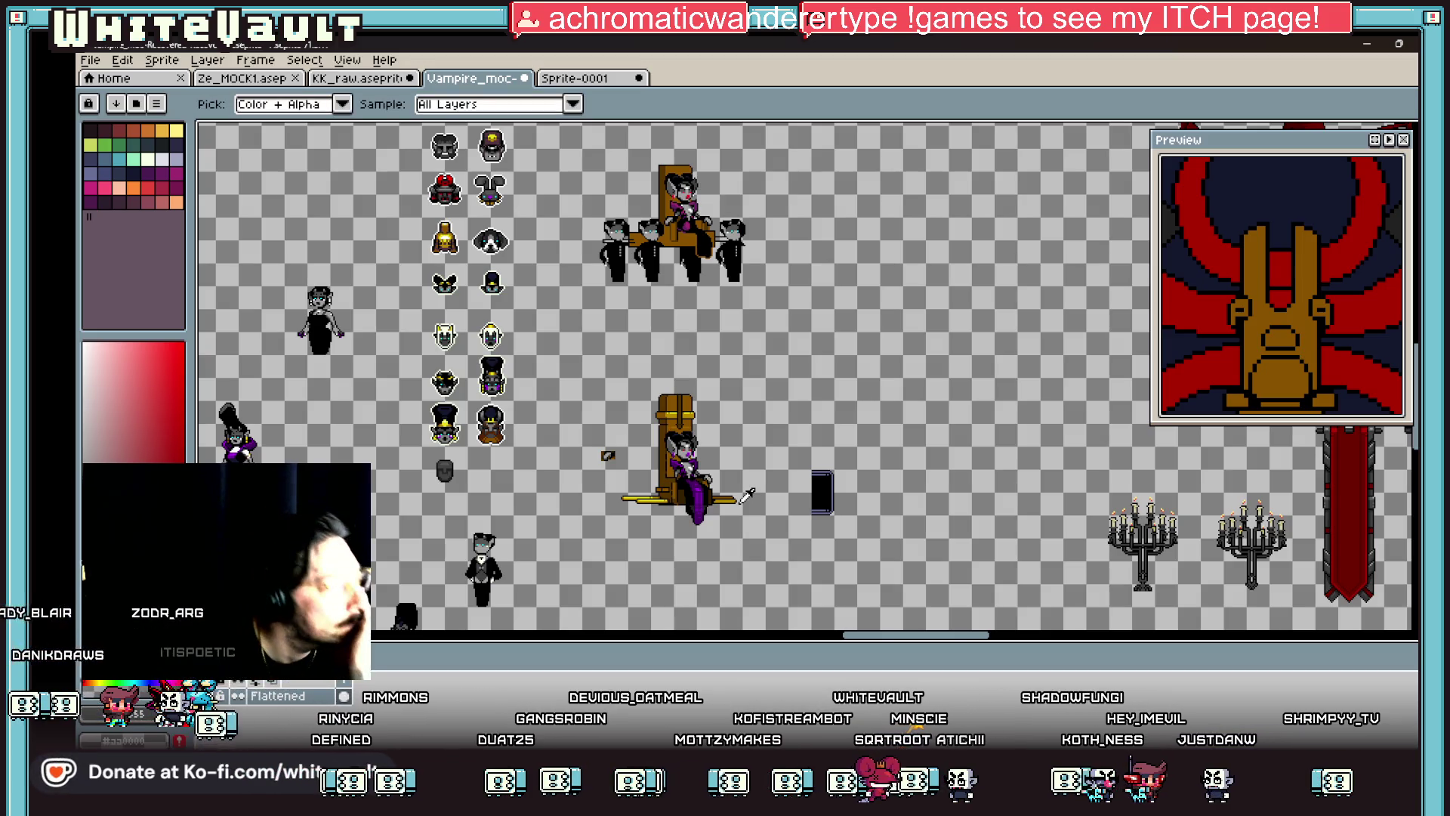
pyautogui.scroll(5, 657, 483)
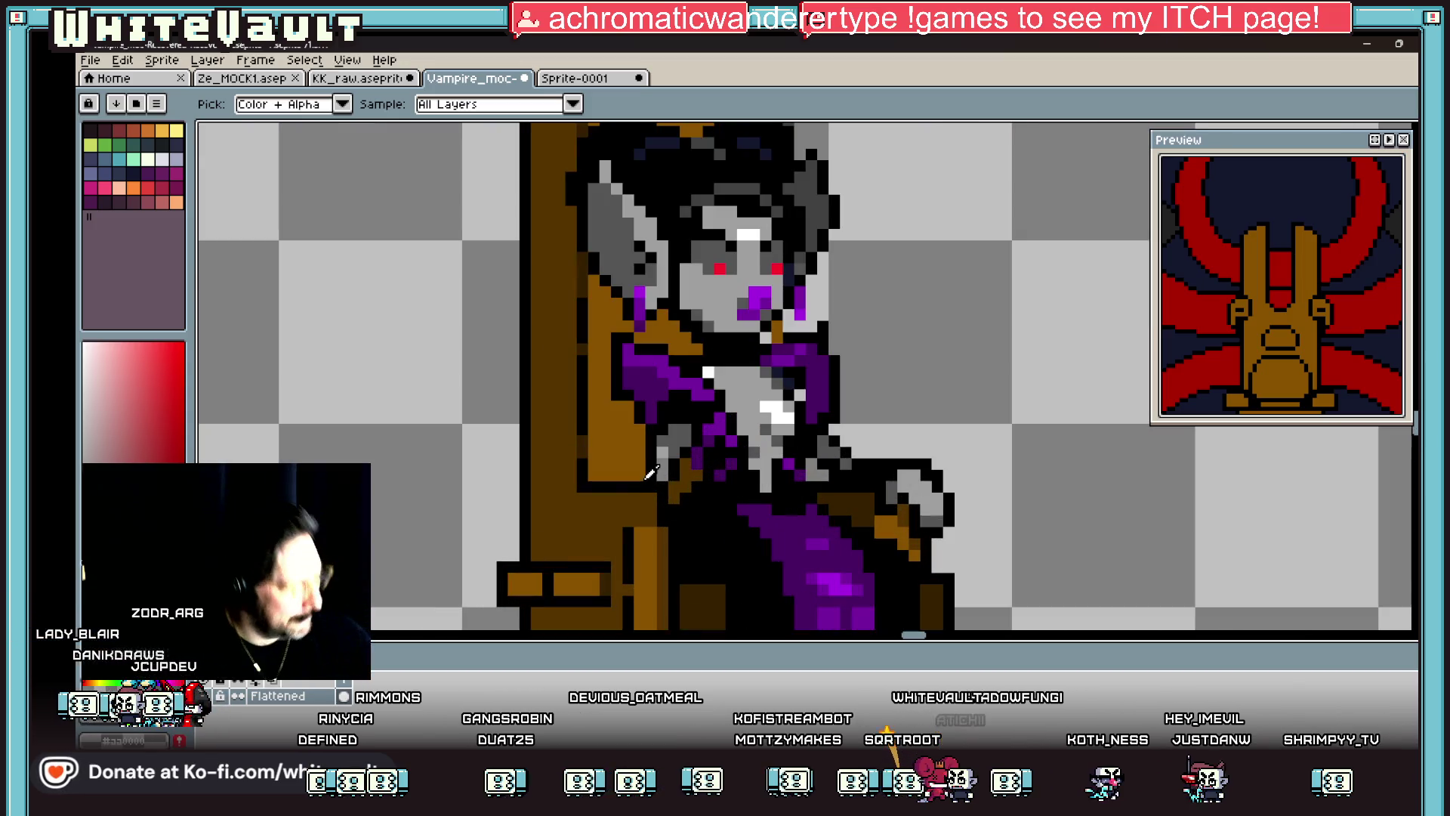
pyautogui.press('b')
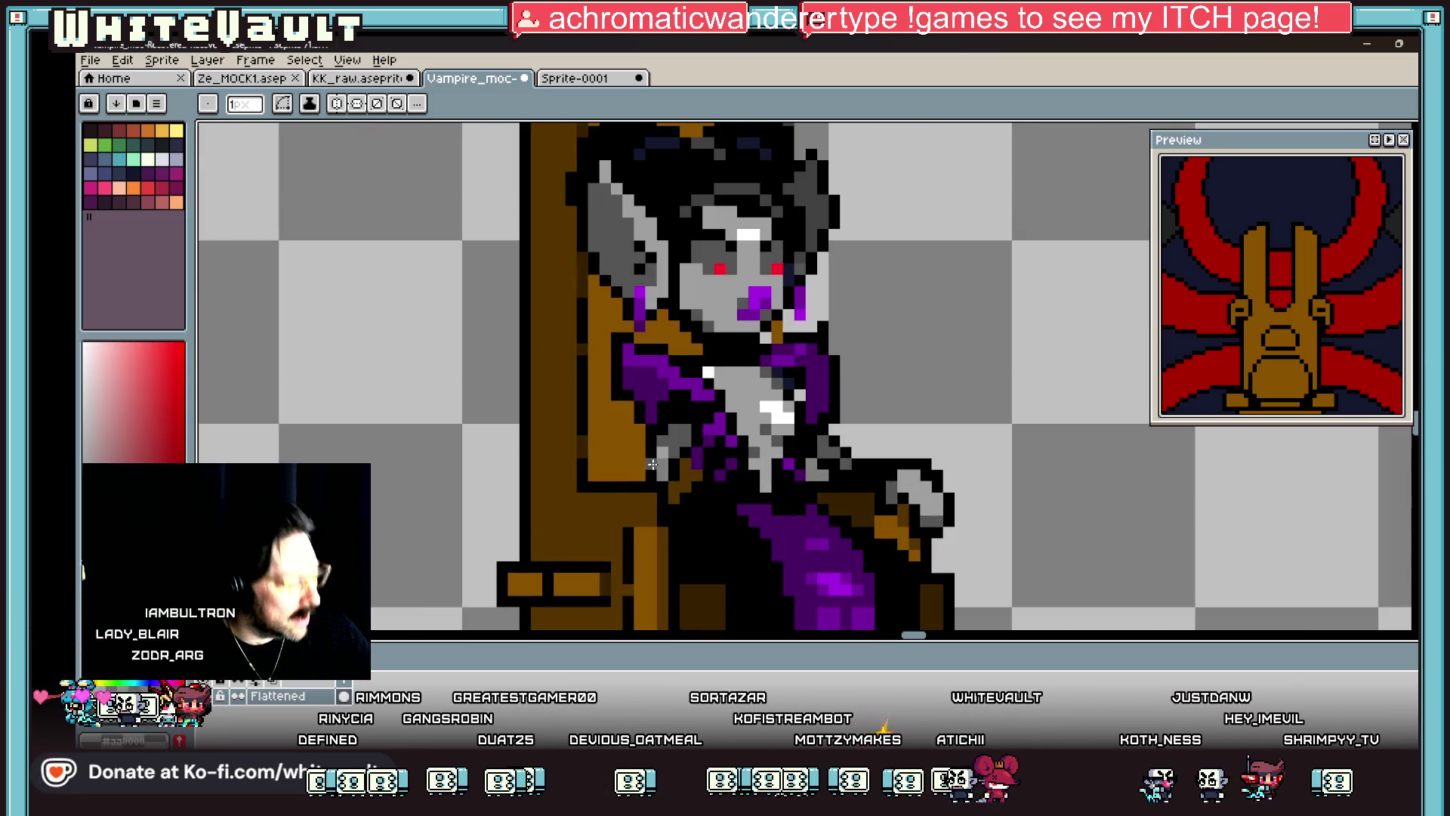
pyautogui.press('i')
pyautogui.press('b')
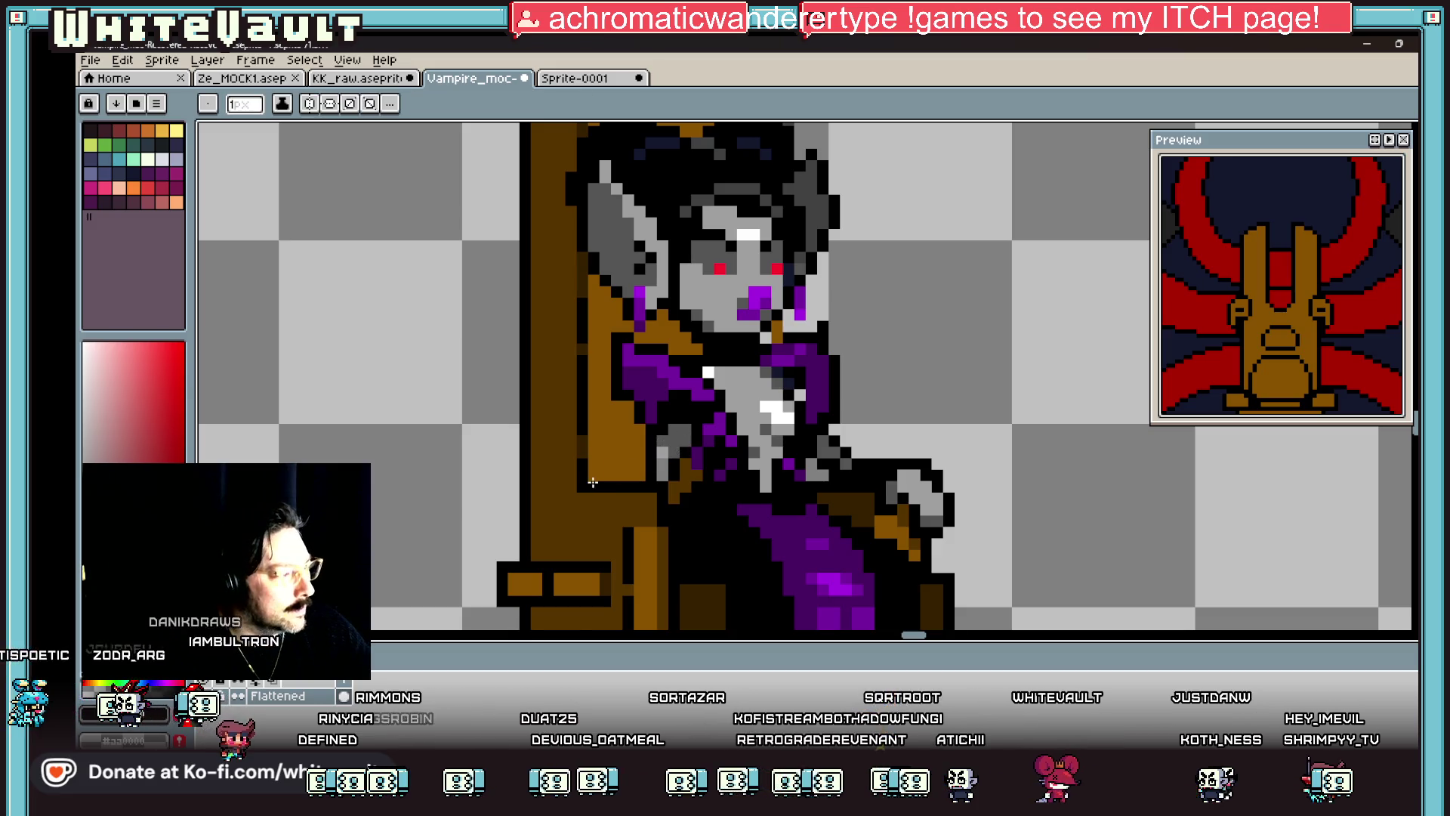
pyautogui.scroll(1, 602, 486)
pyautogui.scroll(-3, 707, 513)
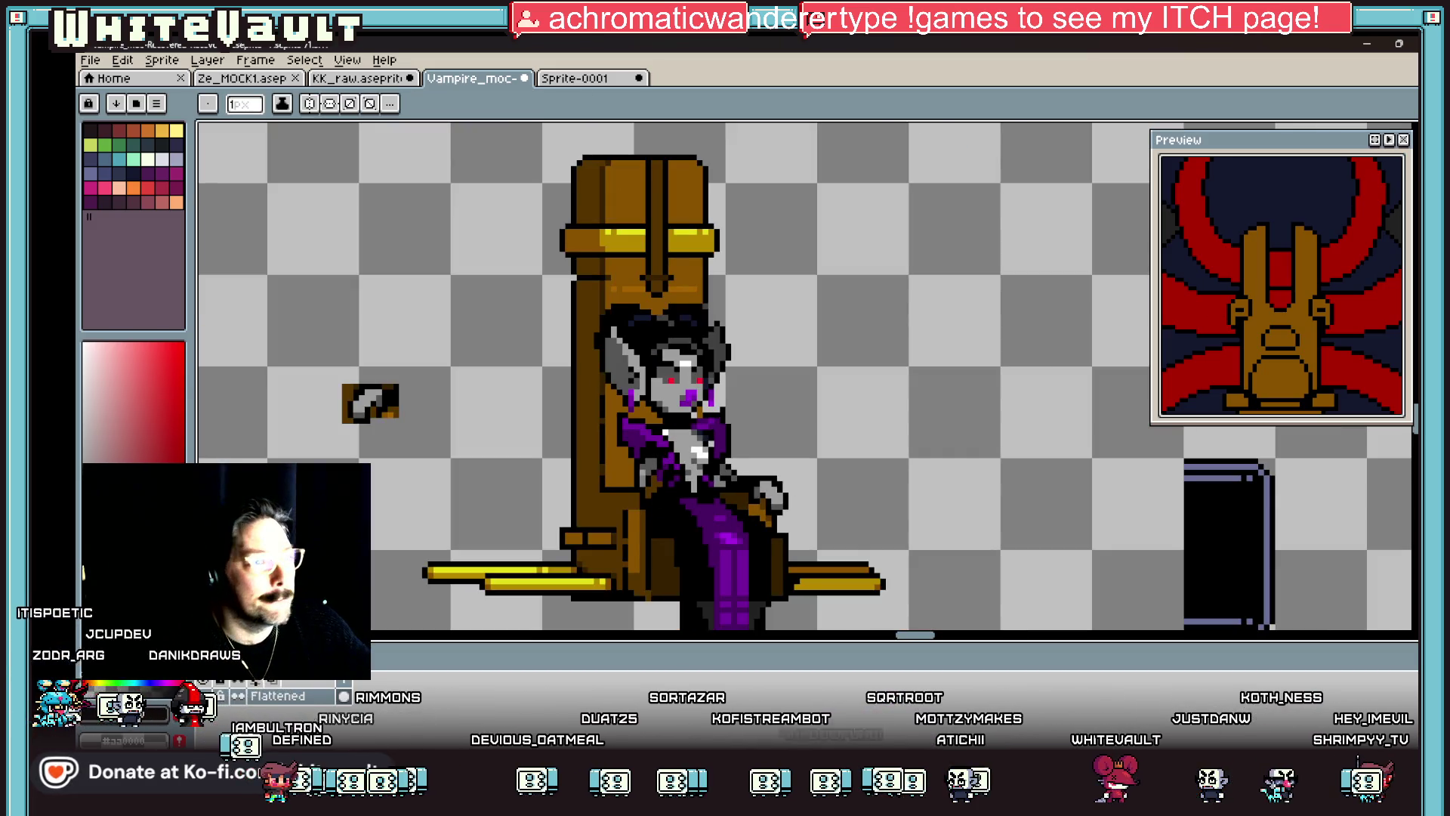
pyautogui.press('m')
pyautogui.scroll(1, 785, 502)
pyautogui.moveTo(729, 436)
pyautogui.mouseDown()
pyautogui.moveTo(800, 514)
pyautogui.moveTo(582, 526)
pyautogui.moveTo(599, 526)
pyautogui.mouseUp()
pyautogui.scroll(-5, 604, 523)
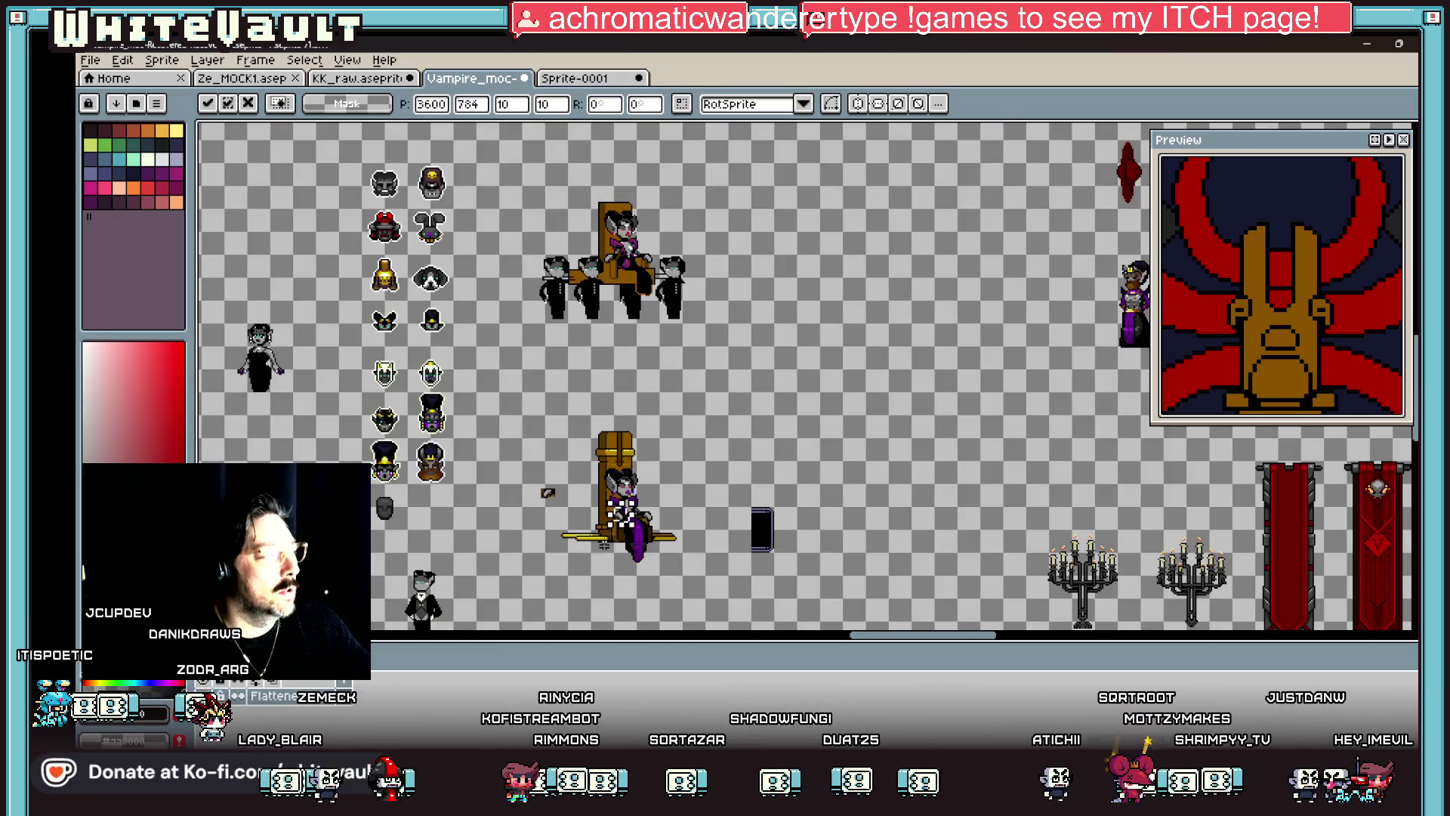
pyautogui.scroll(2, 605, 543)
pyautogui.click(839, 466)
pyautogui.scroll(-2, 840, 466)
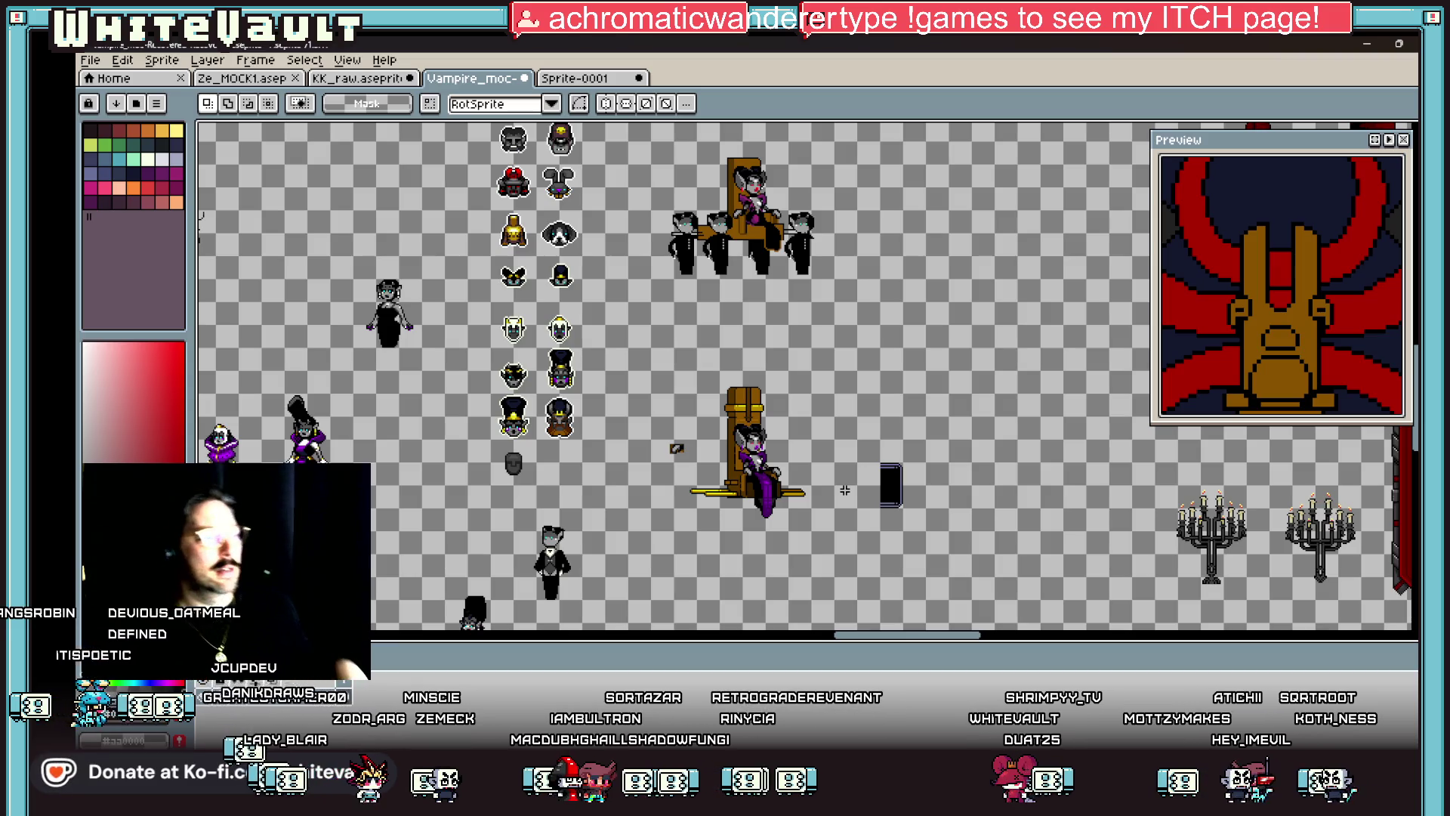
pyautogui.scroll(4, 784, 480)
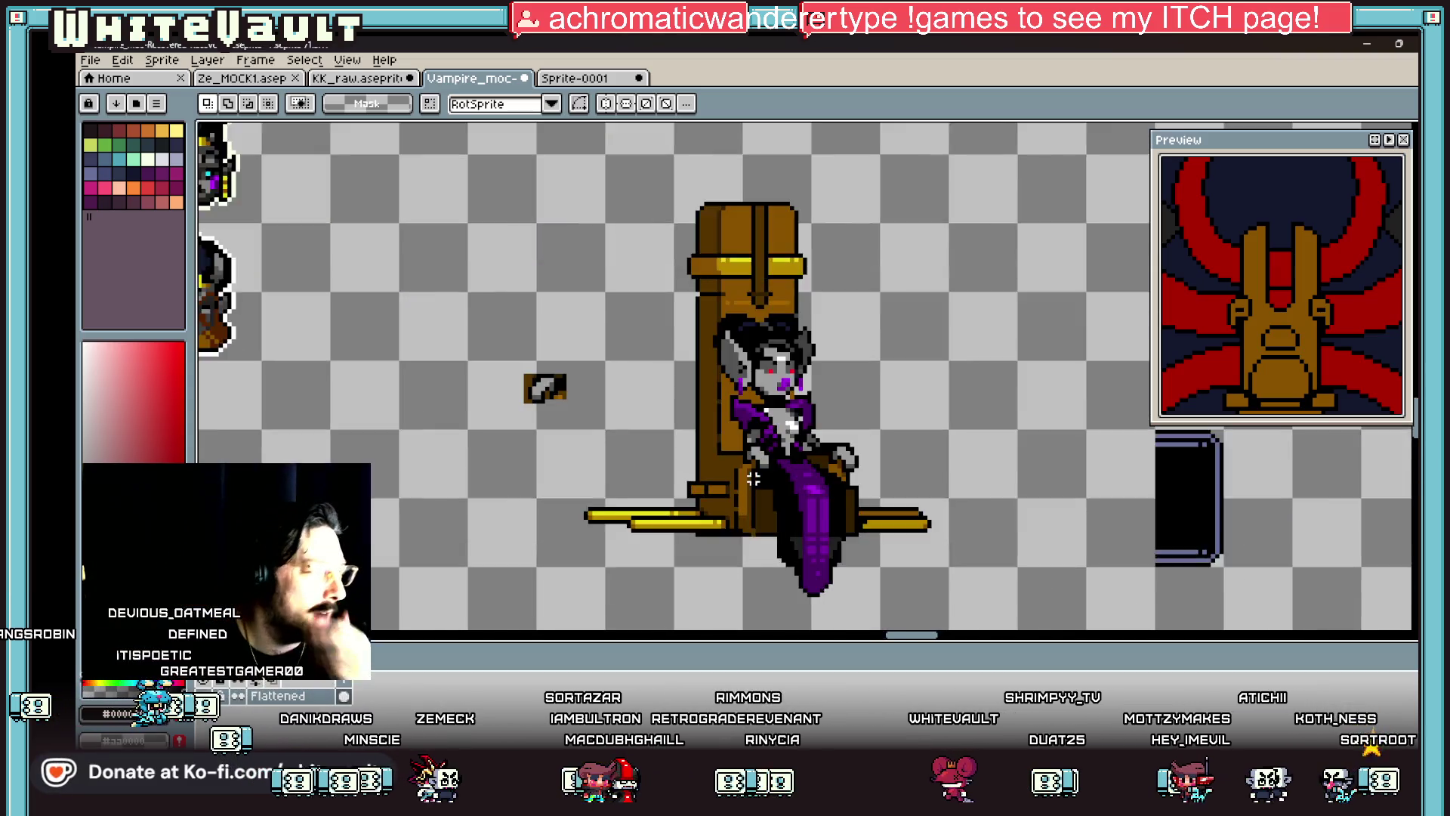
# Step: Copy the vampire's right hand over to the left armrest and commit it
pyautogui.moveTo(755, 472); pyautogui.dragTo(901, 472)
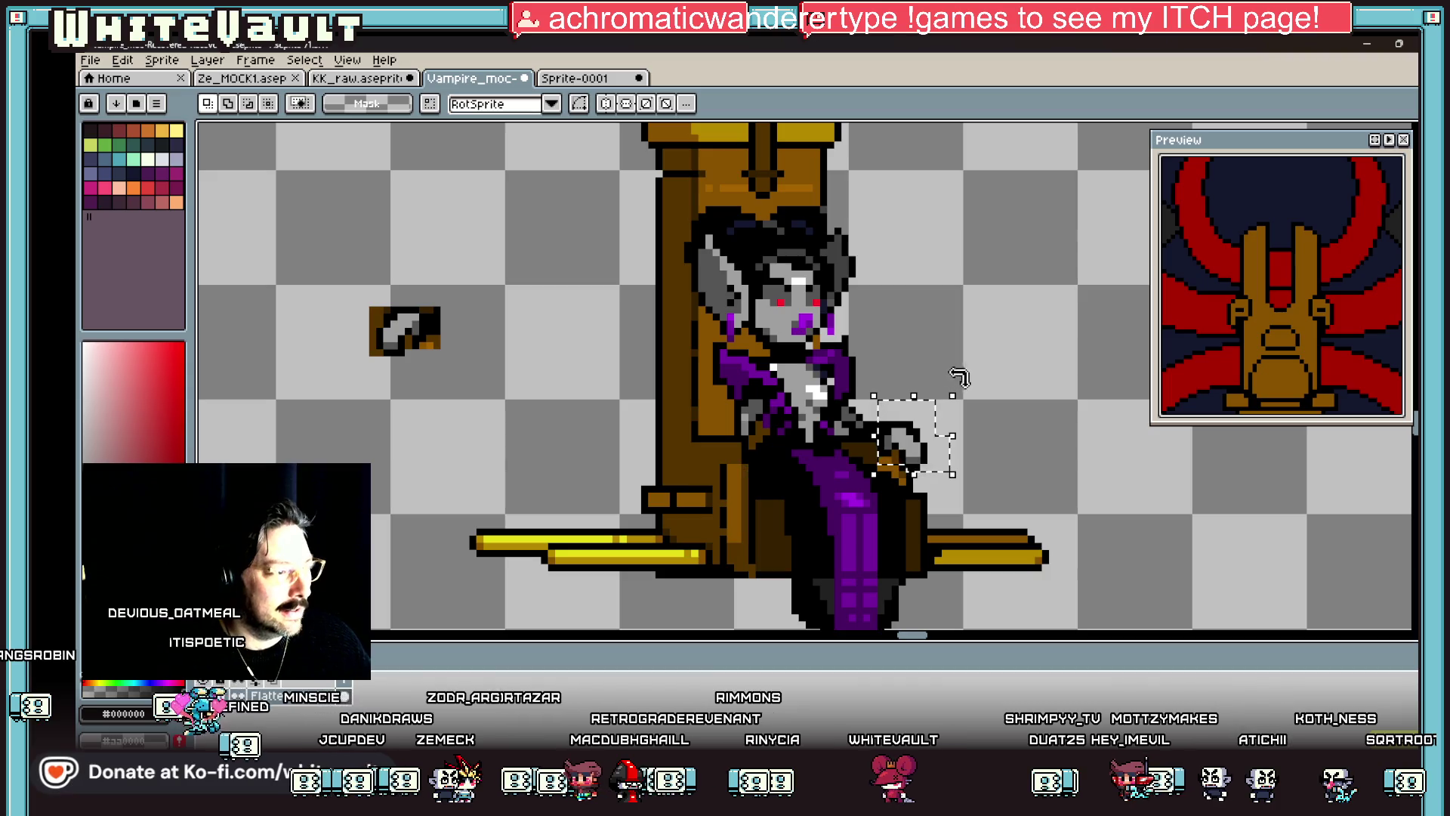
pyautogui.moveTo(935, 420)
pyautogui.mouseDown()
pyautogui.moveTo(725, 459)
pyautogui.moveTo(738, 462)
pyautogui.mouseUp()
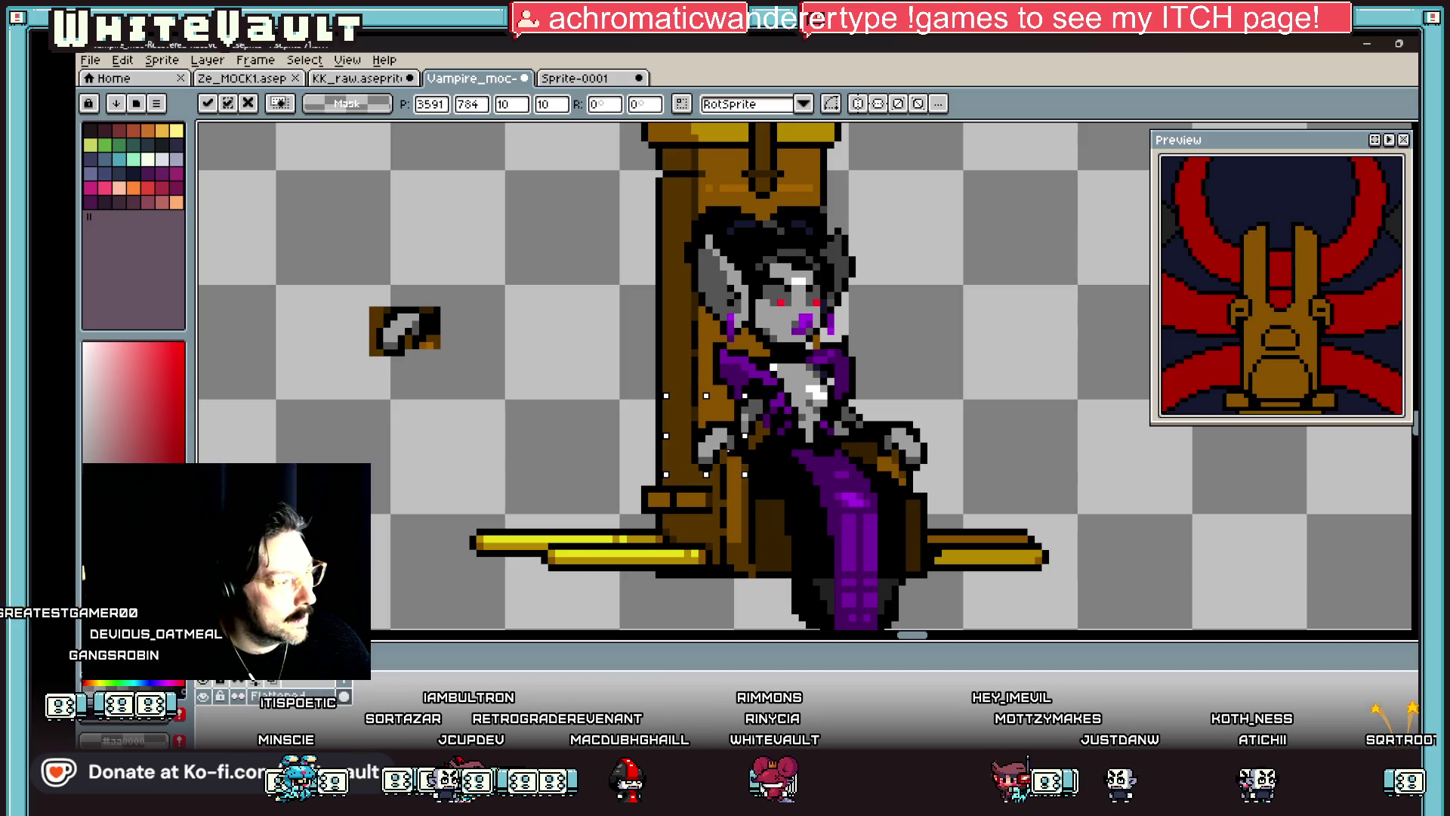
pyautogui.scroll(-5, 732, 450)
pyautogui.press('Return')
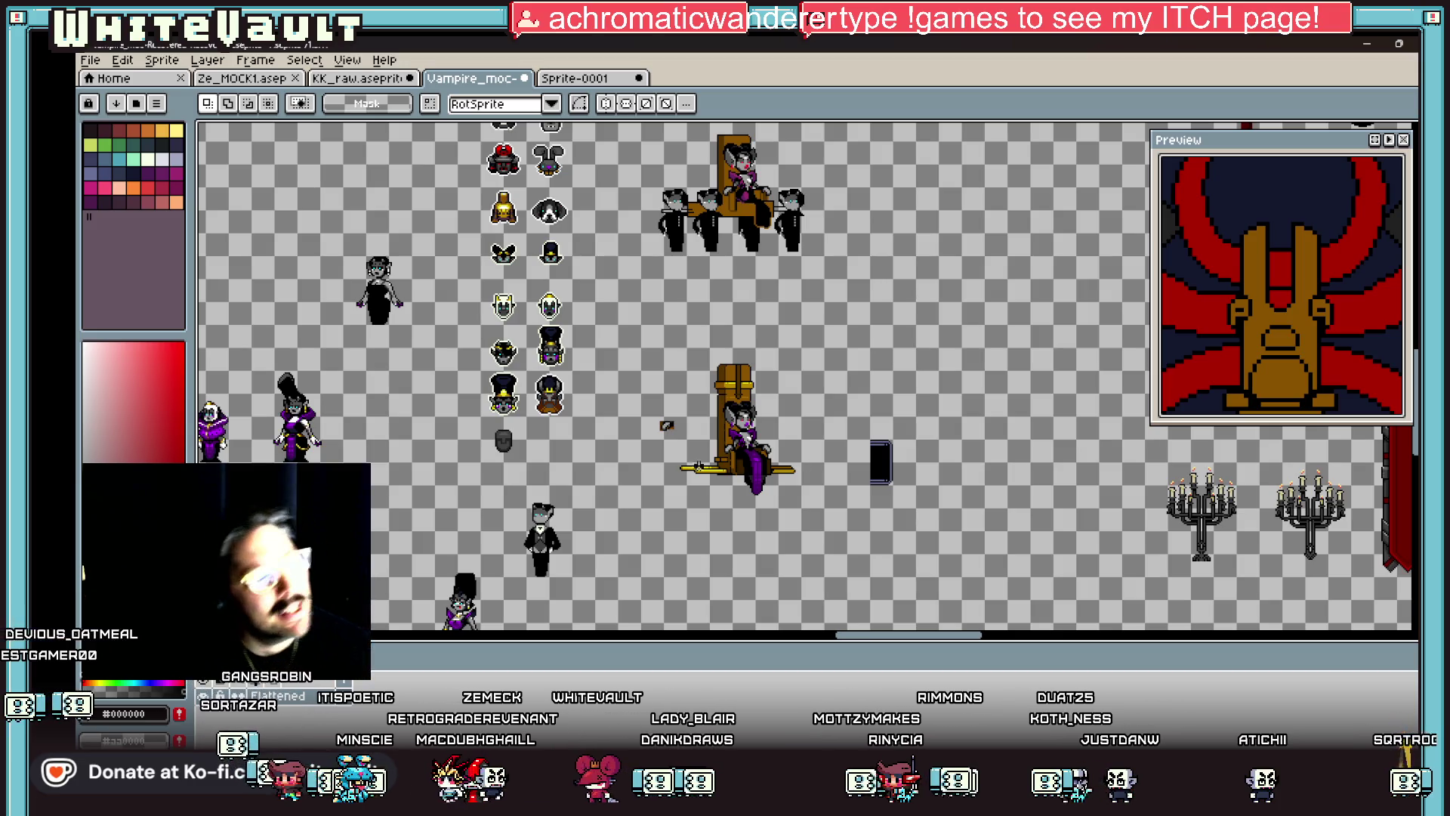
pyautogui.scroll(2, 697, 457)
pyautogui.scroll(2, 845, 414)
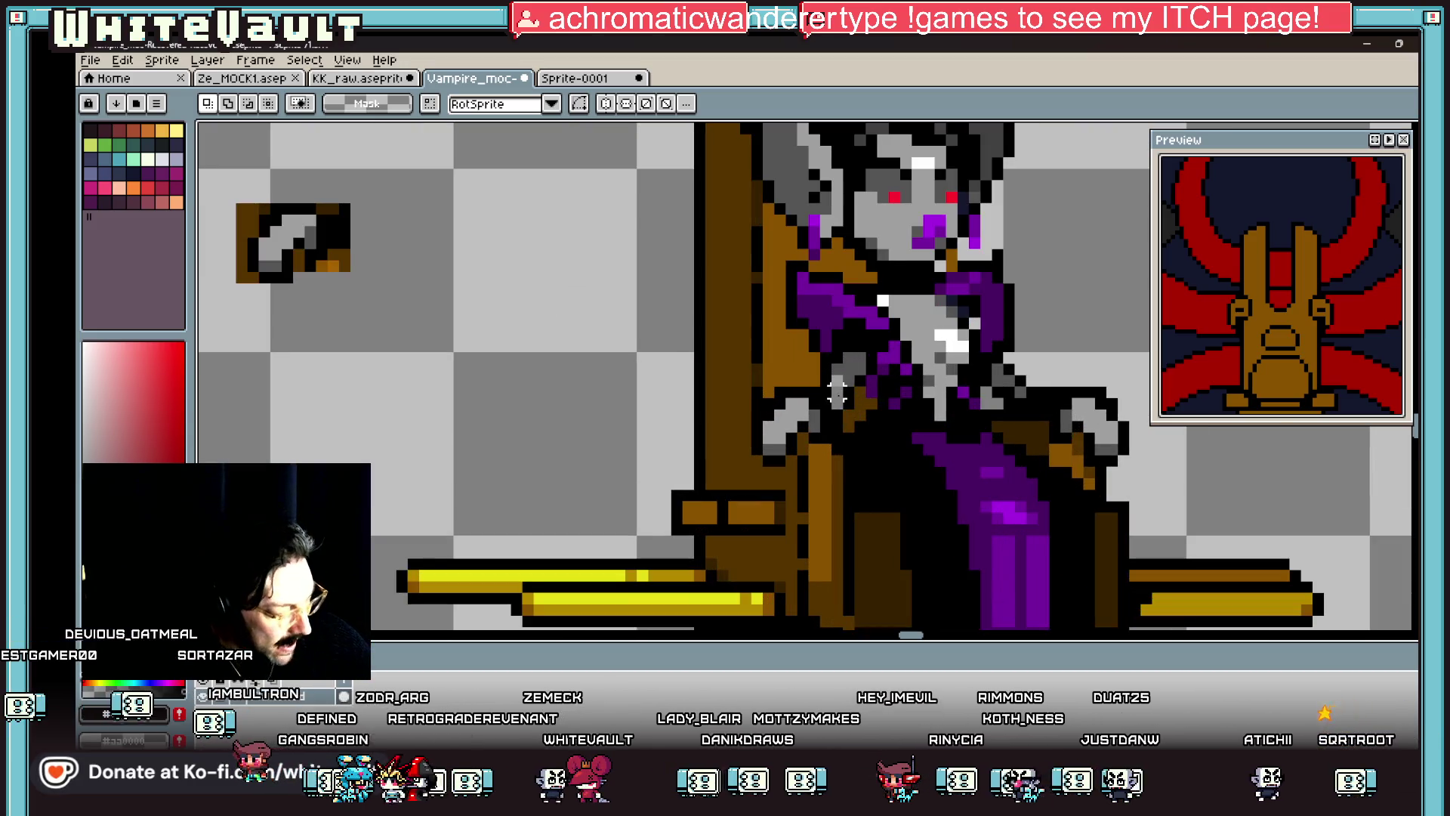
# Step: Sample the black outline colour from the sprite
pyautogui.press('i')
pyautogui.press('b')
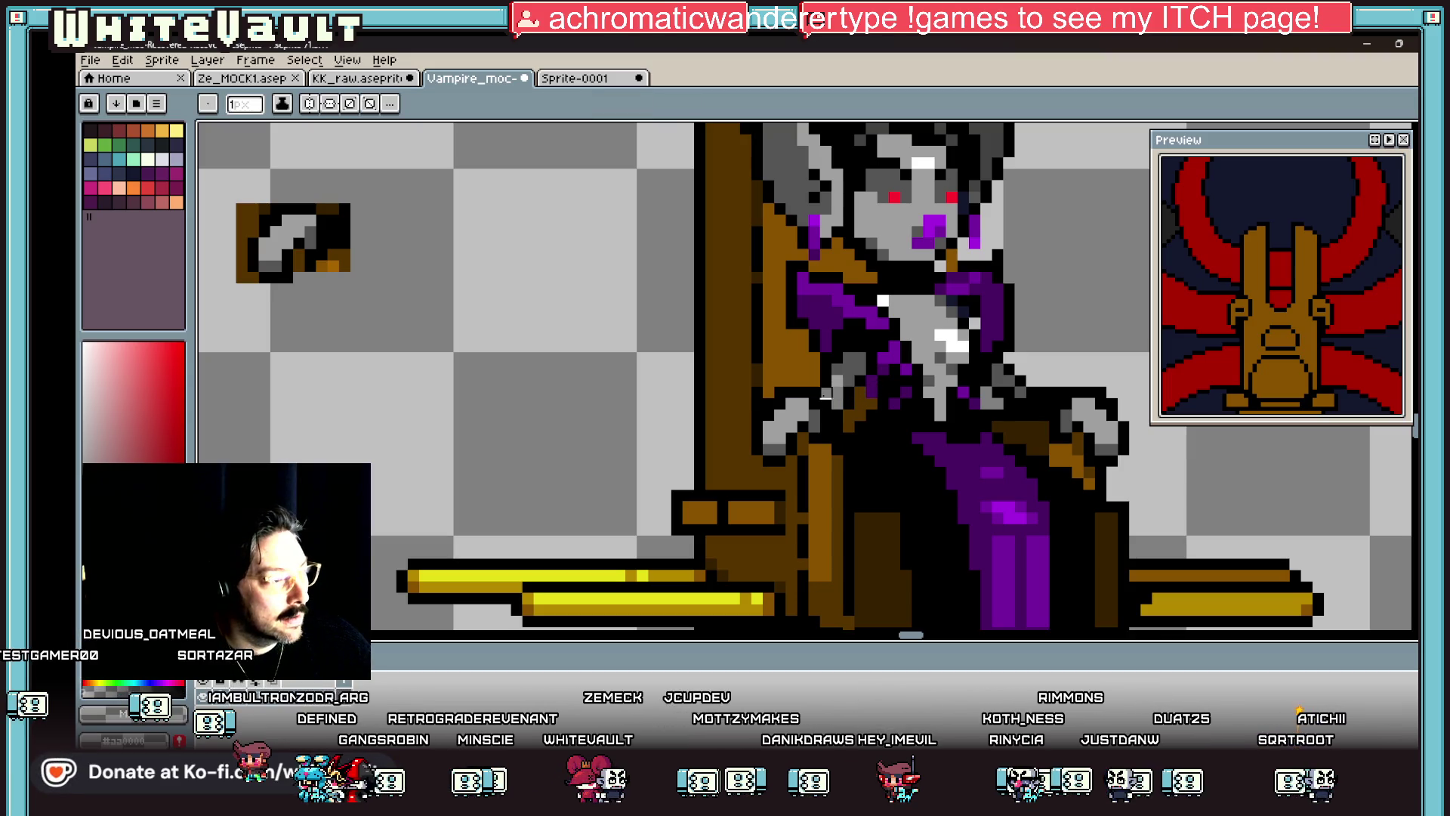
pyautogui.keyDown('alt'); pyautogui.click(827, 392); pyautogui.keyUp('alt')
pyautogui.keyDown('alt'); pyautogui.click(827, 391); pyautogui.keyUp('alt')
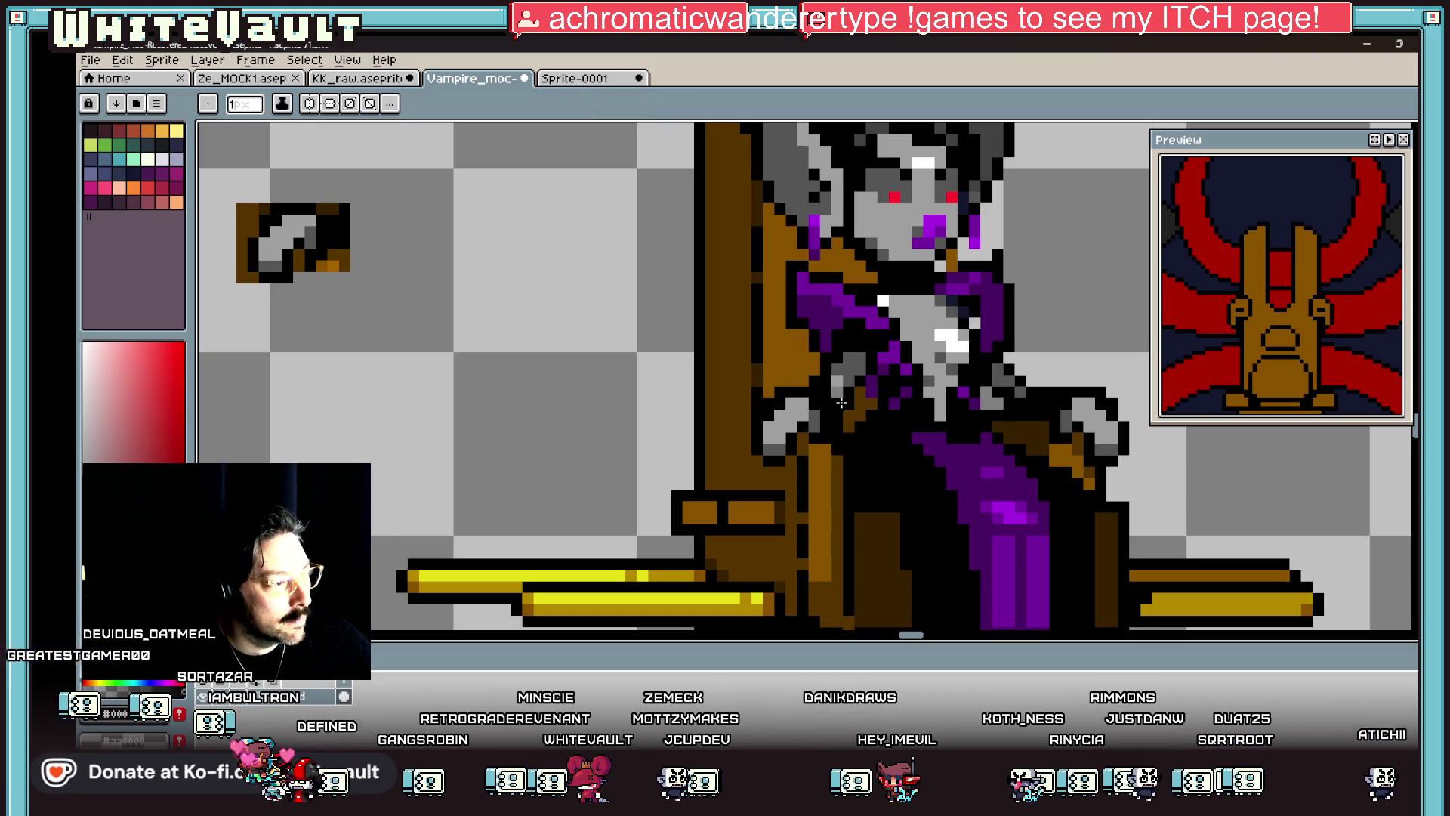
pyautogui.scroll(-5, 841, 402)
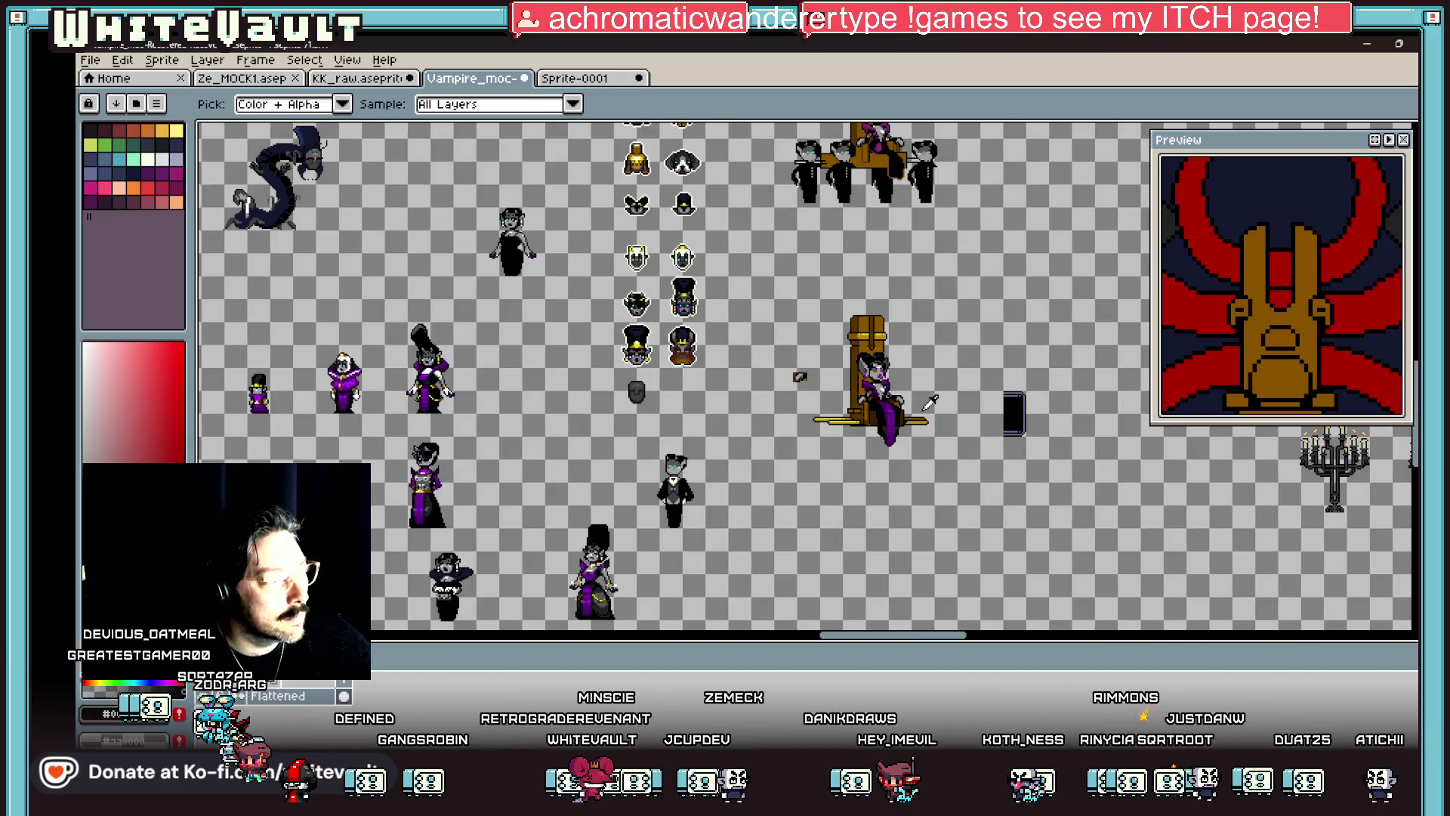
pyautogui.scroll(5, 858, 393)
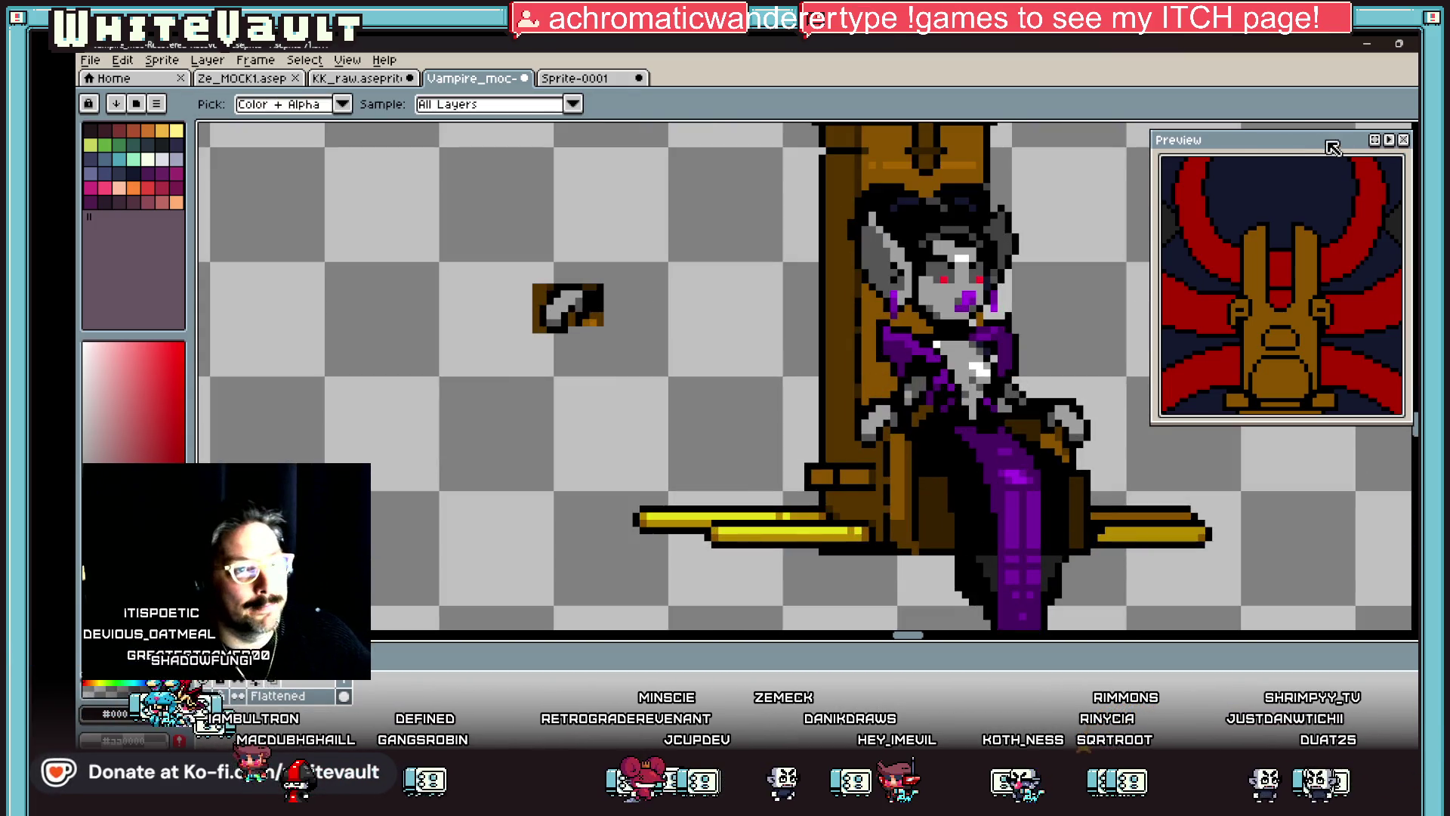
# Step: Paste the copied hand and nudge it slightly onto the left armrest
pyautogui.click(1412, 130)
pyautogui.scroll(1, 893, 405)
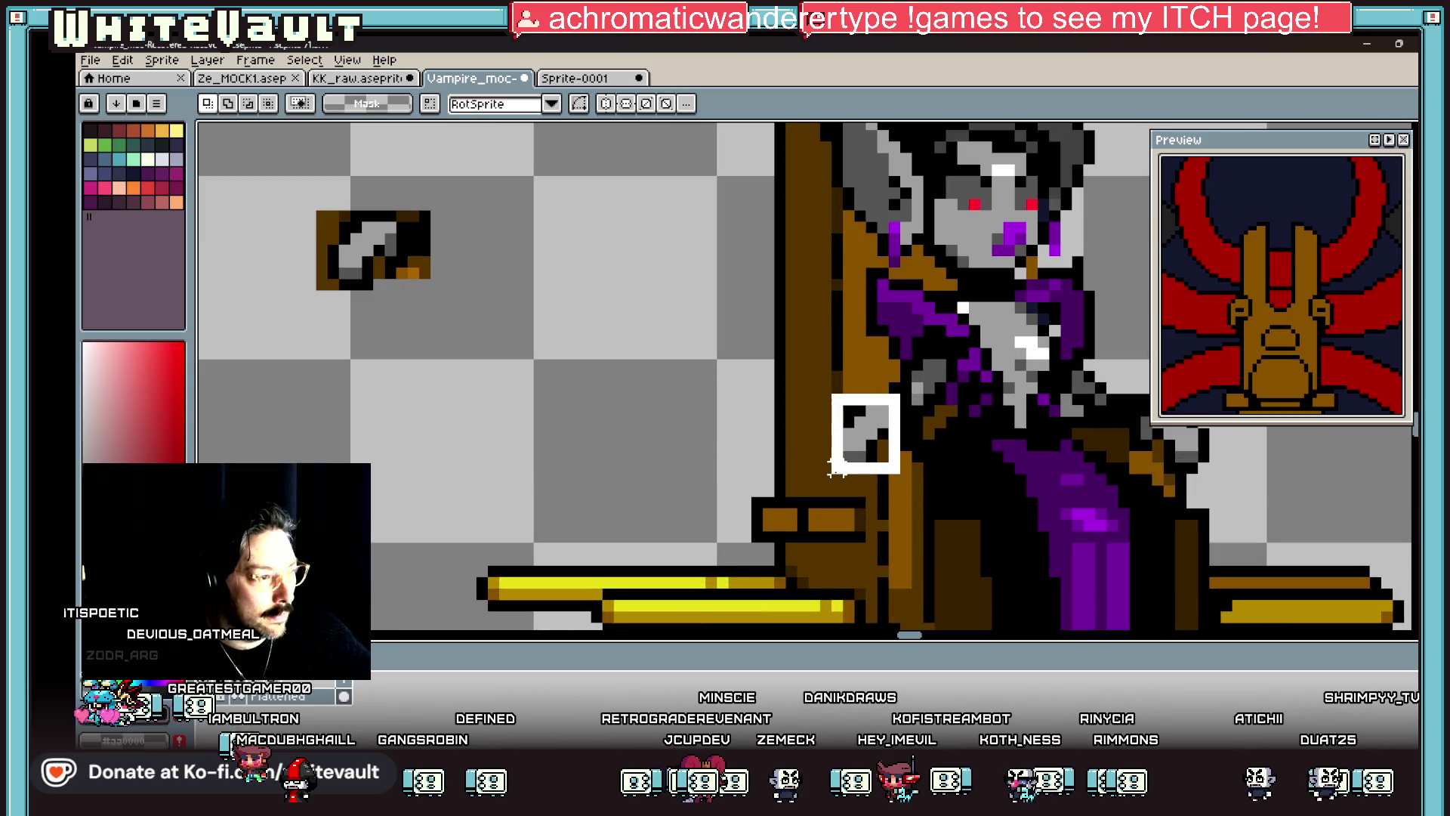
pyautogui.hotkey('ctrl', 'v')
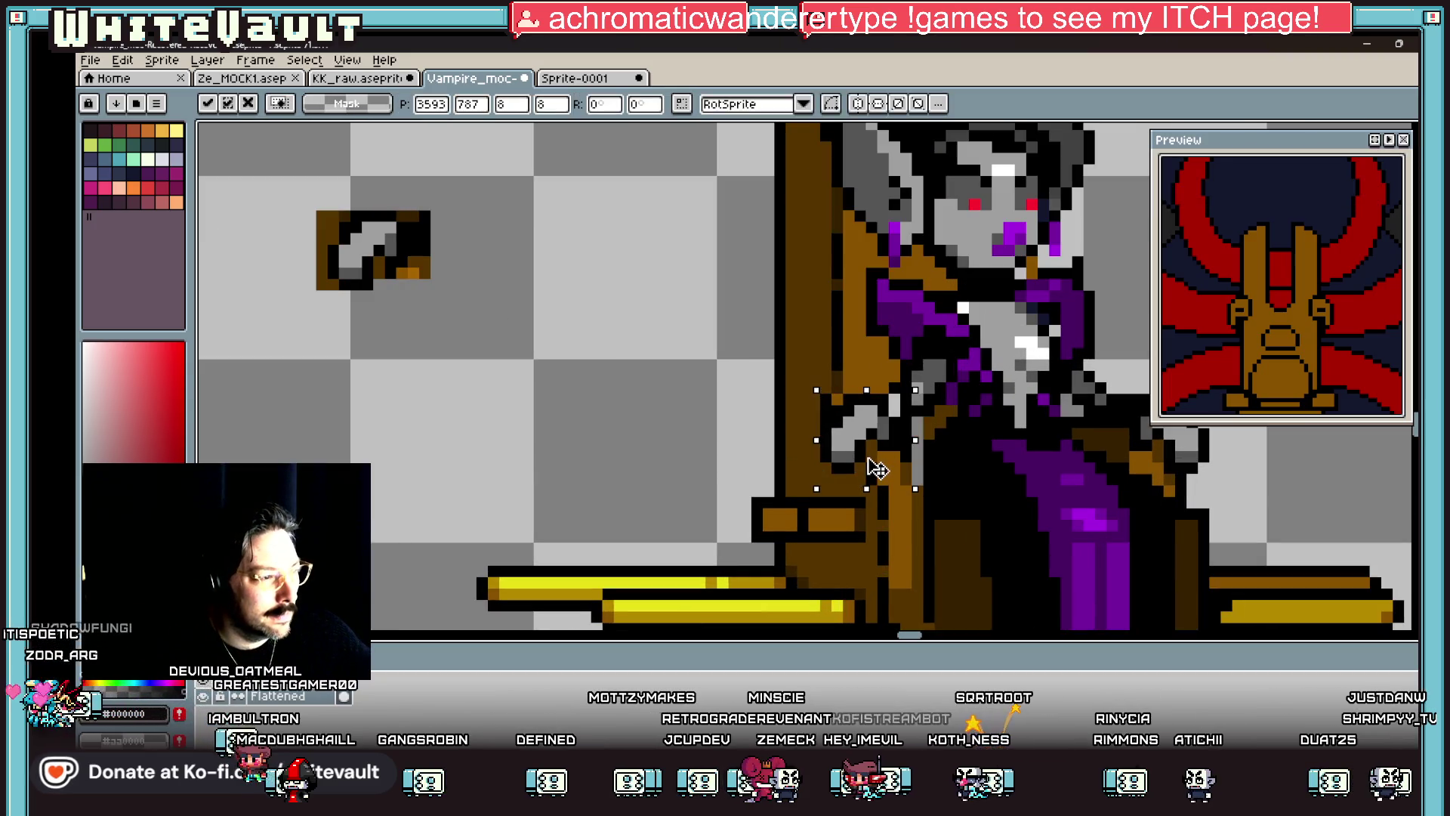
pyautogui.moveTo(876, 468); pyautogui.dragTo(867, 469)
pyautogui.press('Return')
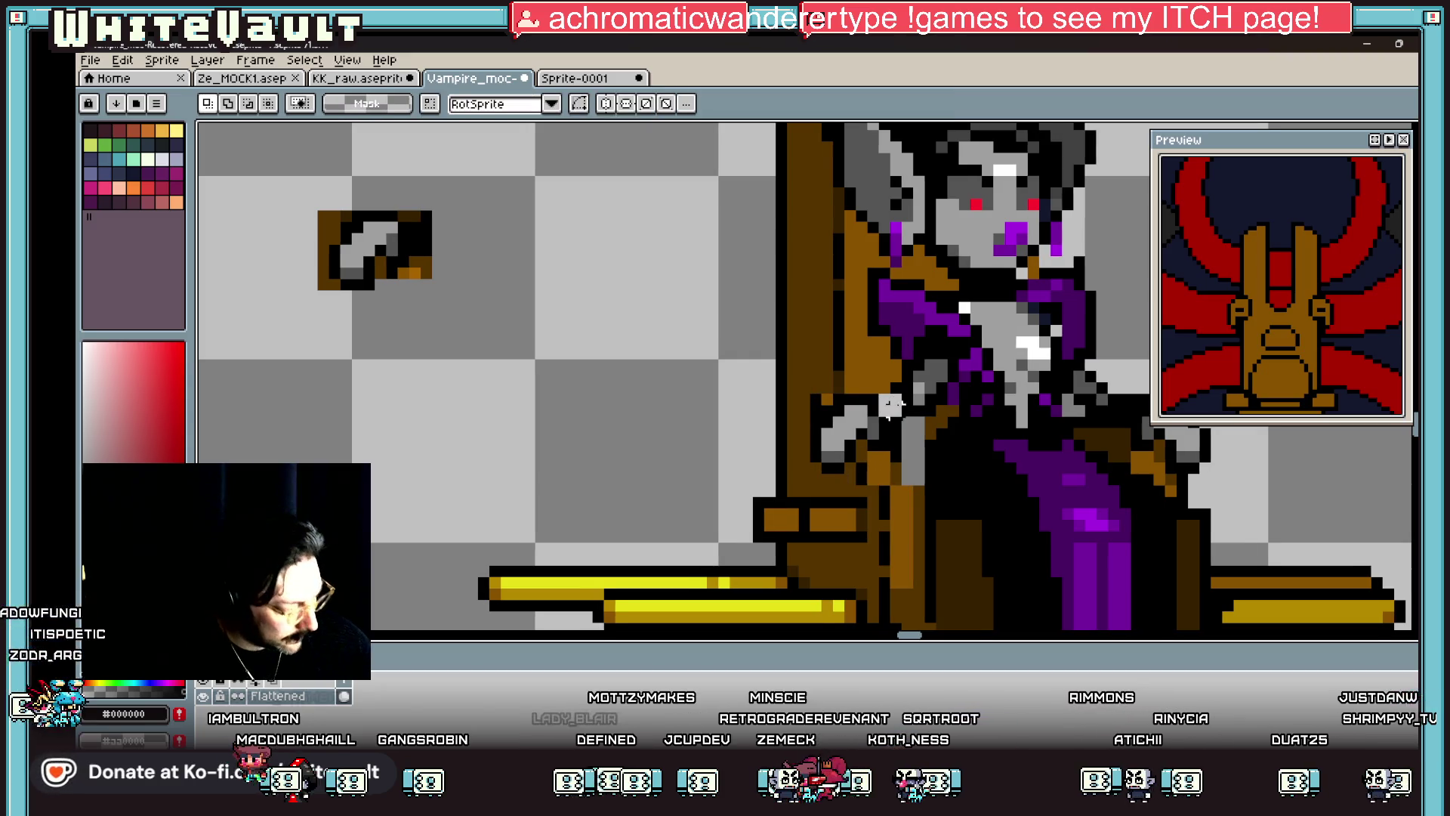
# Step: Turn the grey pixels under the new hand black with the pencil and a fill
pyautogui.press('b')
pyautogui.scroll(2, 899, 423)
pyautogui.moveTo(921, 458)
pyautogui.mouseDown()
pyautogui.moveTo(958, 473)
pyautogui.moveTo(920, 528)
pyautogui.moveTo(923, 461)
pyautogui.mouseUp()
pyautogui.press('g')
pyautogui.keyDown('alt'); pyautogui.click(861, 370); pyautogui.keyUp('alt')
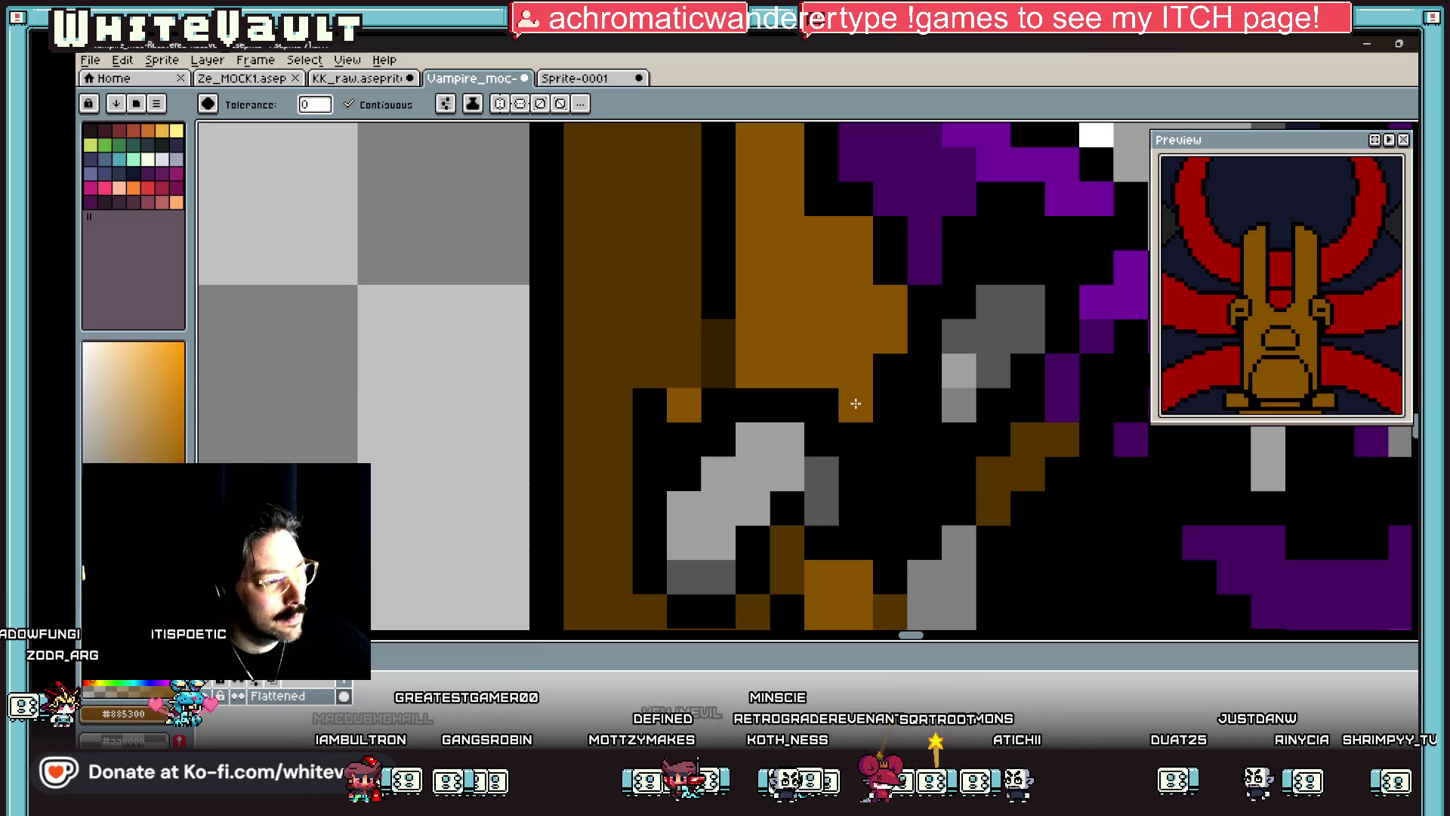
# Step: Zoom in on the throne armrest and sample red from the artwork
pyautogui.scroll(-6, 856, 403)
pyautogui.scroll(1, 883, 410)
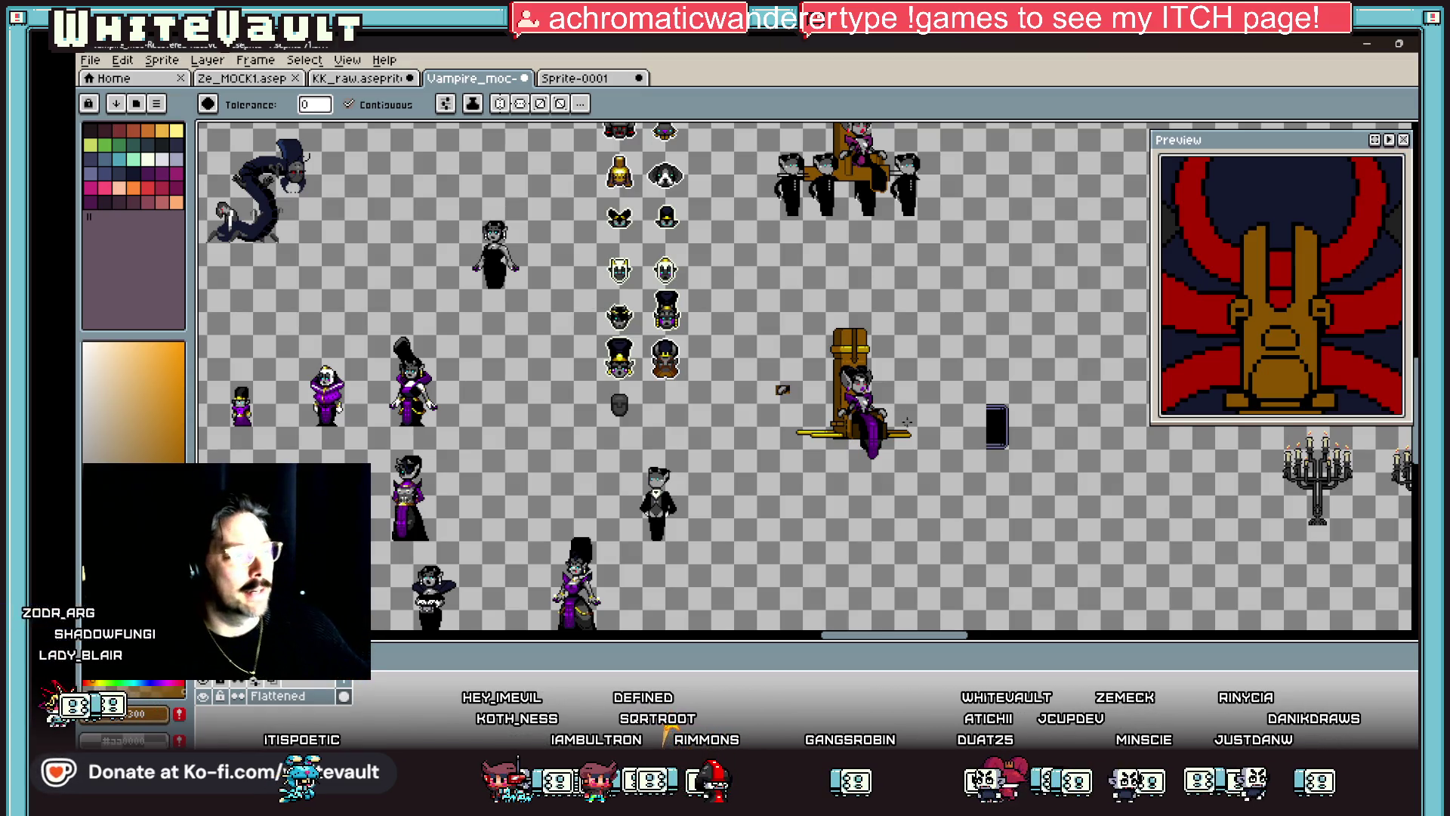
pyautogui.scroll(1, 907, 422)
pyautogui.press('v')
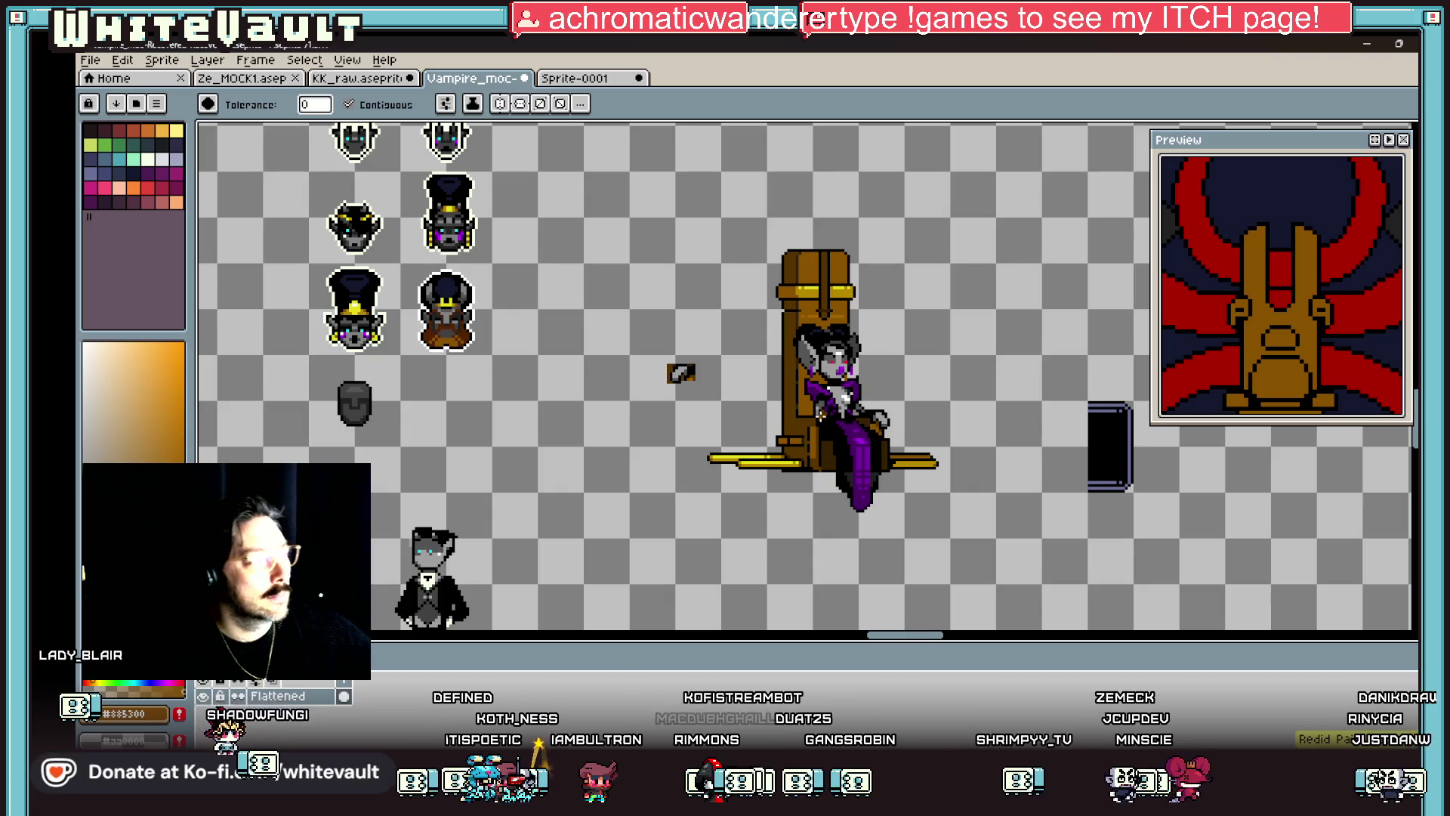
pyautogui.scroll(2, 817, 418)
pyautogui.press('i')
pyautogui.keyDown('alt'); pyautogui.click(809, 391); pyautogui.keyUp('alt')
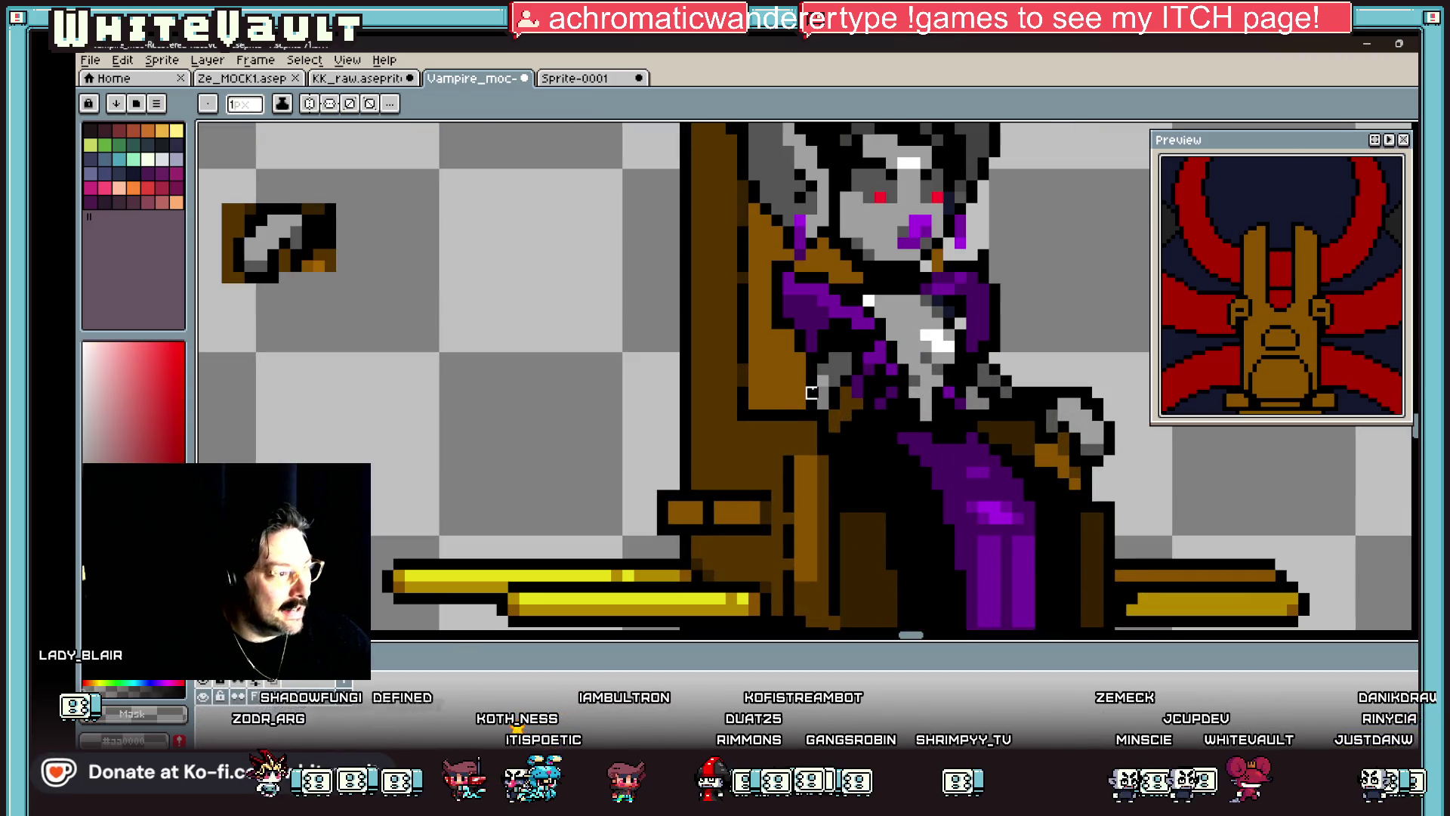
# Step: Paint grey hand pixels along the throne's left armrest
pyautogui.scroll(-2, 867, 408)
pyautogui.scroll(1, 827, 395)
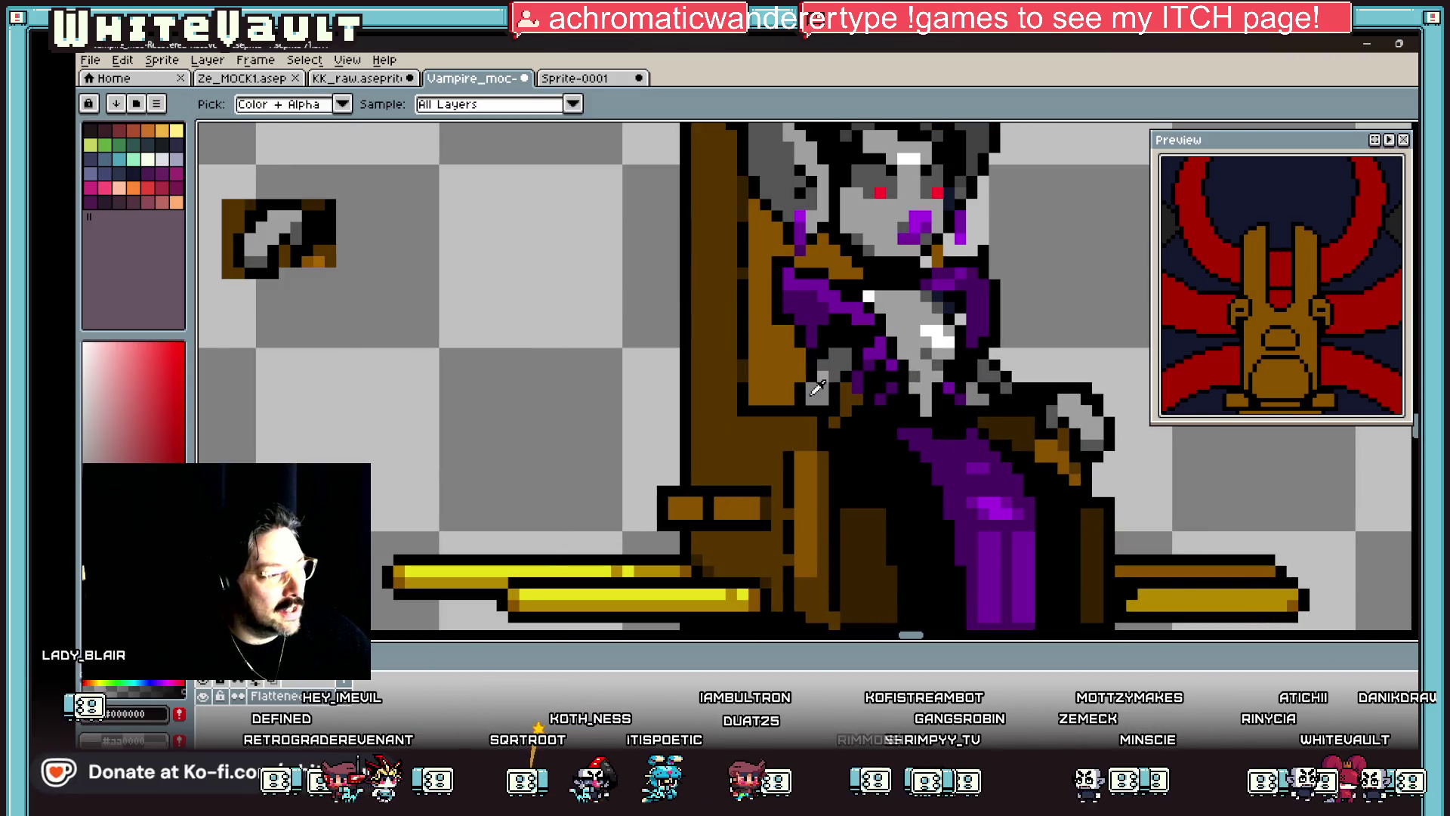
pyautogui.scroll(-3, 821, 411)
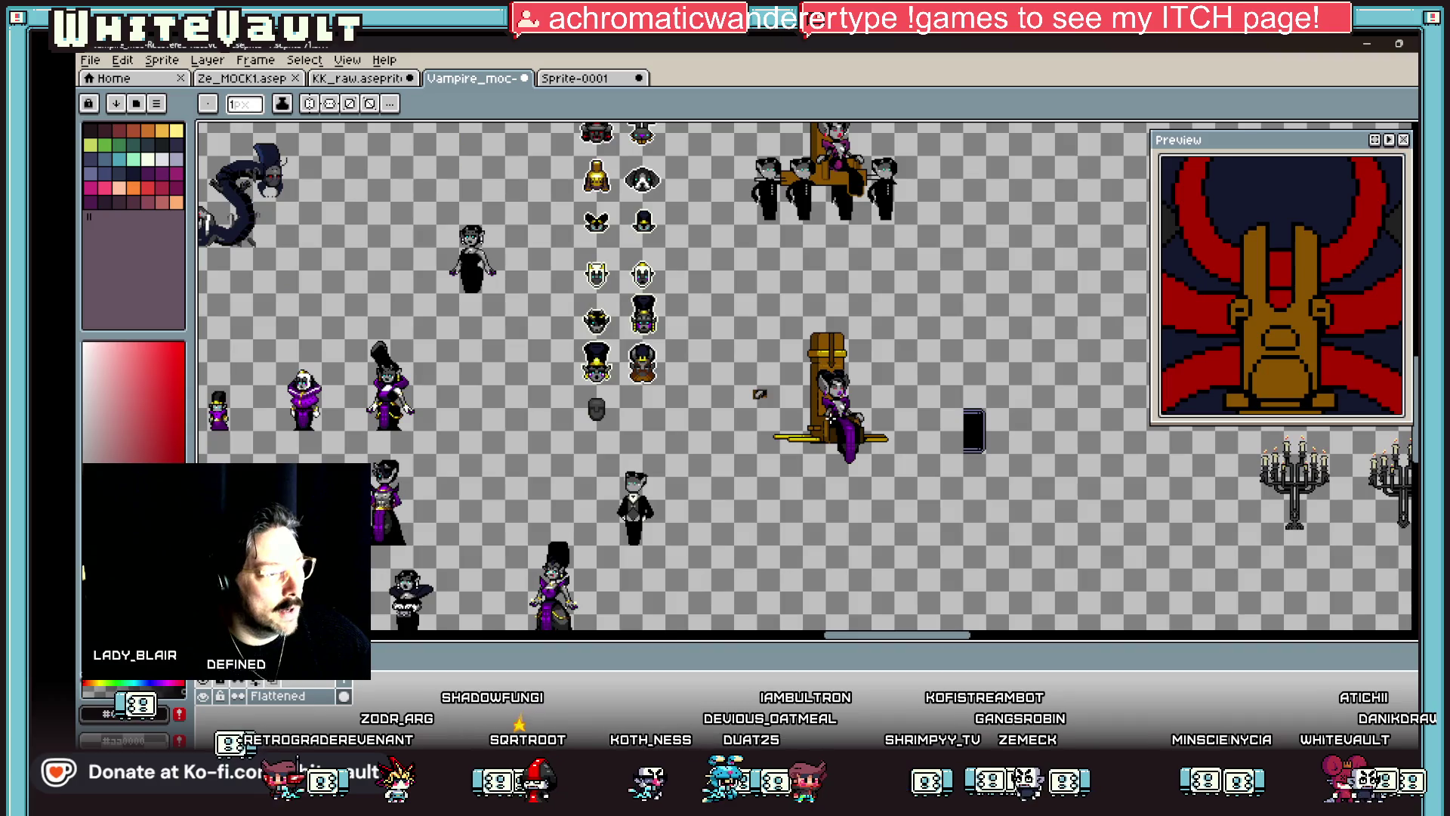
pyautogui.scroll(3, 830, 414)
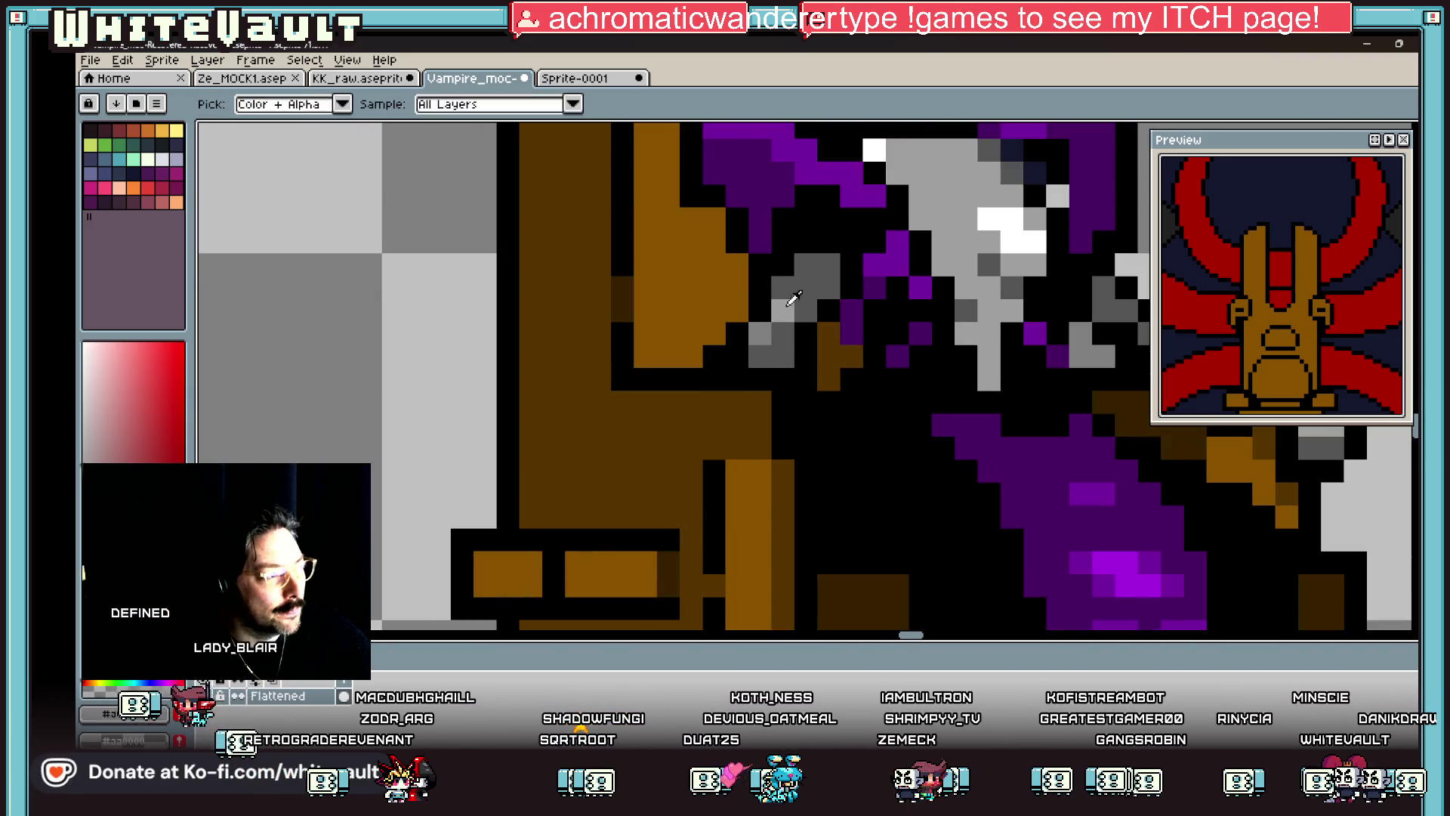
pyautogui.scroll(-4, 764, 334)
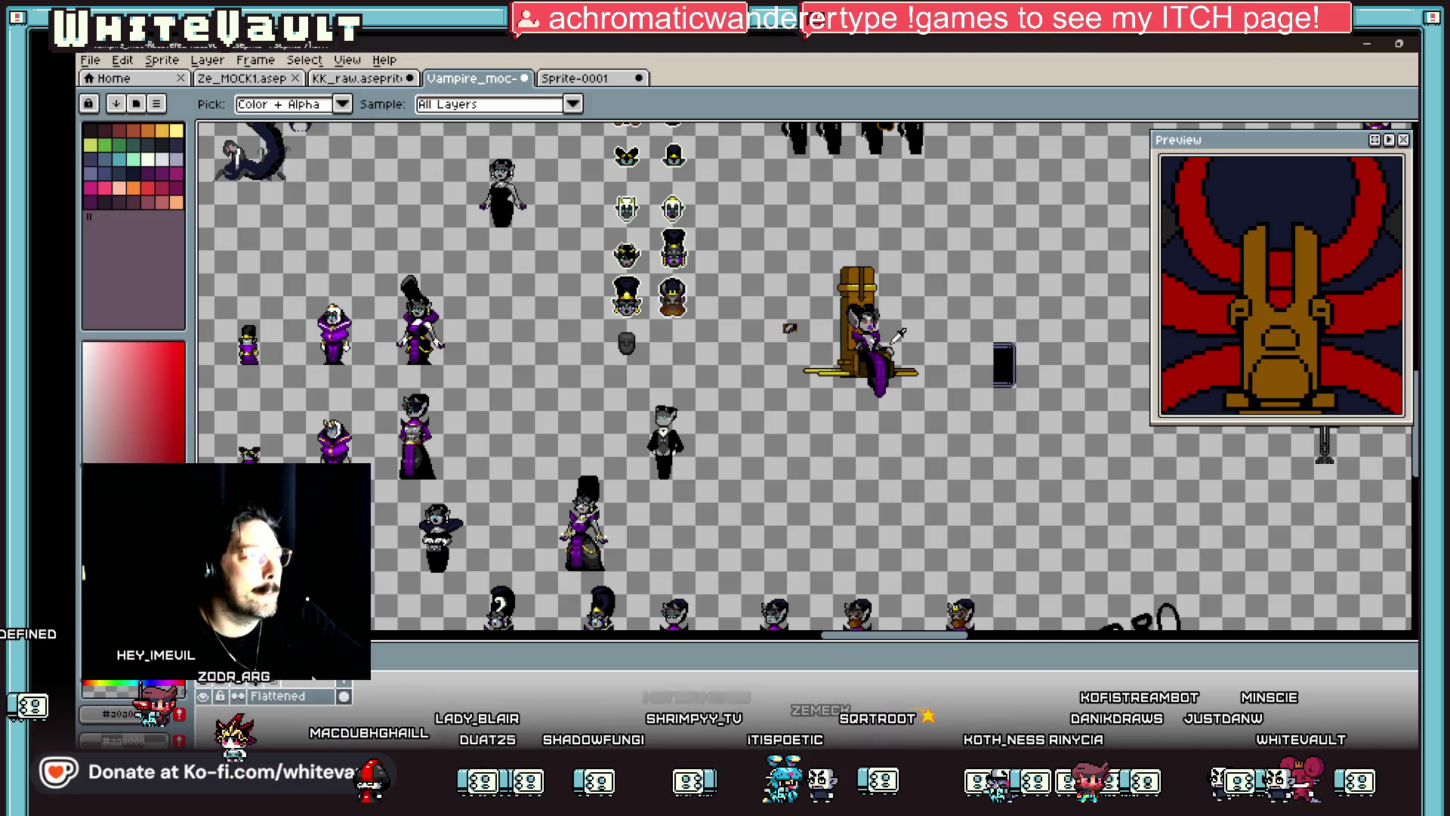
pyautogui.scroll(4, 845, 334)
pyautogui.press('b')
pyautogui.scroll(2, 863, 391)
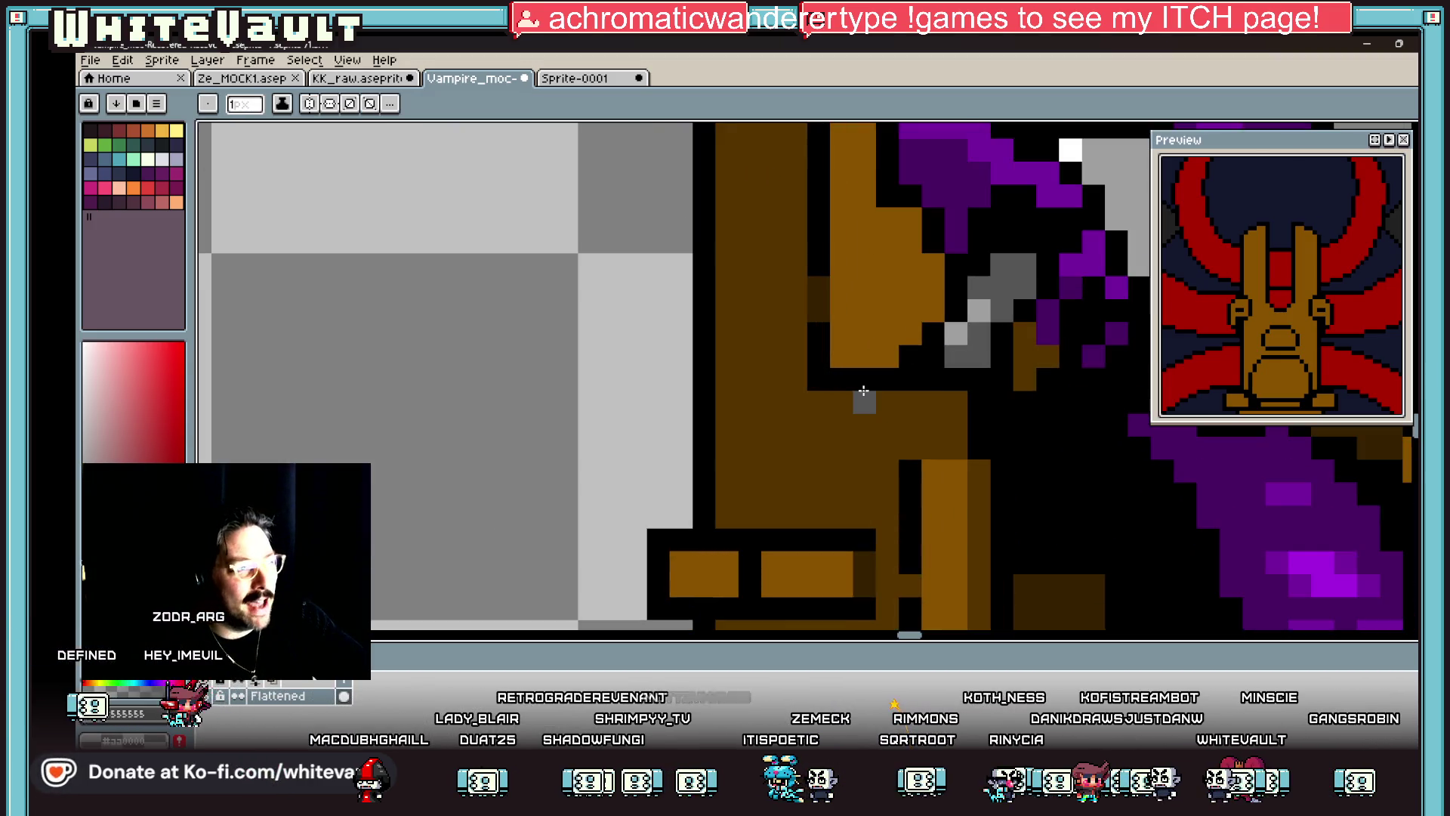
pyautogui.moveTo(928, 387)
pyautogui.mouseDown()
pyautogui.moveTo(874, 395)
pyautogui.moveTo(862, 422)
pyautogui.mouseUp()
pyautogui.click(842, 378)
# Step: Outline the grey hand with black pixels, blackening the brown pixel beside it
pyautogui.keyDown('alt'); pyautogui.click(819, 370); pyautogui.keyUp('alt')
pyautogui.moveTo(865, 330)
pyautogui.mouseDown()
pyautogui.moveTo(910, 381)
pyautogui.moveTo(906, 408)
pyautogui.moveTo(890, 398)
pyautogui.mouseUp()
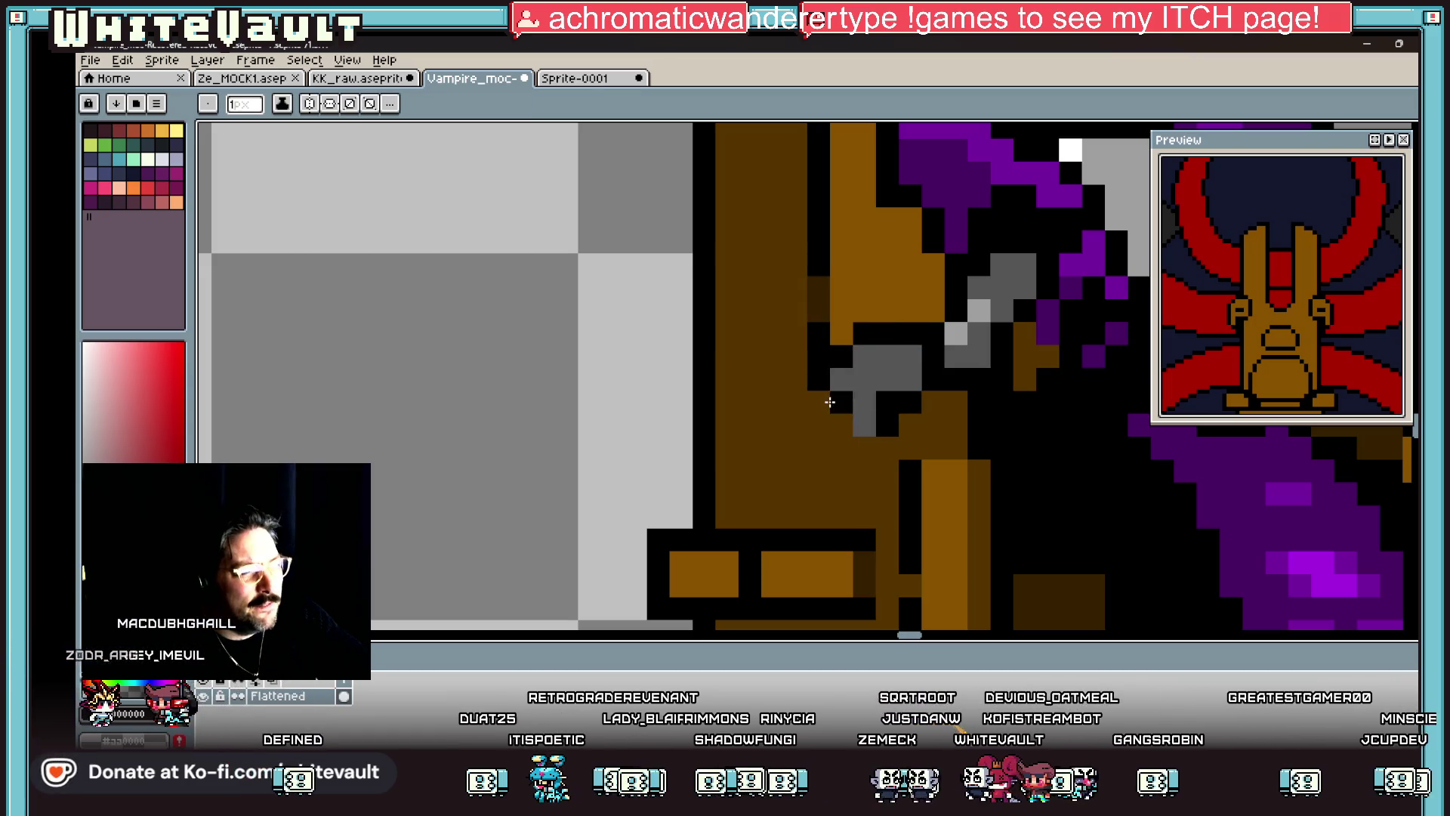
pyautogui.click(840, 426)
pyautogui.scroll(-4, 859, 450)
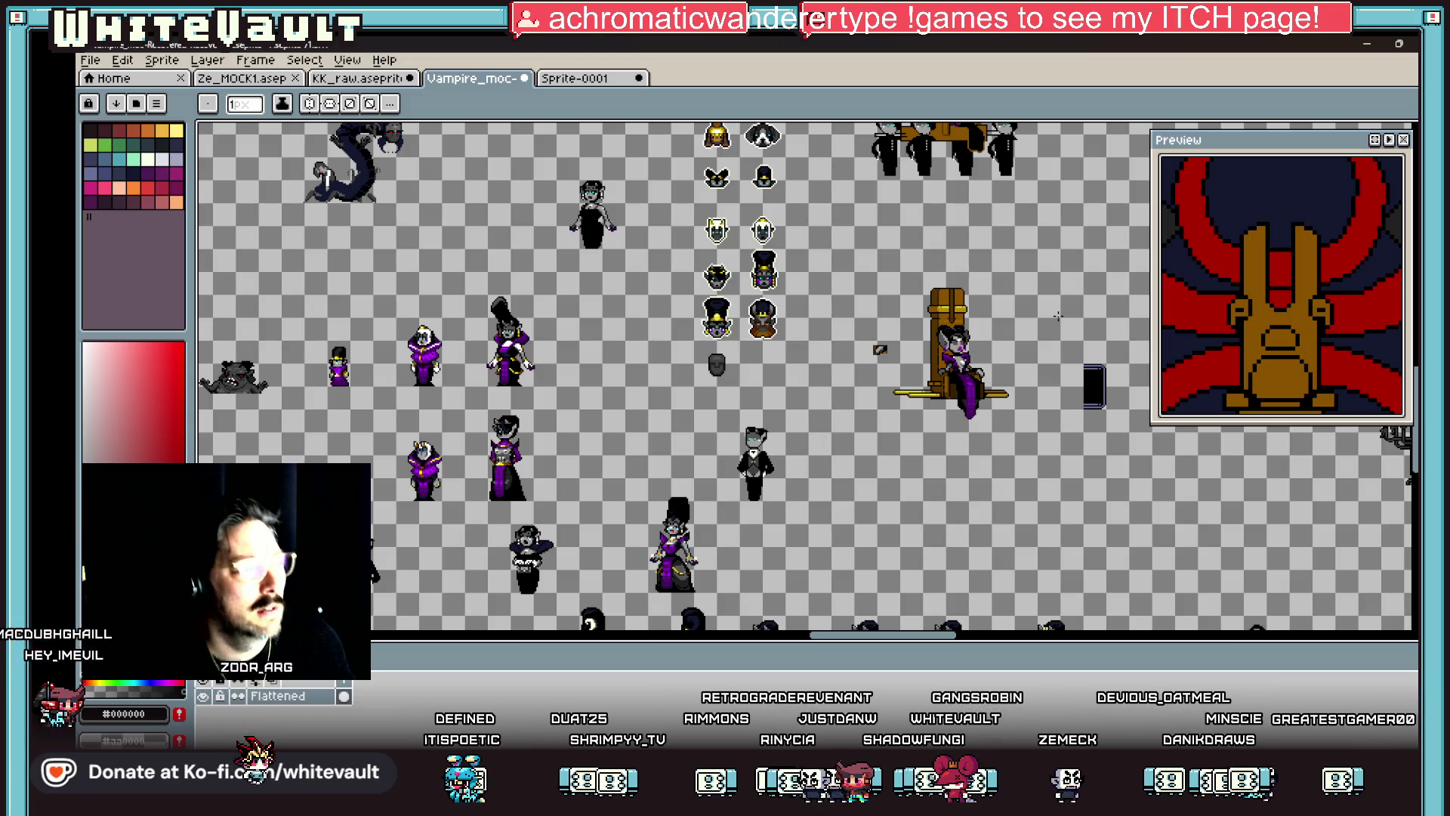
# Step: Zoom the preview until the red-eyed, purple-accented face and brown throne back fill it
pyautogui.press('v')
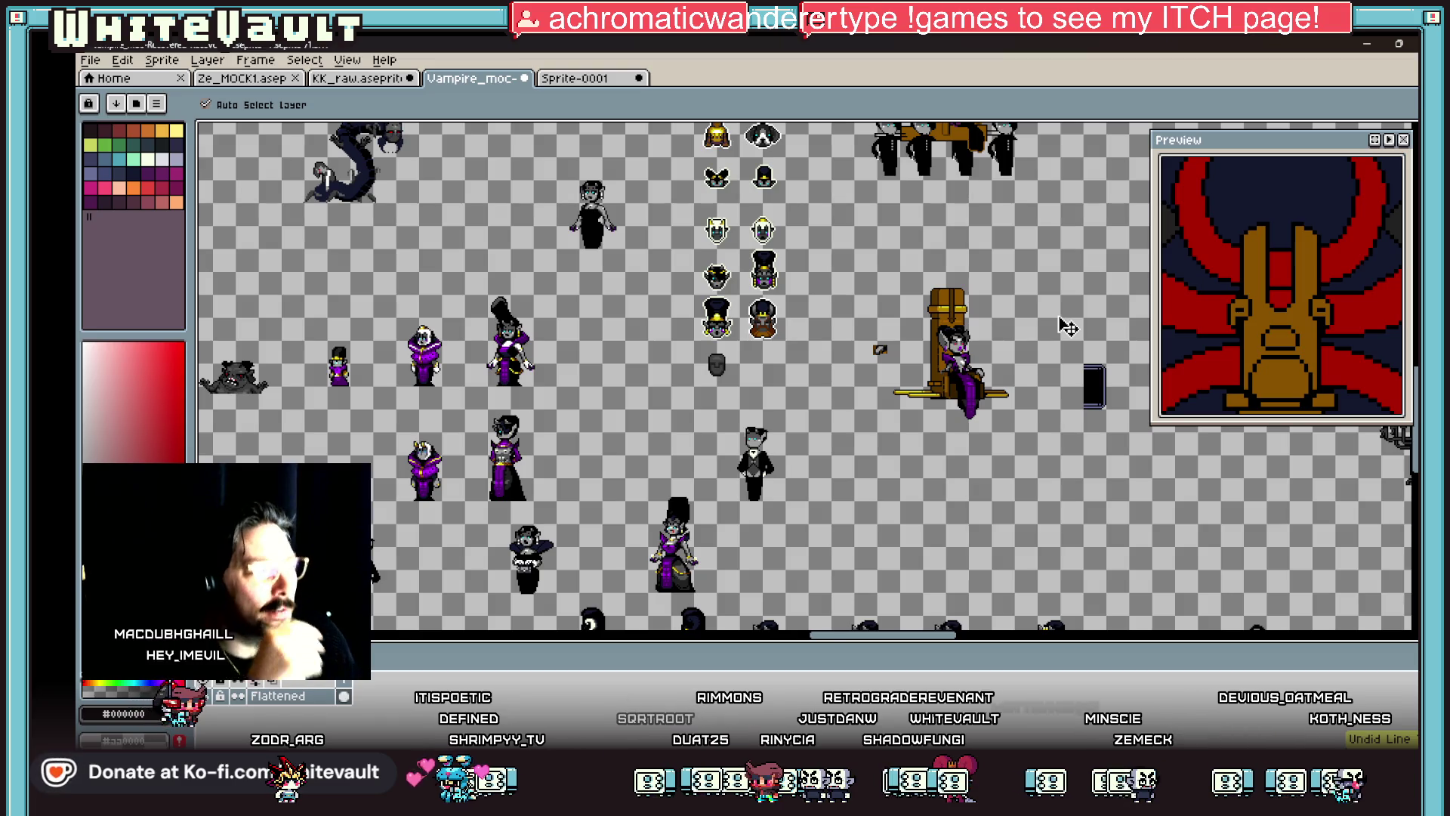
pyautogui.press('b')
pyautogui.scroll(1, 1045, 313)
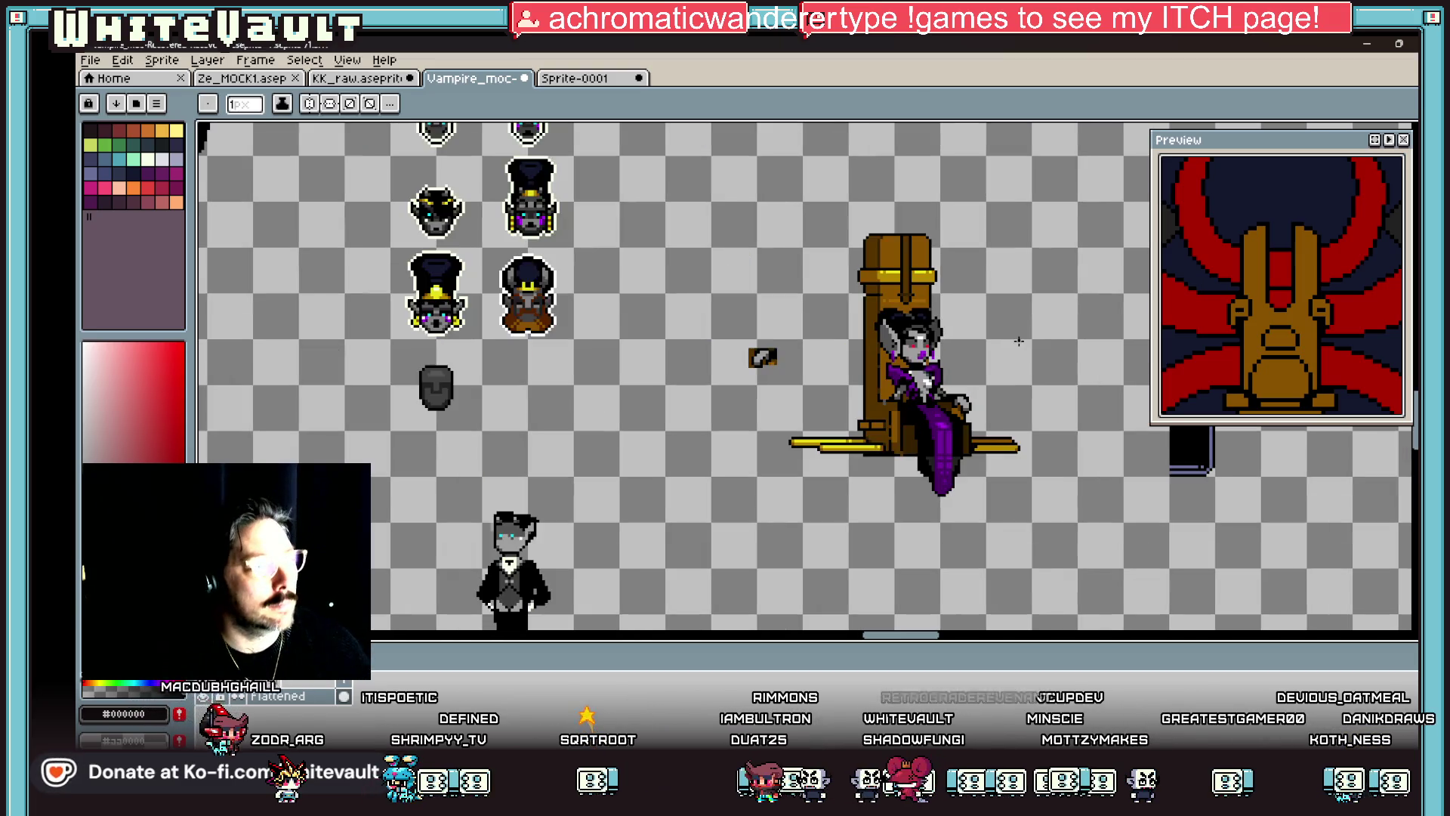
pyautogui.scroll(3, 949, 368)
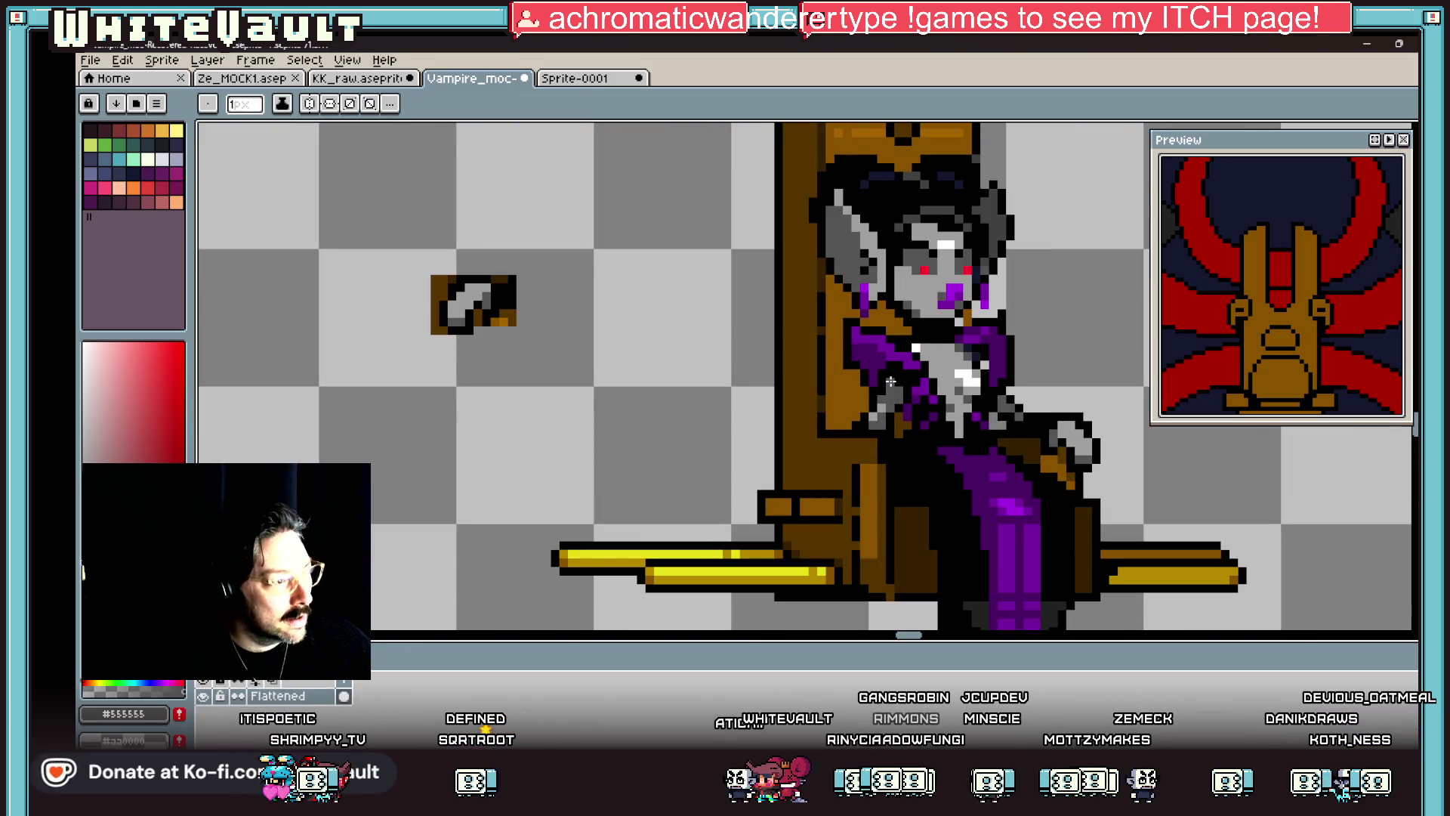
pyautogui.scroll(-4, 901, 392)
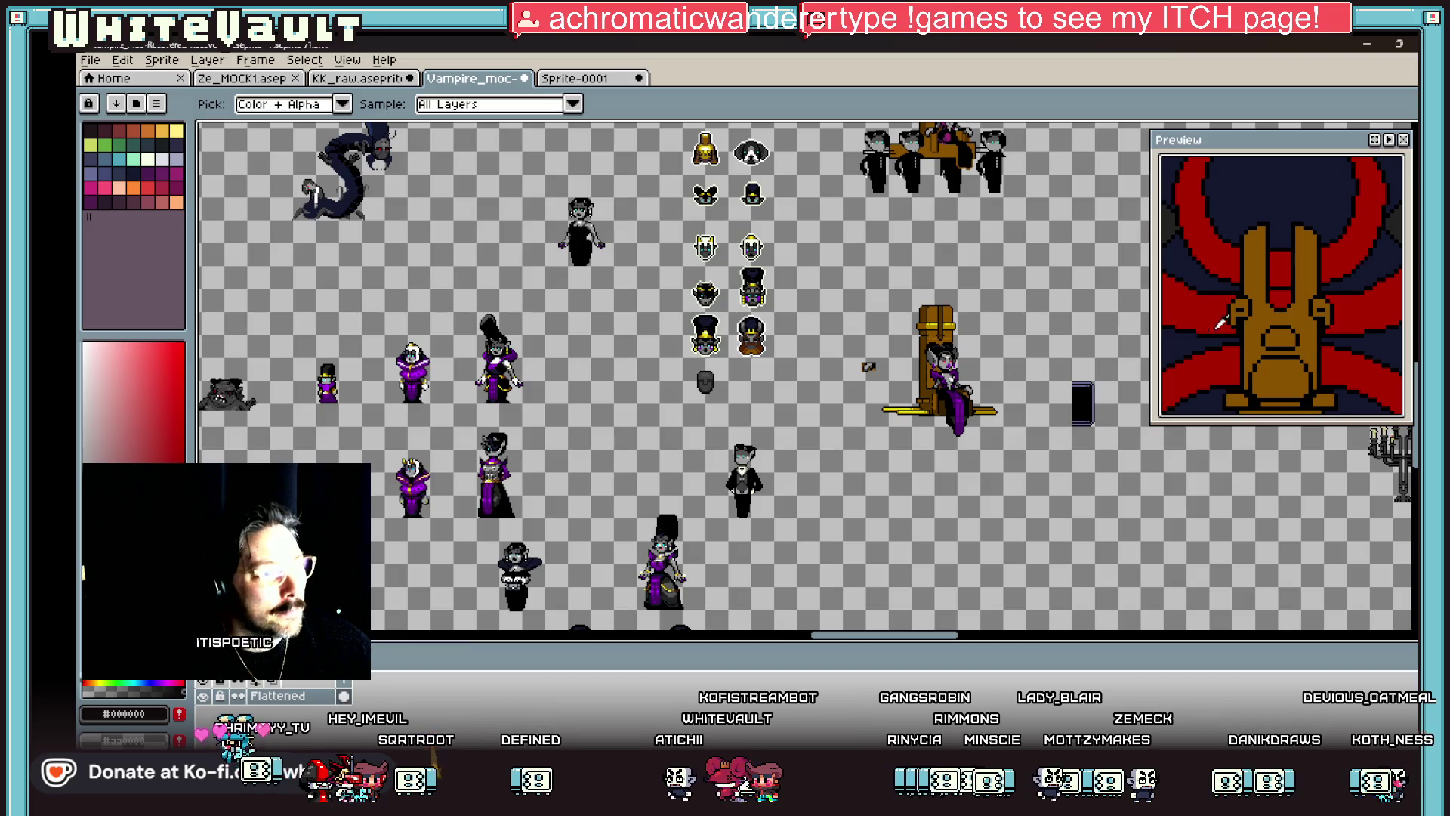
pyautogui.scroll(-3, 1222, 323)
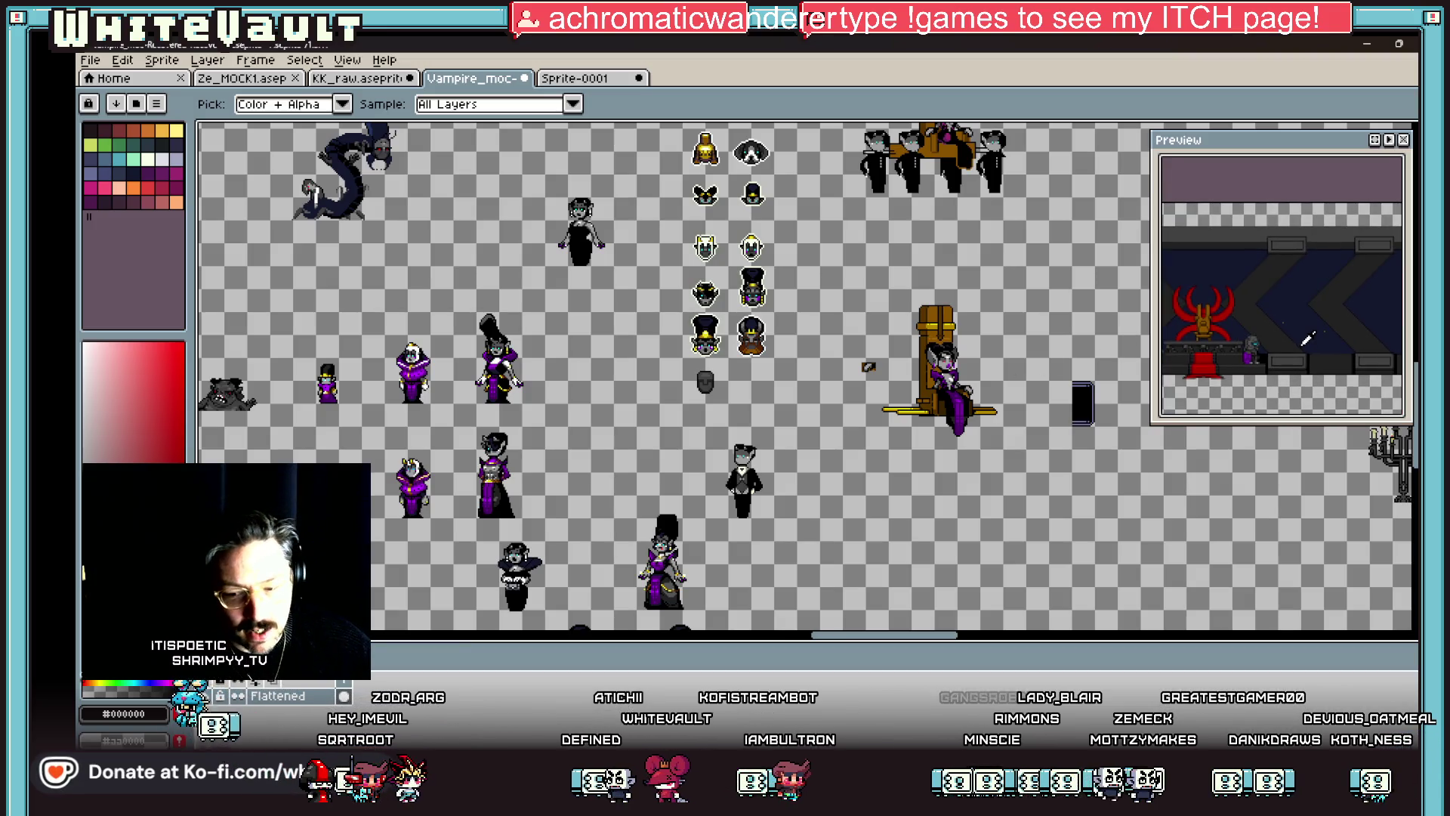
pyautogui.scroll(-4, 1315, 338)
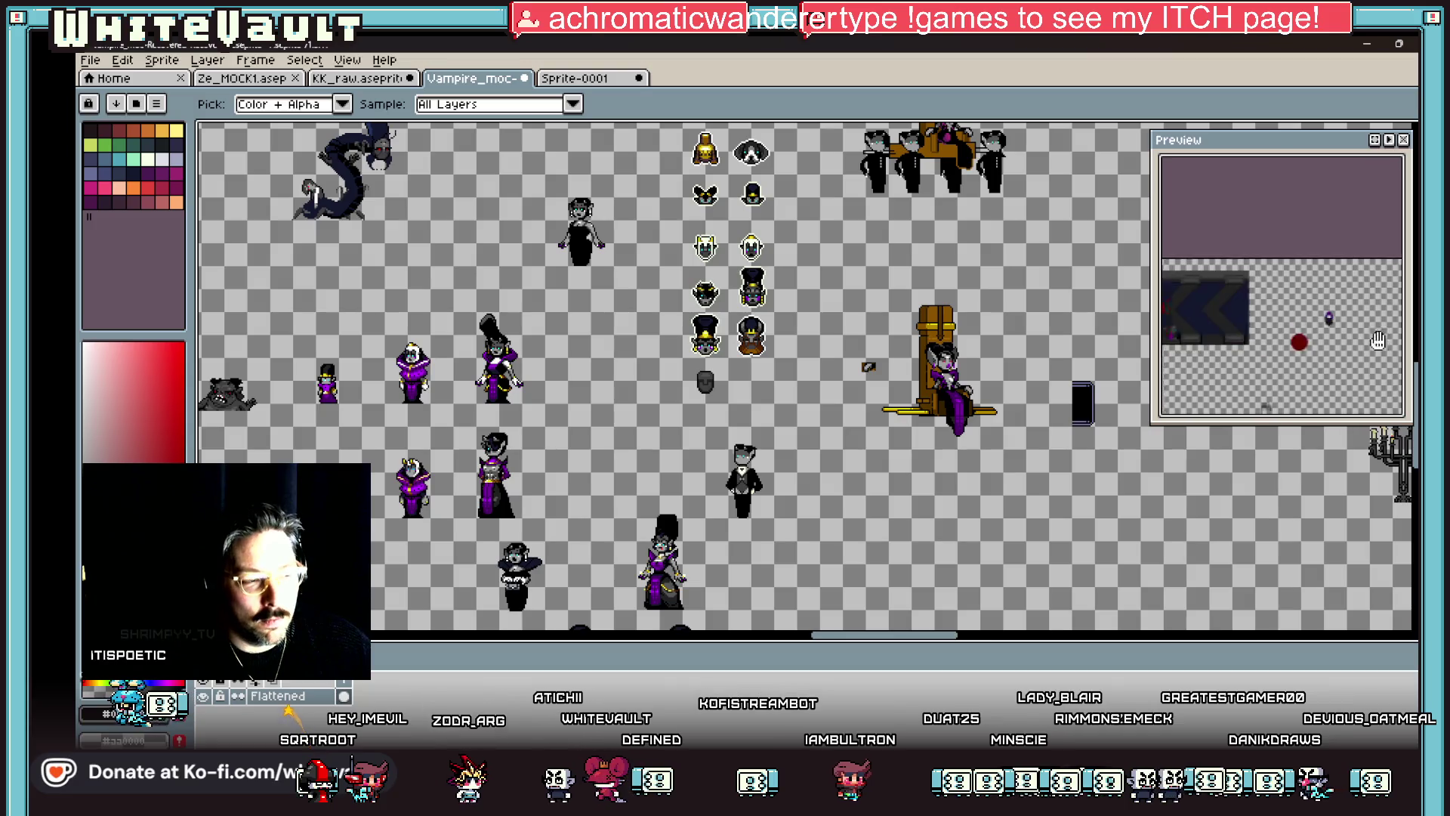
pyautogui.scroll(-3, 1325, 340)
pyautogui.scroll(2, 1224, 358)
pyautogui.scroll(5, 1228, 352)
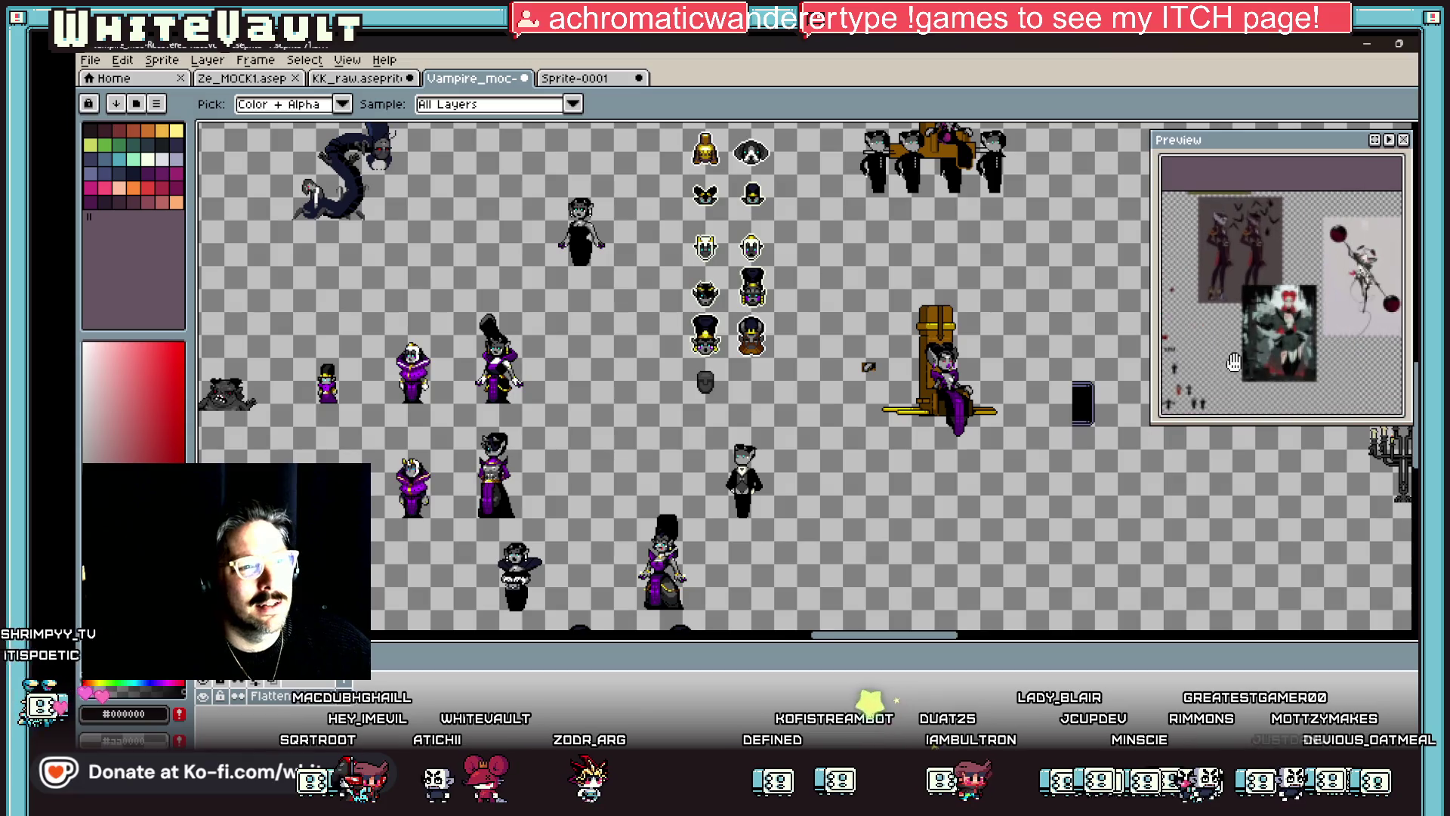
pyautogui.scroll(3, 1294, 271)
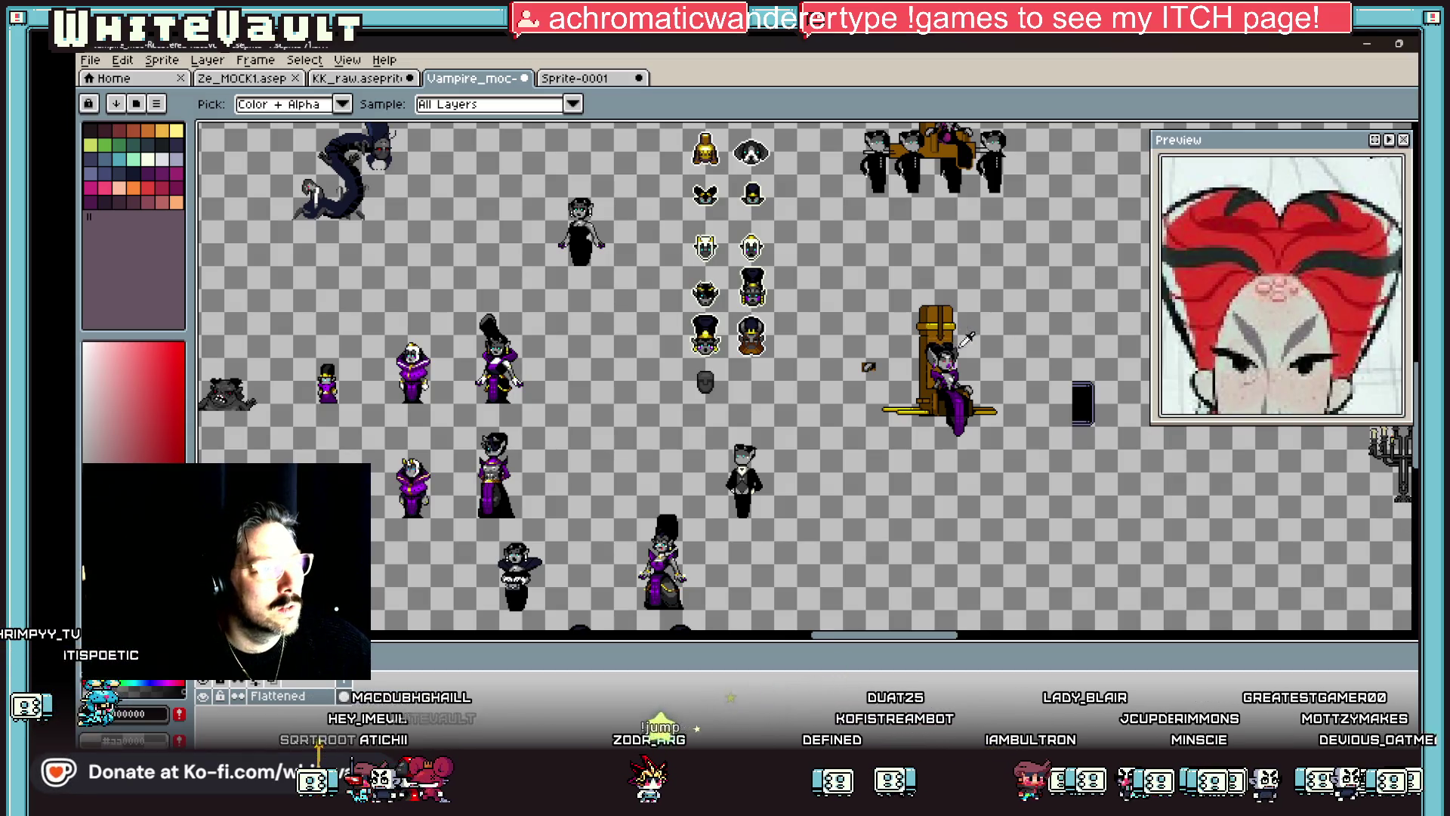
pyautogui.scroll(-2, 1304, 295)
pyautogui.scroll(5, 954, 346)
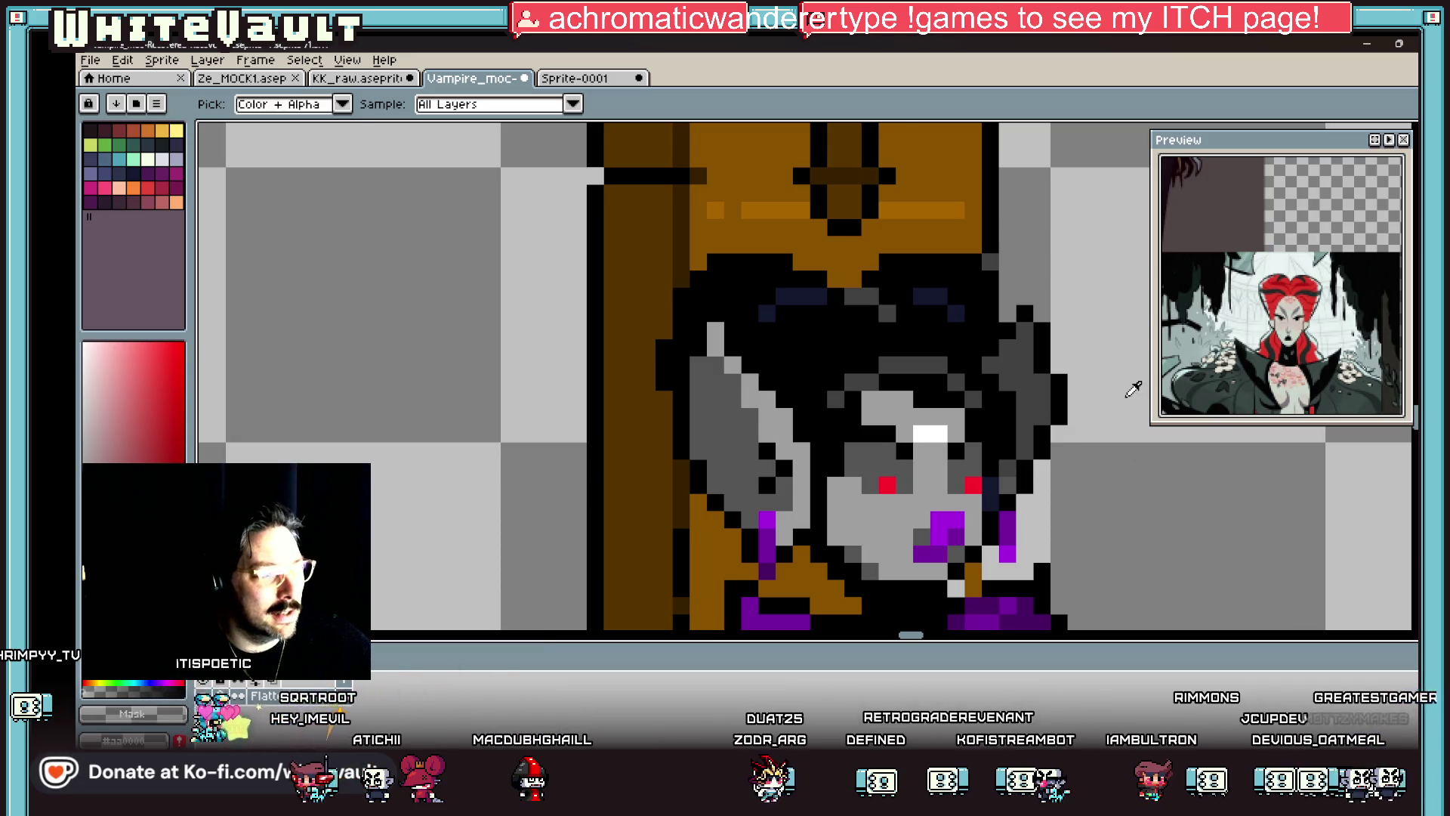
# Step: Select the vampire's head, move it higher on the throne, and deselect
pyautogui.scroll(-2, 1133, 404)
pyautogui.press('m')
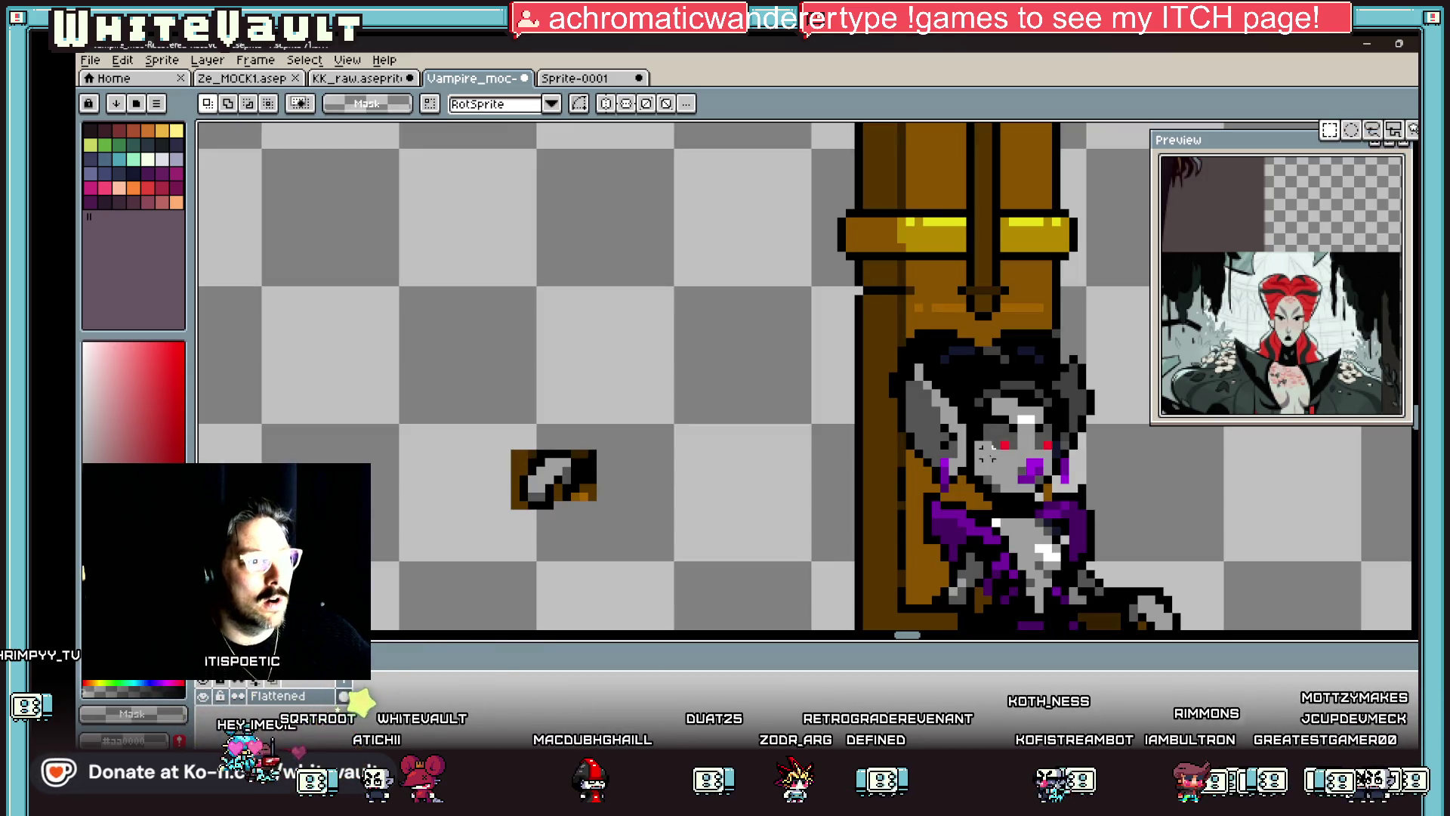
pyautogui.scroll(-3, 901, 350)
pyautogui.moveTo(836, 204)
pyautogui.mouseDown()
pyautogui.moveTo(972, 404)
pyautogui.moveTo(909, 396)
pyautogui.mouseUp()
pyautogui.scroll(4, 929, 401)
pyautogui.scroll(-2, 909, 392)
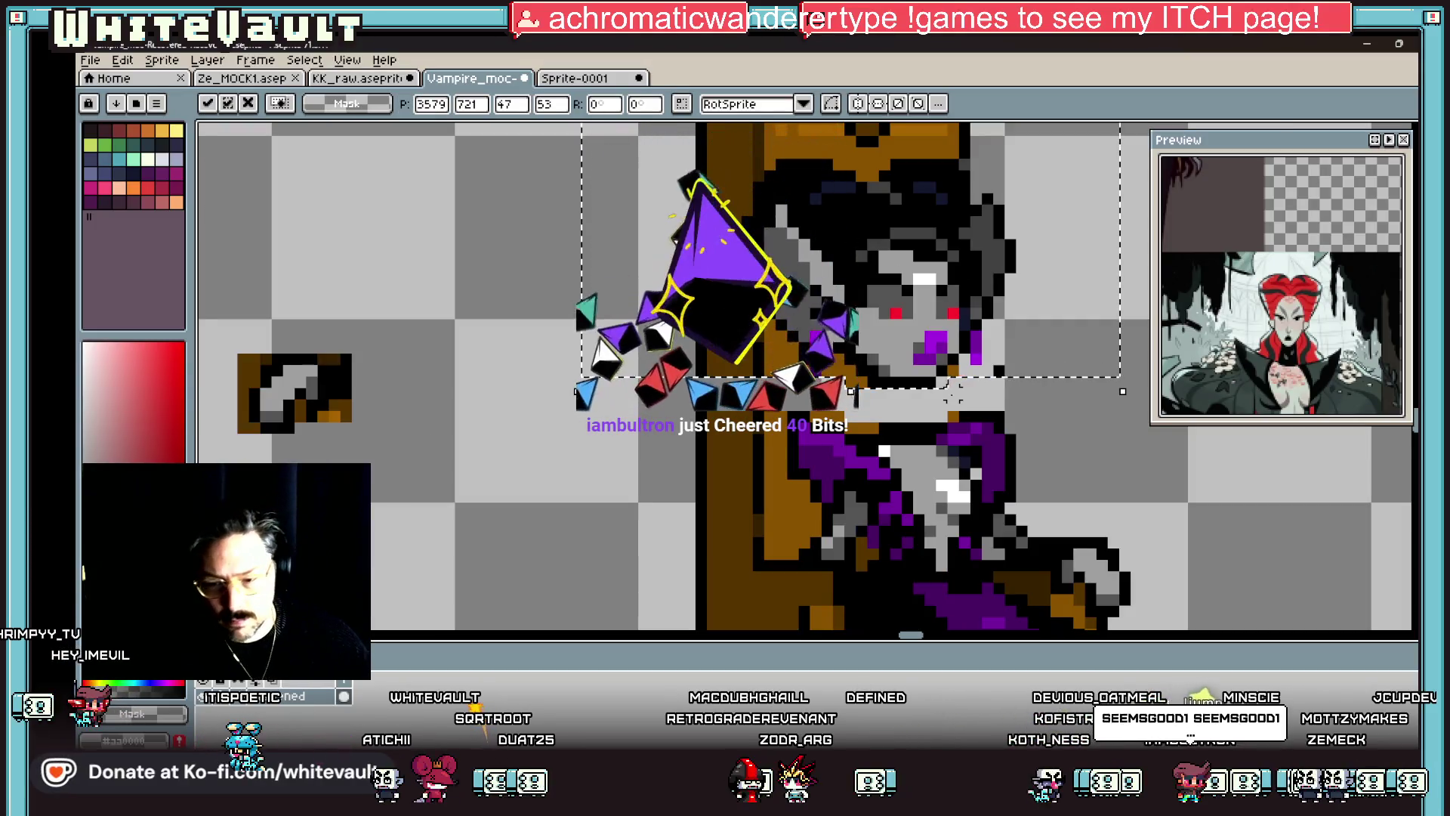
pyautogui.hotkey('ctrl', 'd')
# Step: Nudge the throne top and head one pixel to the right
pyautogui.scroll(-2, 914, 389)
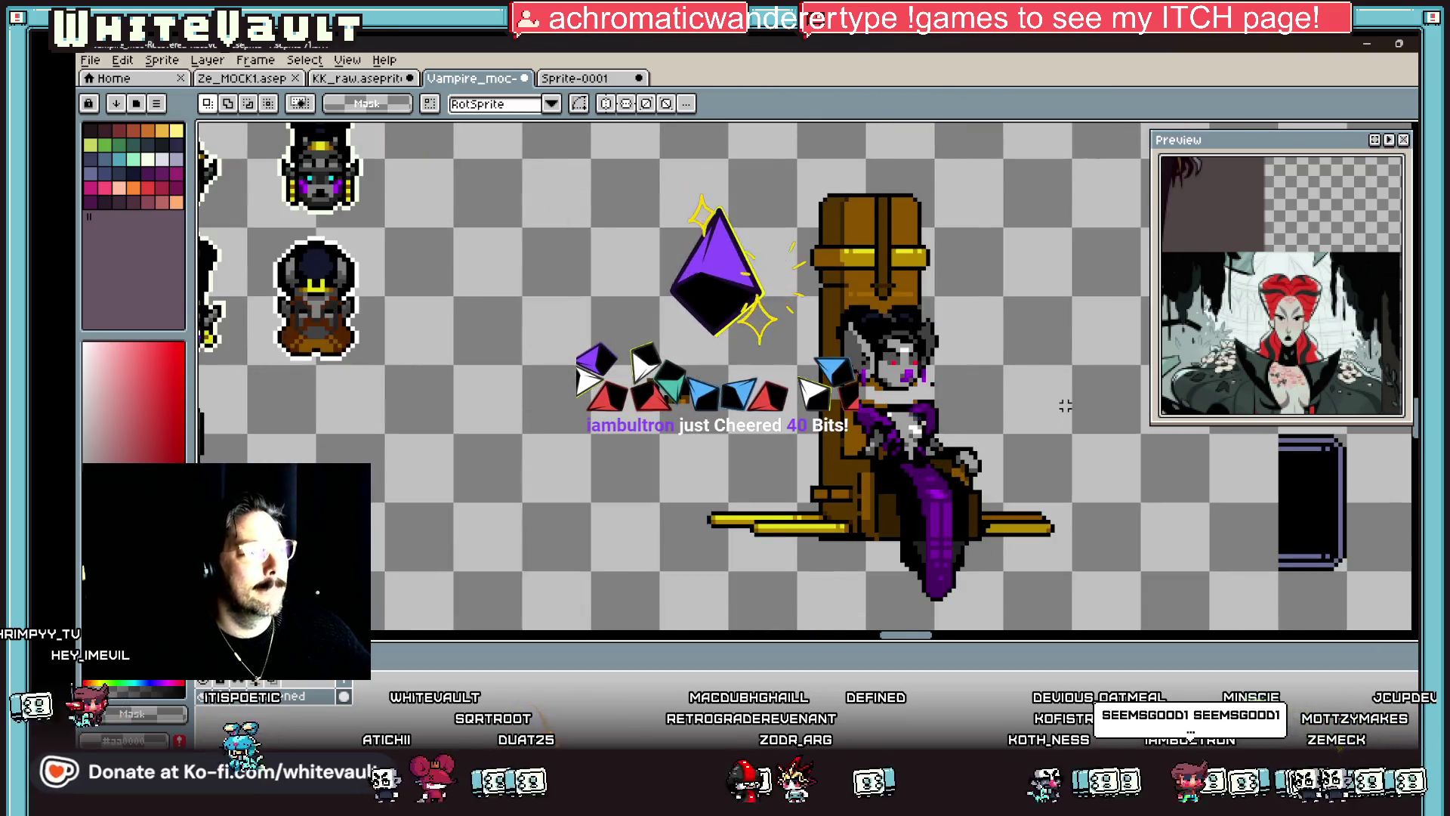
pyautogui.moveTo(772, 163); pyautogui.dragTo(980, 398)
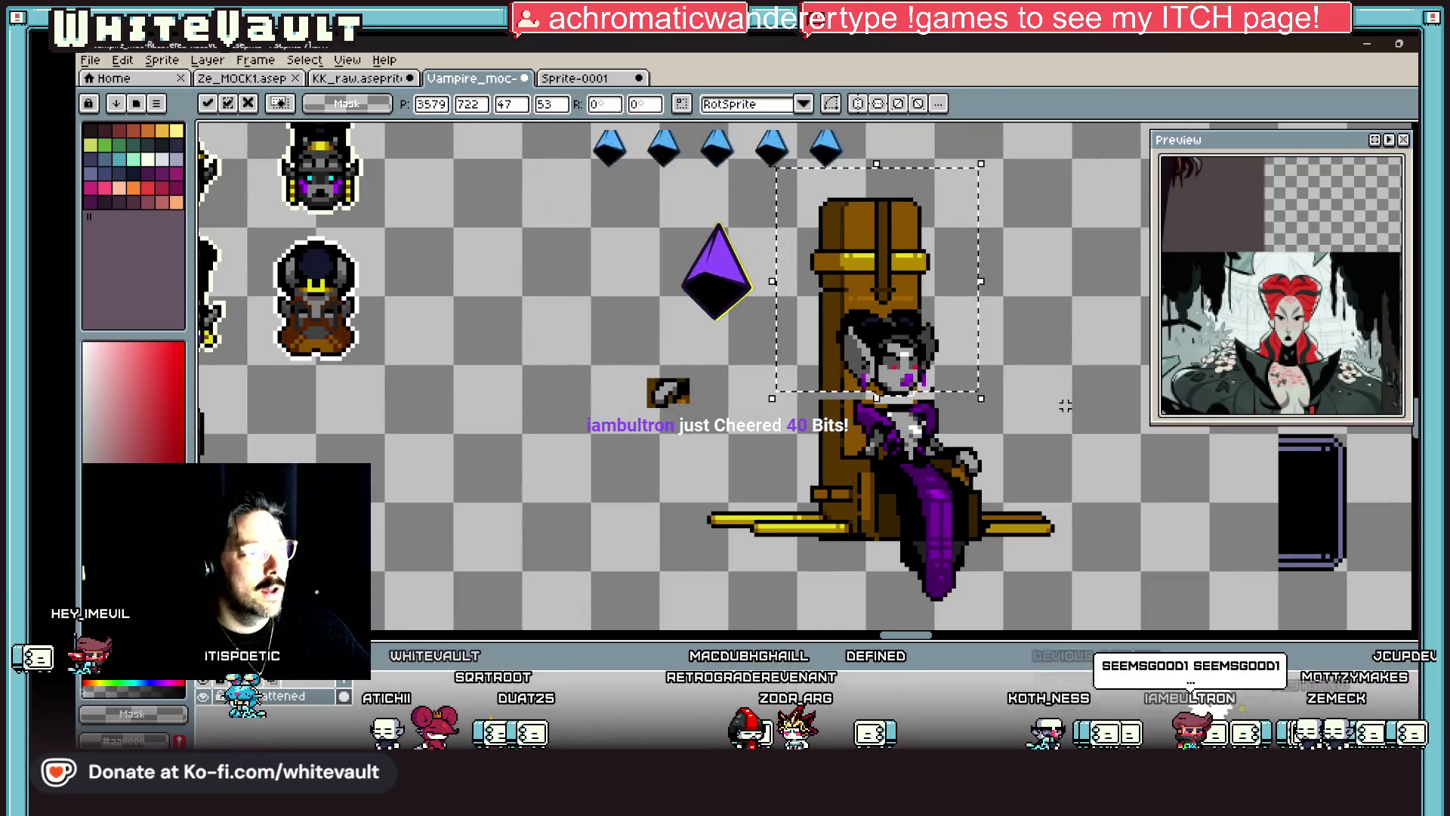
pyautogui.press('Right')
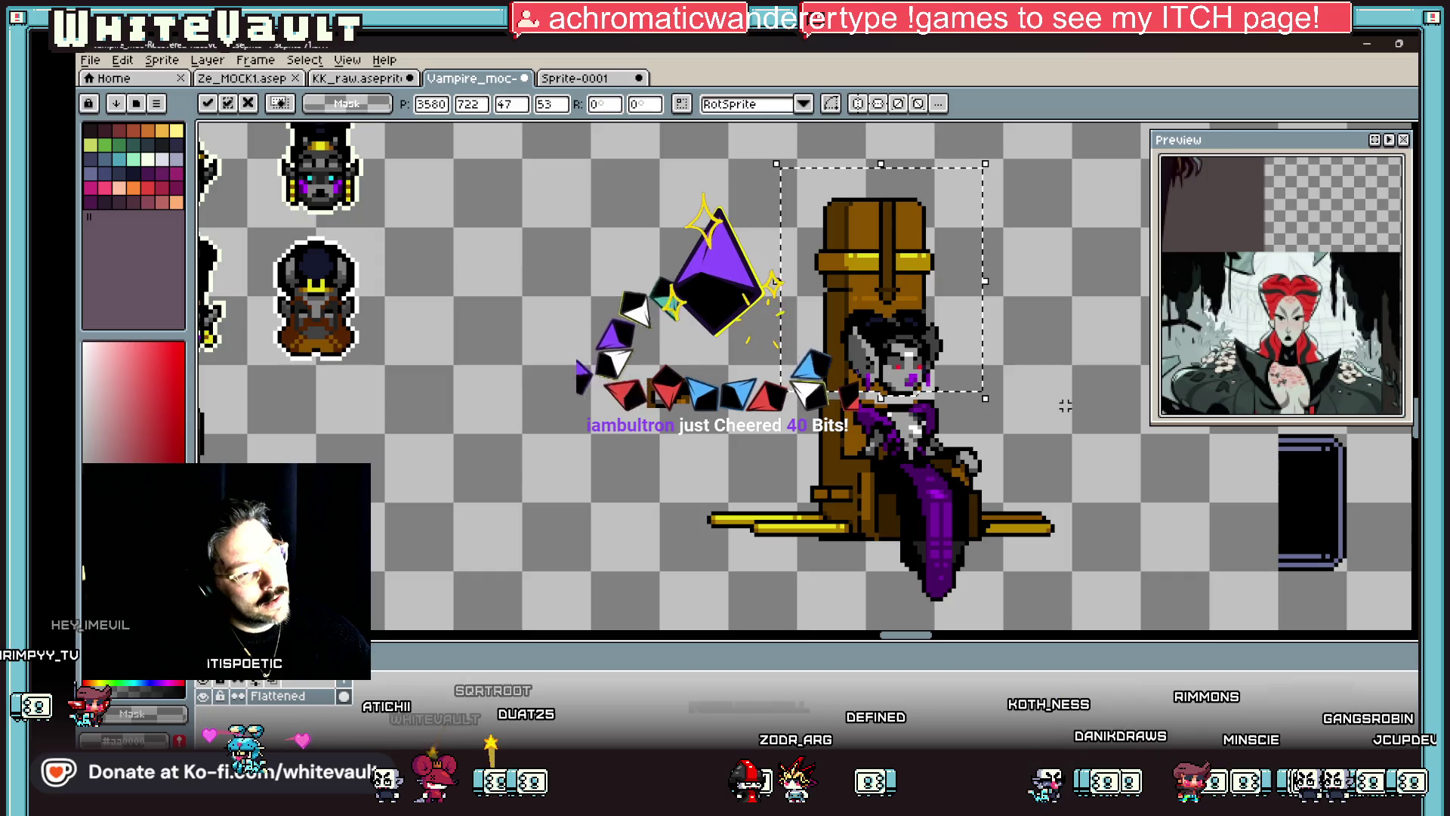
pyautogui.hotkey('ctrl', 'd')
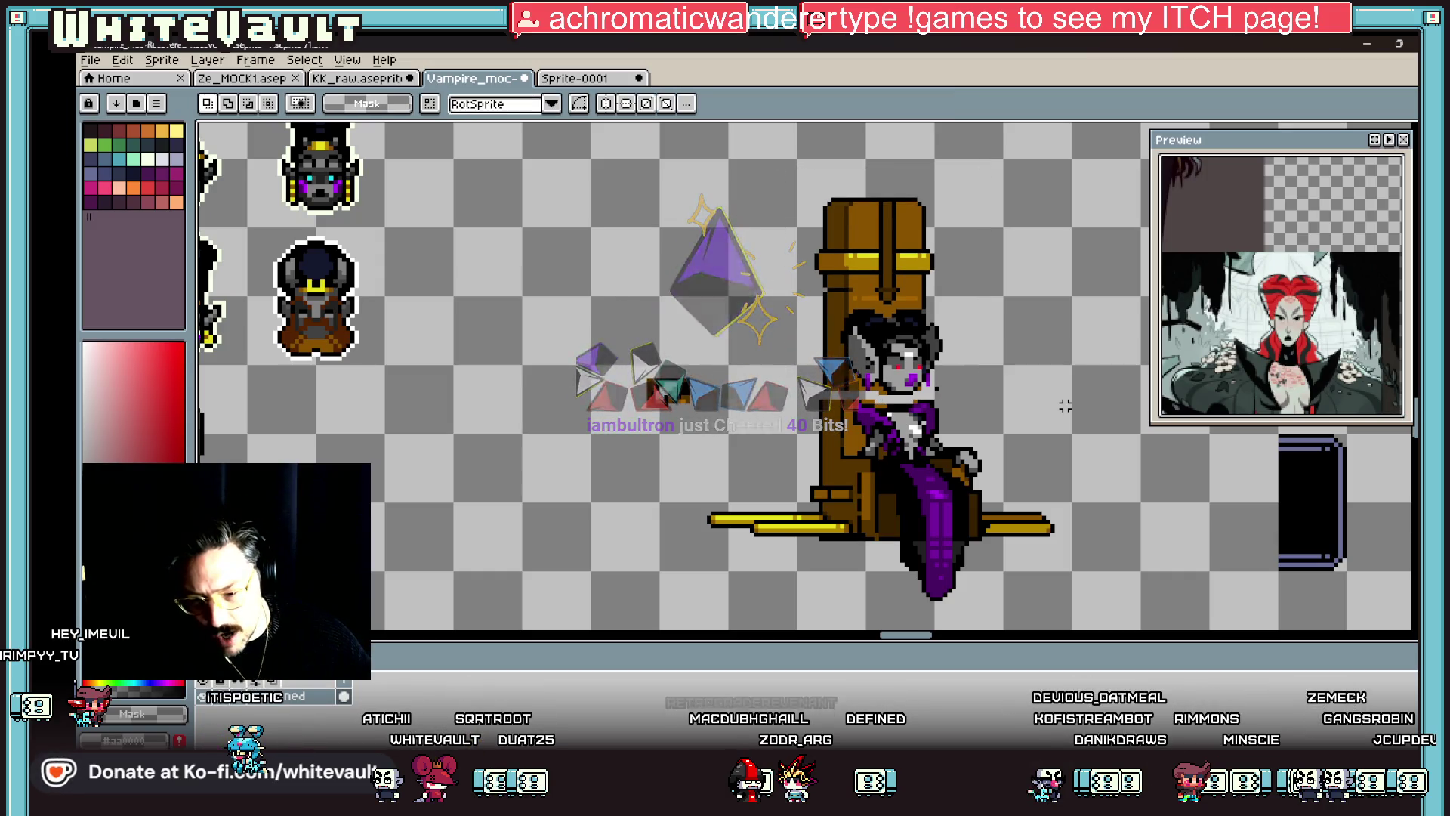
pyautogui.scroll(-2, 959, 389)
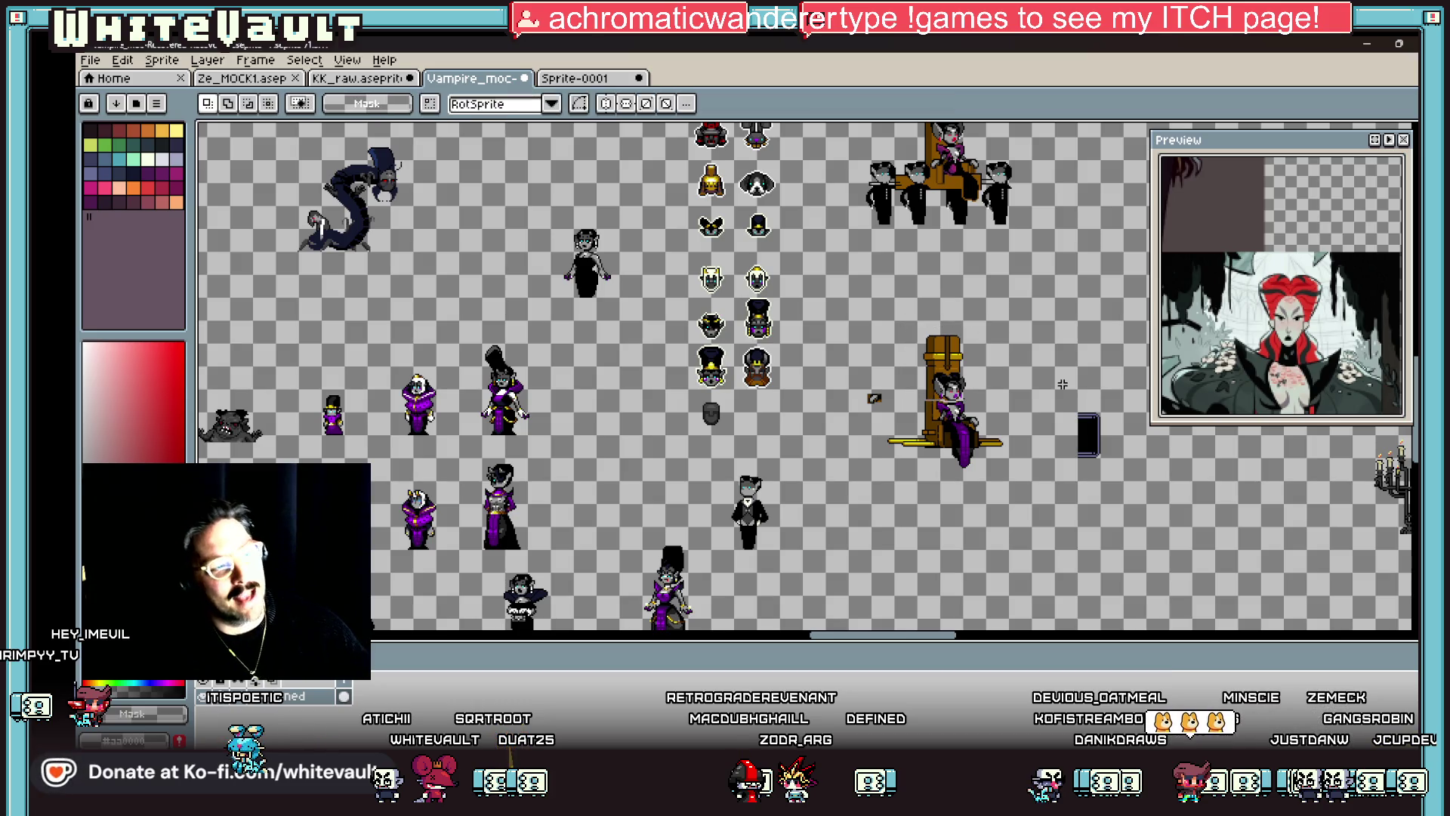
pyautogui.scroll(4, 975, 390)
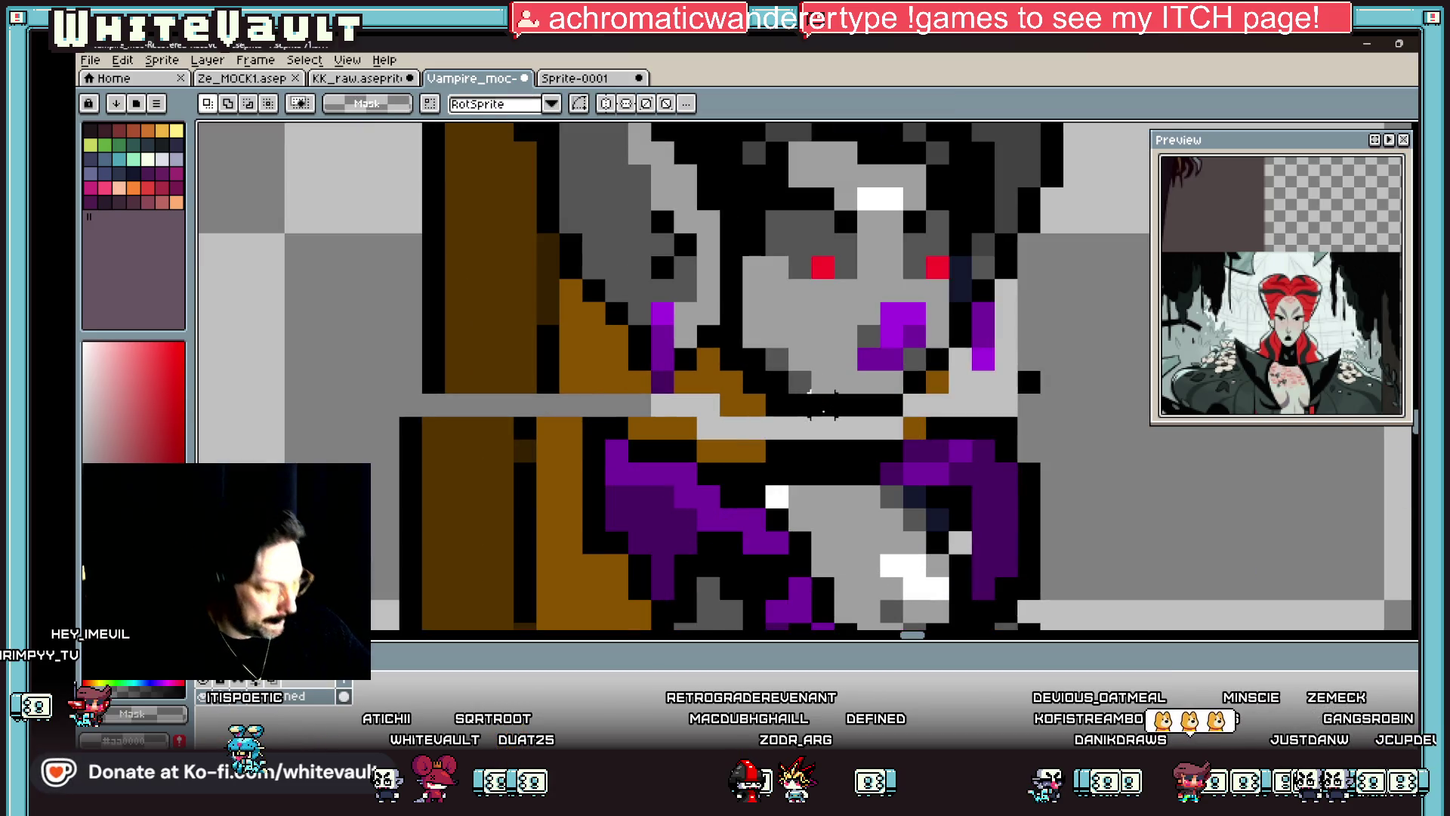
# Step: Paint a black row under the face and recolour grey-row pixels black and brown
pyautogui.press('b')
pyautogui.moveTo(801, 427)
pyautogui.mouseDown()
pyautogui.moveTo(875, 428)
pyautogui.moveTo(914, 404)
pyautogui.mouseUp()
pyautogui.keyDown('alt'); pyautogui.click(914, 427); pyautogui.keyUp('alt')
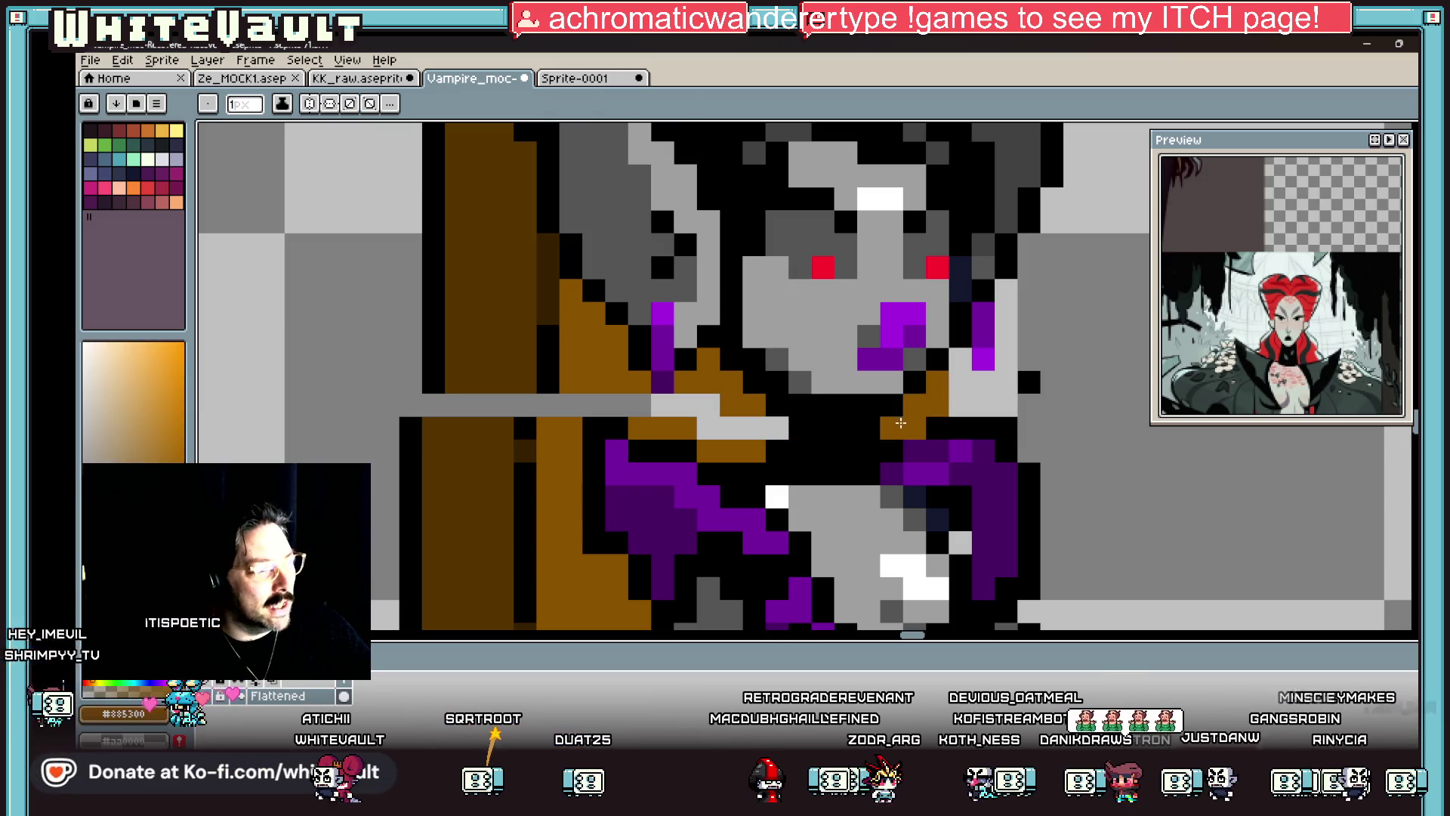
pyautogui.keyDown('alt'); pyautogui.click(616, 388); pyautogui.keyUp('alt')
pyautogui.click(434, 405)
pyautogui.click(519, 405)
pyautogui.keyDown('alt'); pyautogui.click(484, 340); pyautogui.keyUp('alt')
pyautogui.moveTo(453, 405); pyautogui.dragTo(529, 405)
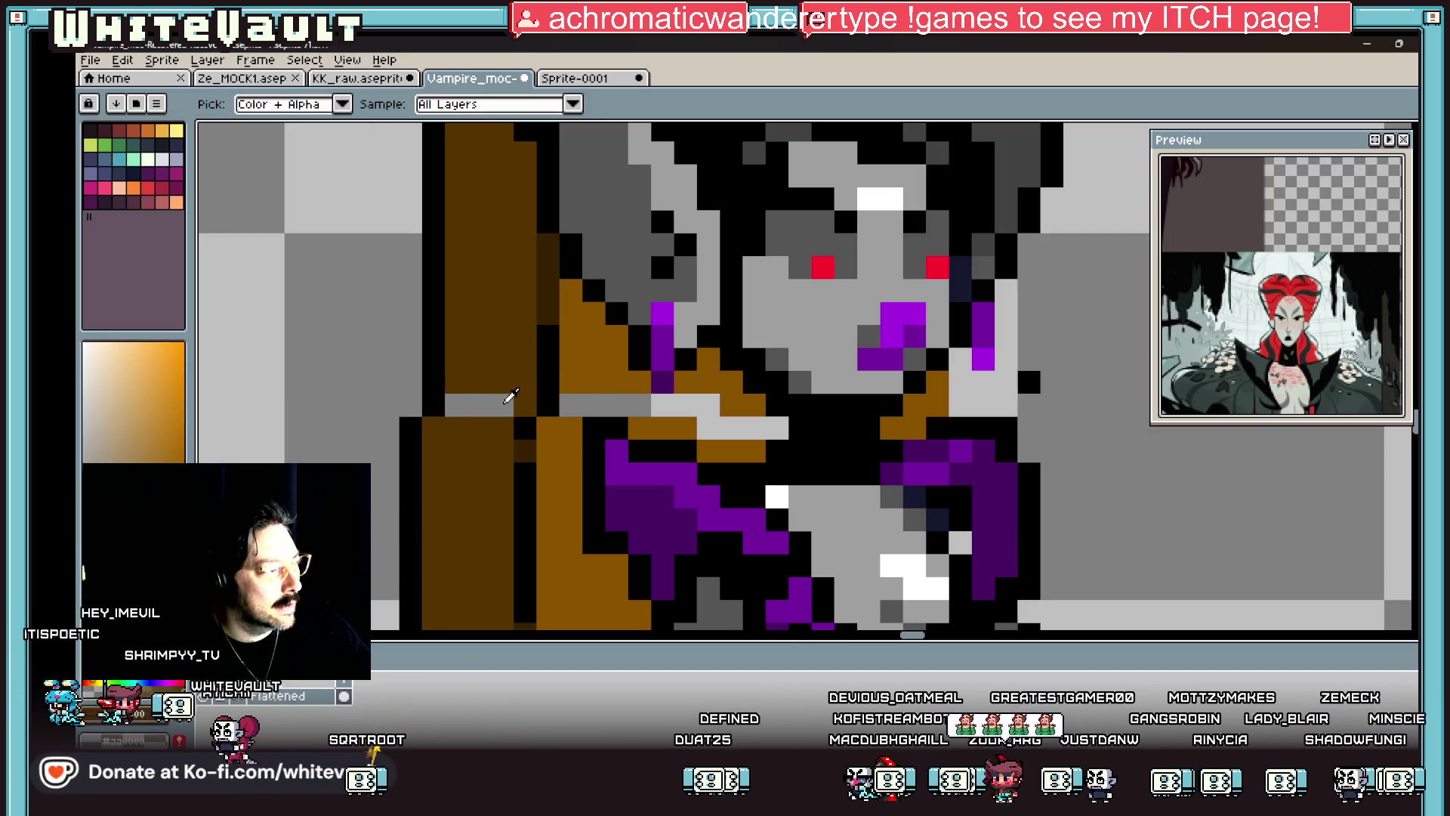
# Step: Sample black and then the throne's dark brown from the artwork
pyautogui.press('g')
pyautogui.scroll(-6, 587, 396)
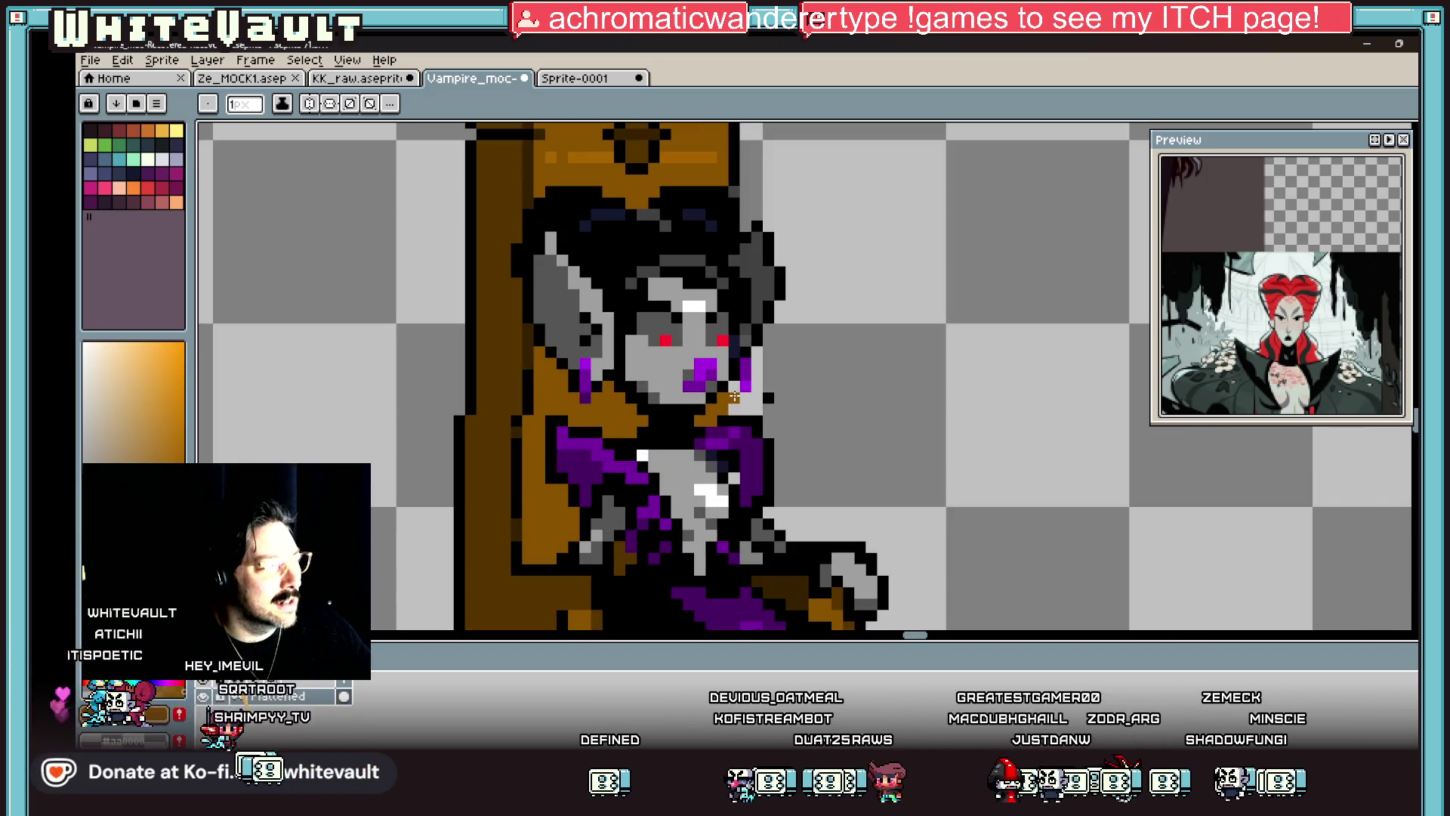
pyautogui.press('alt')
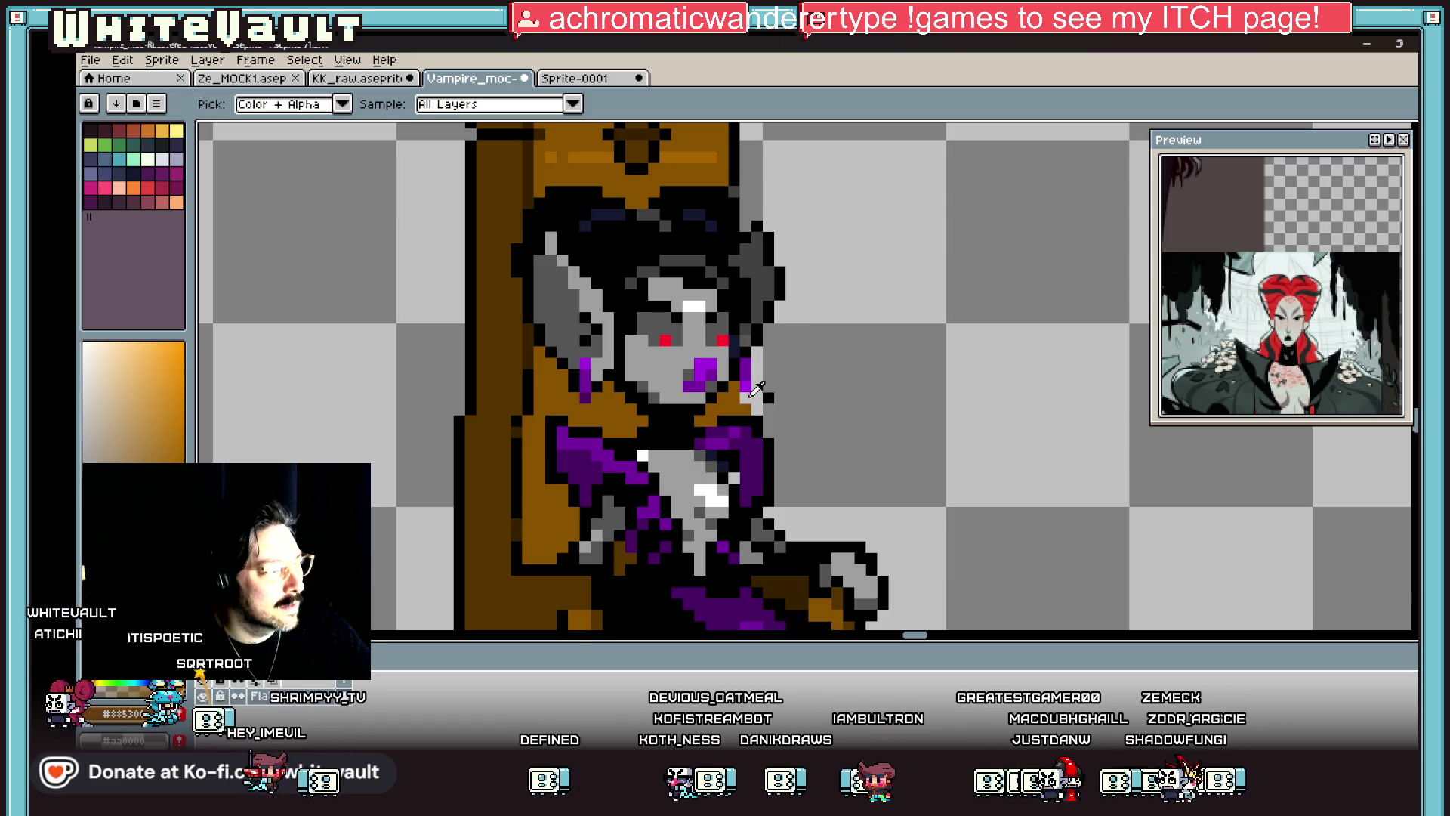
pyautogui.keyDown('alt'); pyautogui.click(757, 411); pyautogui.keyUp('alt')
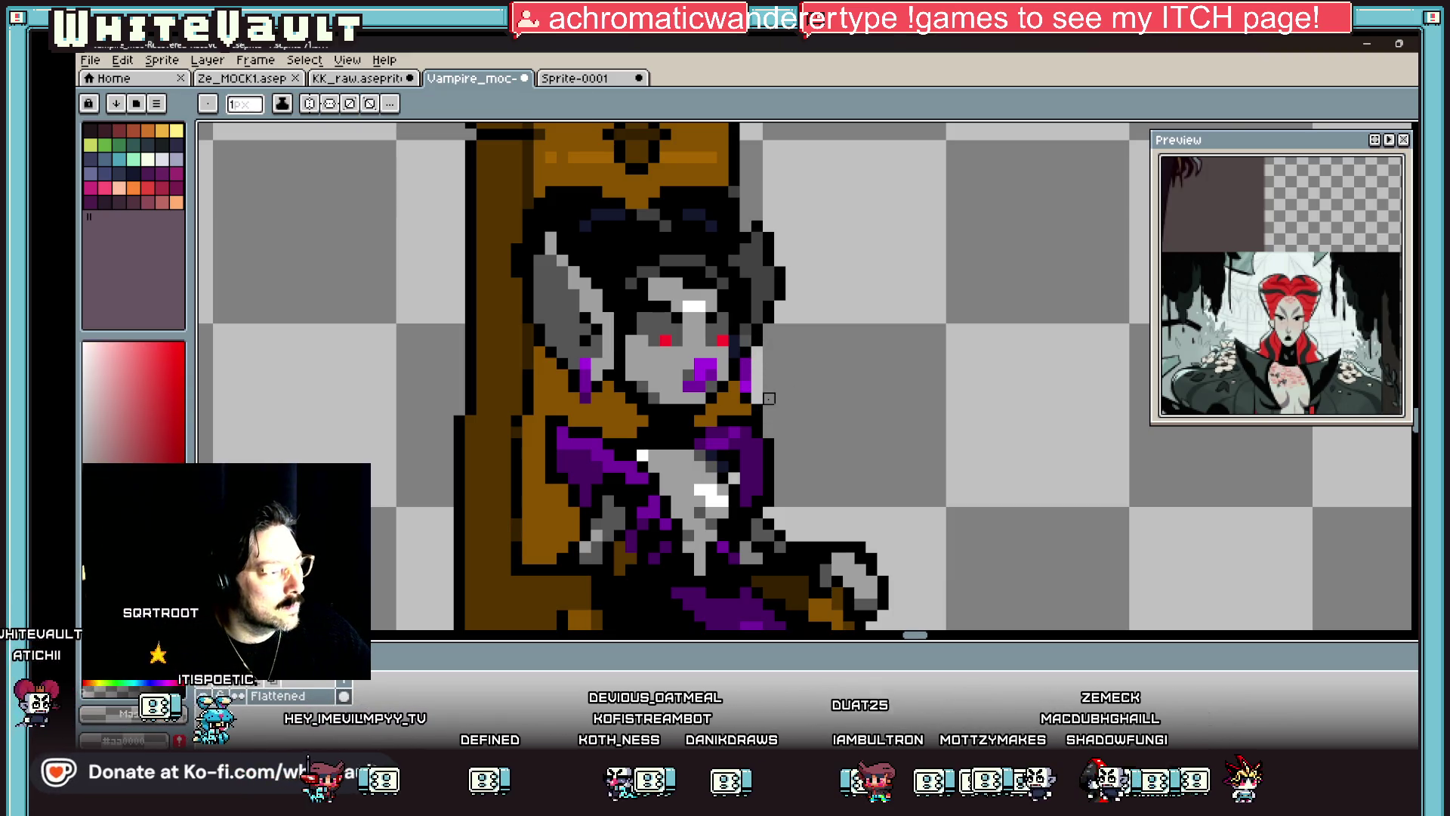
pyautogui.scroll(-5, 758, 412)
pyautogui.scroll(4, 756, 413)
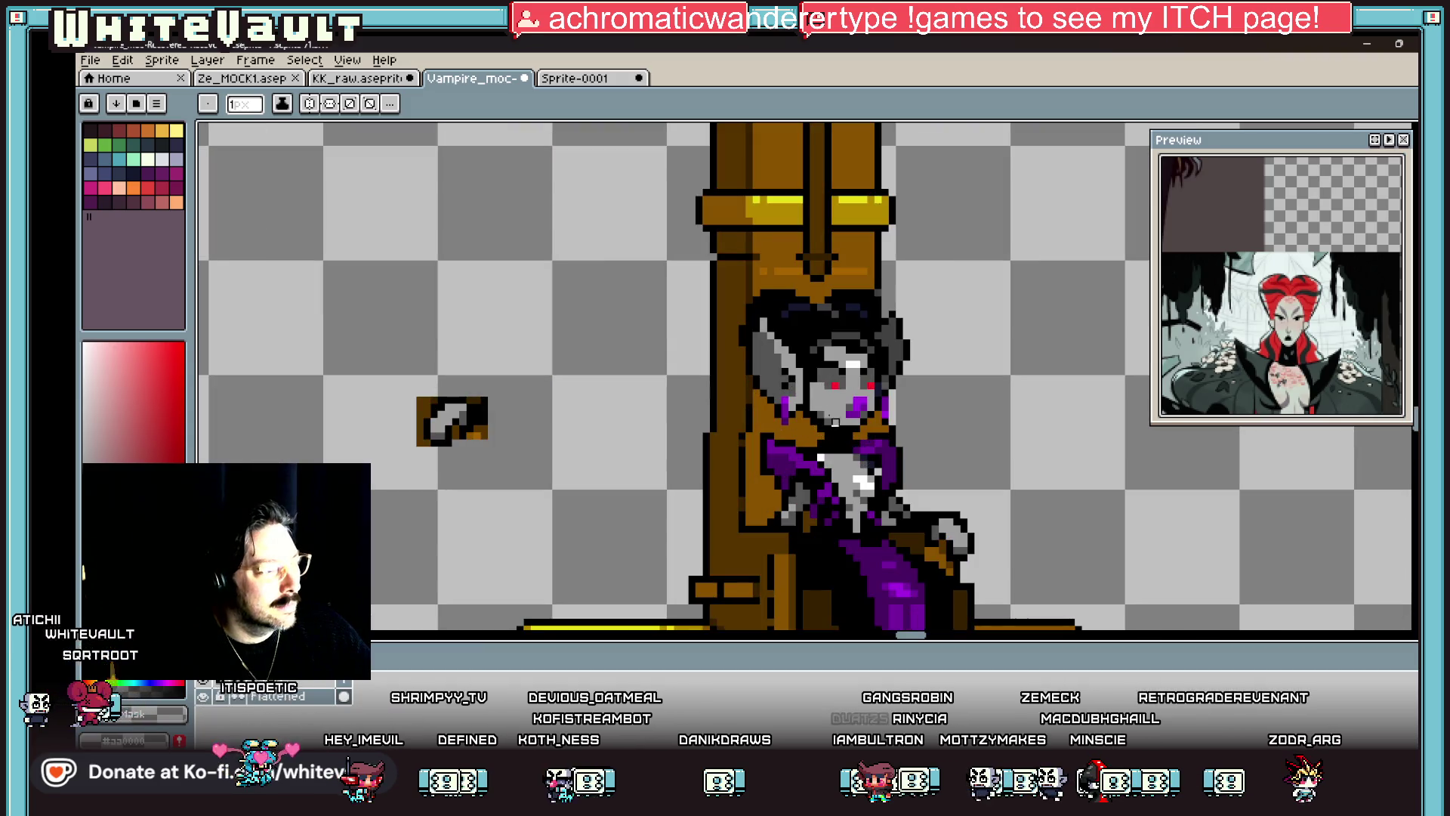
pyautogui.scroll(2, 899, 414)
pyautogui.press('alt')
pyautogui.scroll(-3, 895, 414)
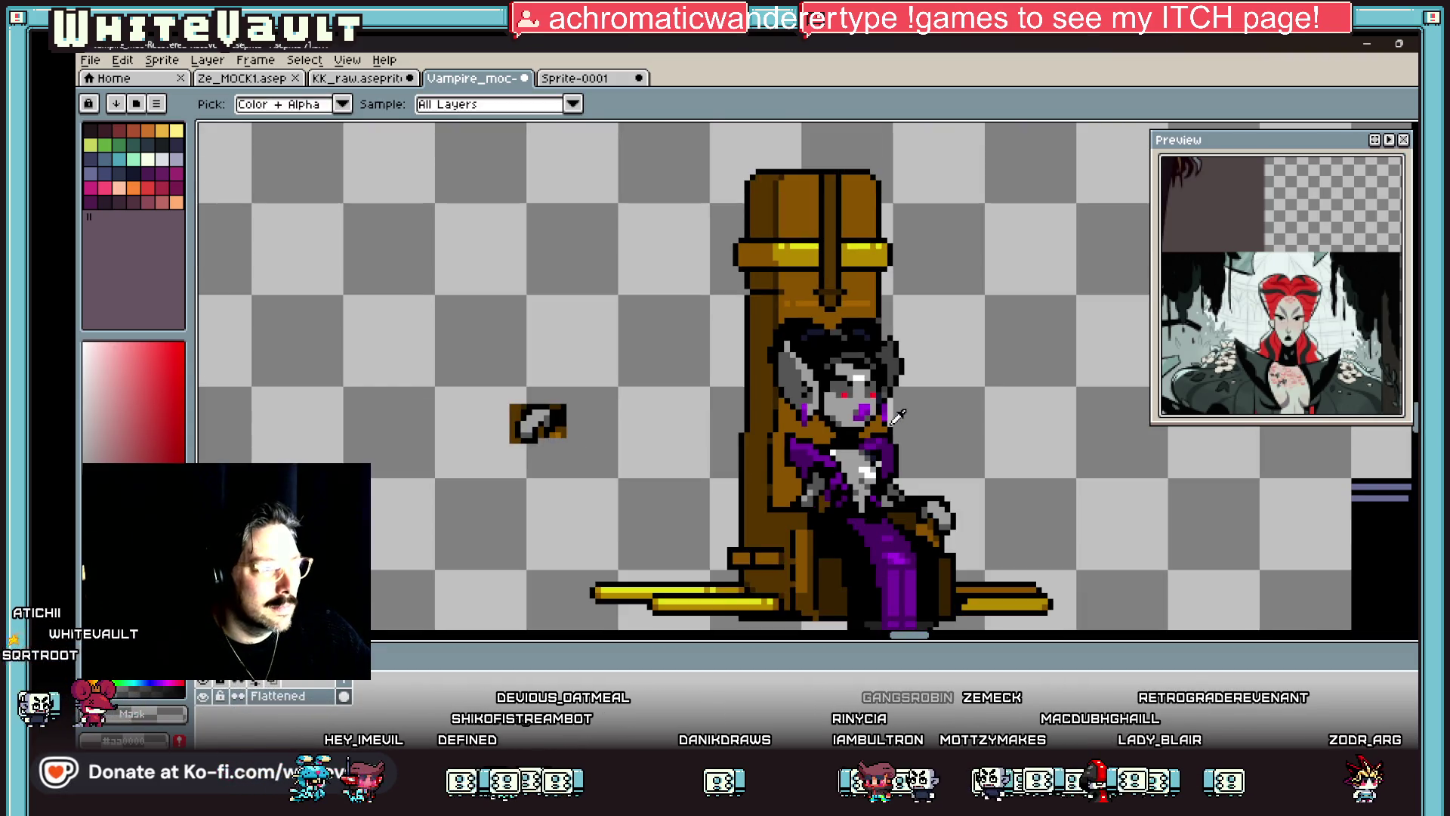
pyautogui.scroll(2, 764, 417)
pyautogui.keyDown('alt'); pyautogui.click(768, 408); pyautogui.keyUp('alt')
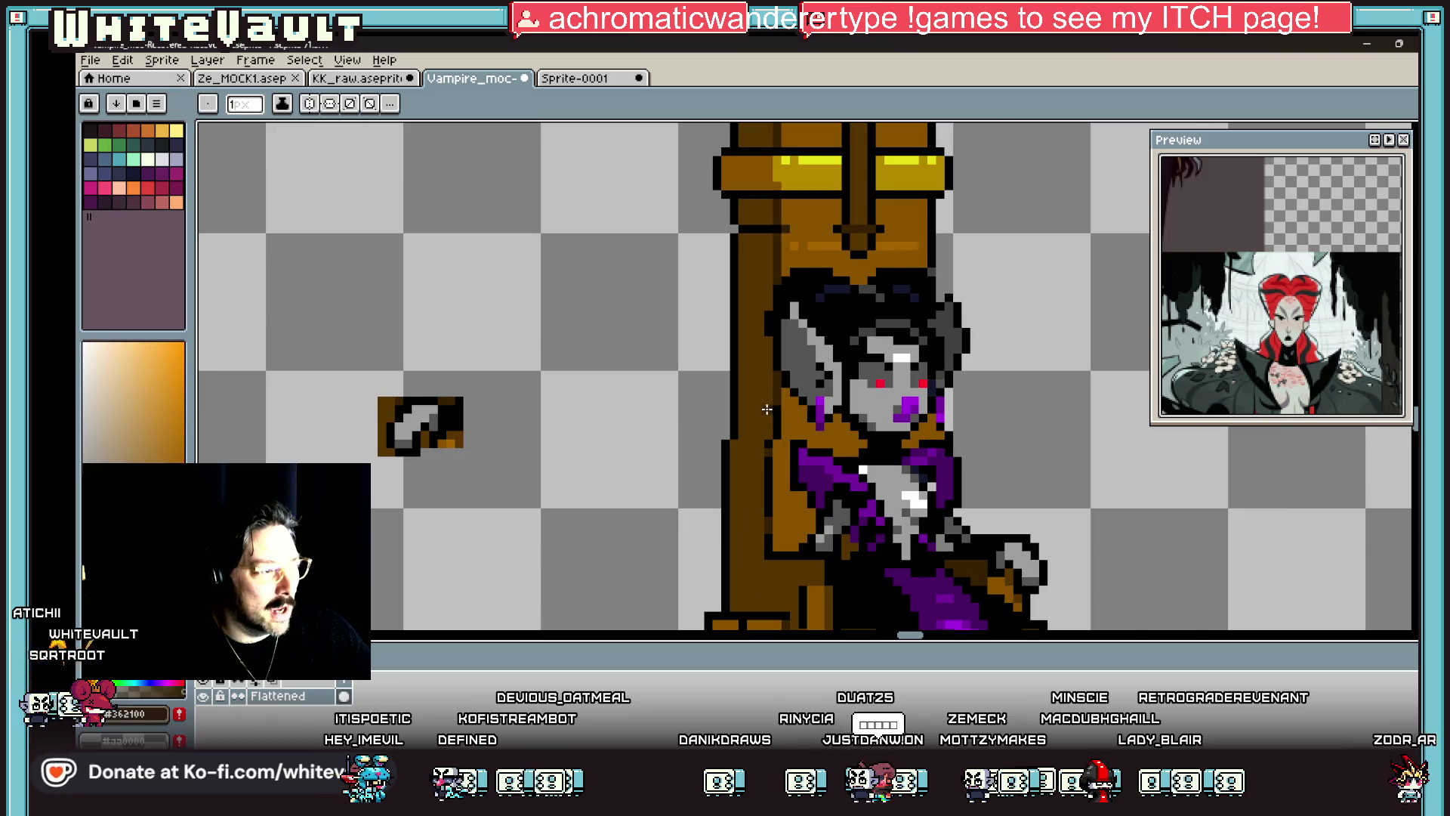
# Step: Draw three horizontal dark-brown lines across the throne's left edge
pyautogui.scroll(2, 767, 408)
pyautogui.moveTo(668, 477); pyautogui.dragTo(770, 475)
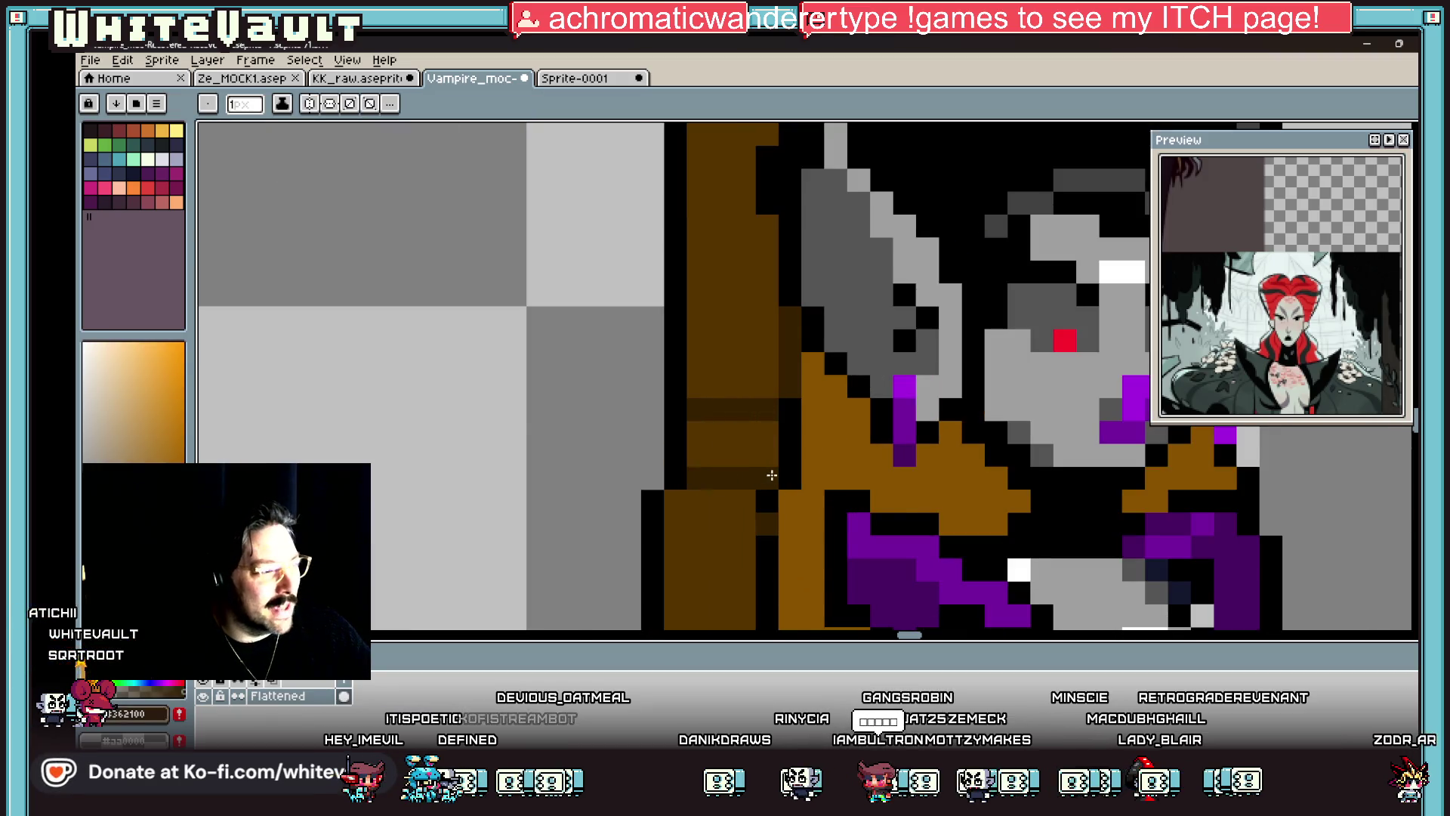
pyautogui.scroll(-5, 771, 472)
pyautogui.scroll(5, 770, 472)
pyautogui.moveTo(820, 334); pyautogui.dragTo(763, 335)
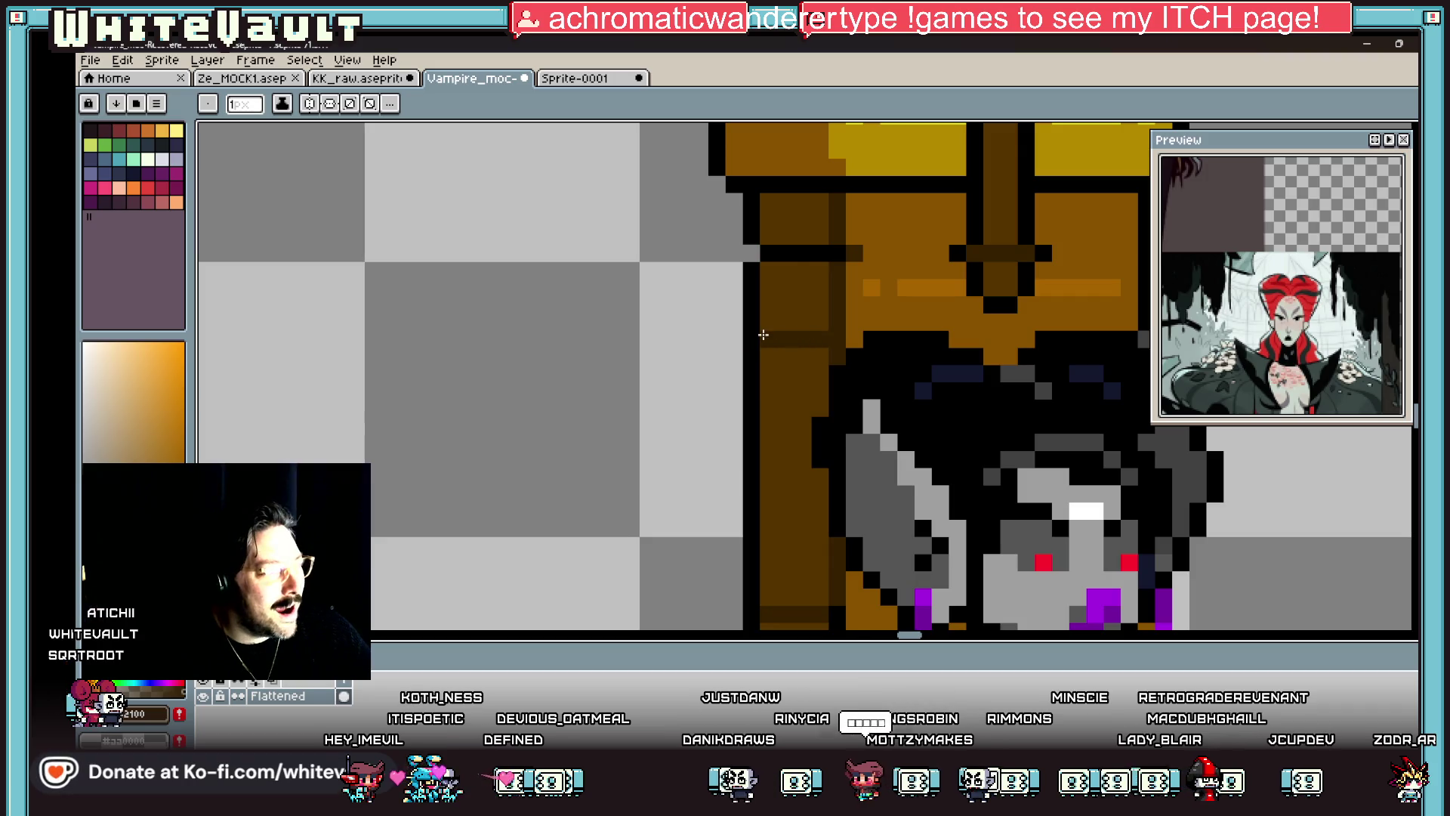
pyautogui.moveTo(786, 408)
pyautogui.mouseDown()
pyautogui.moveTo(763, 408)
pyautogui.moveTo(823, 408)
pyautogui.mouseUp()
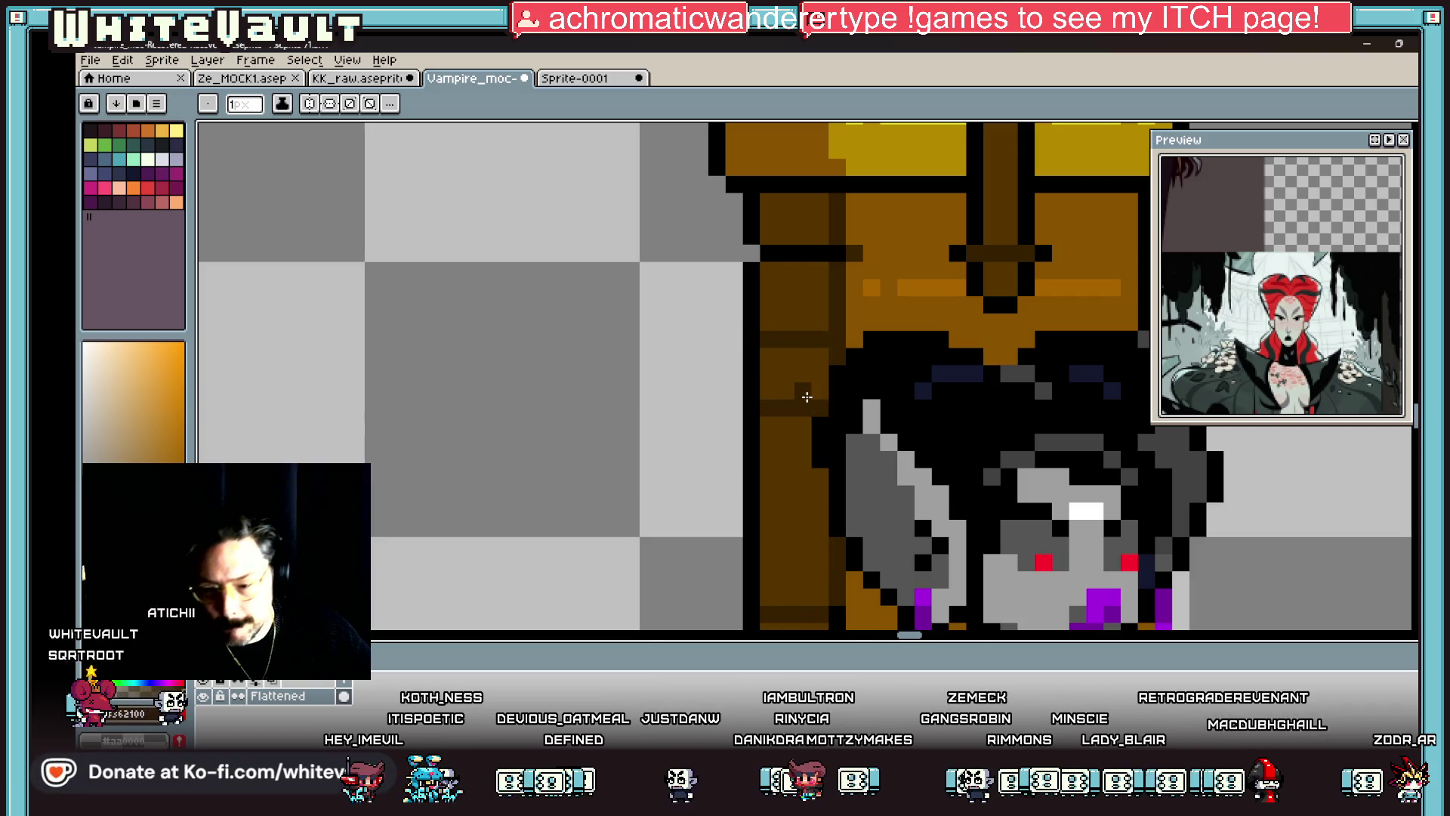
pyautogui.press('i')
pyautogui.scroll(-3, 807, 397)
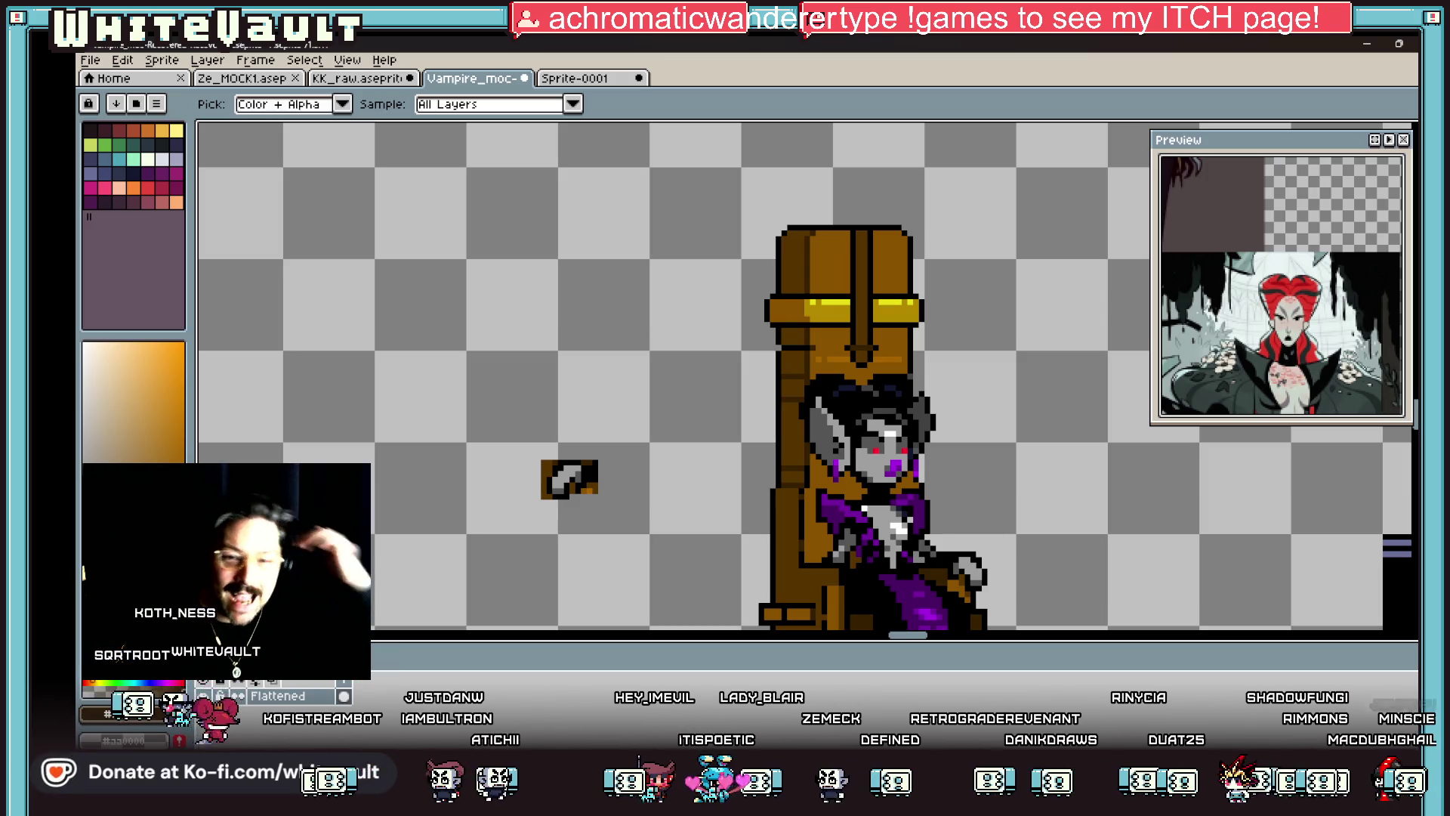
# Step: Draw a small black-outlined box beside the throne's lower leg
pyautogui.scroll(-2, 1005, 356)
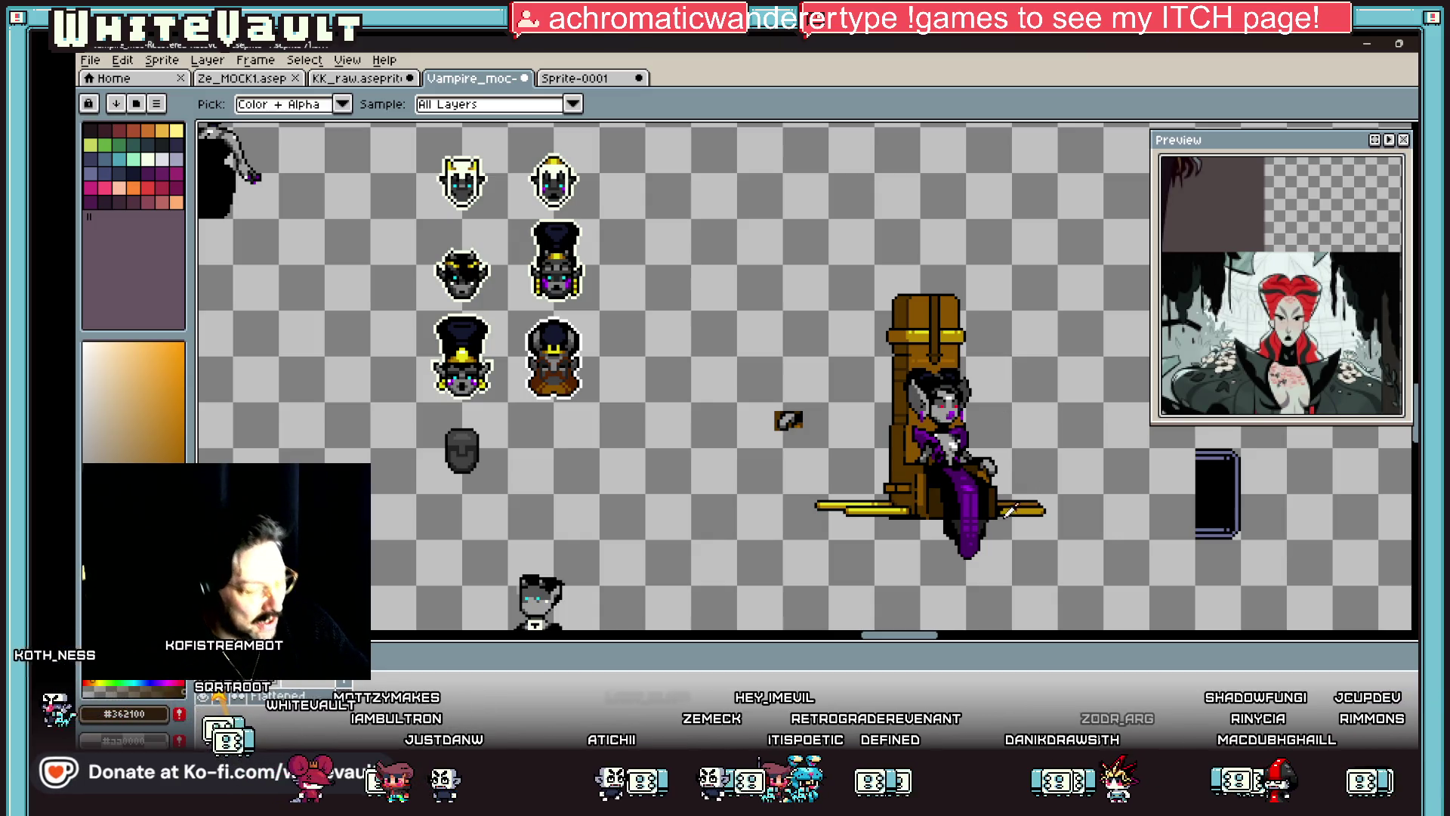
pyautogui.scroll(3, 929, 497)
pyautogui.keyDown('alt'); pyautogui.click(872, 488); pyautogui.keyUp('alt')
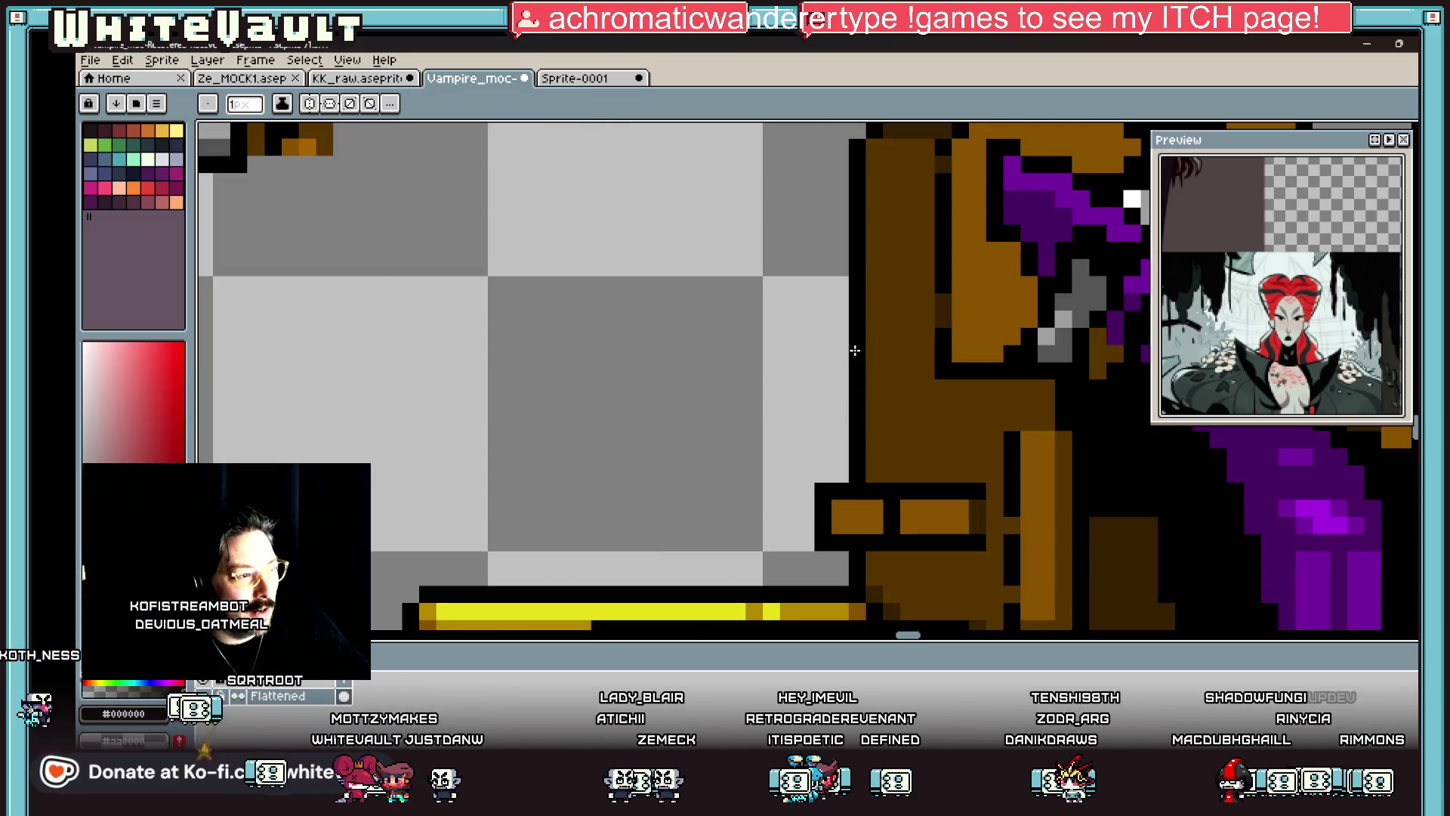
pyautogui.click(891, 371)
pyautogui.click(825, 355)
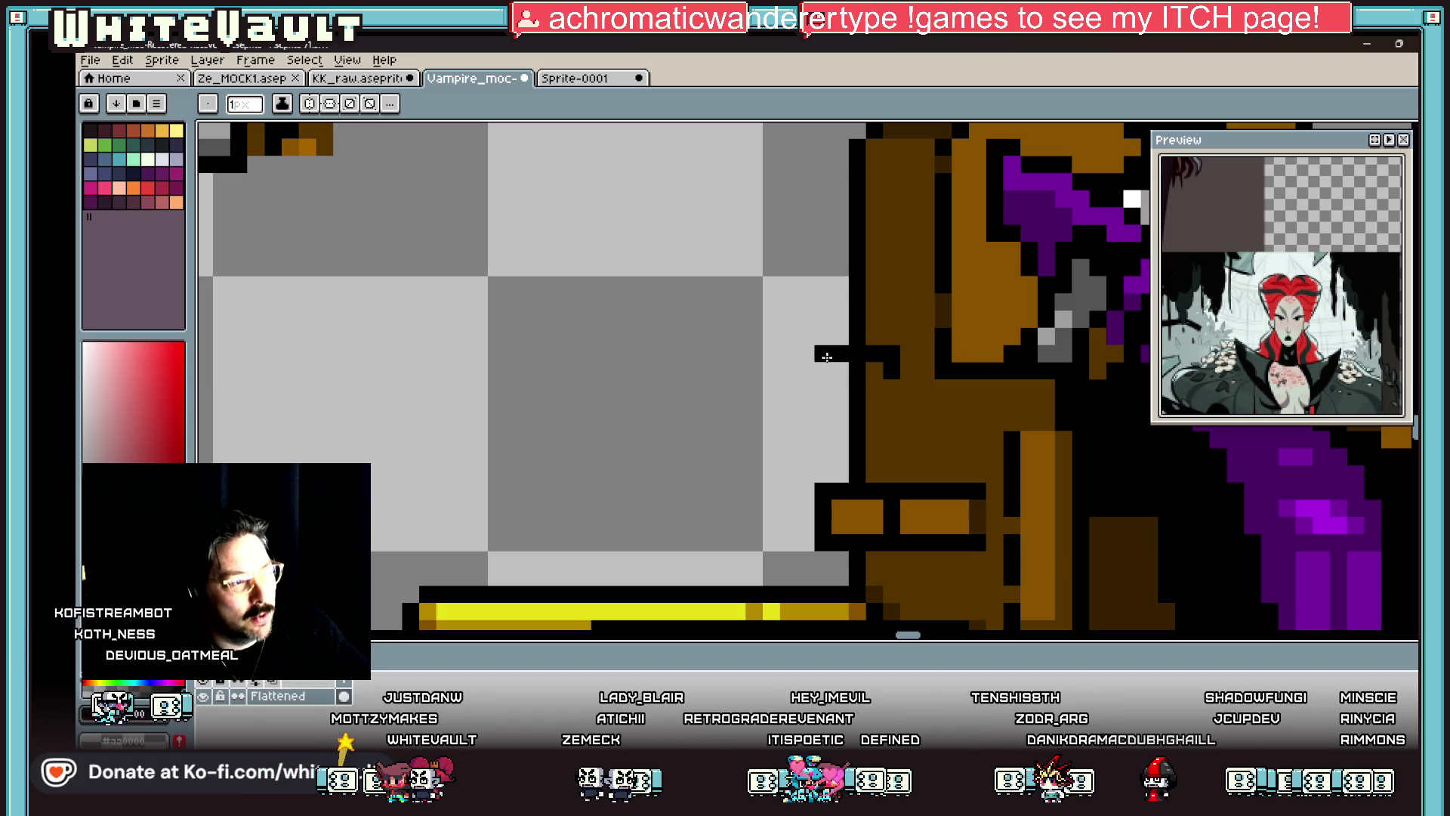
pyautogui.click(824, 405)
pyautogui.click(841, 405)
pyautogui.moveTo(874, 405)
pyautogui.mouseDown()
pyautogui.moveTo(892, 388)
pyautogui.moveTo(843, 376)
pyautogui.mouseUp()
# Step: Fill the box with the throne's brown, then sample lighter and dark browns
pyautogui.keyDown('alt'); pyautogui.click(876, 368); pyautogui.keyUp('alt')
pyautogui.press('g')
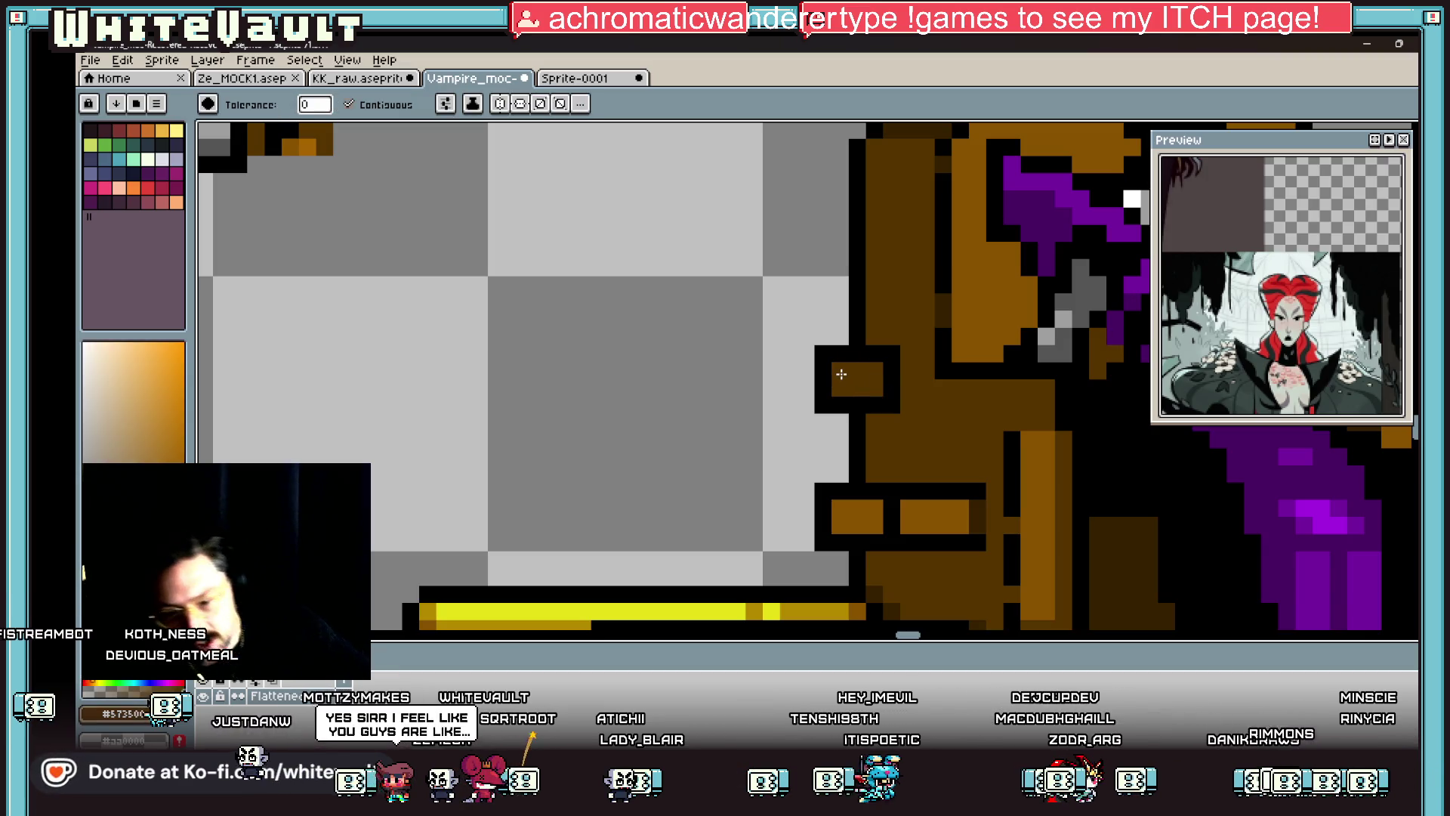
pyautogui.press('alt')
pyautogui.keyDown('alt'); pyautogui.click(964, 506); pyautogui.keyUp('alt')
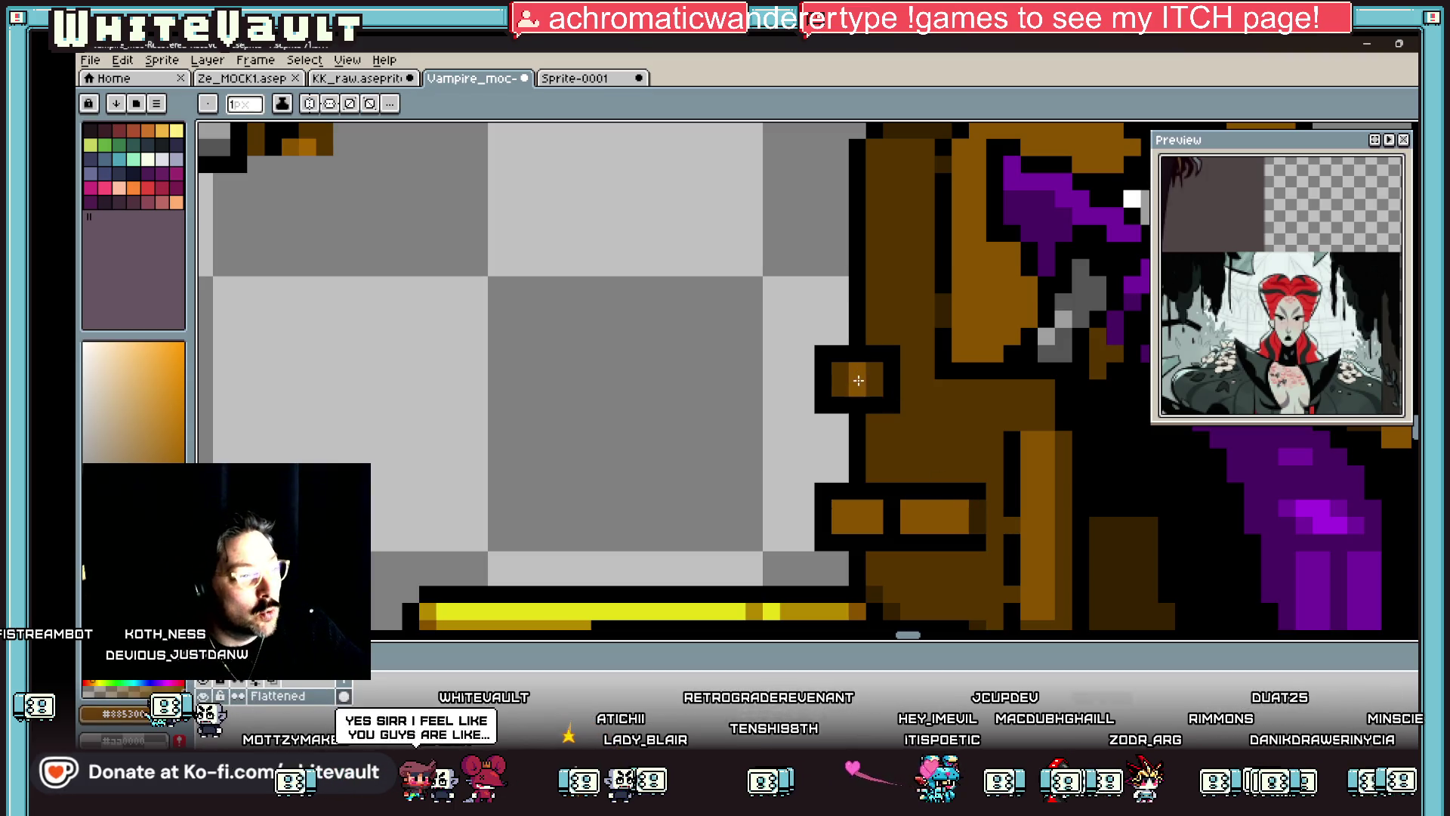
pyautogui.keyDown('alt'); pyautogui.click(979, 504); pyautogui.keyUp('alt')
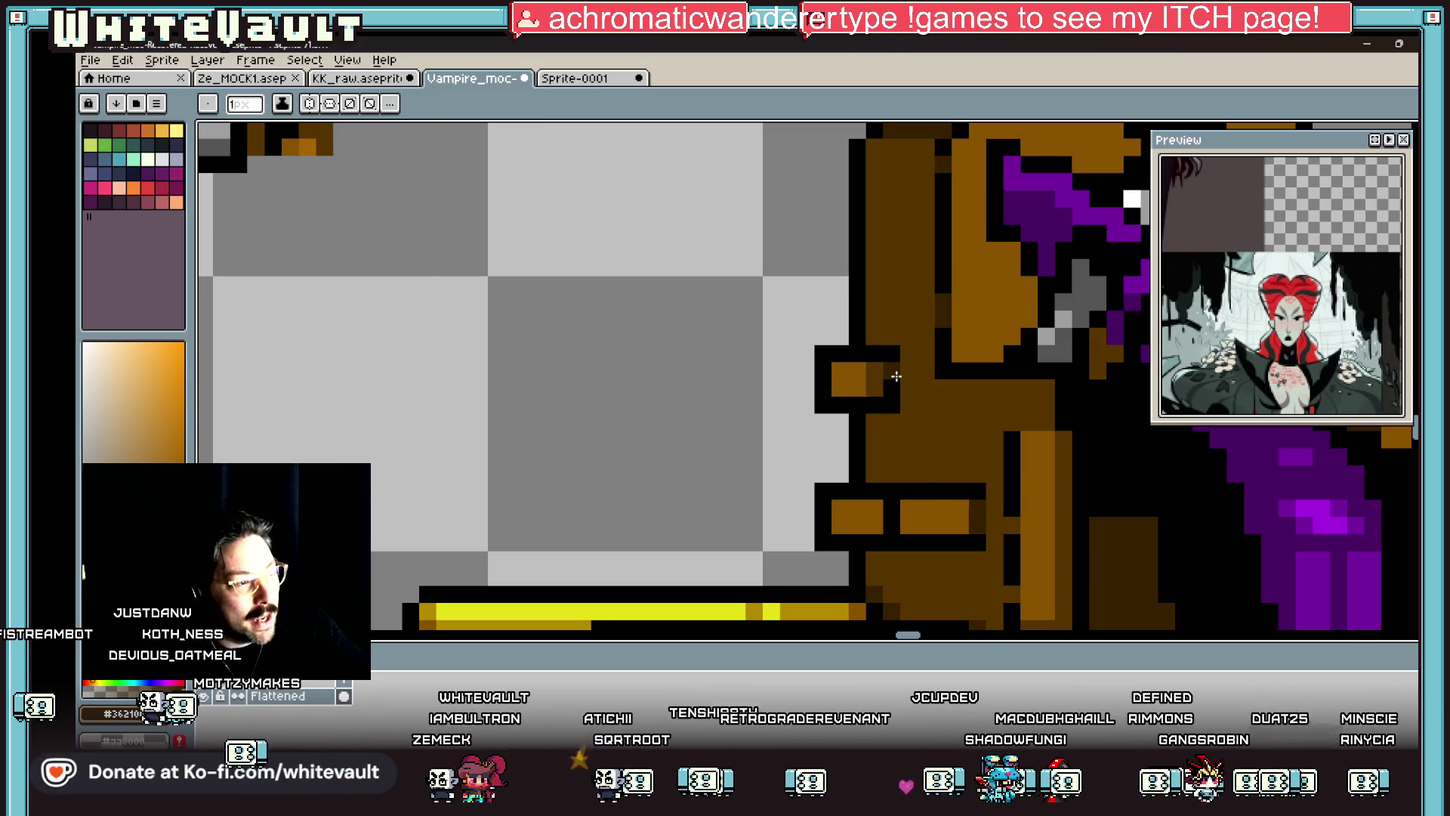
pyautogui.scroll(-6, 886, 382)
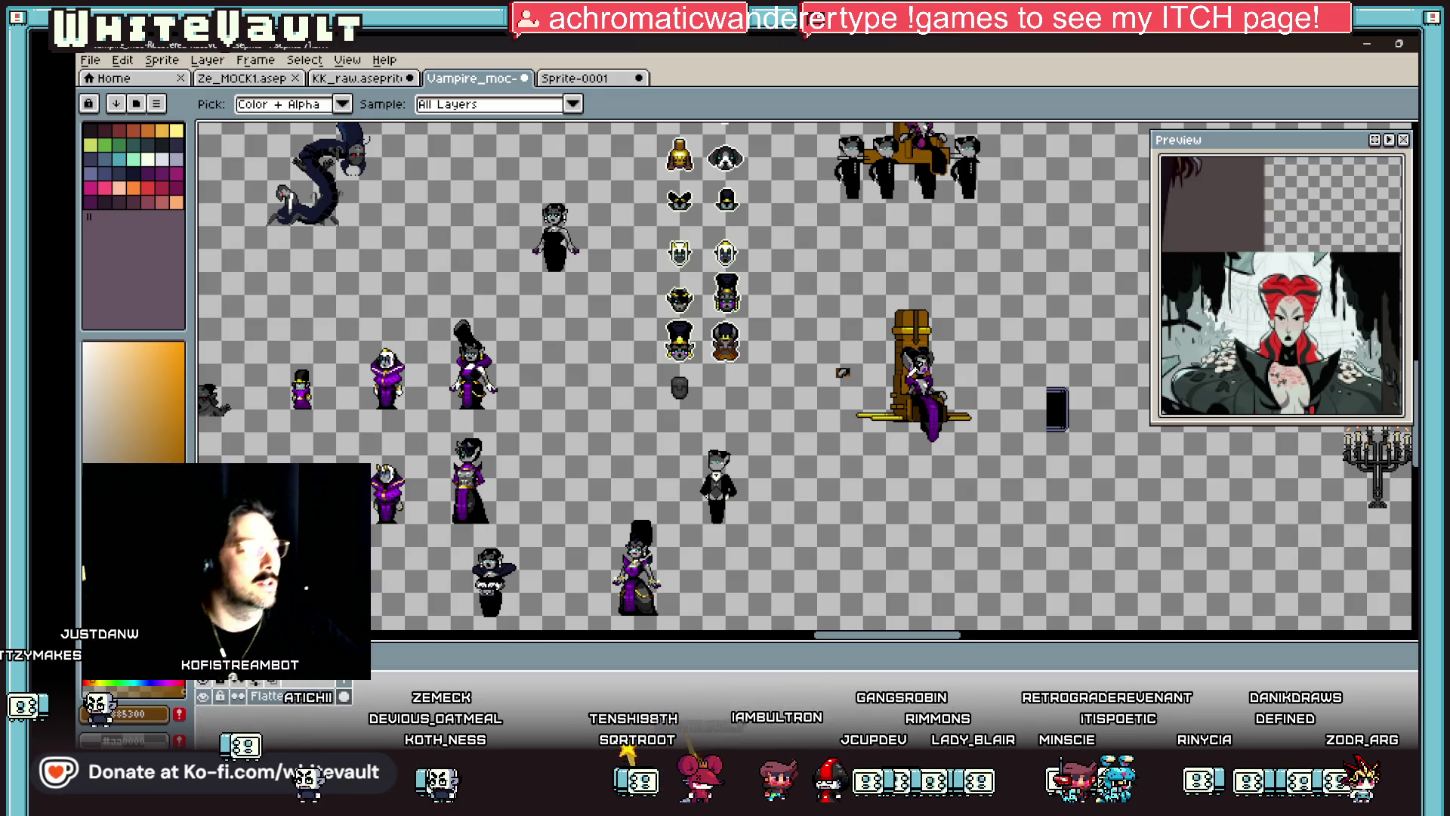
# Step: Add black outline pixels along the left edges of both armrest pieces
pyautogui.scroll(4, 886, 396)
pyautogui.scroll(1, 882, 400)
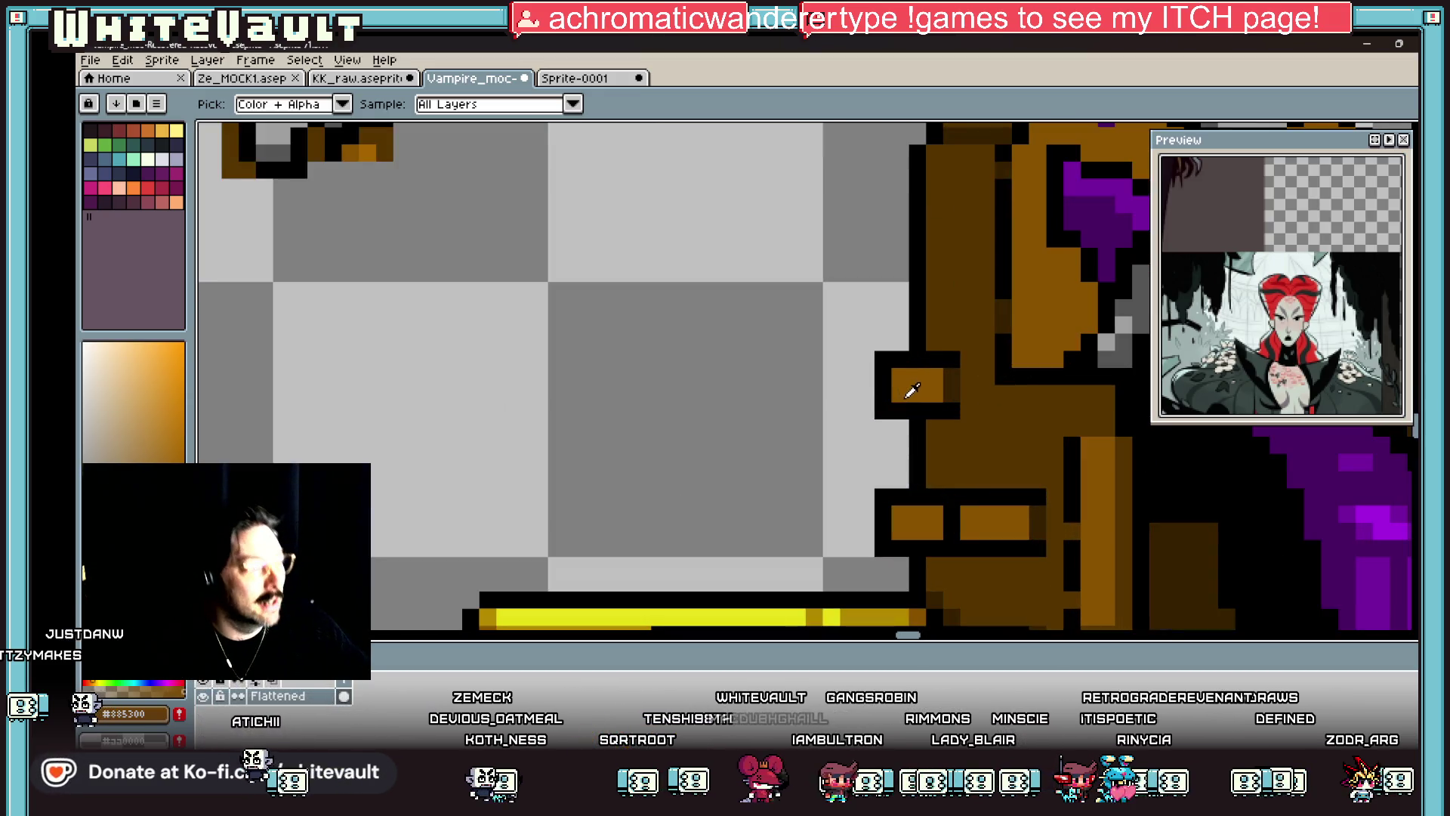
pyautogui.keyDown('alt'); pyautogui.click(880, 351); pyautogui.keyUp('alt')
pyautogui.moveTo(866, 359); pyautogui.dragTo(866, 392)
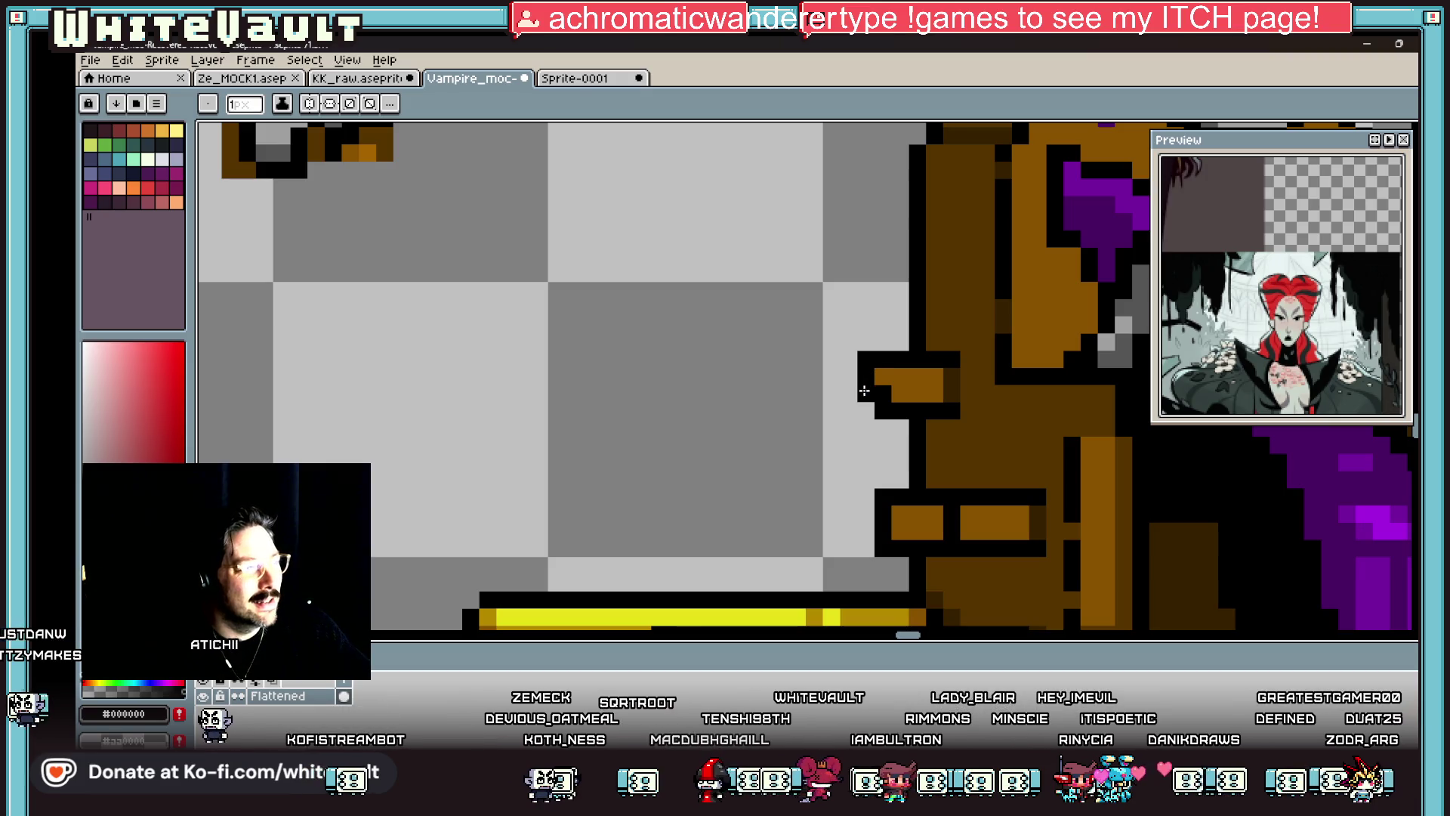
pyautogui.keyDown('alt'); pyautogui.click(884, 510); pyautogui.keyUp('alt')
pyautogui.keyDown('alt'); pyautogui.click(880, 548); pyautogui.keyUp('alt')
pyautogui.moveTo(866, 503); pyautogui.dragTo(865, 538)
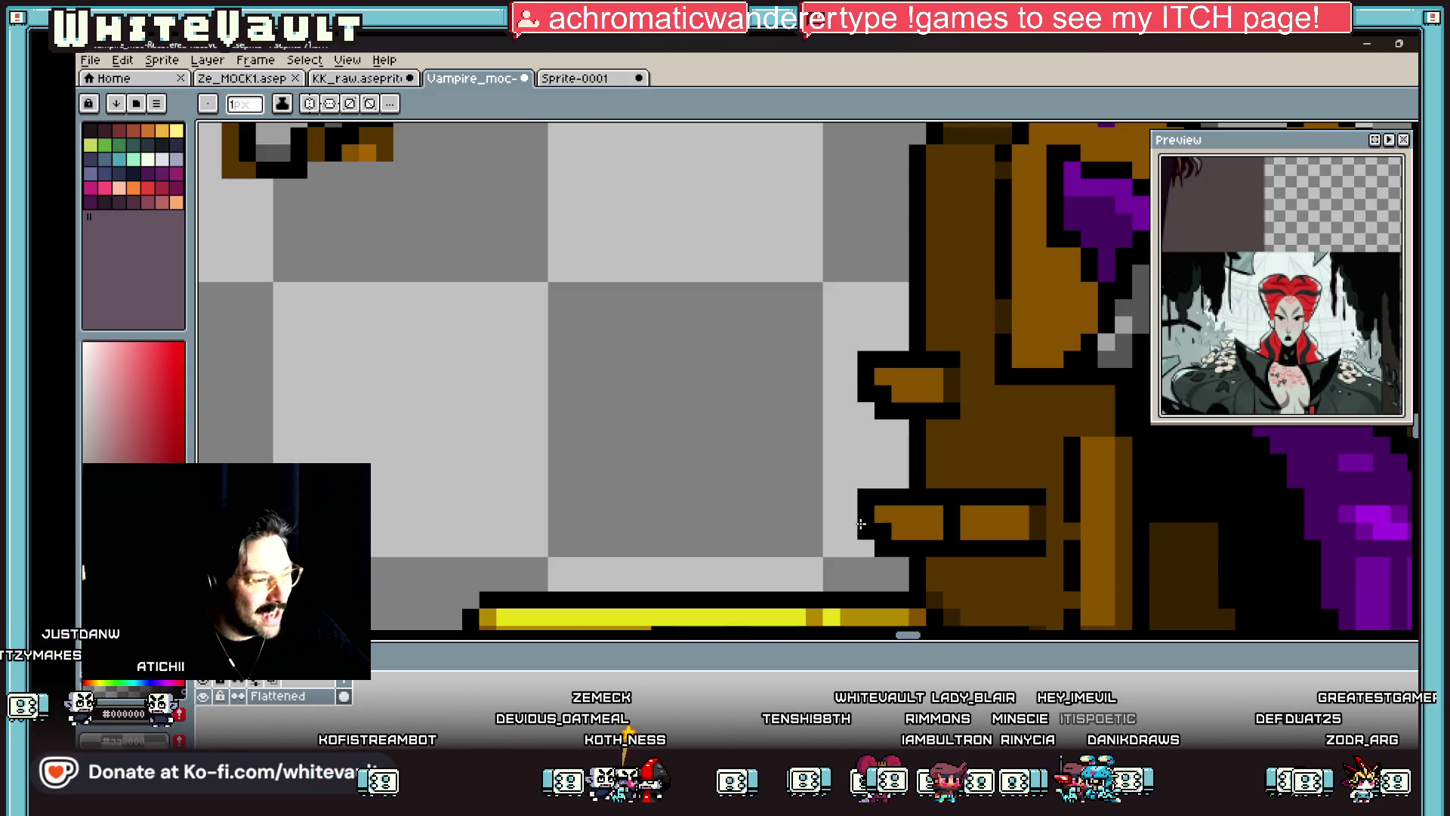
pyautogui.click(865, 545)
# Step: Blacken pixels in the brown arm row, then sample the arm's orange-brown
pyautogui.scroll(-5, 981, 440)
pyautogui.scroll(-1, 981, 440)
pyautogui.scroll(4, 951, 431)
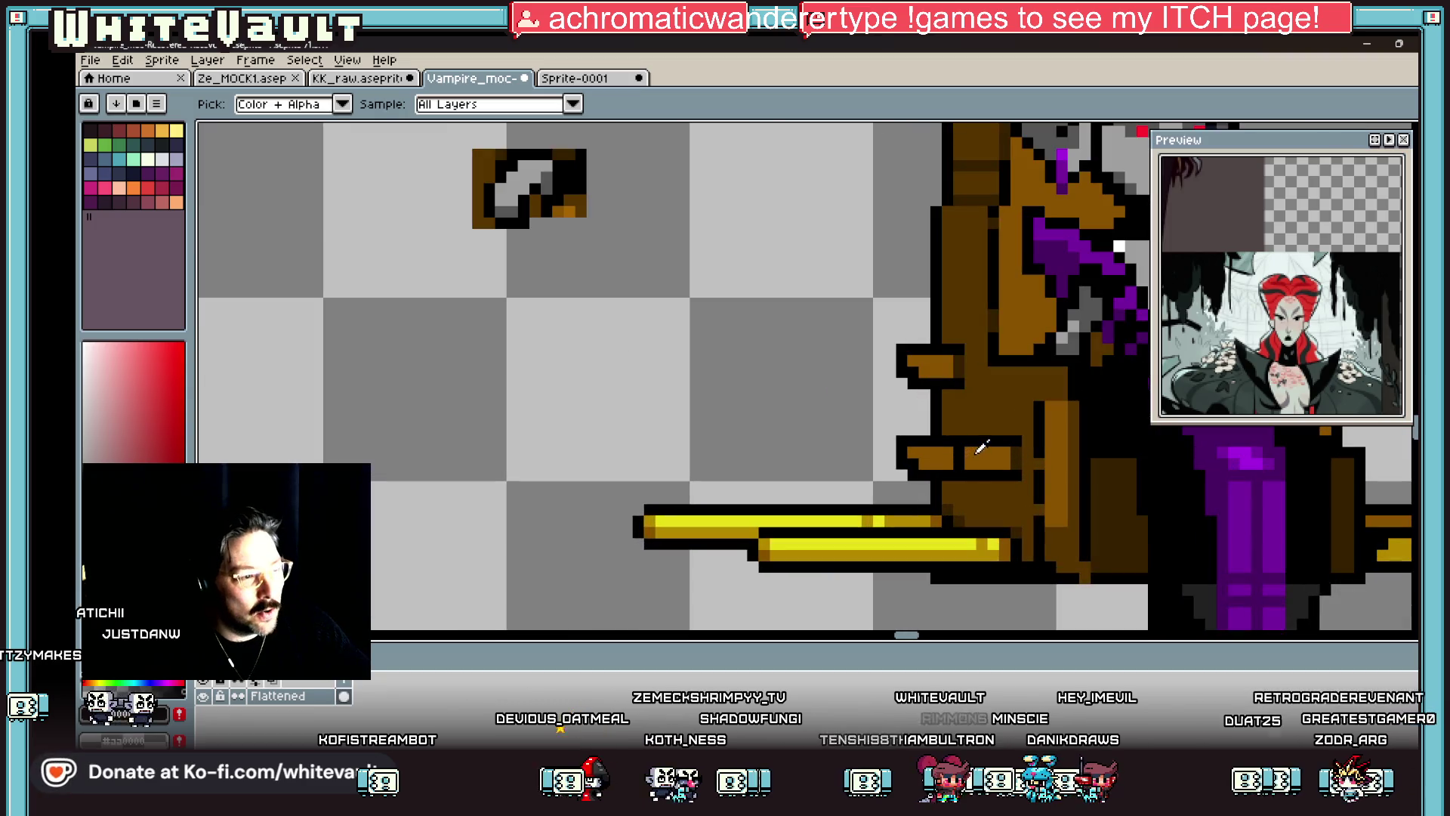
pyautogui.scroll(1, 943, 427)
pyautogui.keyDown('alt'); pyautogui.click(943, 426); pyautogui.keyUp('alt')
pyautogui.click(935, 456)
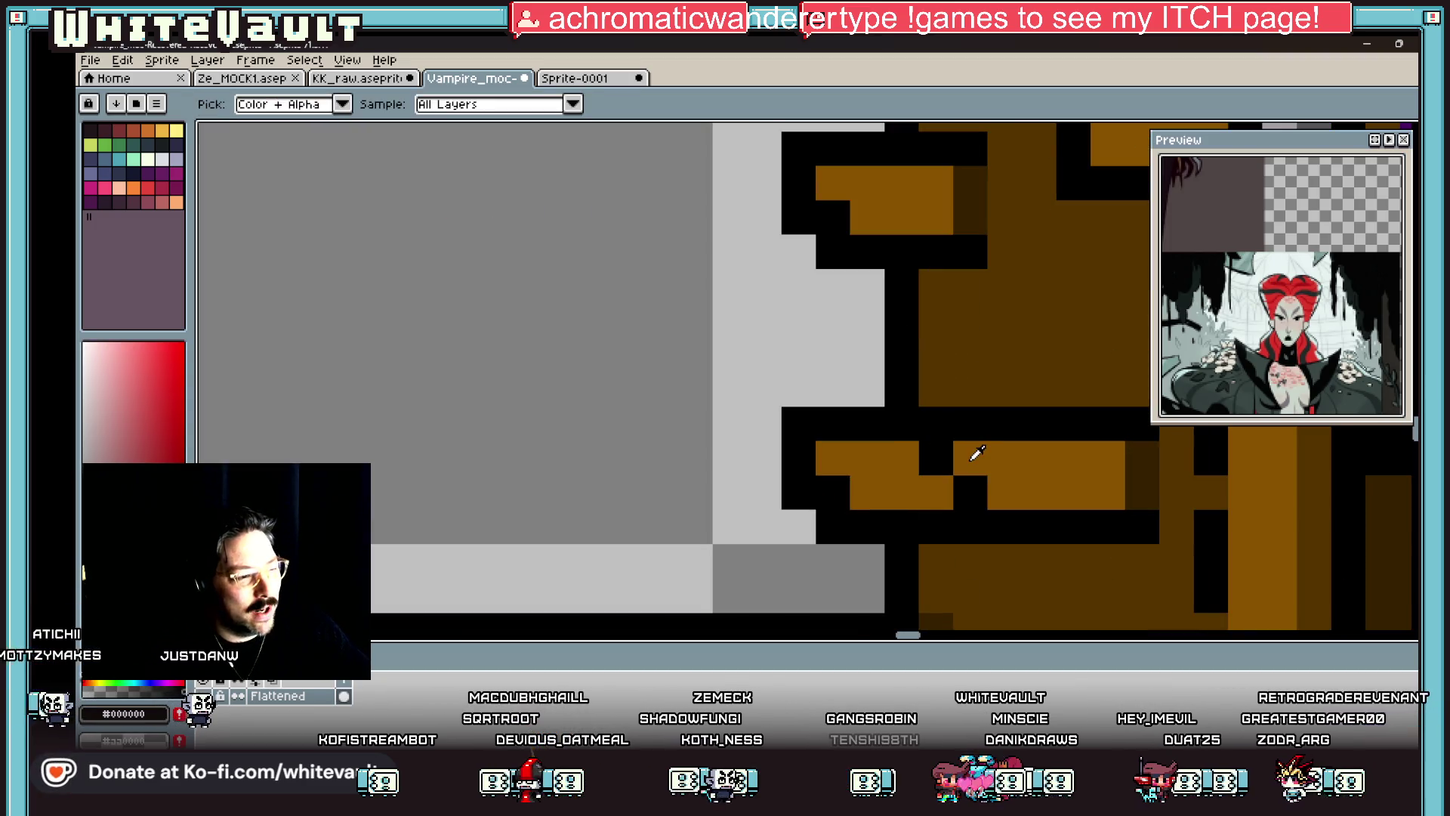
pyautogui.click(948, 492)
pyautogui.scroll(-3, 1012, 458)
pyautogui.scroll(3, 997, 465)
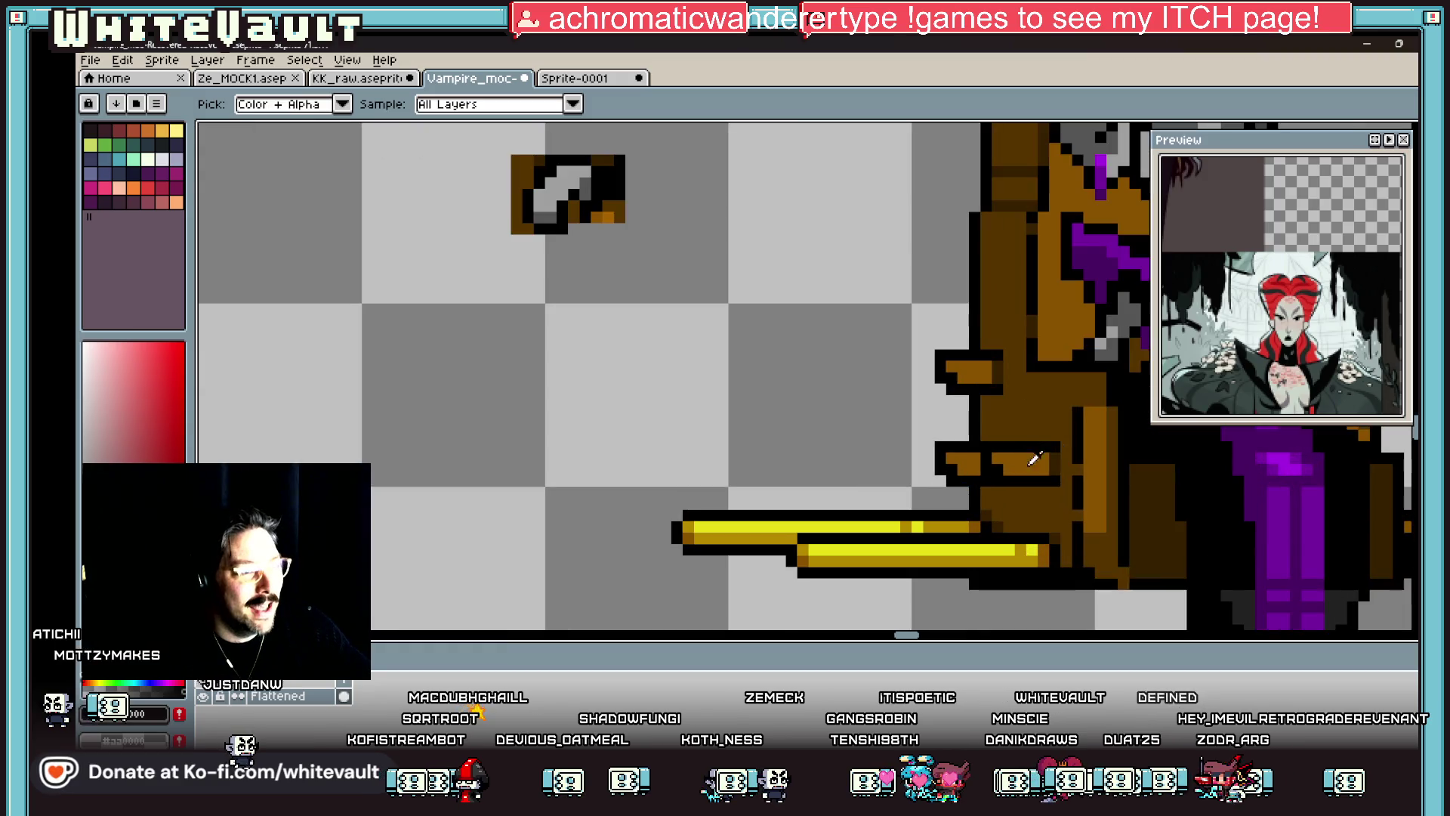
pyautogui.keyDown('alt'); pyautogui.click(990, 469); pyautogui.keyUp('alt')
pyautogui.scroll(-5, 991, 469)
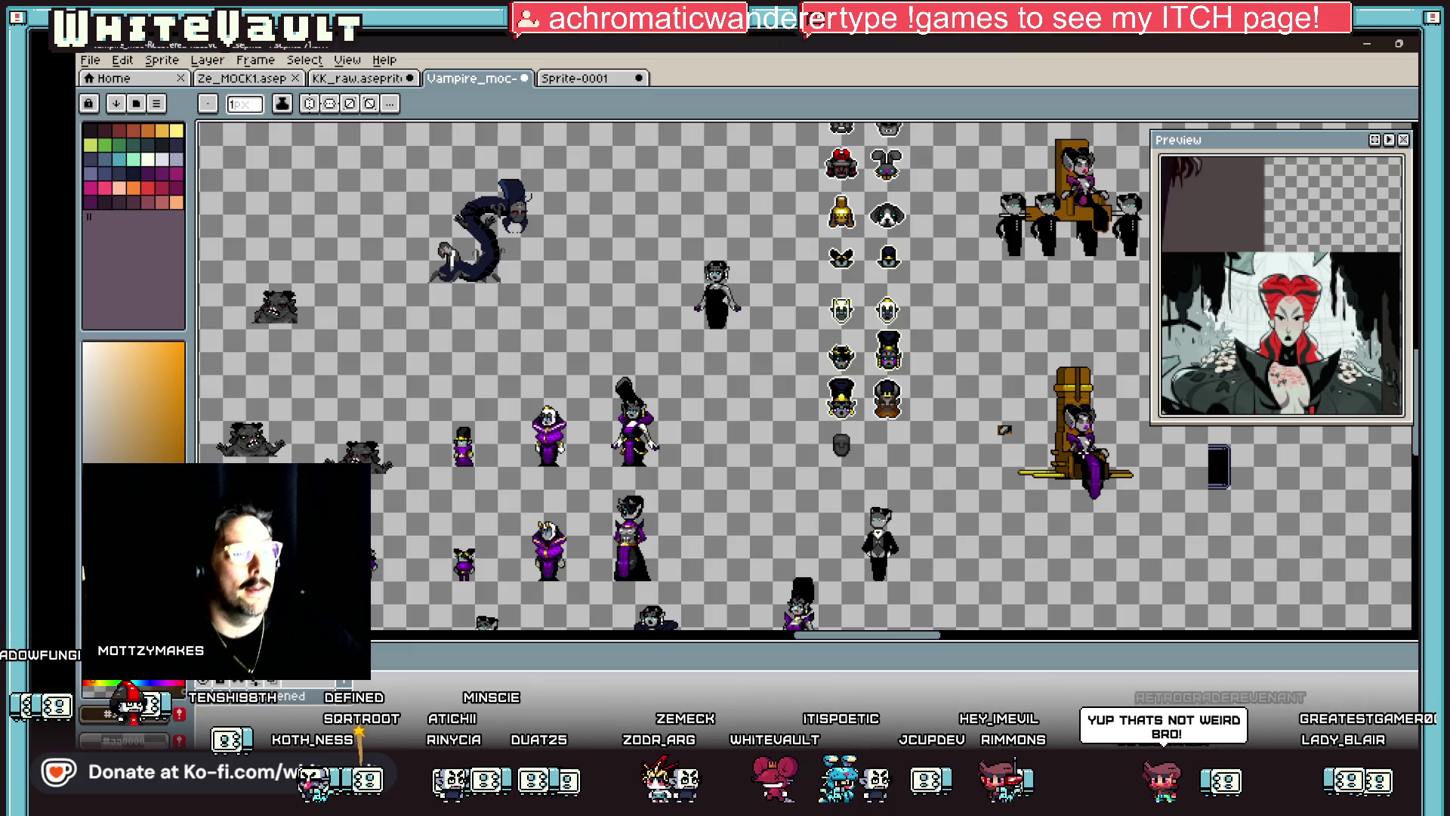
# Step: Sample yellow from the throne and paint highlights on its side ledges
pyautogui.scroll(2, 1145, 425)
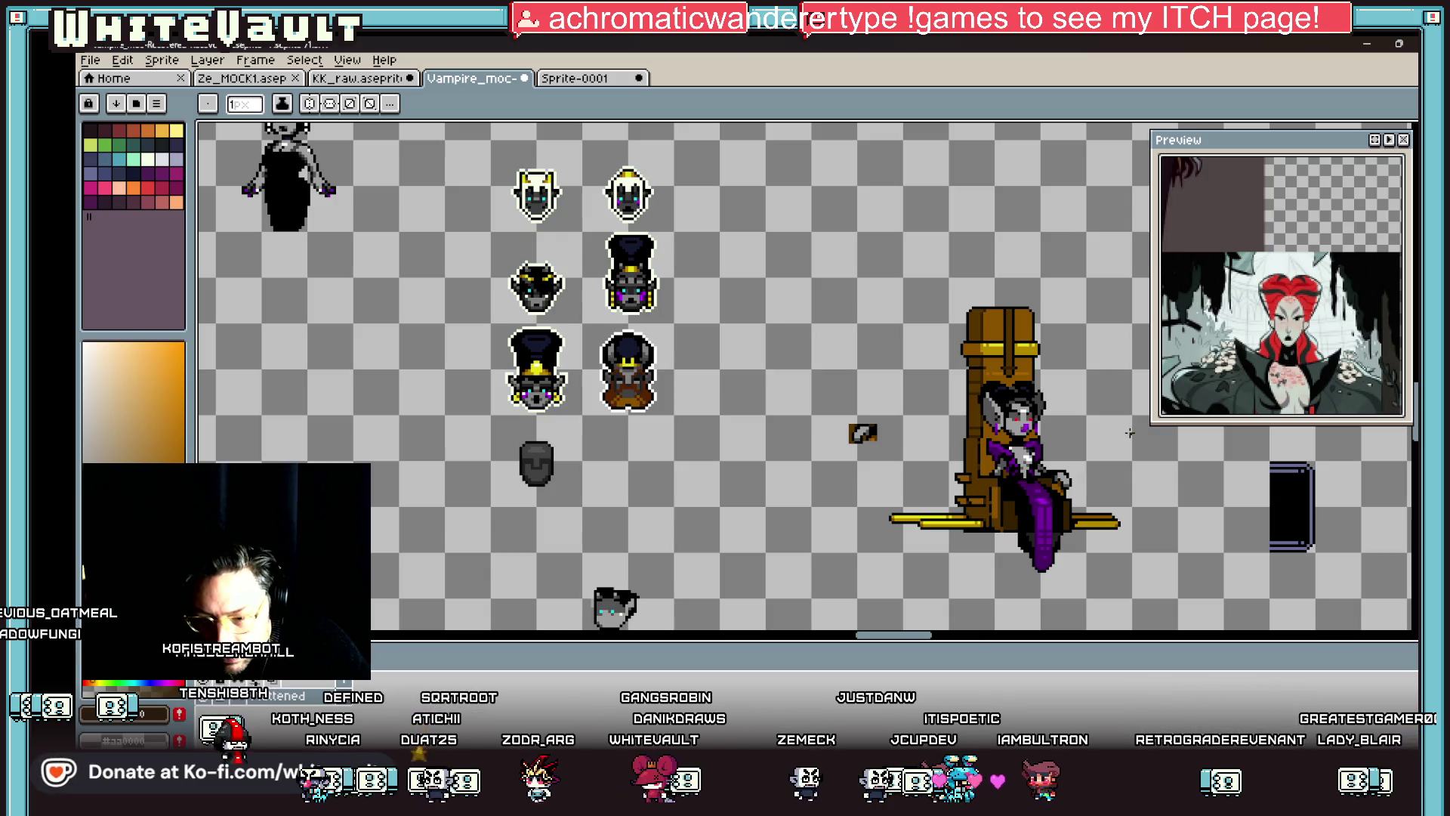
pyautogui.scroll(3, 964, 477)
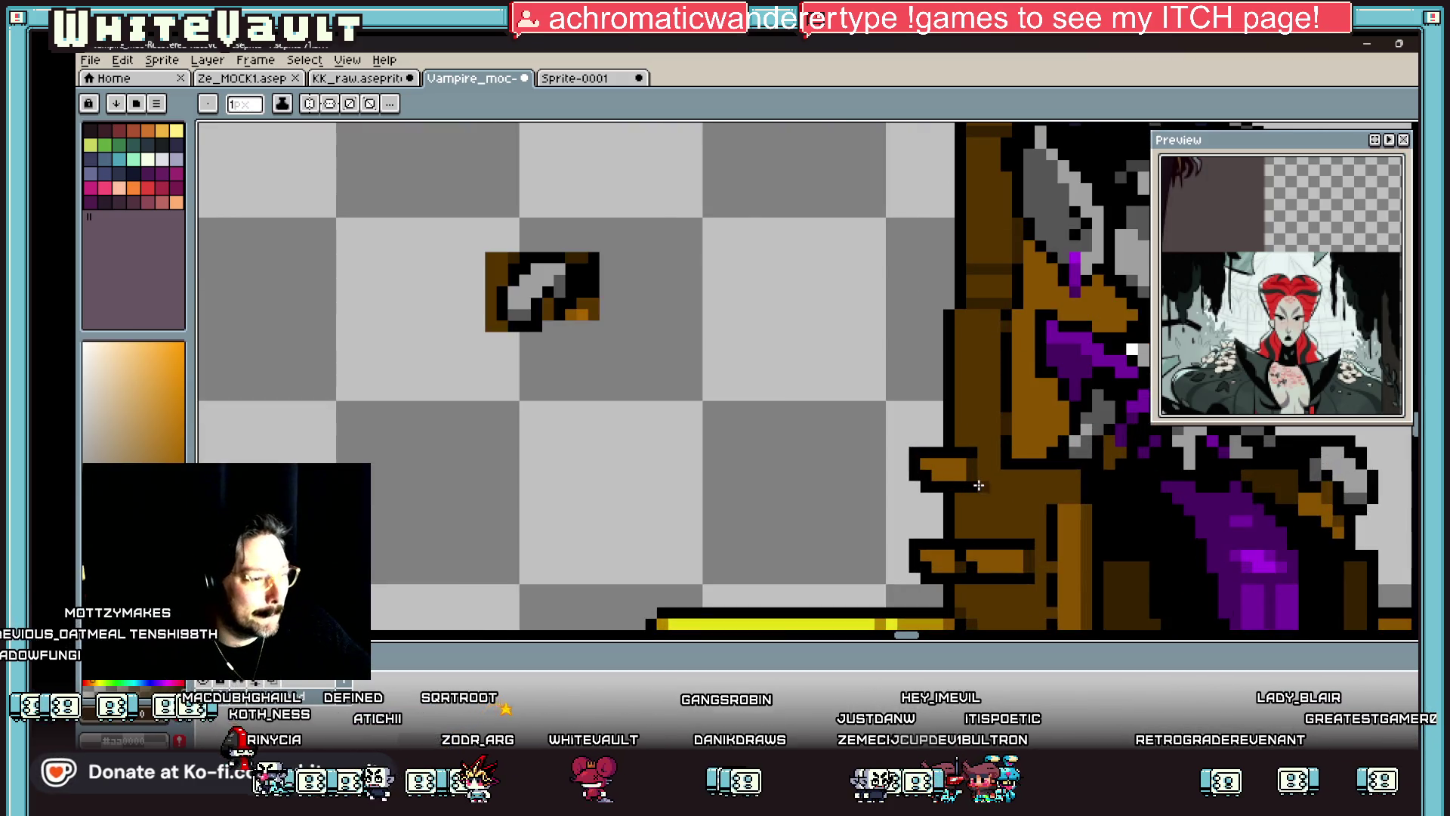
pyautogui.press('alt')
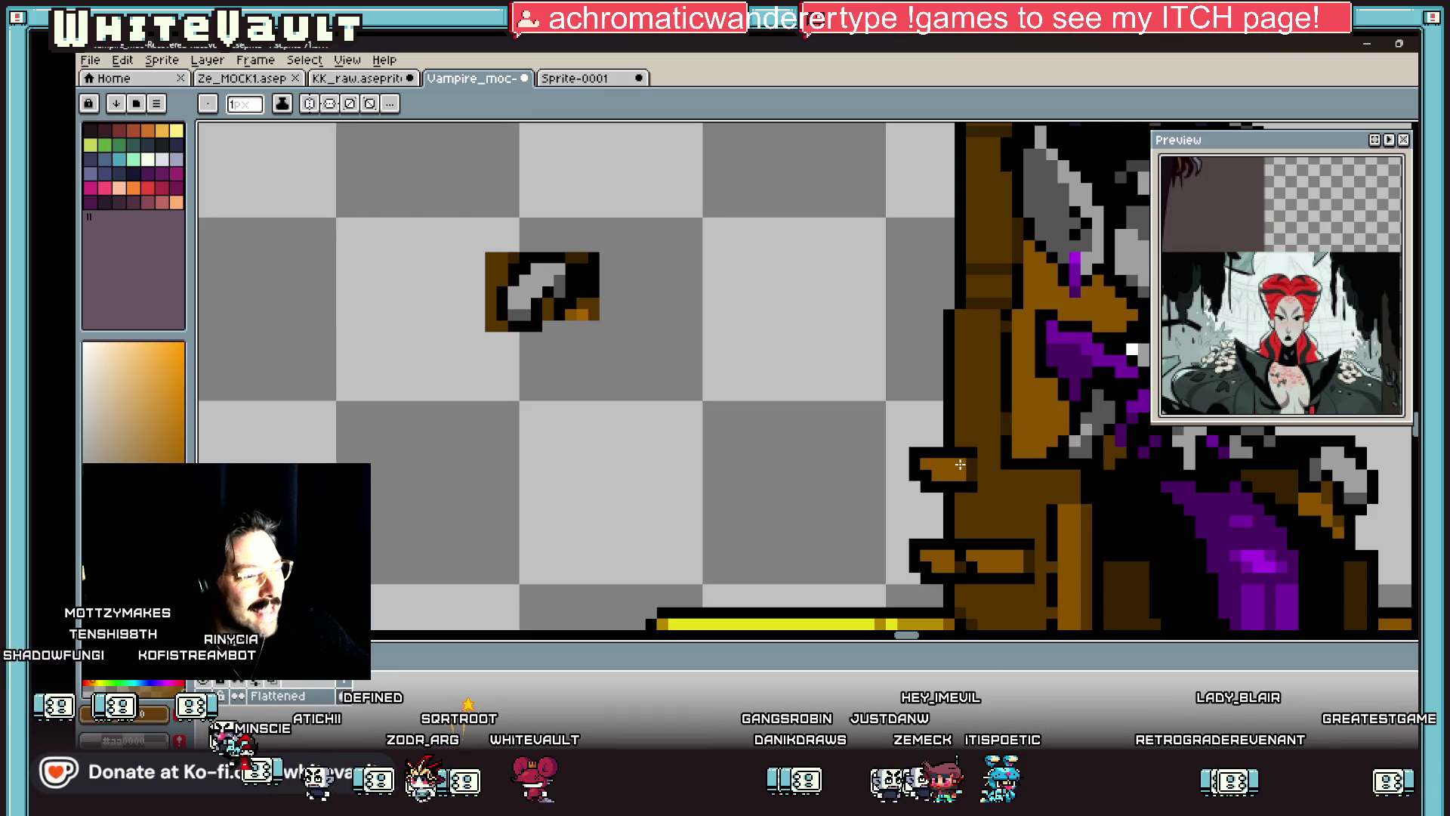
pyautogui.keyDown('alt'); pyautogui.click(977, 462); pyautogui.keyUp('alt')
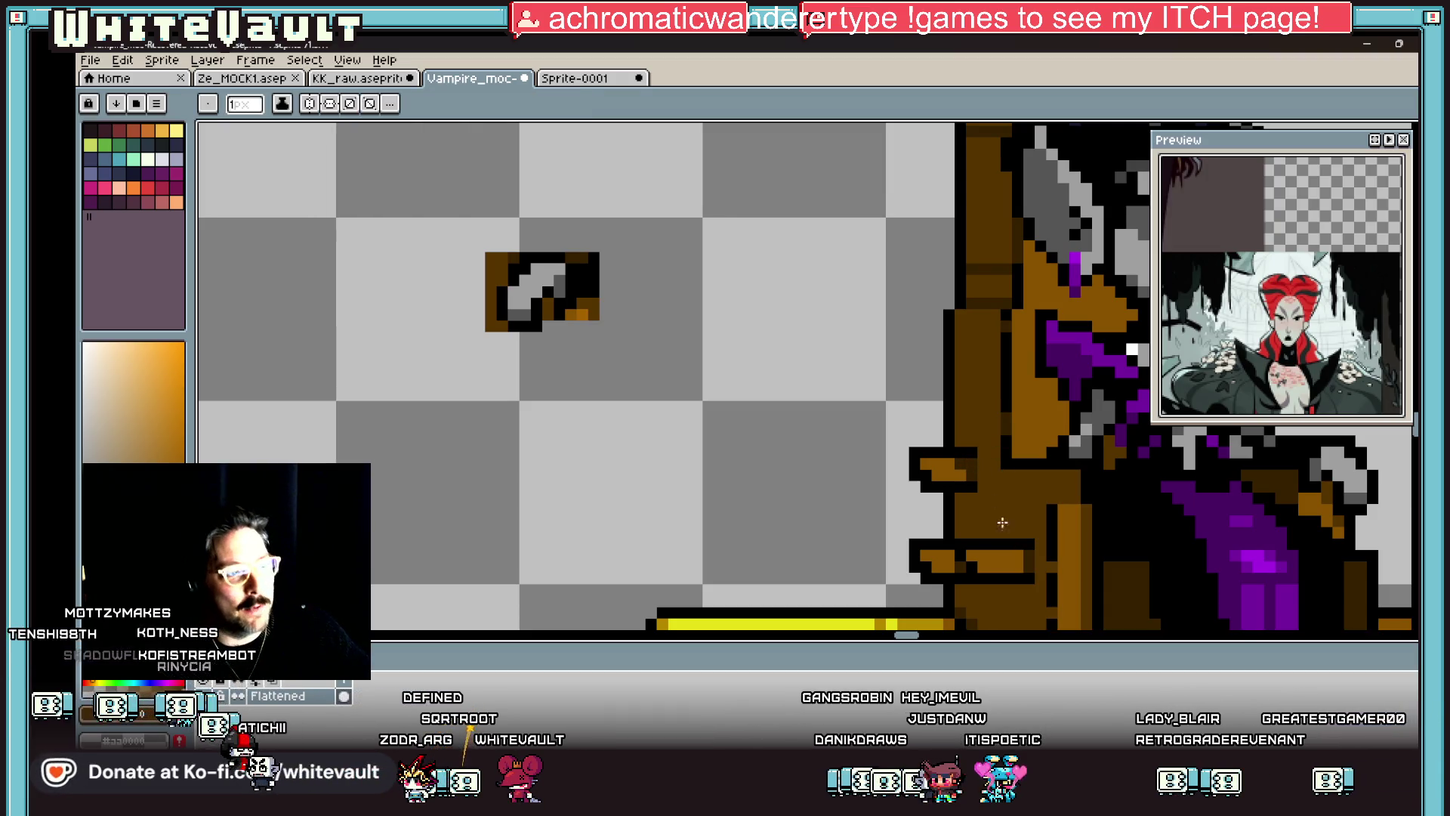
pyautogui.keyDown('alt'); pyautogui.click(1032, 552); pyautogui.keyUp('alt')
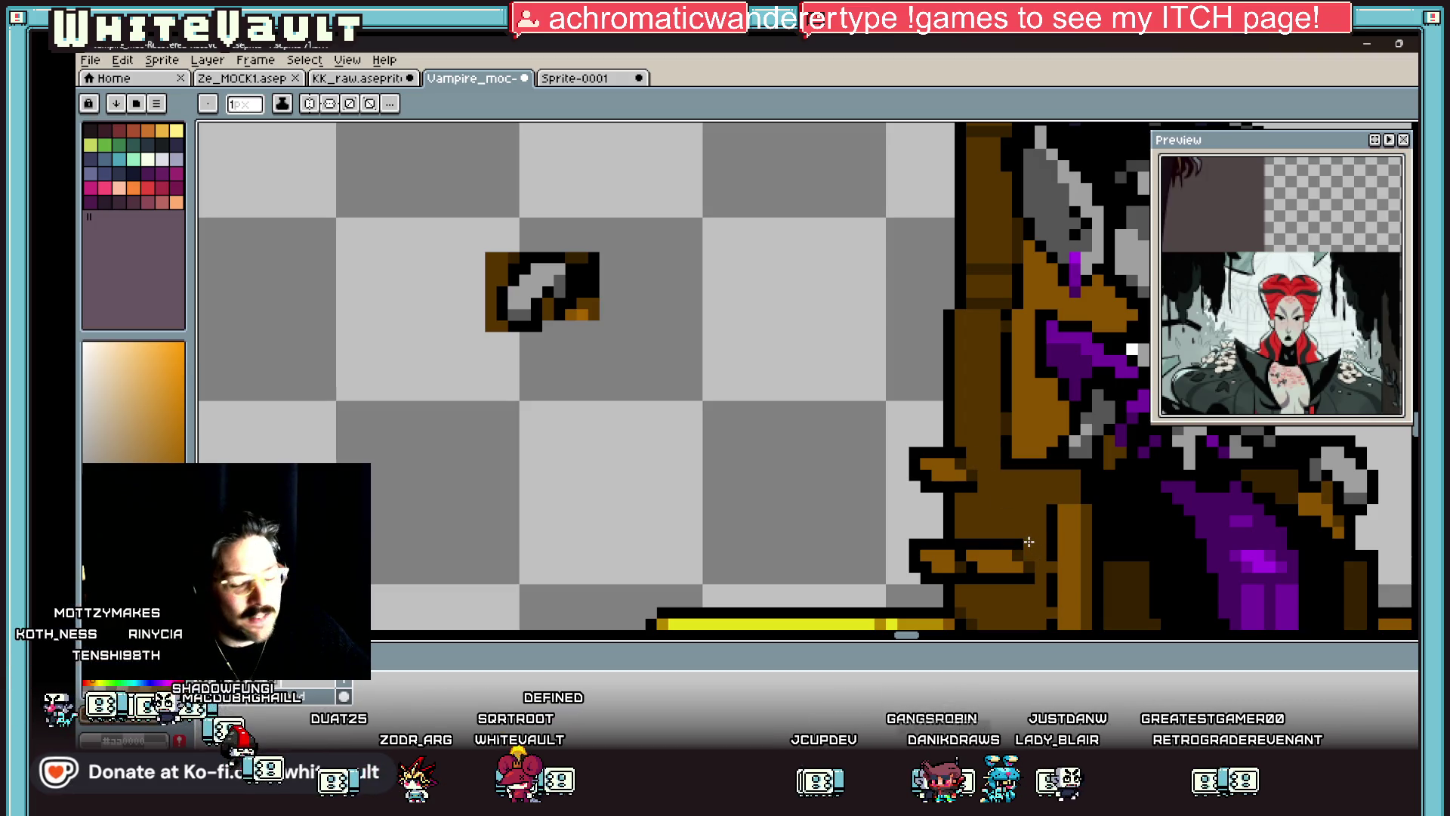
pyautogui.press('alt')
pyautogui.scroll(-4, 1027, 541)
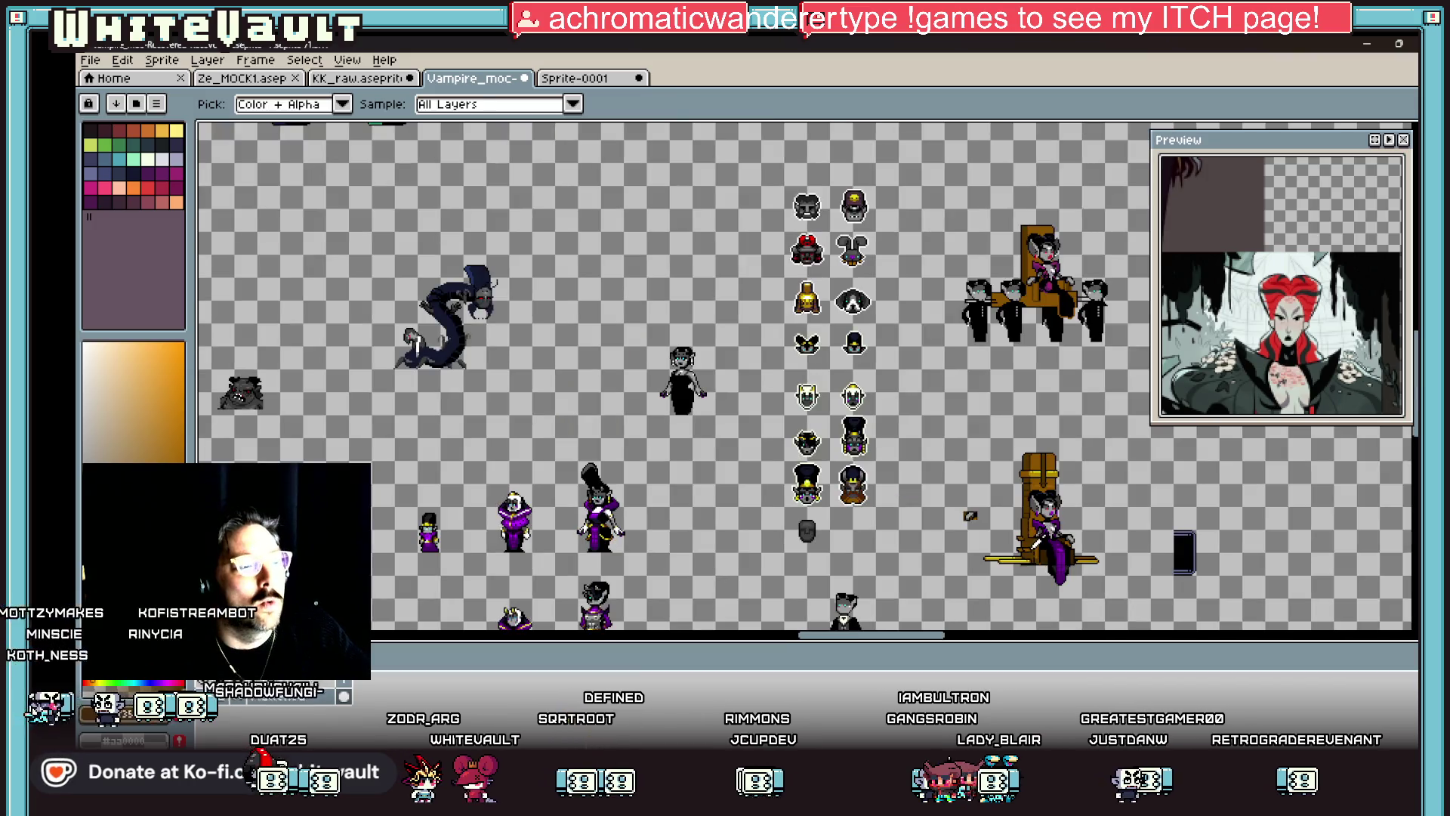
pyautogui.scroll(3, 1013, 538)
pyautogui.scroll(2, 1010, 536)
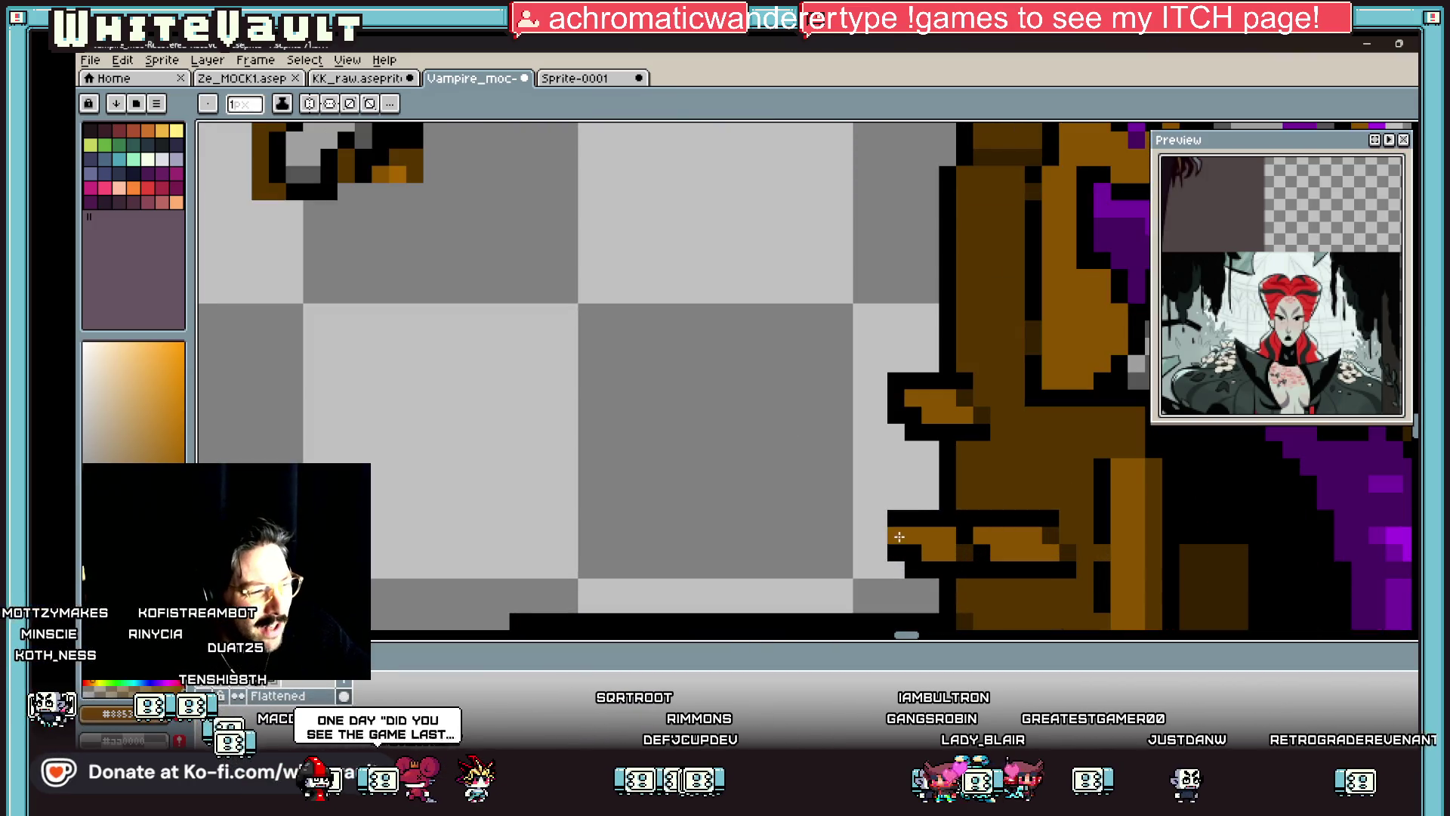
pyautogui.scroll(-4, 931, 516)
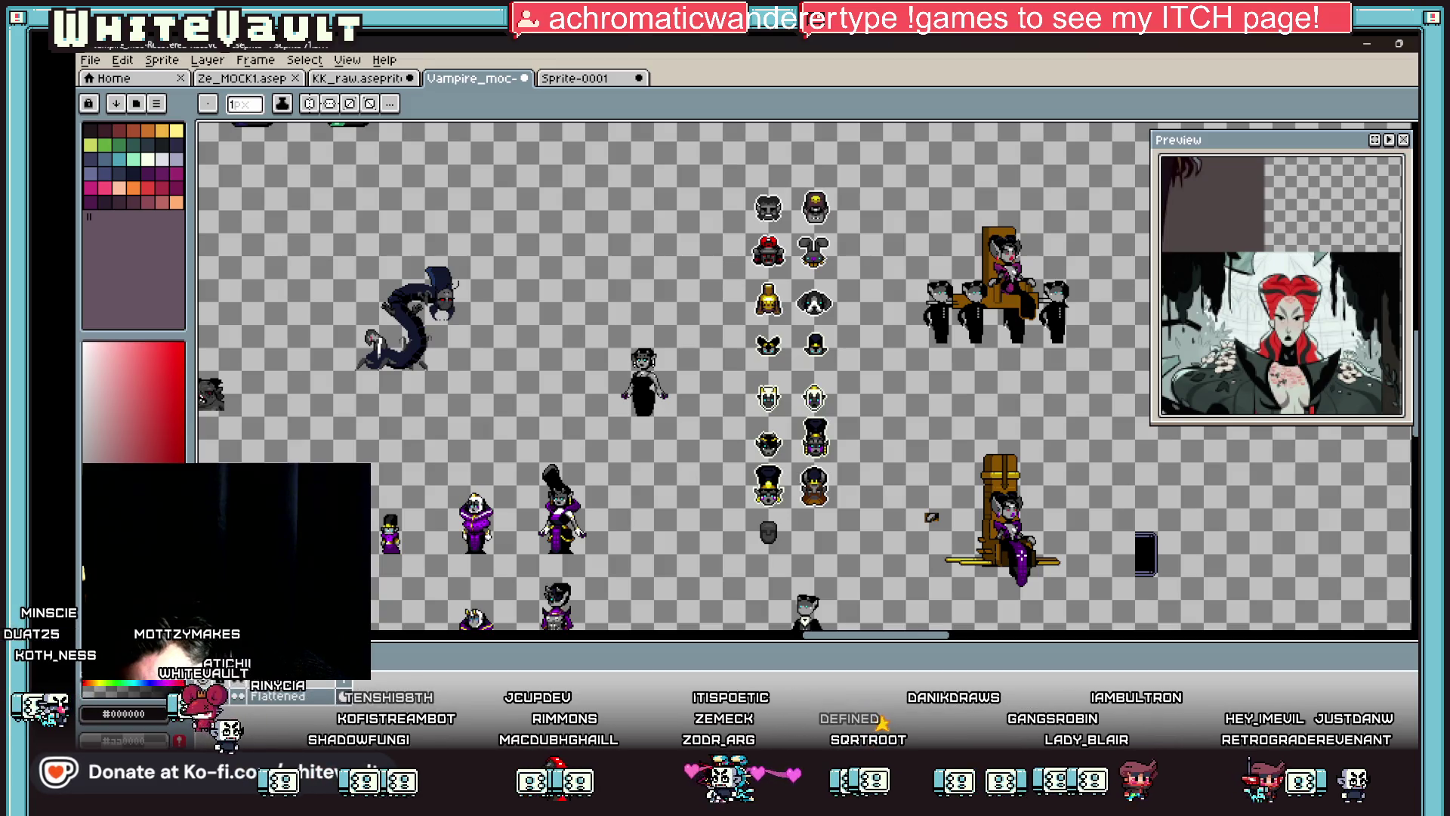
pyautogui.press('alt')
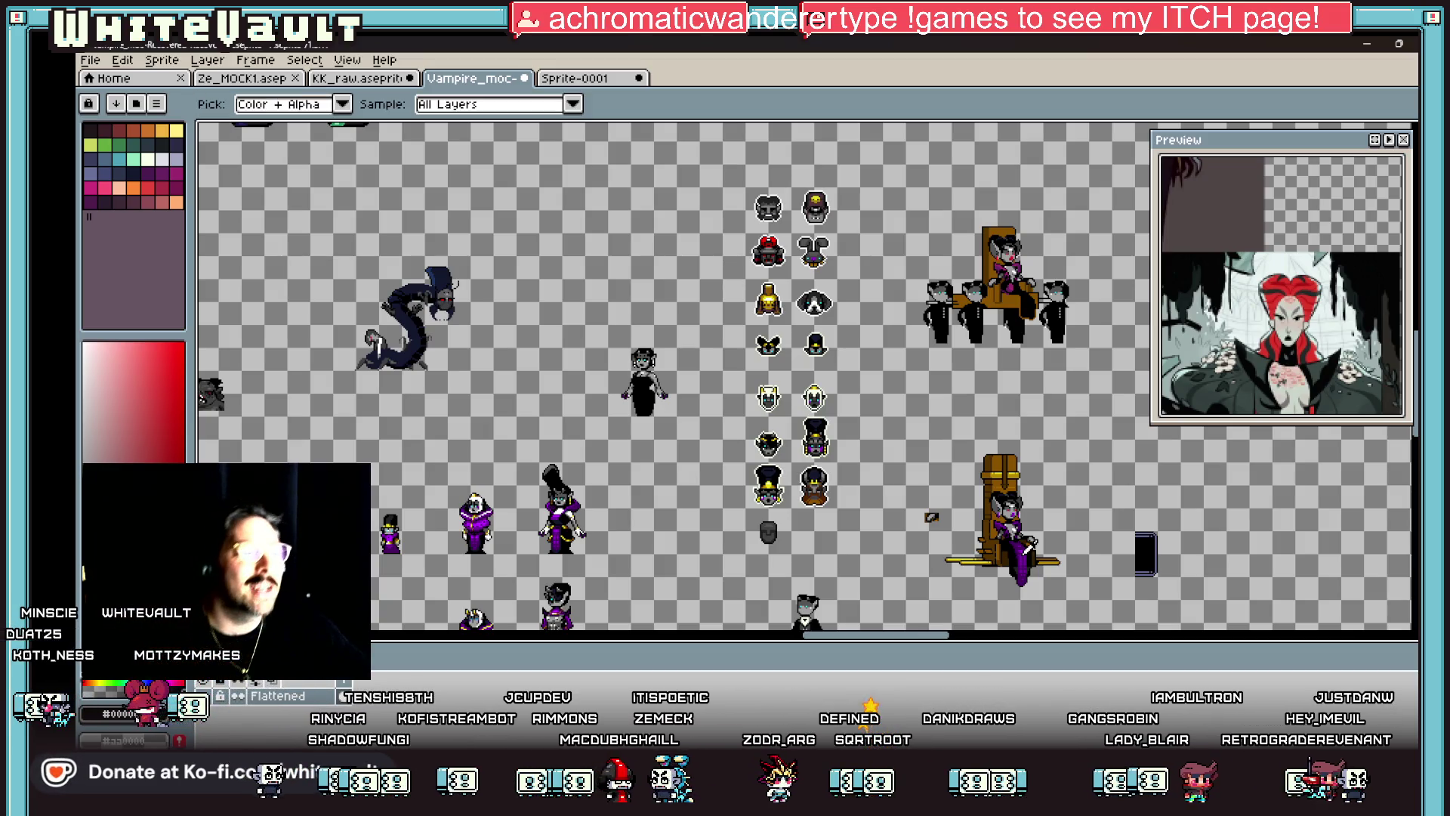
pyautogui.scroll(1, 982, 540)
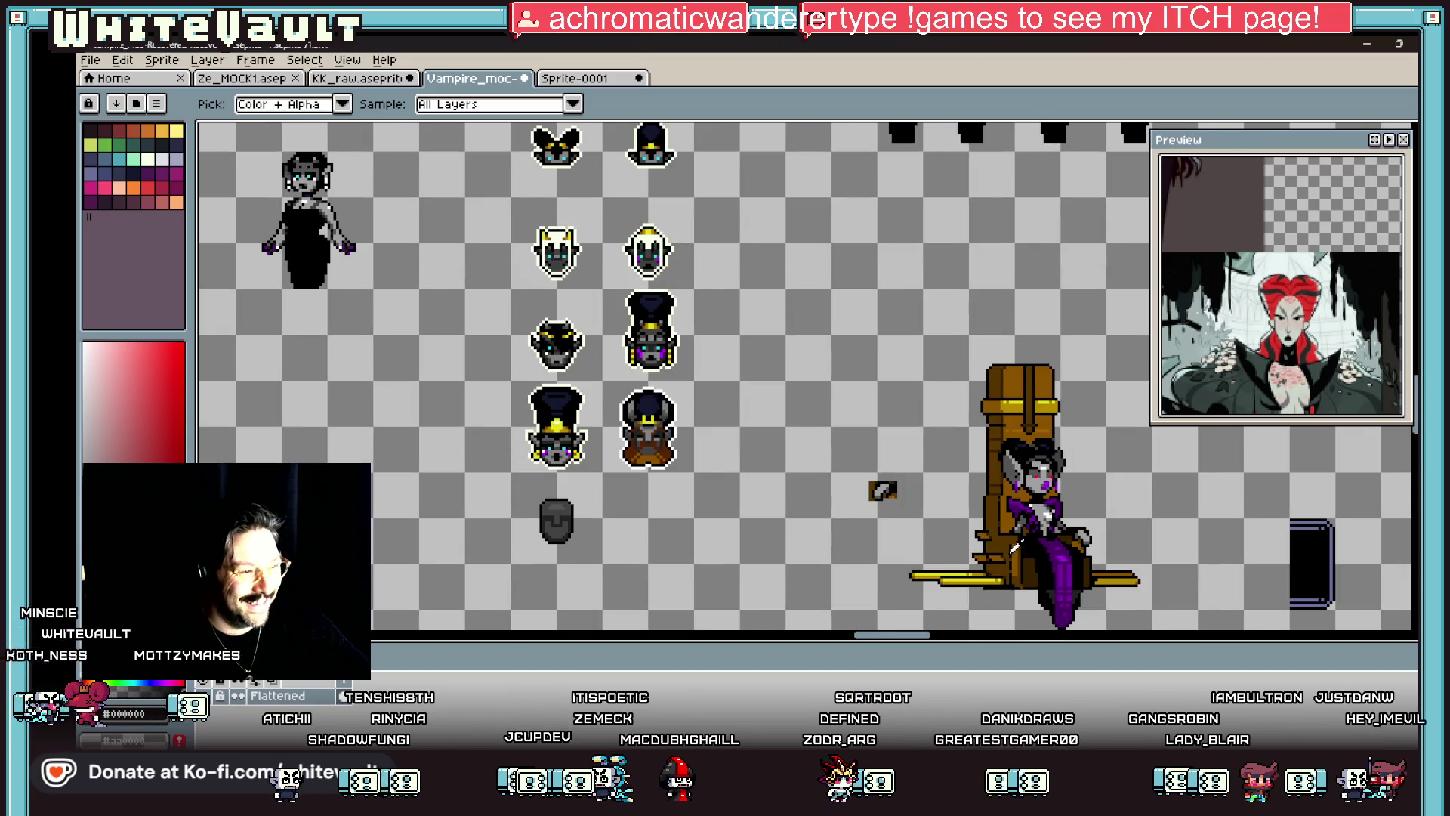
pyautogui.scroll(2, 1014, 546)
pyautogui.click(914, 602)
pyautogui.scroll(2, 974, 521)
pyautogui.moveTo(936, 507)
pyautogui.mouseDown()
pyautogui.moveTo(982, 508)
pyautogui.moveTo(1007, 533)
pyautogui.mouseUp()
# Step: Fill two throne ledges with yellow using the Paint Bucket
pyautogui.scroll(-3, 1008, 532)
pyautogui.scroll(2, 982, 529)
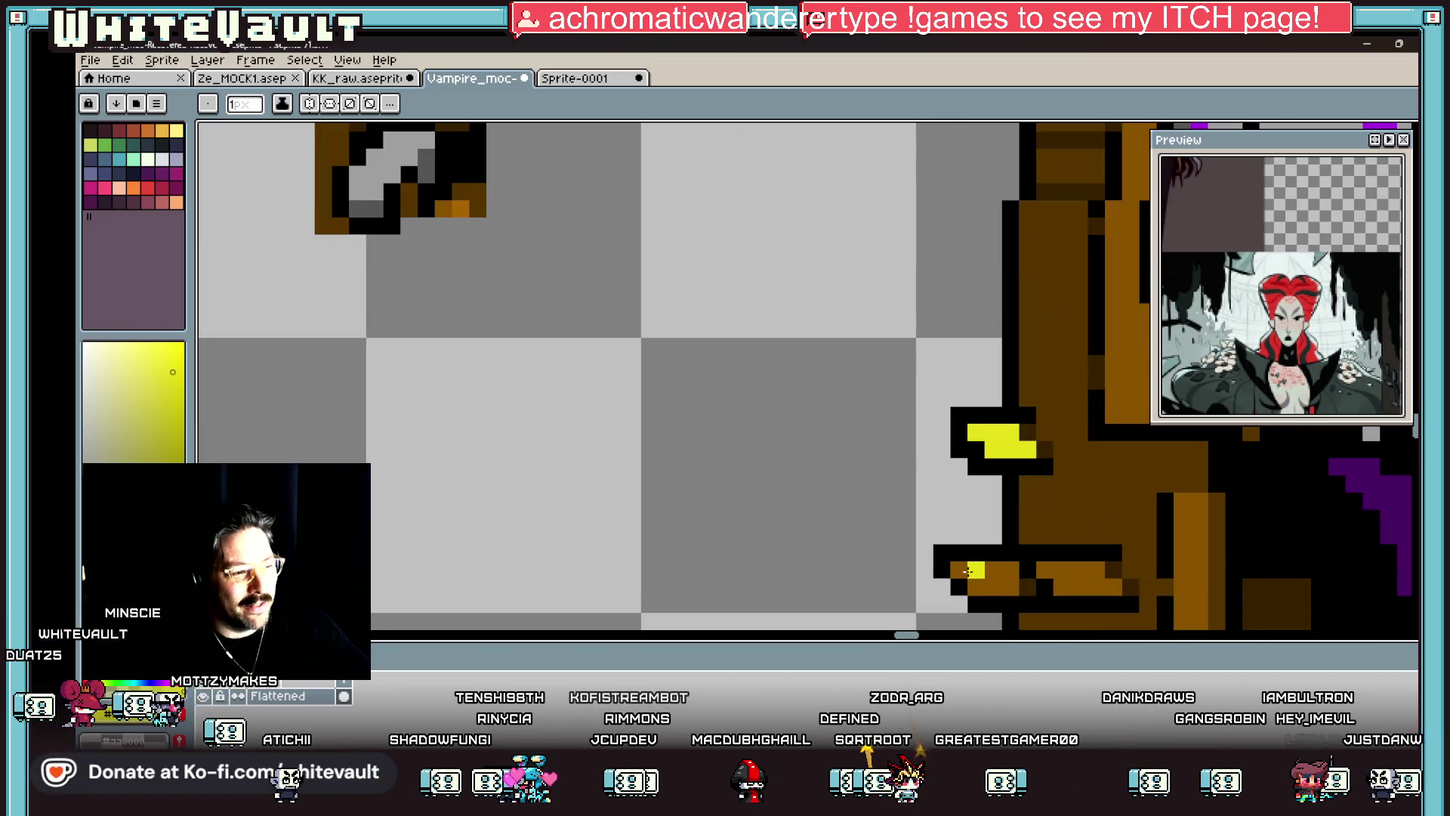
pyautogui.press('g')
pyautogui.click(982, 572)
pyautogui.click(1085, 566)
pyautogui.scroll(-3, 1084, 565)
pyautogui.scroll(2, 1024, 528)
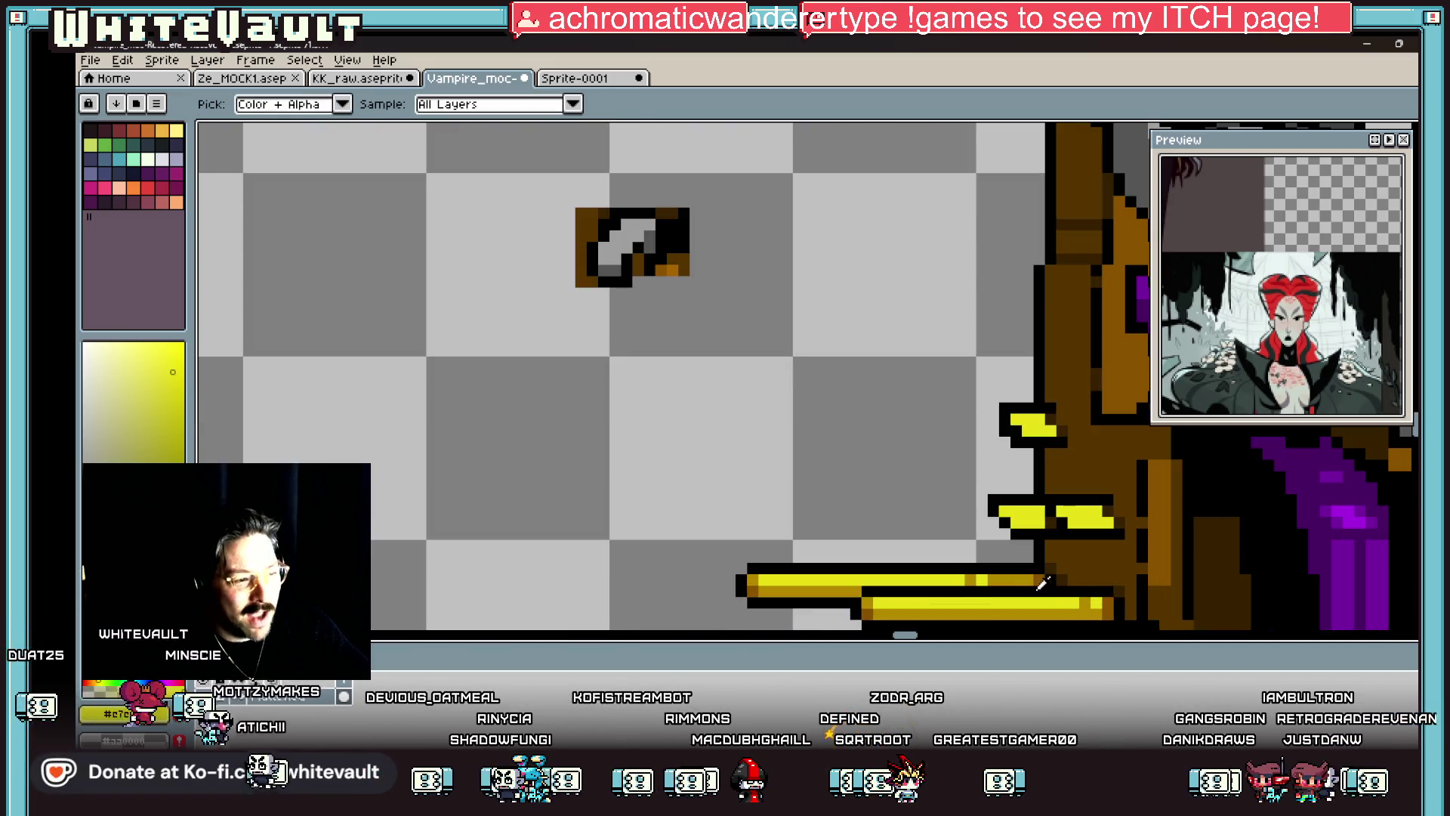
# Step: Sample the throne's darker gold and scroll along the throne base
pyautogui.press('b')
pyautogui.keyDown('alt'); pyautogui.click(1024, 526); pyautogui.keyUp('alt')
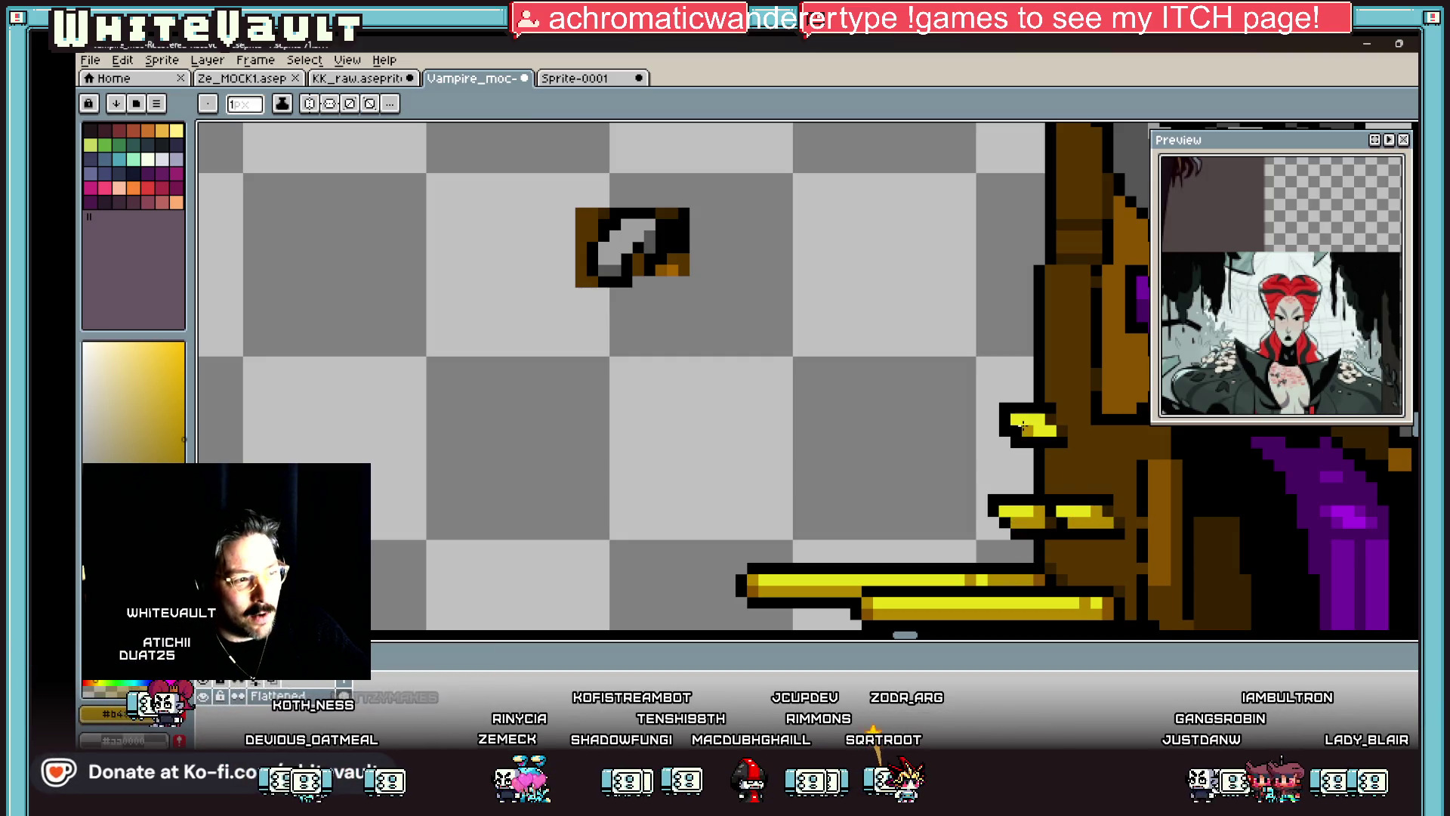
pyautogui.scroll(-4, 1038, 420)
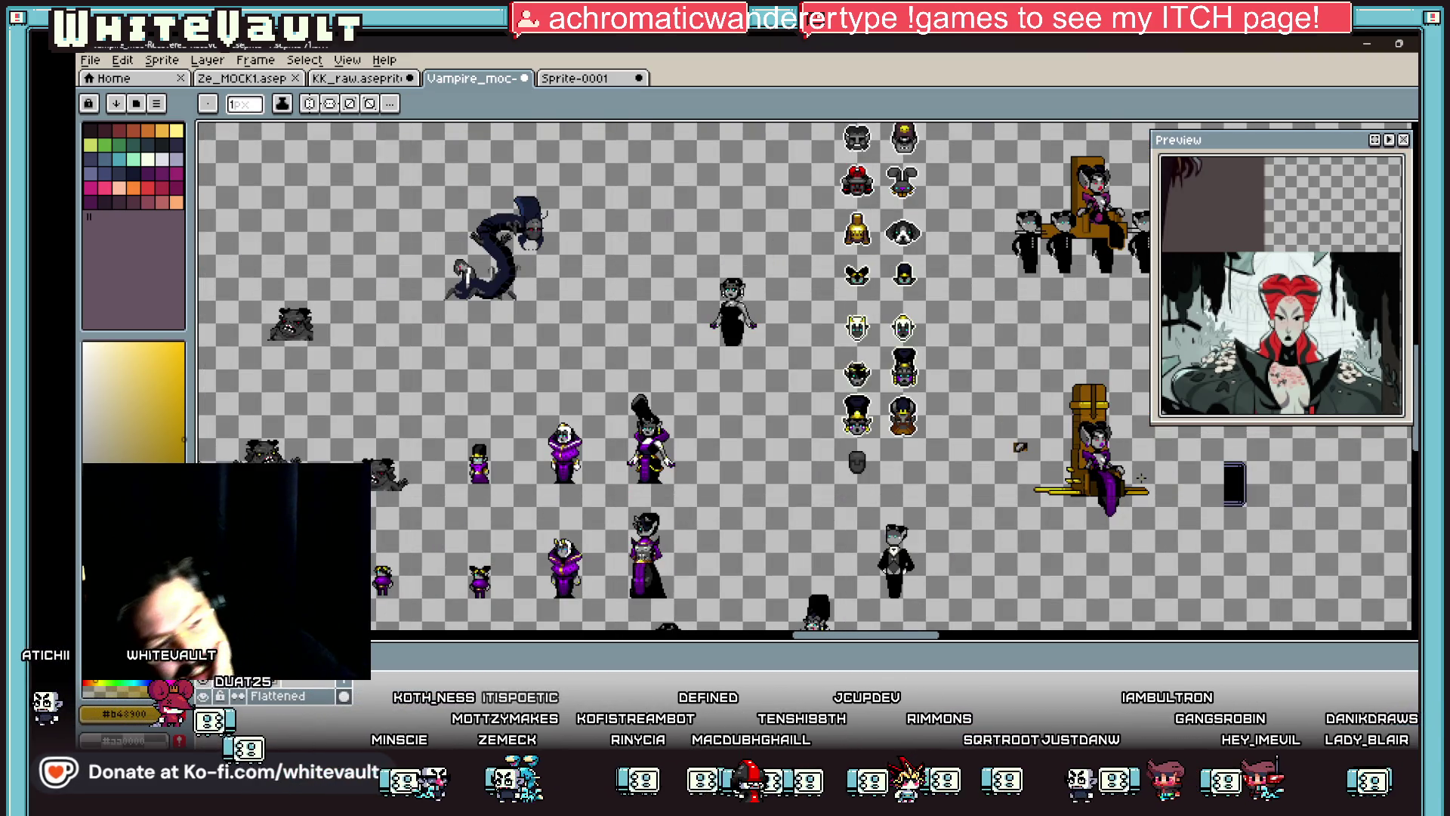
pyautogui.press('i')
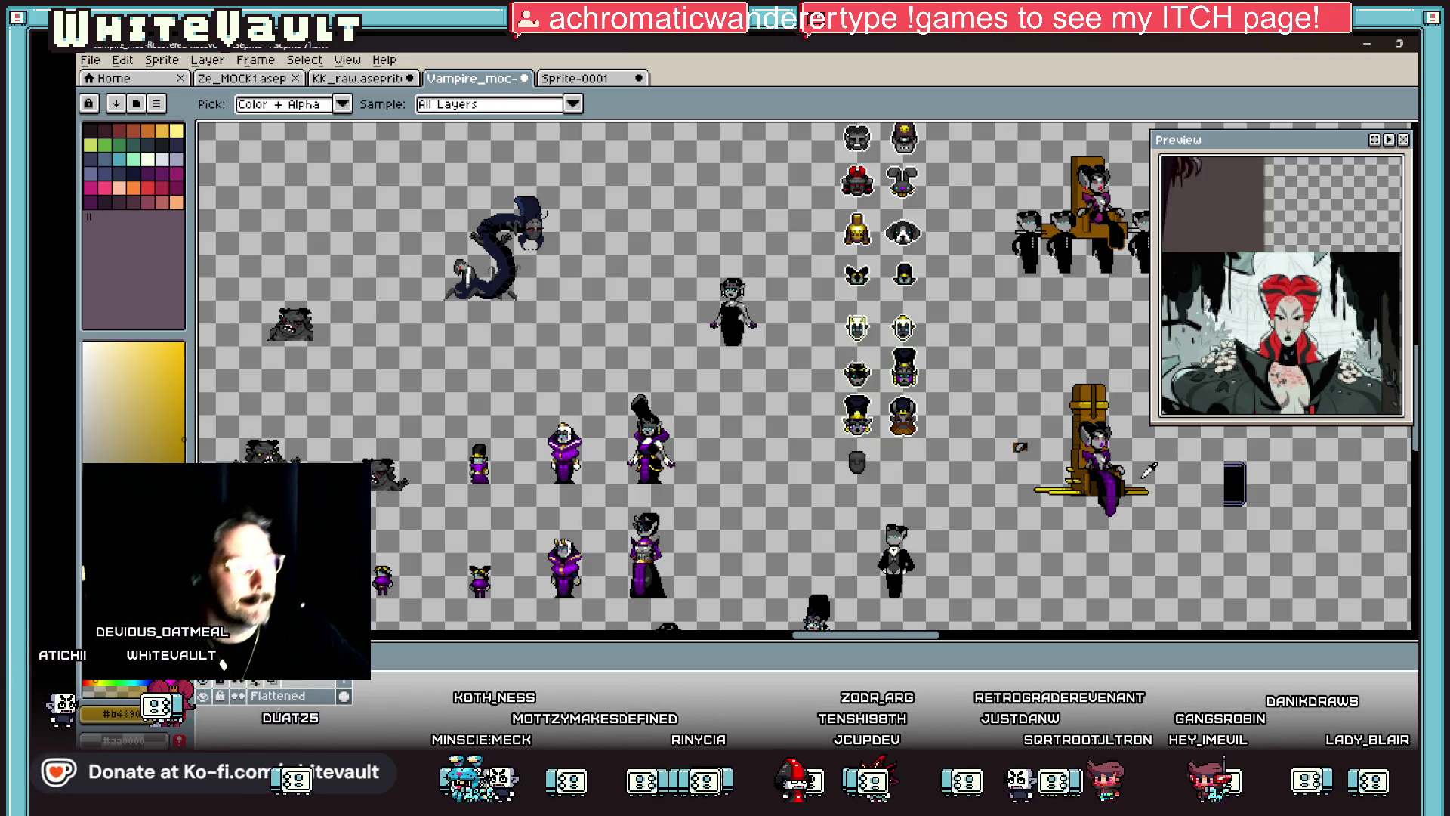
pyautogui.hscroll(1, 1178, 489)
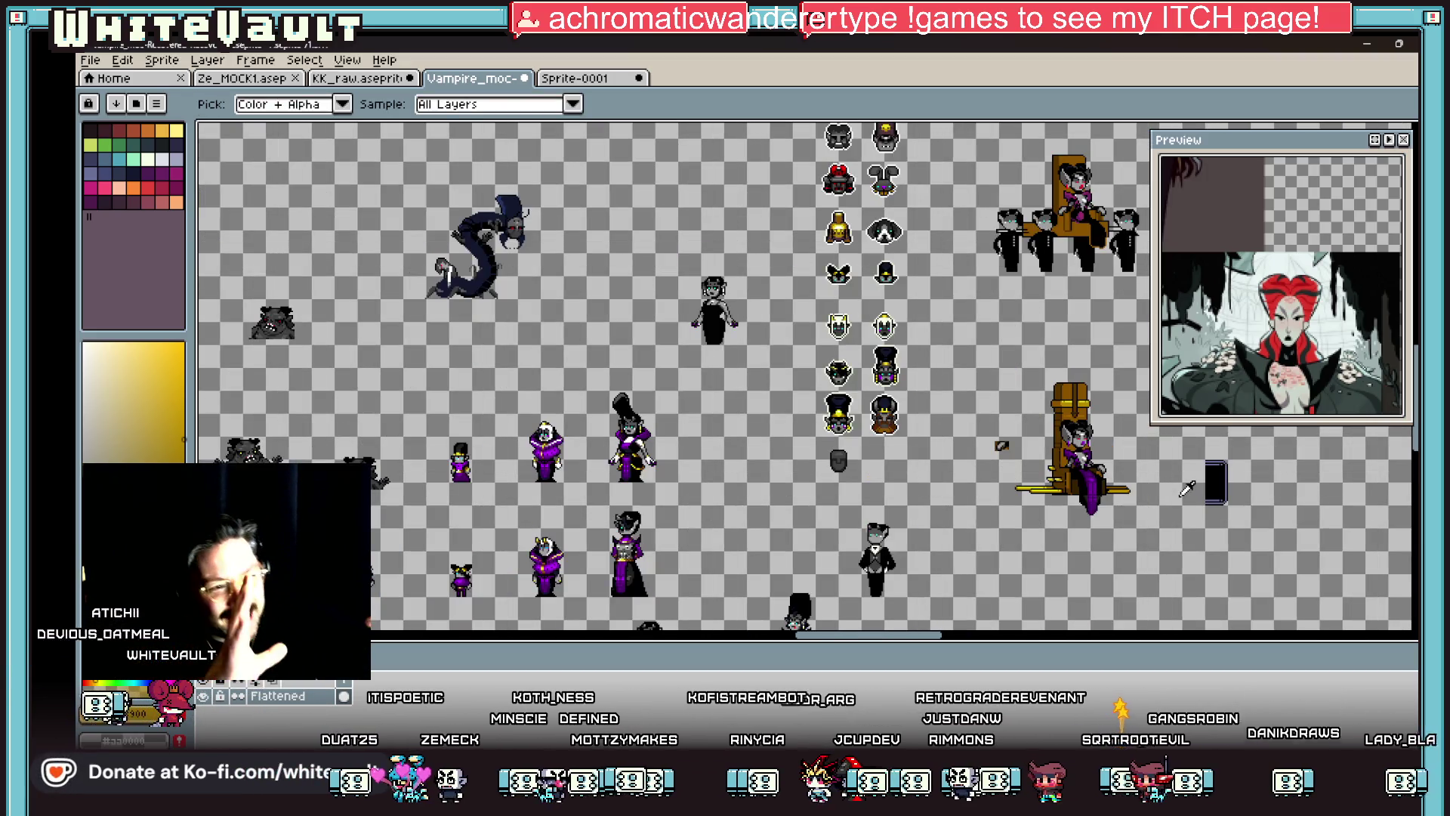
pyautogui.scroll(-2, 1262, 351)
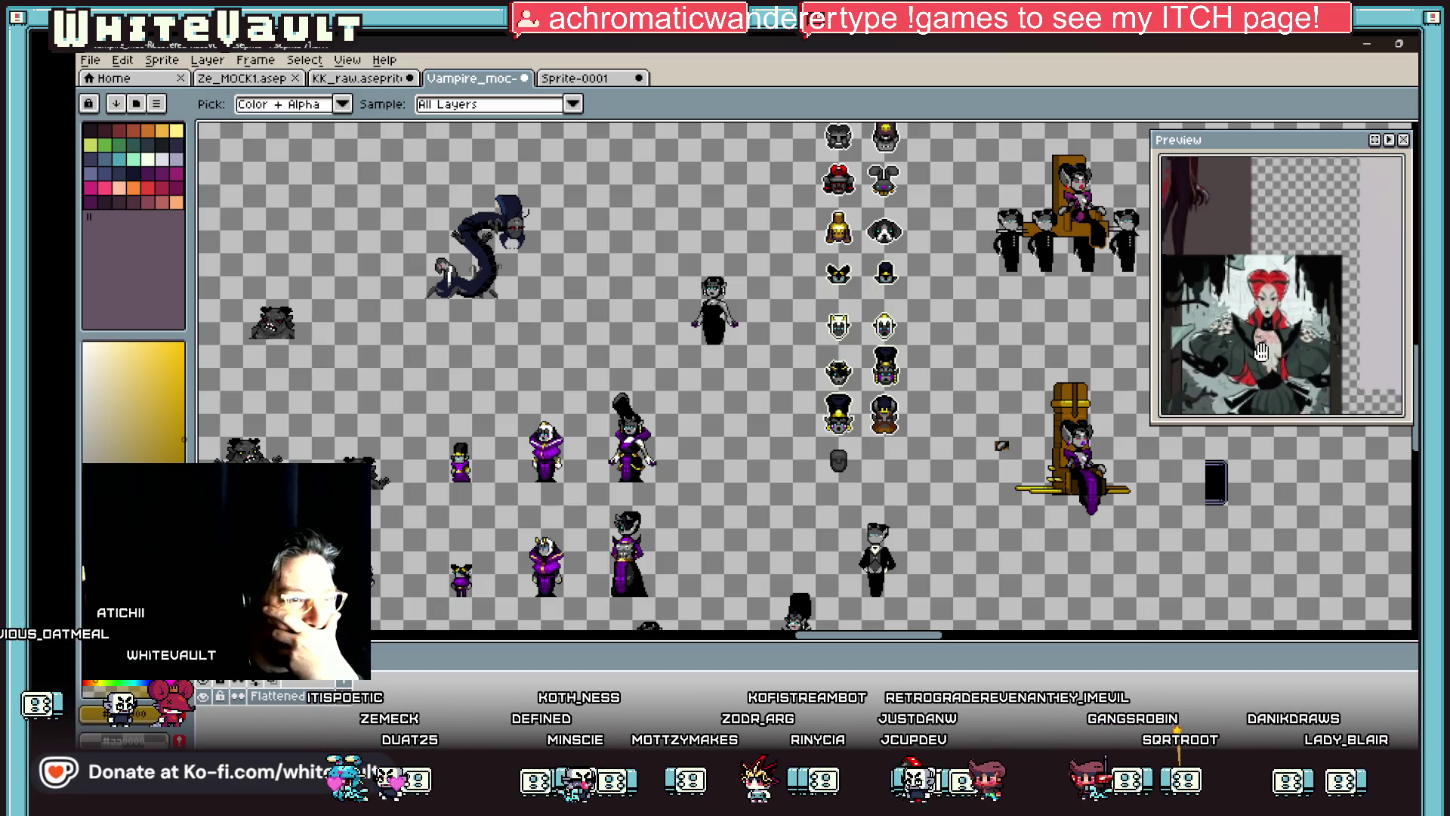
pyautogui.scroll(-1, 1262, 351)
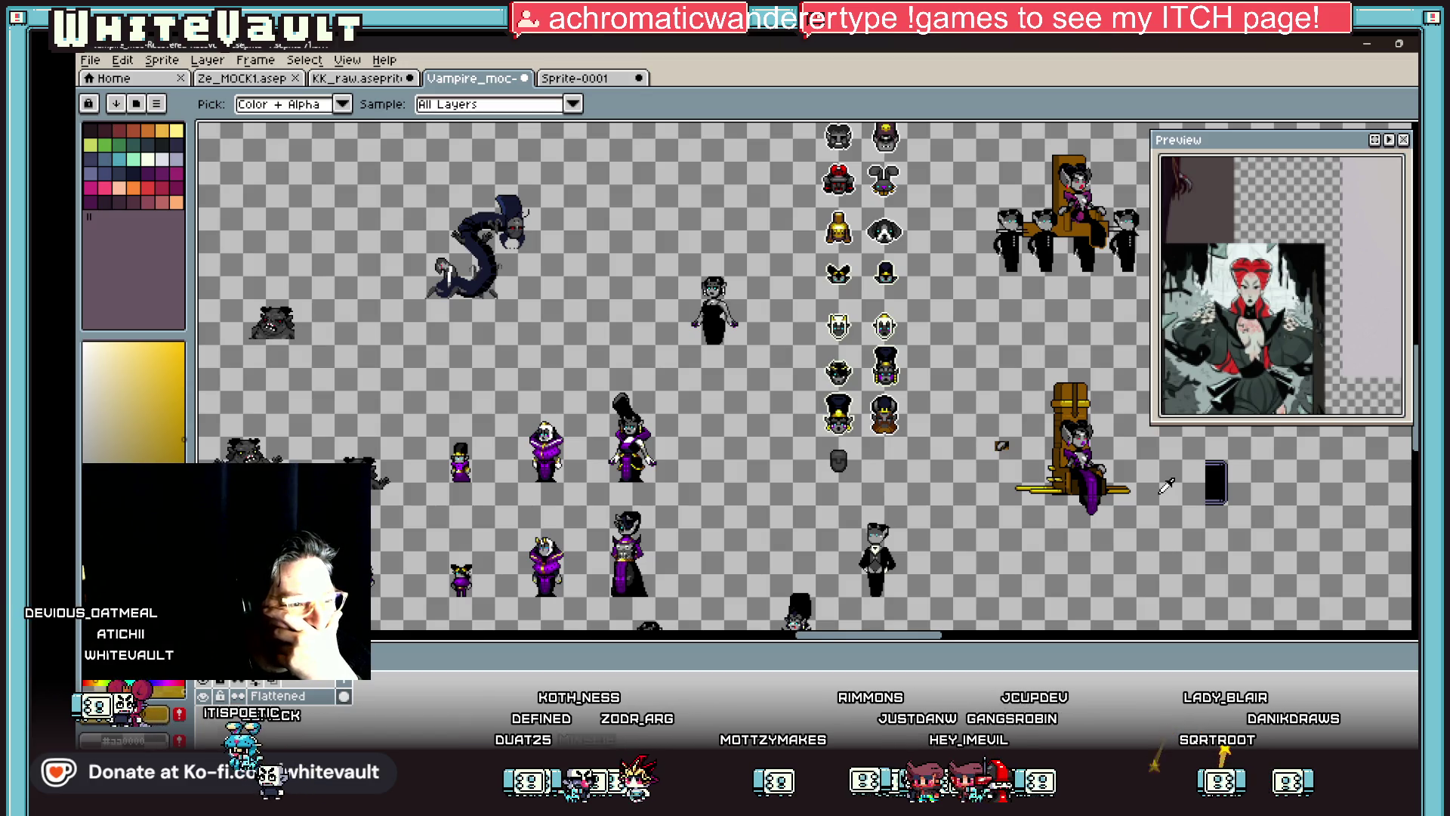
pyautogui.scroll(3, 1110, 464)
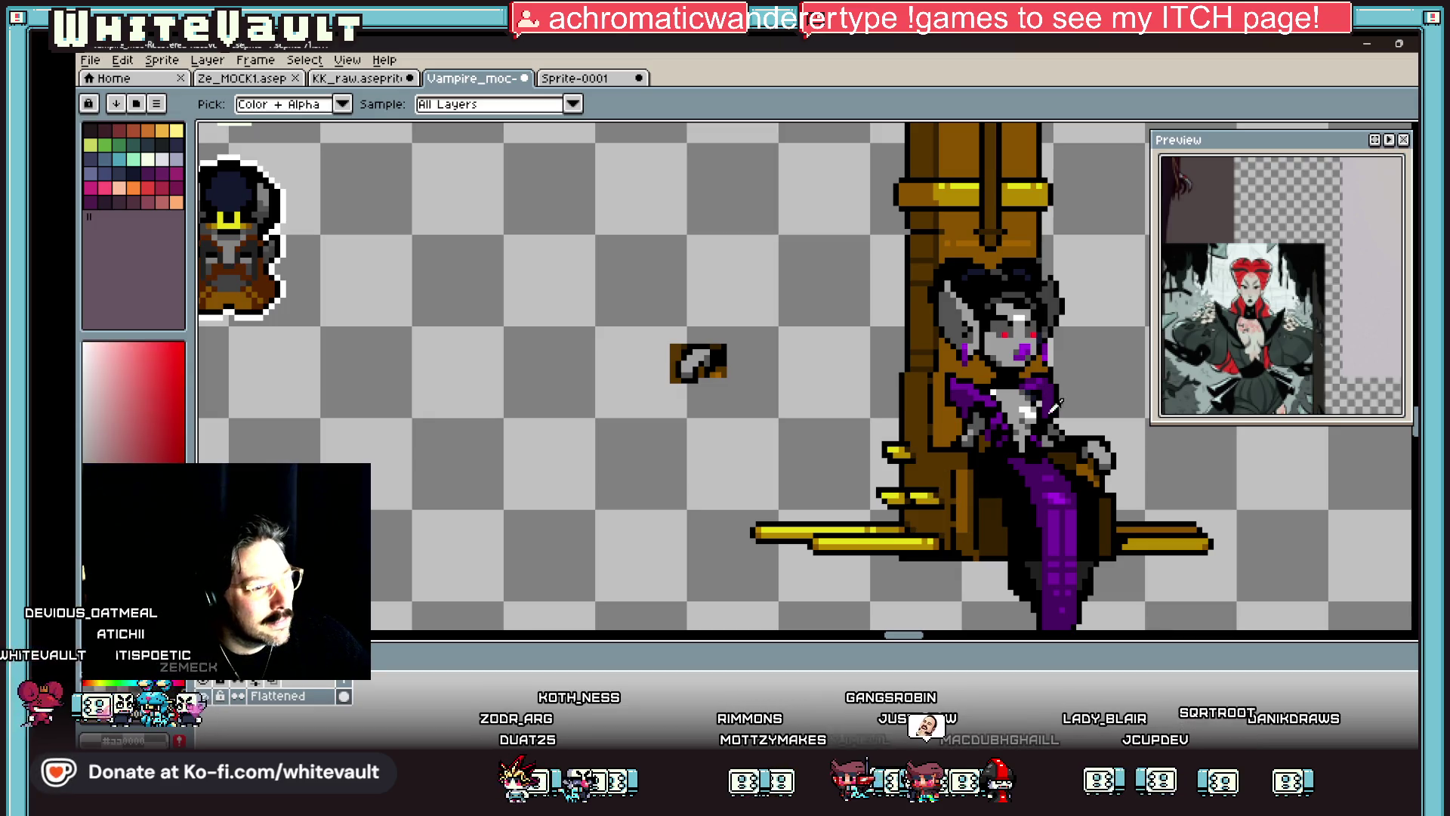
# Step: Paint a checkered yellow highlight on the throne's right armrest, with a black outline pixel beside it
pyautogui.scroll(3, 934, 495)
pyautogui.keyDown('alt'); pyautogui.click(593, 591); pyautogui.keyUp('alt')
pyautogui.moveTo(1097, 449)
pyautogui.mouseDown()
pyautogui.moveTo(1099, 431)
pyautogui.moveTo(1114, 449)
pyautogui.mouseUp()
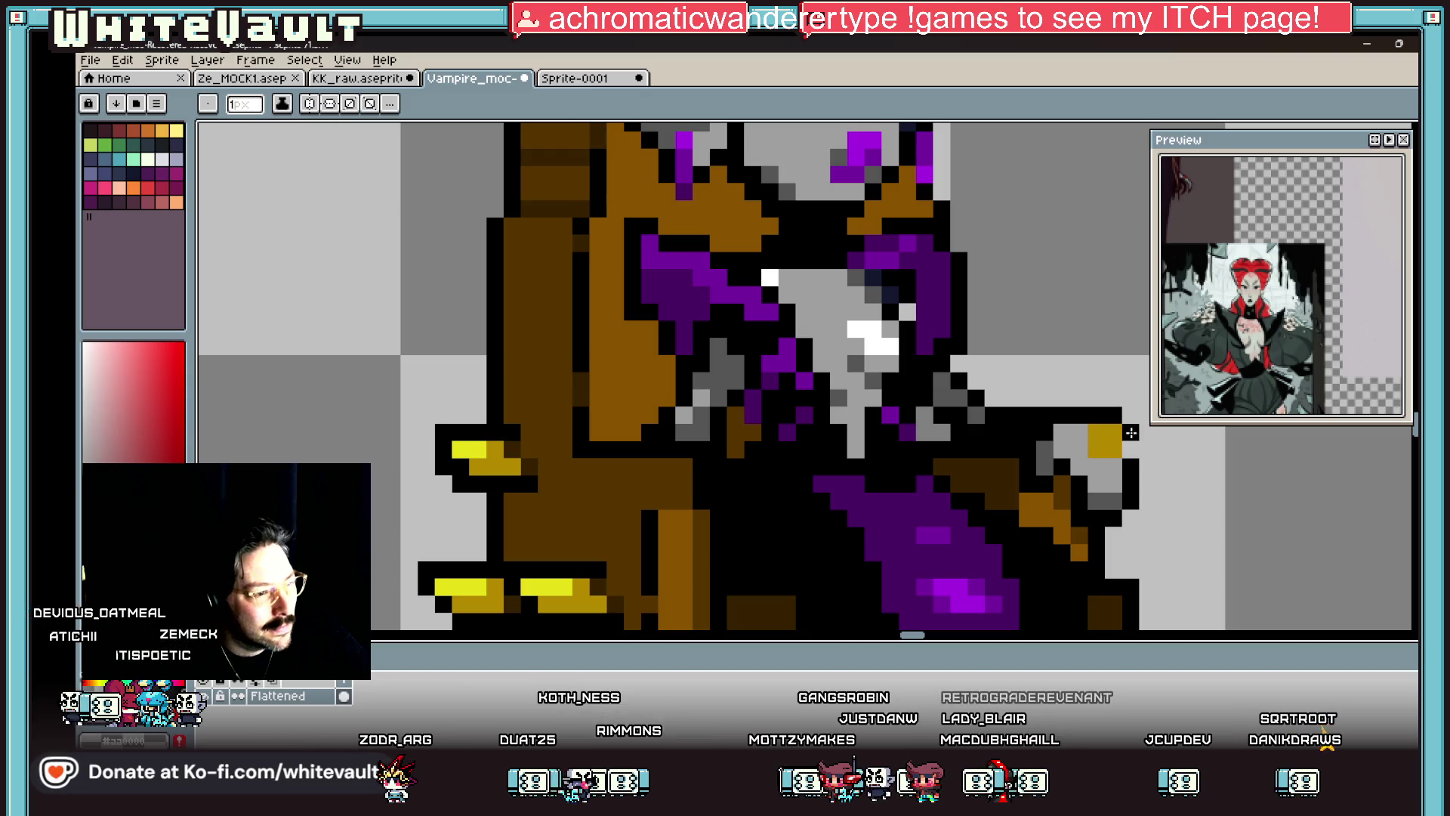
pyautogui.click(1130, 434)
pyautogui.click(1096, 432)
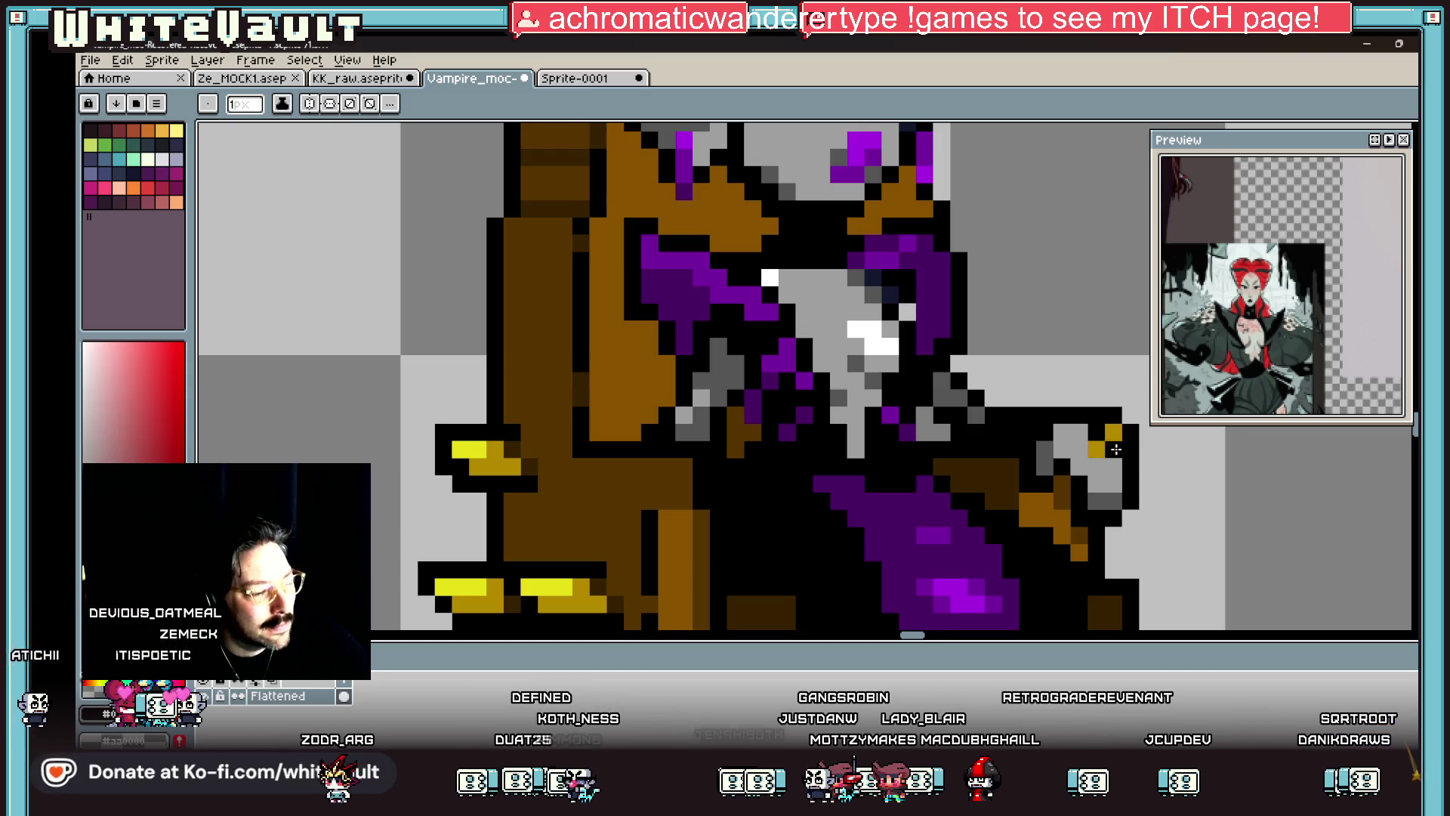
# Step: Sample the throne's gold with the eyedropper to use for the chest pixels
pyautogui.scroll(-5, 1133, 453)
pyautogui.scroll(-2, 1142, 455)
pyautogui.press('v')
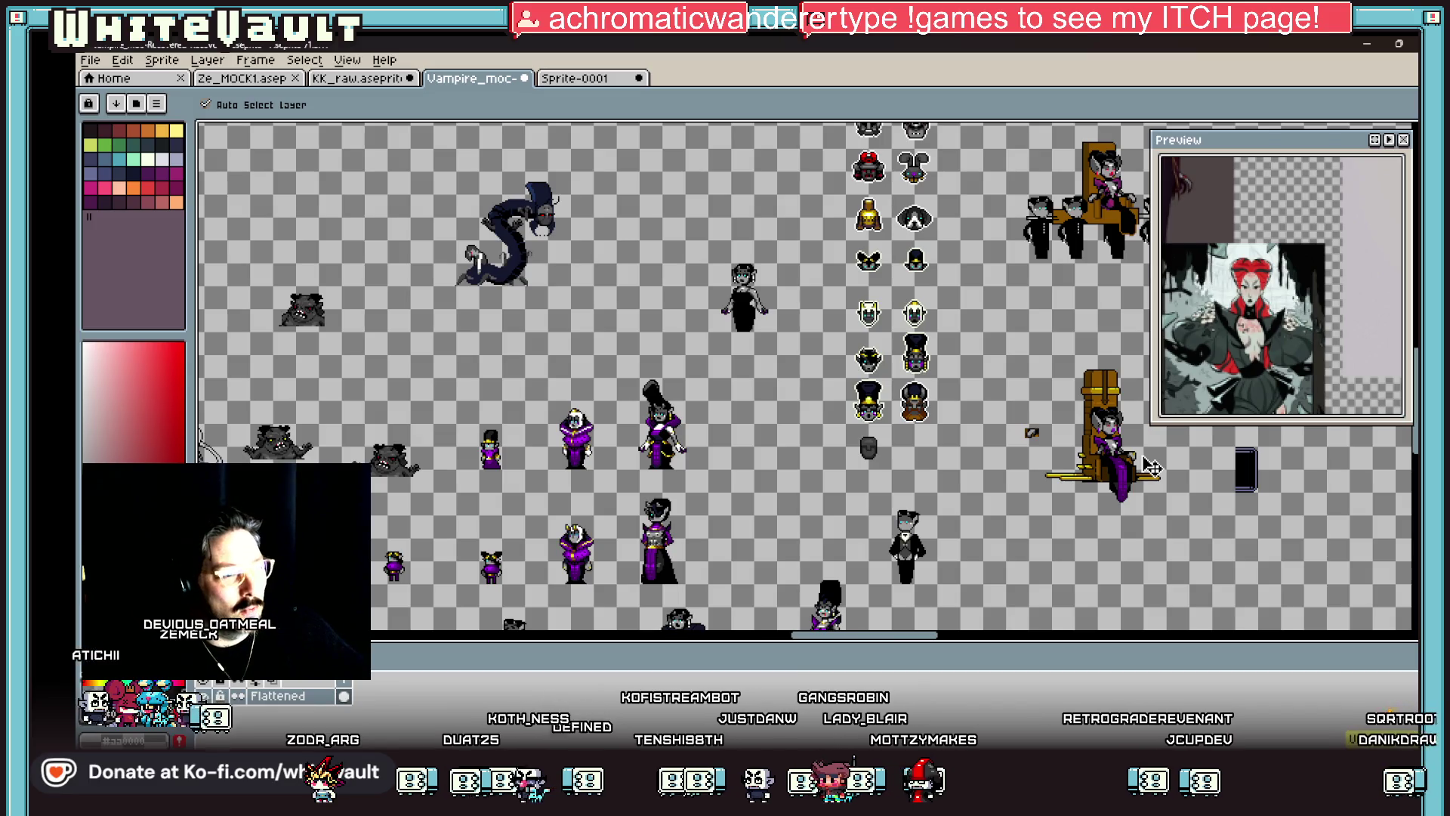
pyautogui.press('b')
pyautogui.scroll(3, 1146, 457)
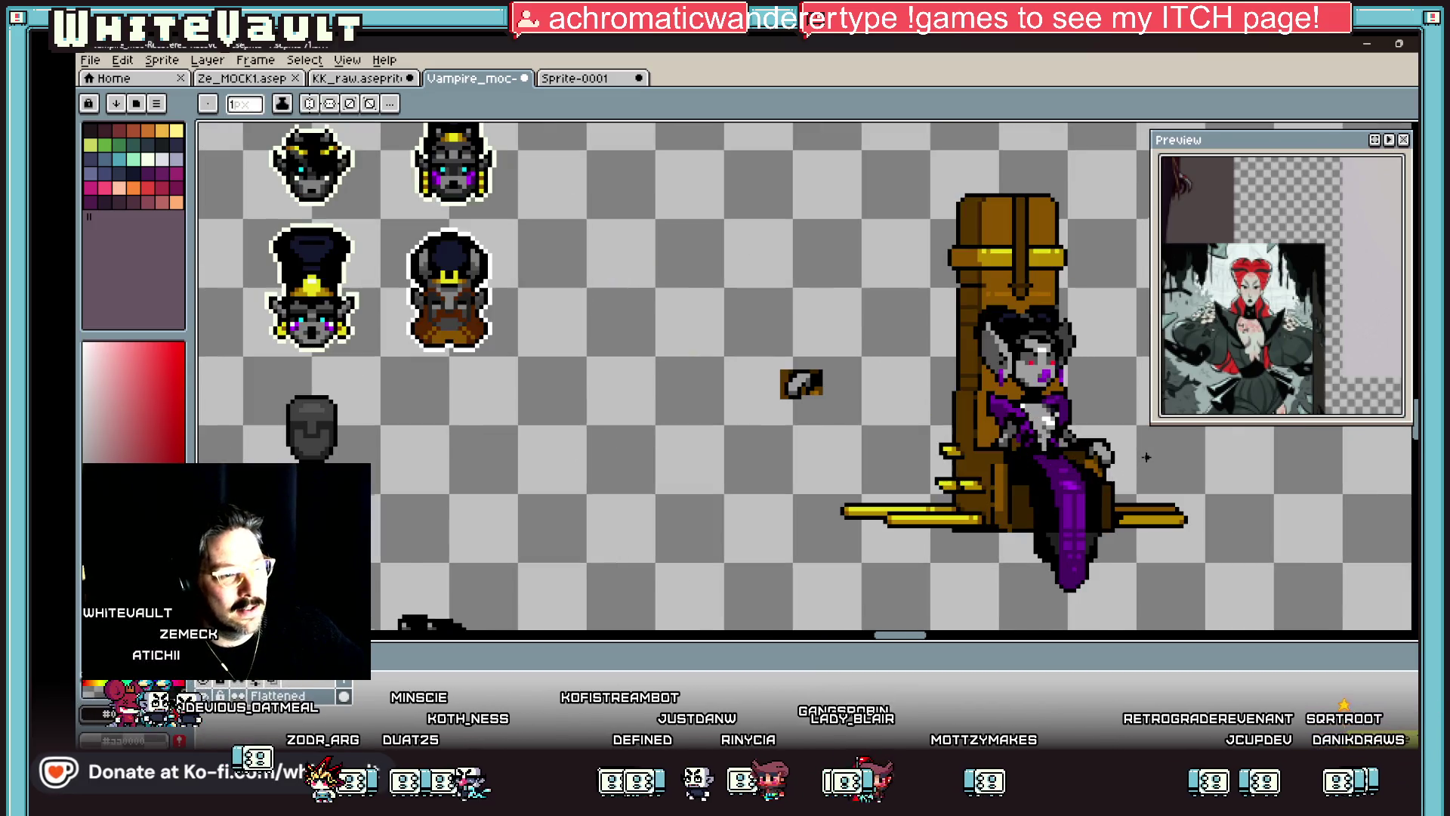
pyautogui.press('i')
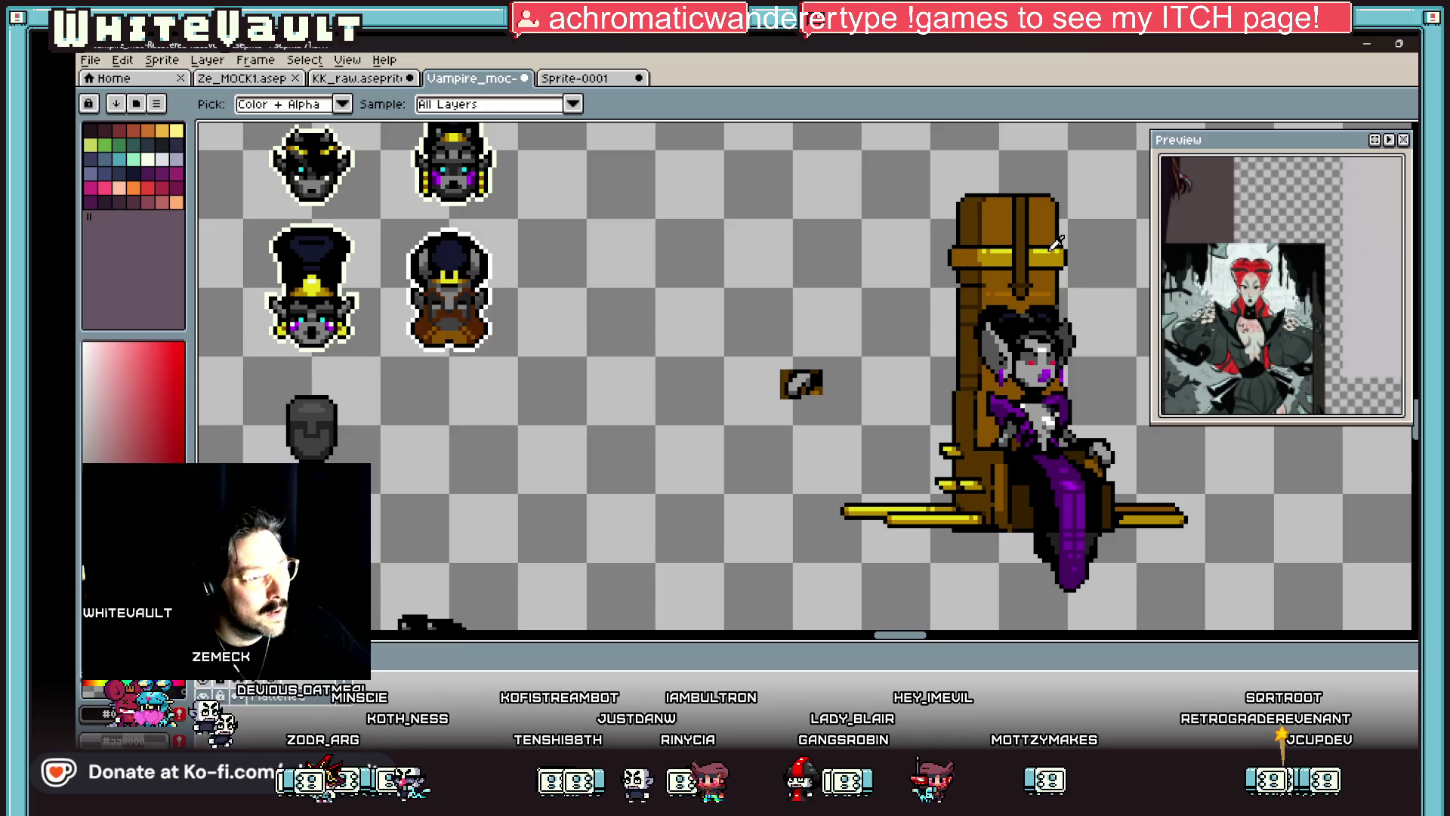
pyautogui.click(1056, 242)
pyautogui.press('b')
pyautogui.scroll(3, 1095, 468)
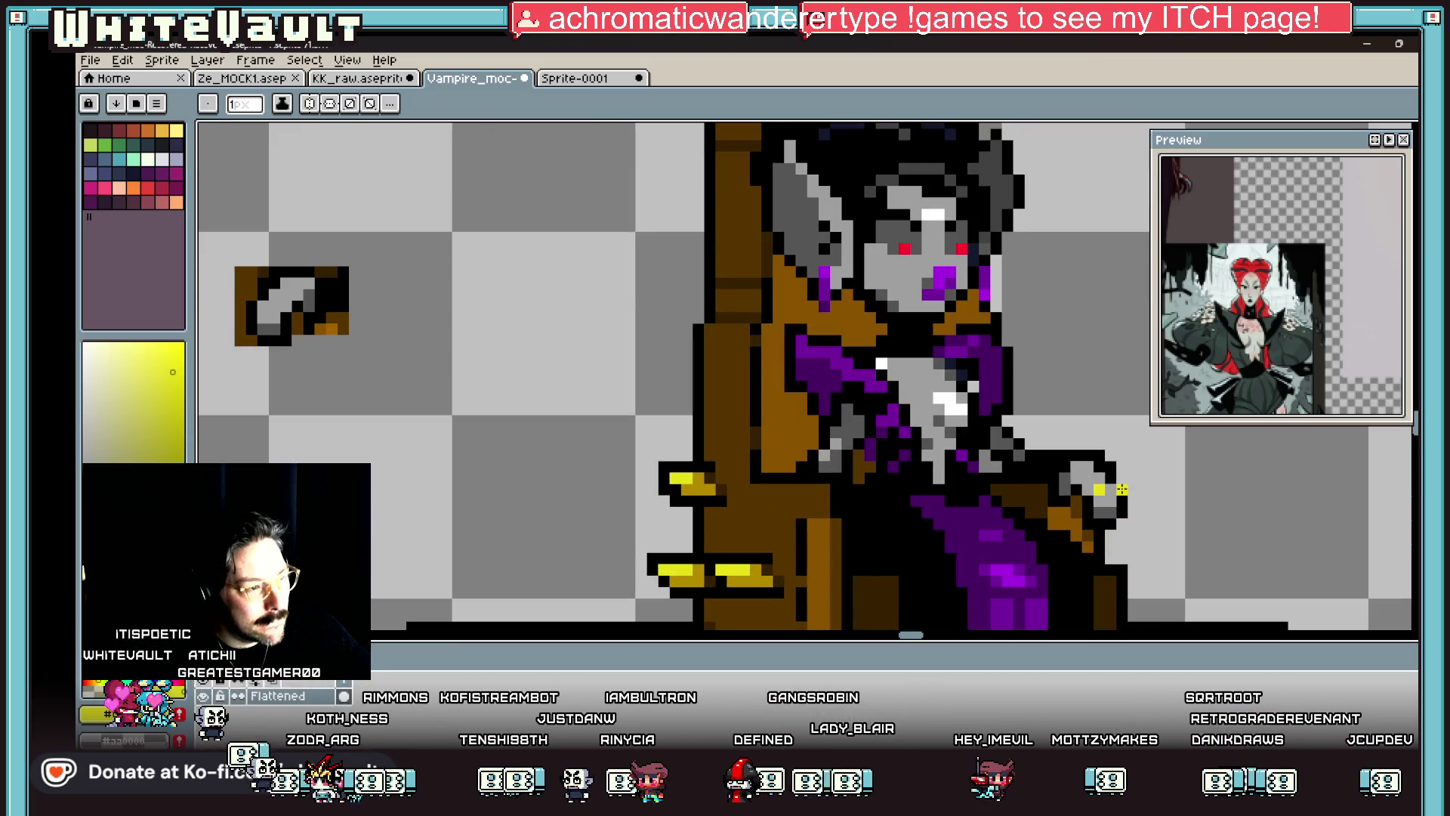
pyautogui.scroll(-4, 1200, 504)
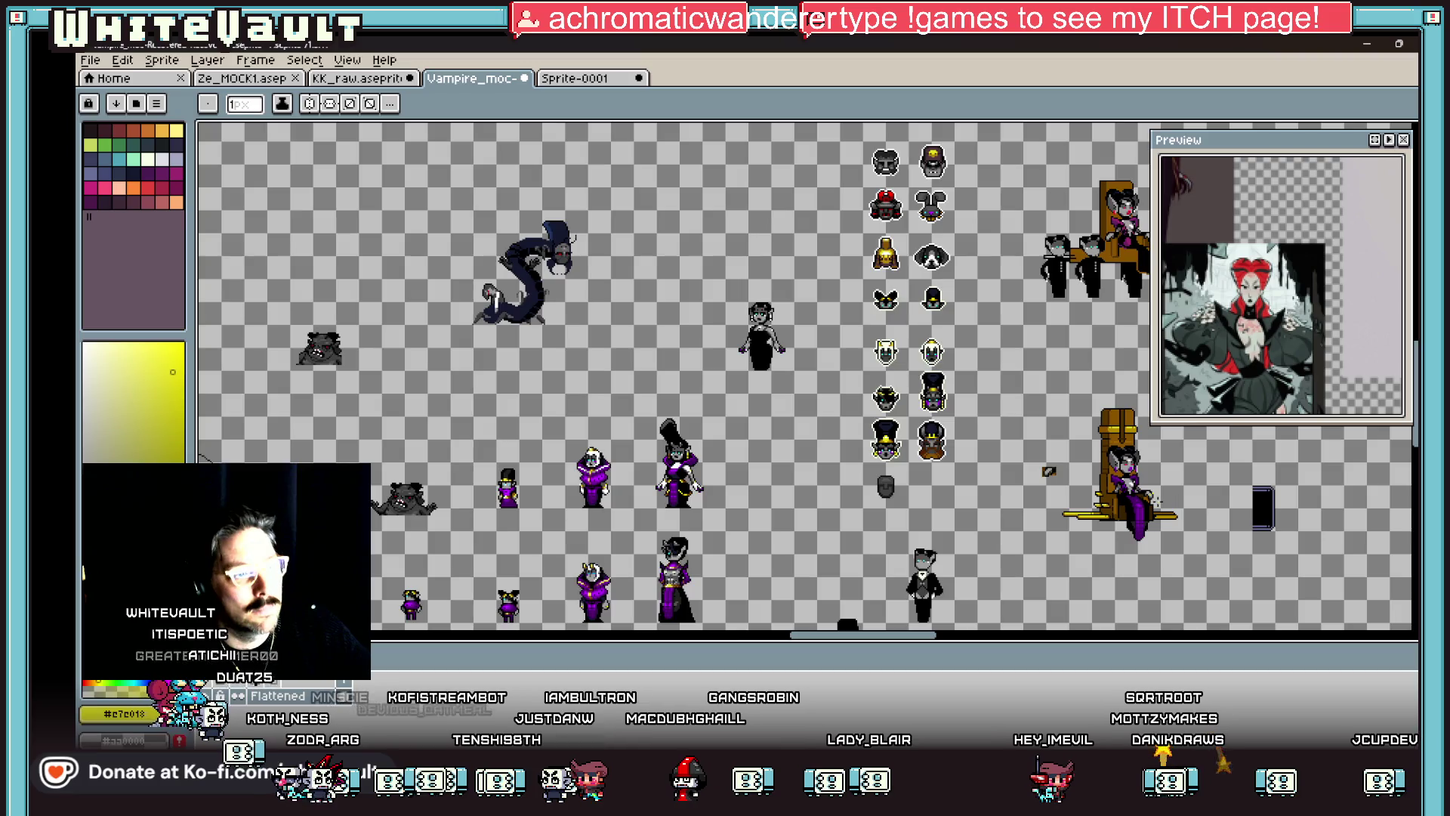
pyautogui.scroll(4, 1095, 476)
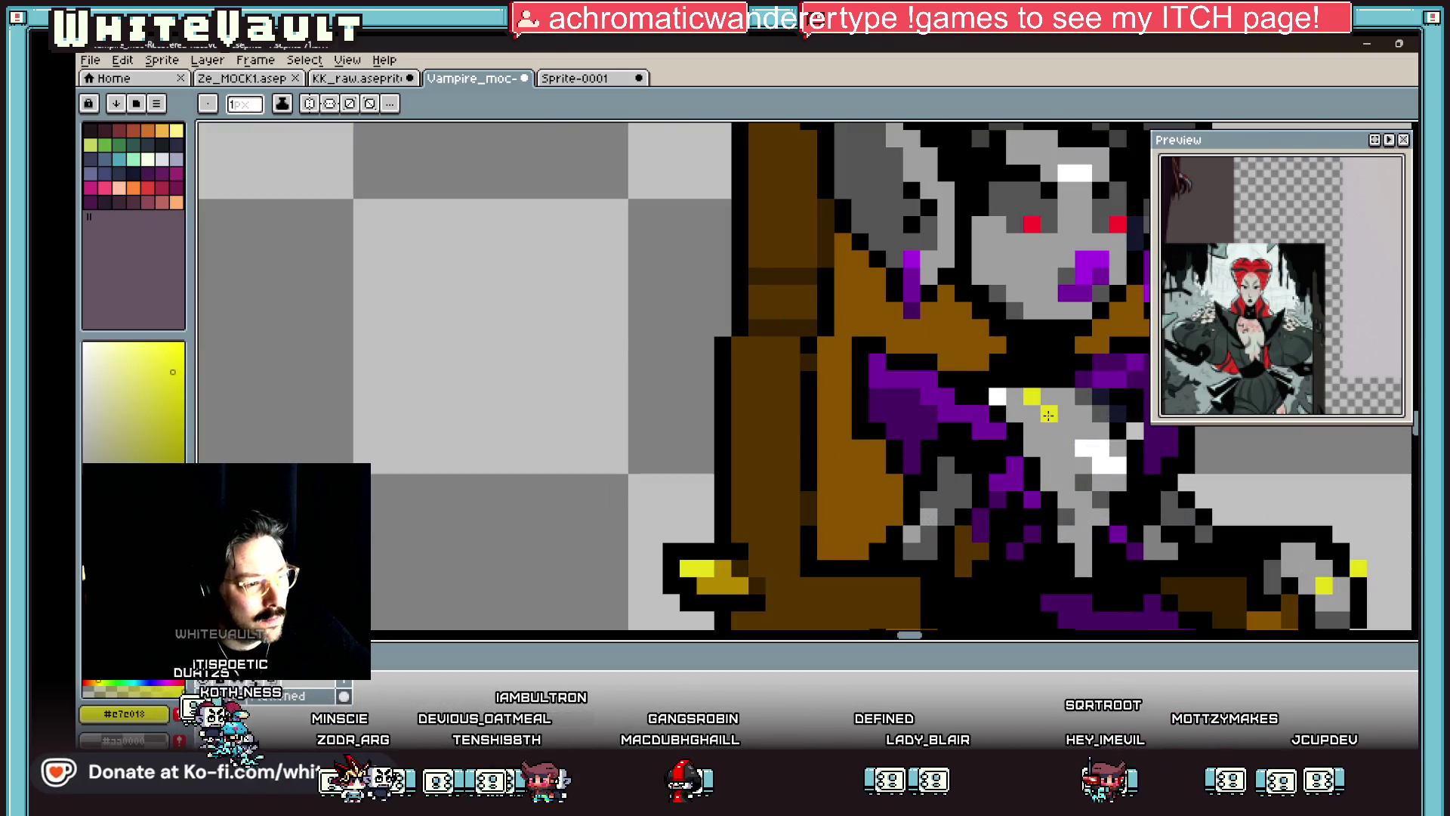
# Step: Shade two pixels of the throne's left ledge dark gold
pyautogui.keyDown('alt'); pyautogui.click(1072, 397); pyautogui.keyUp('alt')
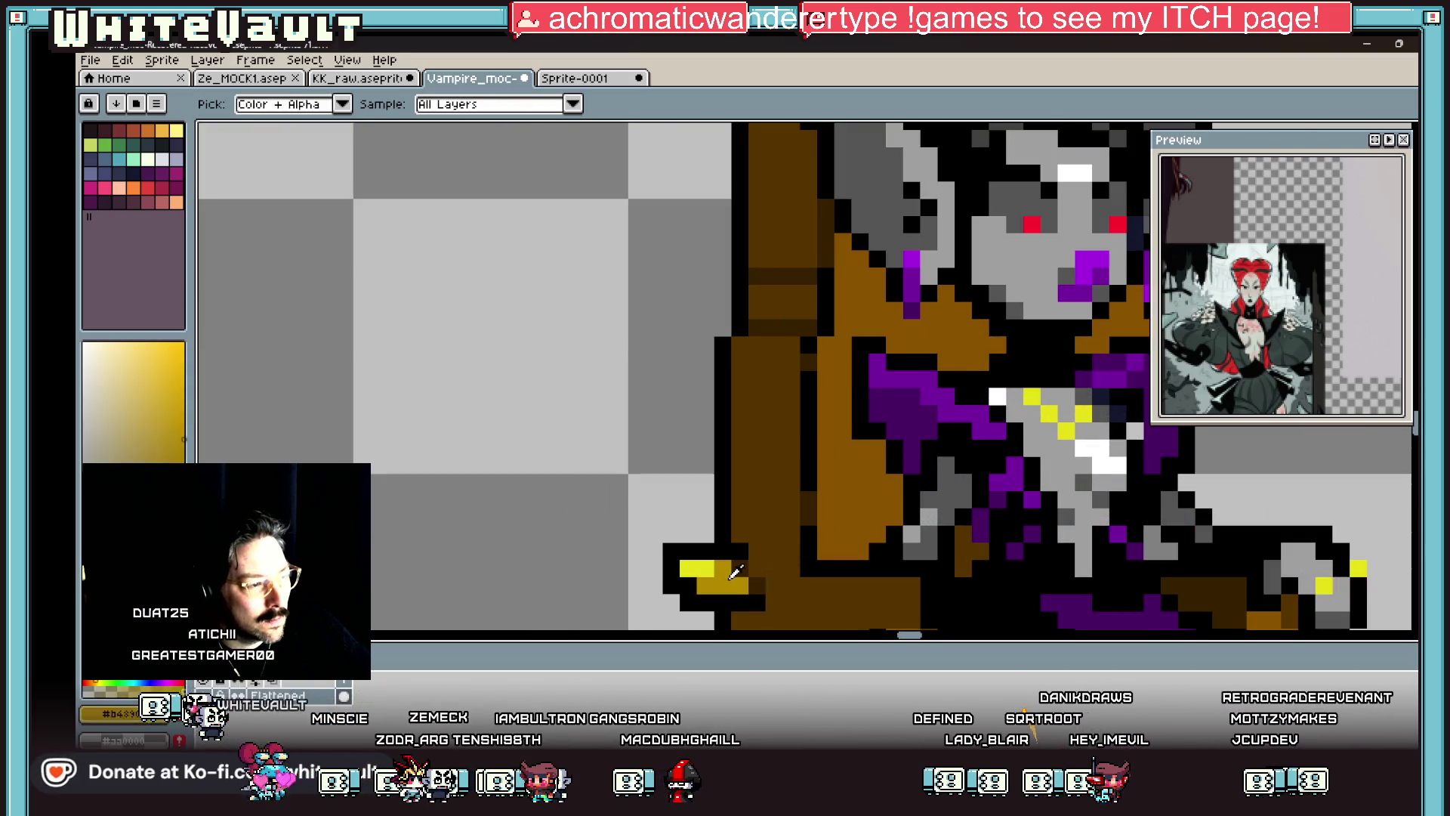
pyautogui.keyDown('alt'); pyautogui.click(731, 583); pyautogui.keyUp('alt')
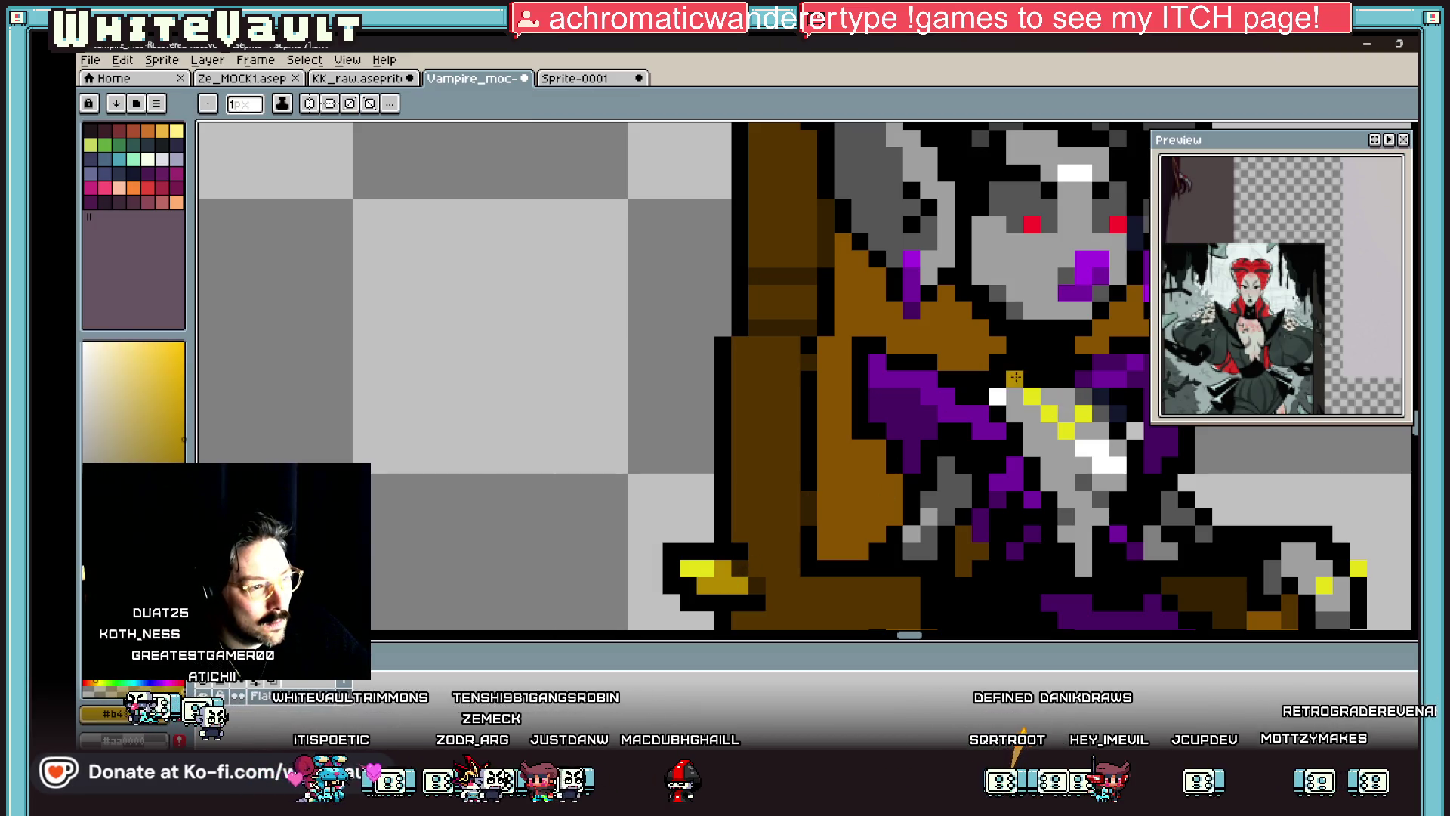
pyautogui.click(1065, 396)
pyautogui.click(1032, 396)
pyautogui.scroll(-4, 1034, 396)
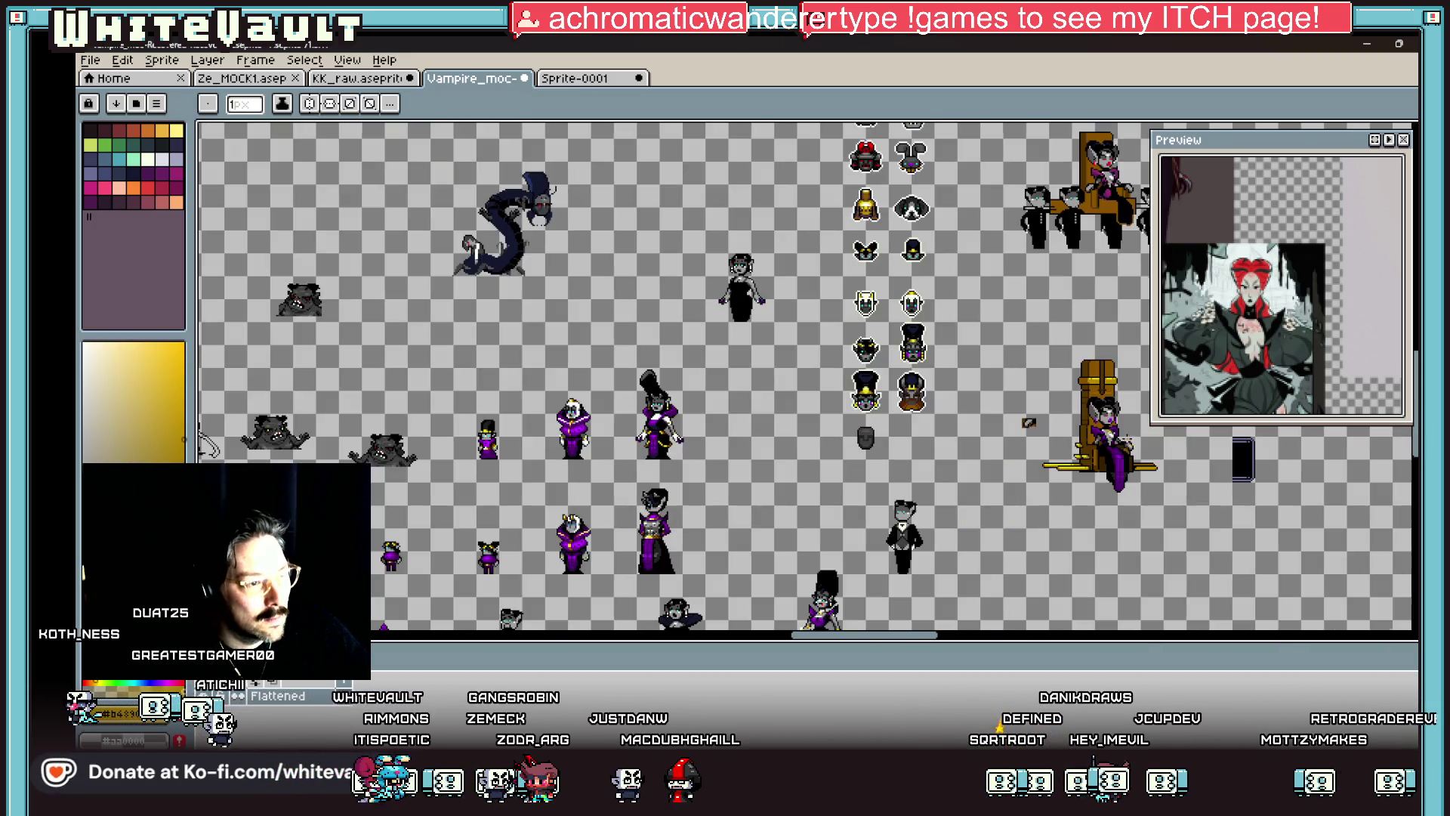
pyautogui.press('v')
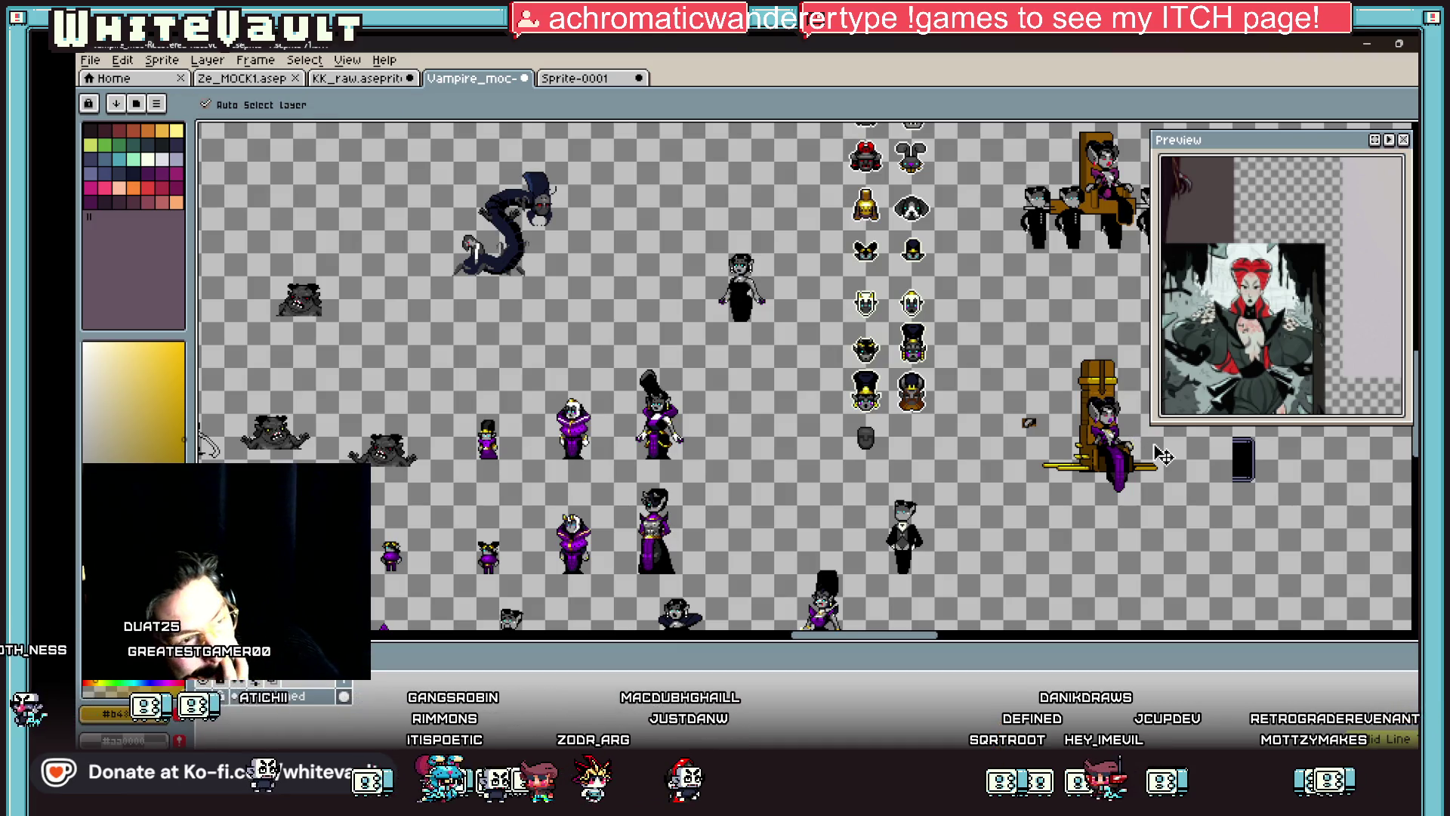
pyautogui.press('b')
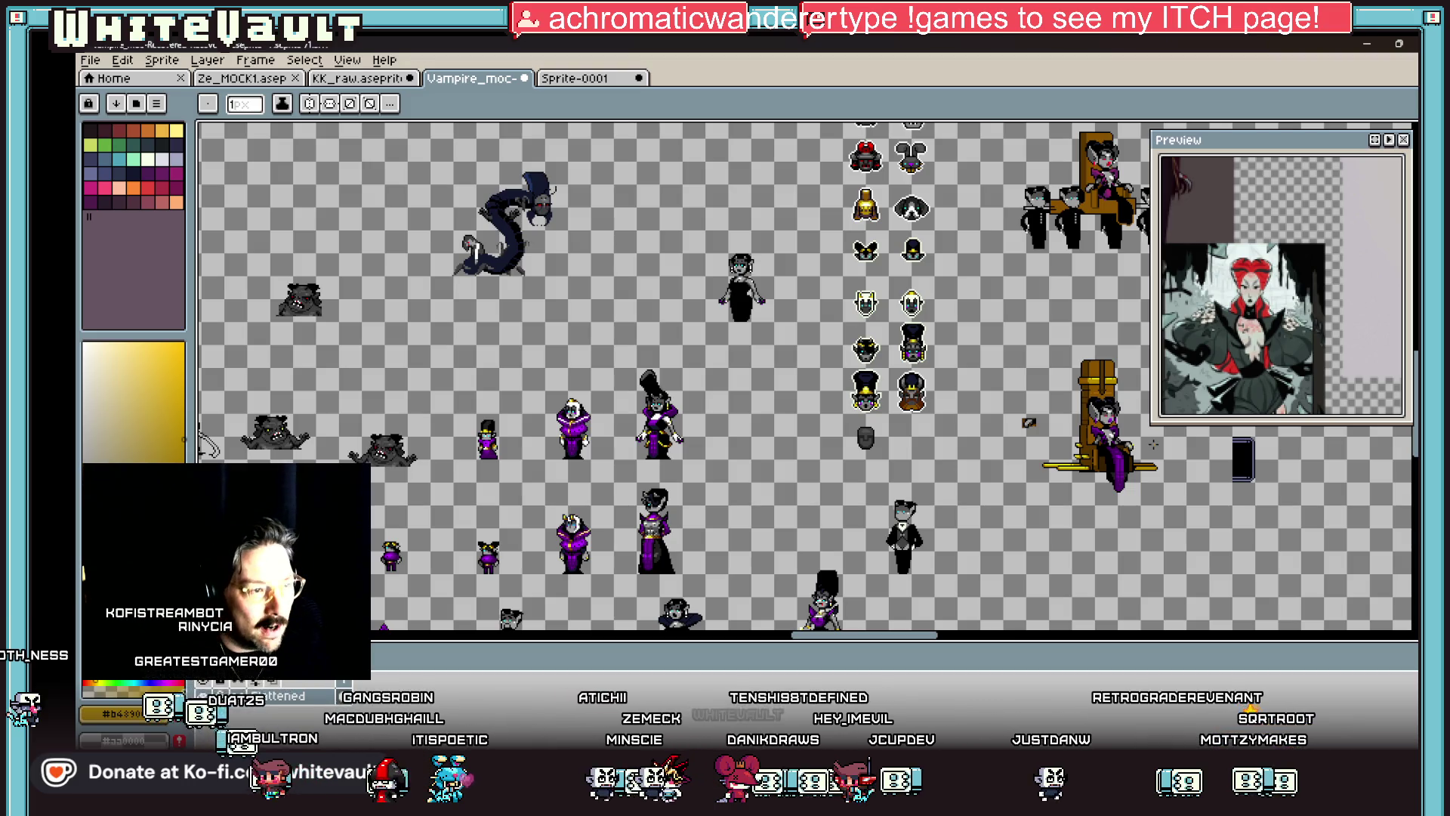
pyautogui.press('i')
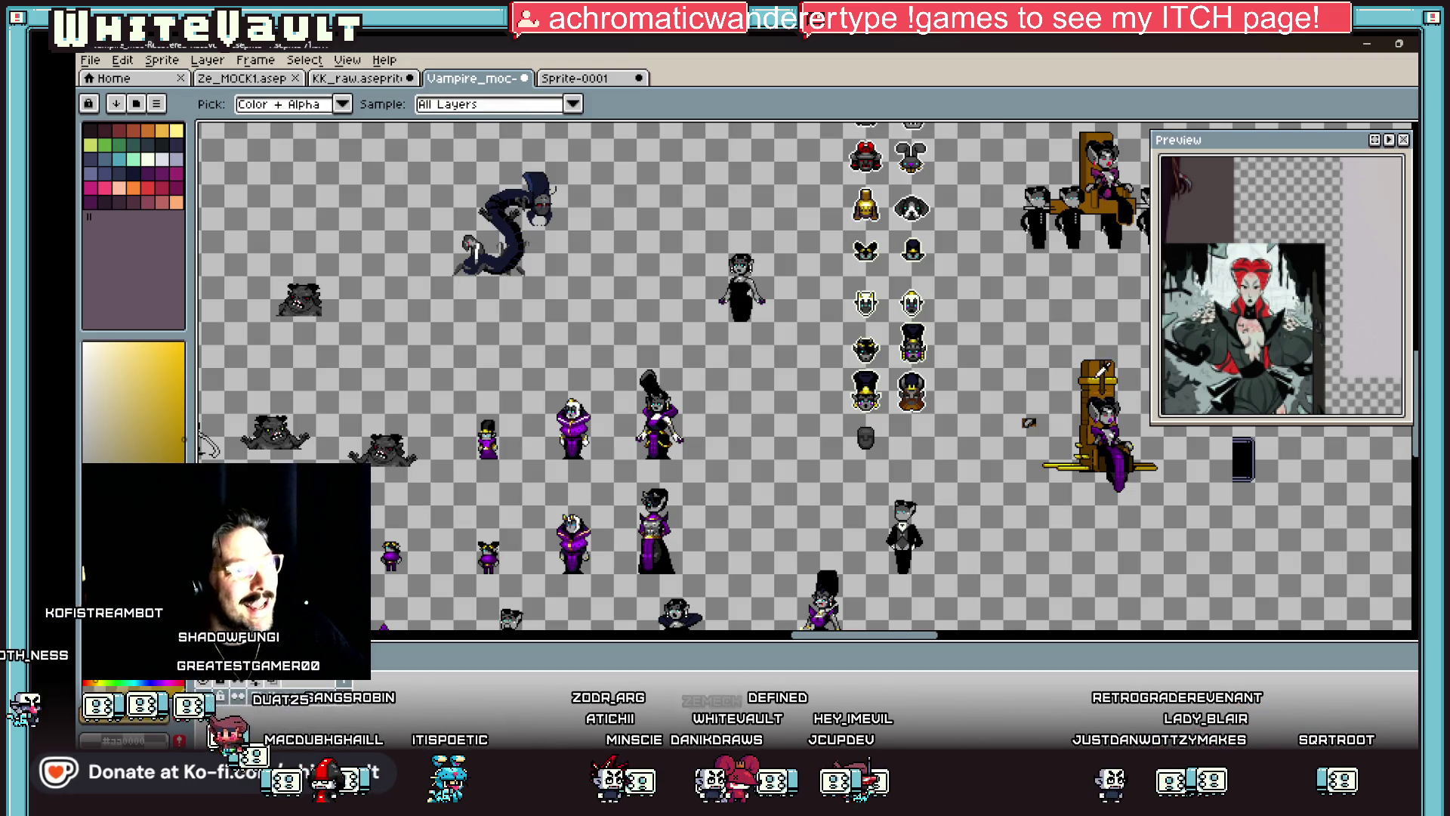
pyautogui.scroll(5, 1089, 371)
pyautogui.press('b')
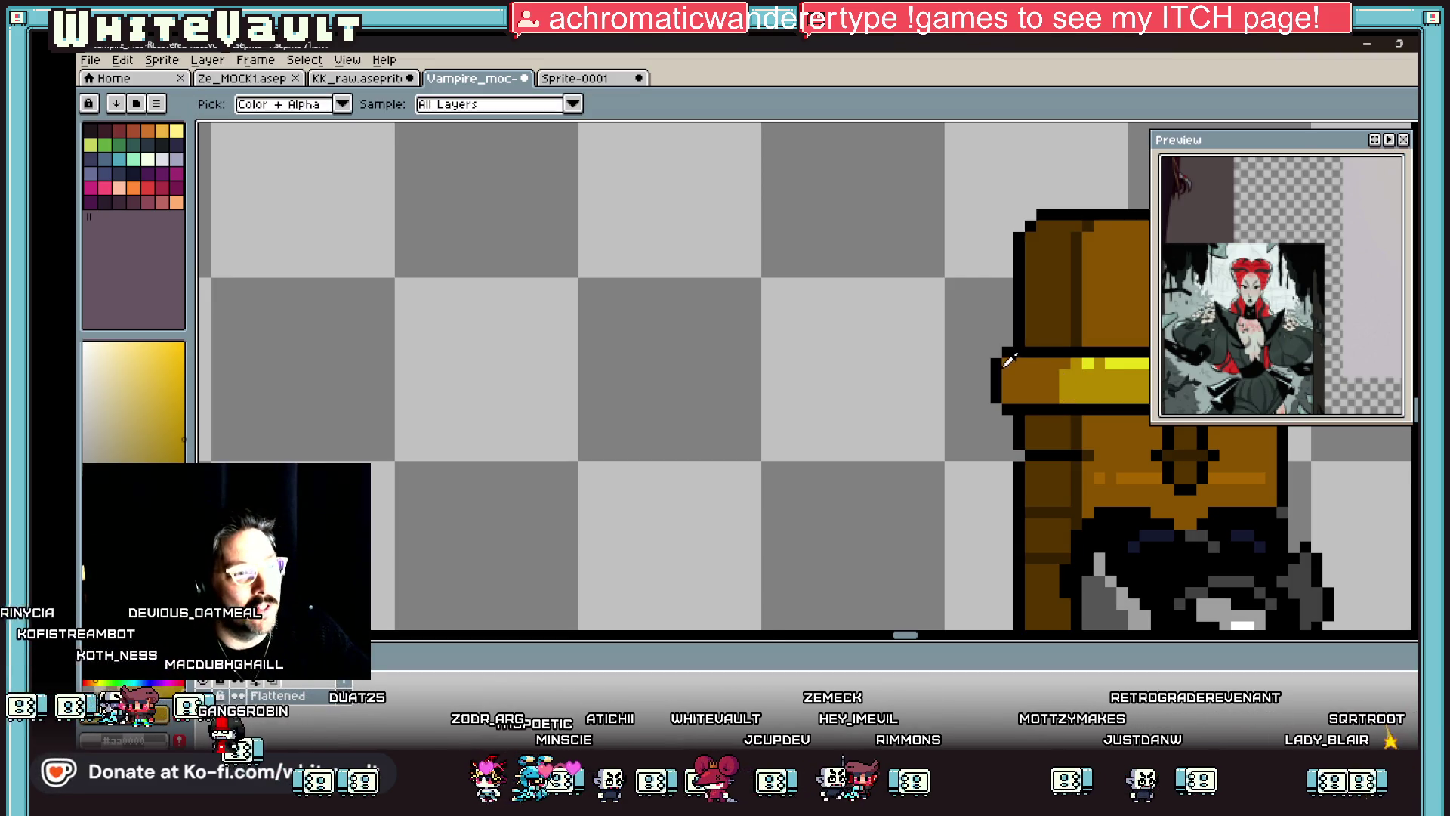
# Step: Sample the throne's brown, dark outline, orange-brown and gold colours
pyautogui.keyDown('alt'); pyautogui.click(1001, 376); pyautogui.keyUp('alt')
pyautogui.keyDown('alt'); pyautogui.click(987, 376); pyautogui.keyUp('alt')
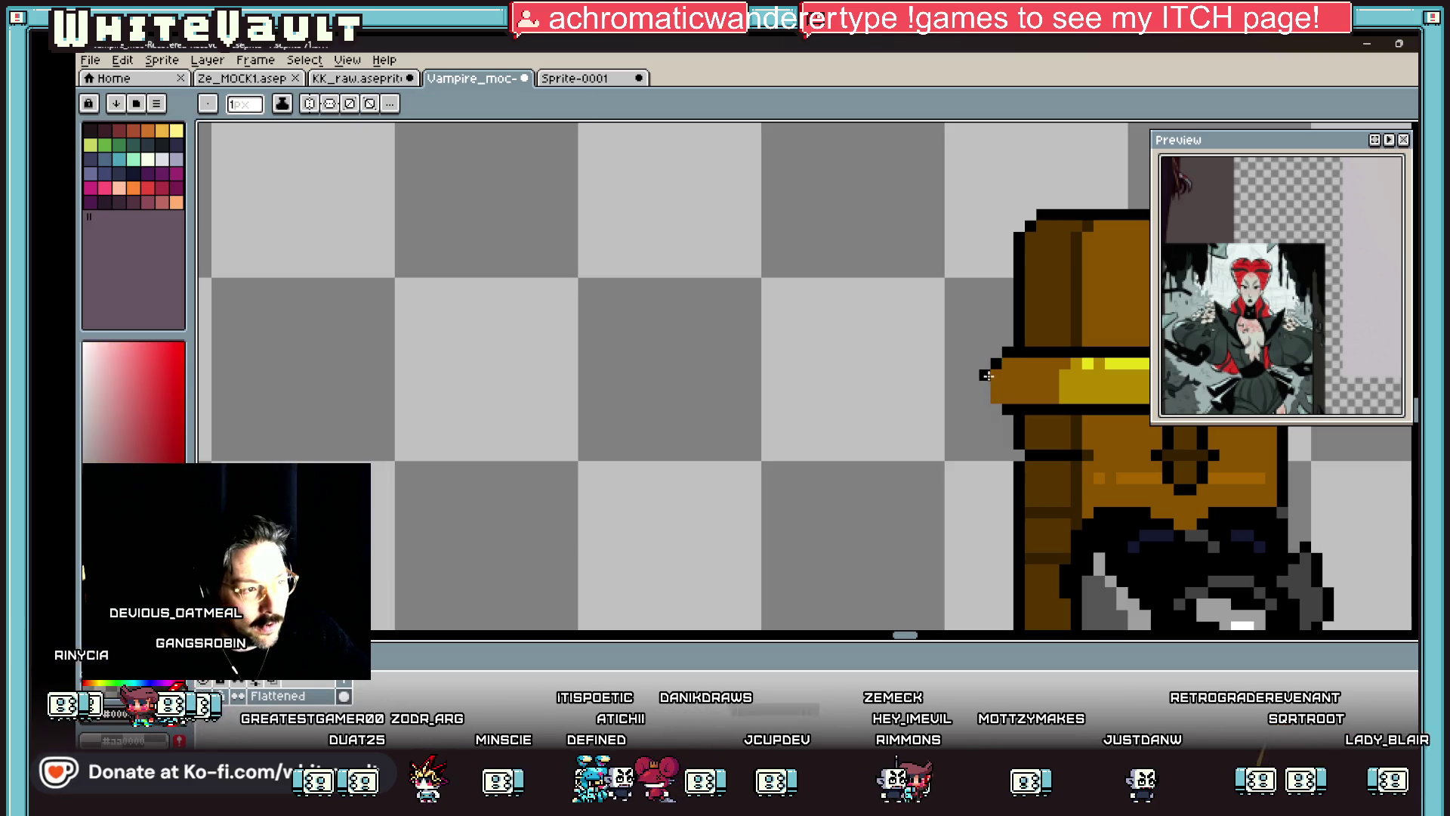
pyautogui.scroll(-3, 993, 407)
pyautogui.scroll(3, 956, 393)
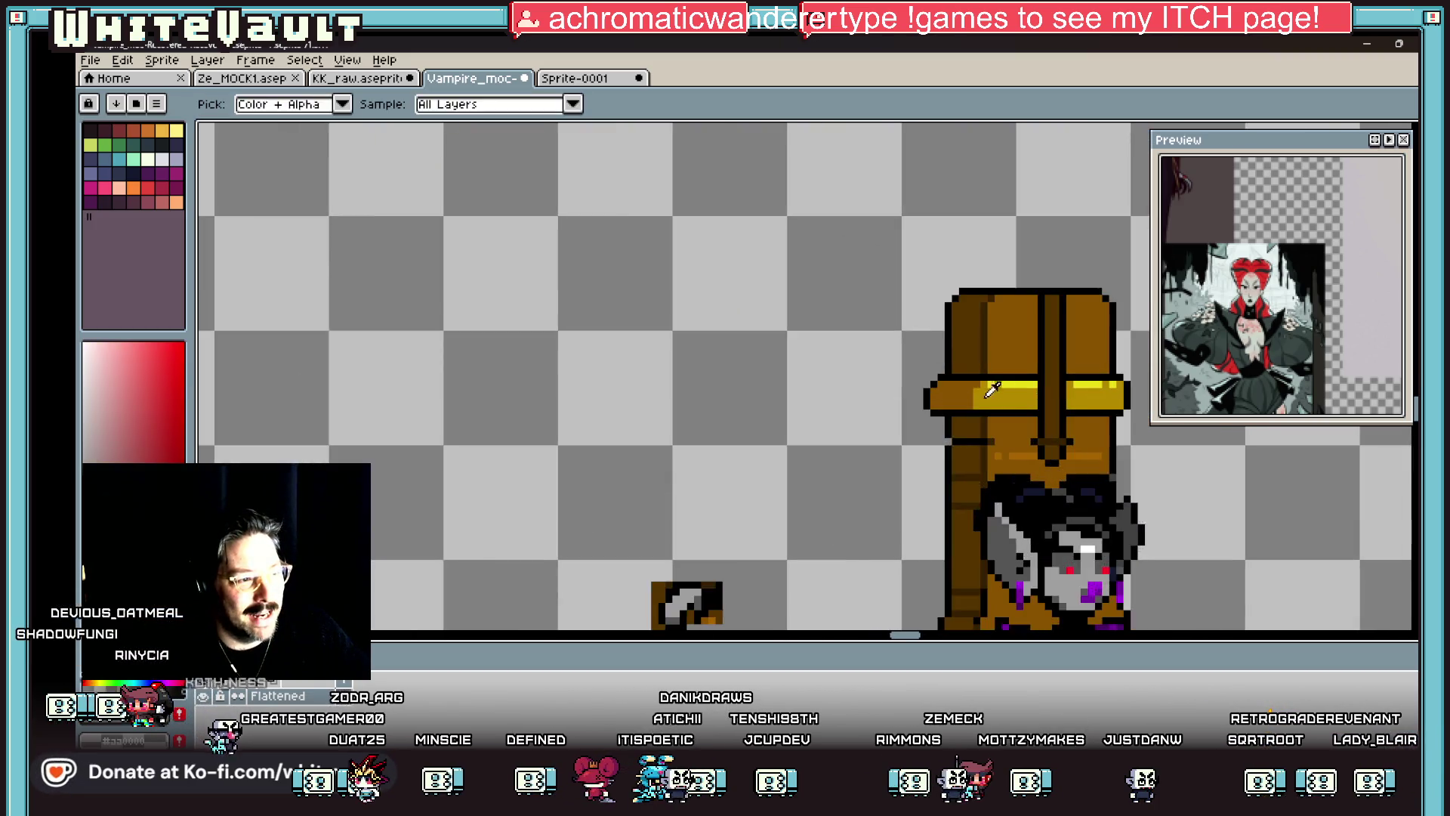
pyautogui.keyDown('alt'); pyautogui.click(956, 393); pyautogui.keyUp('alt')
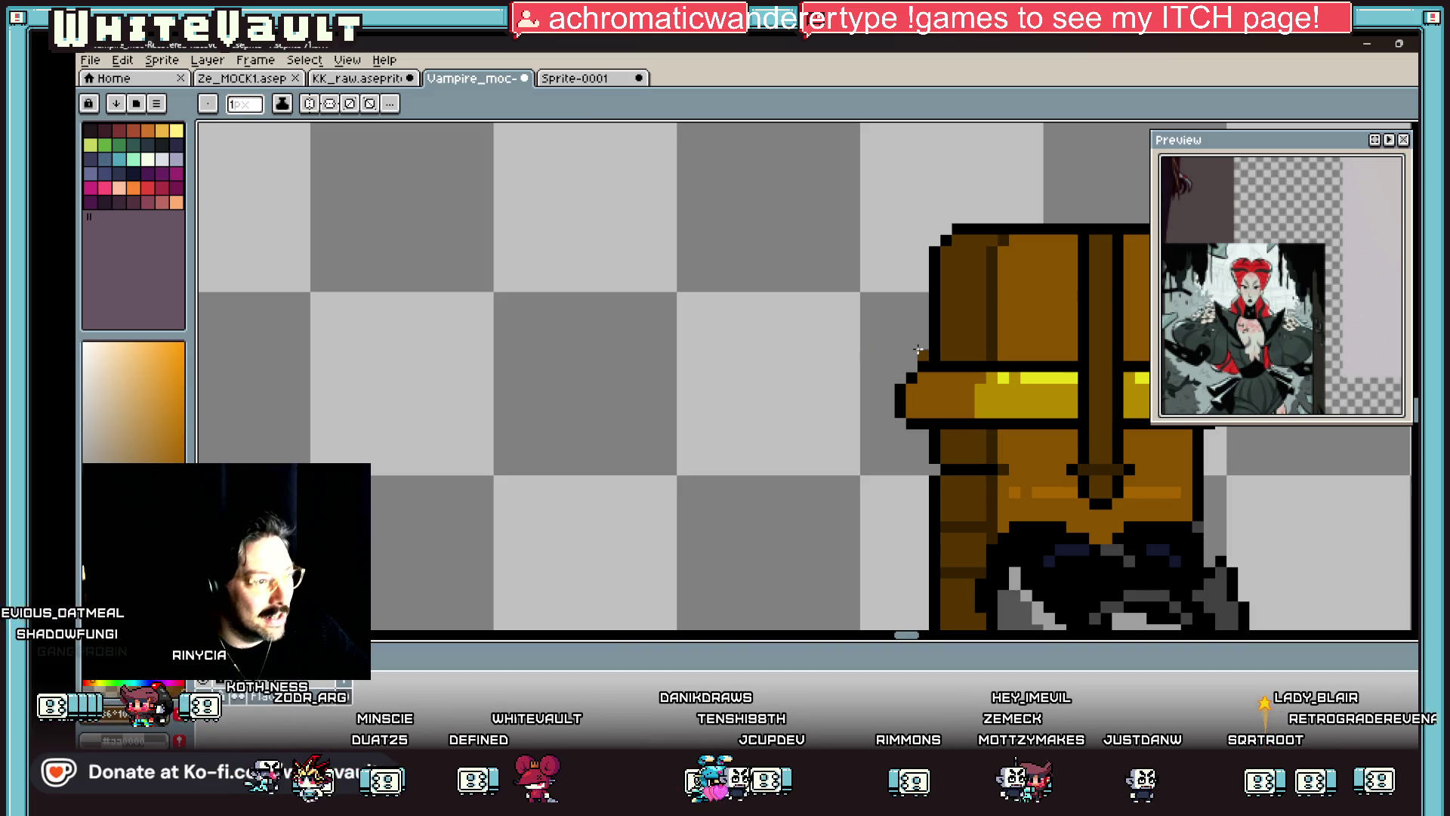
pyautogui.scroll(-3, 913, 390)
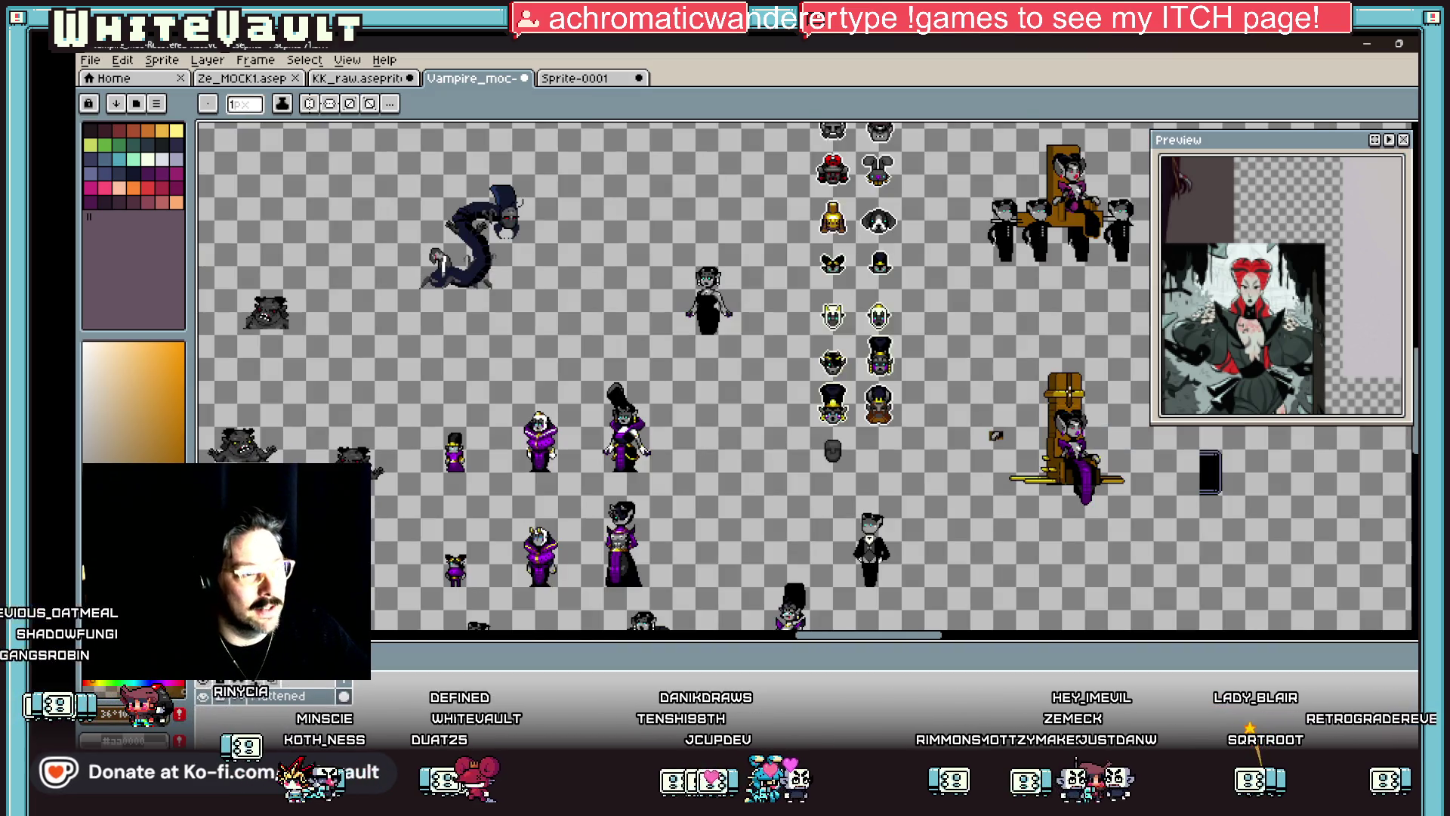
pyautogui.scroll(2, 1080, 392)
pyautogui.scroll(2, 1080, 392)
pyautogui.keyDown('alt'); pyautogui.click(1101, 396); pyautogui.keyUp('alt')
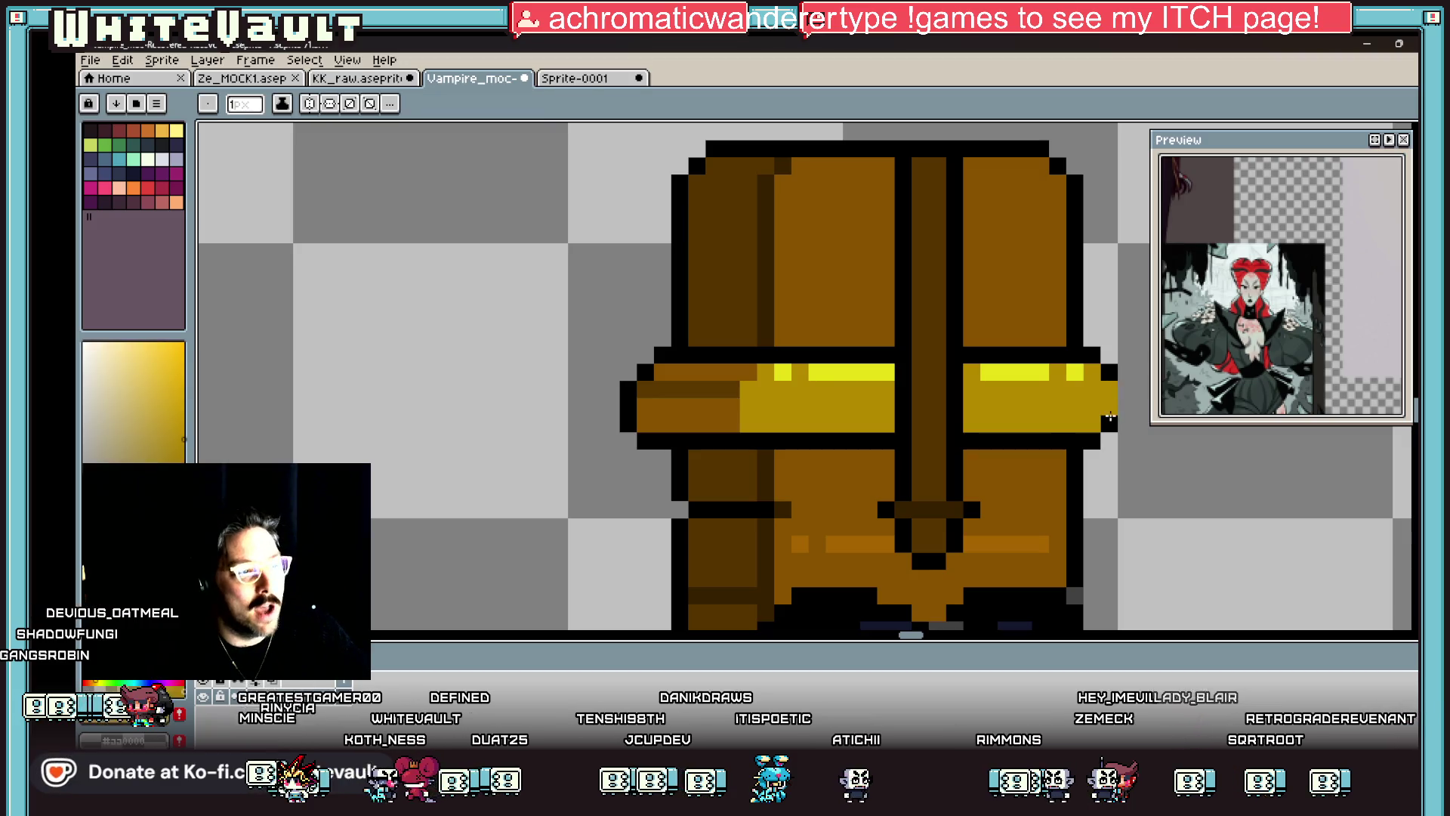
# Step: Outline the gold band's right end in black and add a black pixel to the brown centre column
pyautogui.keyDown('alt'); pyautogui.click(1109, 440); pyautogui.keyUp('alt')
pyautogui.moveTo(1126, 424); pyautogui.dragTo(1113, 386)
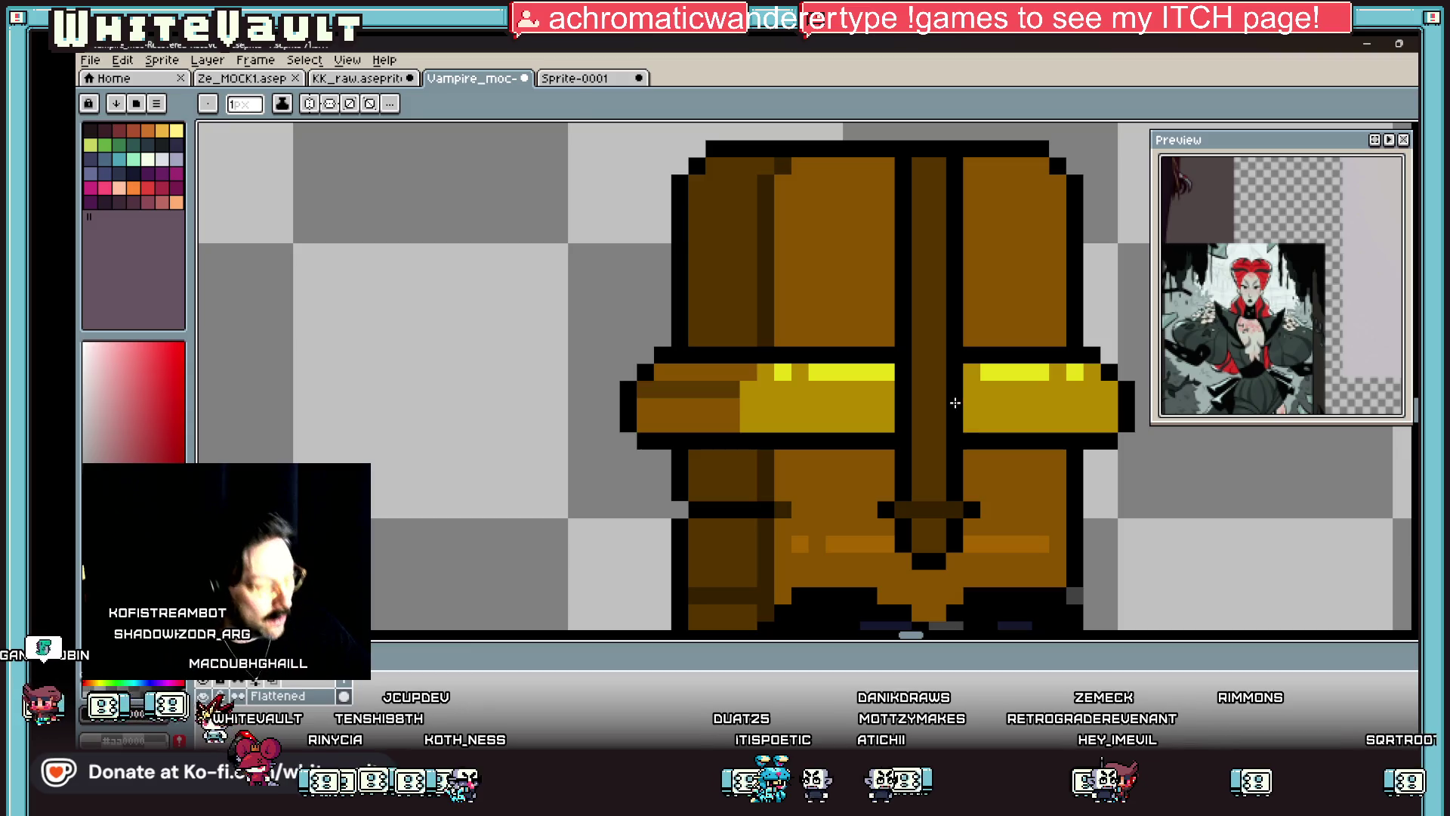
pyautogui.click(936, 437)
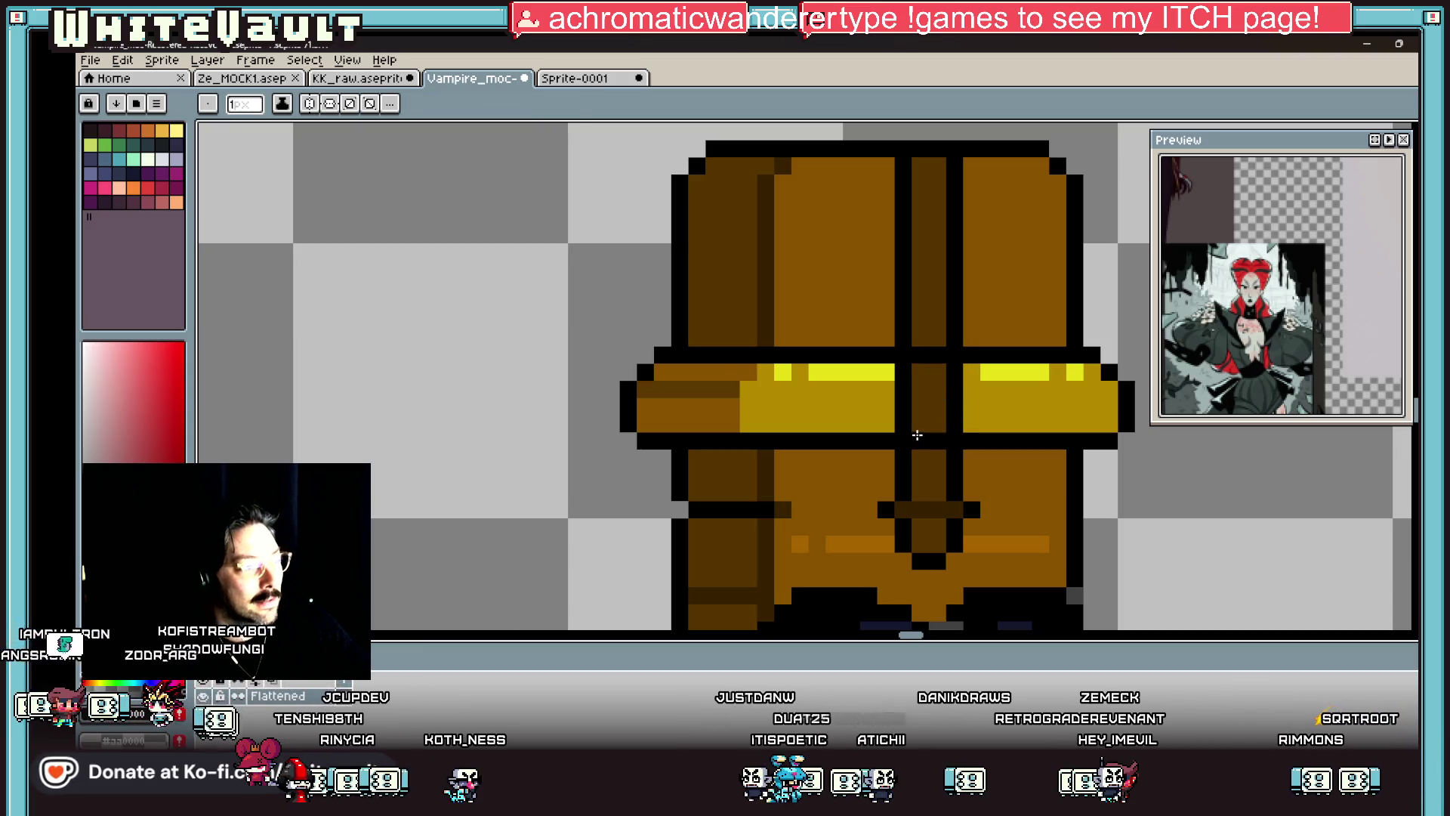
pyautogui.keyDown('alt'); pyautogui.click(719, 411); pyautogui.keyUp('alt')
pyautogui.press('g')
pyautogui.scroll(-5, 980, 402)
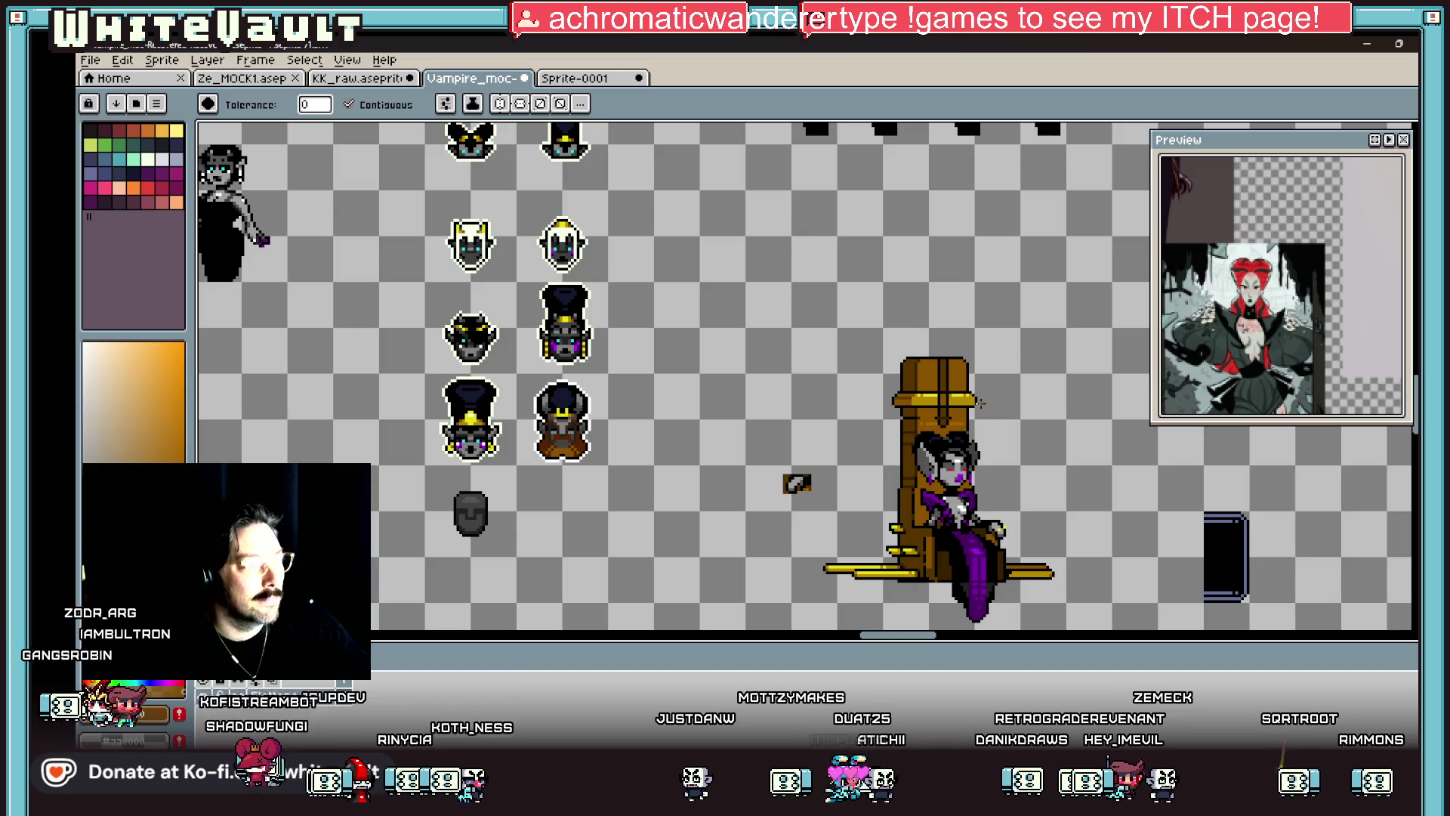
# Step: Marquee-select the small sprite left of the throne and delete it
pyautogui.scroll(-2, 980, 403)
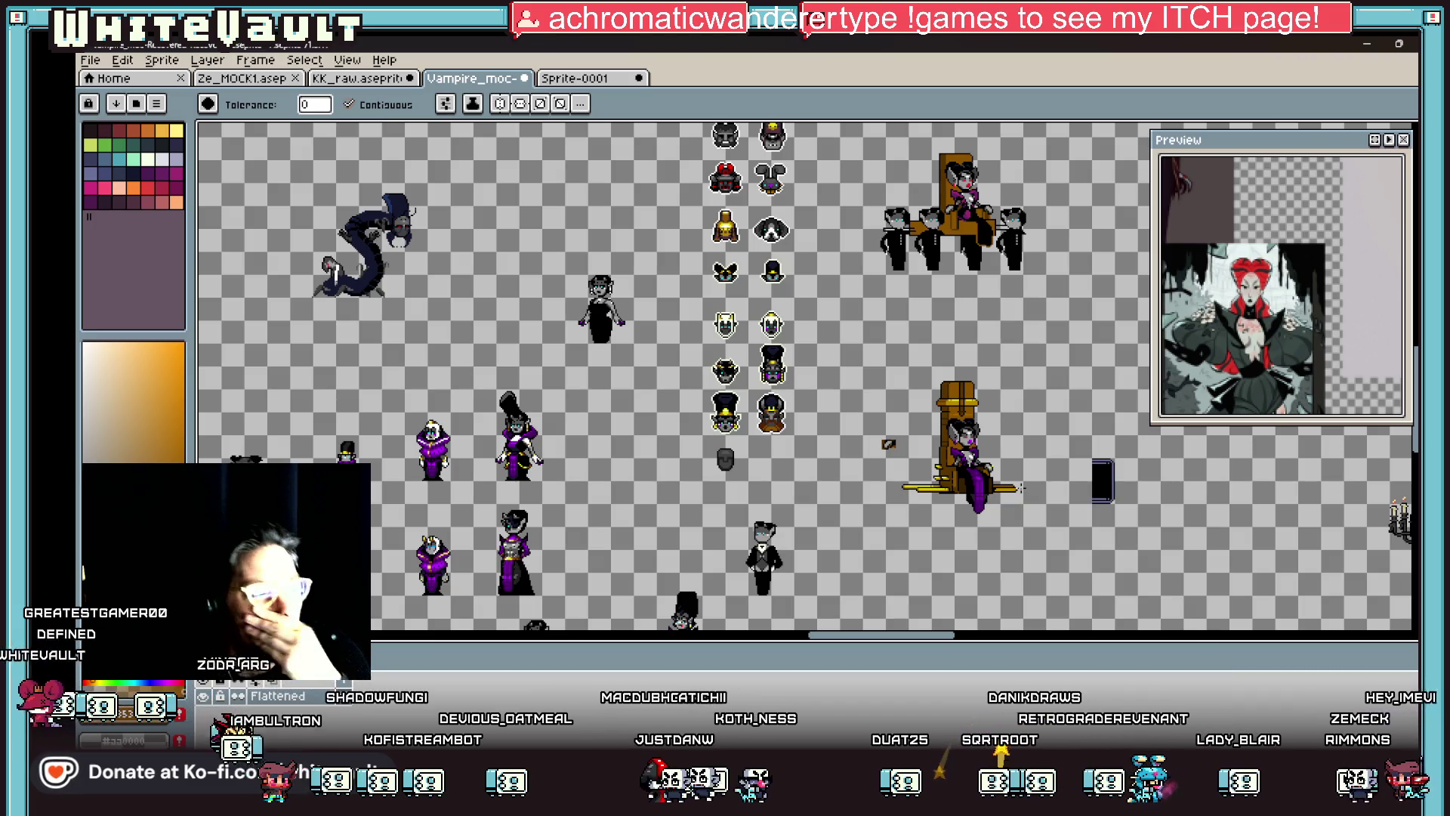
pyautogui.hscroll(2, 1063, 453)
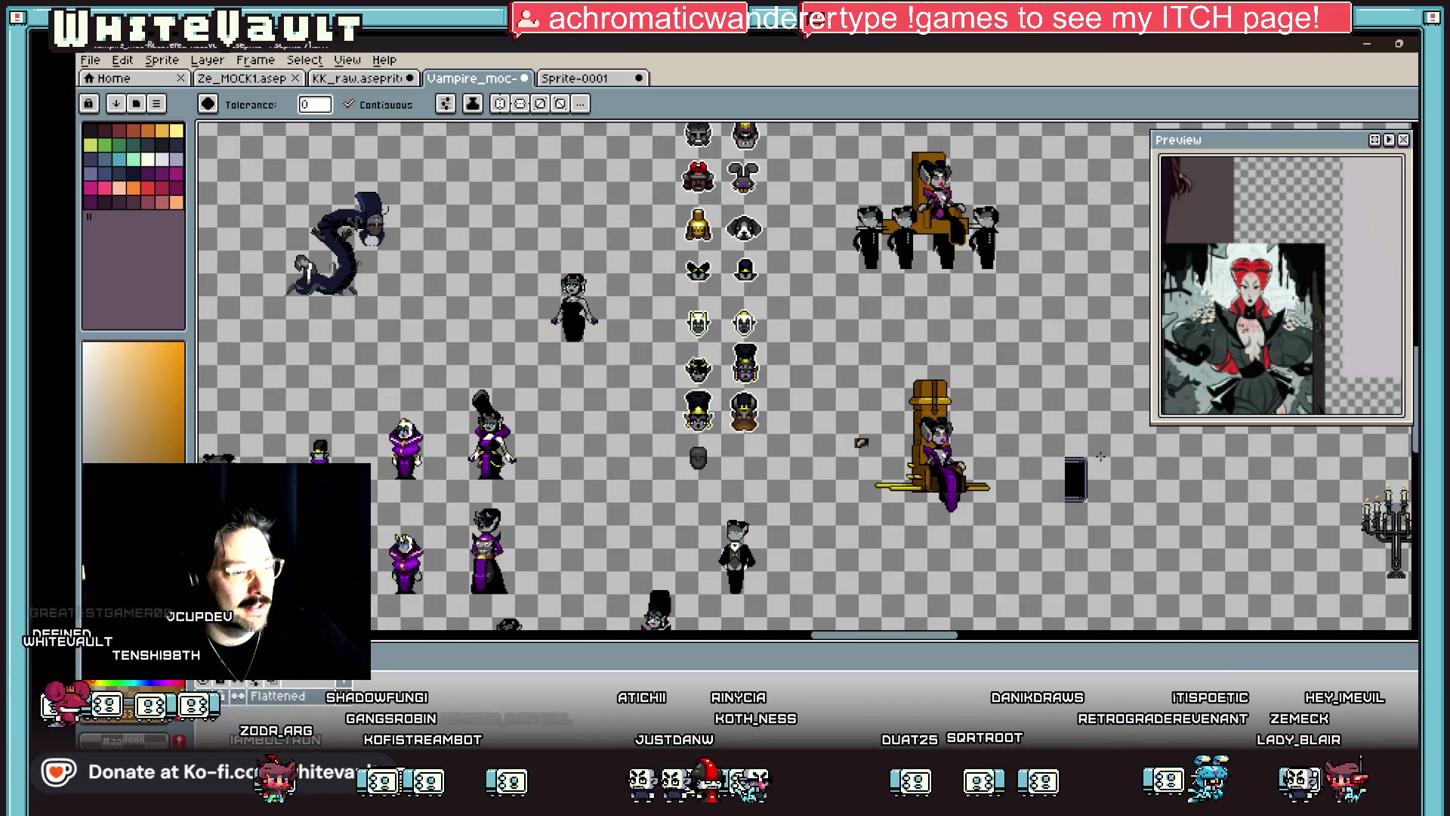
pyautogui.press('m')
pyautogui.scroll(2, 959, 470)
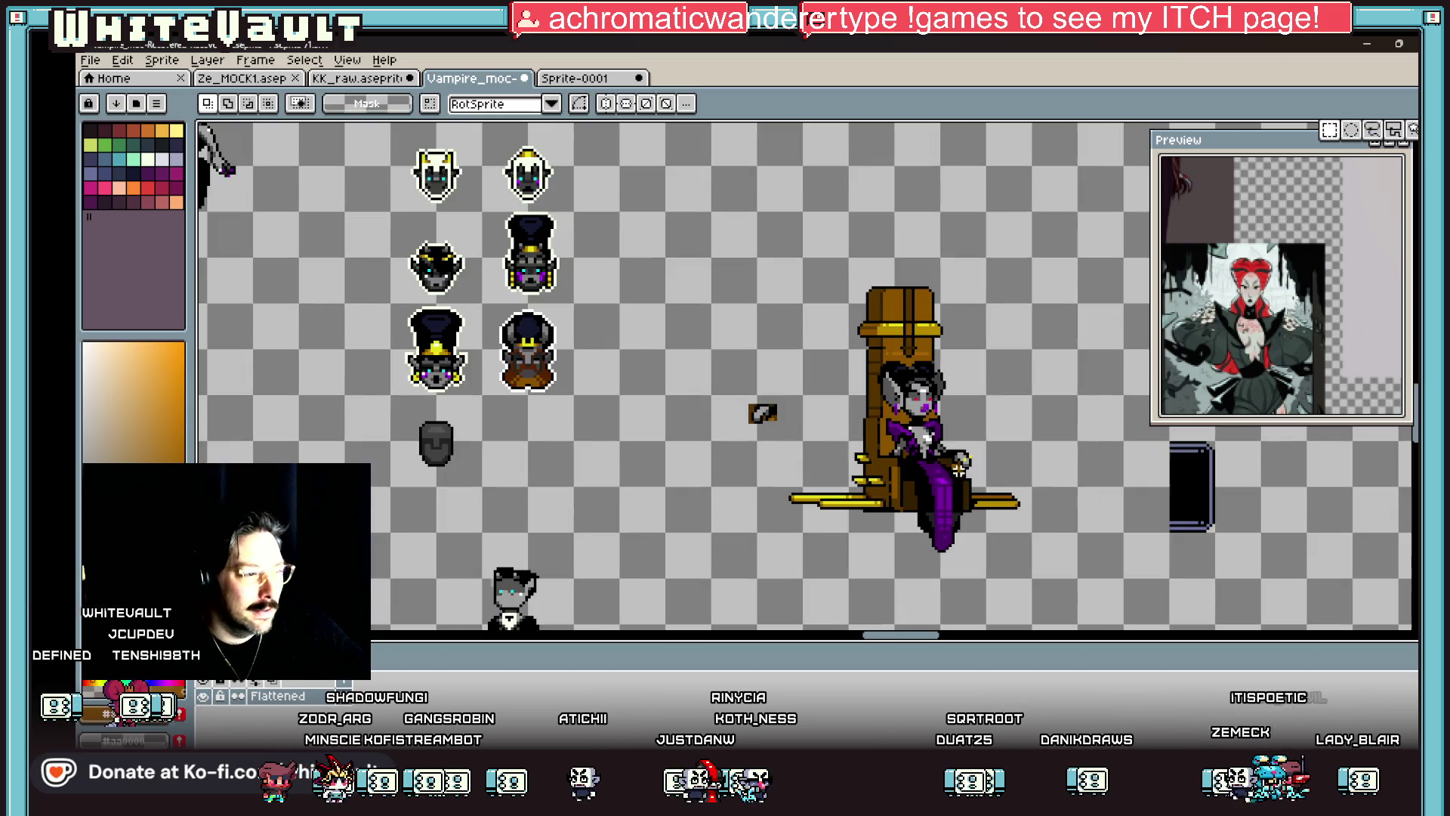
pyautogui.moveTo(716, 369); pyautogui.dragTo(825, 447)
pyautogui.press('Delete')
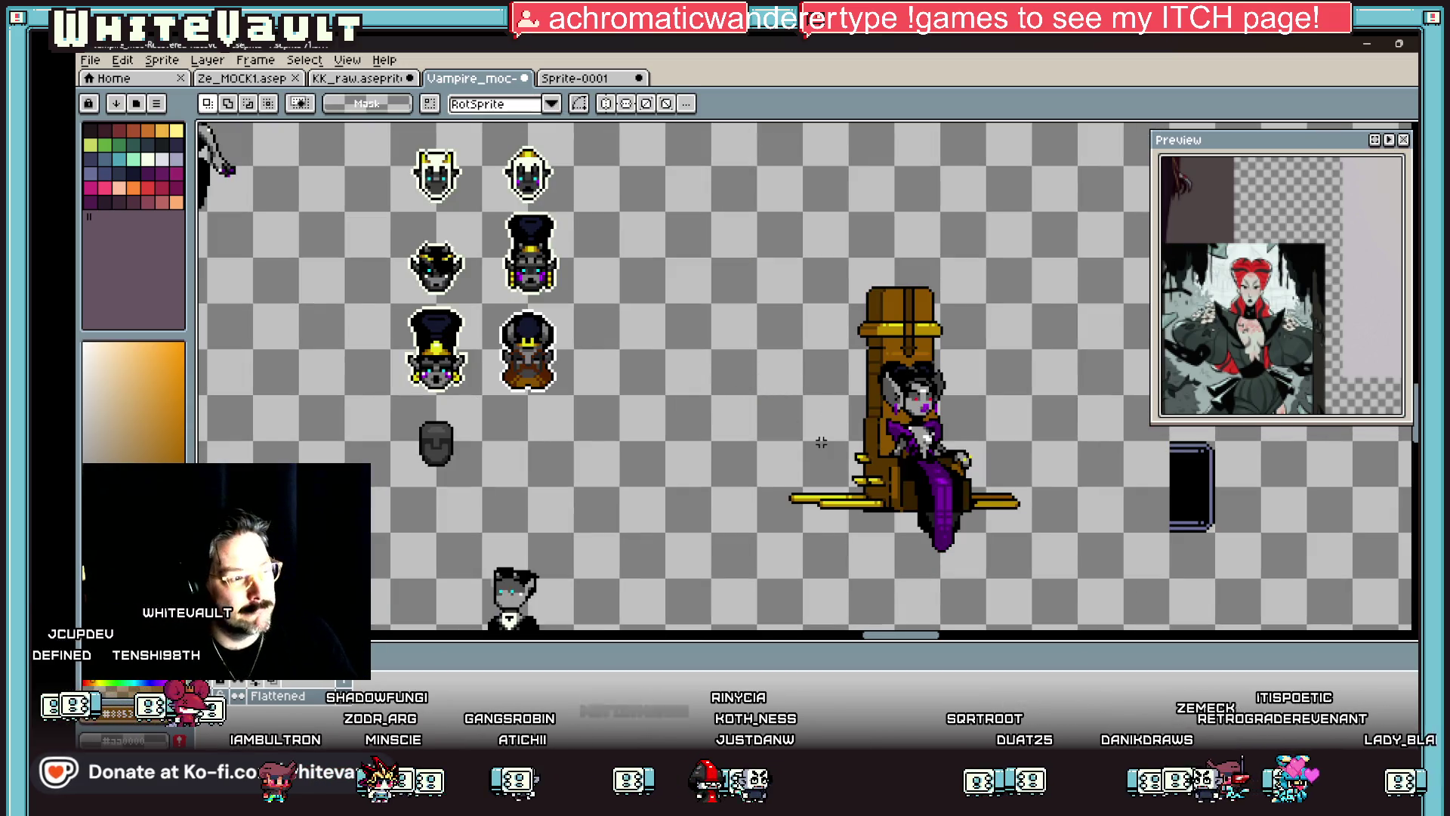
pyautogui.scroll(3, 795, 485)
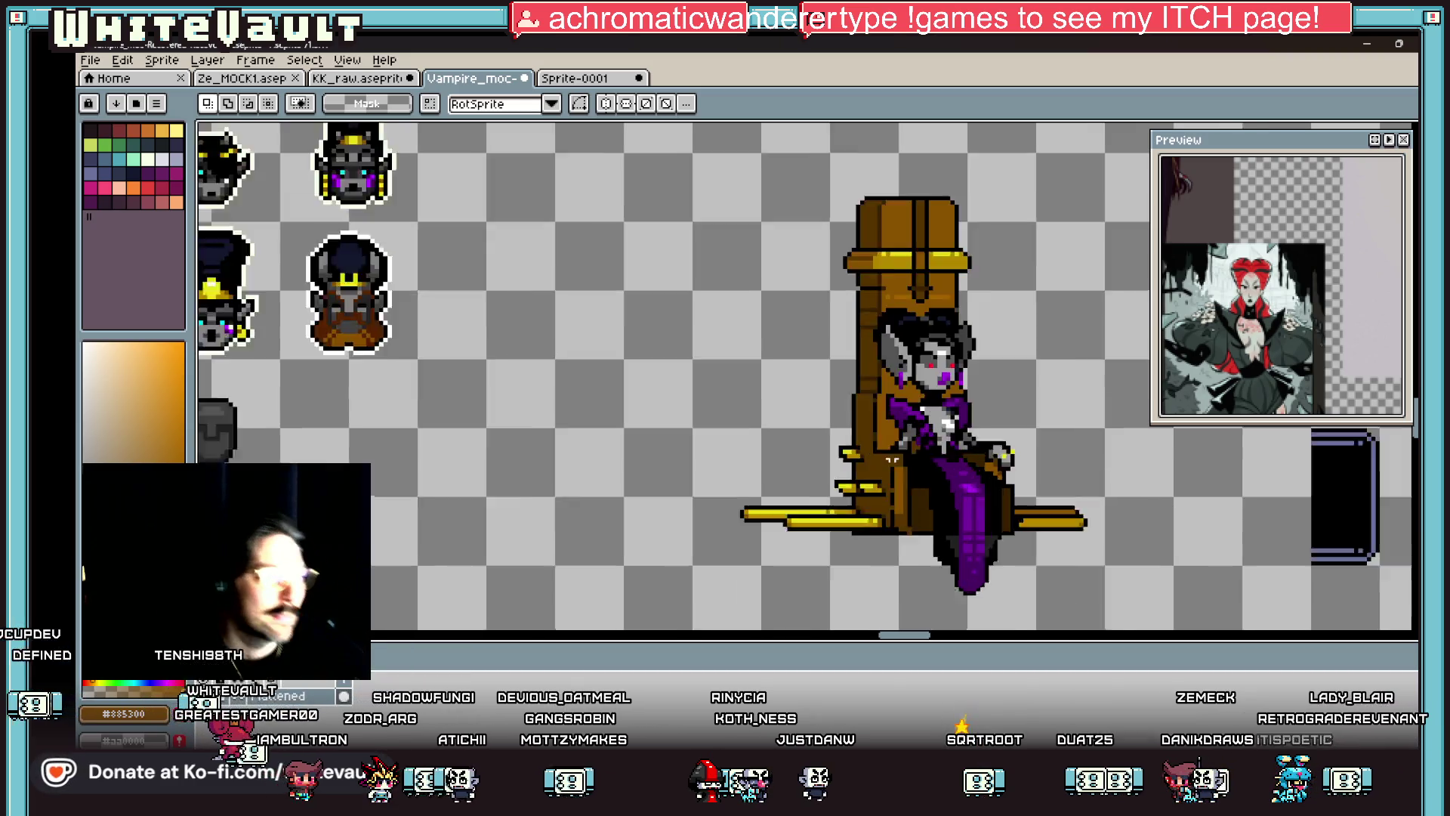
pyautogui.press('b')
pyautogui.scroll(2, 899, 460)
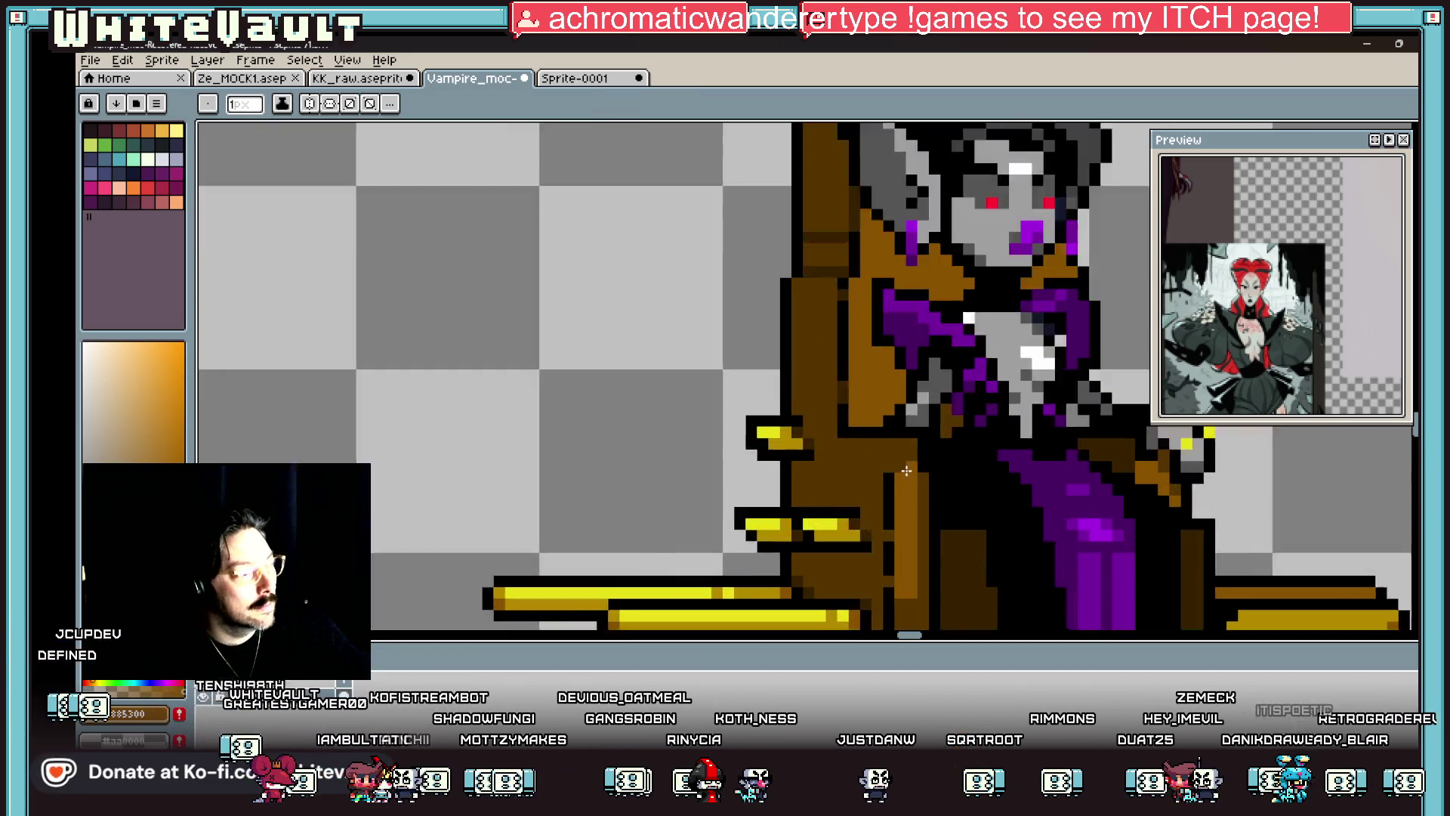
# Step: Recolour pixels in the throne's left column orange and black
pyautogui.click(918, 461)
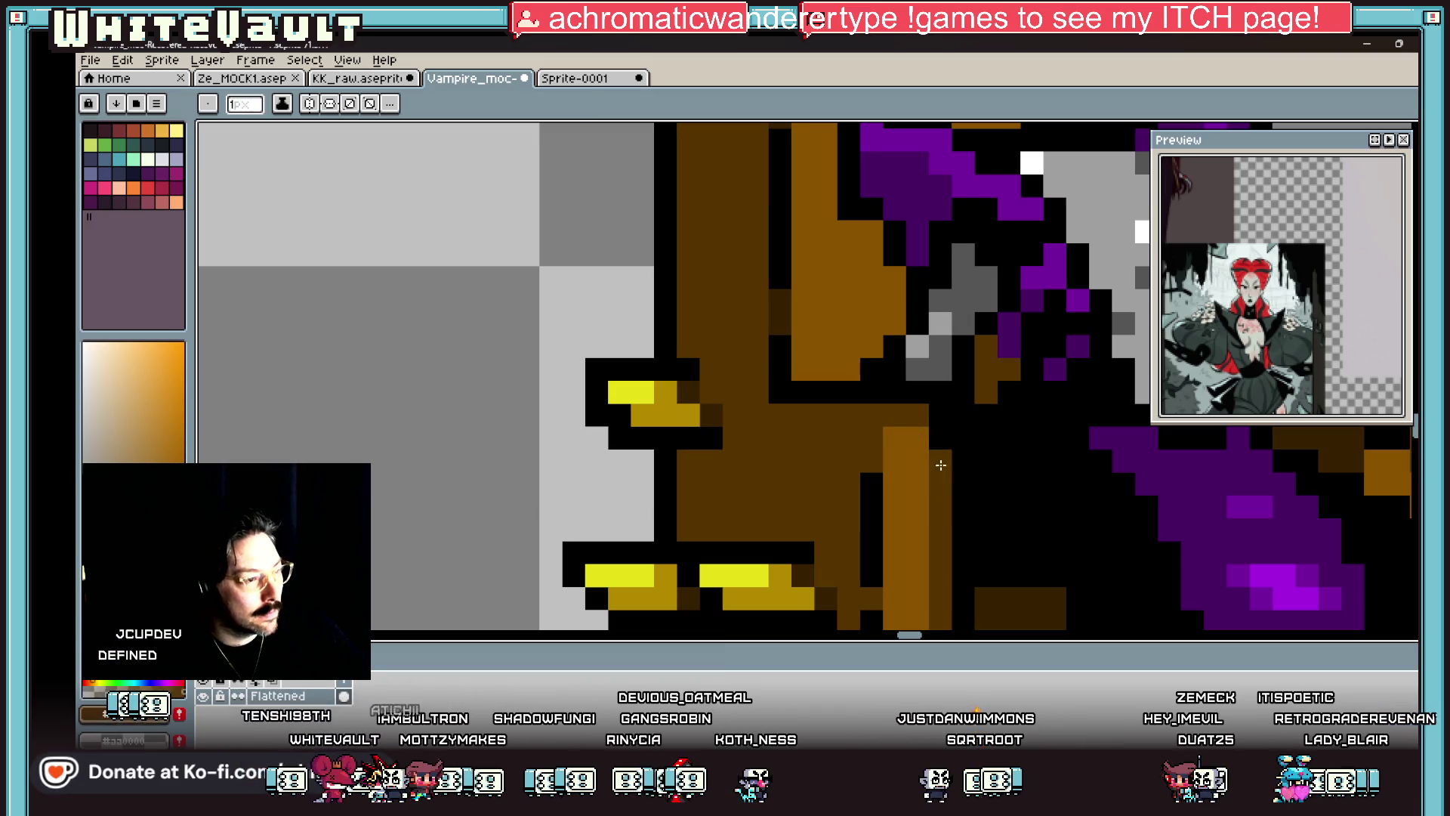
pyautogui.keyDown('alt'); pyautogui.click(867, 492); pyautogui.keyUp('alt')
pyautogui.click(872, 465)
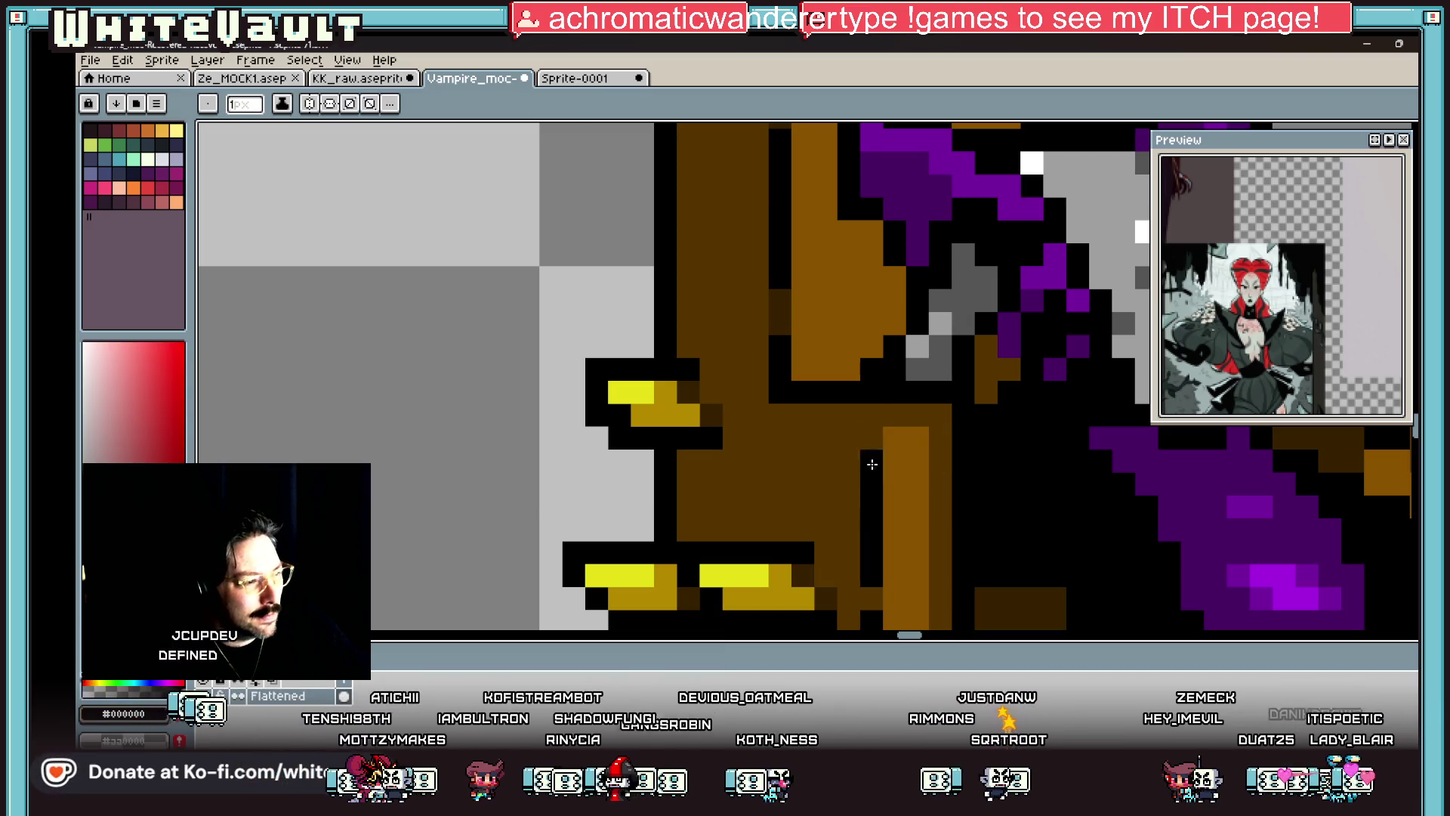
pyautogui.scroll(-5, 998, 486)
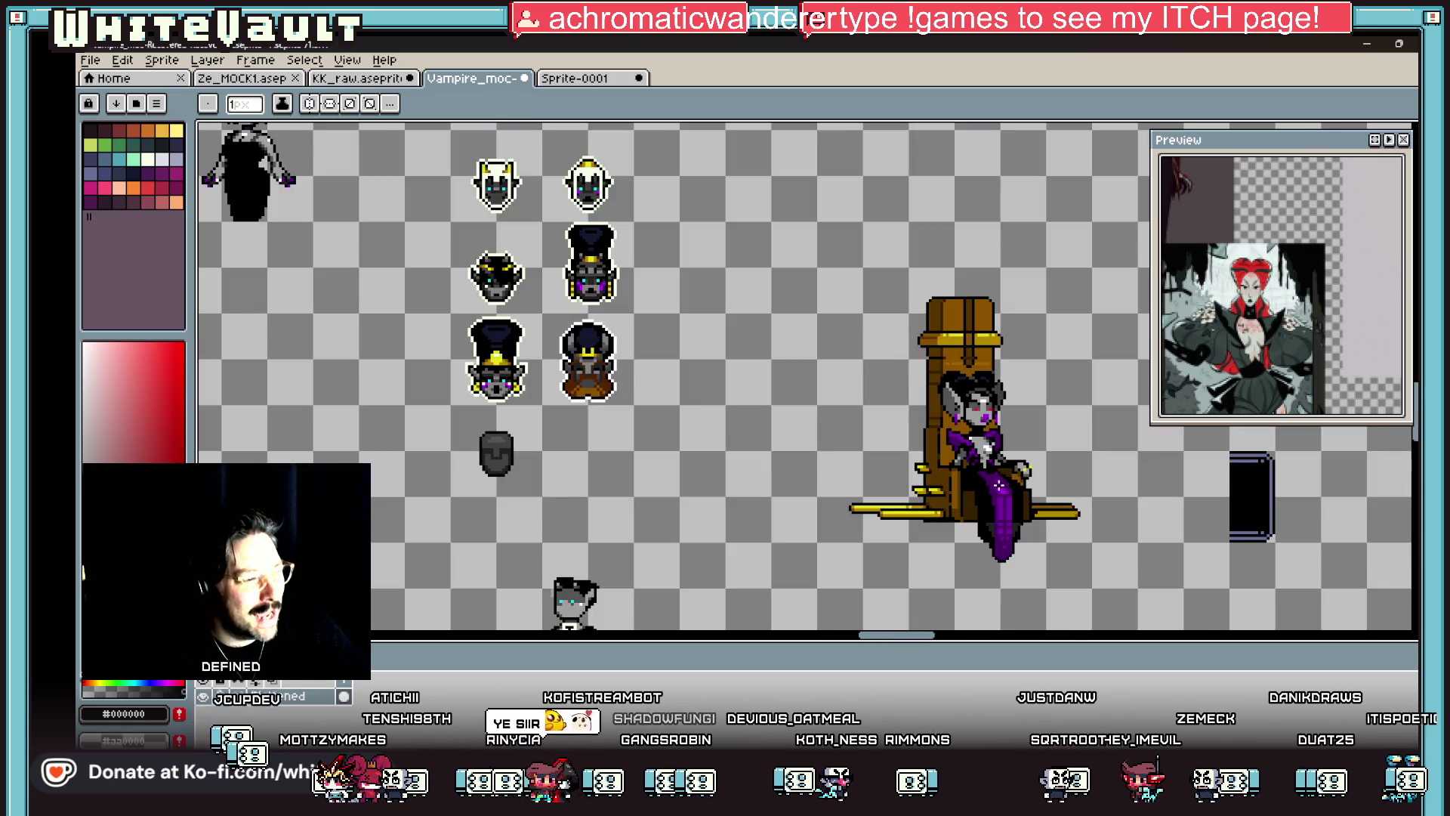
pyautogui.scroll(3, 956, 477)
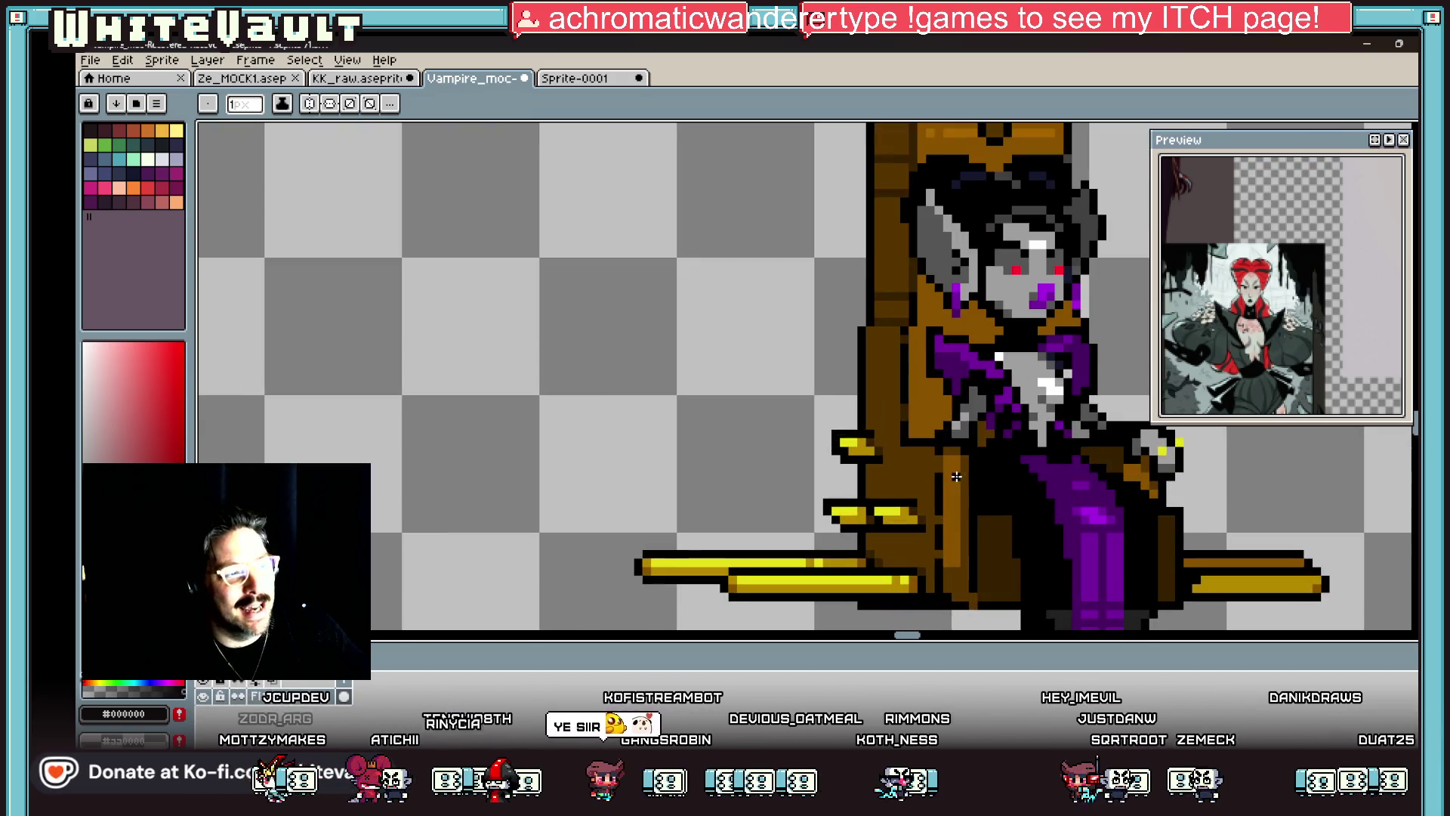
# Step: Extend the throne's gold front column upward in bright yellow
pyautogui.keyDown('alt'); pyautogui.click(957, 467); pyautogui.keyUp('alt')
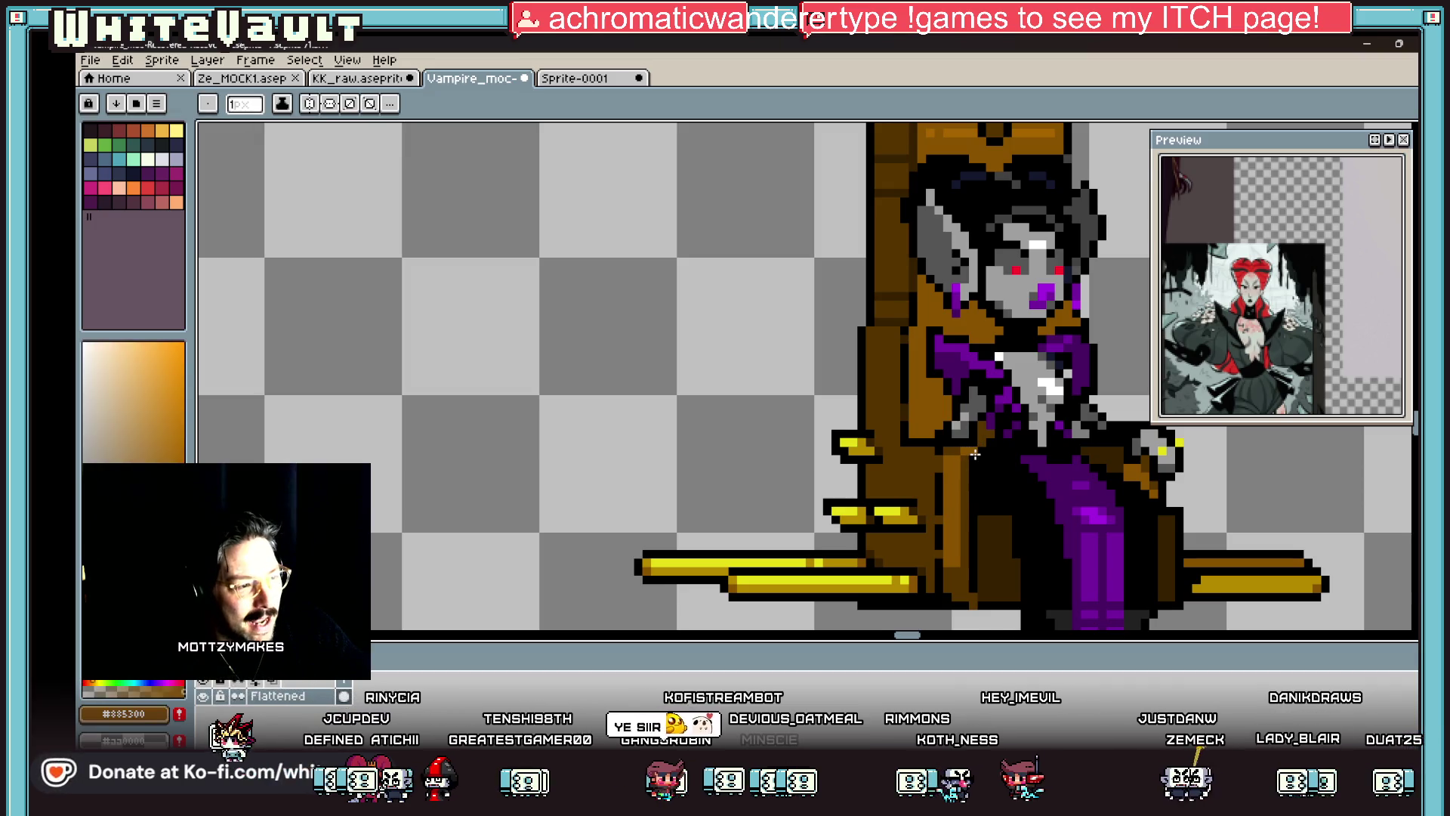
pyautogui.scroll(1, 958, 452)
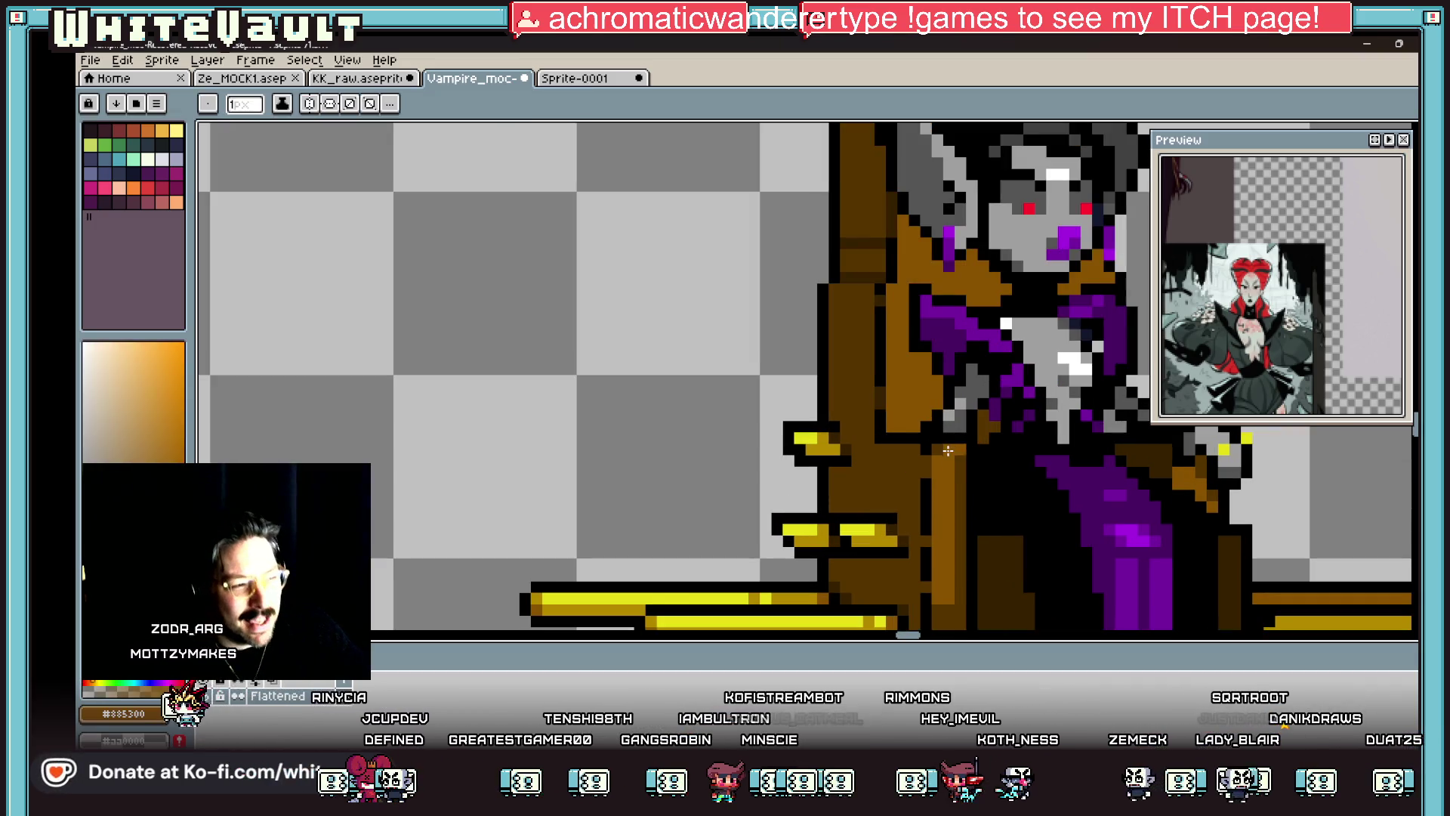
pyautogui.scroll(-3, 967, 461)
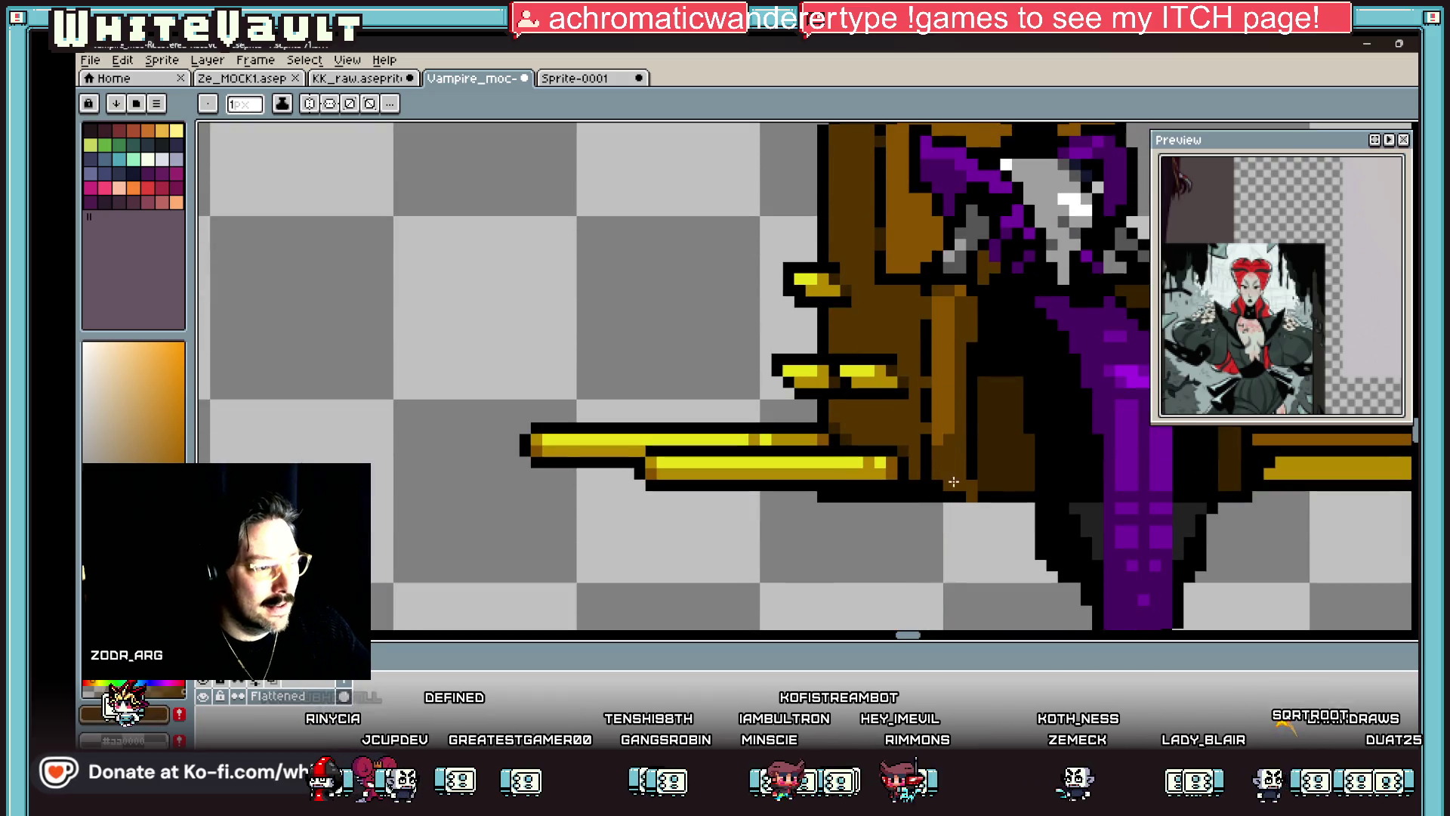
pyautogui.keyDown('alt'); pyautogui.click(975, 482); pyautogui.keyUp('alt')
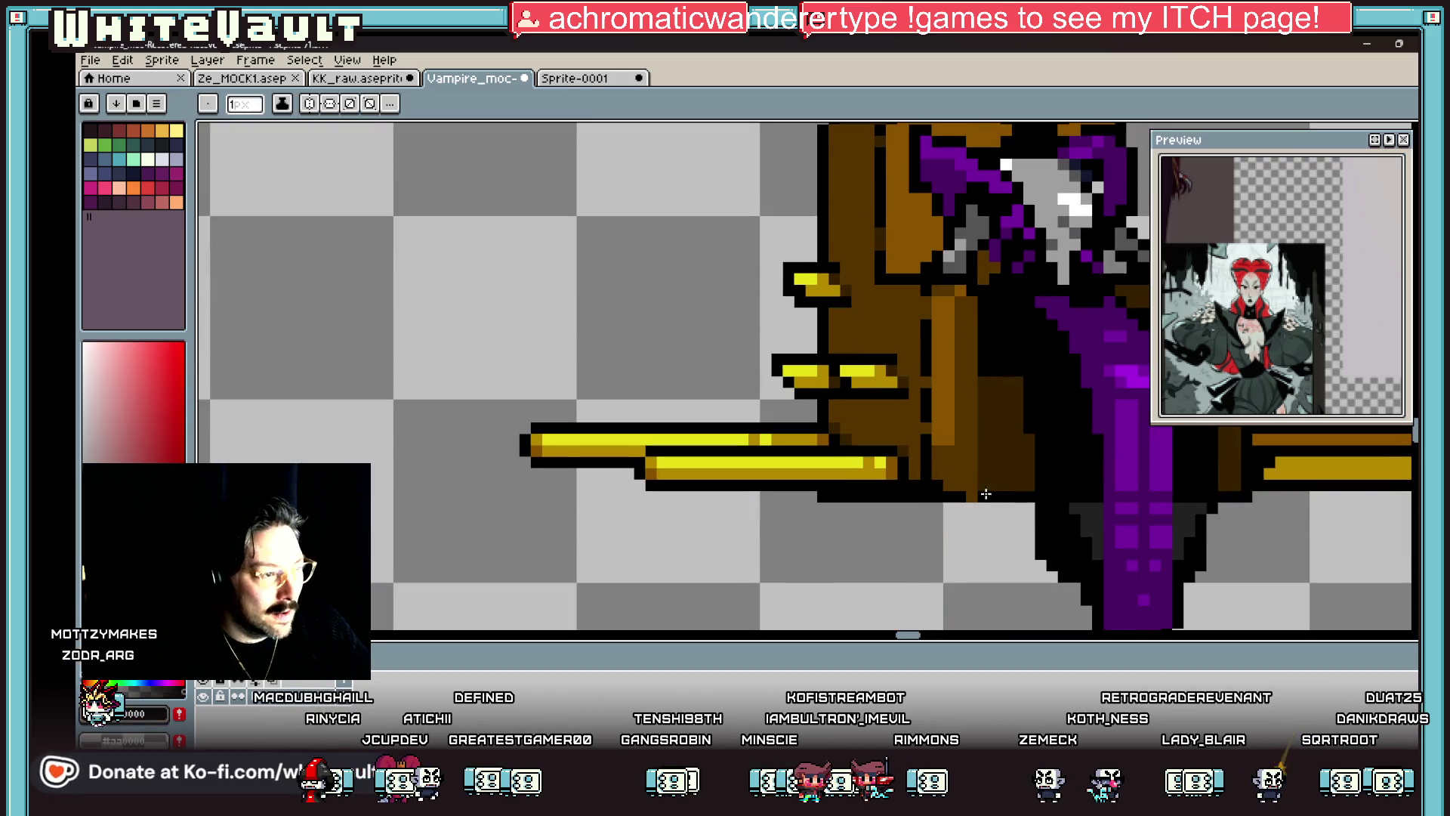
pyautogui.keyDown('alt'); pyautogui.click(964, 289); pyautogui.keyUp('alt')
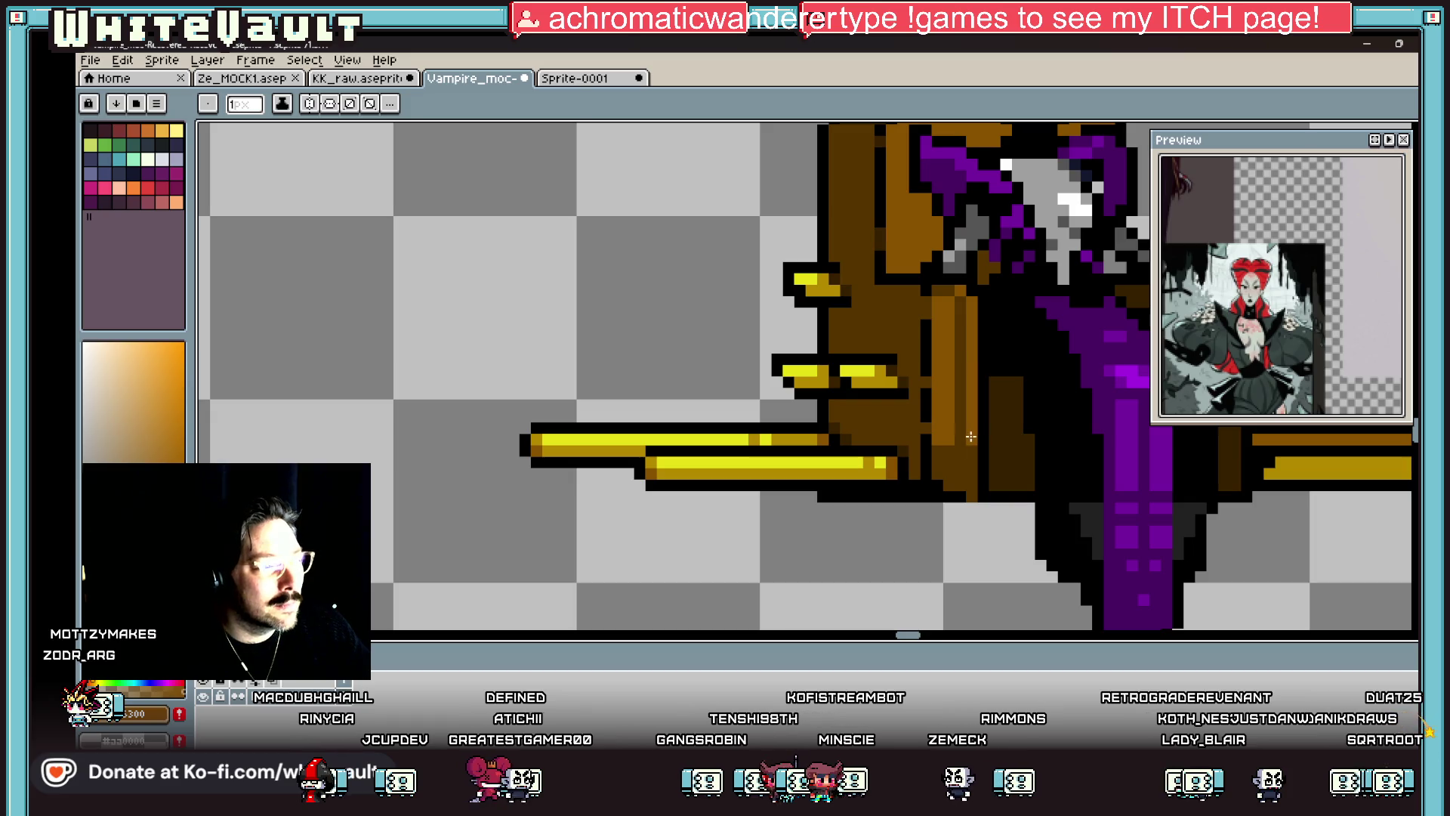
pyautogui.keyDown('alt'); pyautogui.click(952, 291); pyautogui.keyUp('alt')
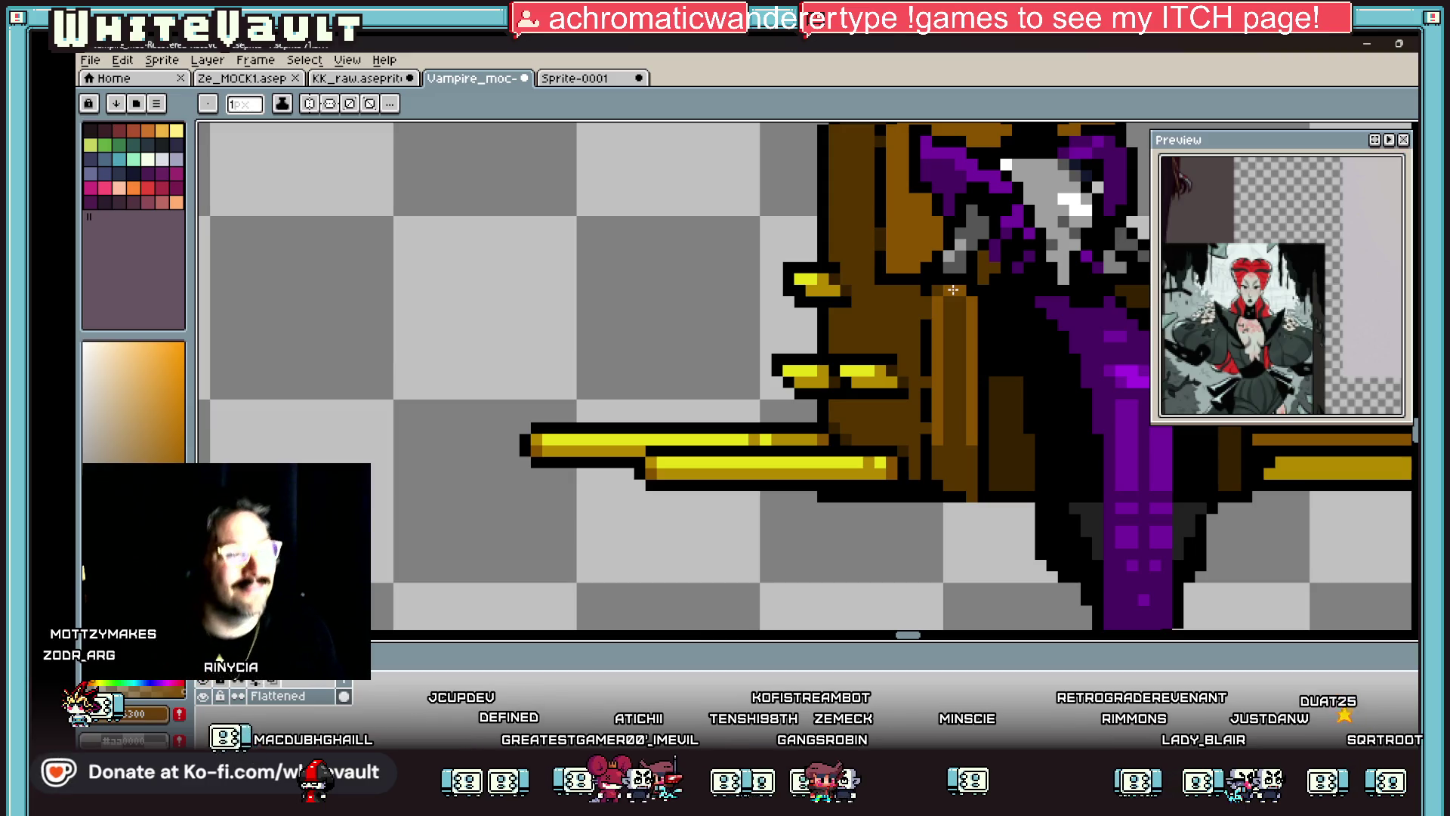
pyautogui.scroll(-5, 1121, 416)
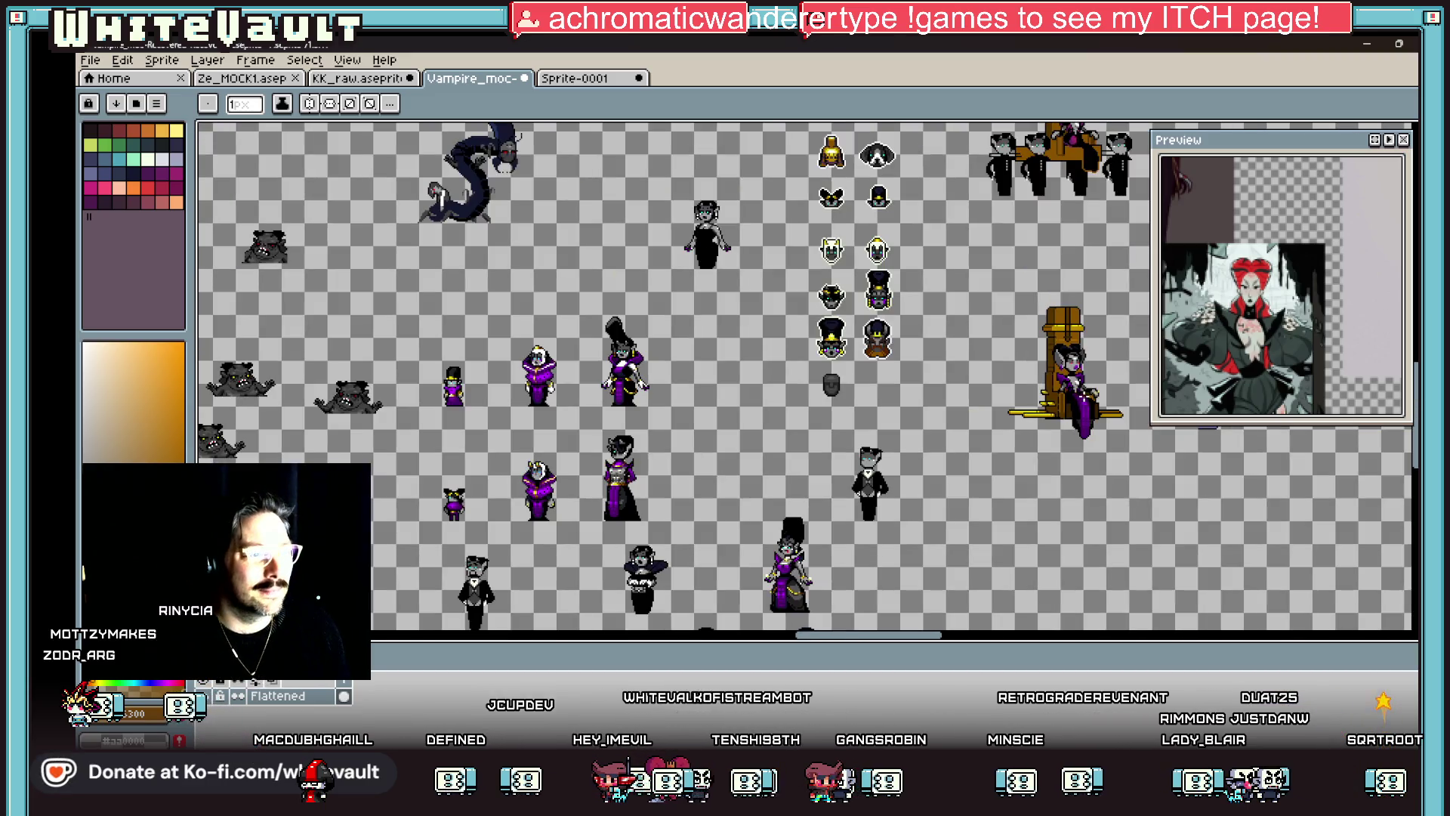
pyautogui.scroll(2, 1096, 389)
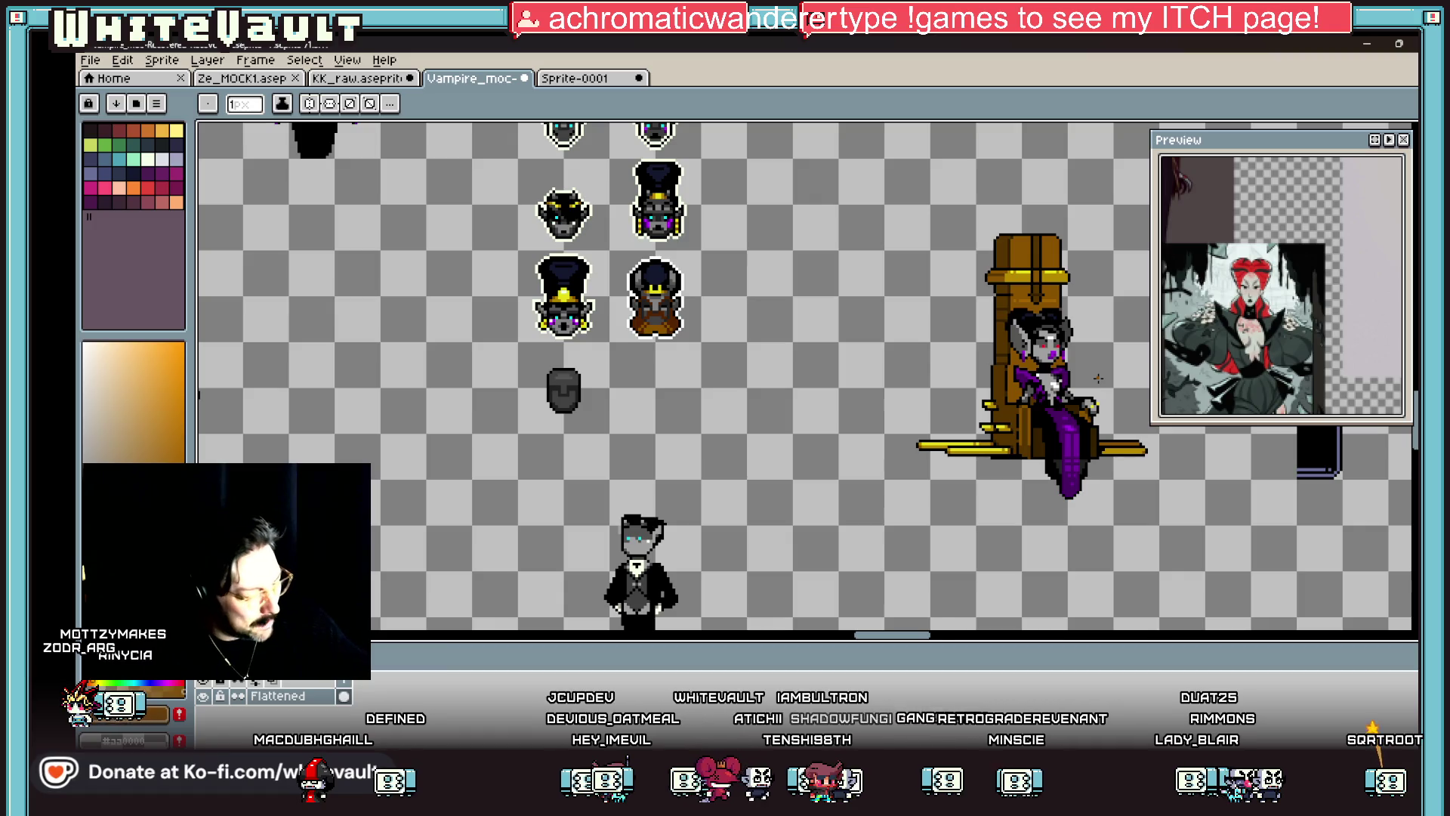
pyautogui.scroll(2, 1074, 374)
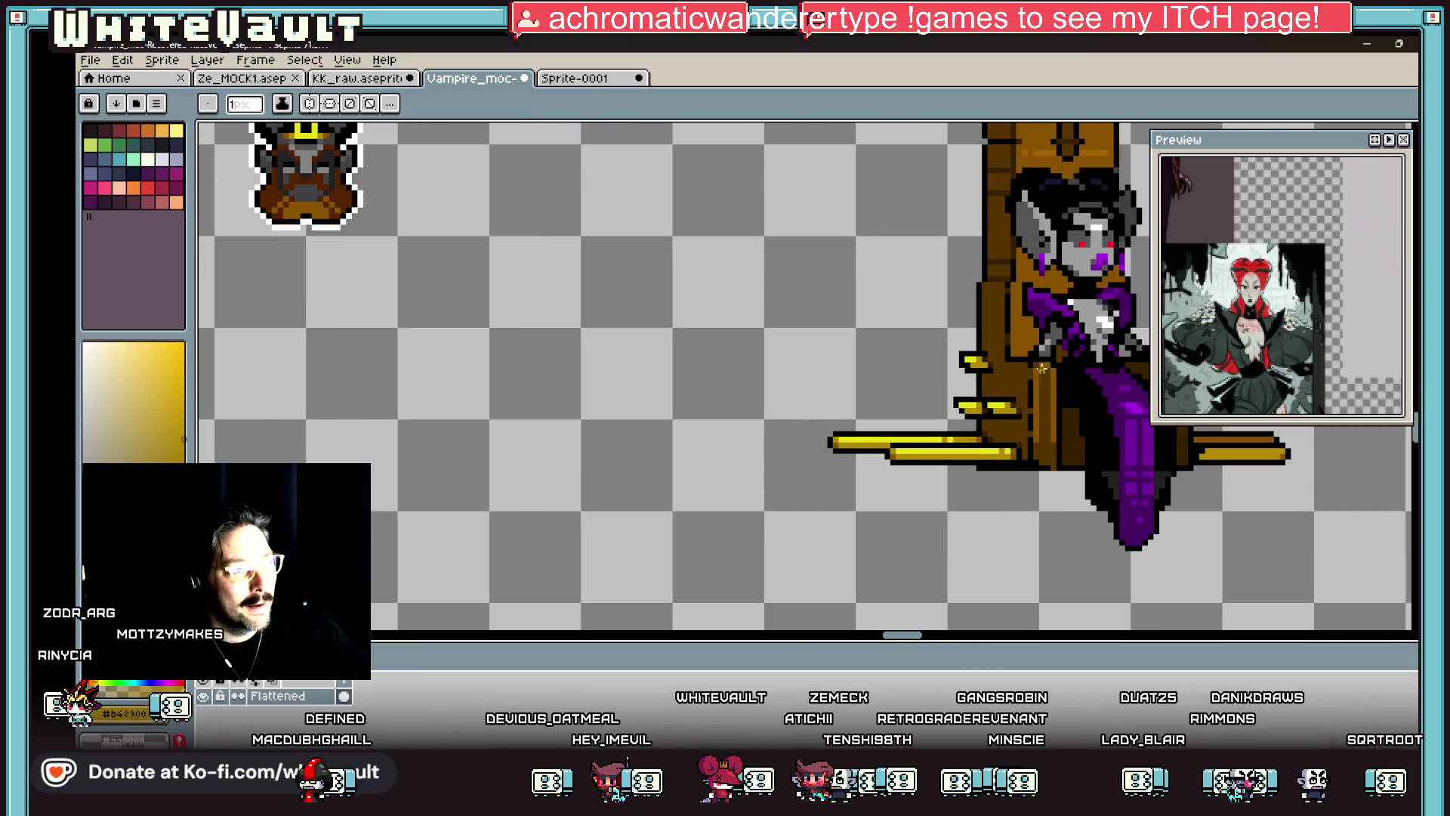
pyautogui.scroll(1, 1039, 366)
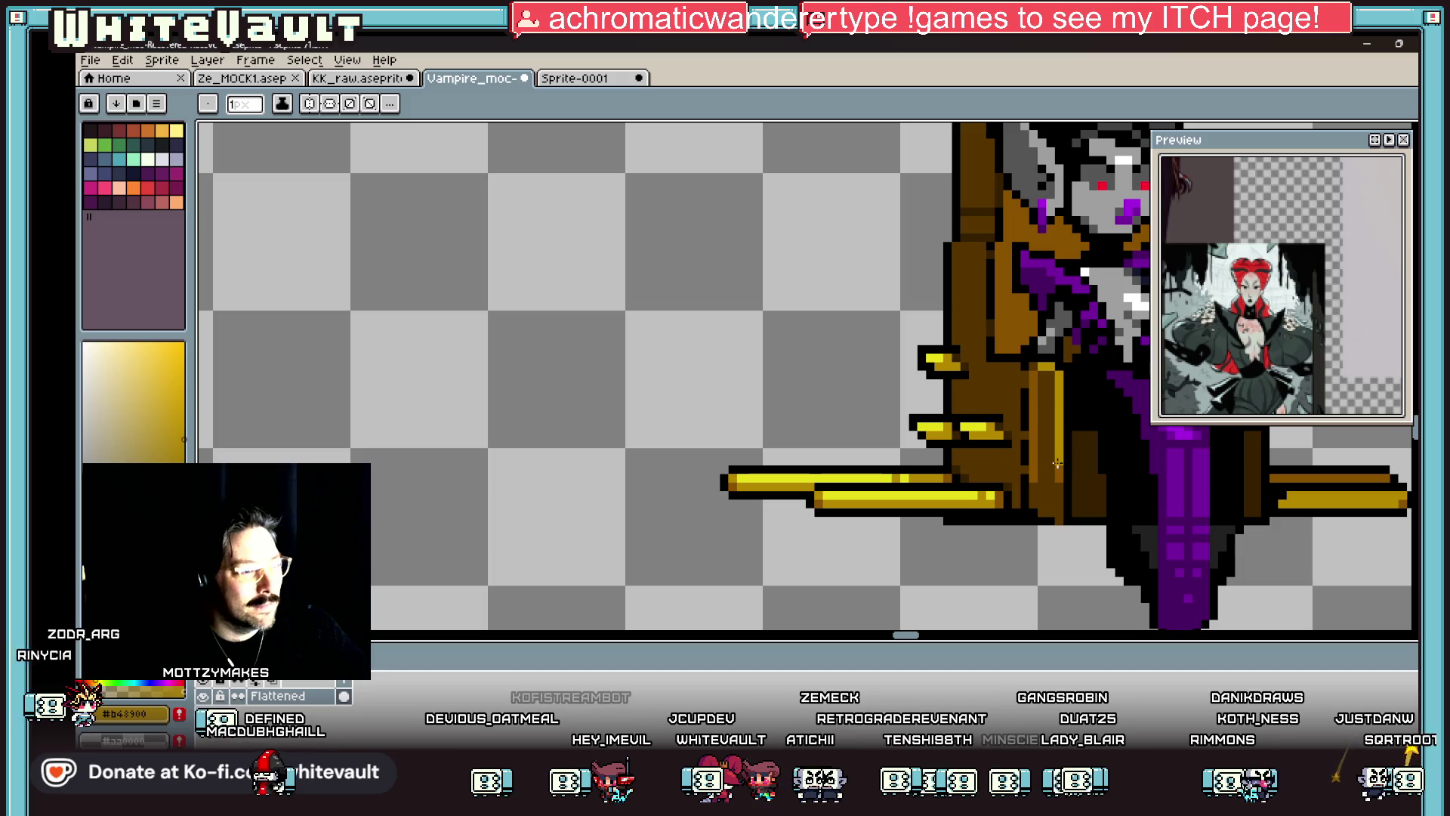
pyautogui.keyDown('alt'); pyautogui.click(1042, 367); pyautogui.keyUp('alt')
pyautogui.click(1045, 367)
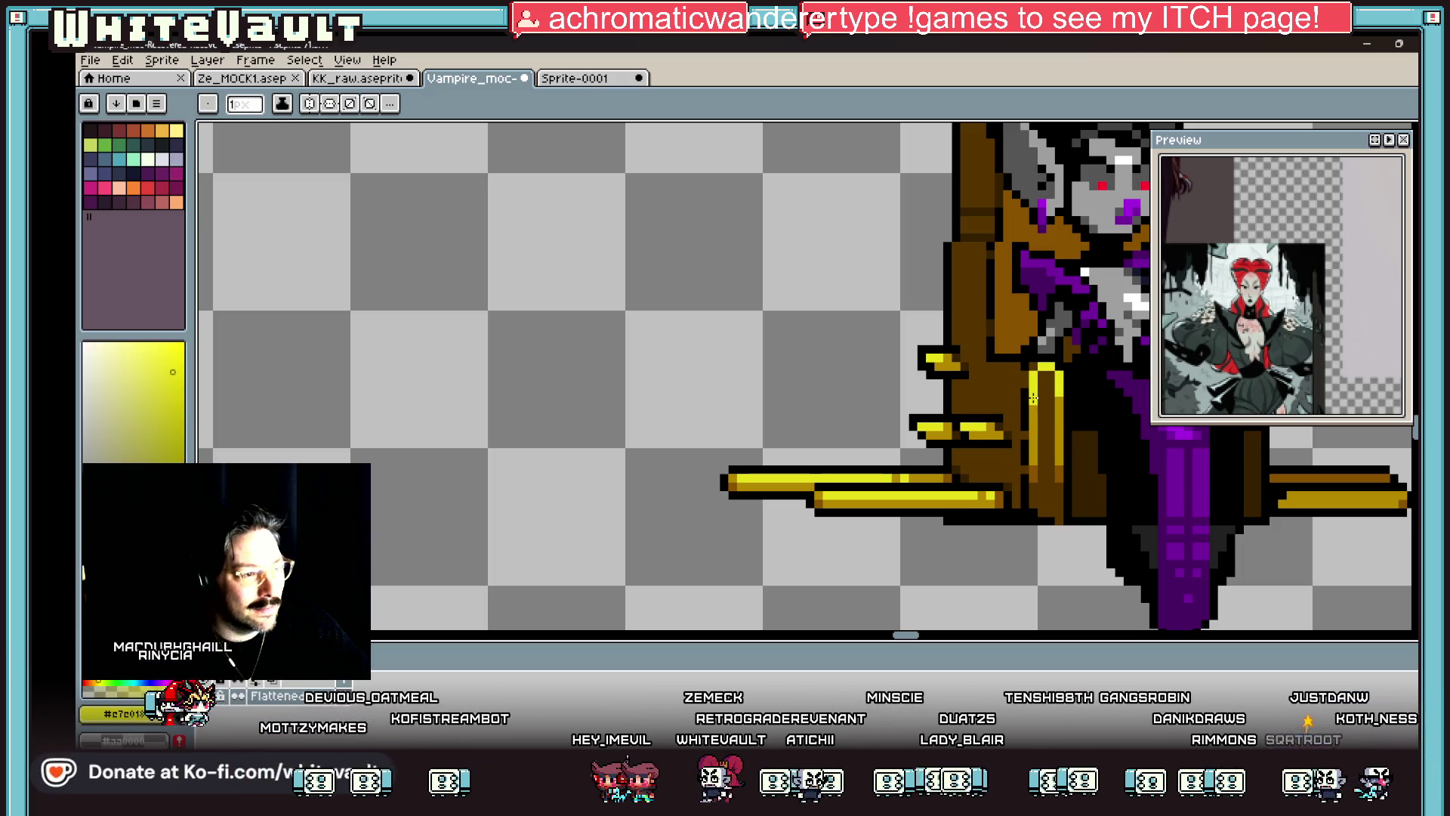
pyautogui.scroll(-4, 1034, 418)
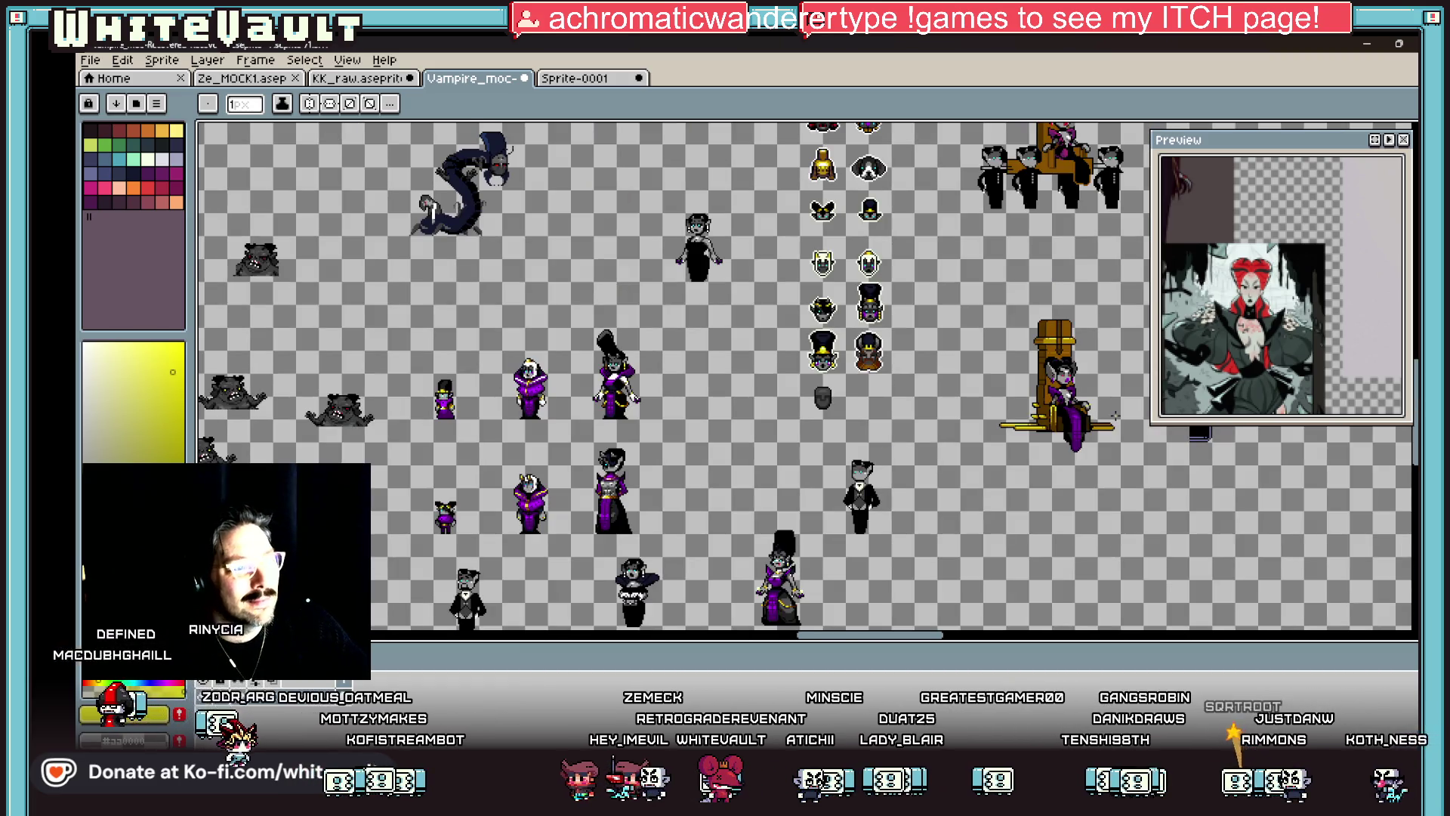
# Step: Paint dark gold pixels onto the throne beside the vampire's hand
pyautogui.scroll(3, 1088, 416)
pyautogui.scroll(3, 1087, 416)
pyautogui.keyDown('alt'); pyautogui.click(1040, 393); pyautogui.keyUp('alt')
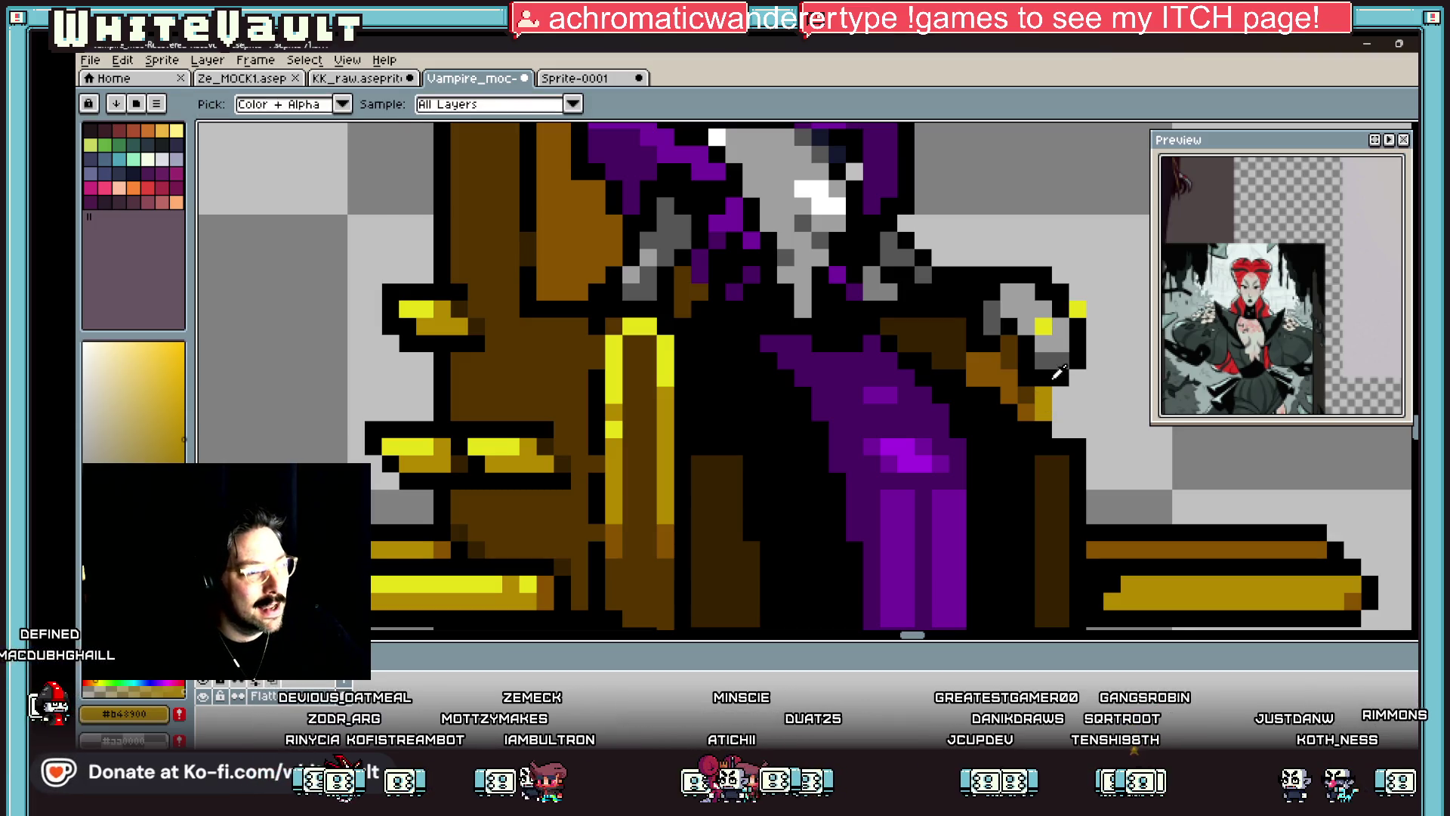
pyautogui.keyDown('alt'); pyautogui.click(1045, 413); pyautogui.keyUp('alt')
pyautogui.keyDown('alt'); pyautogui.click(1026, 413); pyautogui.keyUp('alt')
pyautogui.click(1027, 394)
pyautogui.click(802, 413)
pyautogui.keyDown('alt'); pyautogui.click(668, 374); pyautogui.keyUp('alt')
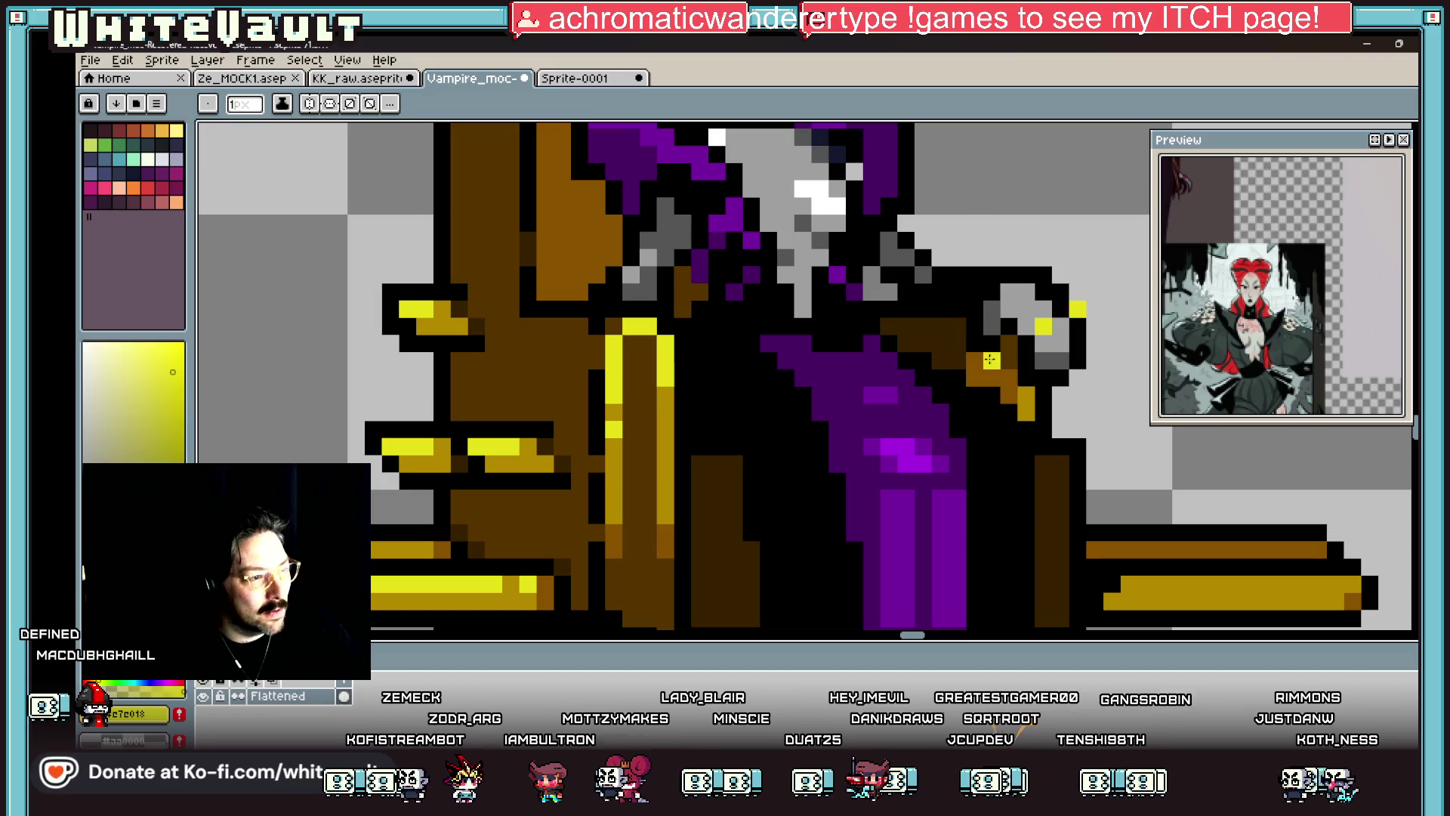
pyautogui.scroll(-3, 1048, 390)
pyautogui.scroll(3, 1012, 401)
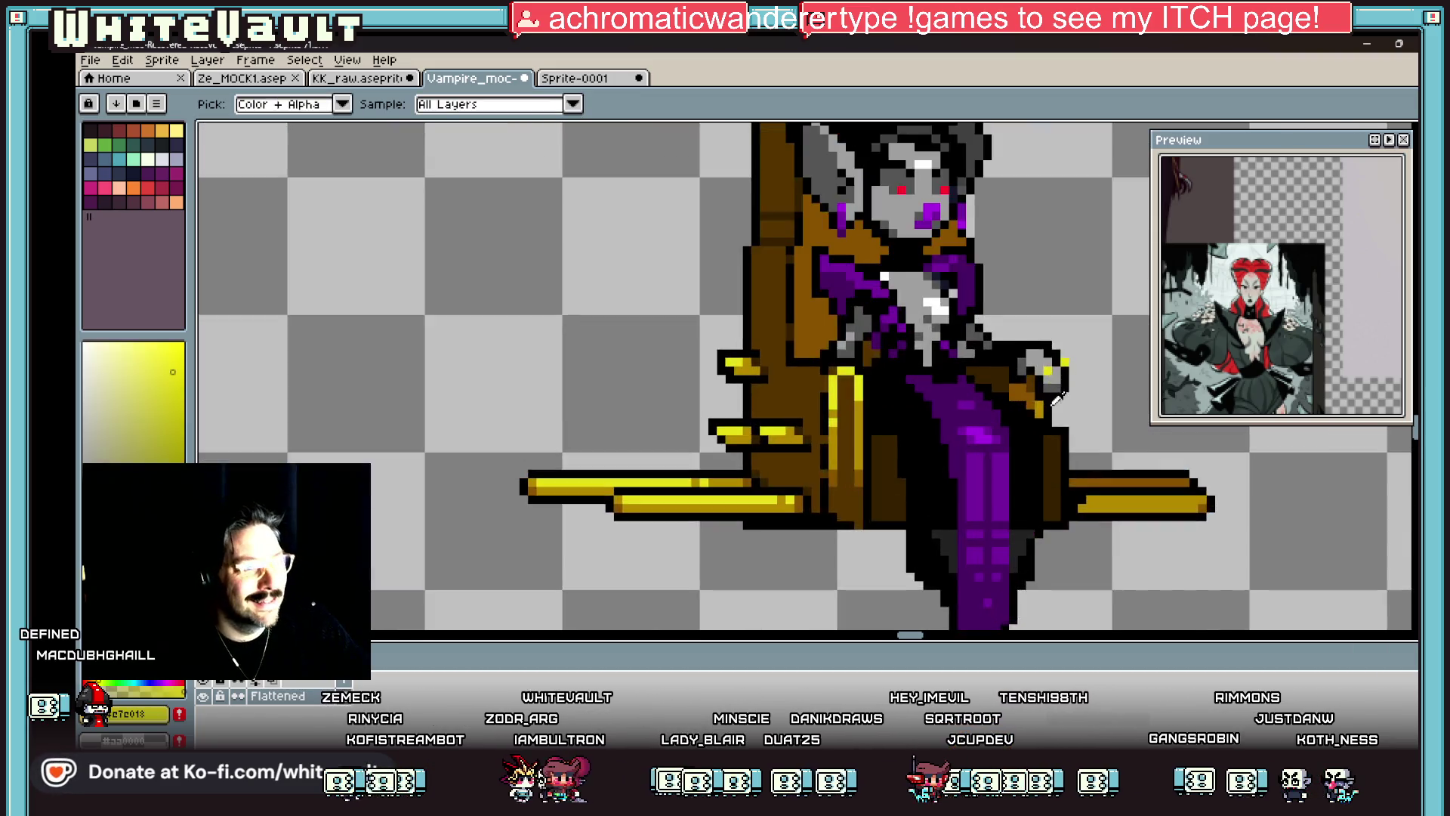
# Step: Draw a short orange-brown column on the armrest, then sample dark gold from the arm
pyautogui.keyDown('alt'); pyautogui.click(1007, 403); pyautogui.keyUp('alt')
pyautogui.keyDown('alt'); pyautogui.click(982, 374); pyautogui.keyUp('alt')
pyautogui.moveTo(959, 385); pyautogui.dragTo(960, 351)
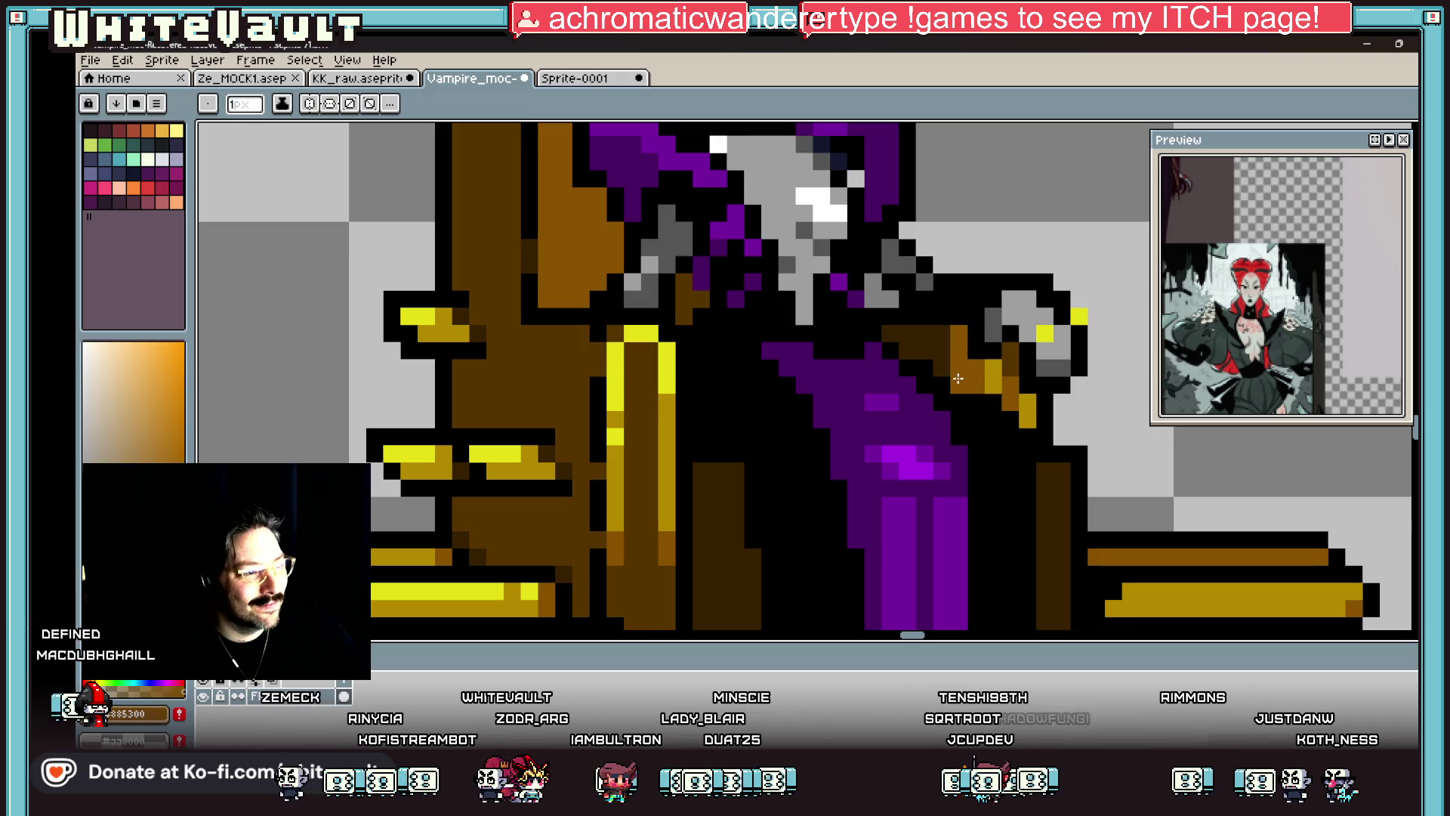
pyautogui.keyDown('alt'); pyautogui.click(1007, 372); pyautogui.keyUp('alt')
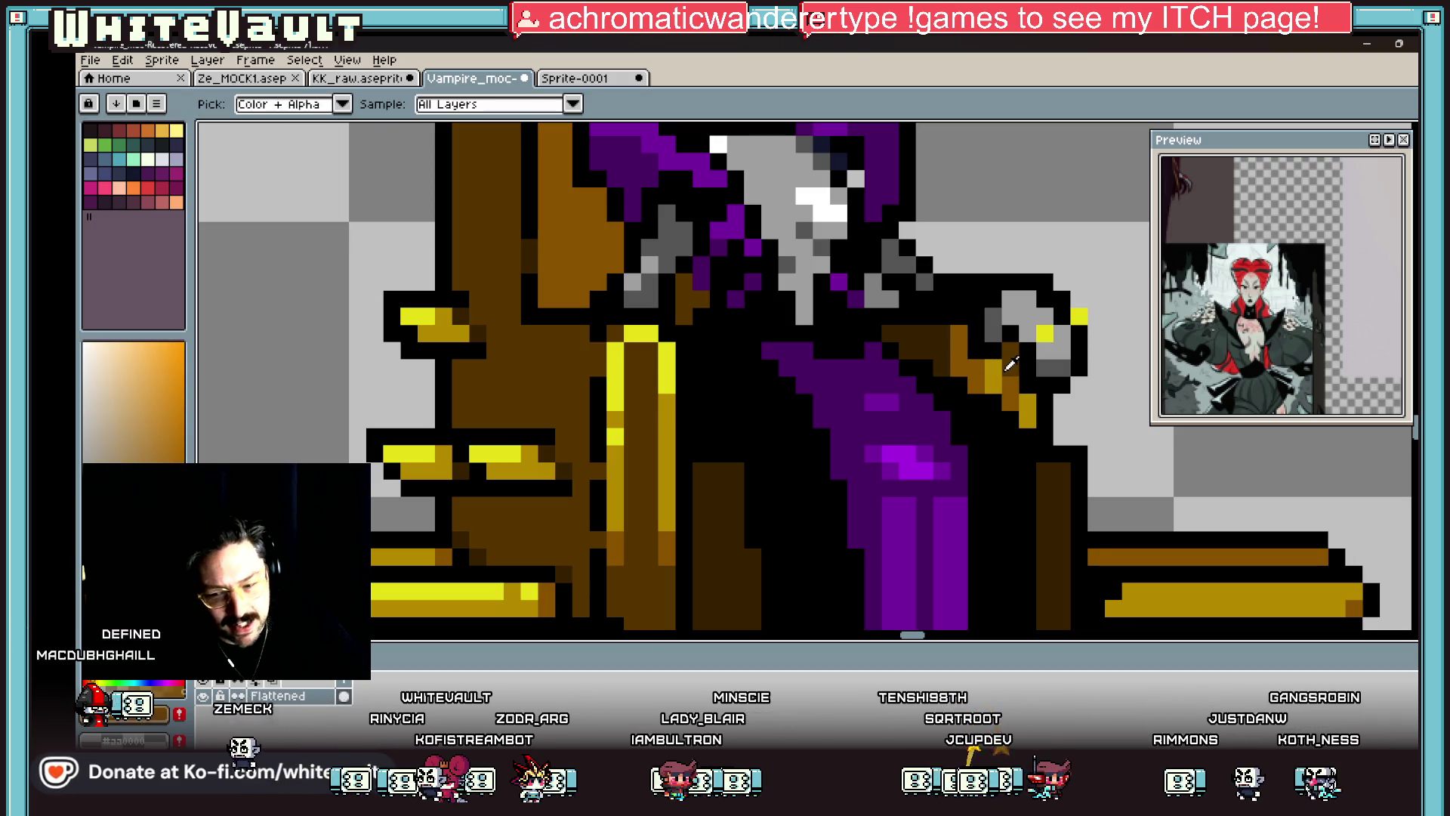
pyautogui.scroll(-5, 1007, 371)
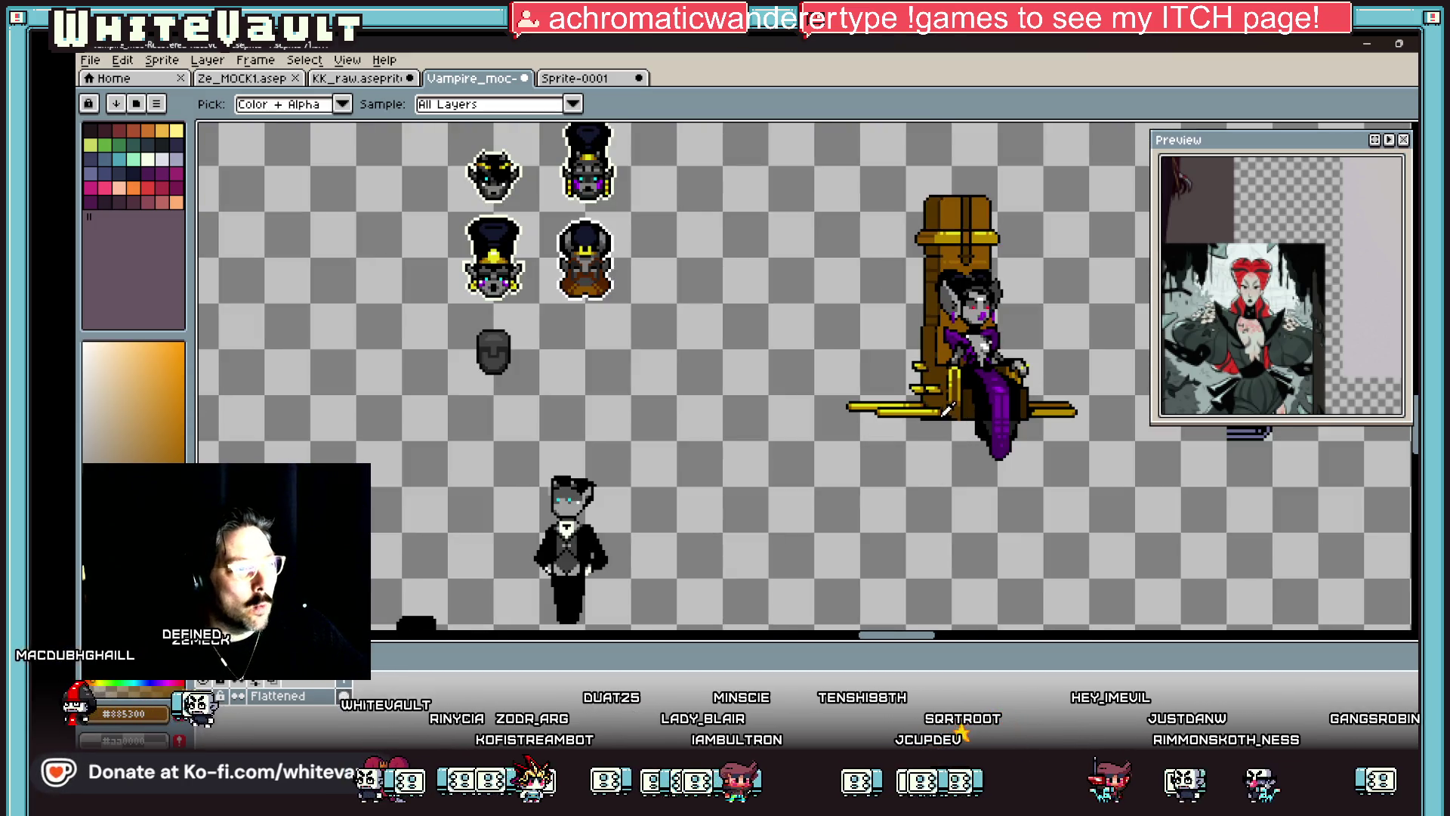
pyautogui.click(936, 402)
pyautogui.scroll(3, 684, 399)
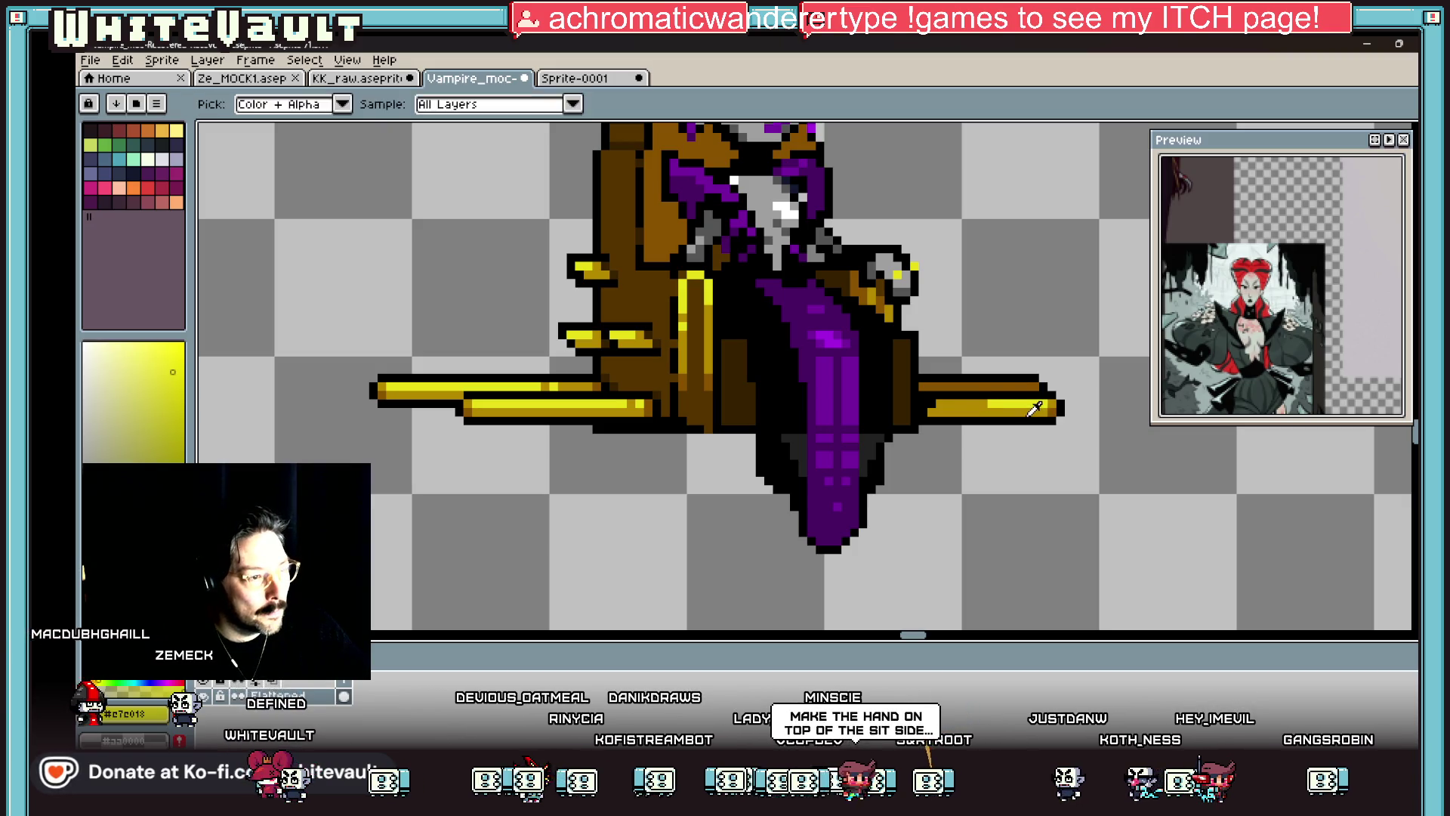
pyautogui.press('x')
pyautogui.keyDown('alt'); pyautogui.click(1022, 385); pyautogui.keyUp('alt')
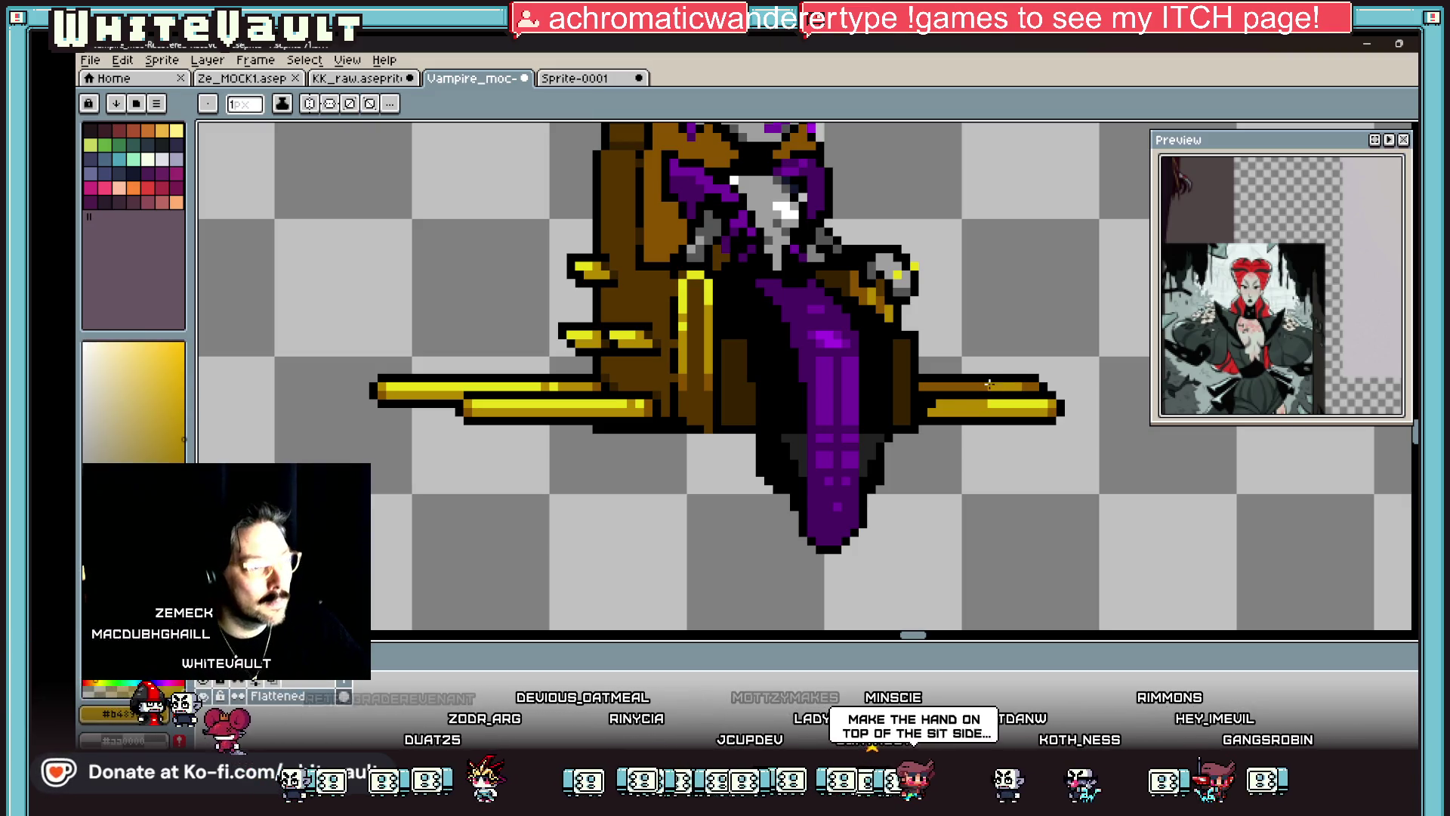
pyautogui.scroll(-5, 1024, 384)
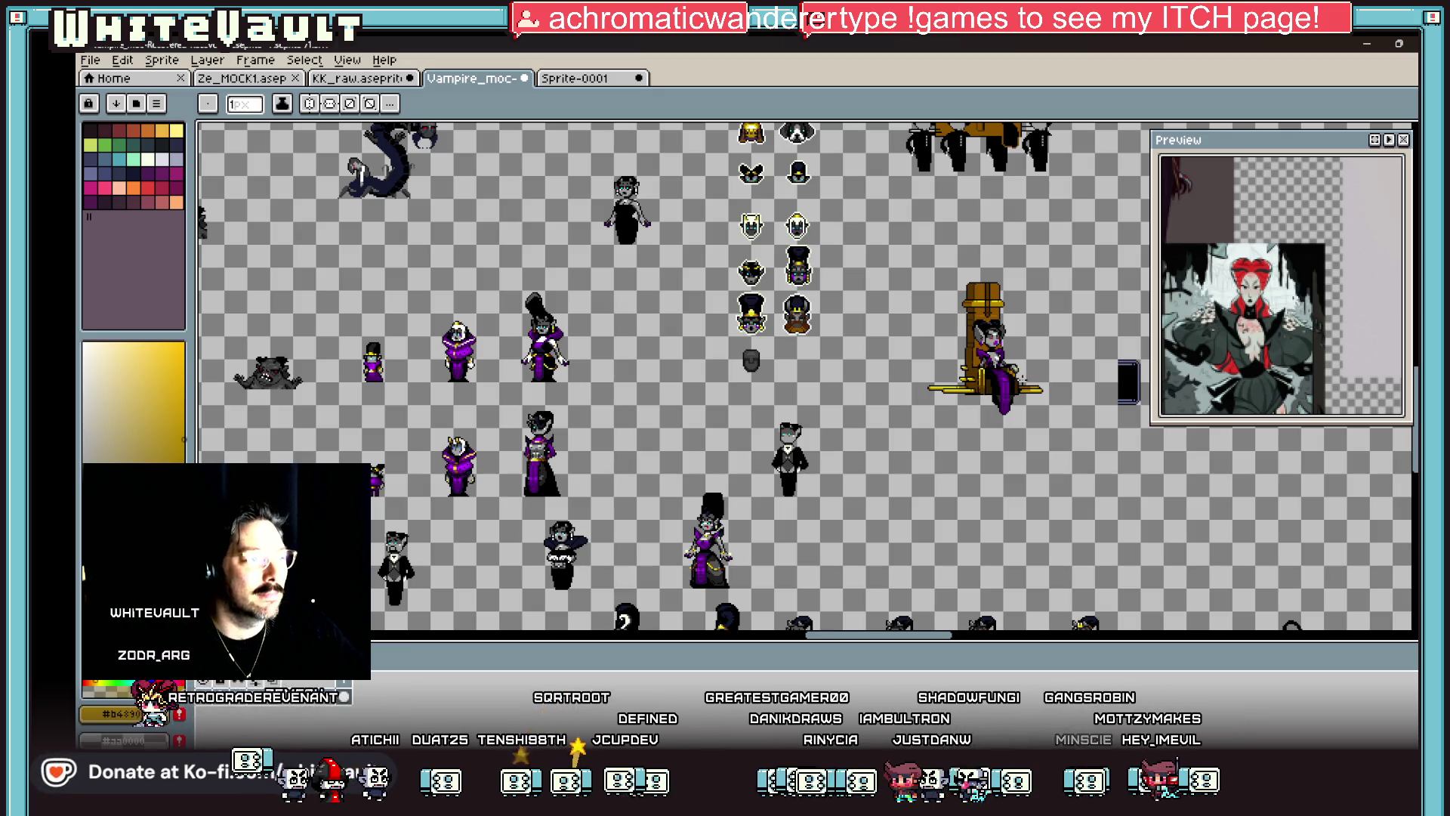
# Step: Paint a stroke of grey pixels beside the purple dress
pyautogui.scroll(2, 1016, 377)
pyautogui.scroll(2, 1012, 377)
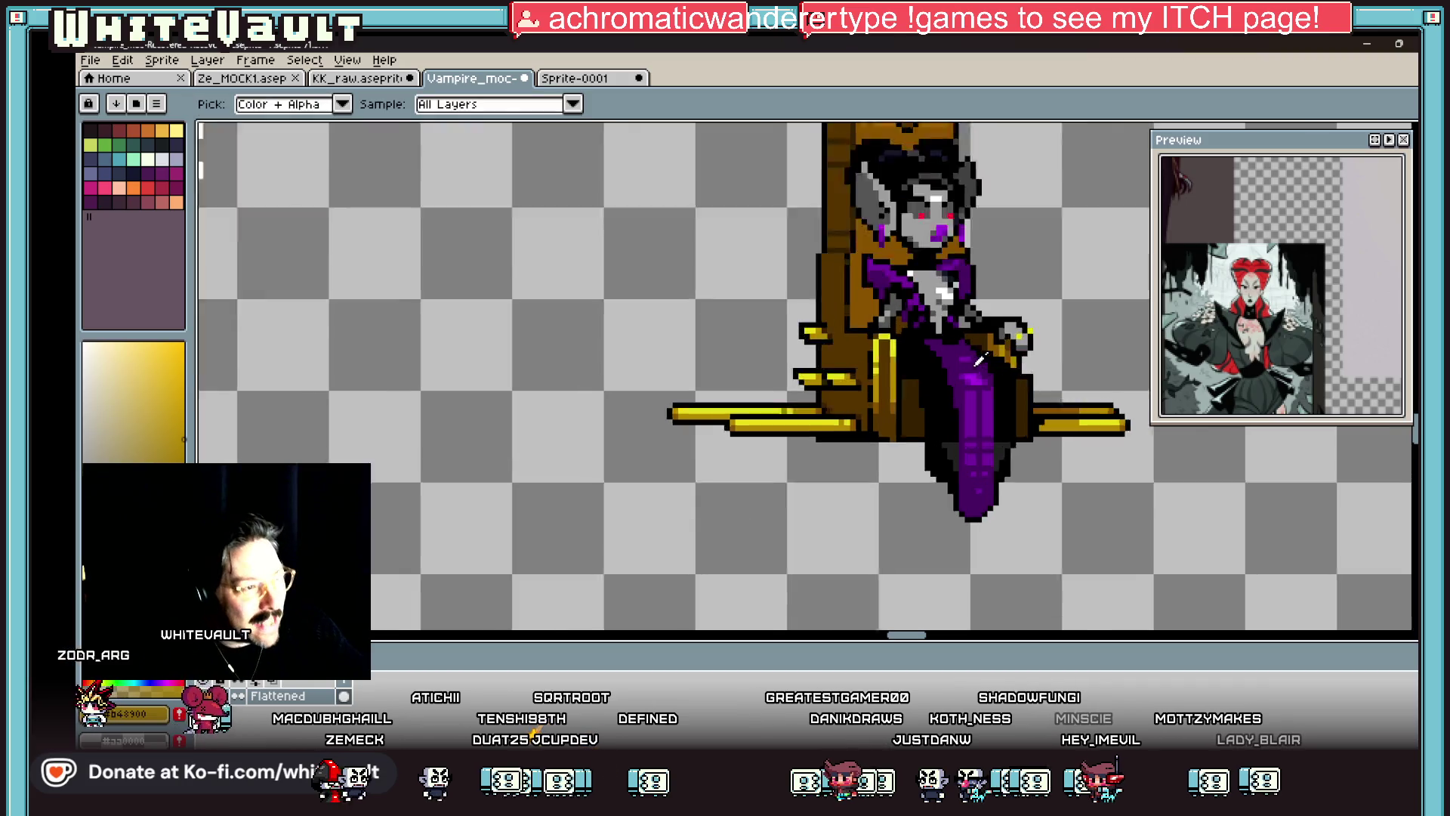
pyautogui.scroll(1, 874, 341)
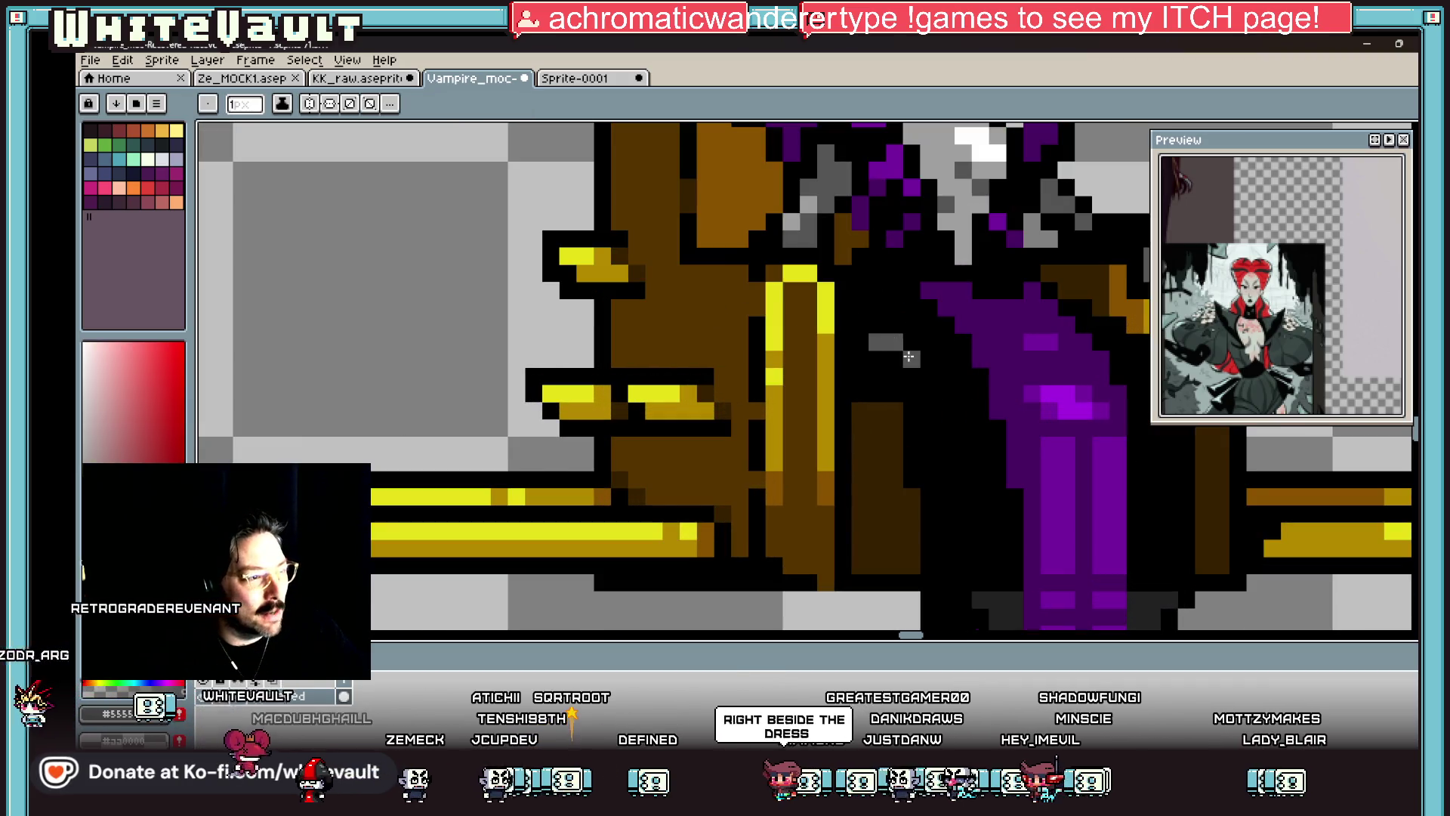
pyautogui.moveTo(877, 341); pyautogui.dragTo(893, 376)
pyautogui.scroll(-4, 893, 377)
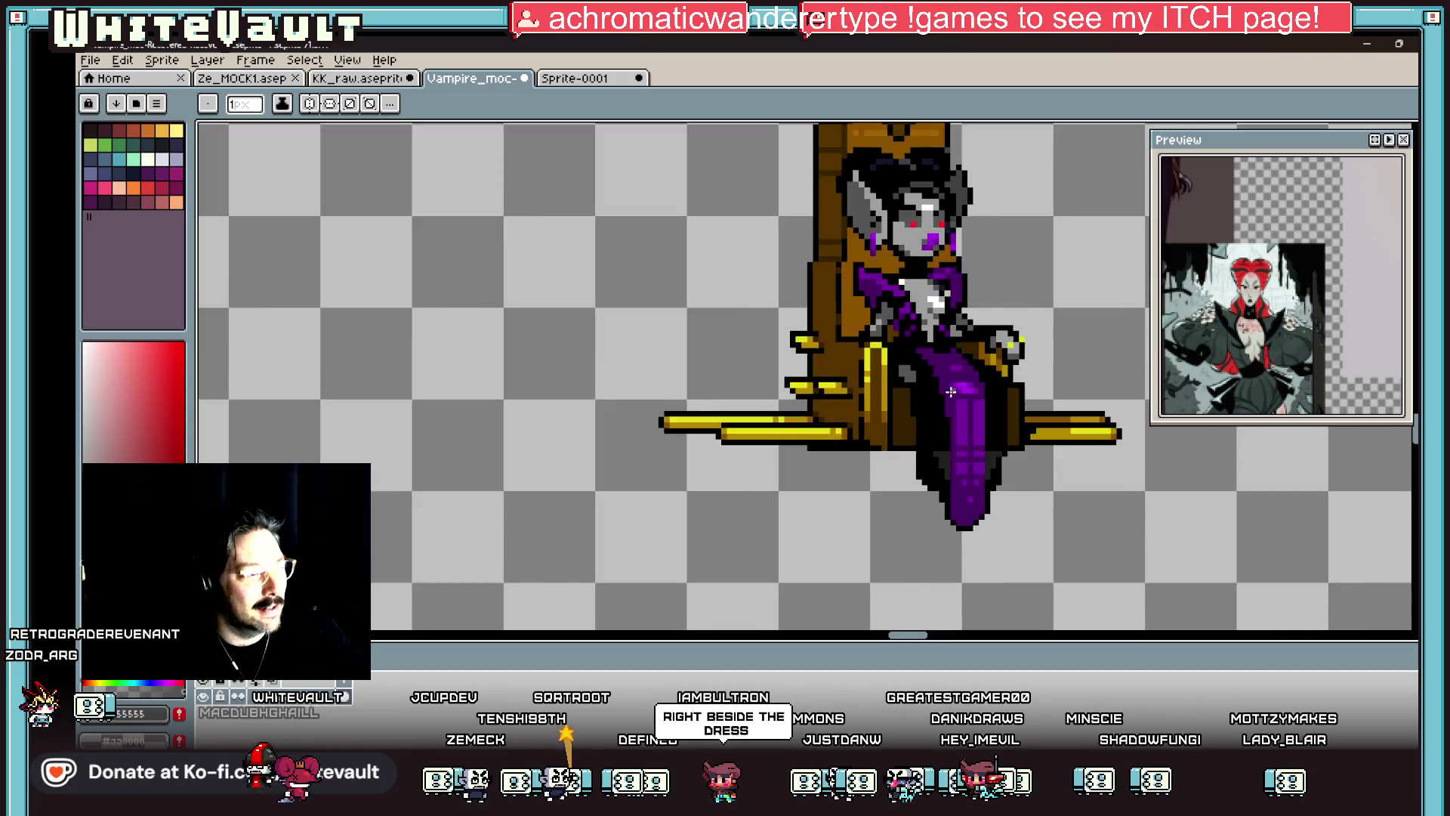
pyautogui.scroll(1, 893, 376)
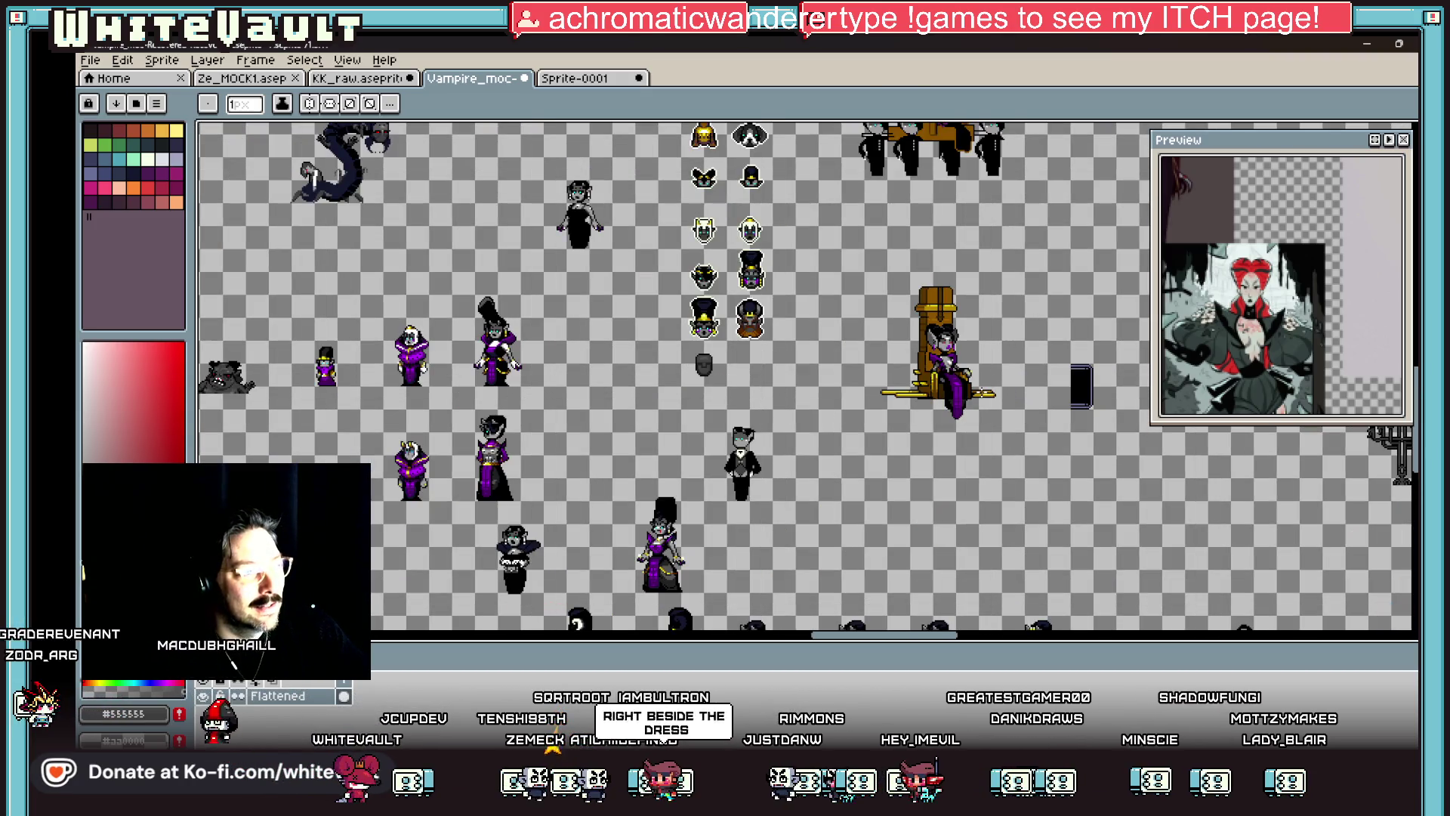
pyautogui.press('v')
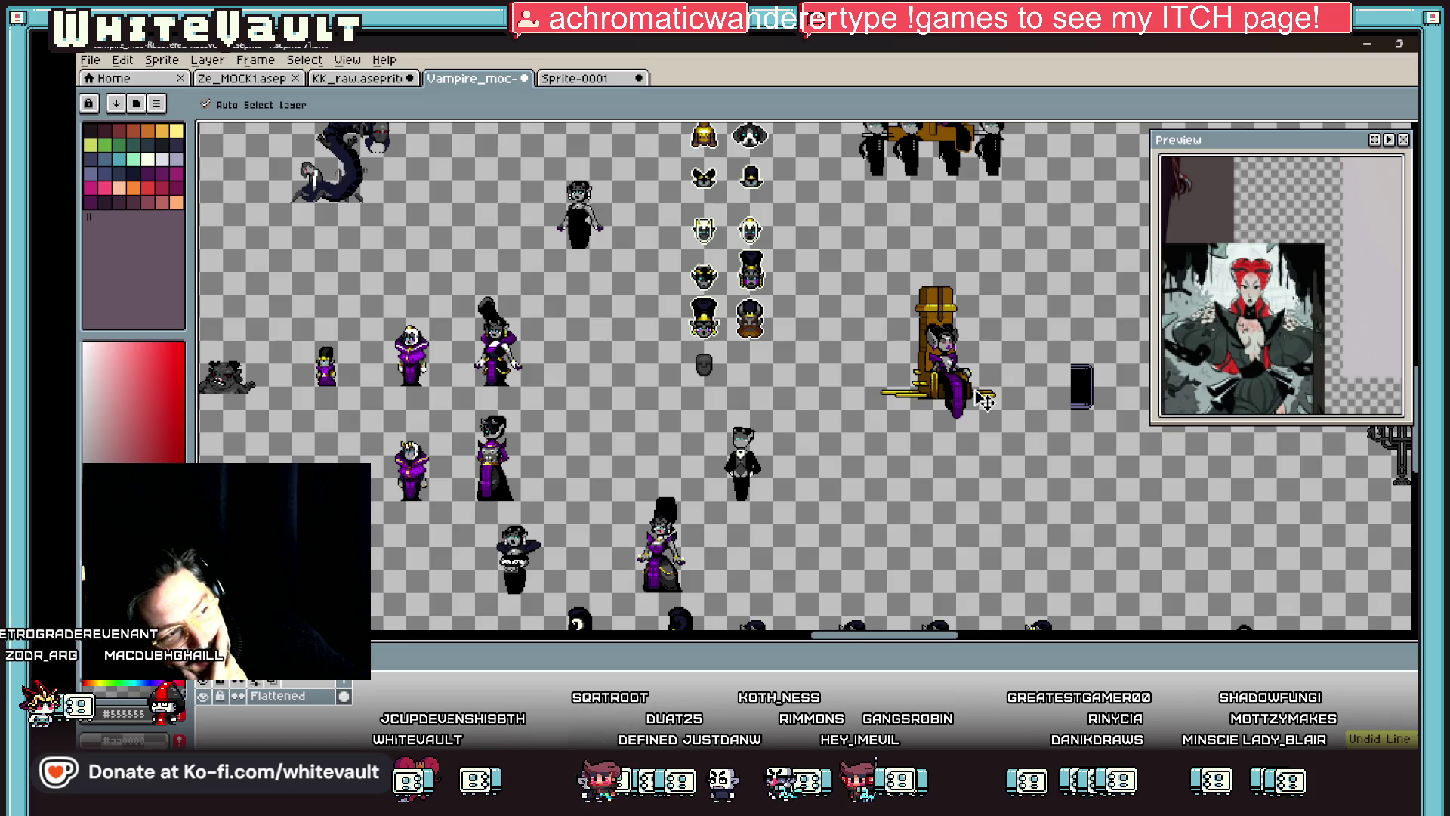
pyautogui.press('b')
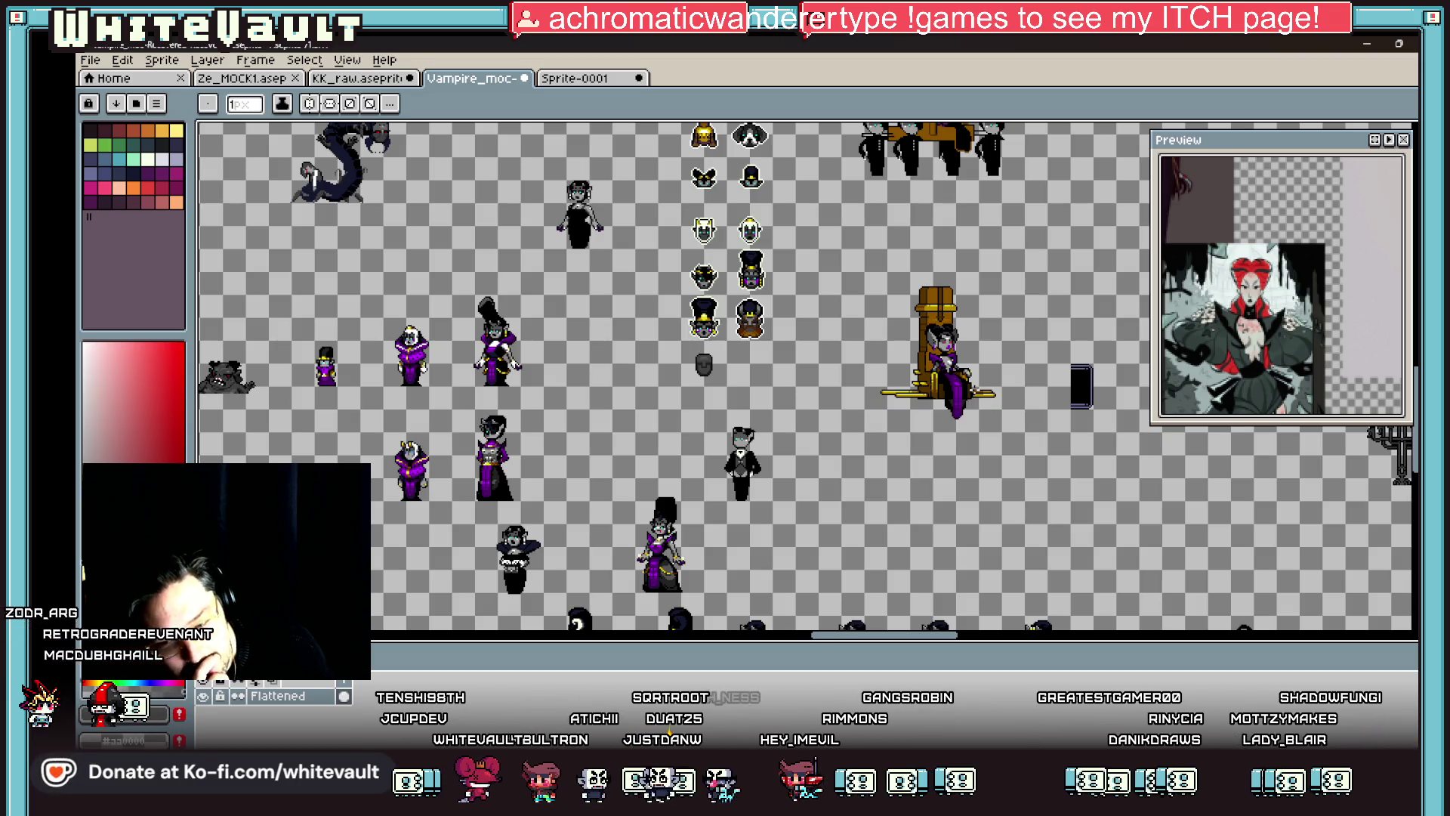
# Step: Draw the grey arm and hand, recolouring a purple pixel grey and extending the arm downward
pyautogui.scroll(5, 936, 342)
pyautogui.moveTo(936, 341)
pyautogui.mouseDown()
pyautogui.moveTo(953, 311)
pyautogui.moveTo(989, 328)
pyautogui.mouseUp()
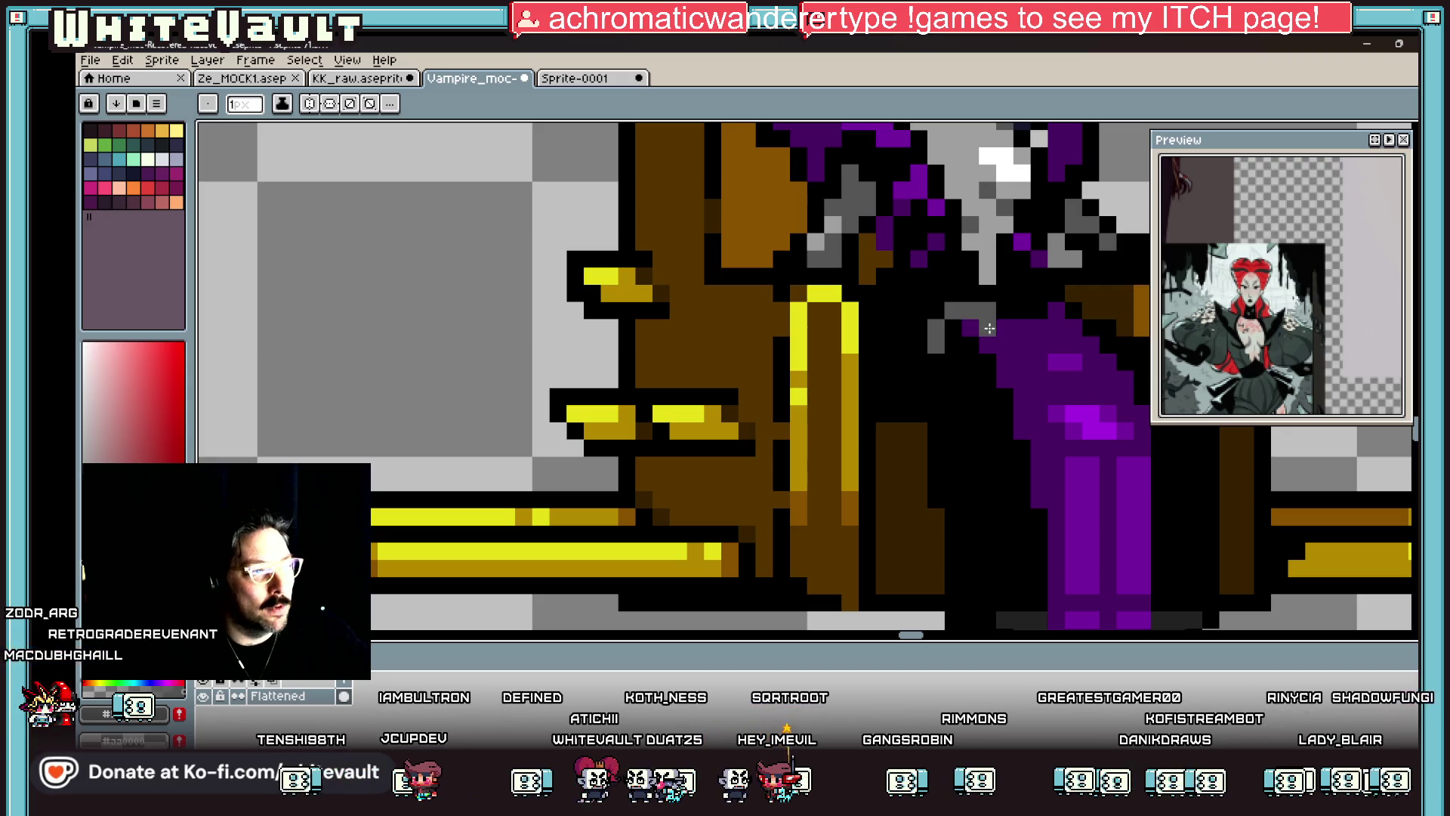
pyautogui.click(967, 329)
pyautogui.click(852, 243)
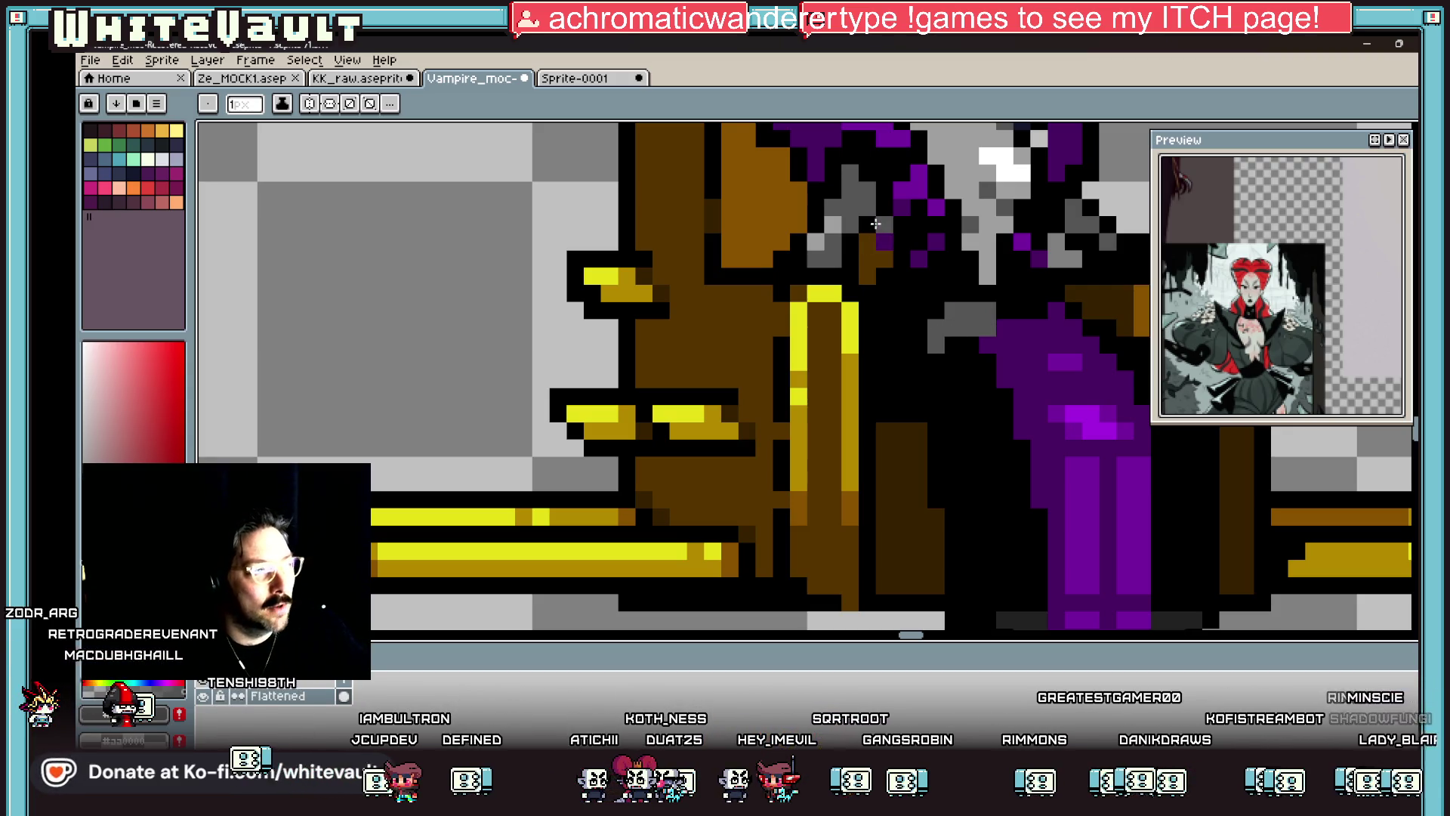
pyautogui.click(884, 293)
pyautogui.moveTo(902, 306); pyautogui.dragTo(903, 340)
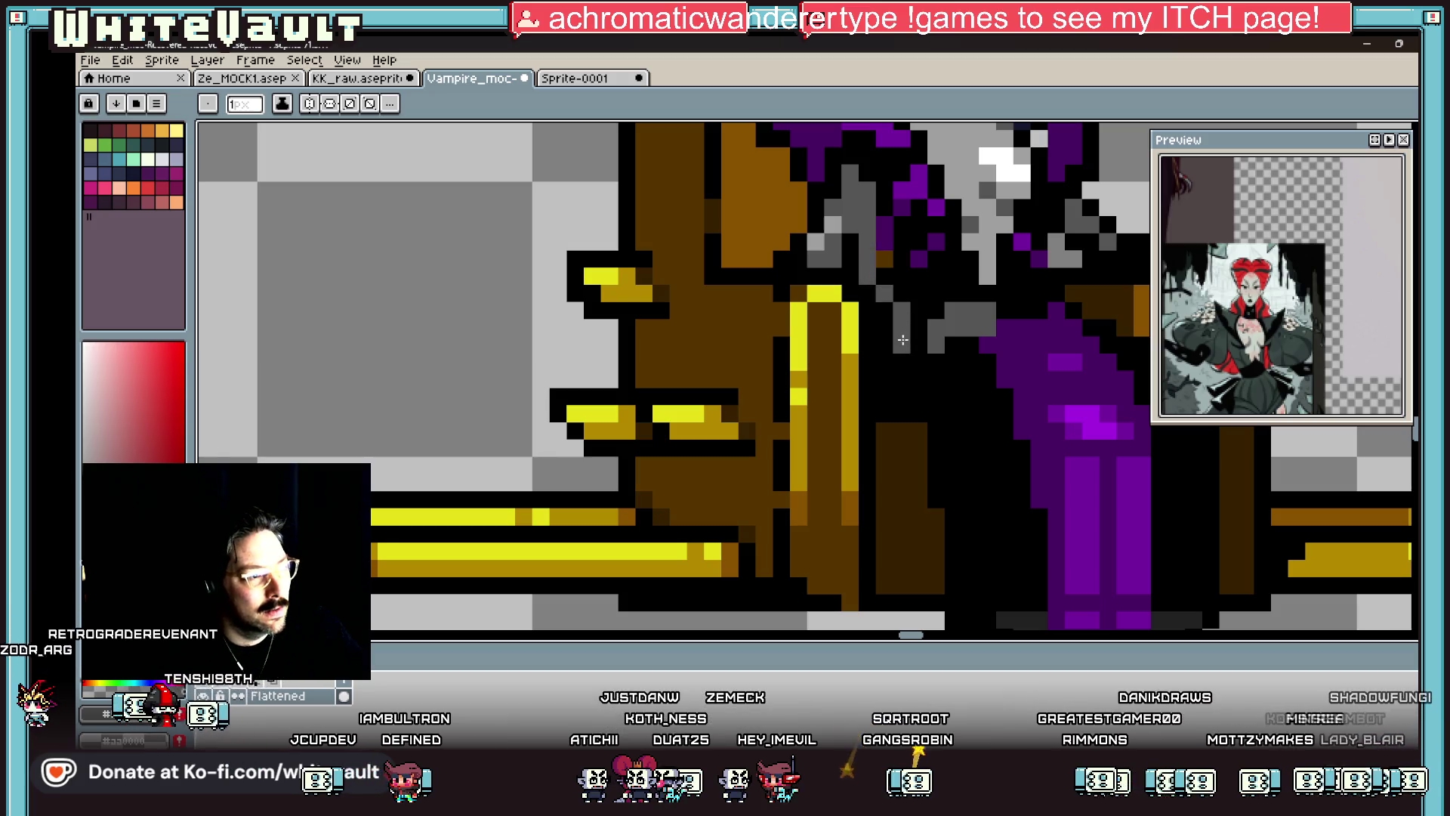
pyautogui.scroll(-5, 877, 303)
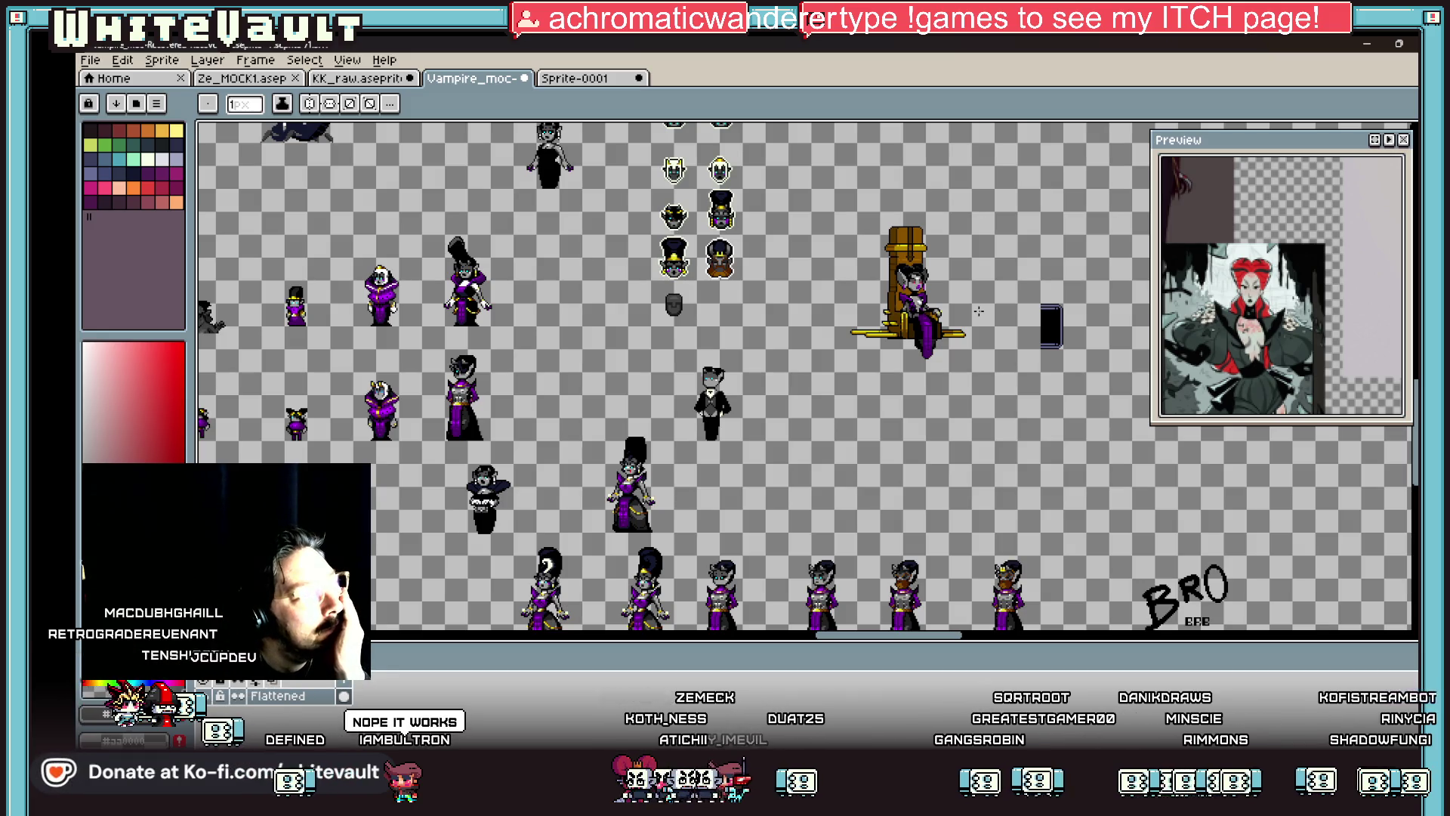
pyautogui.scroll(3, 914, 310)
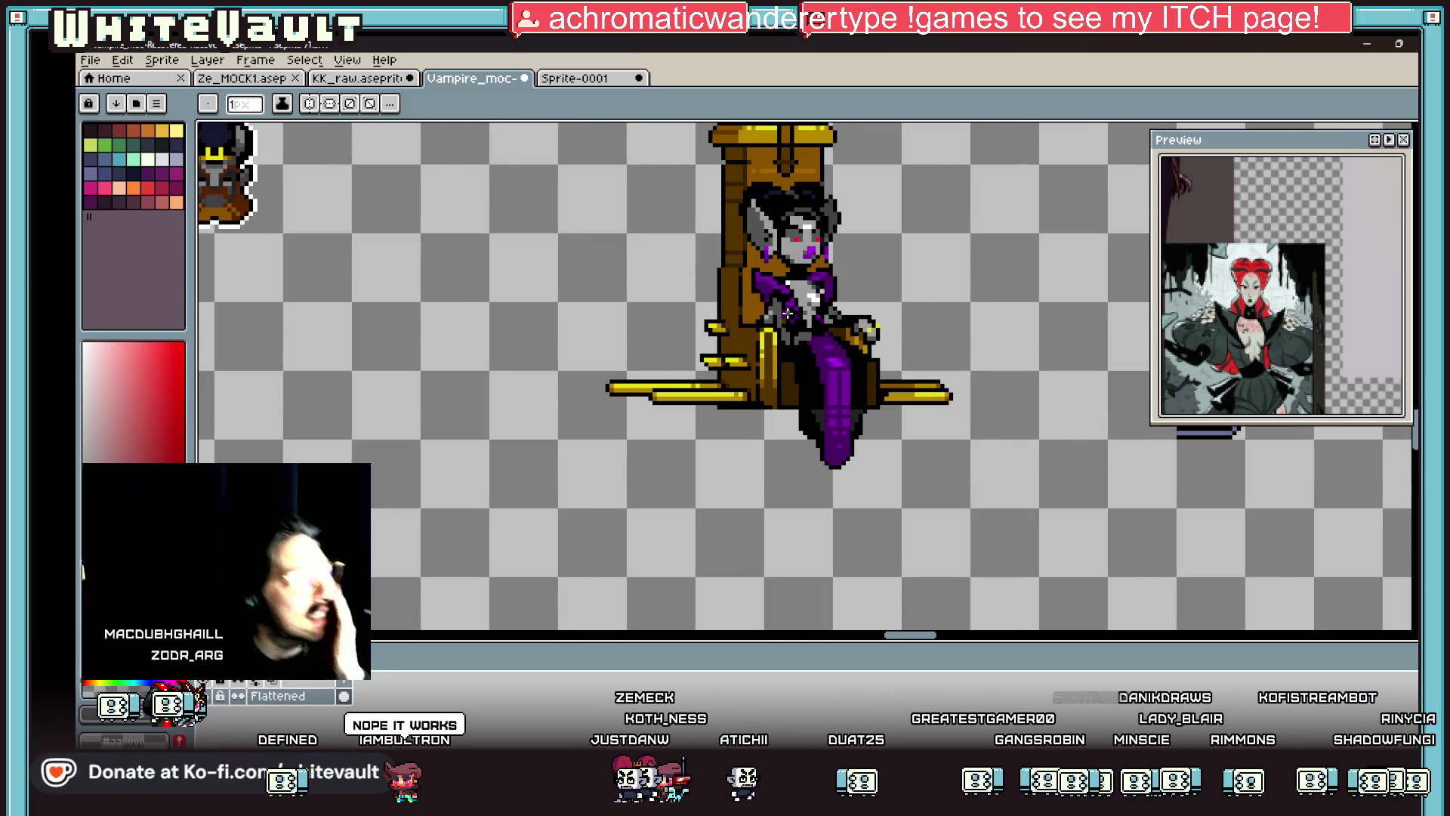
pyautogui.scroll(1, 793, 317)
pyautogui.press('v')
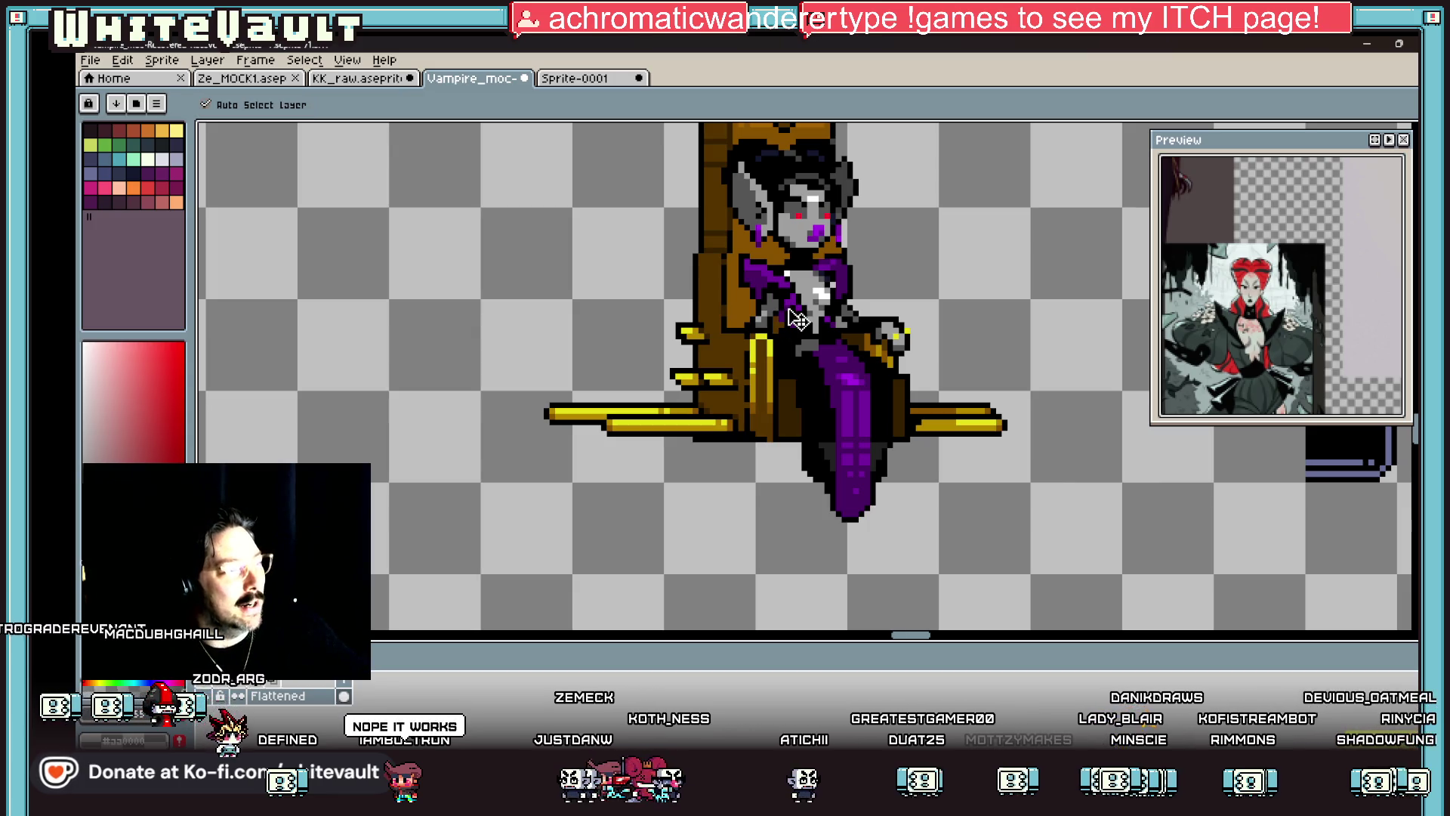
pyautogui.press('b')
pyautogui.press('v')
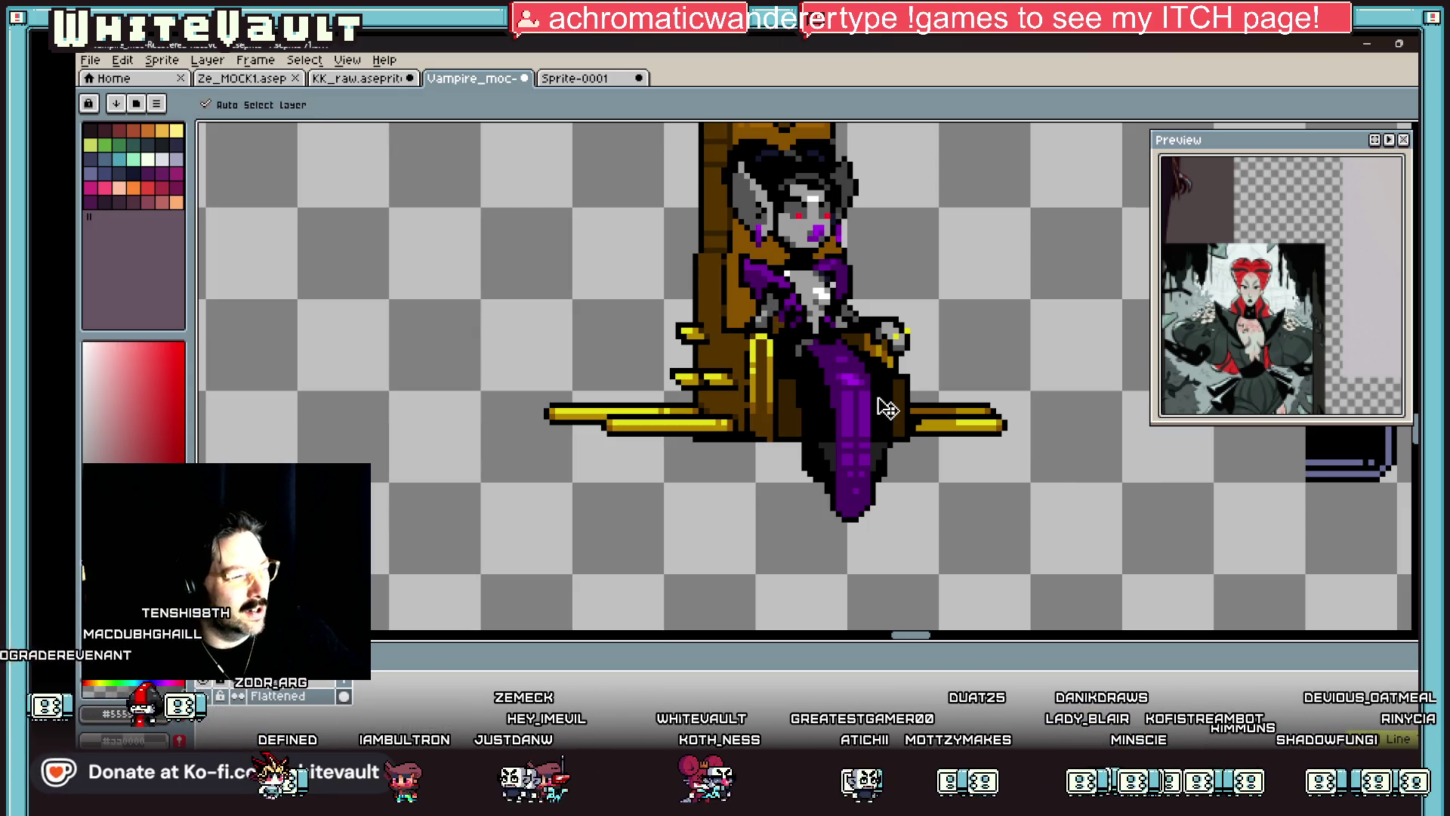
pyautogui.scroll(-2, 877, 398)
pyautogui.press('b')
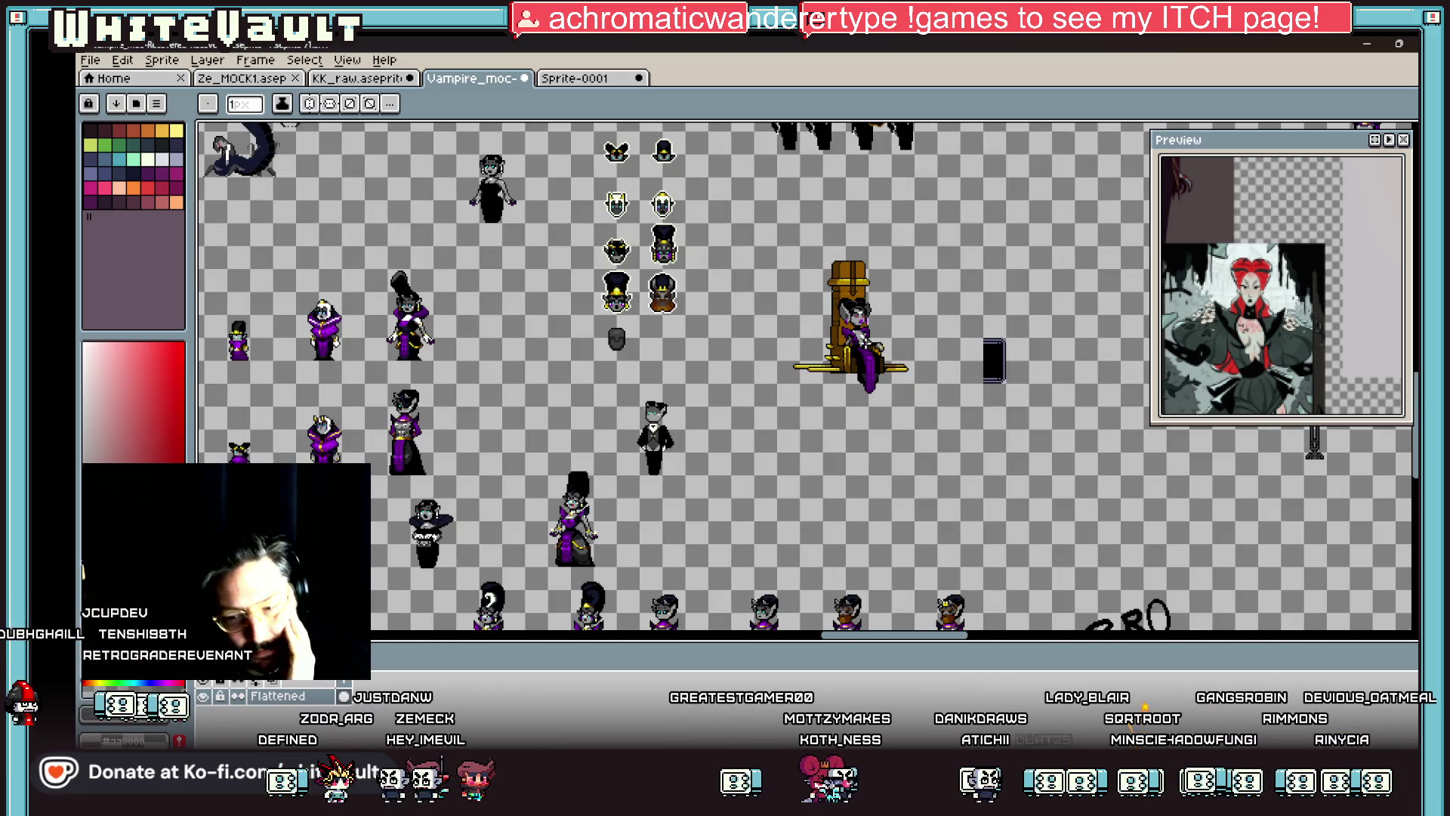
pyautogui.scroll(2, 857, 284)
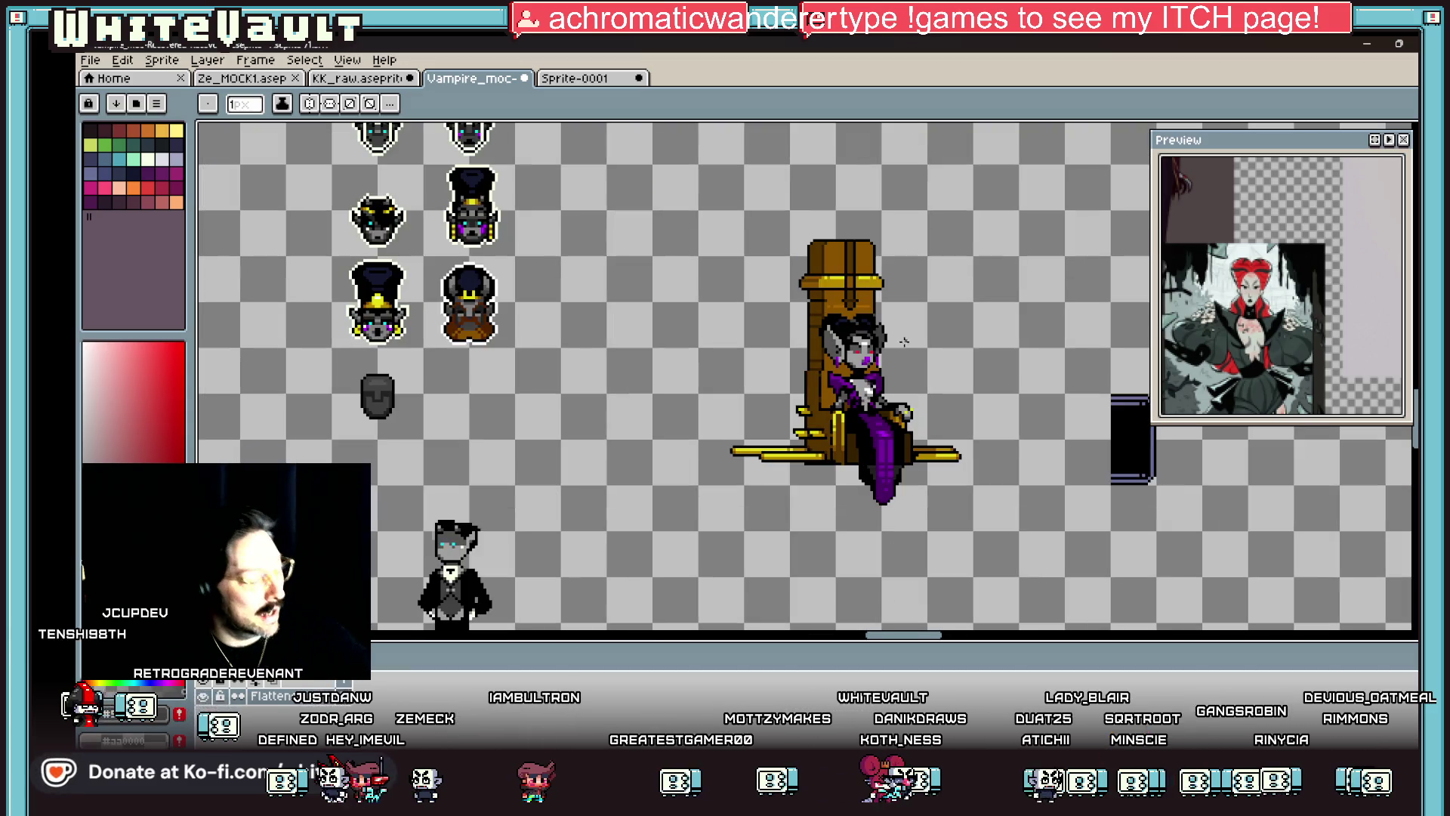
pyautogui.press('i')
pyautogui.scroll(-2, 831, 426)
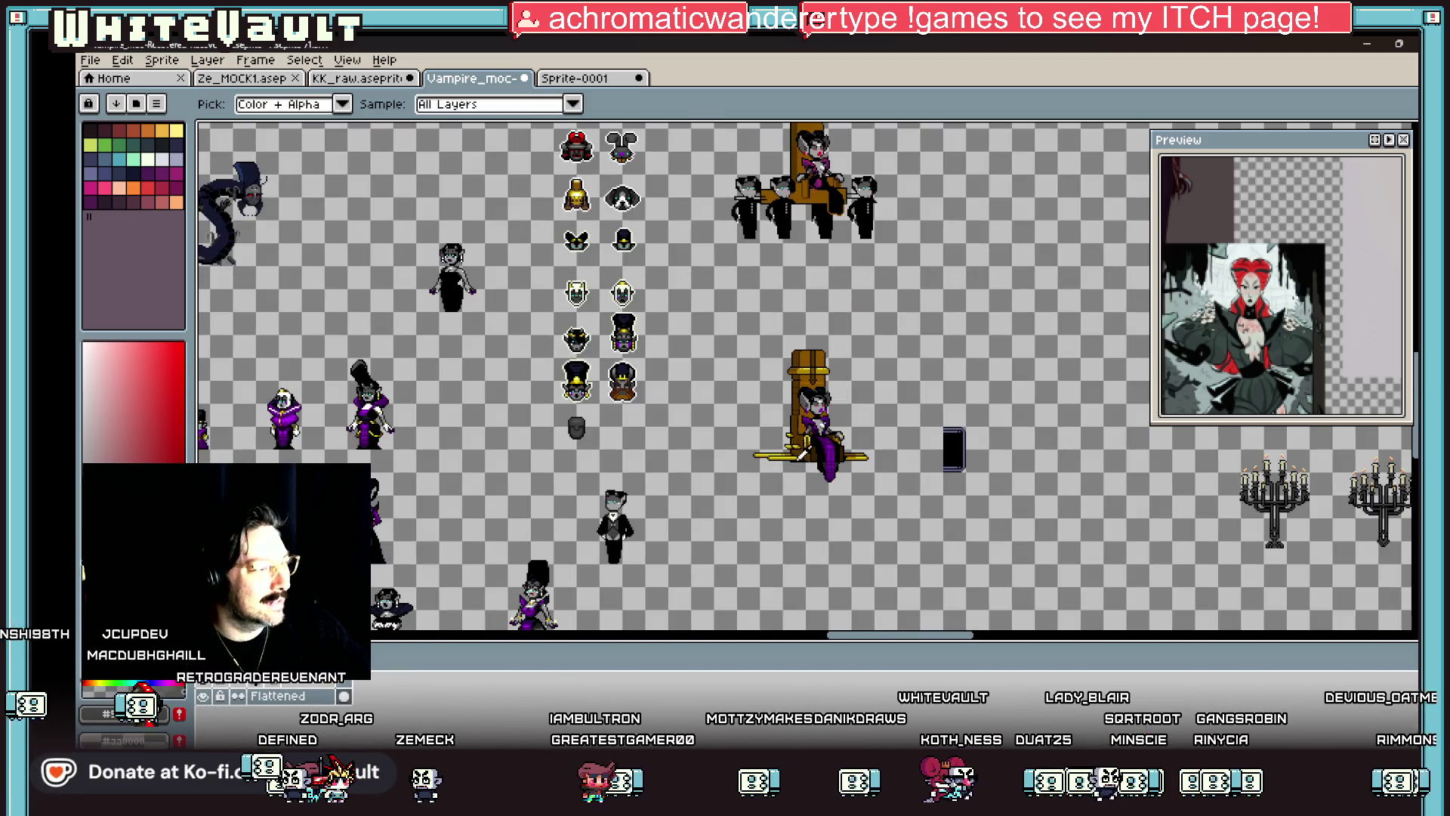
# Step: Save the sprite sheet, then paste the dark rectangle and commit its placement
pyautogui.click(121, 60)
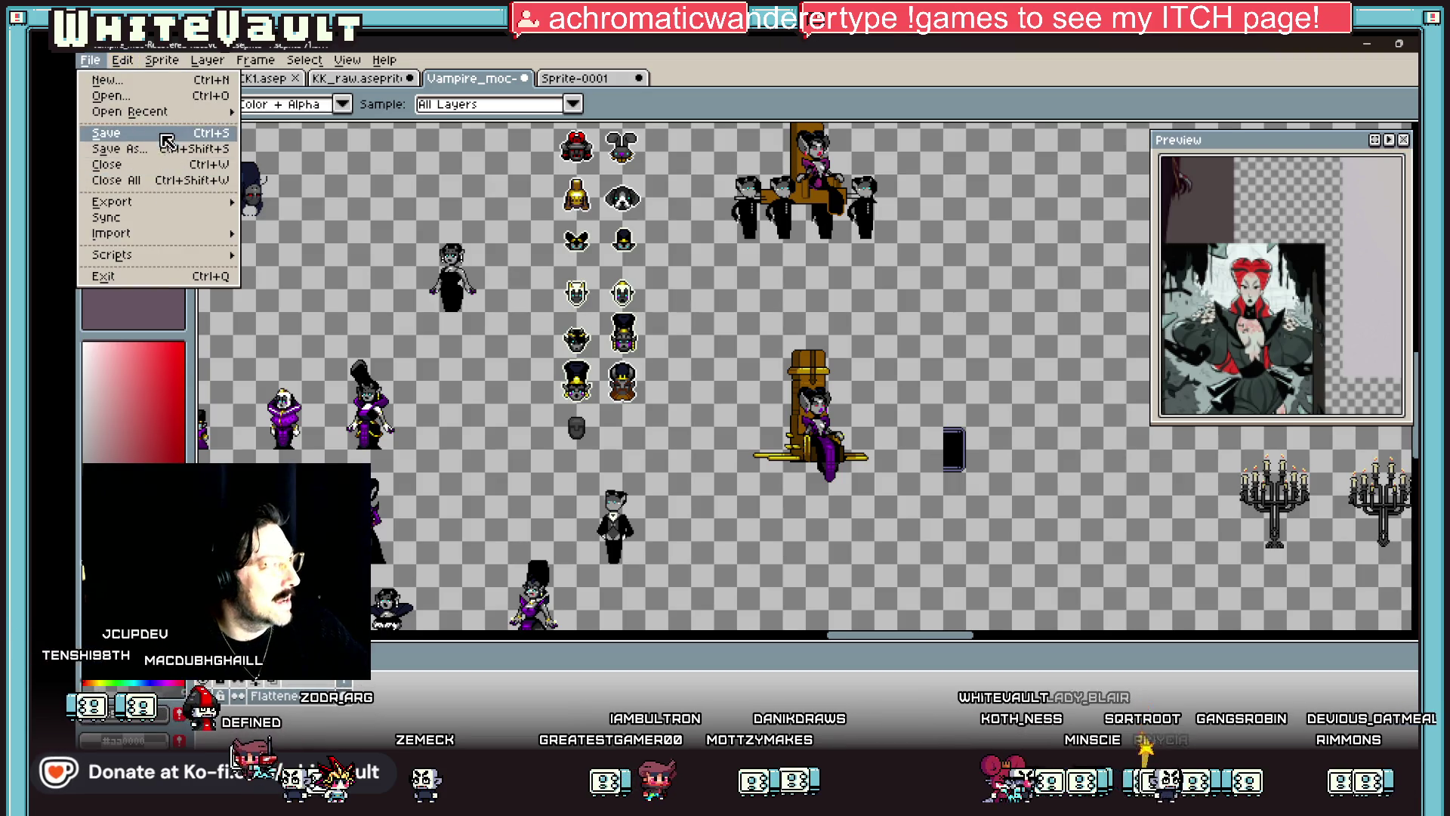
pyautogui.hotkey('ctrl', 'v')
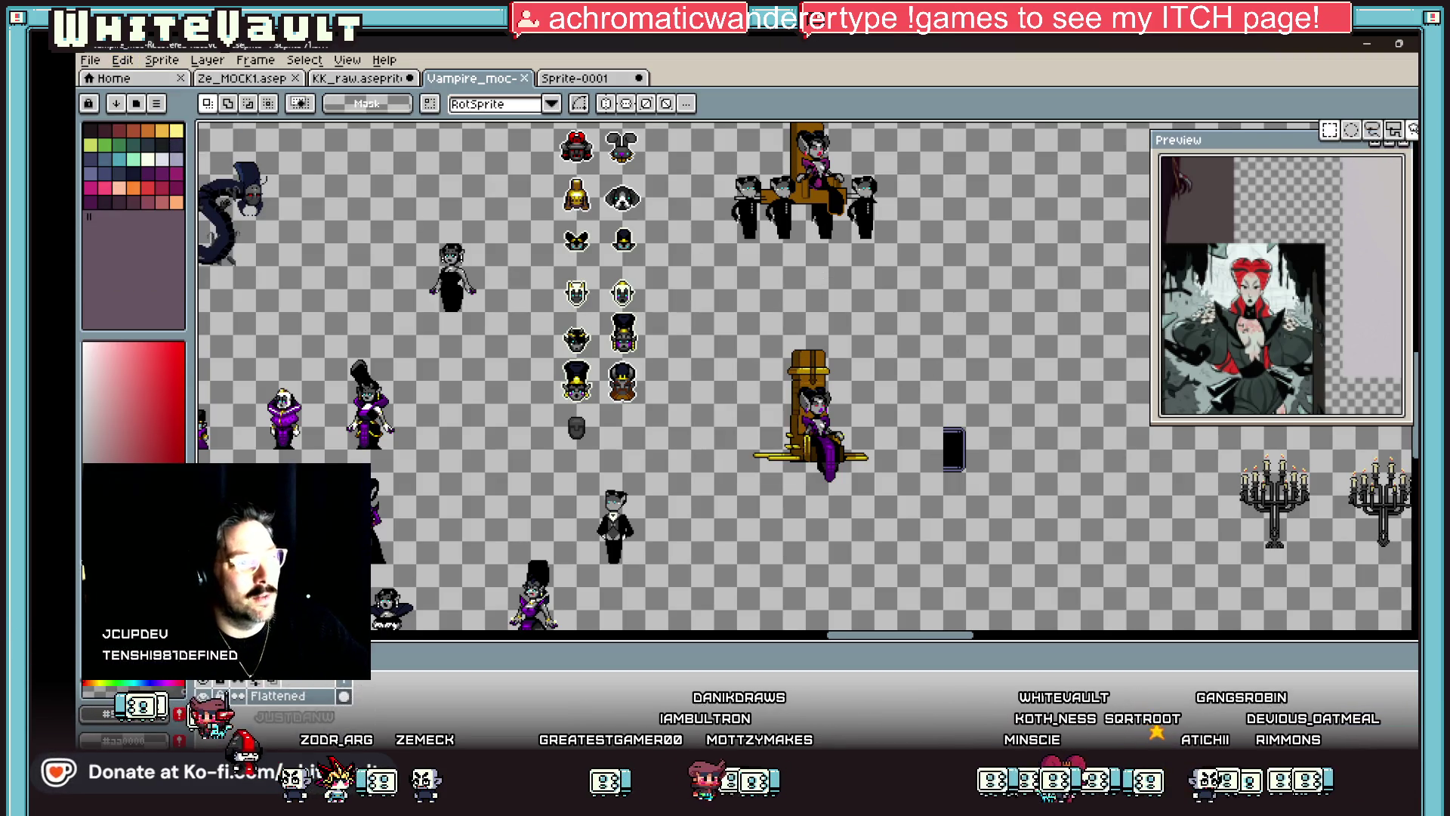
pyautogui.press('Return')
# Step: Marquee-select the vampire-on-throne sprite
pyautogui.moveTo(735, 339)
pyautogui.mouseDown()
pyautogui.moveTo(900, 503)
pyautogui.moveTo(1065, 483)
pyautogui.mouseUp()
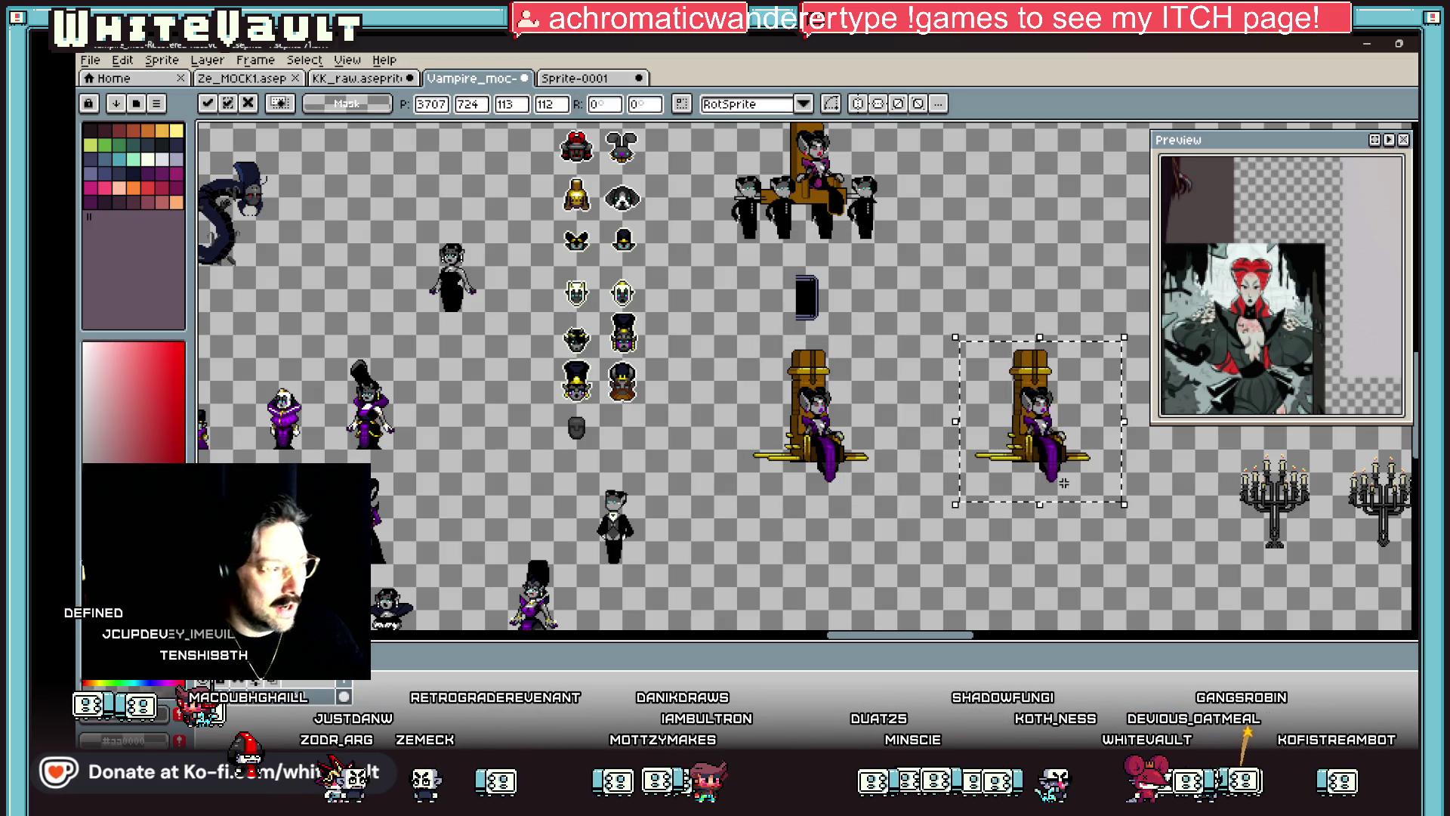
pyautogui.scroll(-3, 1007, 345)
pyautogui.scroll(3, 1007, 345)
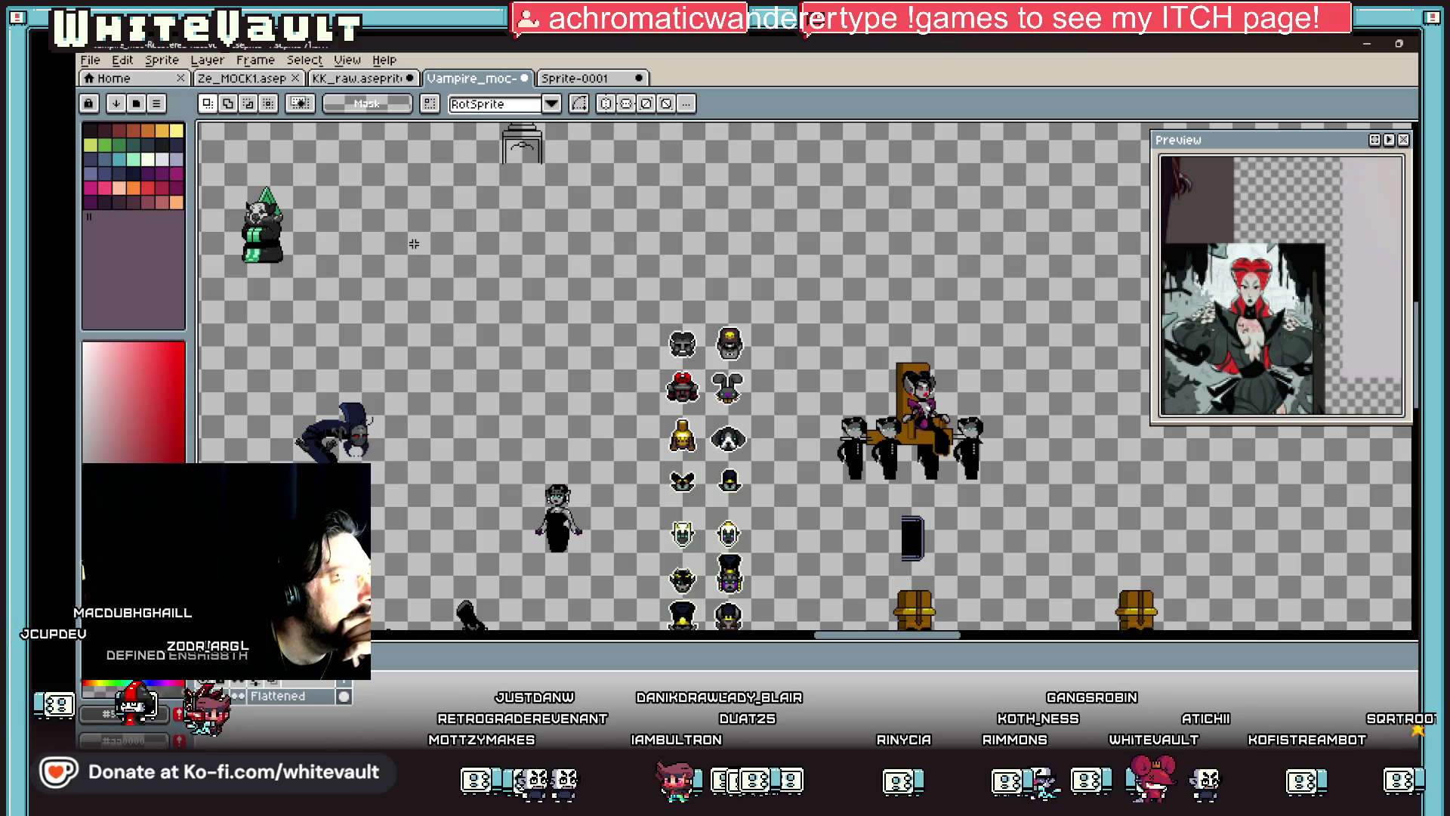
pyautogui.scroll(-3, 692, 174)
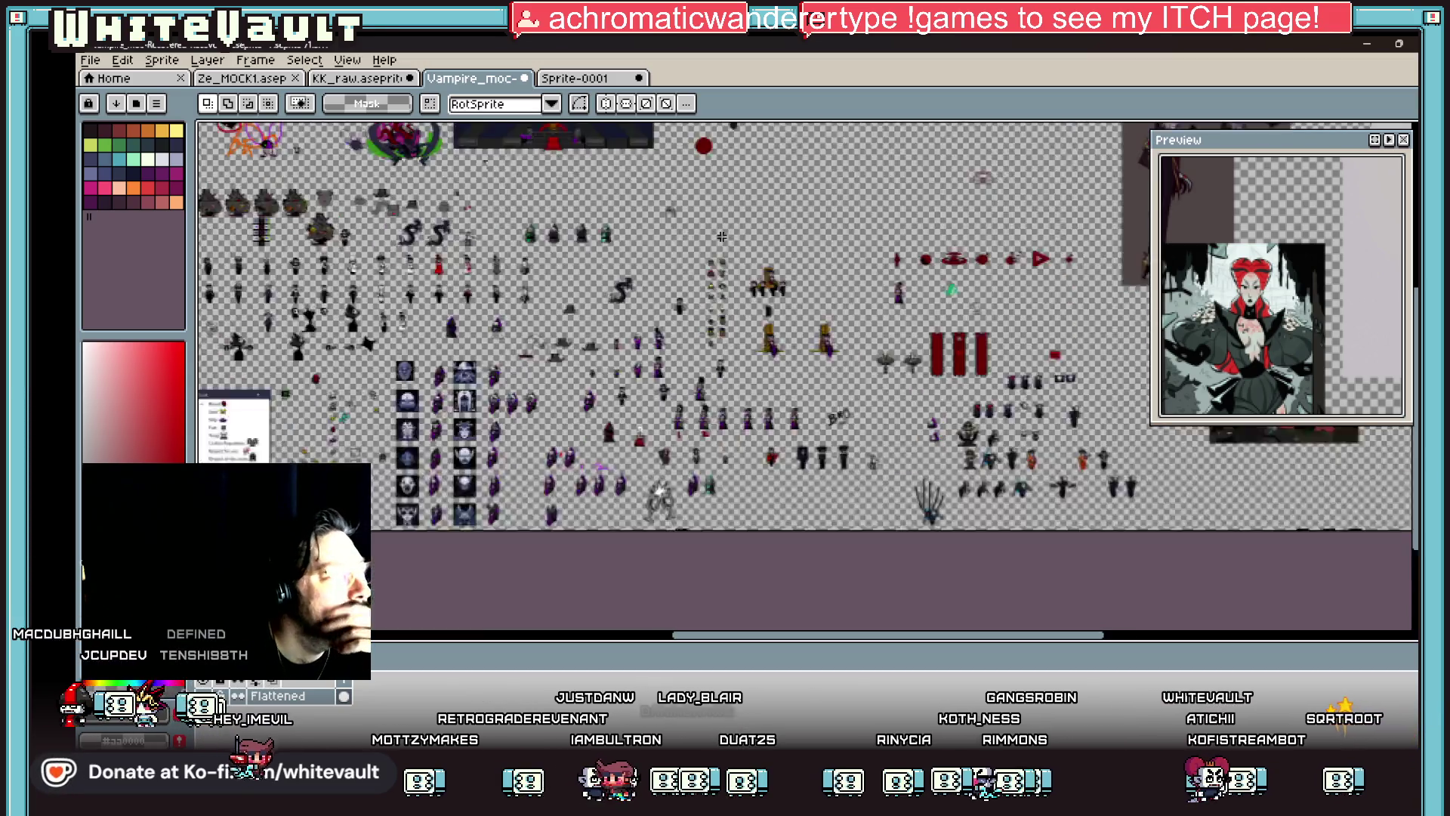
pyautogui.scroll(5, 767, 384)
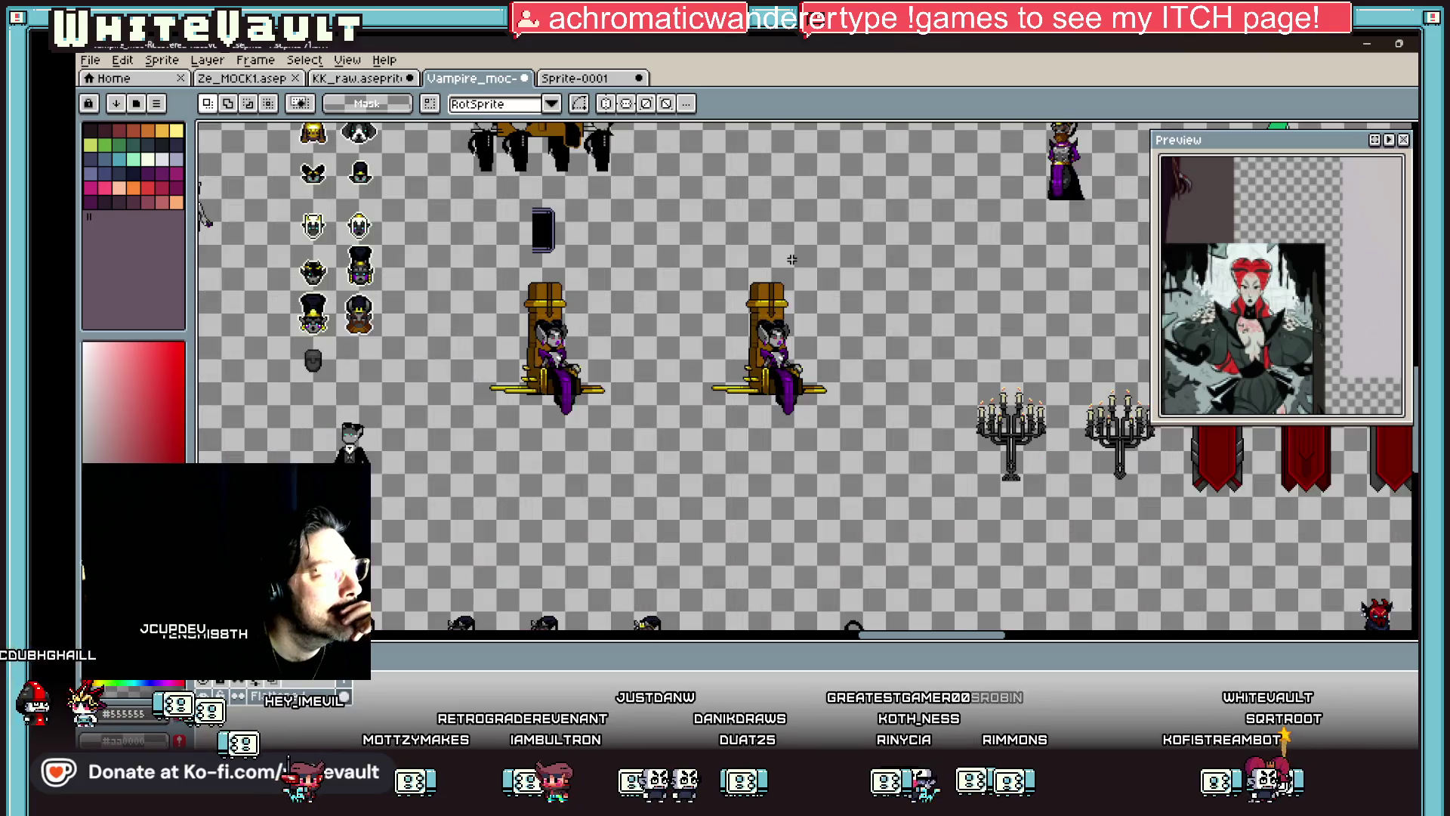
pyautogui.press('i')
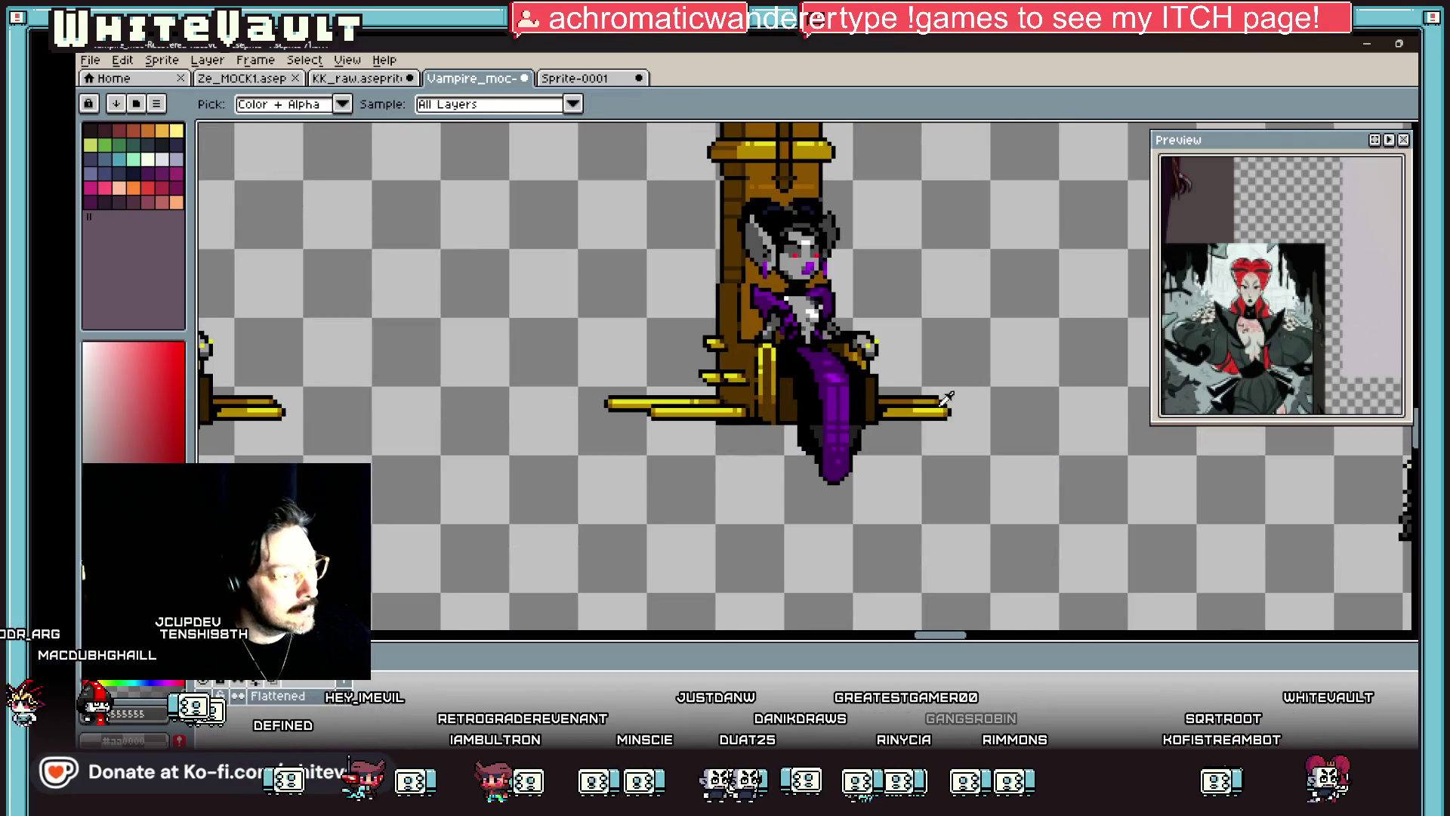
pyautogui.press('b')
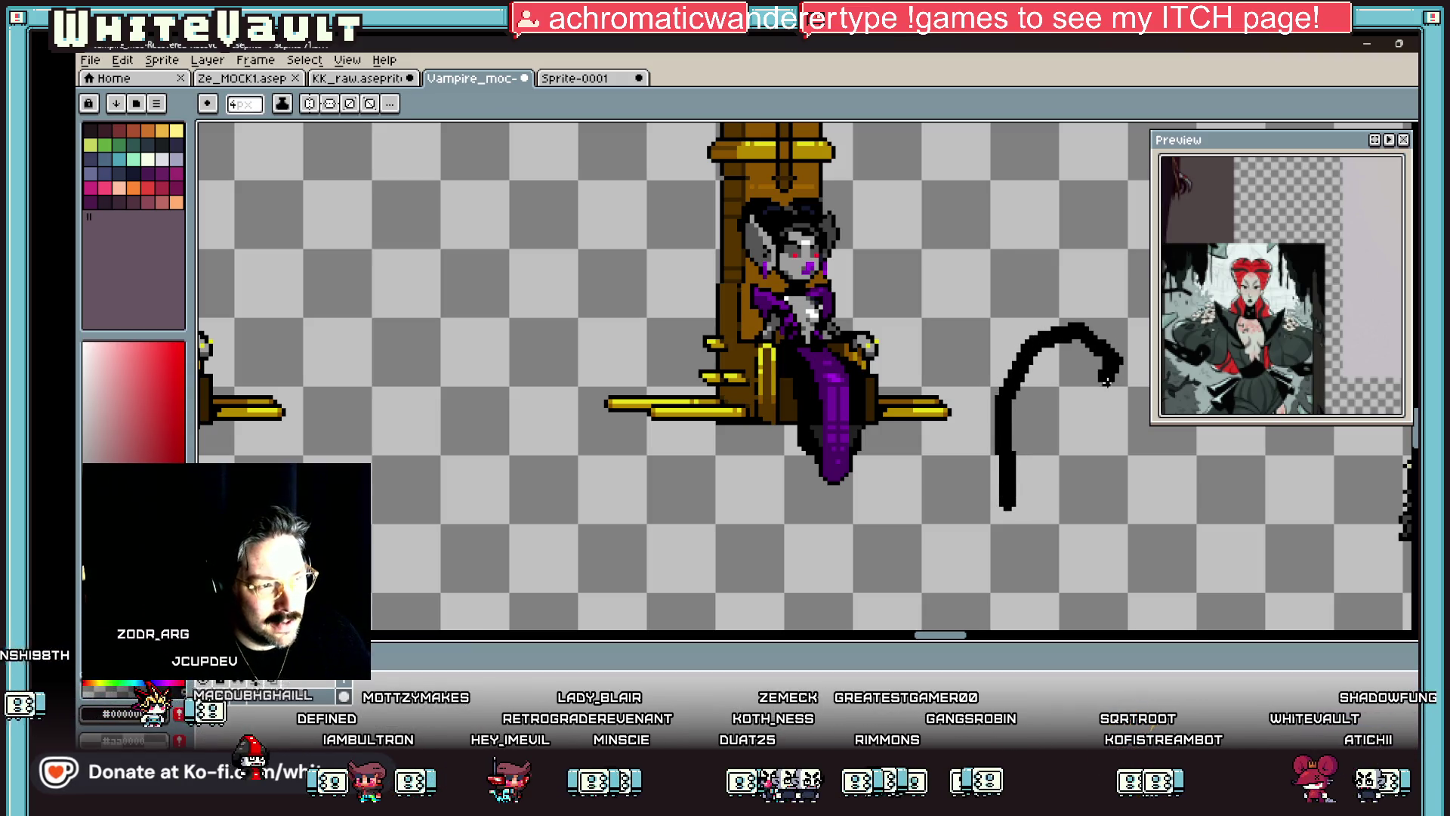
# Step: Paint a large black blob at the tail end, extend a foot leftward and fill its gaps solid
pyautogui.press('+')
pyautogui.press('+')
pyautogui.press('+')
pyautogui.moveTo(1079, 387)
pyautogui.mouseDown()
pyautogui.moveTo(1087, 363)
pyautogui.moveTo(1074, 396)
pyautogui.mouseUp()
pyautogui.press('-')
pyautogui.press('-')
pyautogui.press('-')
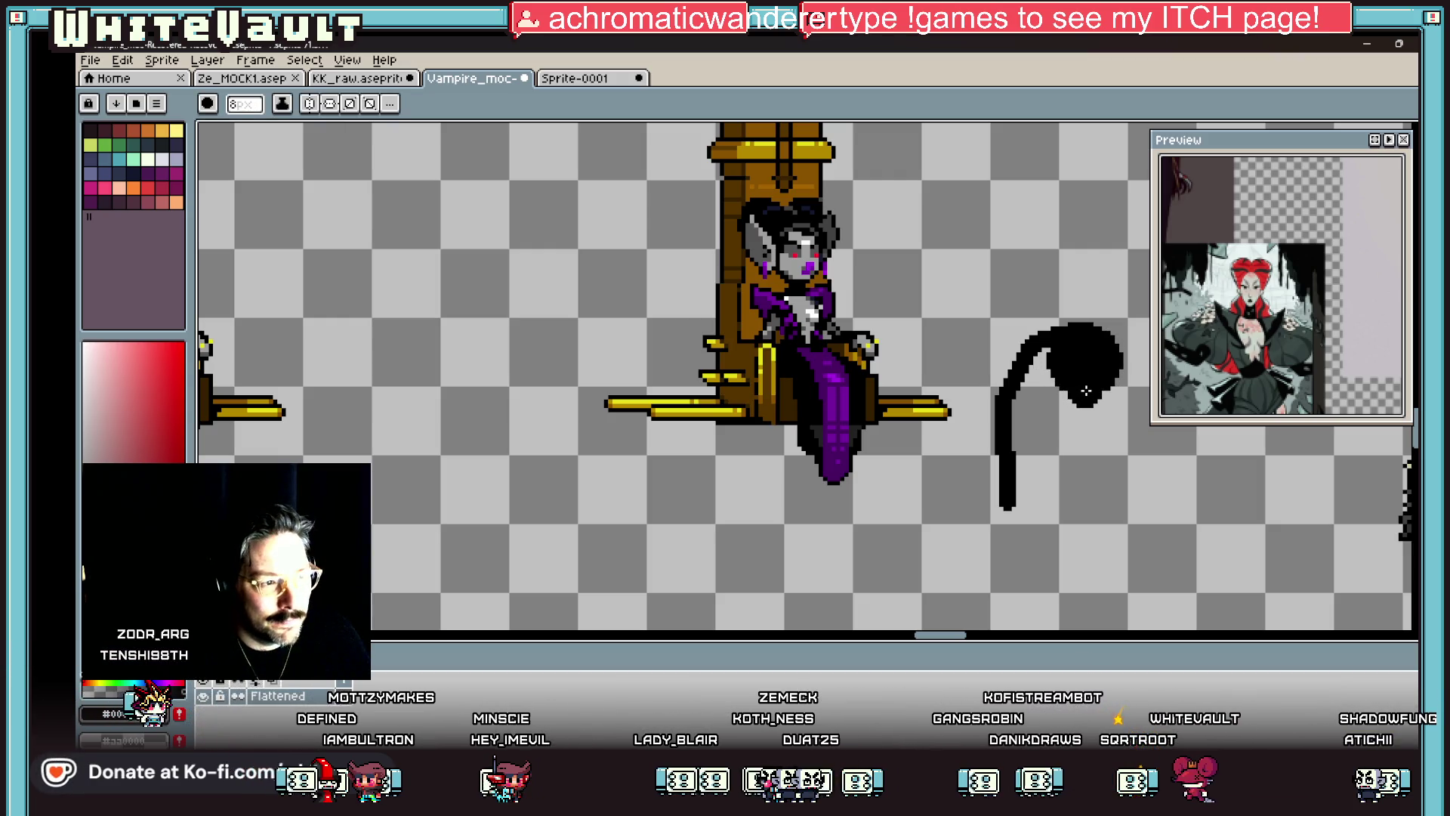
pyautogui.hotkey('ctrl', 'z')
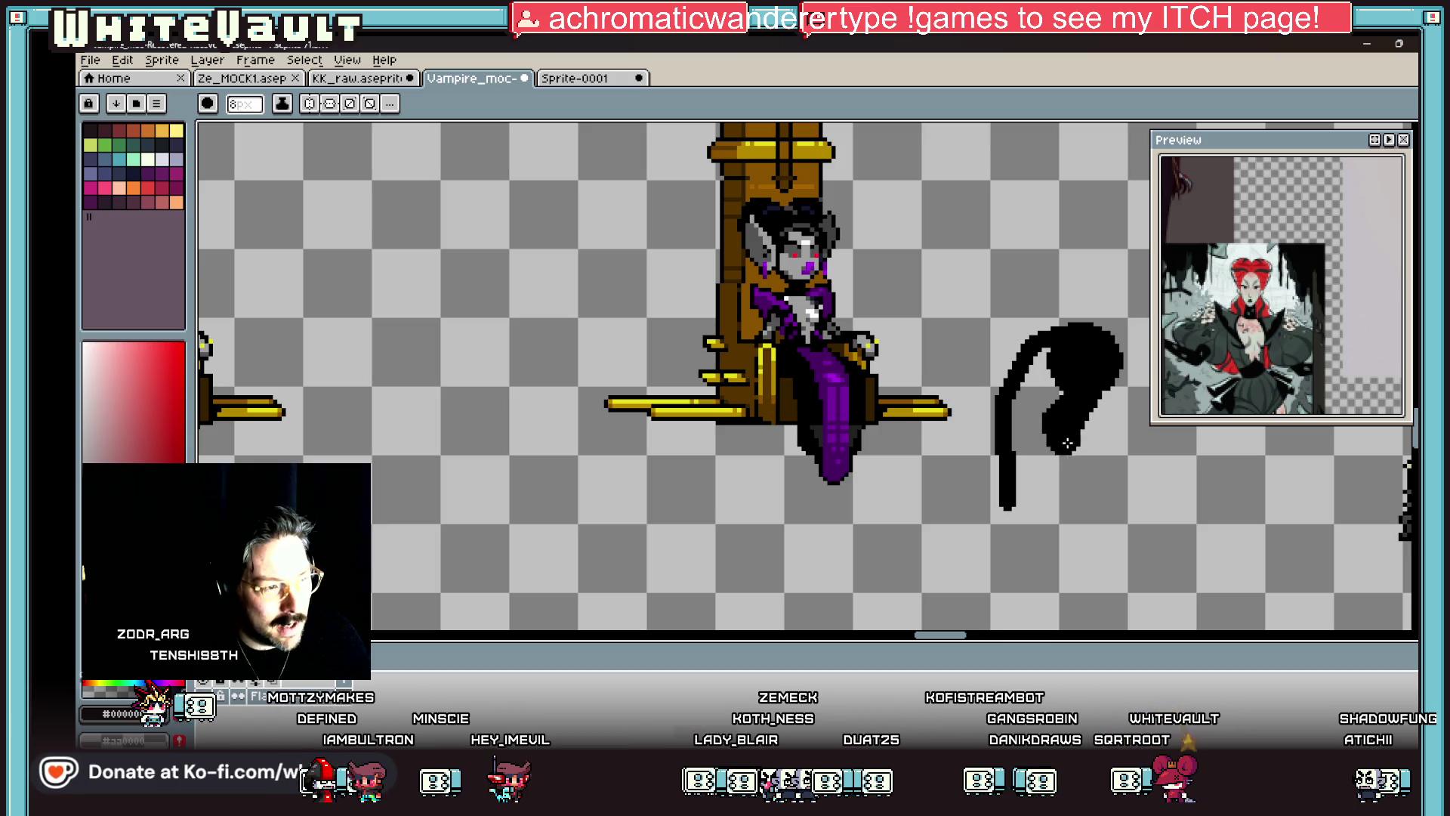
pyautogui.moveTo(1082, 500); pyautogui.dragTo(1043, 505)
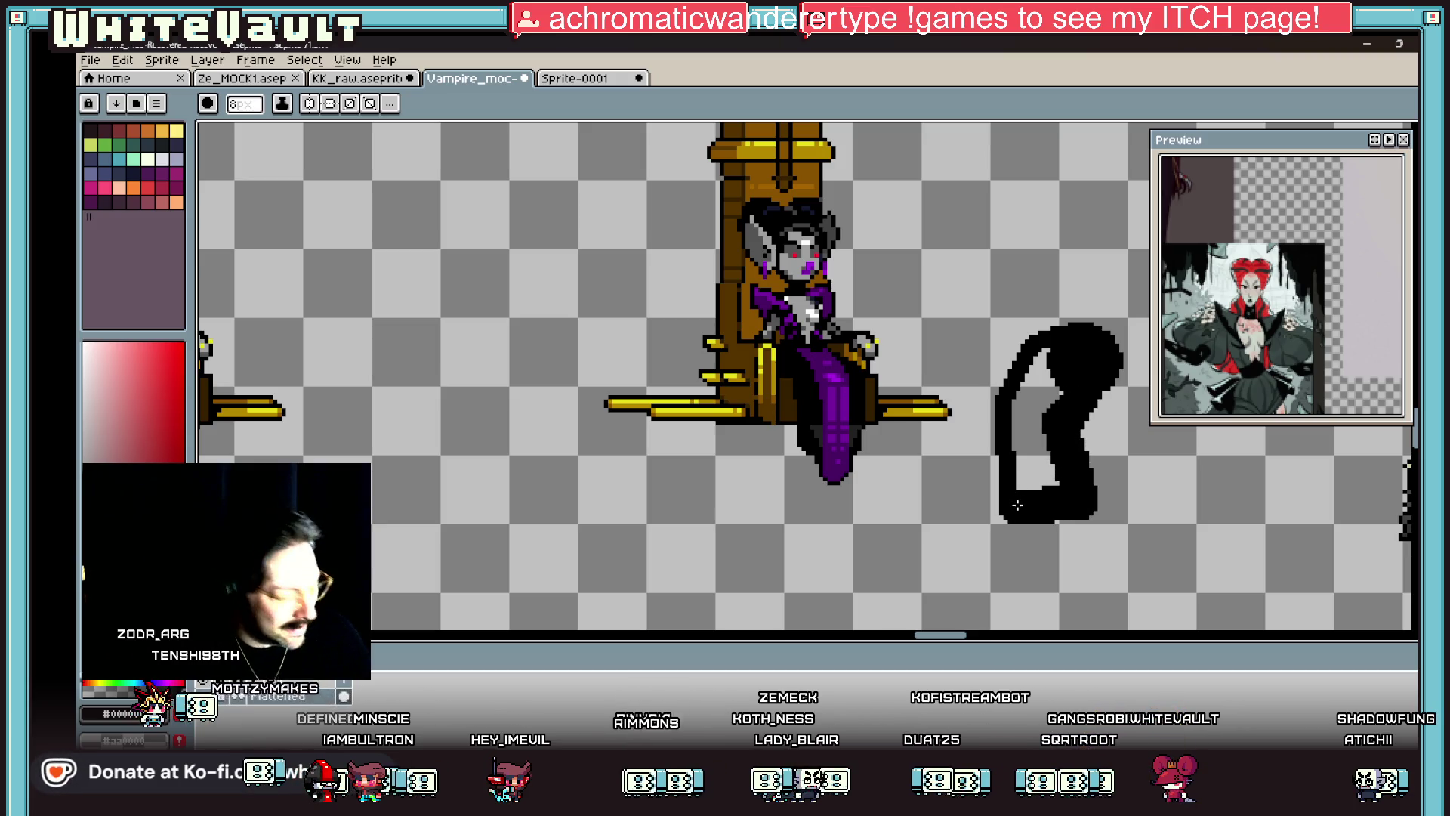
pyautogui.press('g')
pyautogui.click(1032, 474)
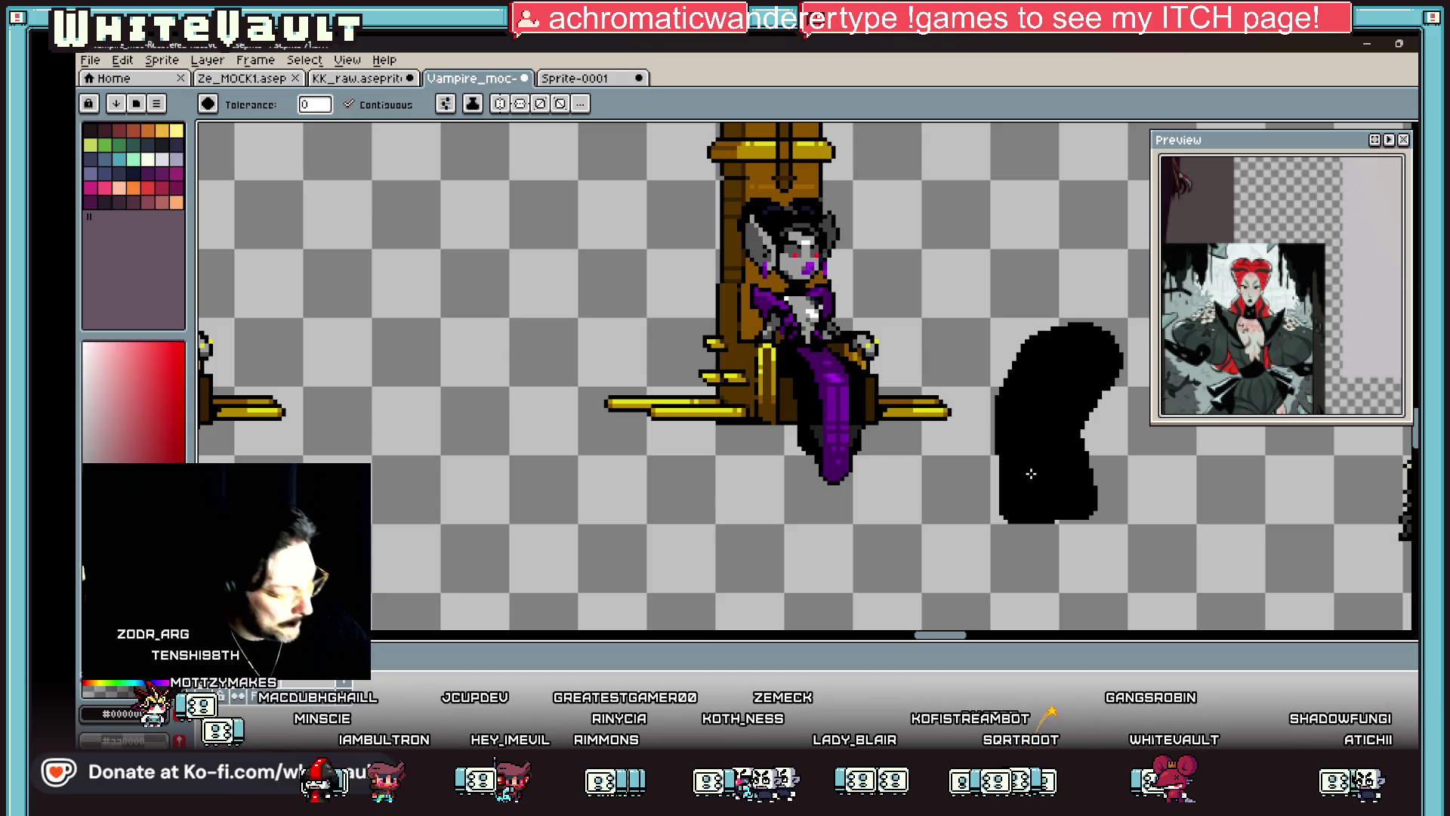
pyautogui.press('b')
pyautogui.scroll(1, 1010, 513)
pyautogui.moveTo(1023, 545); pyautogui.dragTo(1089, 535)
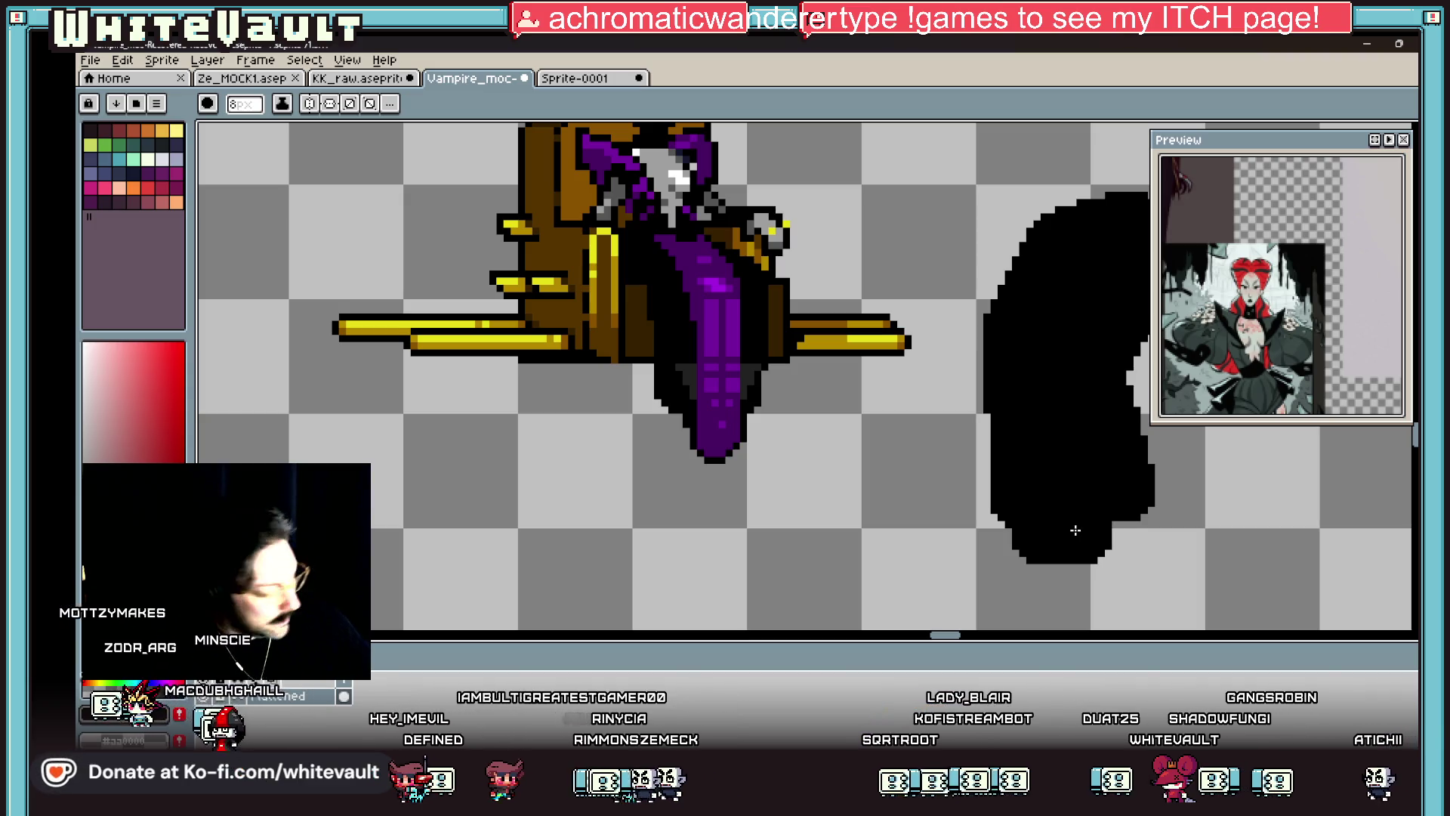
# Step: Erase the black shape's right edge inward, then select and deselect the ghost shape
pyautogui.press('e')
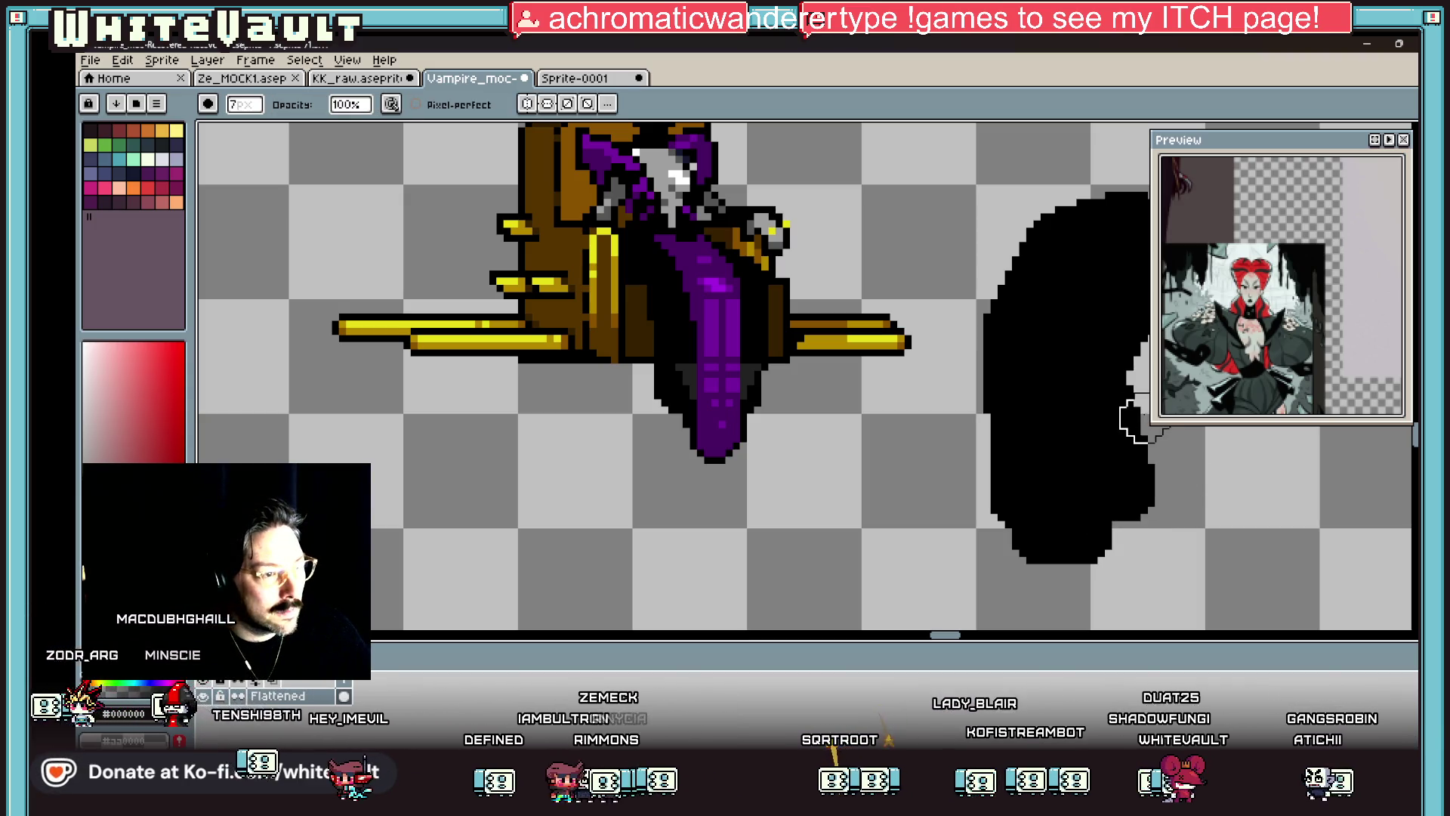
pyautogui.moveTo(1133, 414); pyautogui.dragTo(1142, 502)
pyautogui.scroll(-3, 1137, 518)
pyautogui.scroll(2, 1169, 502)
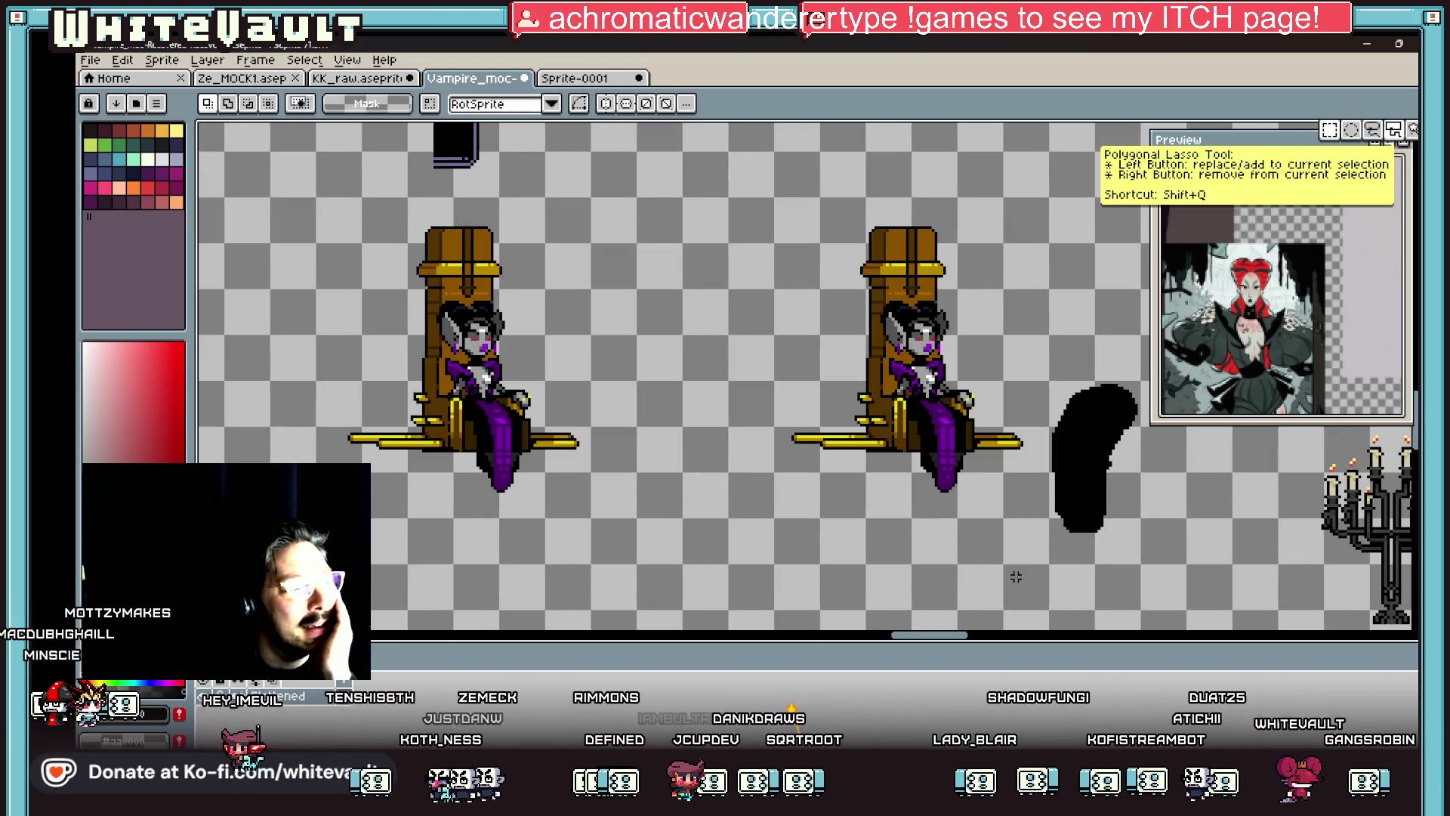
pyautogui.scroll(2, 920, 410)
pyautogui.moveTo(732, 315)
pyautogui.mouseDown()
pyautogui.moveTo(937, 568)
pyautogui.moveTo(991, 567)
pyautogui.mouseUp()
pyautogui.click(1065, 520)
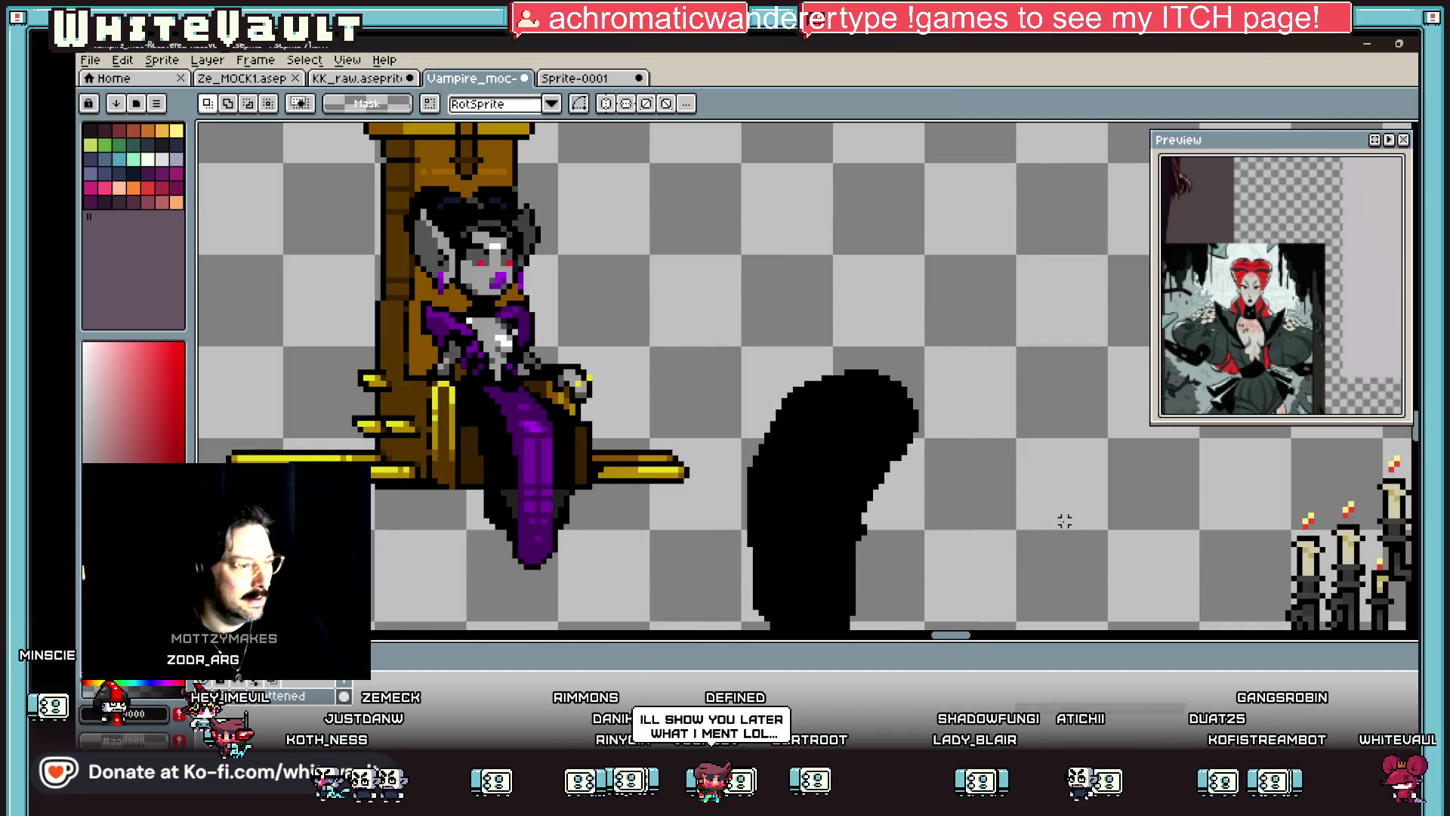
pyautogui.press('b')
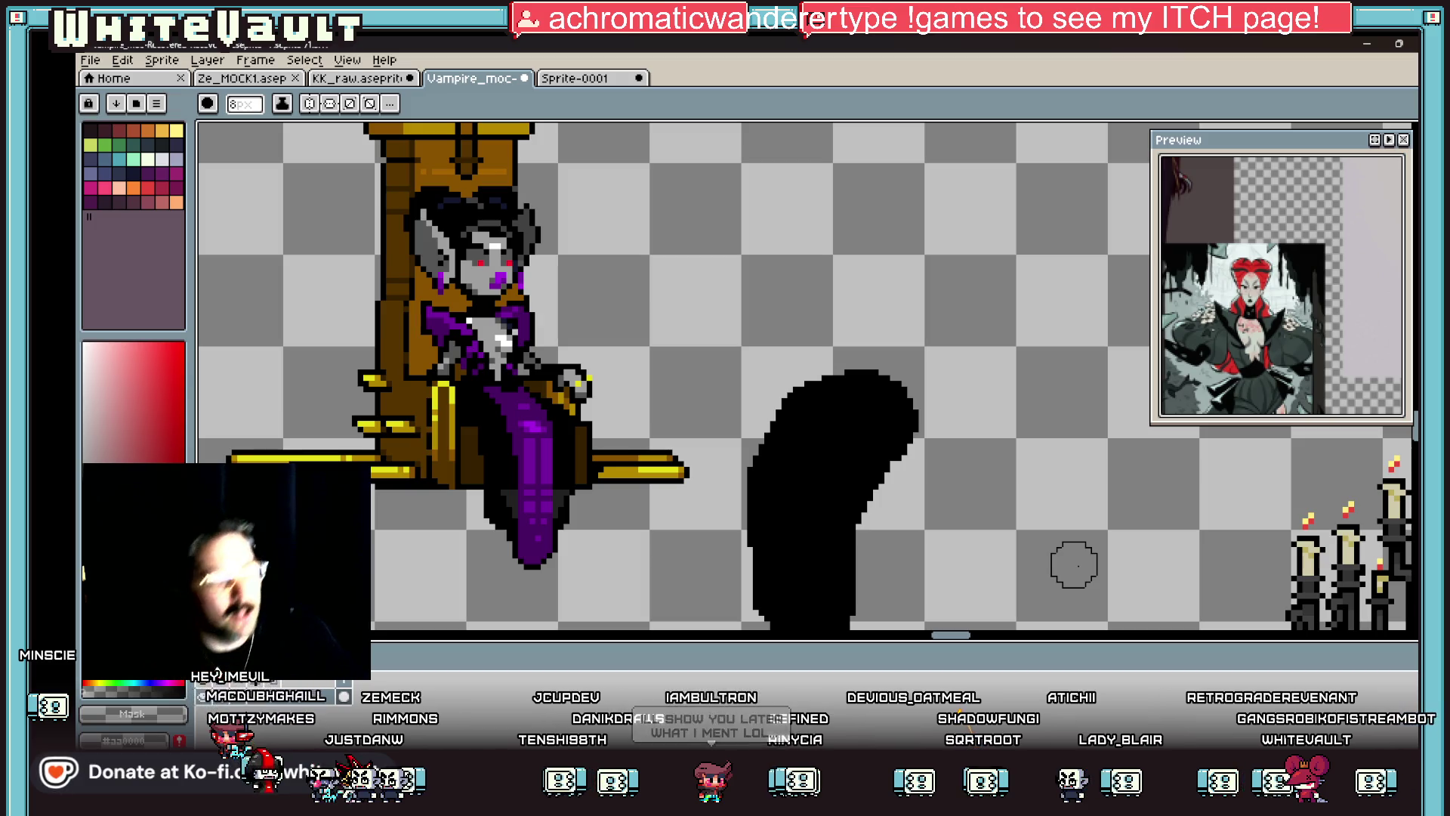
# Step: Sample the pale grey face colour and shrink the brush to a single pixel
pyautogui.scroll(-3, 1074, 564)
pyautogui.scroll(3, 890, 486)
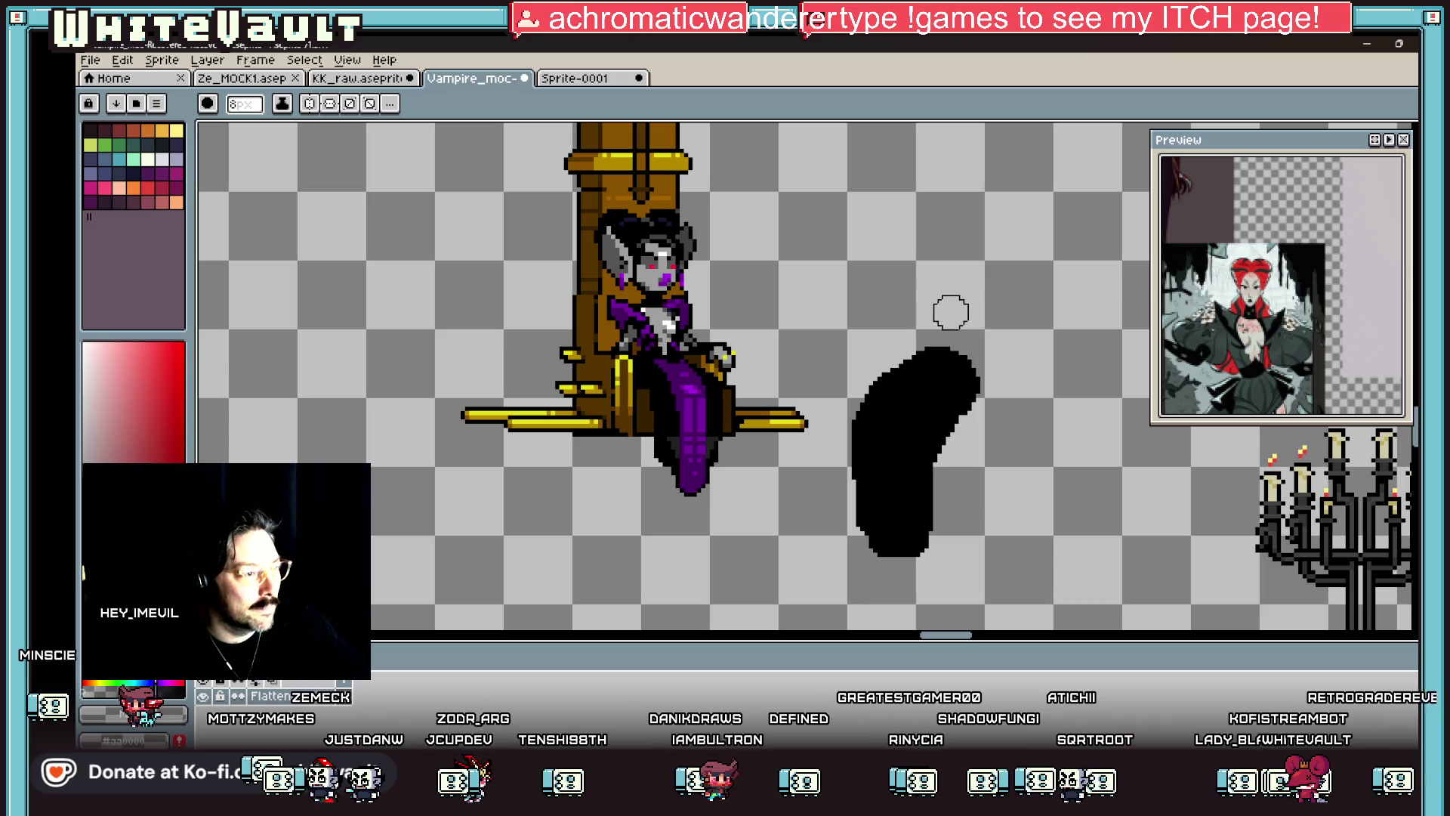
pyautogui.press('i')
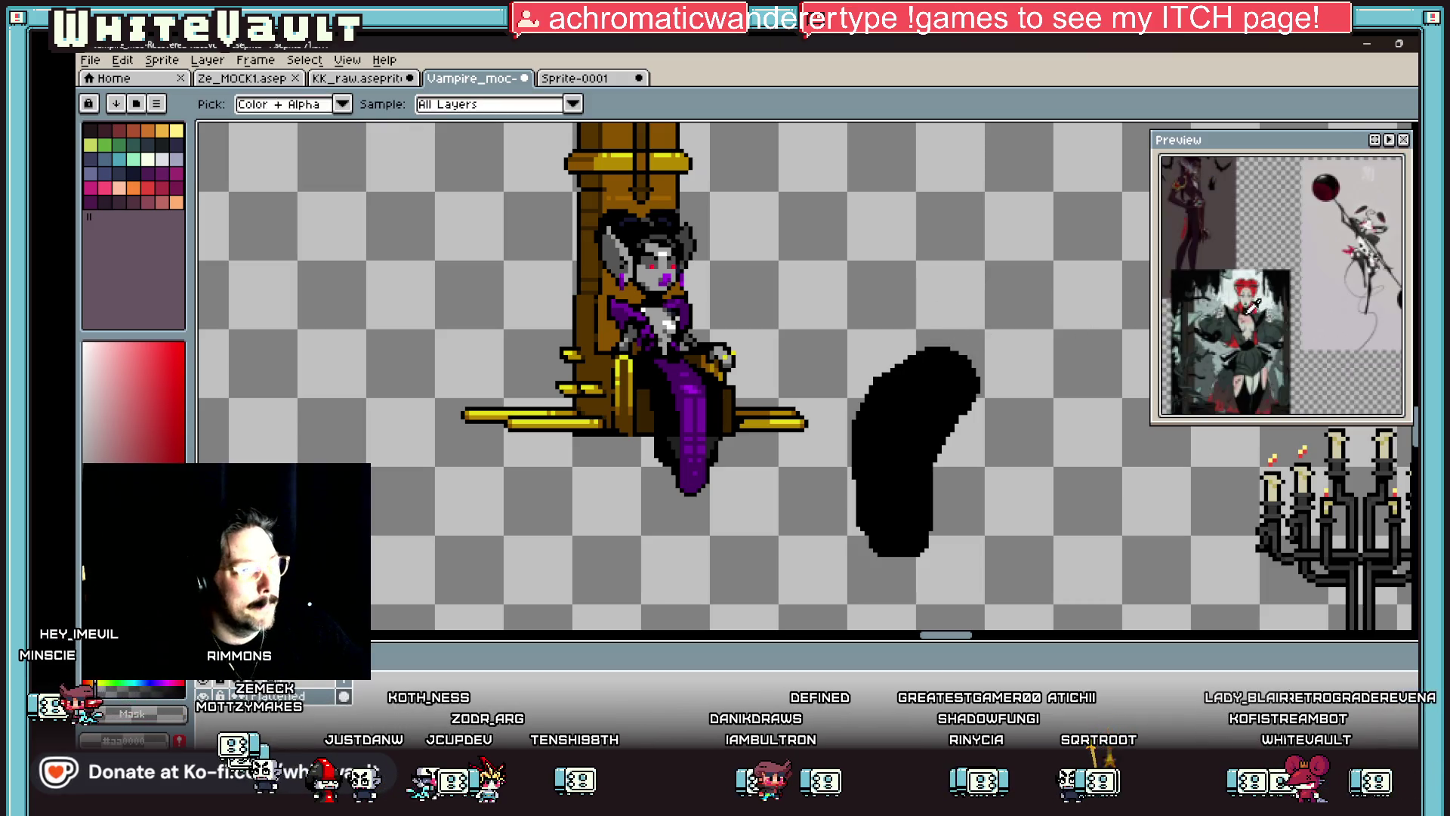
pyautogui.scroll(5, 1322, 233)
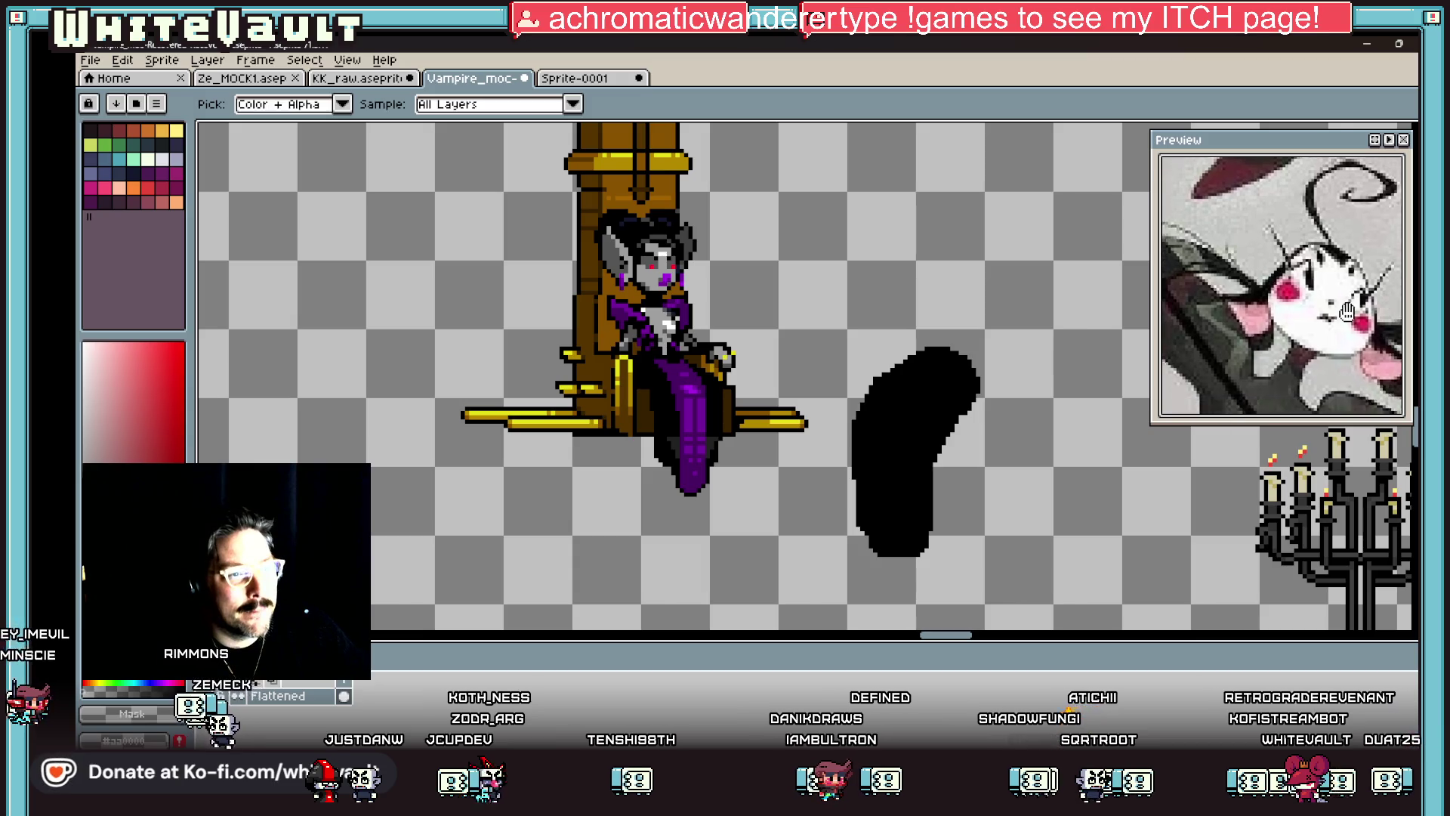
pyautogui.scroll(2, 977, 406)
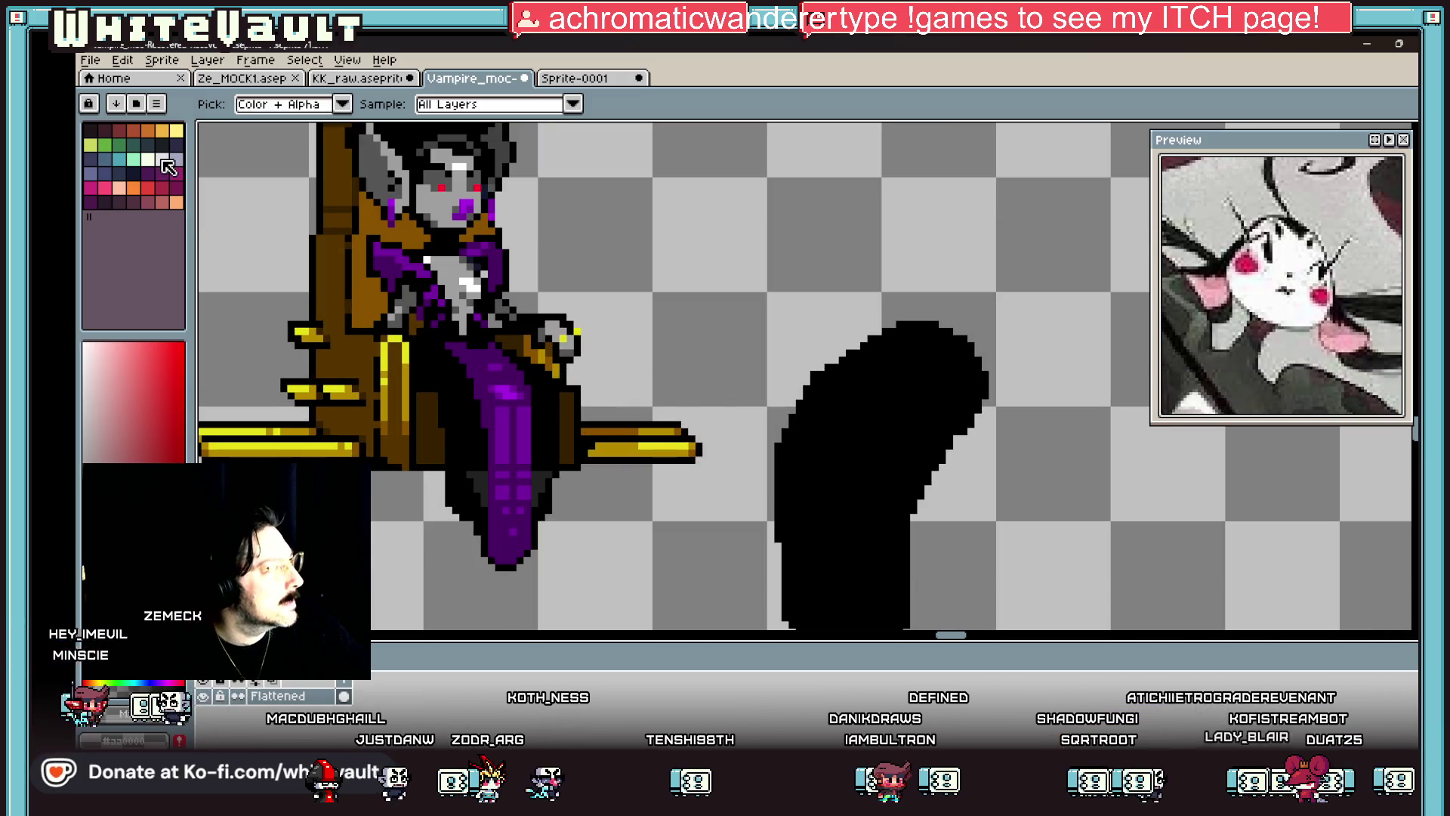
pyautogui.click(468, 208)
pyautogui.click(456, 200)
pyautogui.press('b')
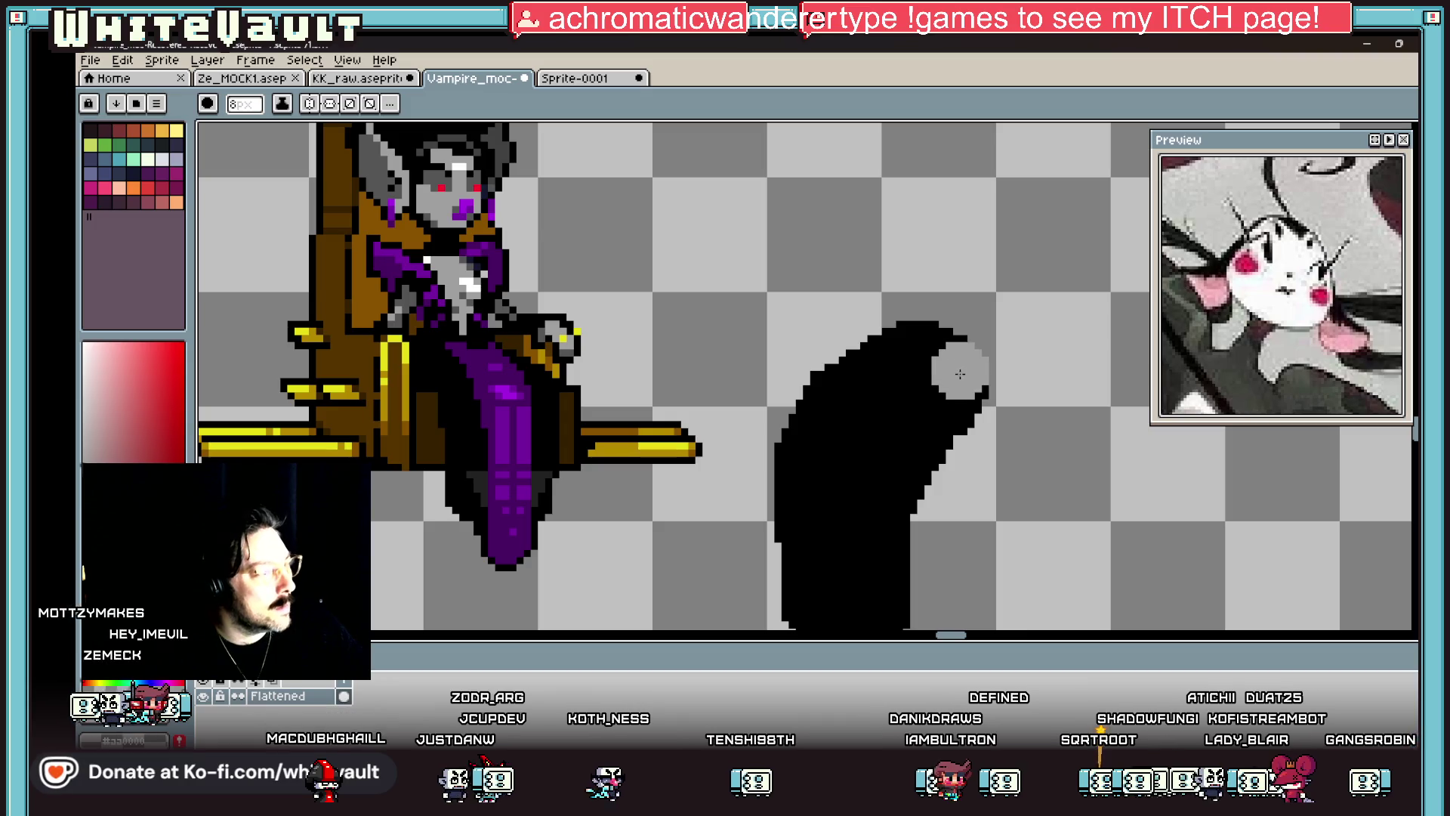
pyautogui.press('-')
pyautogui.press('-')
pyautogui.press('-')
# Step: Outline the ghost's face in grey inside the hood and bucket-fill it grey
pyautogui.scroll(2, 941, 361)
pyautogui.moveTo(944, 355)
pyautogui.mouseDown()
pyautogui.moveTo(883, 328)
pyautogui.moveTo(820, 463)
pyautogui.moveTo(955, 511)
pyautogui.moveTo(996, 338)
pyautogui.moveTo(1027, 461)
pyautogui.moveTo(972, 490)
pyautogui.mouseUp()
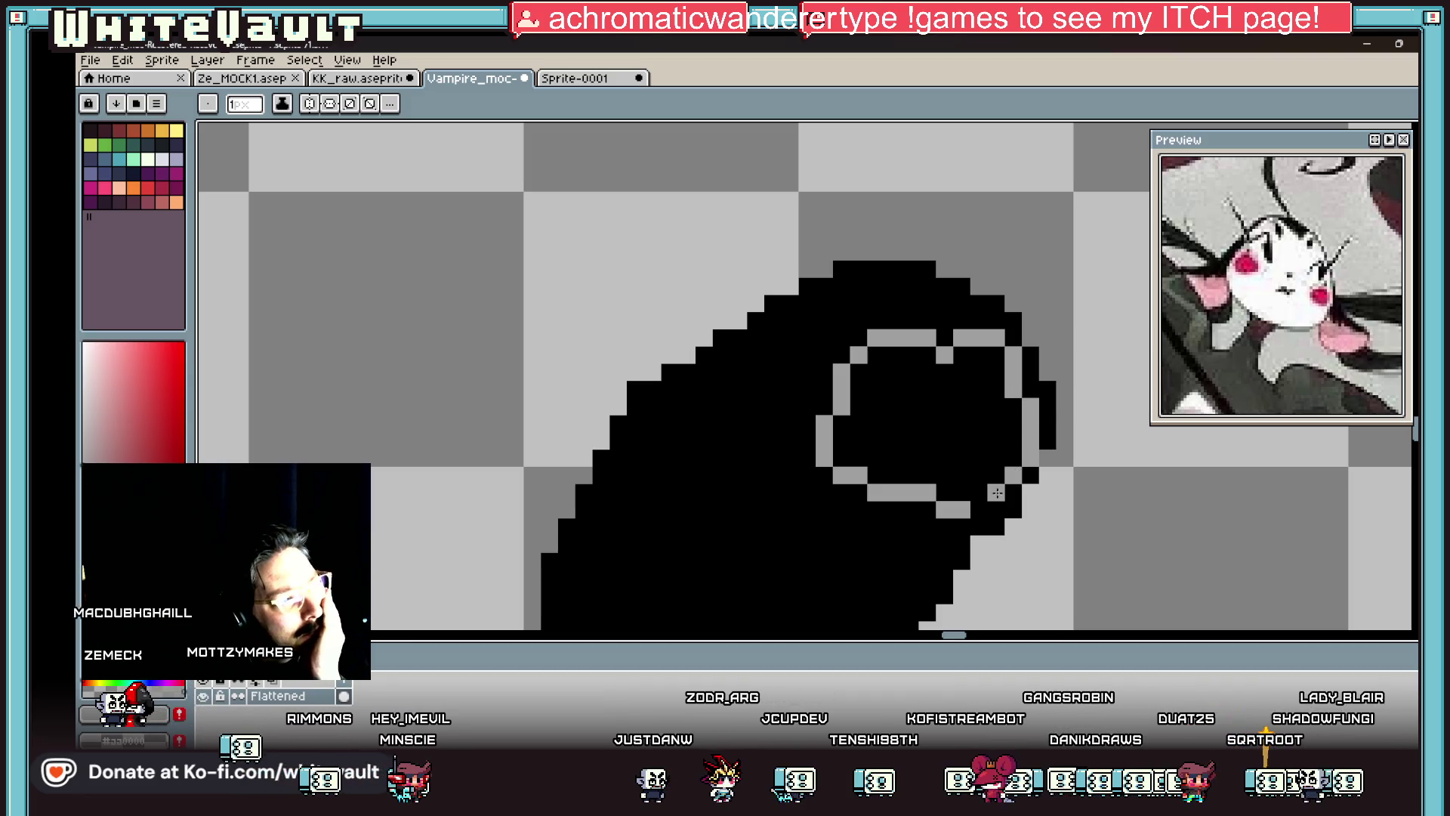
pyautogui.press('g')
pyautogui.click(945, 445)
pyautogui.scroll(-3, 945, 445)
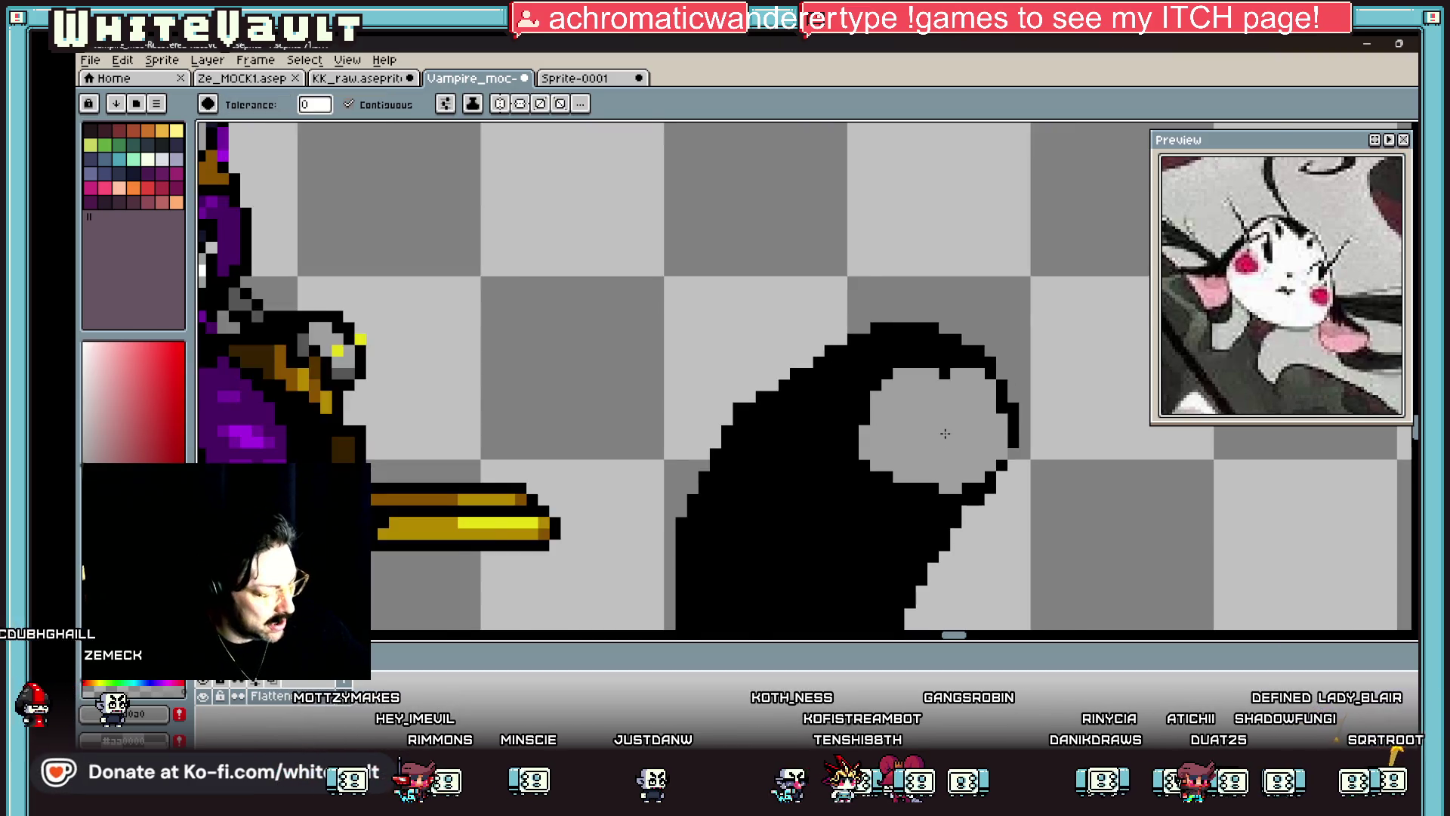
pyautogui.scroll(1, 342, 431)
# Step: Pick black from the ghost's body and place black pixels for the mouth and eyes
pyautogui.press('i')
pyautogui.click(386, 184)
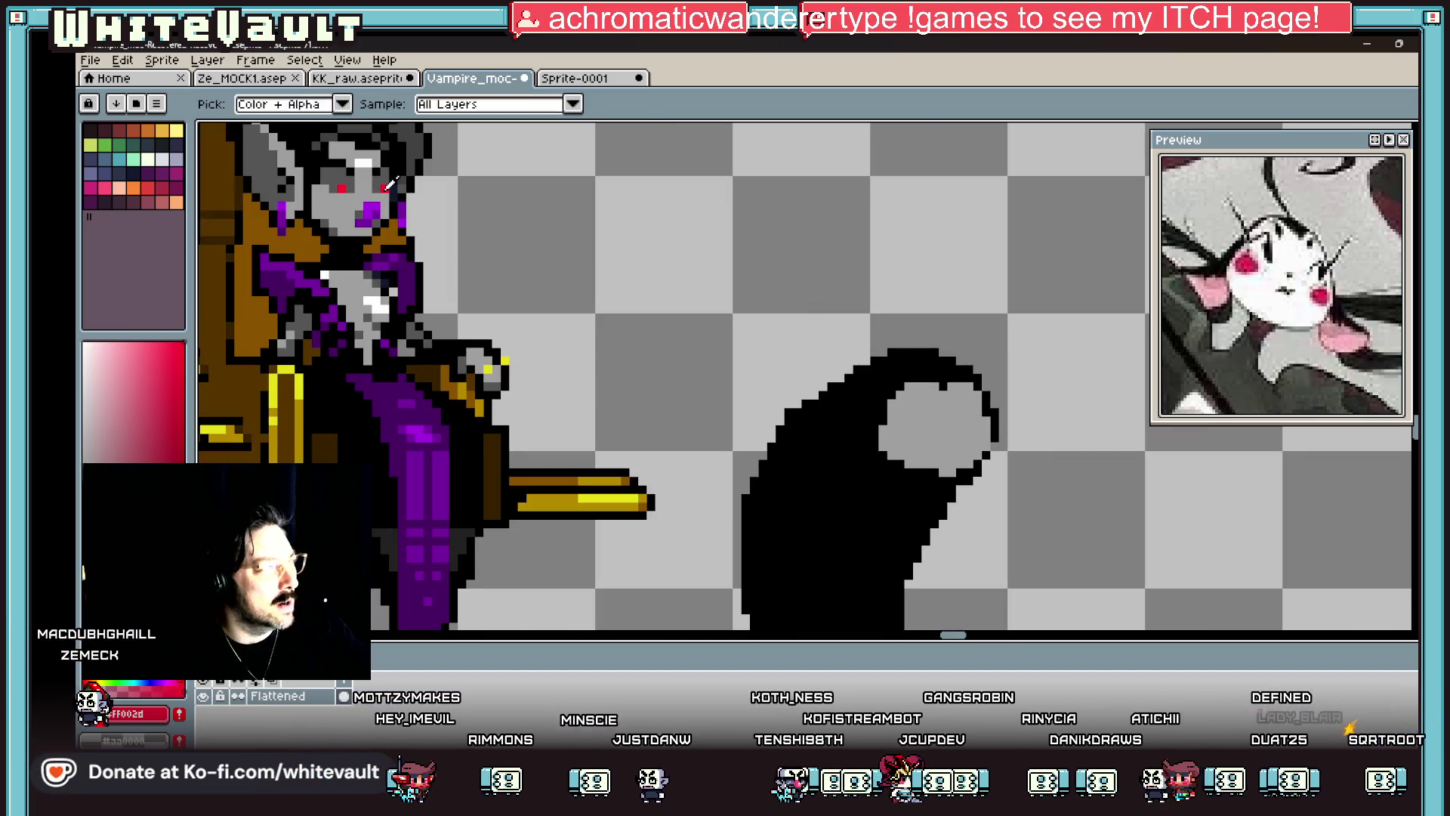
pyautogui.press('b')
pyautogui.scroll(3, 937, 449)
pyautogui.scroll(1, 928, 414)
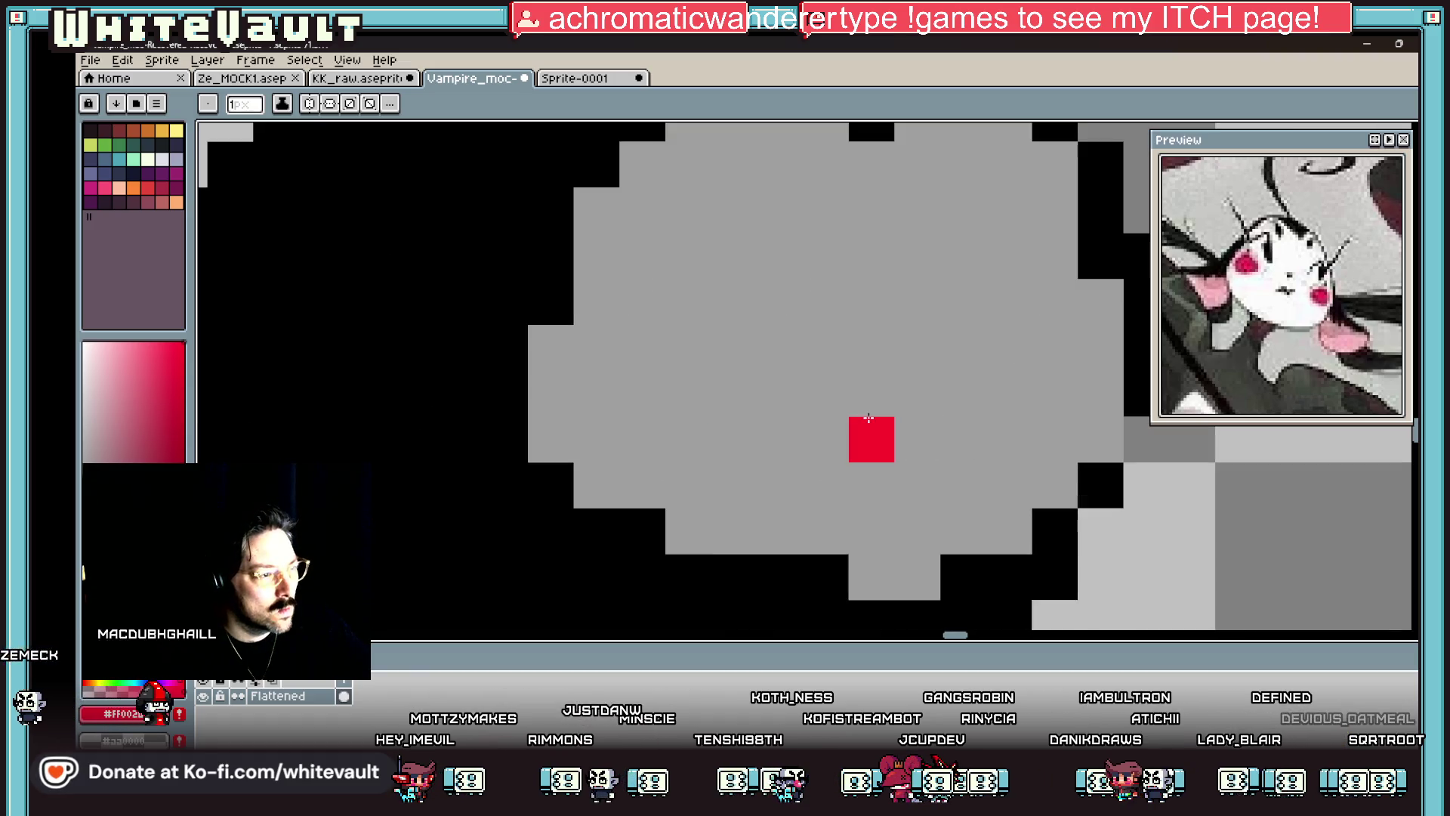
pyautogui.press('i')
pyautogui.click(793, 604)
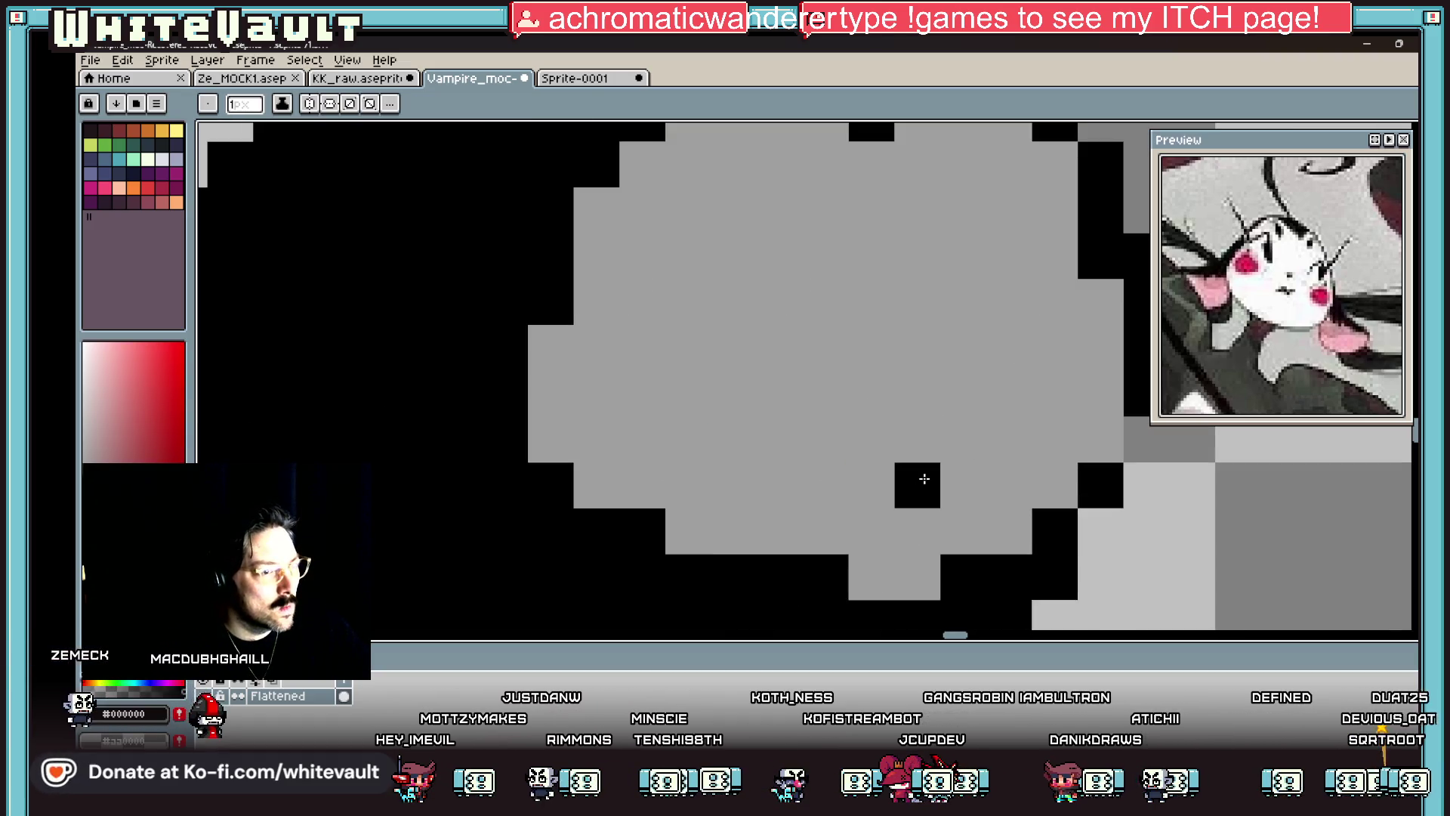
pyautogui.click(917, 440)
pyautogui.click(884, 449)
pyautogui.scroll(-4, 884, 449)
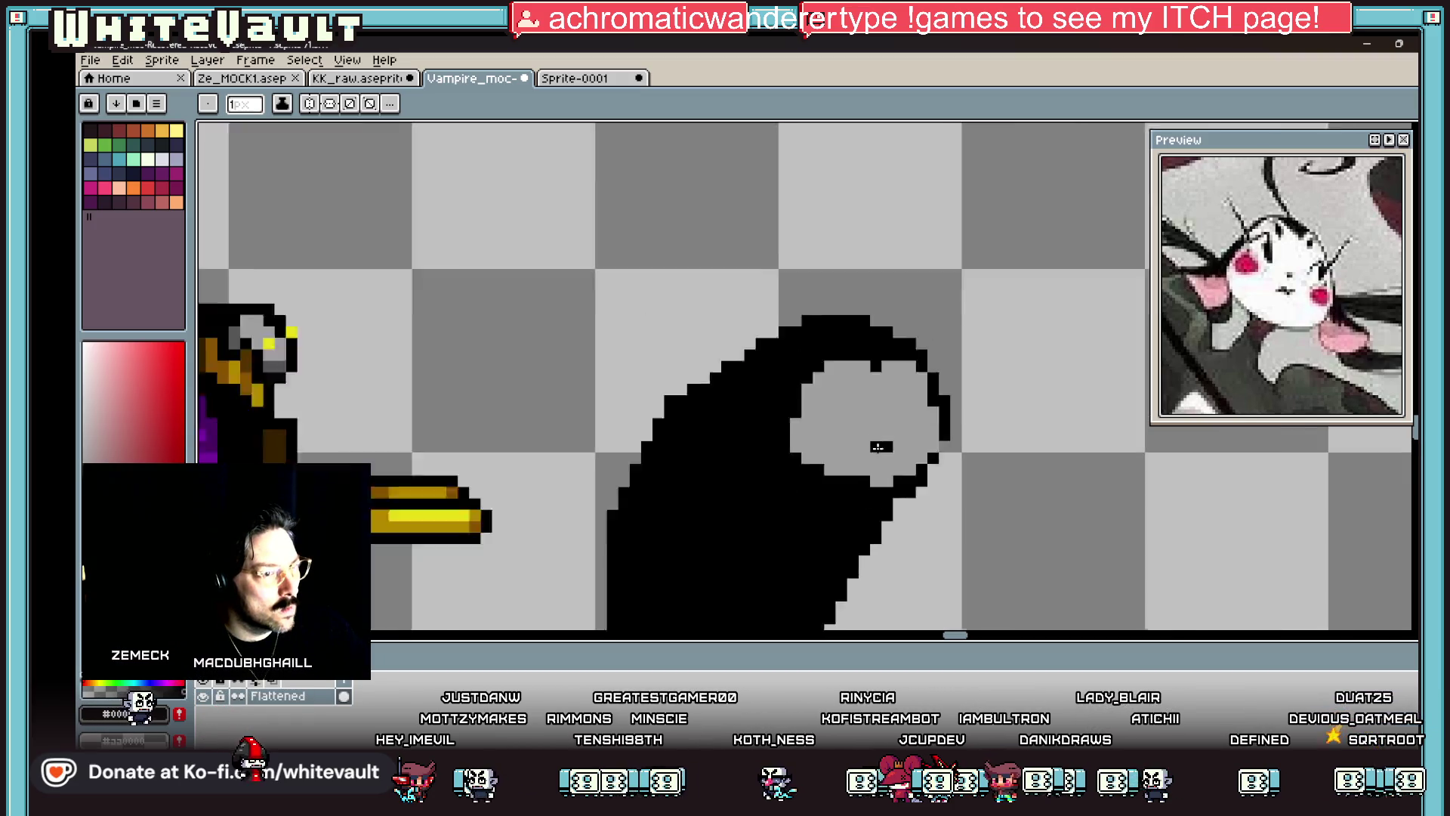
pyautogui.scroll(3, 829, 430)
pyautogui.click(819, 411)
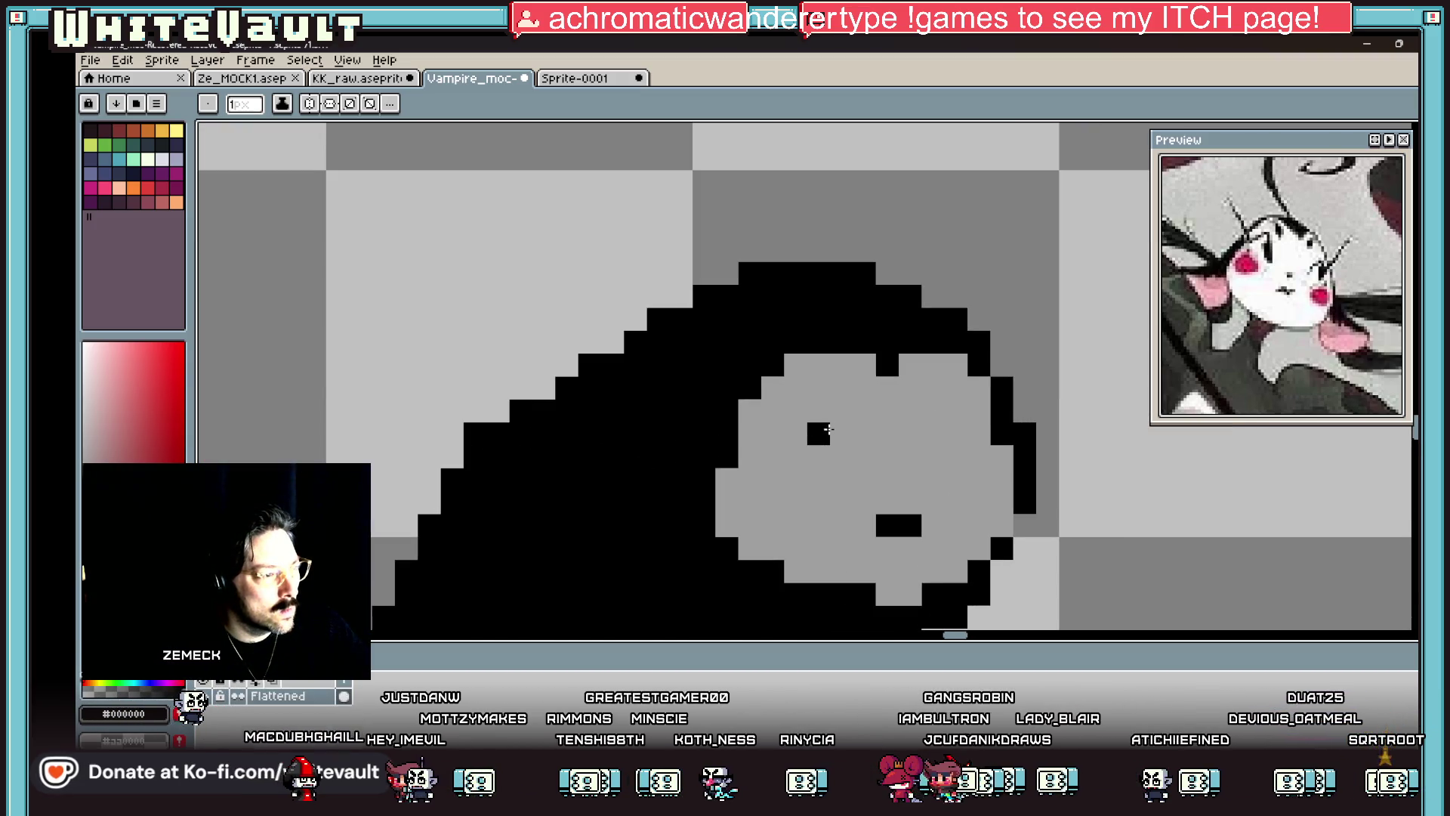
pyautogui.click(836, 373)
# Step: Redraw the left and right black eyes and paint stray pixels back to grey
pyautogui.hotkey('ctrl', 'z')
pyautogui.click(842, 387)
pyautogui.click(933, 387)
pyautogui.keyDown('alt'); pyautogui.click(868, 411); pyautogui.keyUp('alt')
pyautogui.click(817, 408)
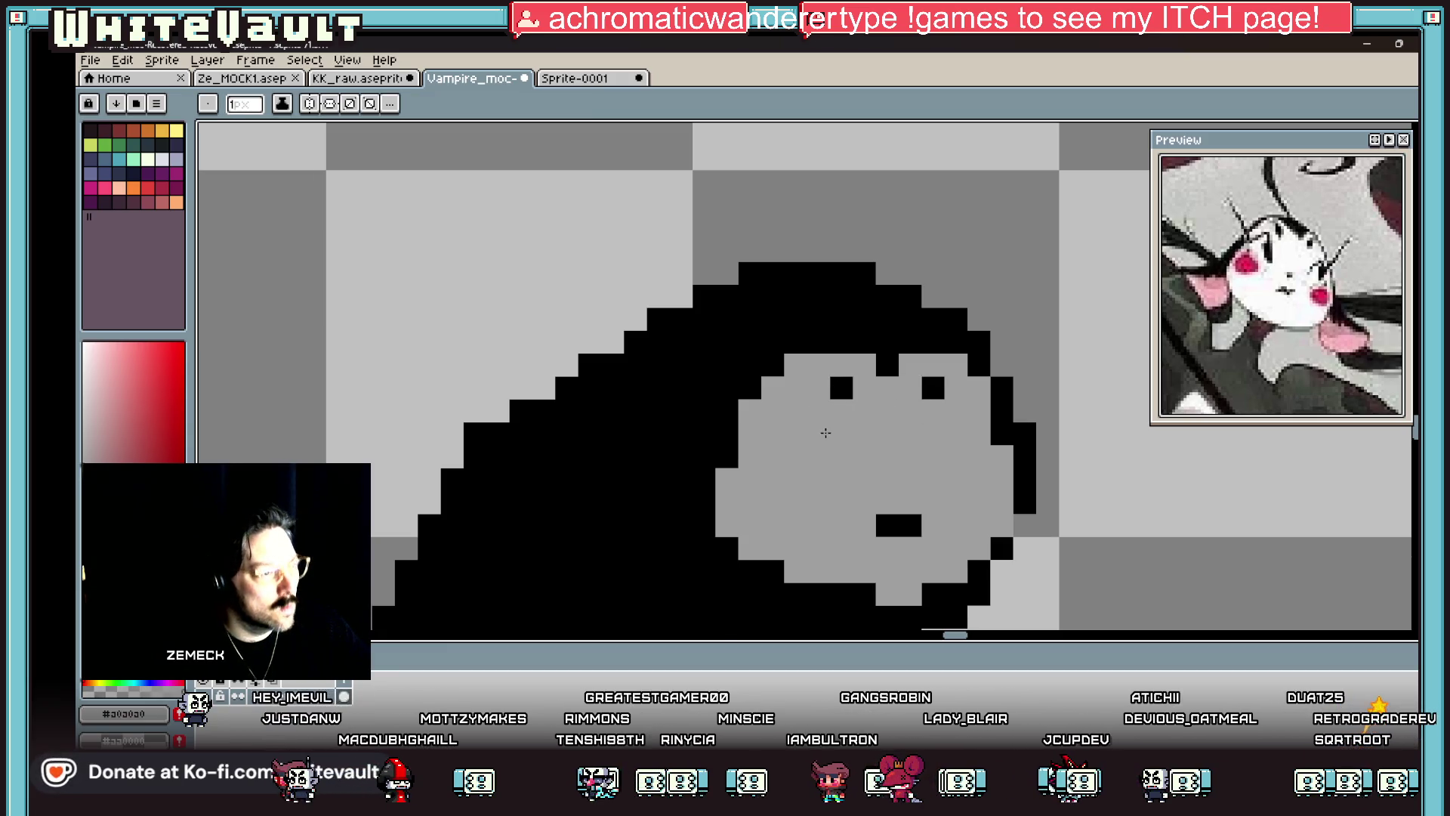
pyautogui.scroll(-3, 927, 466)
pyautogui.scroll(1, 926, 466)
pyautogui.scroll(1, 926, 466)
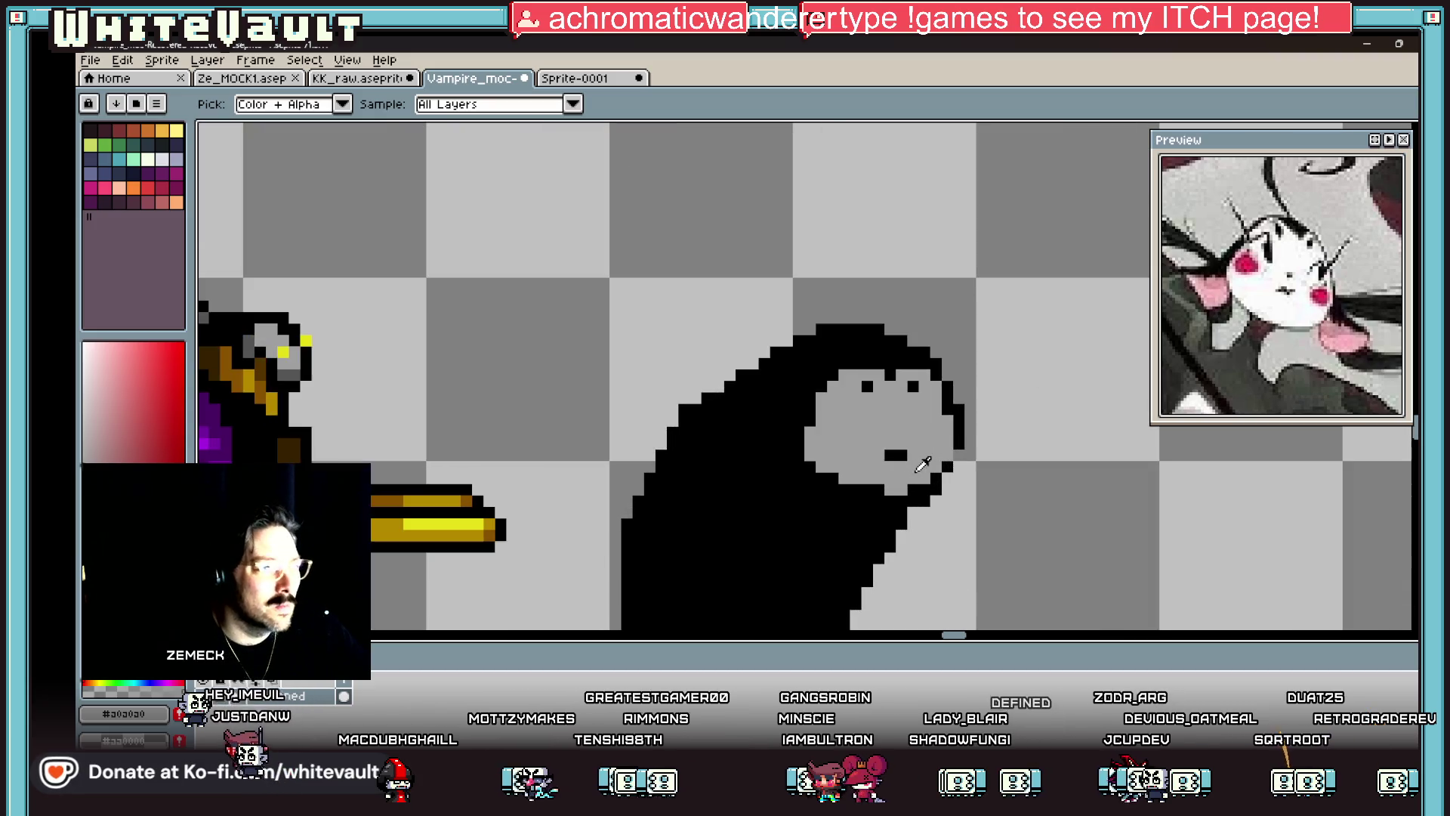
pyautogui.scroll(-2, 434, 285)
pyautogui.keyDown('alt'); pyautogui.click(435, 285); pyautogui.keyUp('alt')
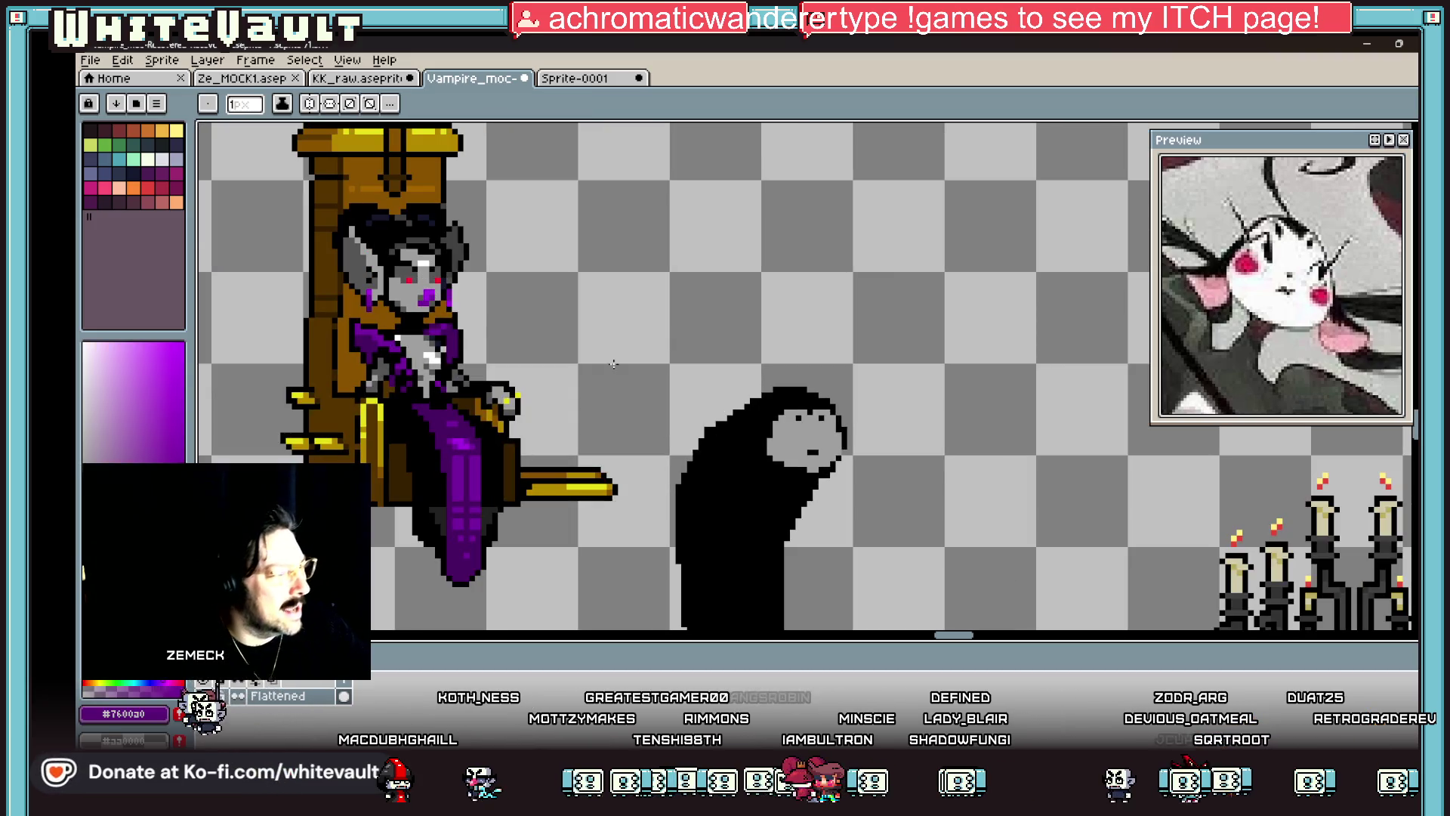
# Step: Paint a solid purple block for the ghost's mouth
pyautogui.scroll(2, 818, 446)
pyautogui.click(823, 446)
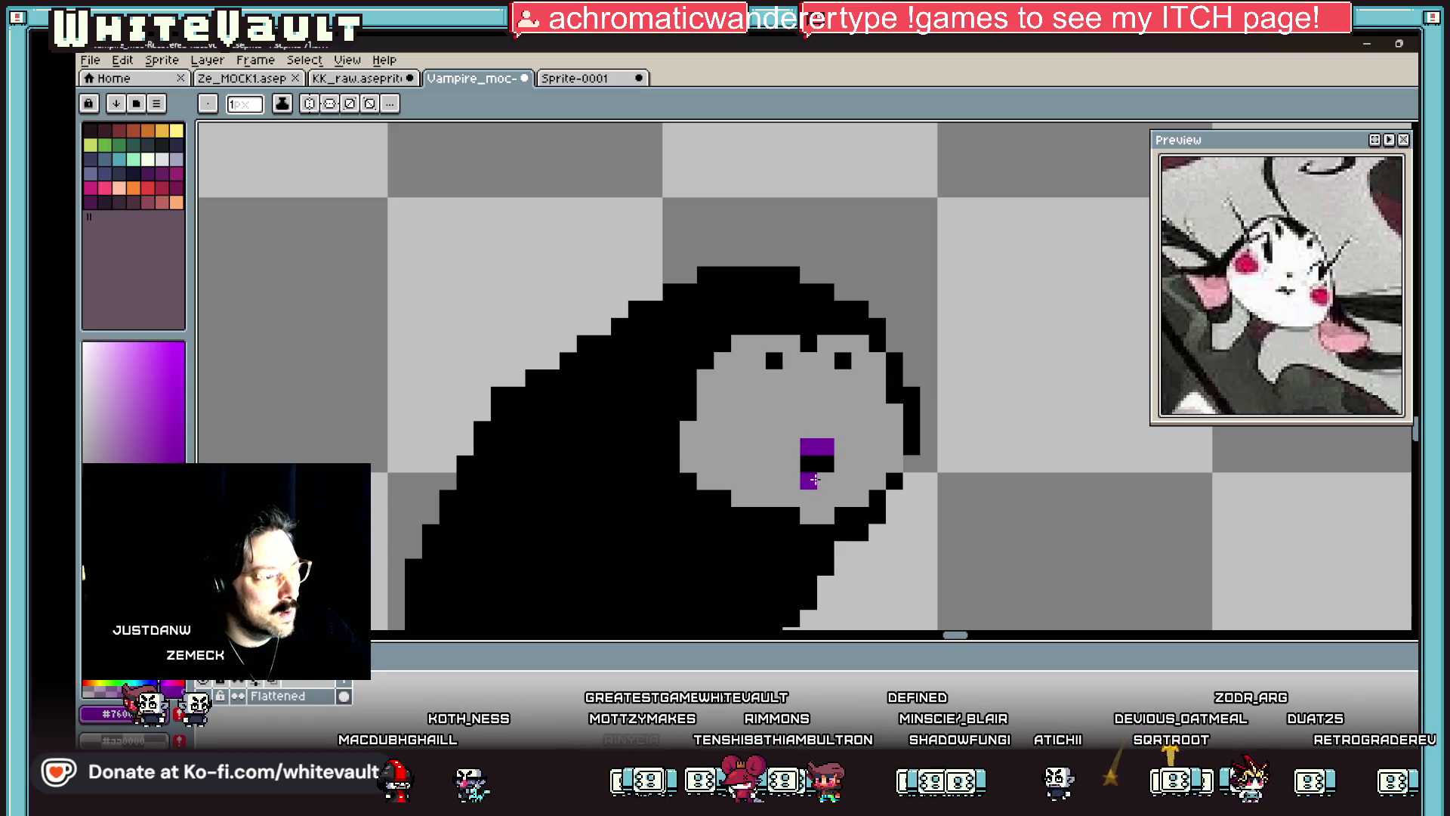
pyautogui.moveTo(814, 481); pyautogui.dragTo(800, 461)
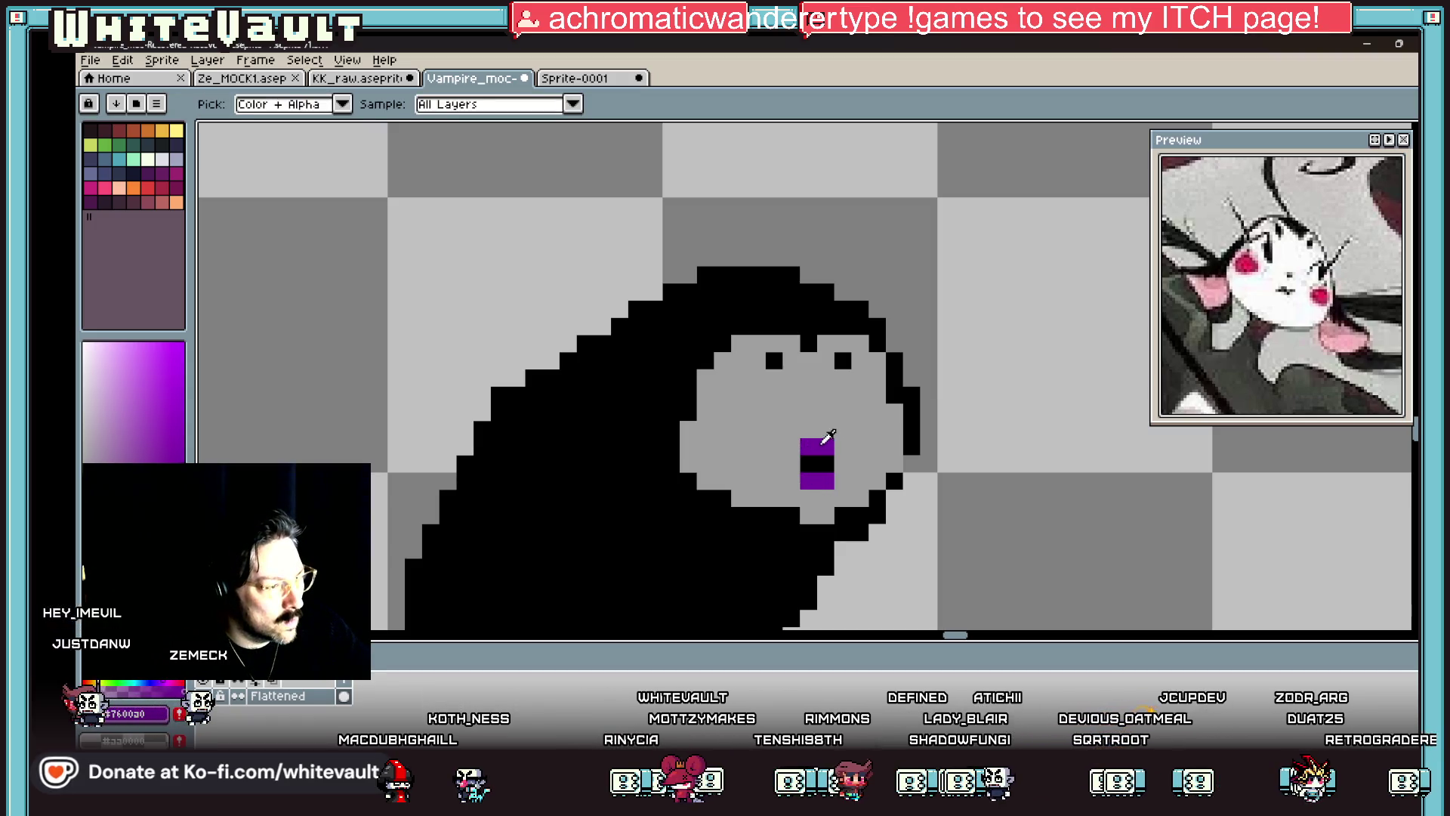
pyautogui.keyDown('alt'); pyautogui.click(802, 442); pyautogui.keyUp('alt')
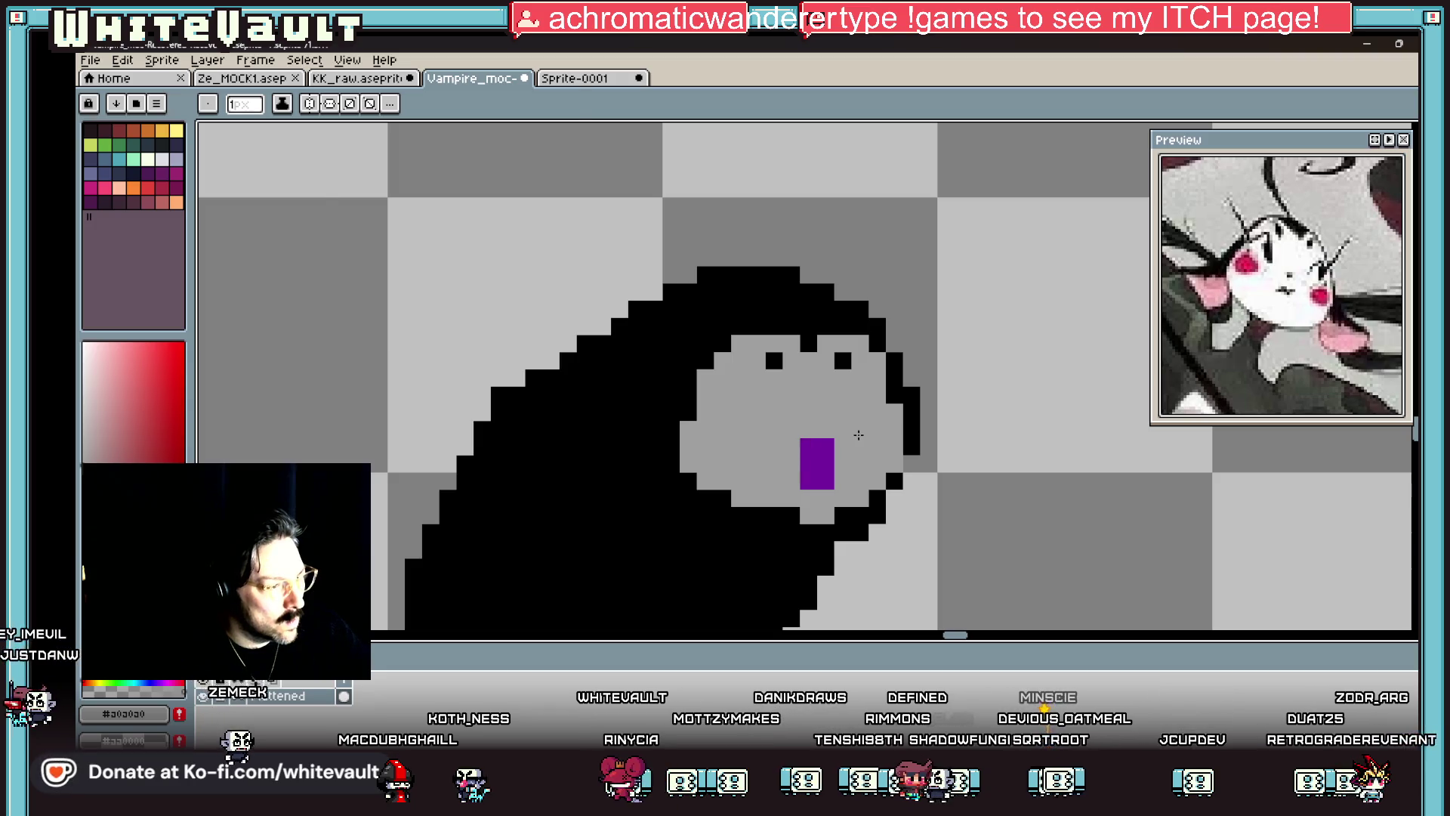
# Step: Paint dark grey eye pixels and add black pixels beside both eyes
pyautogui.scroll(-3, 866, 428)
pyautogui.scroll(-2, 866, 429)
pyautogui.scroll(2, 872, 429)
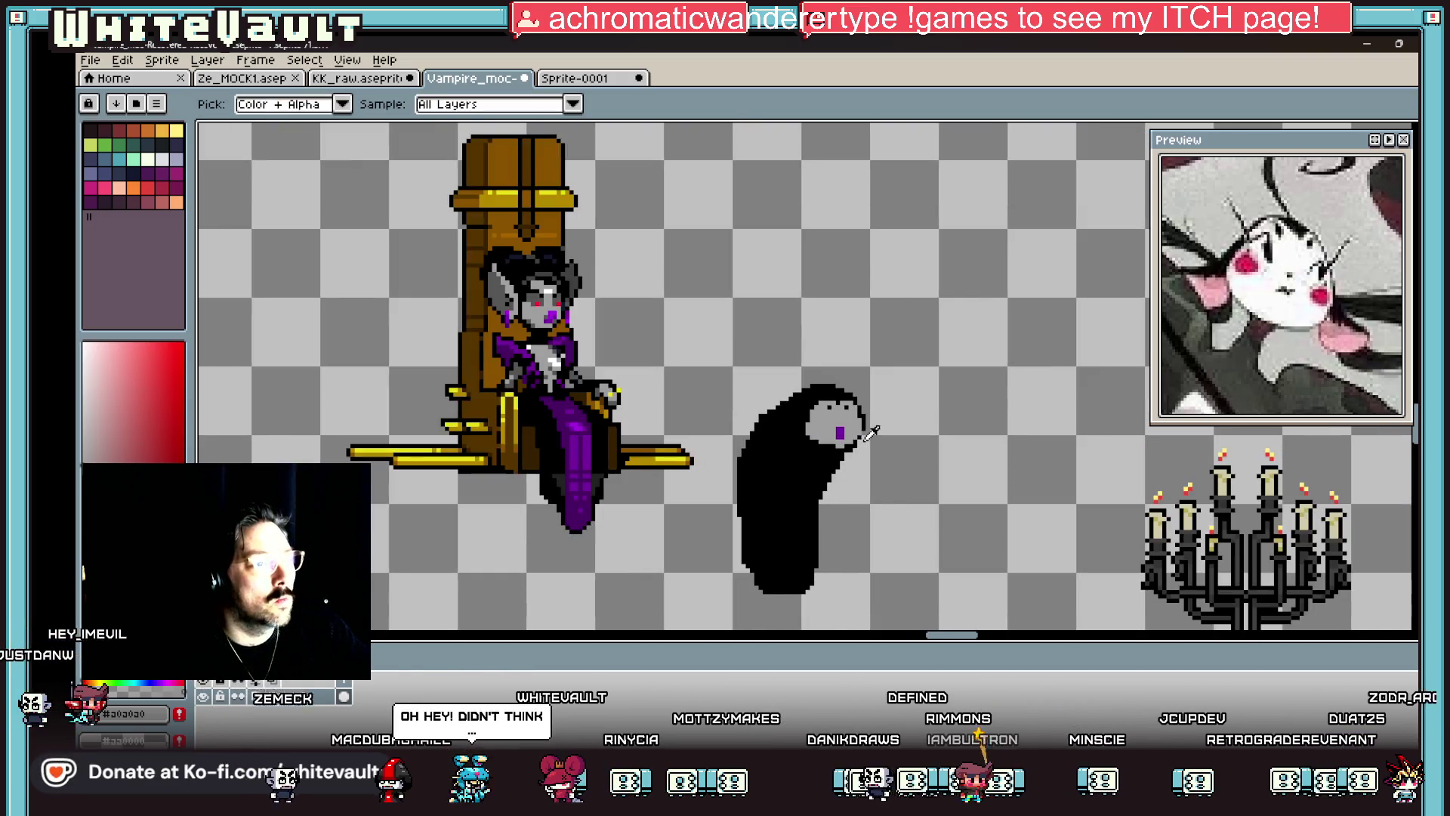
pyautogui.scroll(-3, 1291, 334)
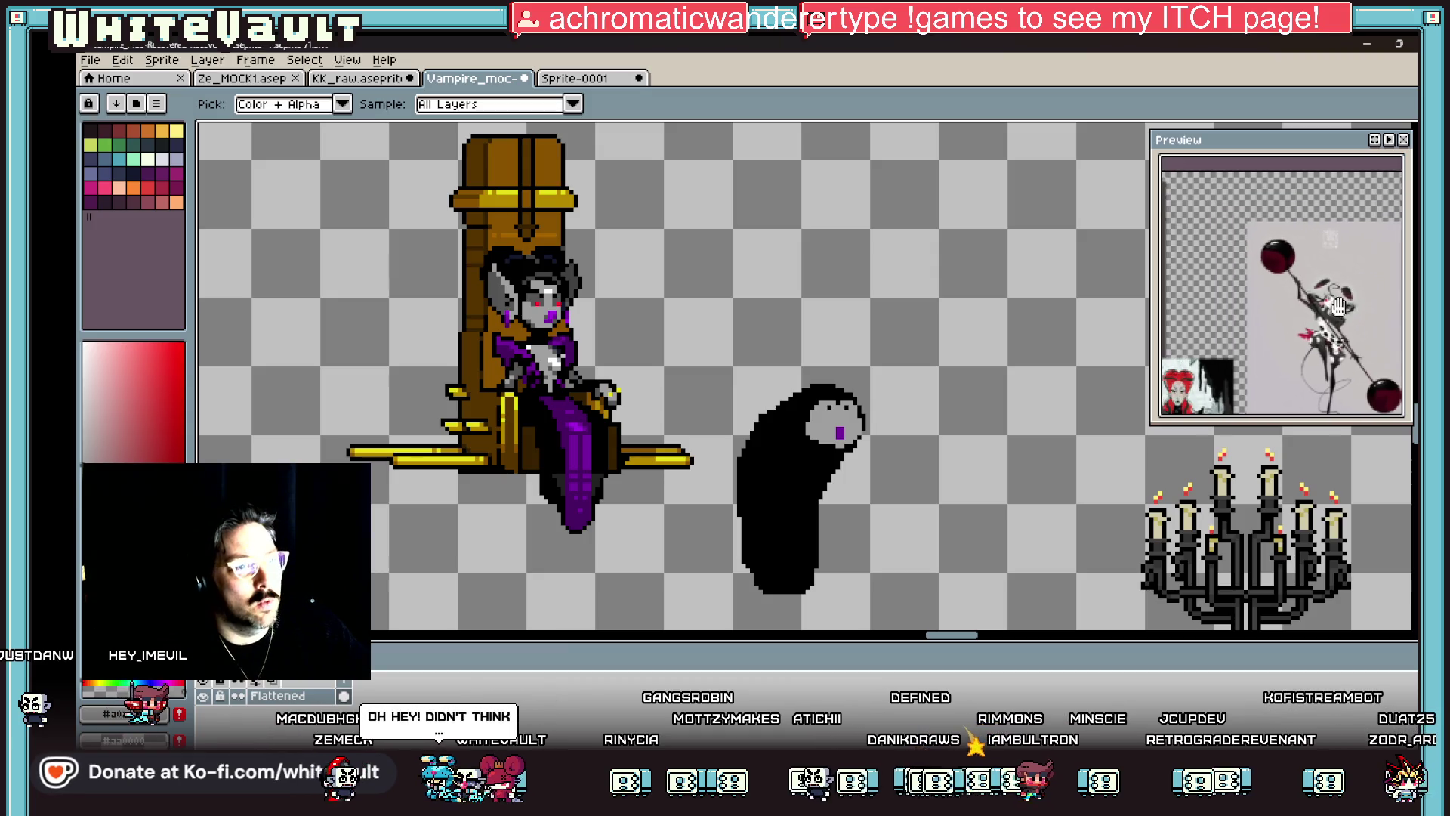
pyautogui.scroll(5, 1299, 325)
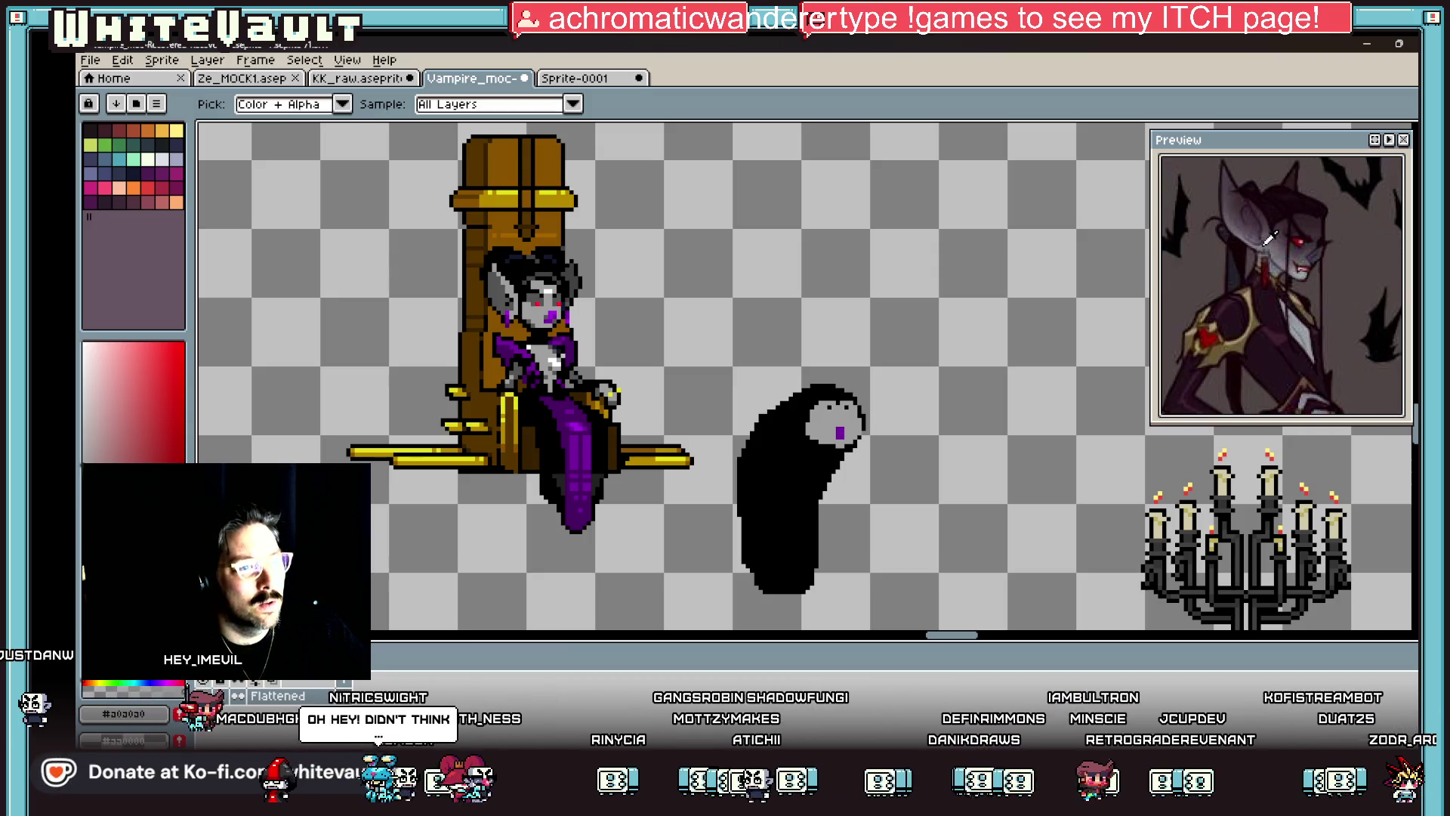
pyautogui.moveTo(1320, 290); pyautogui.dragTo(1324, 293)
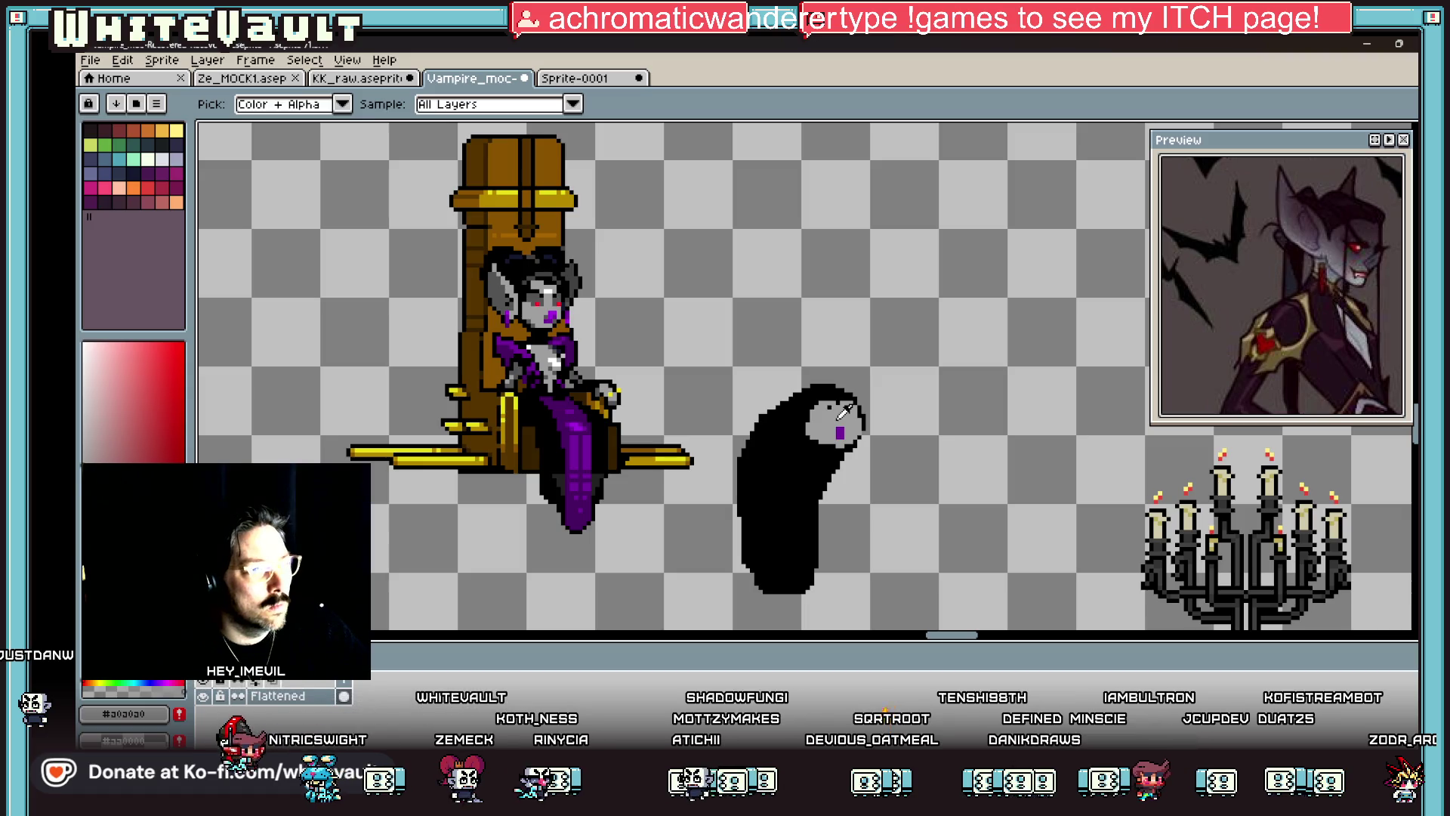
pyautogui.scroll(2, 844, 411)
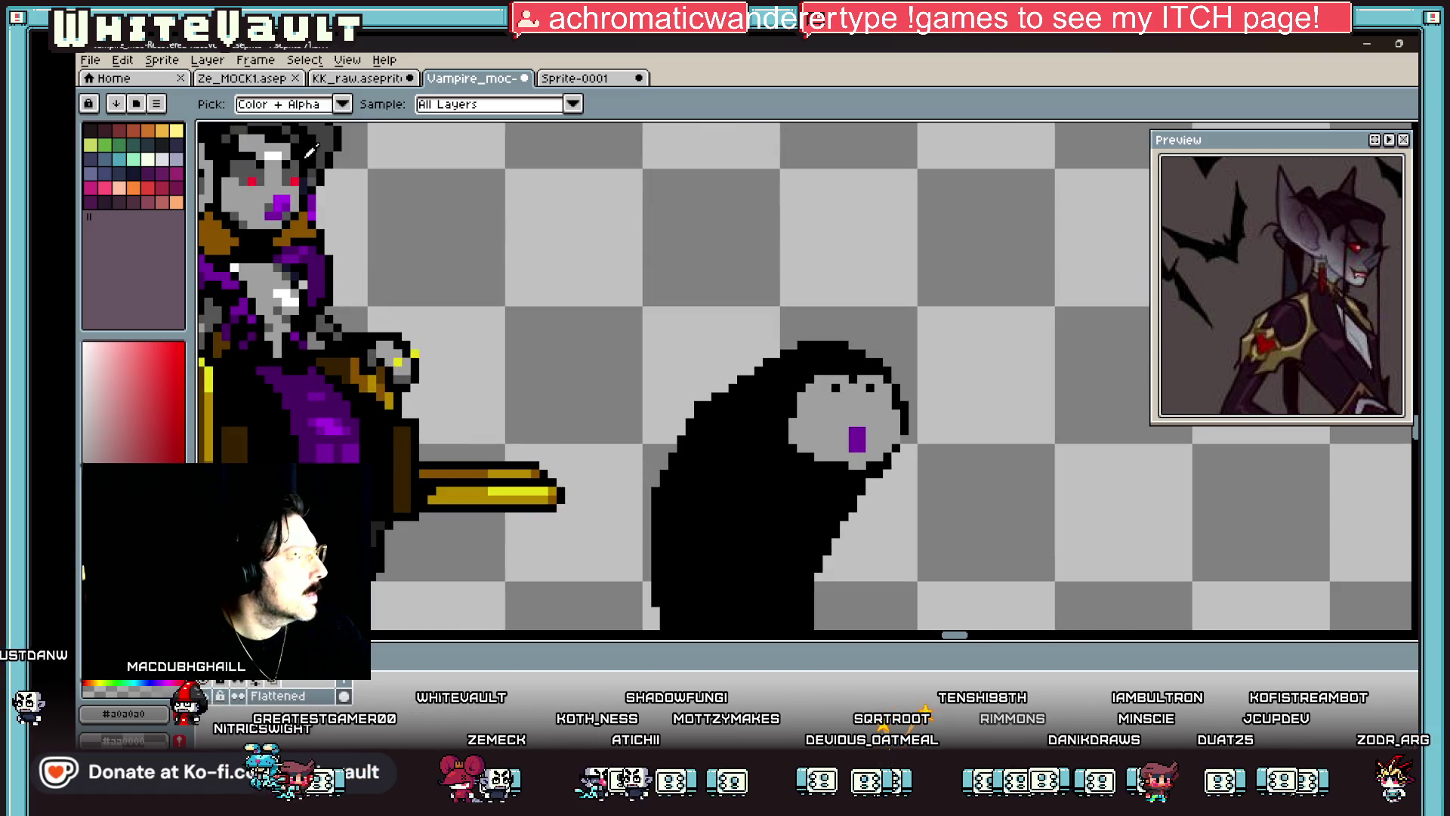
pyautogui.scroll(1, 823, 417)
pyautogui.click(837, 409)
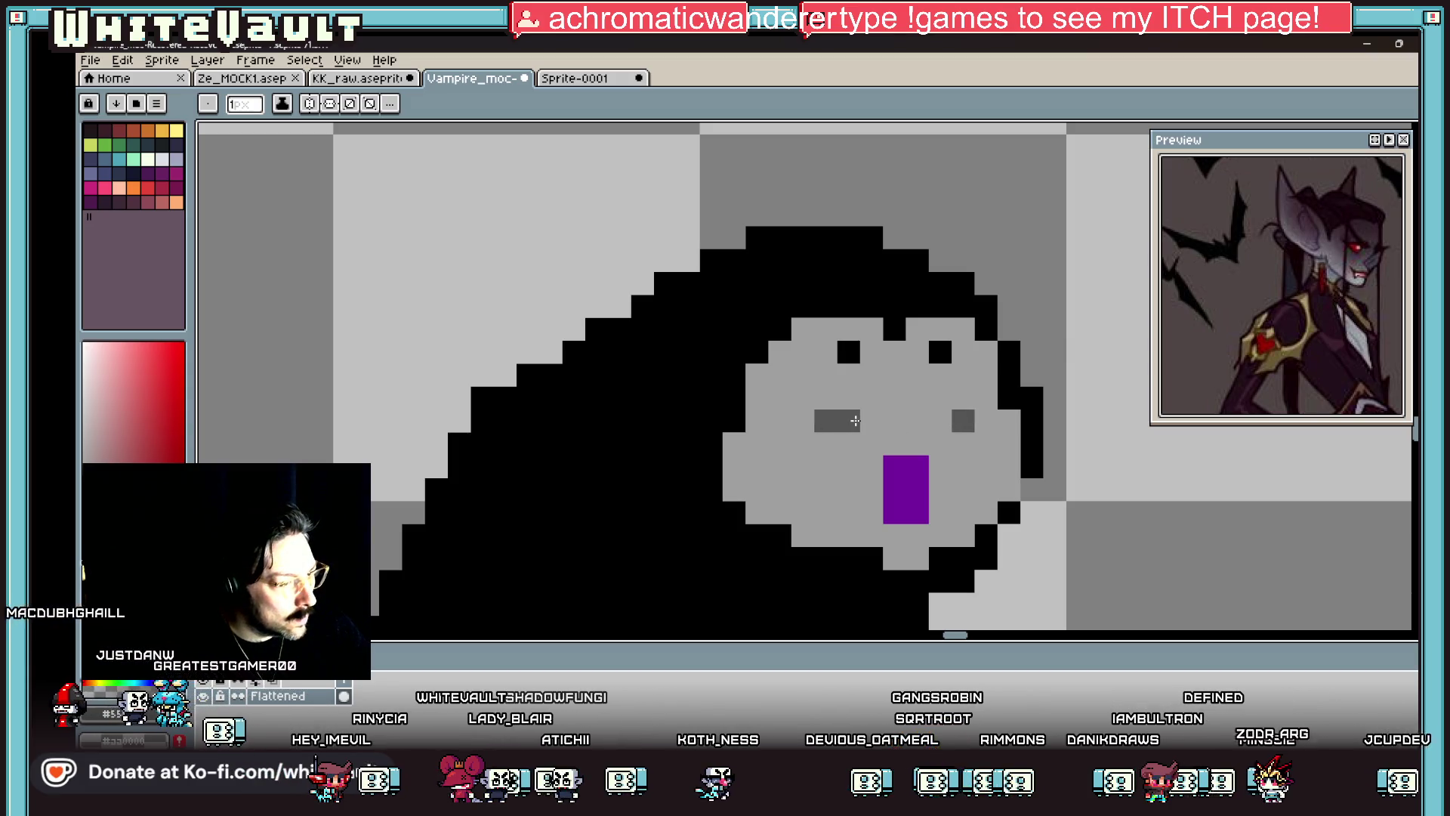
pyautogui.press('alt')
pyautogui.click(1017, 400)
pyautogui.click(801, 436)
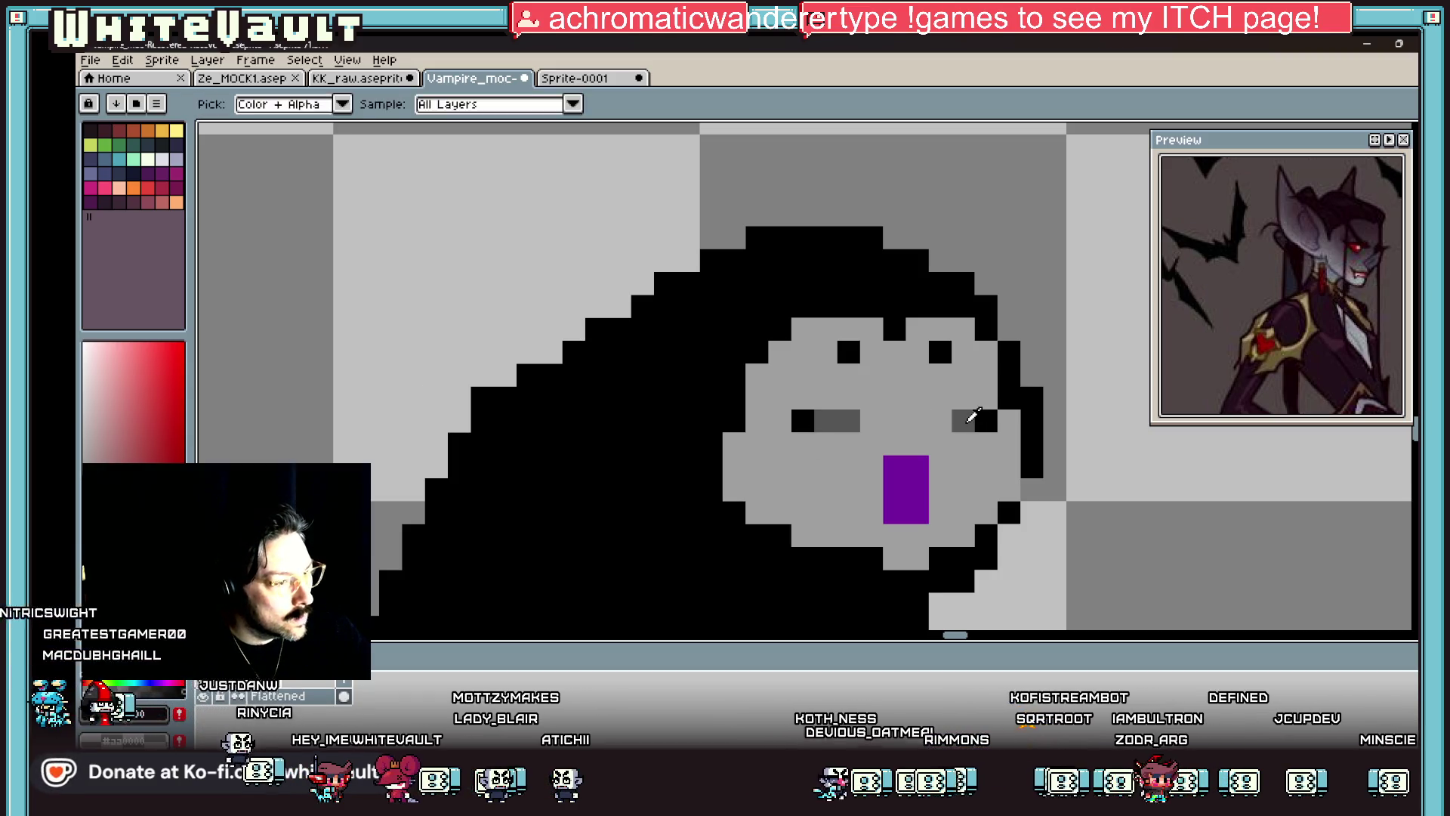
pyautogui.click(963, 442)
# Step: Give the eyes a purple glint pixel and a black pixel
pyautogui.scroll(-5, 1013, 451)
pyautogui.scroll(2, 1010, 435)
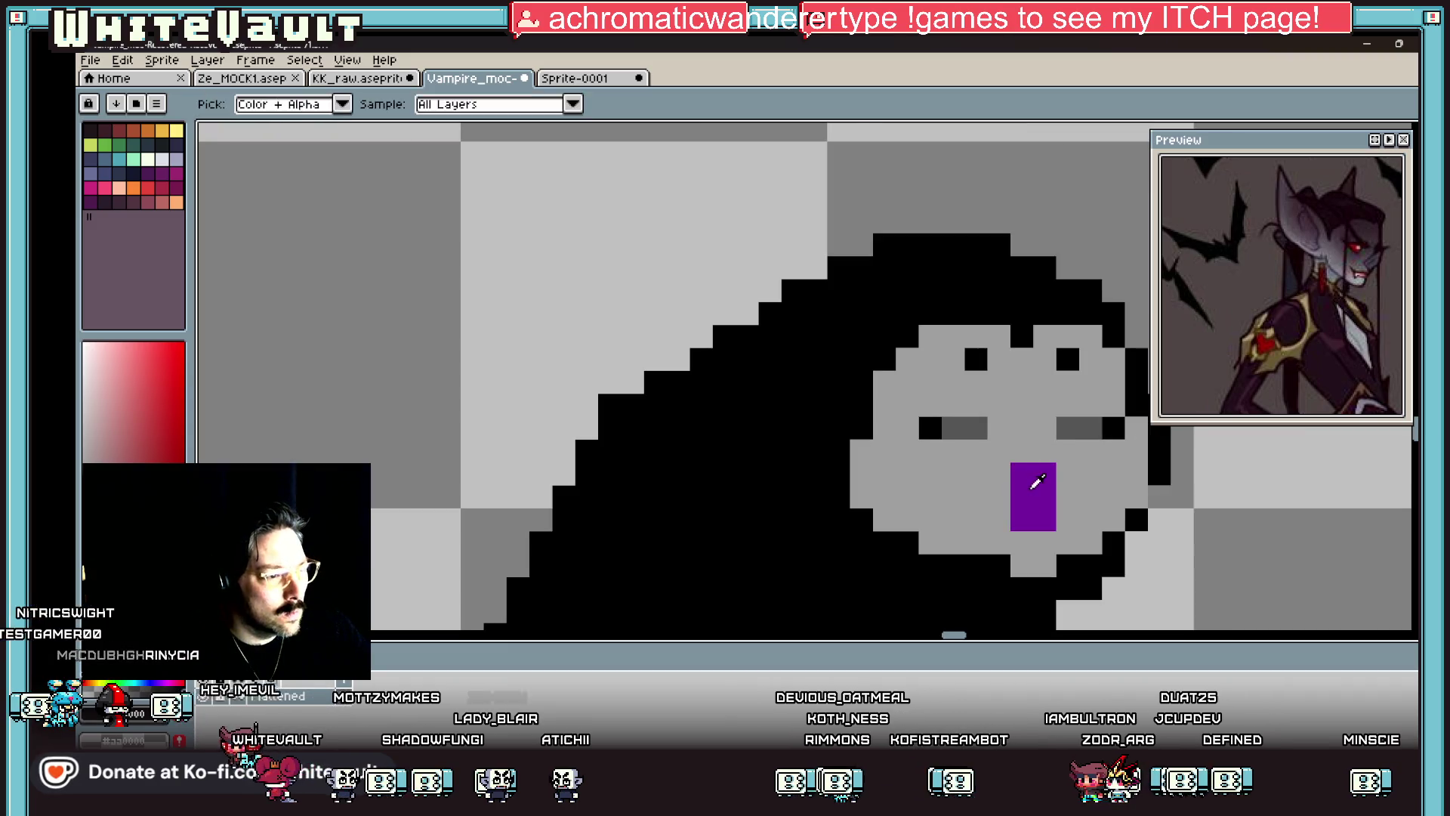
pyautogui.keyDown('alt'); pyautogui.click(1033, 484); pyautogui.keyUp('alt')
pyautogui.click(931, 428)
pyautogui.scroll(-3, 1109, 428)
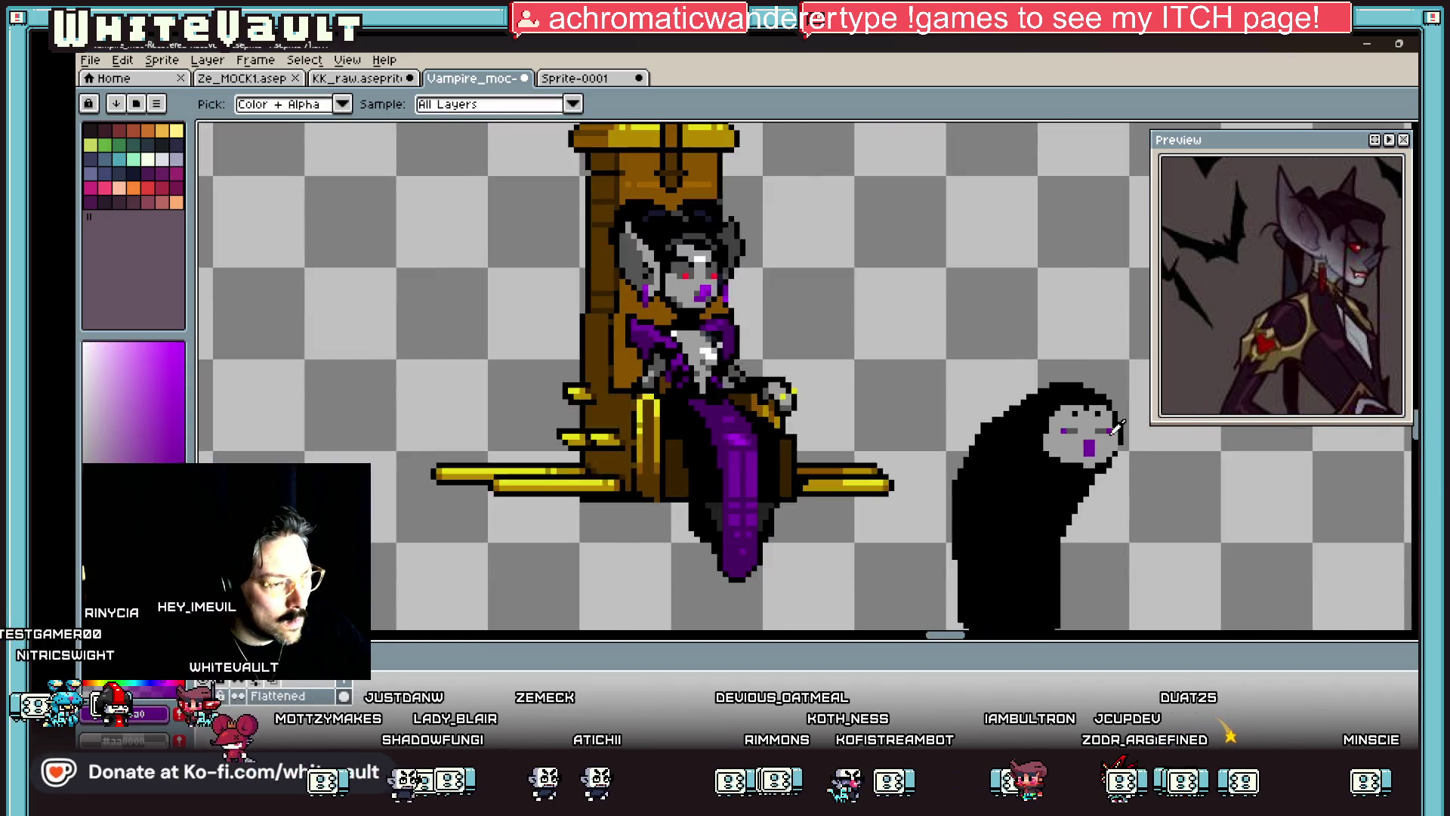
pyautogui.scroll(4, 1056, 399)
pyautogui.keyDown('alt'); pyautogui.click(1059, 334); pyautogui.keyUp('alt')
pyautogui.click(984, 386)
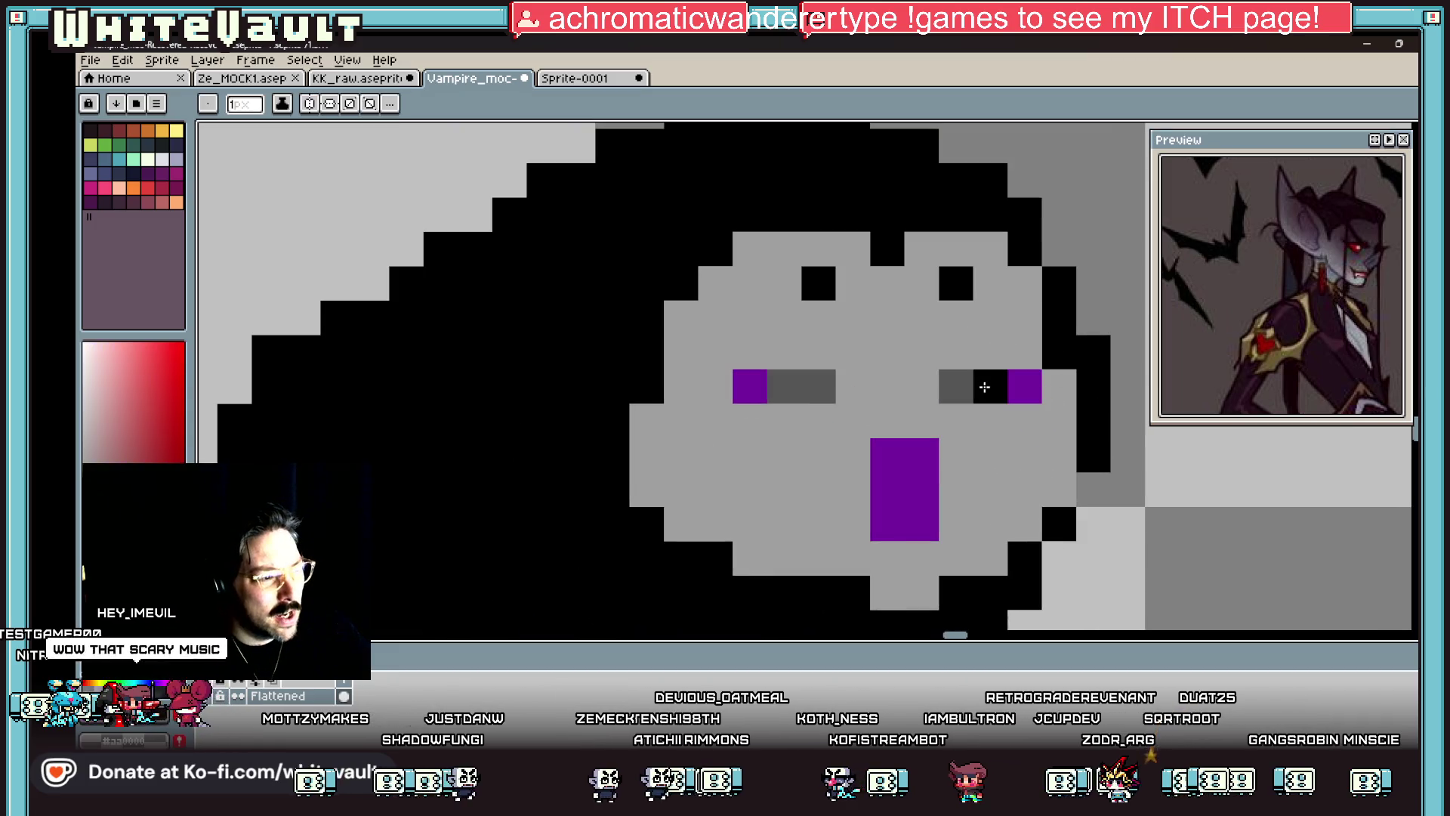
# Step: Shade a dark grey brow above the left eye and add a black pixel below the face
pyautogui.keyDown('alt'); pyautogui.click(786, 383); pyautogui.keyUp('alt')
pyautogui.click(751, 357)
pyautogui.rightClick(786, 386)
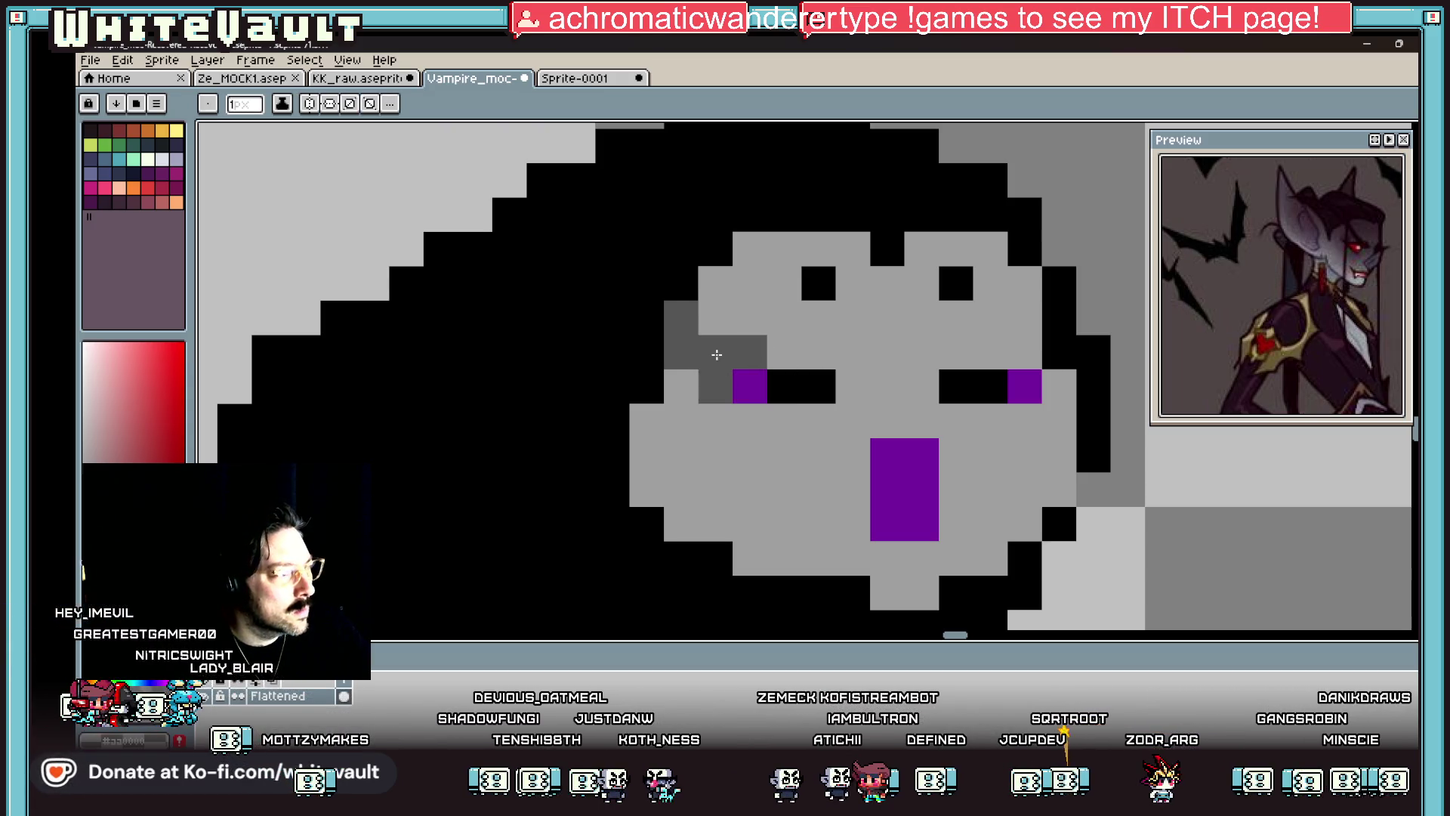
pyautogui.click(771, 354)
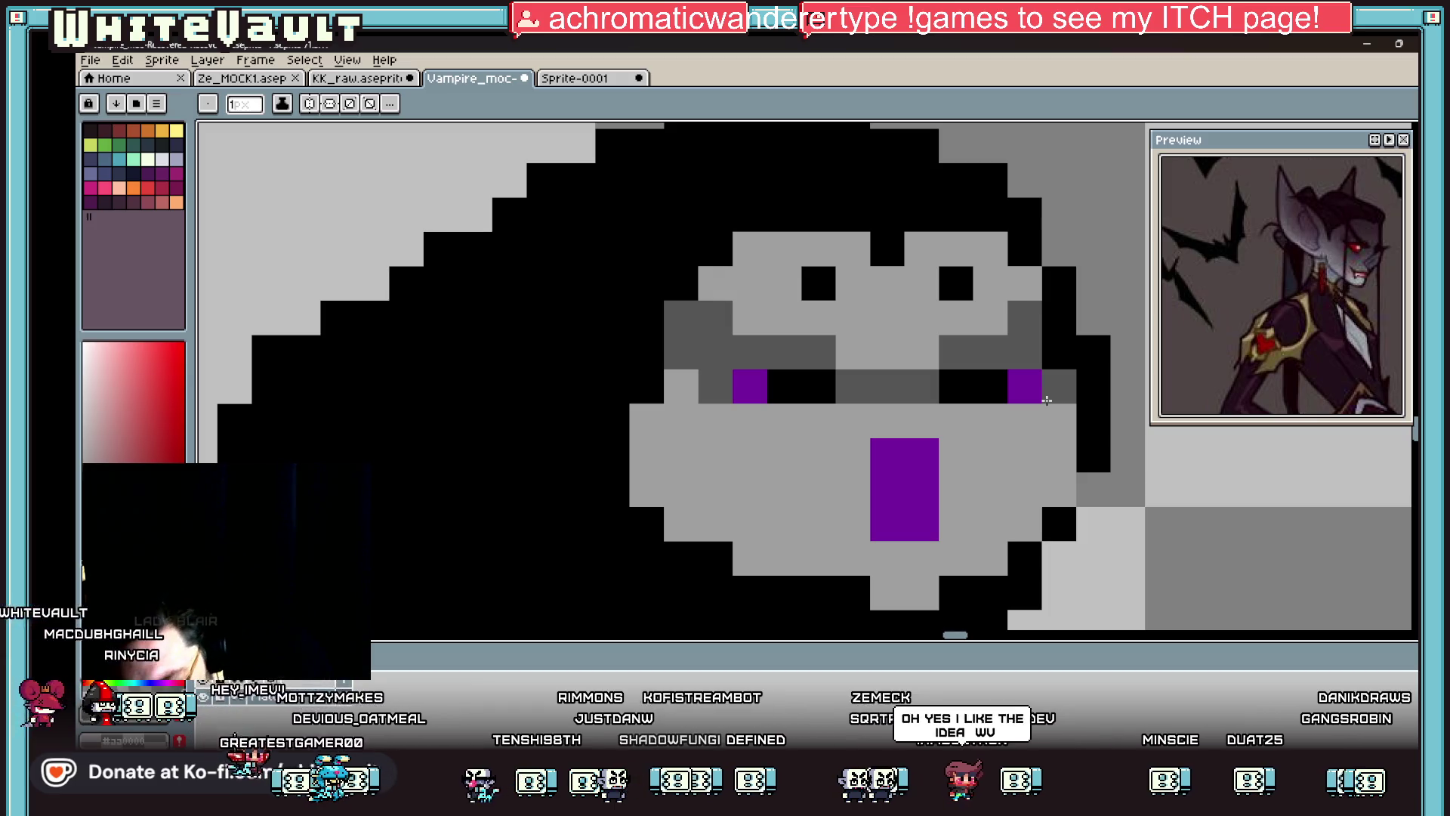
pyautogui.scroll(-5, 1004, 453)
pyautogui.press('i')
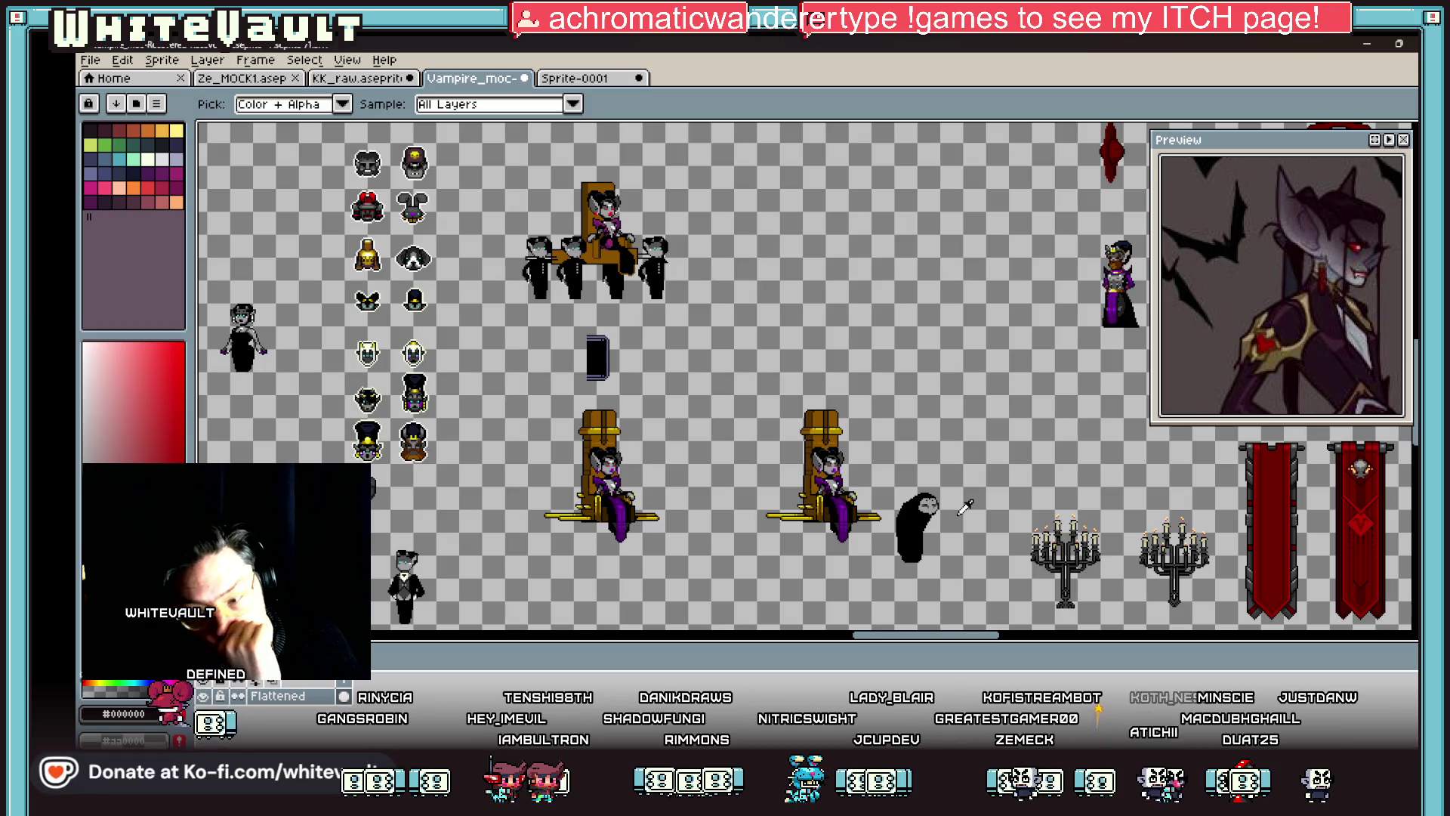
pyautogui.scroll(3, 959, 512)
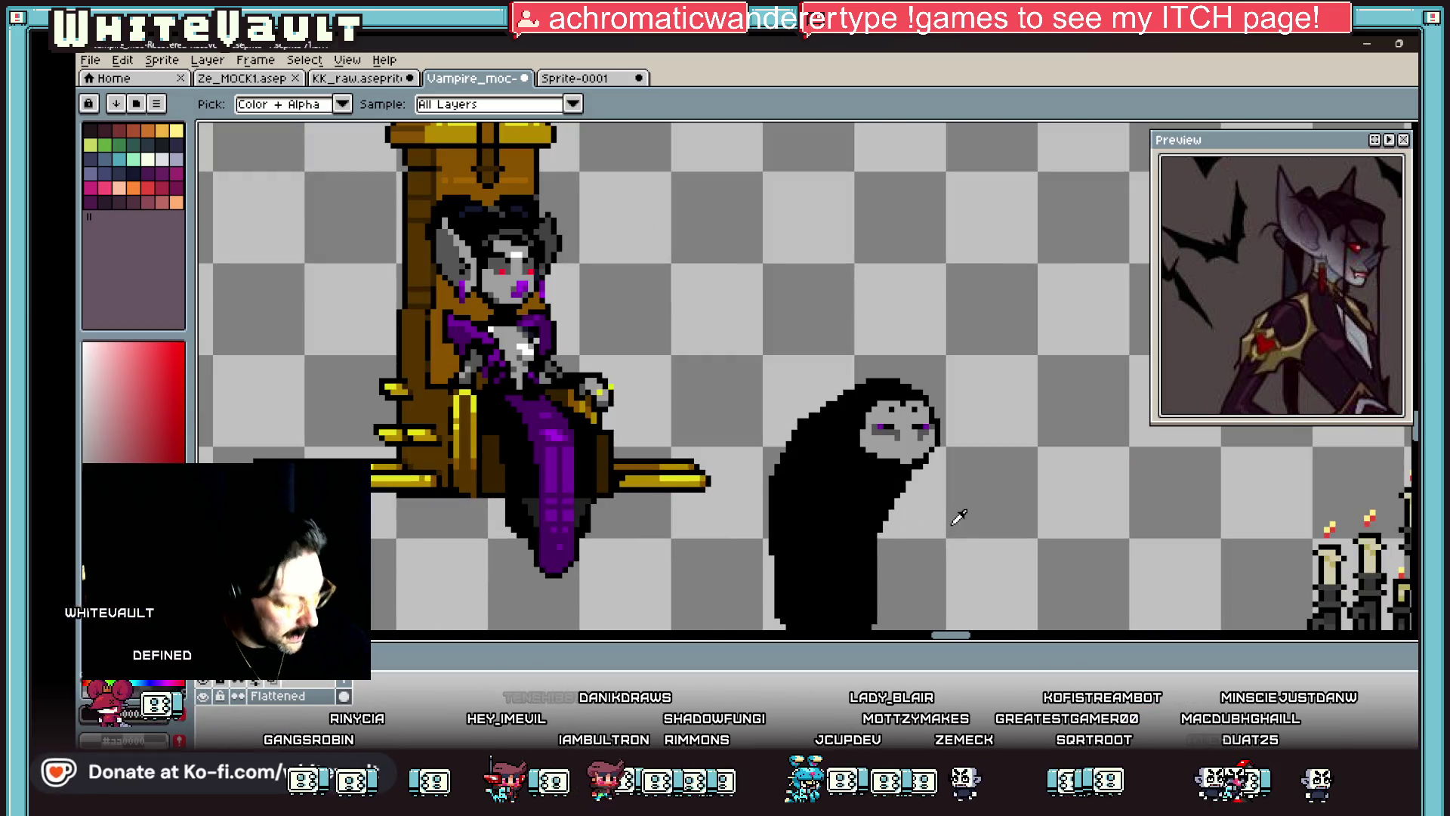
pyautogui.scroll(3, 910, 461)
pyautogui.press('b')
pyautogui.click(899, 412)
# Step: Draw a dark grey mouth line and fill the light grey area beneath it dark grey
pyautogui.keyDown('alt'); pyautogui.click(916, 370); pyautogui.keyUp('alt')
pyautogui.moveTo(883, 394); pyautogui.dragTo(814, 390)
pyautogui.press('g')
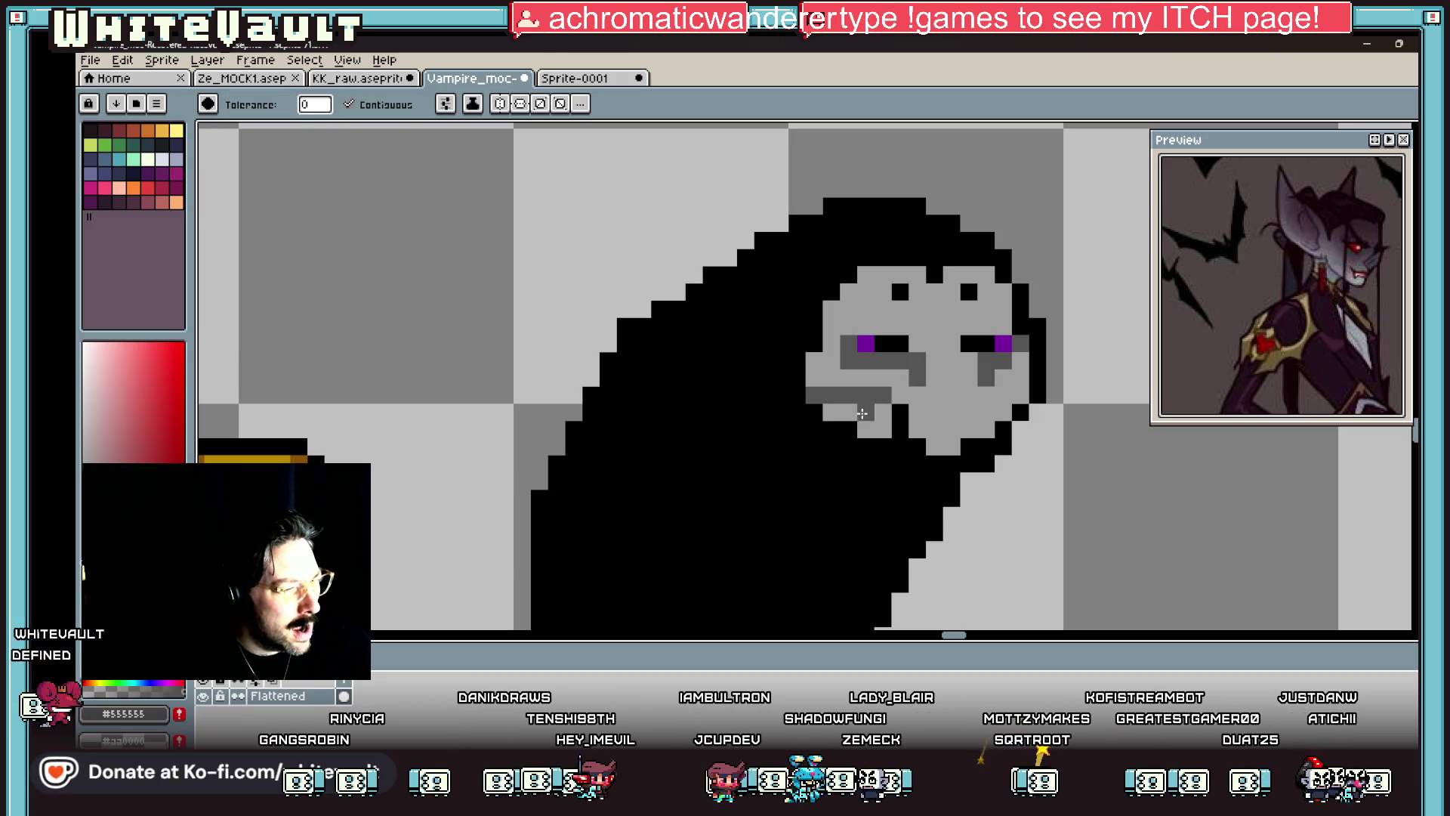
pyautogui.click(838, 412)
pyautogui.scroll(-2, 881, 409)
pyautogui.scroll(2, 899, 410)
pyautogui.press('b')
# Step: Extend the face's black outline downward and touch up the chin and right cheek
pyautogui.keyDown('alt'); pyautogui.click(987, 392); pyautogui.keyUp('alt')
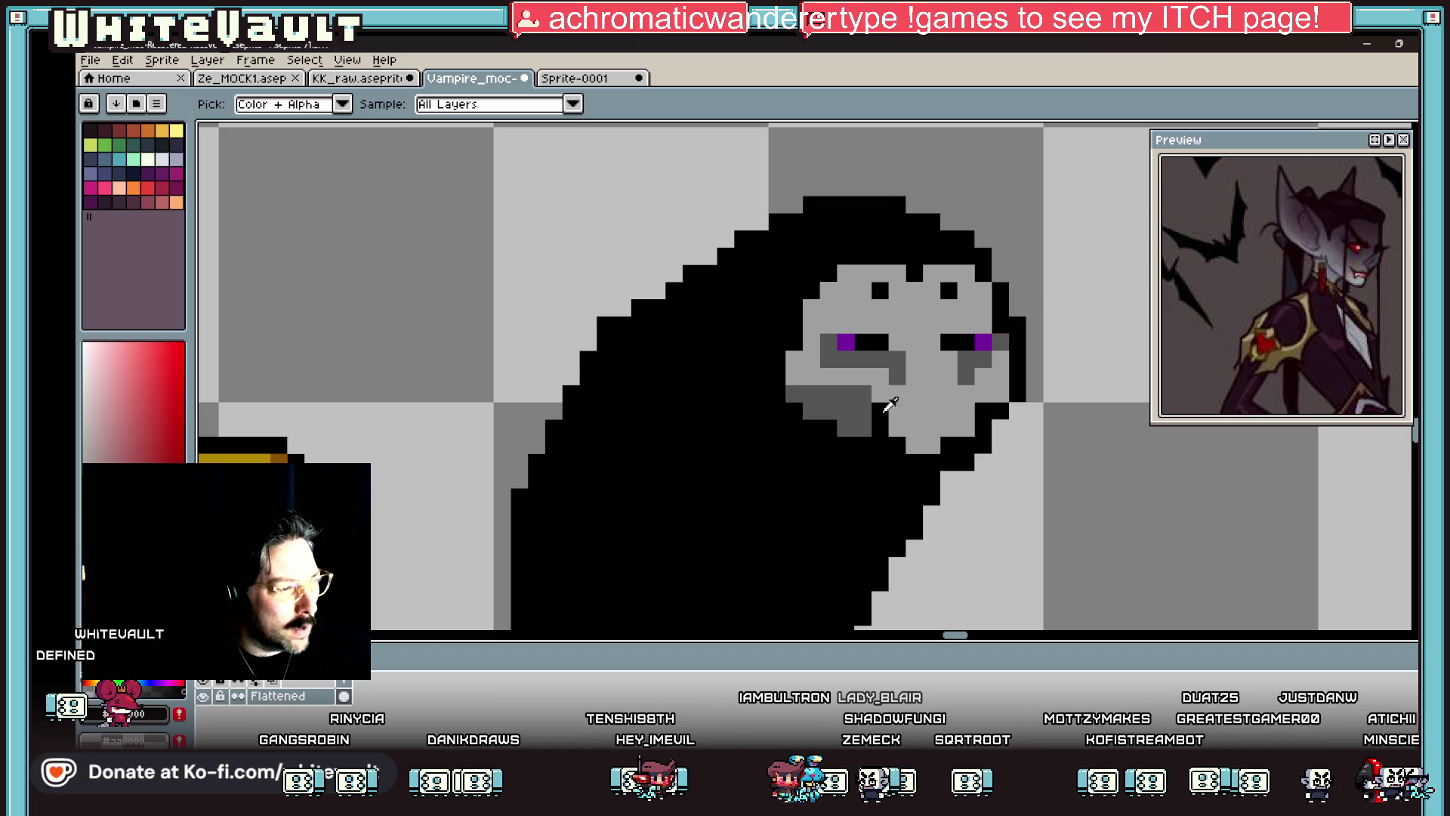
pyautogui.keyDown('alt'); pyautogui.click(1017, 382); pyautogui.keyUp('alt')
pyautogui.moveTo(1018, 411); pyautogui.dragTo(1018, 430)
pyautogui.scroll(-5, 1003, 431)
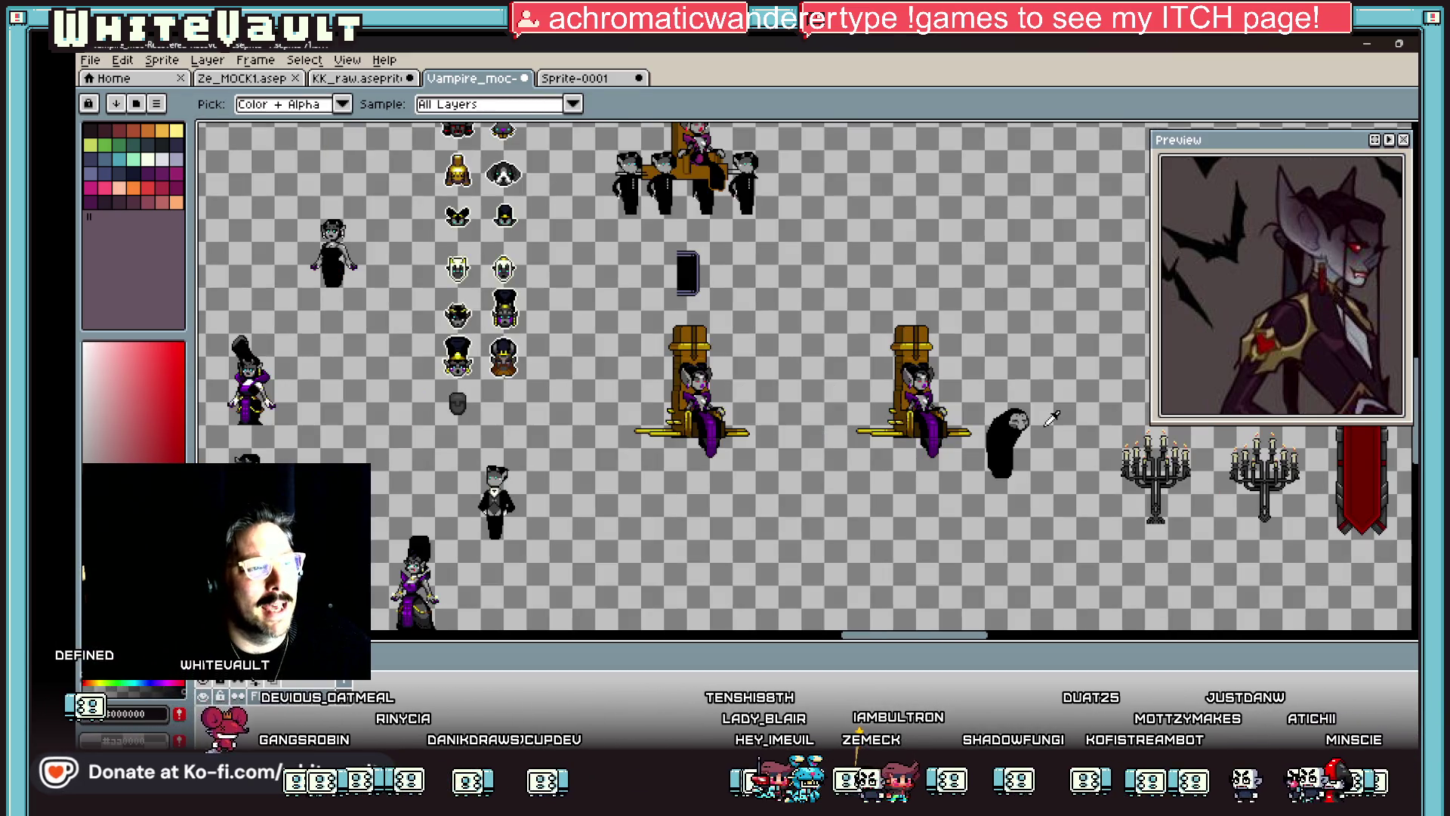
pyautogui.scroll(5, 1033, 417)
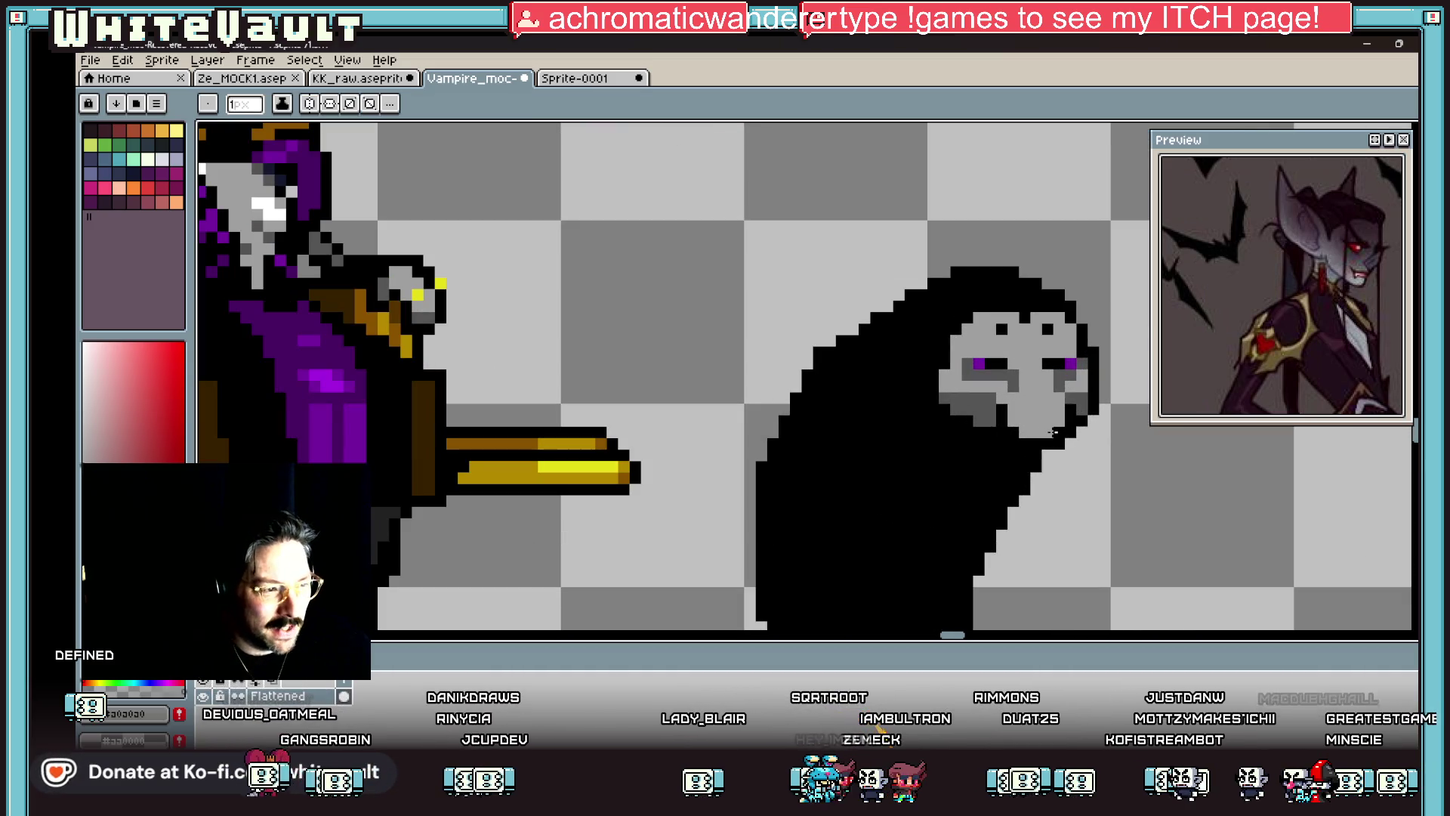
pyautogui.scroll(-4, 1055, 432)
pyautogui.scroll(5, 1069, 423)
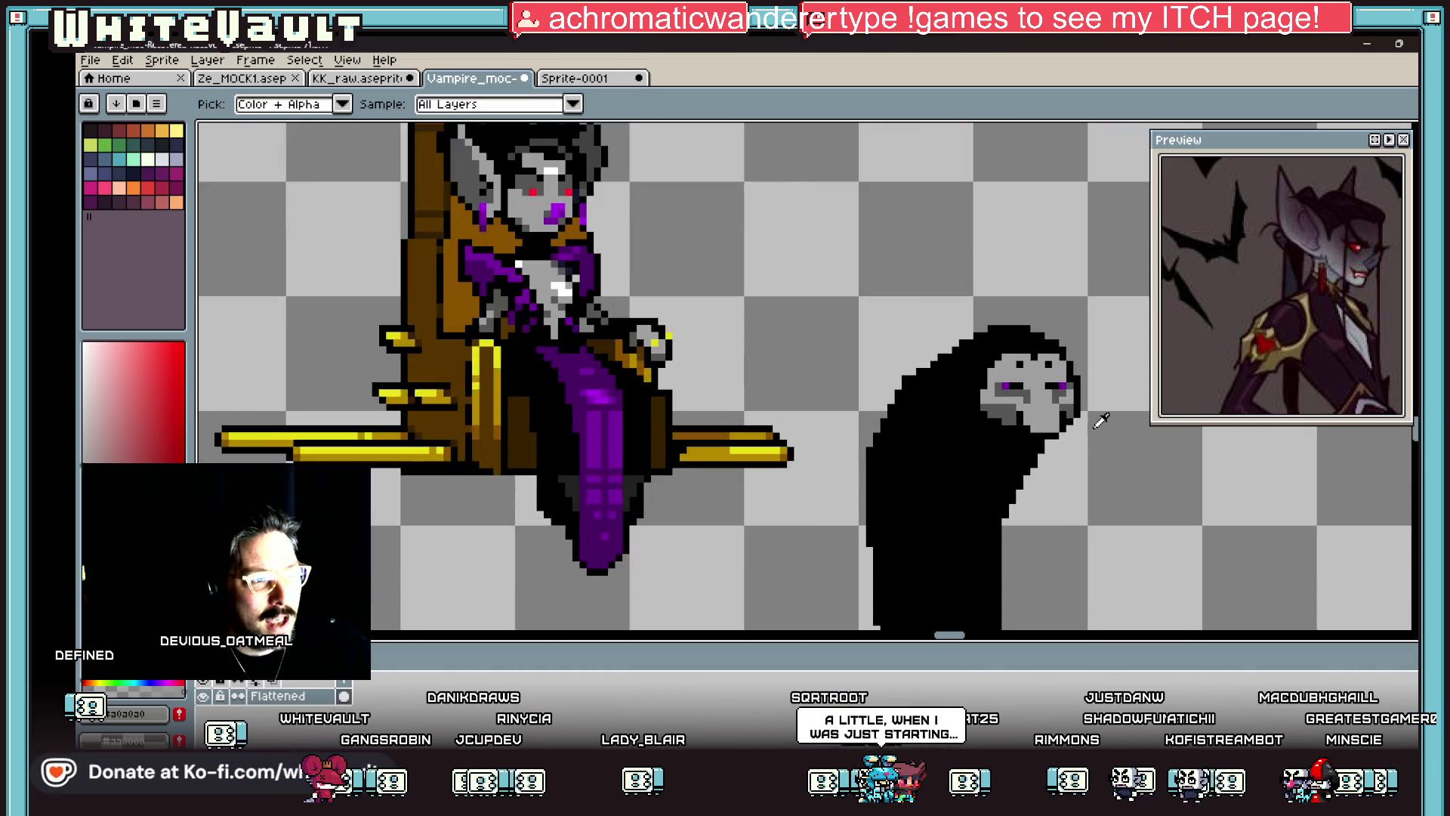
pyautogui.moveTo(967, 639); pyautogui.dragTo(972, 638)
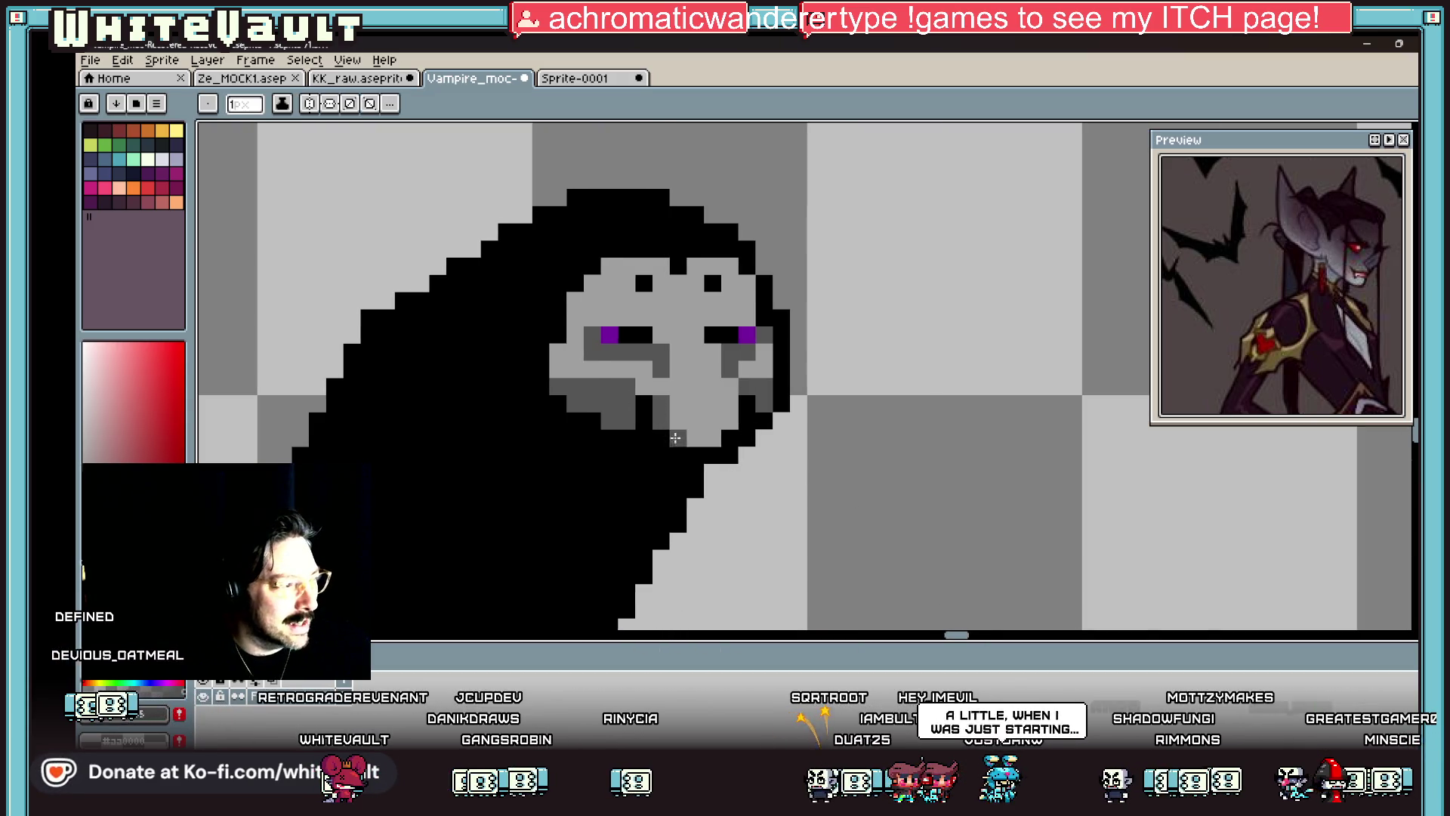
pyautogui.scroll(-3, 738, 416)
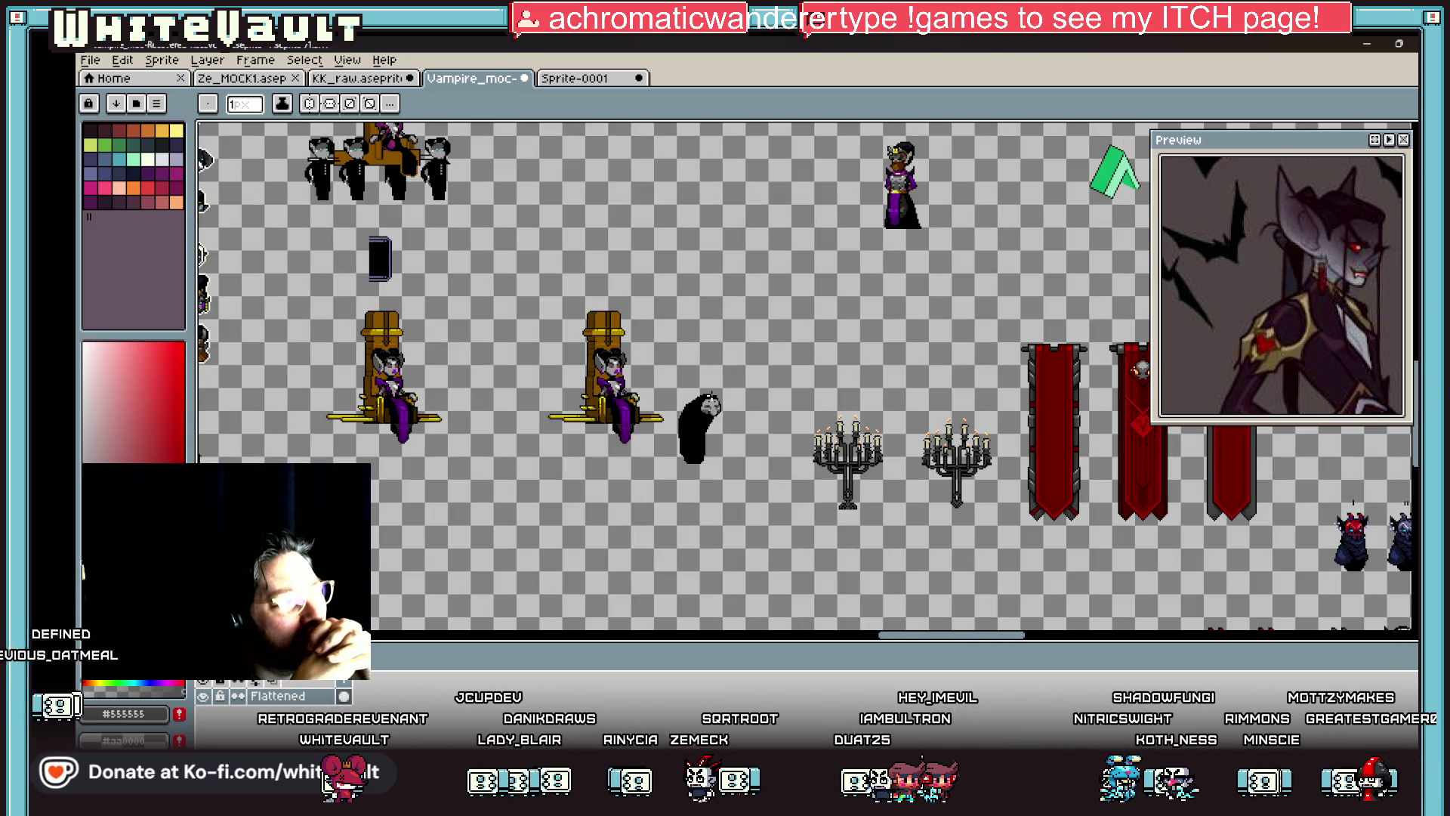
pyautogui.scroll(4, 968, 511)
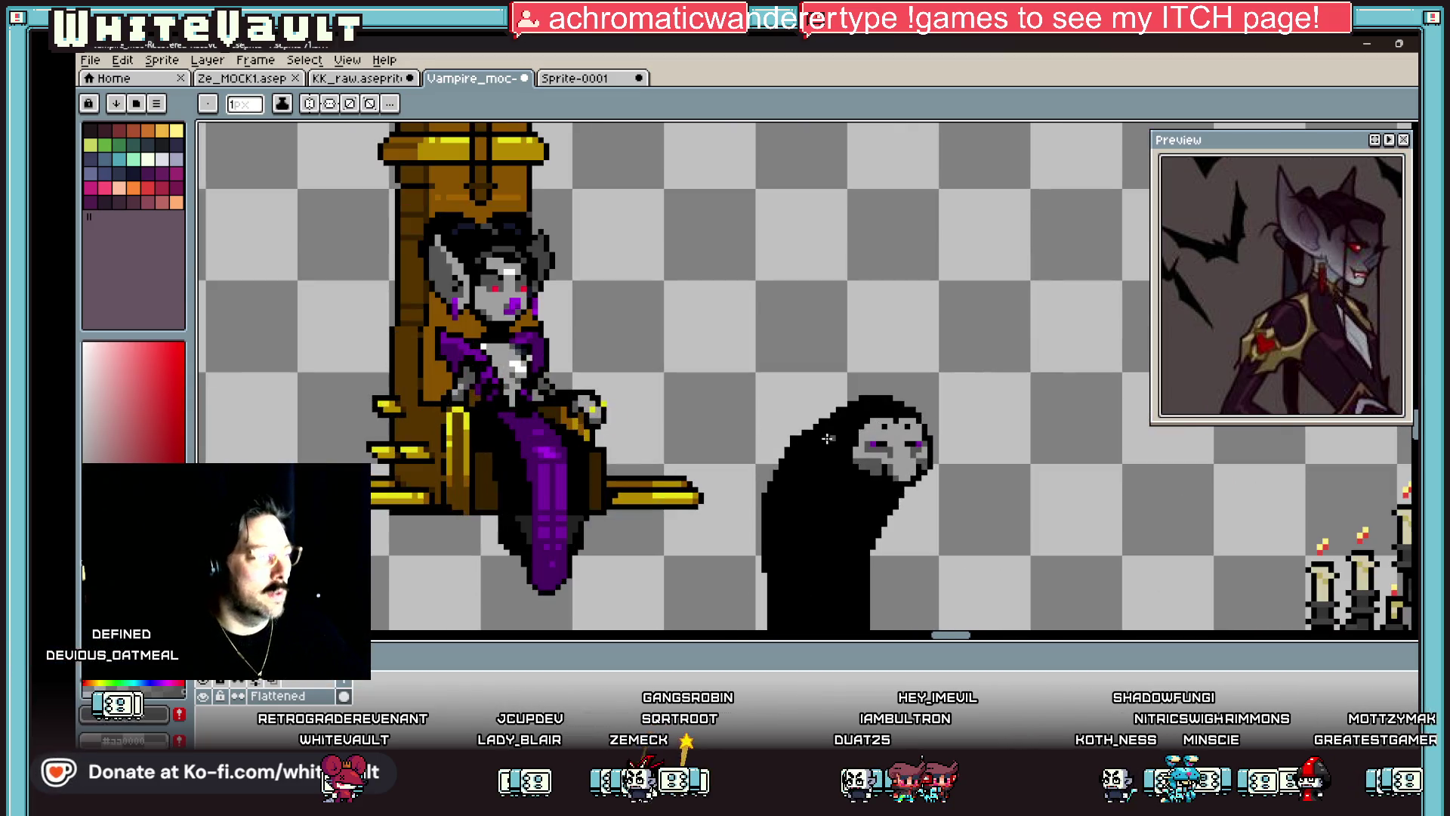
pyautogui.click(950, 509)
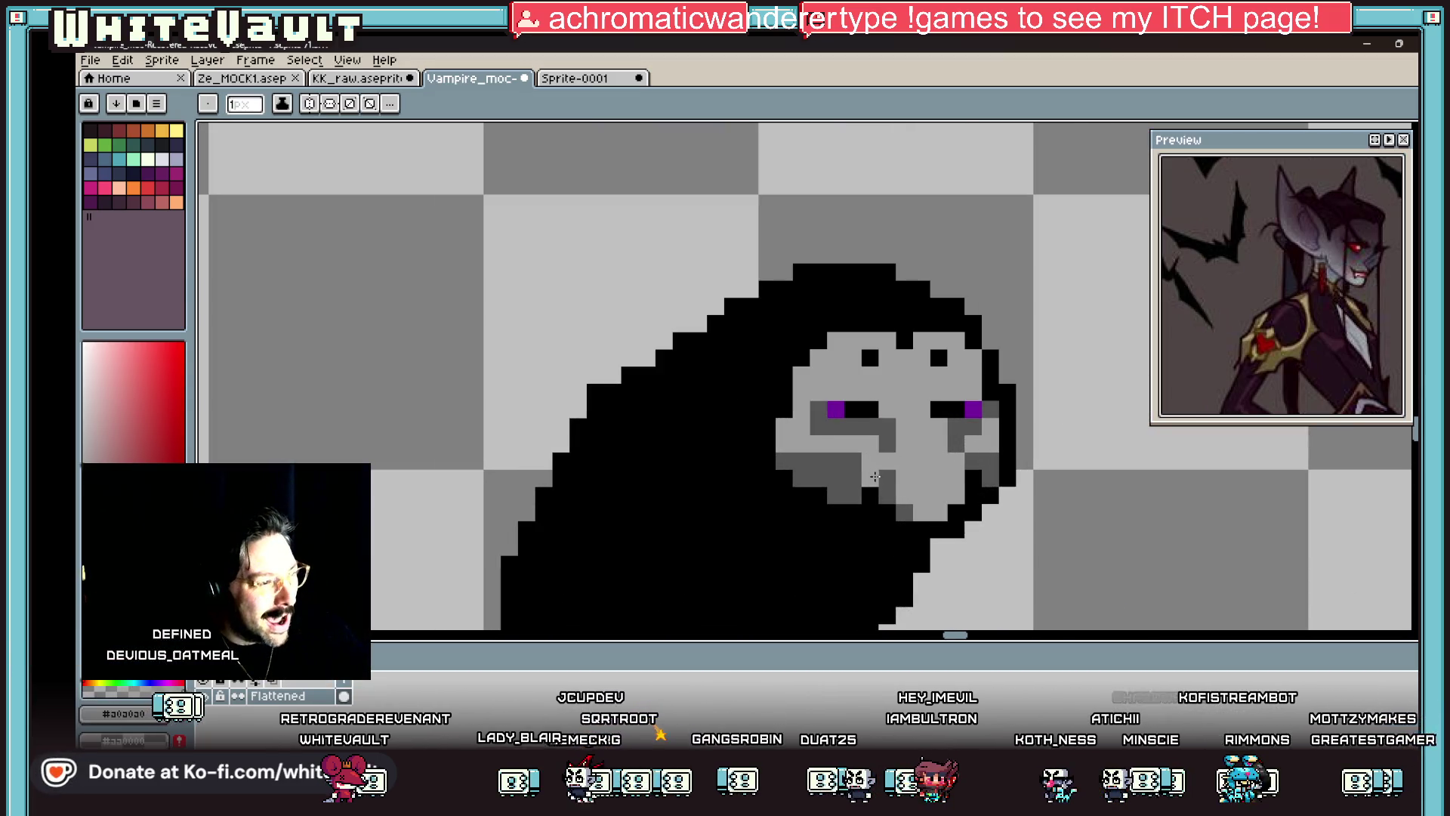
pyautogui.click(976, 469)
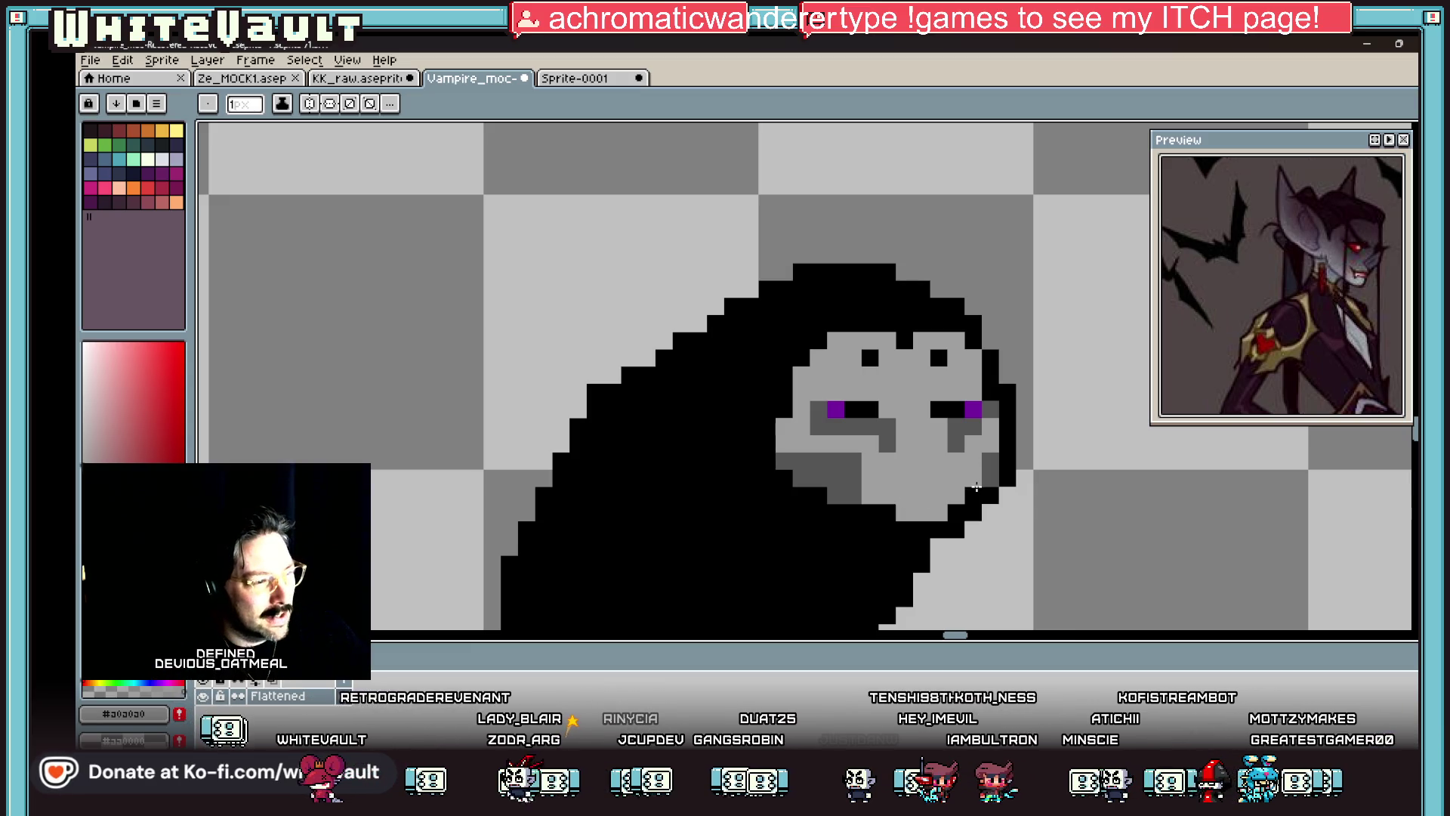
# Step: Draw a dark grey row of shading across the lower face
pyautogui.press('i')
pyautogui.click(898, 447)
pyautogui.press('b')
pyautogui.click(920, 476)
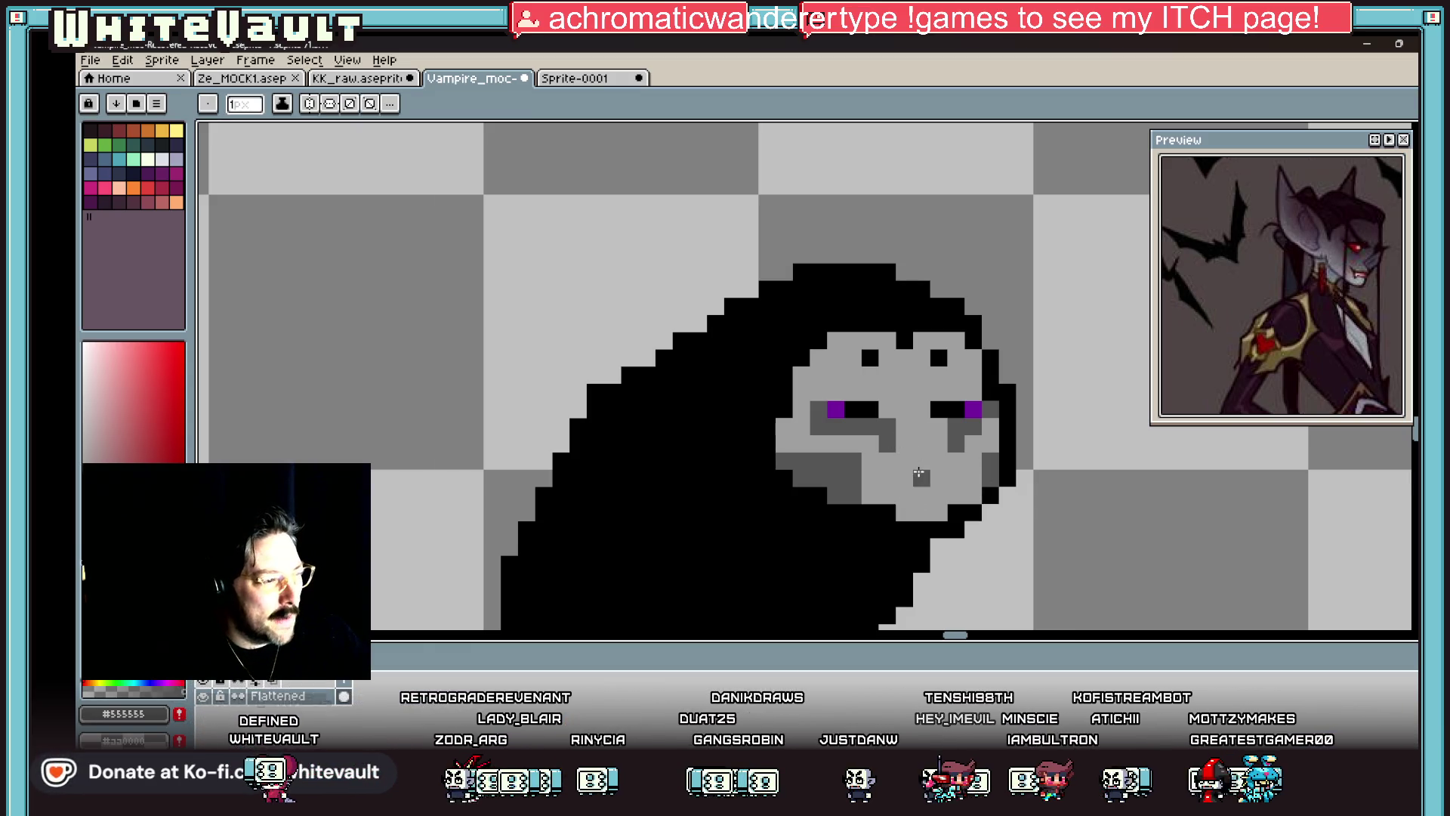
pyautogui.moveTo(907, 479); pyautogui.dragTo(938, 475)
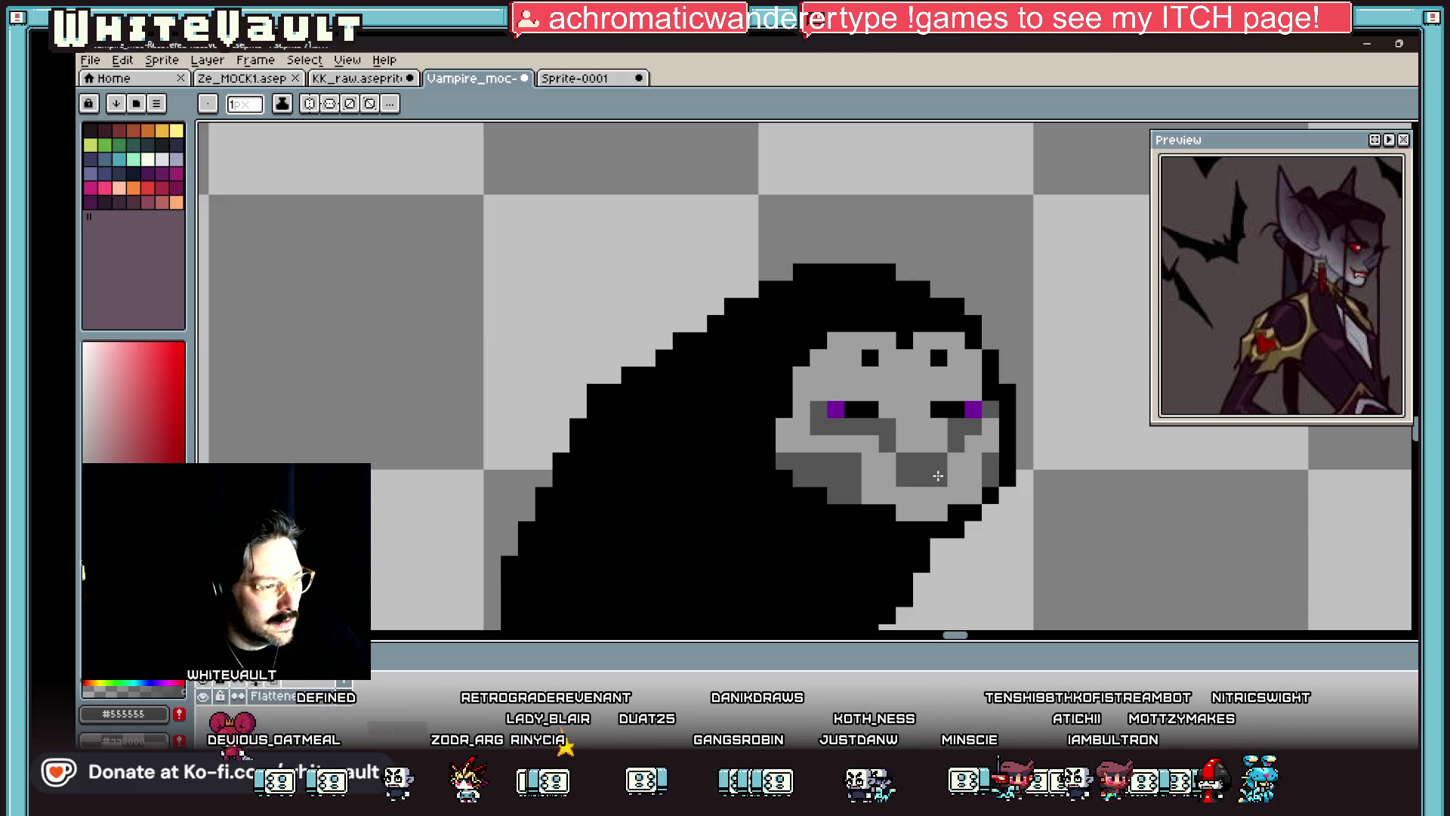
# Step: Paint a #7600a0 purple open-mouth block with a dark grey pixel beside it
pyautogui.press('i')
pyautogui.scroll(-4, 940, 453)
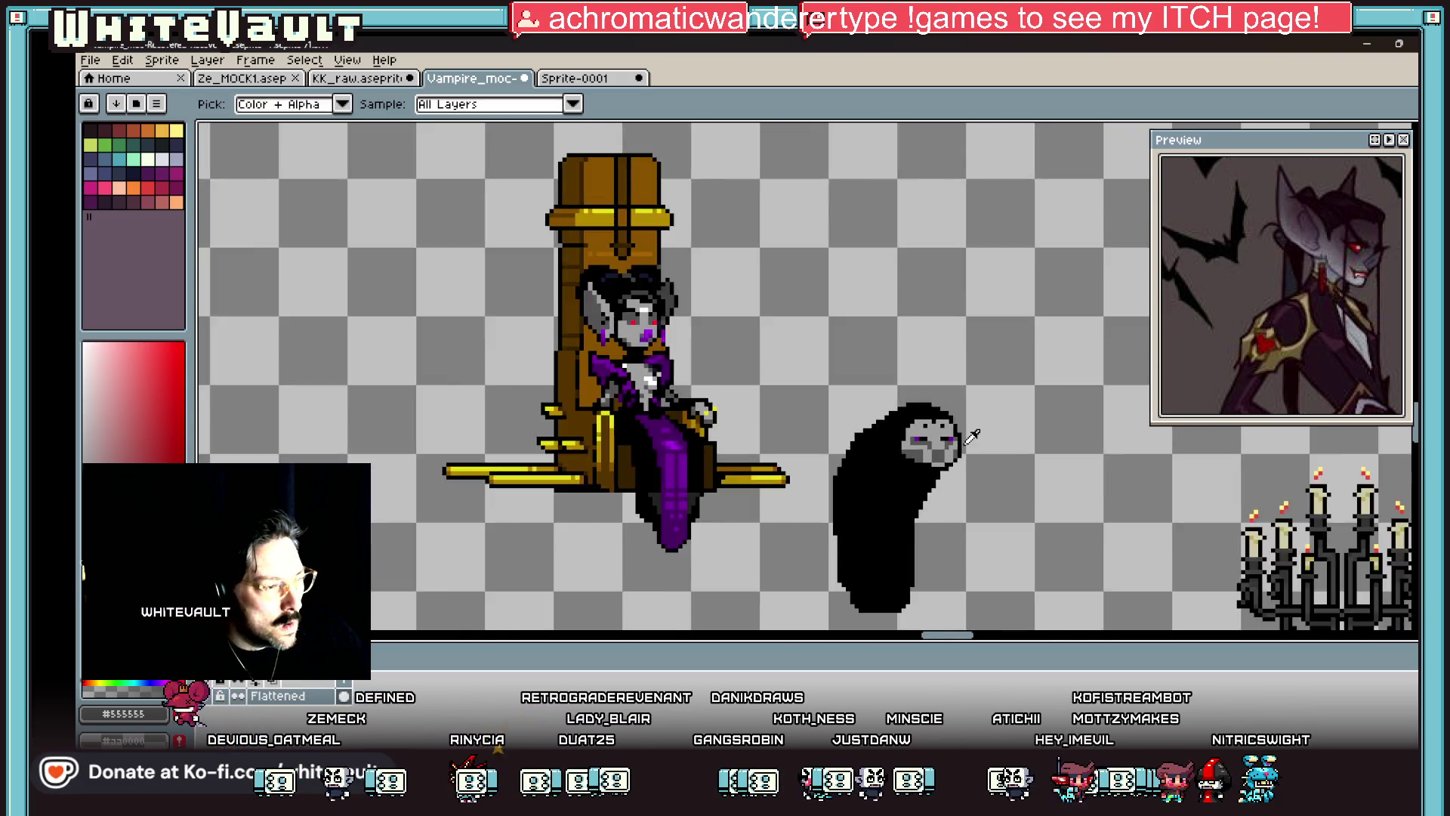
pyautogui.scroll(2, 967, 452)
pyautogui.scroll(2, 966, 452)
pyautogui.click(975, 499)
pyautogui.press('b')
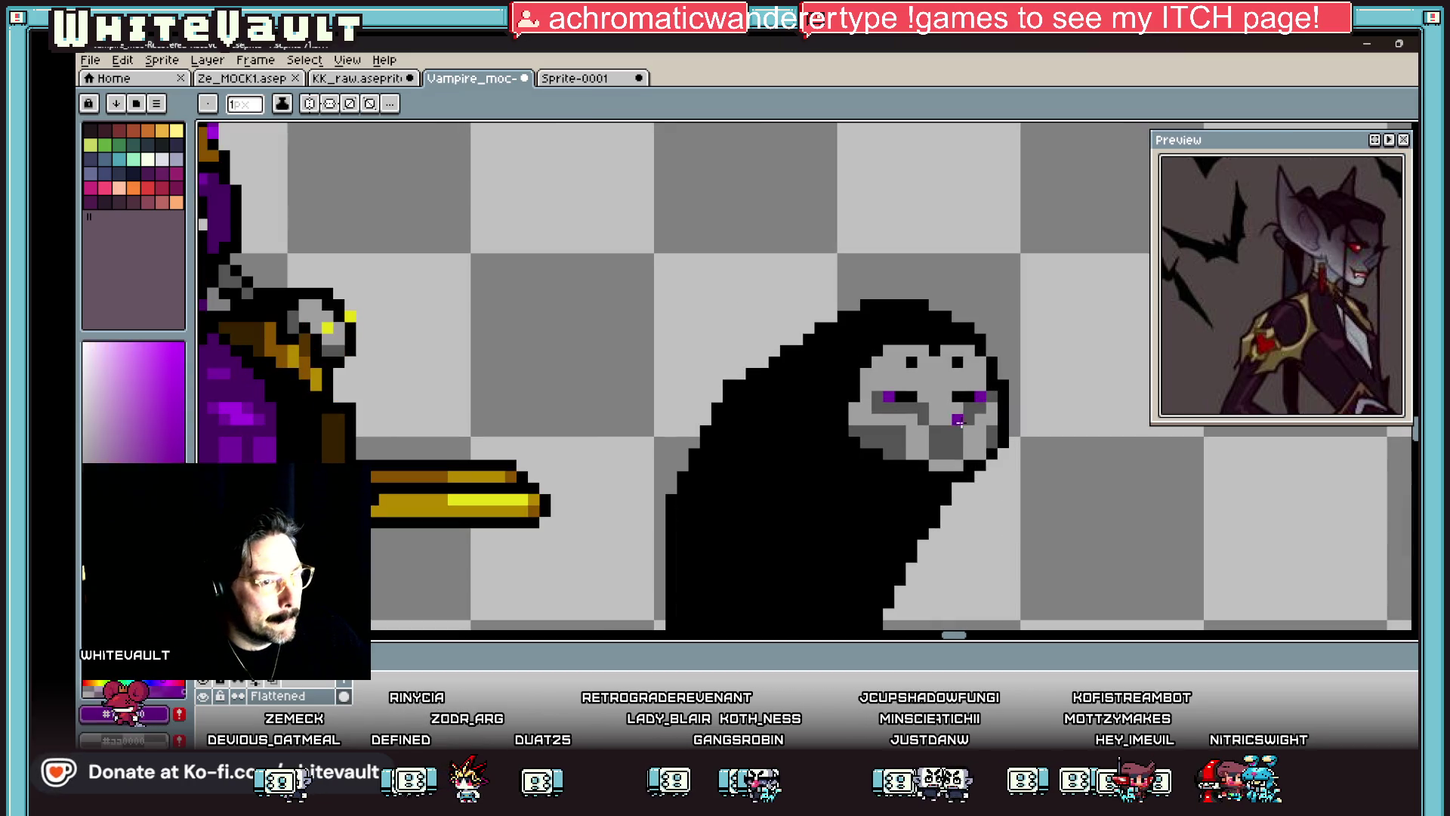
pyautogui.scroll(2, 930, 403)
pyautogui.click(930, 402)
pyautogui.moveTo(930, 403)
pyautogui.mouseDown()
pyautogui.moveTo(986, 397)
pyautogui.moveTo(920, 444)
pyautogui.moveTo(933, 476)
pyautogui.moveTo(885, 453)
pyautogui.mouseUp()
pyautogui.keyDown('alt'); pyautogui.click(932, 487); pyautogui.keyUp('alt')
pyautogui.press('i')
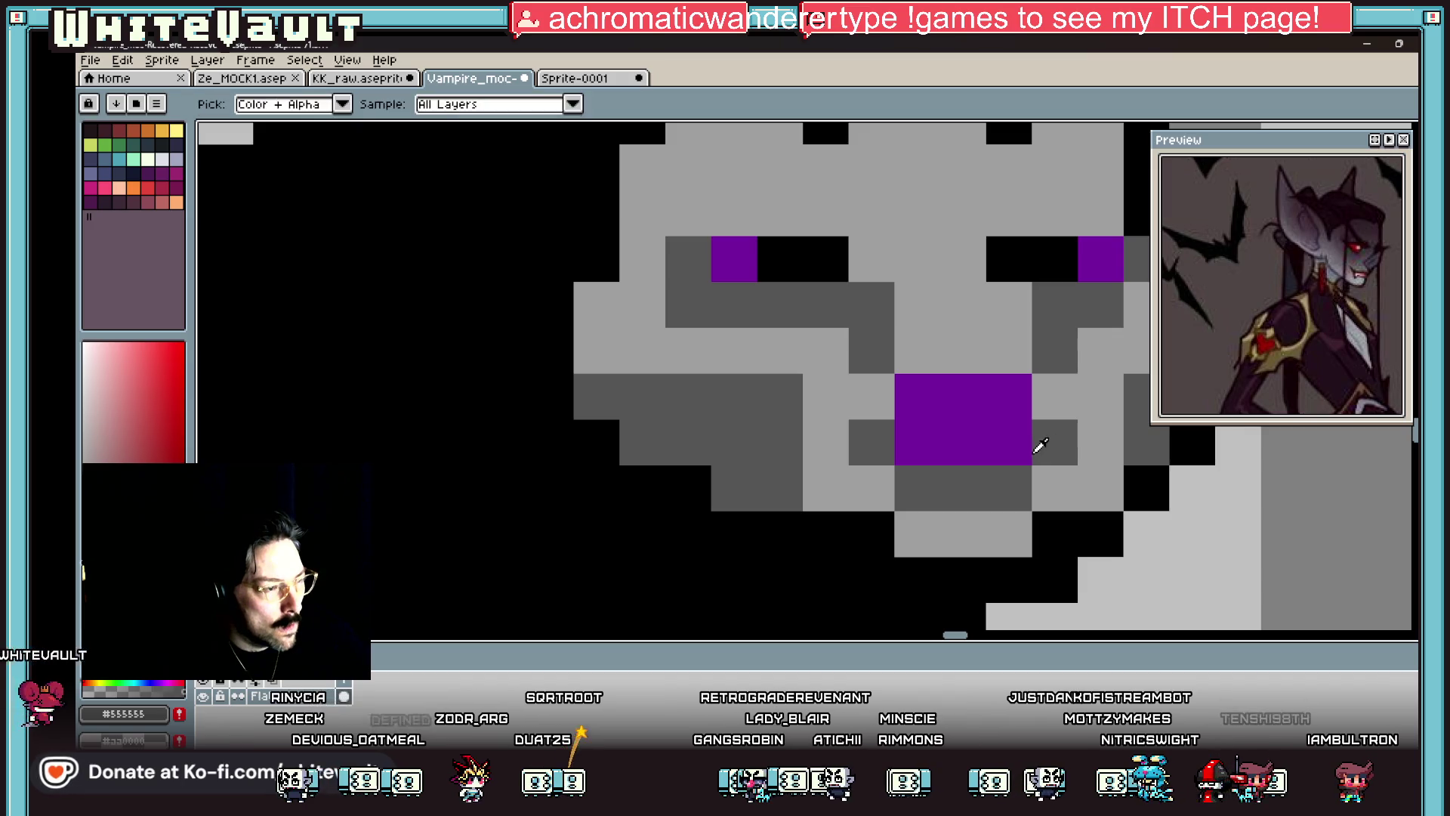
pyautogui.scroll(-6, 1072, 446)
pyautogui.scroll(-2, 1080, 448)
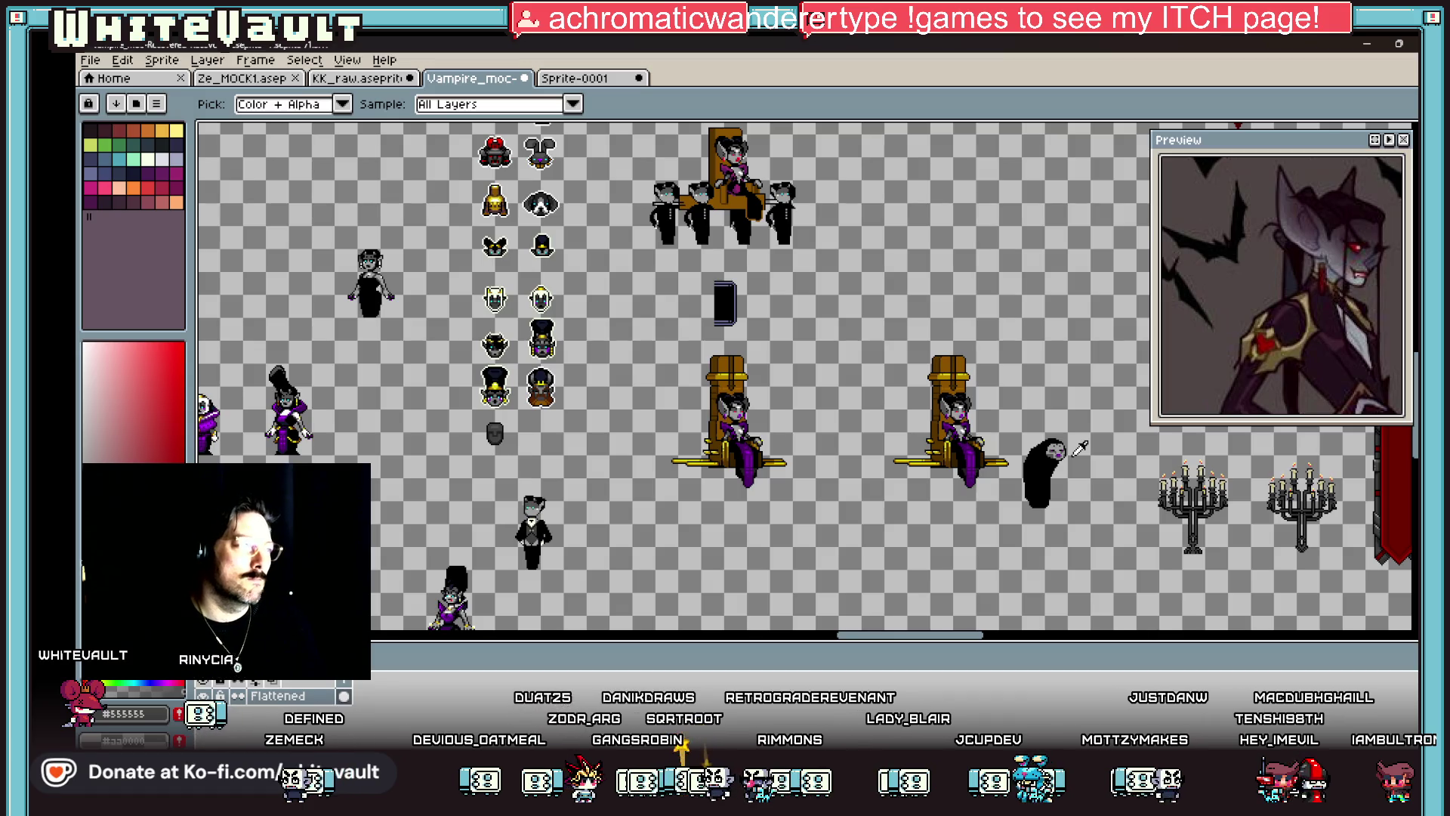
# Step: Select the green ghost's face with a four-corner polygonal lasso and delete it
pyautogui.moveTo(861, 636); pyautogui.dragTo(806, 639)
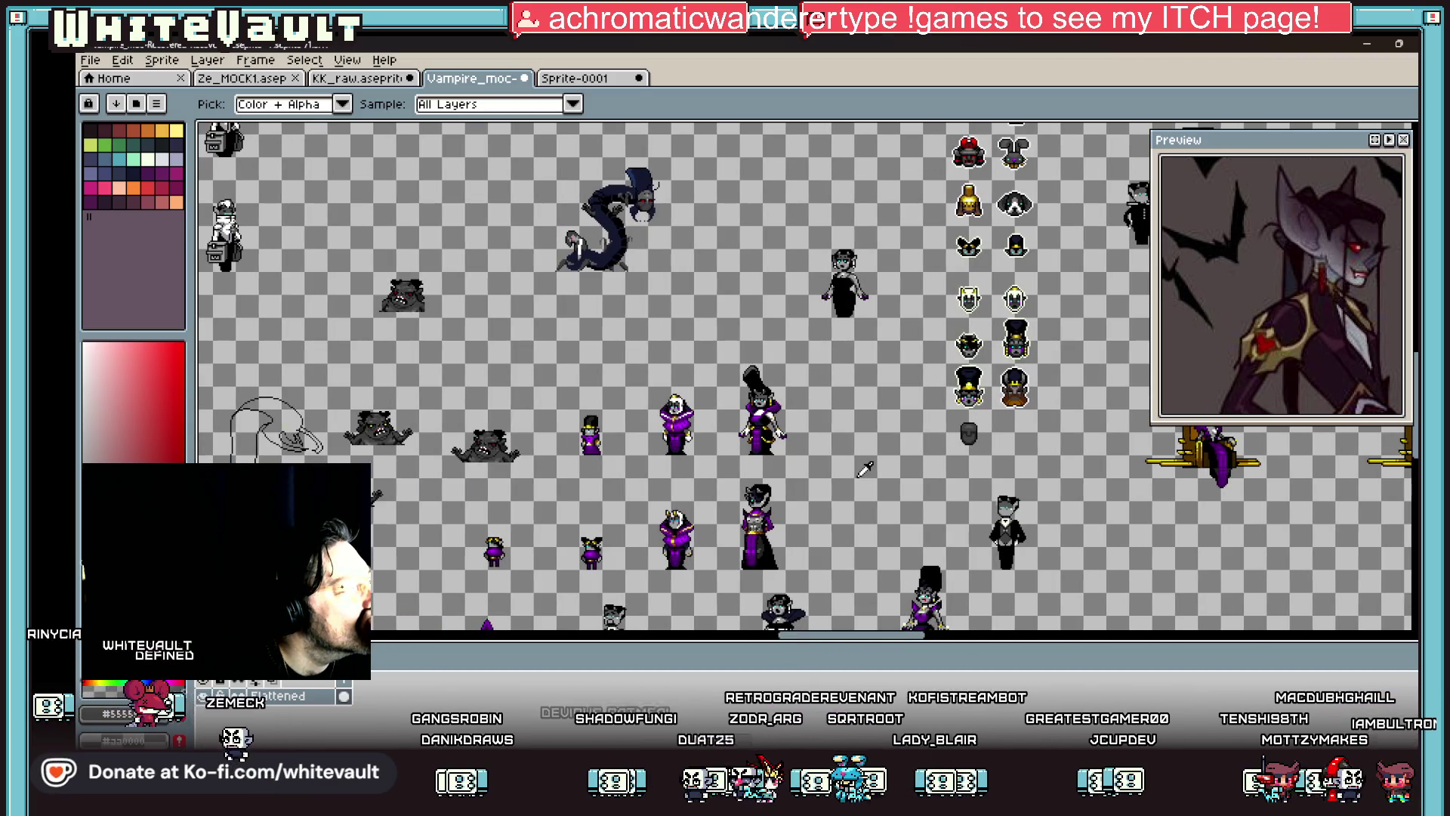
pyautogui.scroll(-1, 865, 470)
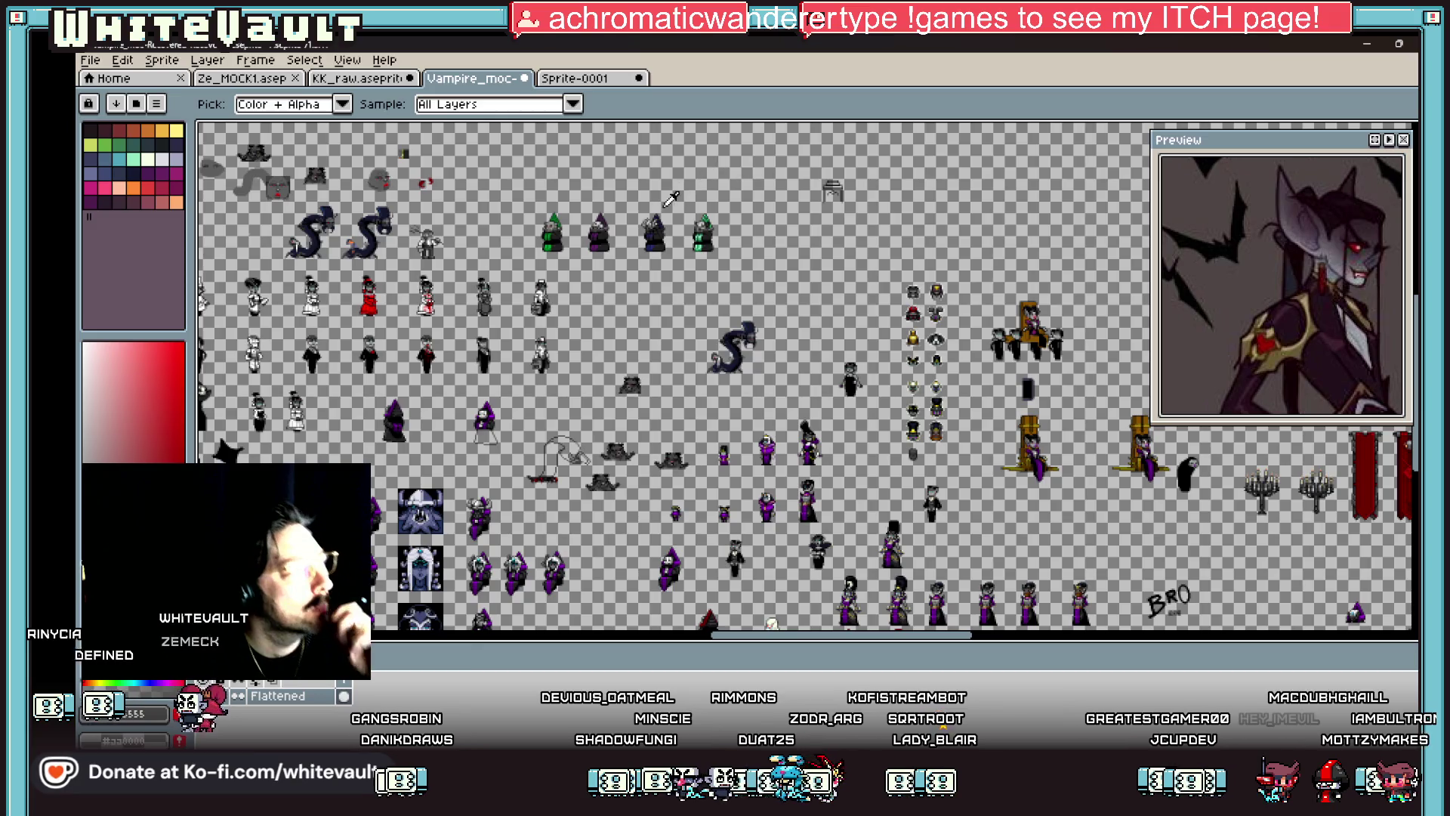
pyautogui.scroll(2, 670, 199)
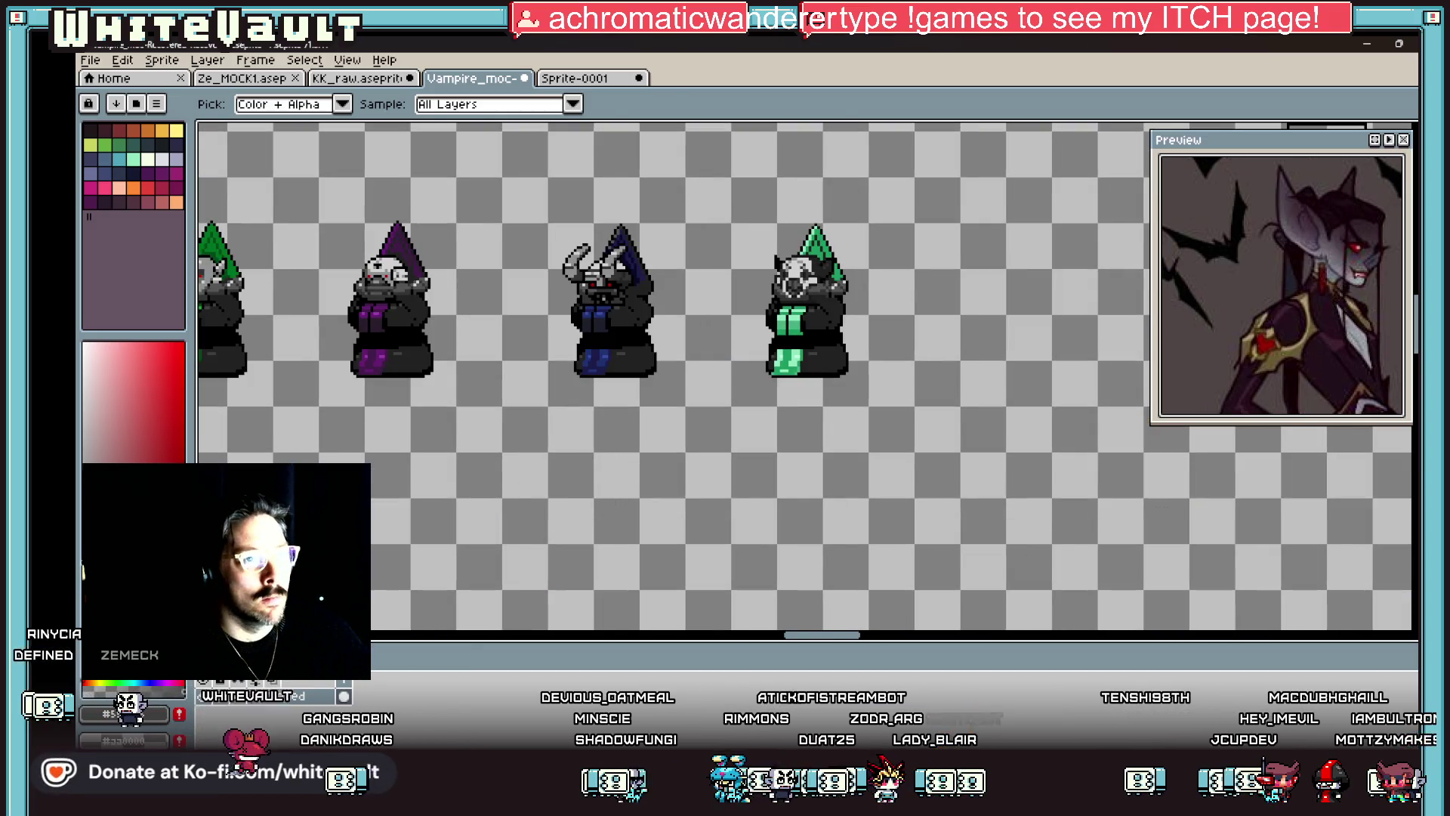
pyautogui.click(1413, 130)
pyautogui.scroll(2, 795, 285)
pyautogui.click(754, 258)
pyautogui.click(823, 258)
pyautogui.click(824, 325)
pyautogui.click(755, 325)
pyautogui.click(754, 259)
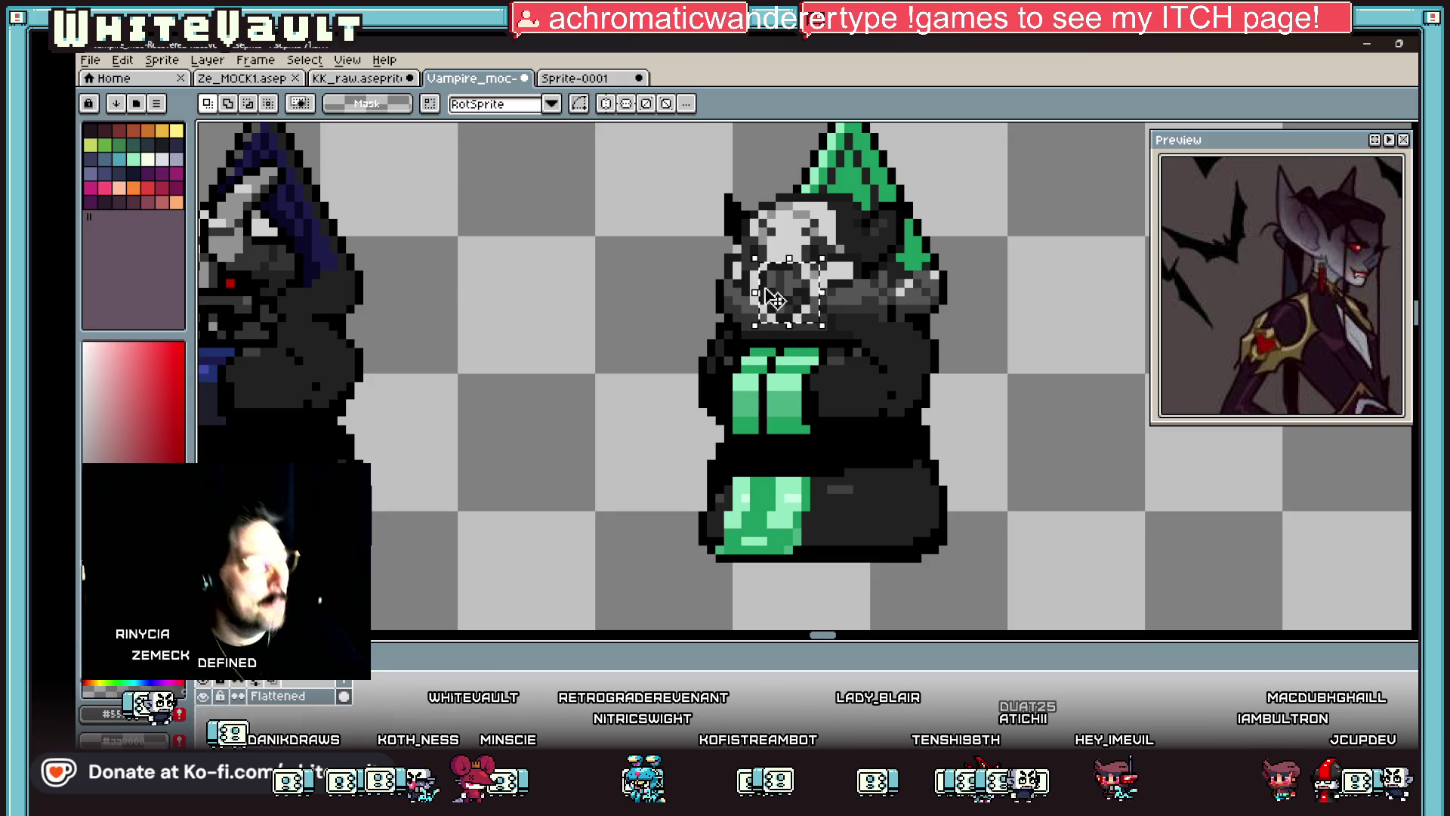
pyautogui.press('Delete')
pyautogui.scroll(-4, 772, 297)
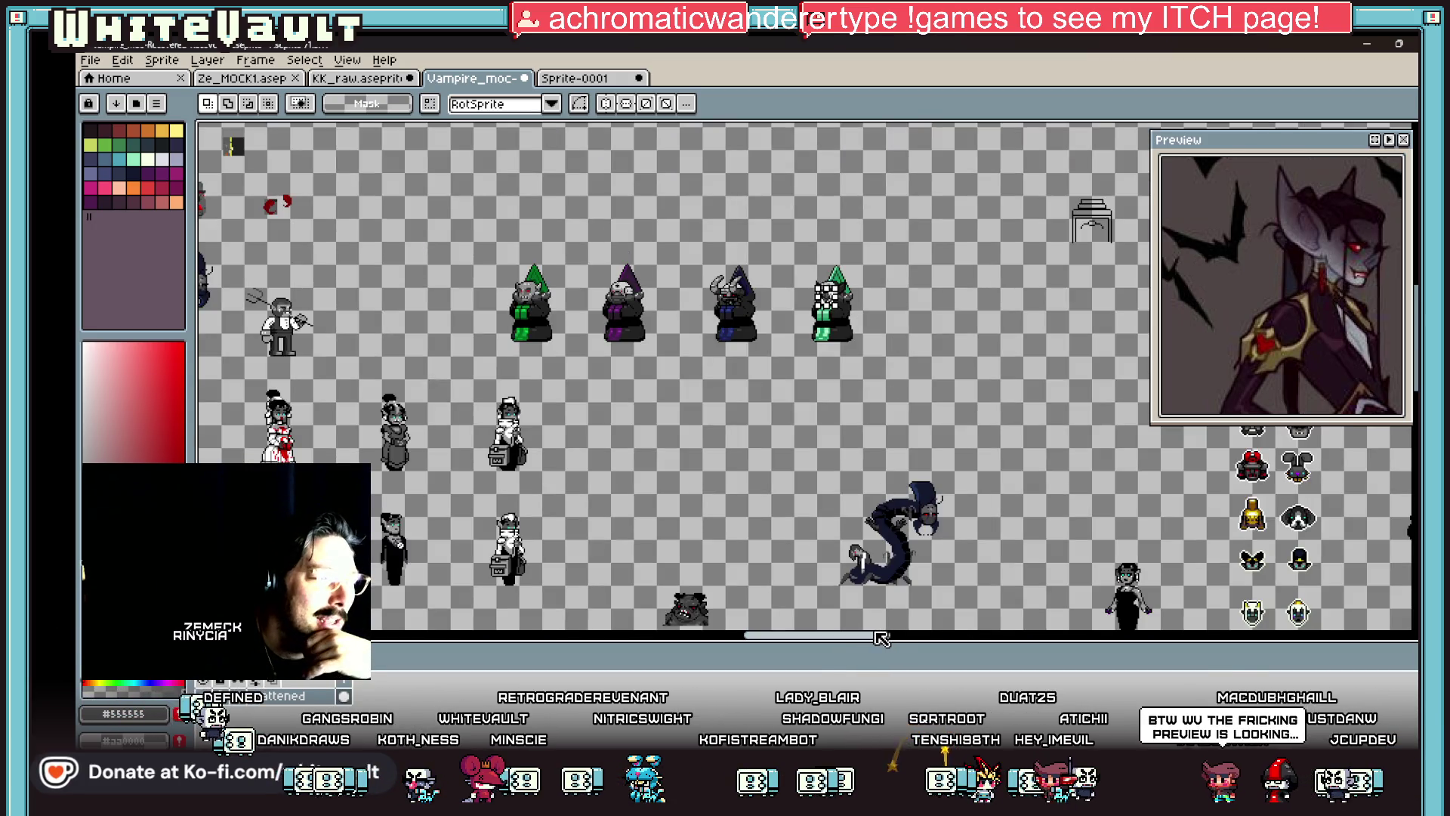
# Step: Copy the serpent's red-eyed head and paste it beside the throne
pyautogui.scroll(2, 921, 570)
pyautogui.scroll(2, 967, 461)
pyautogui.moveTo(825, 384)
pyautogui.mouseDown()
pyautogui.moveTo(952, 514)
pyautogui.moveTo(982, 523)
pyautogui.mouseUp()
pyautogui.scroll(-2, 918, 506)
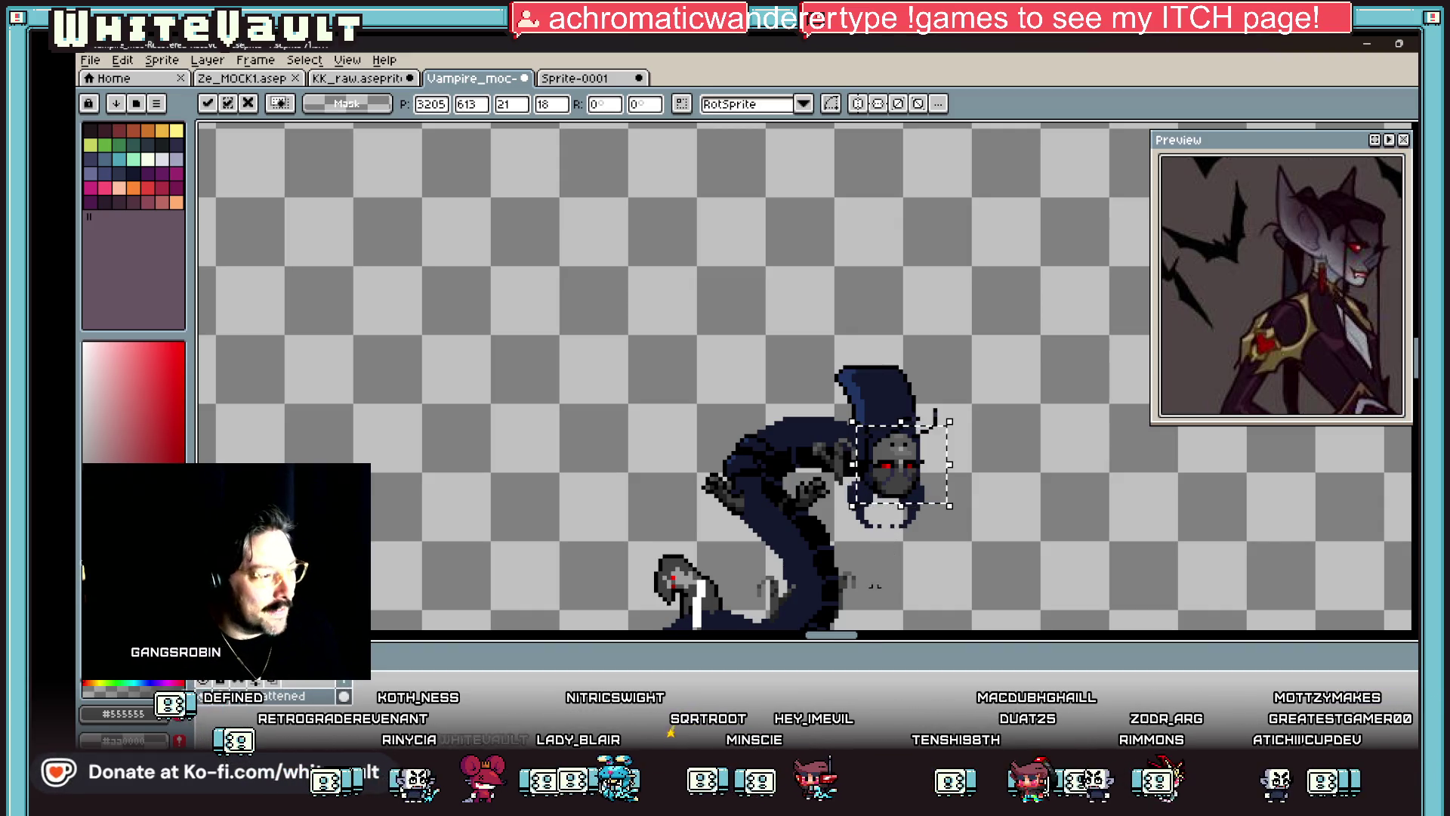
pyautogui.moveTo(857, 638); pyautogui.dragTo(945, 633)
pyautogui.scroll(-2, 940, 540)
pyautogui.scroll(2, 1185, 494)
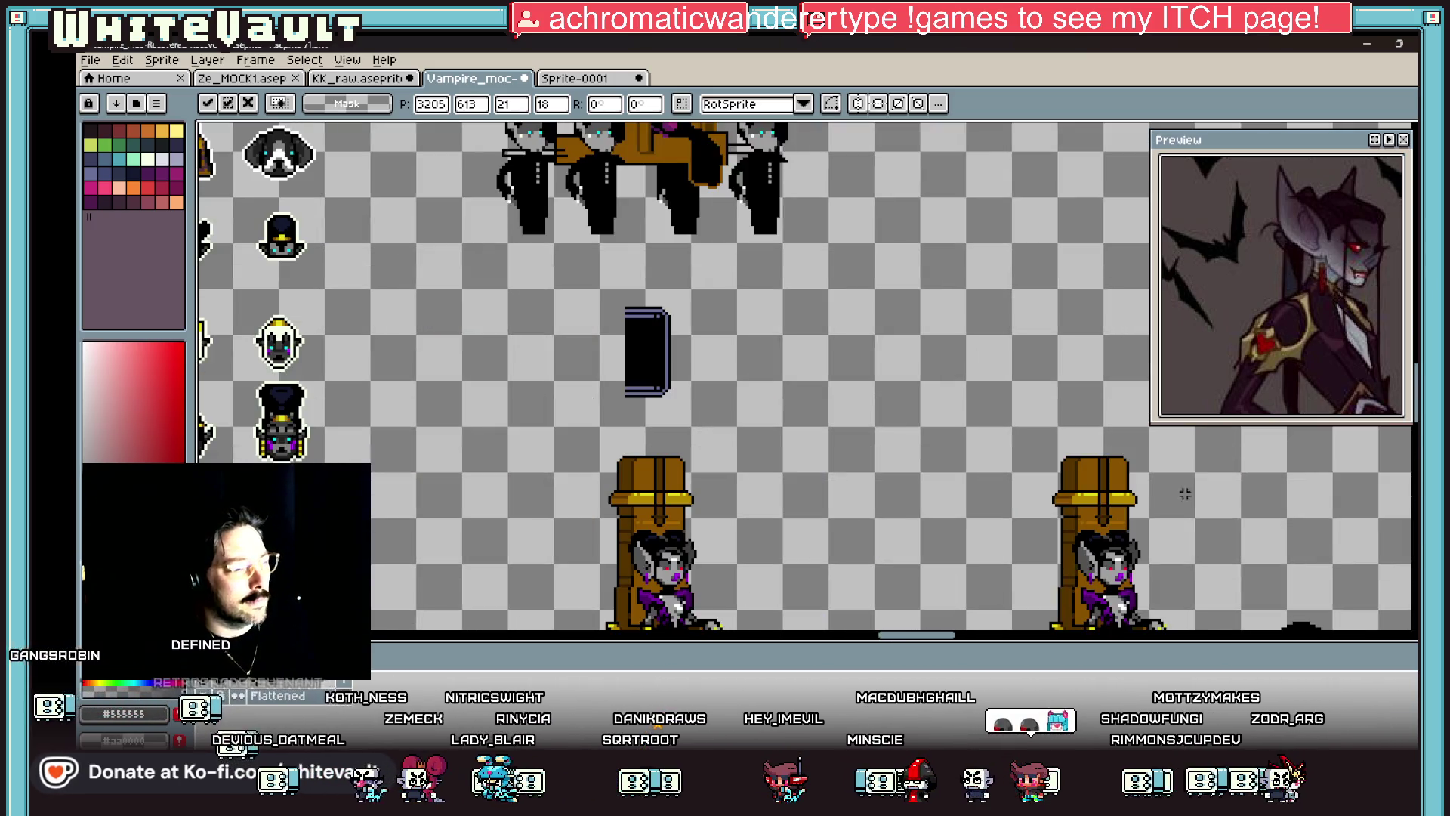
pyautogui.moveTo(1414, 382)
pyautogui.mouseDown()
pyautogui.moveTo(1411, 446)
pyautogui.moveTo(1409, 420)
pyautogui.mouseUp()
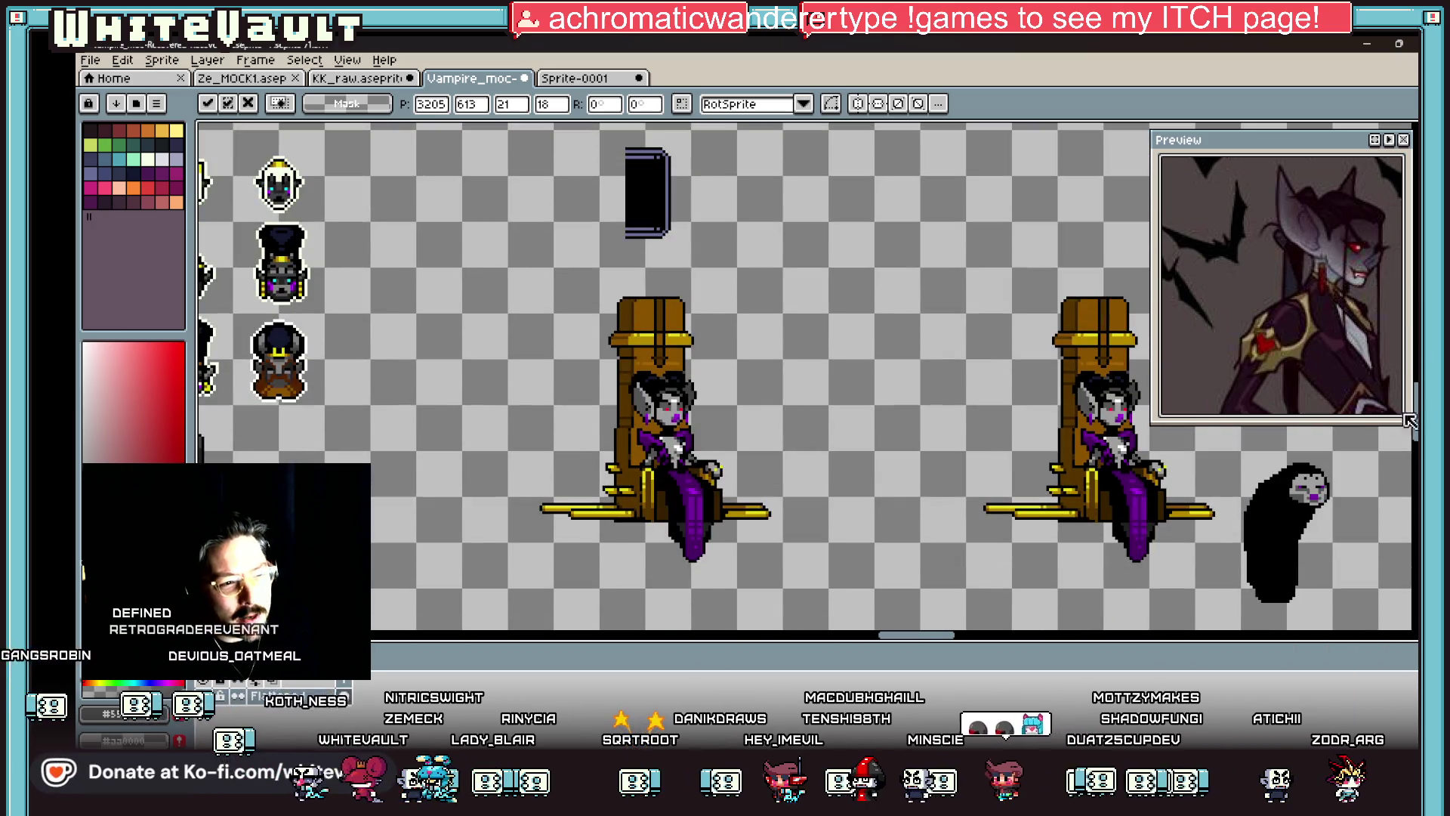
pyautogui.moveTo(945, 636); pyautogui.dragTo(994, 636)
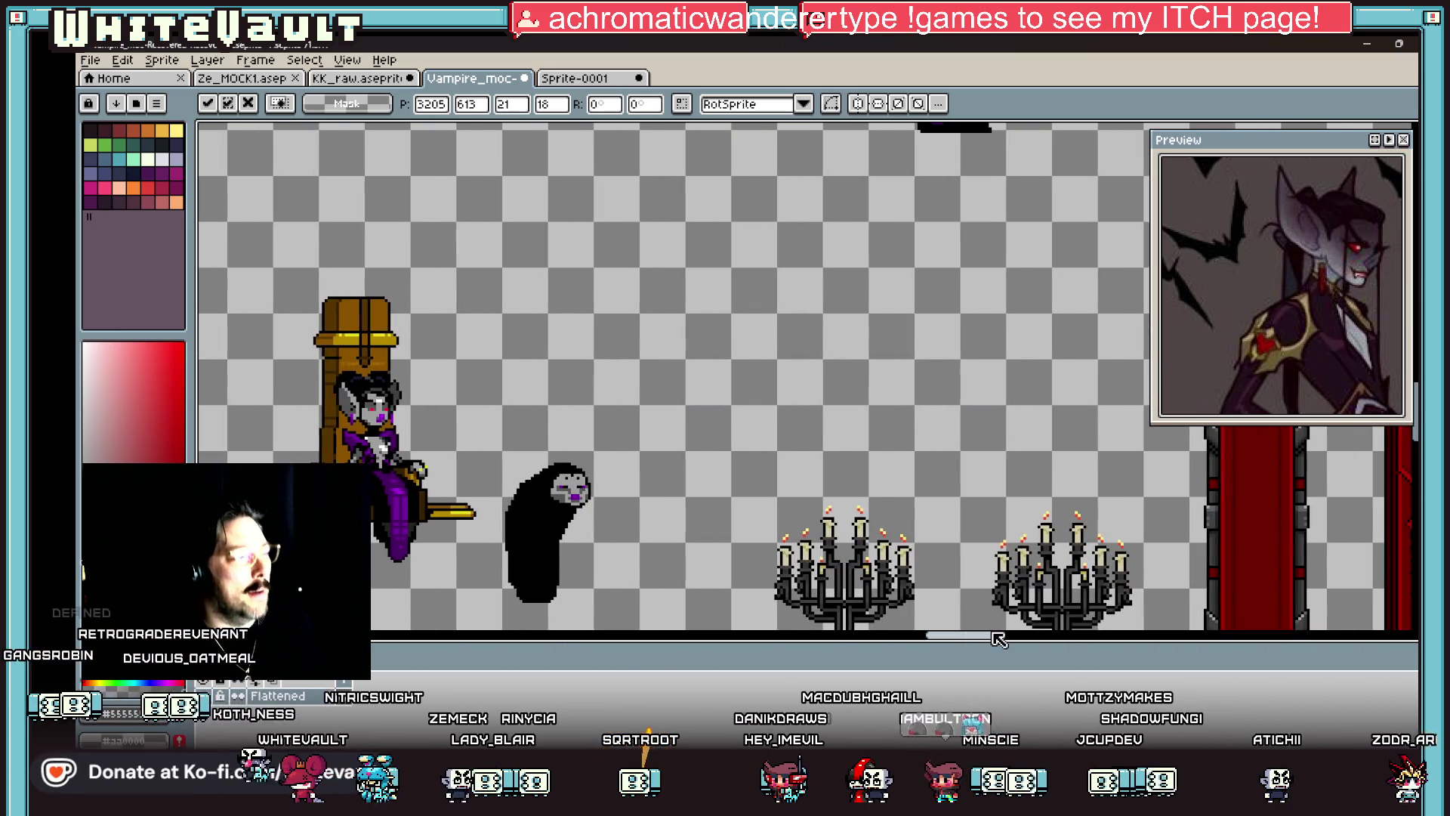
pyautogui.scroll(-2, 784, 412)
pyautogui.hotkey('ctrl', 'v')
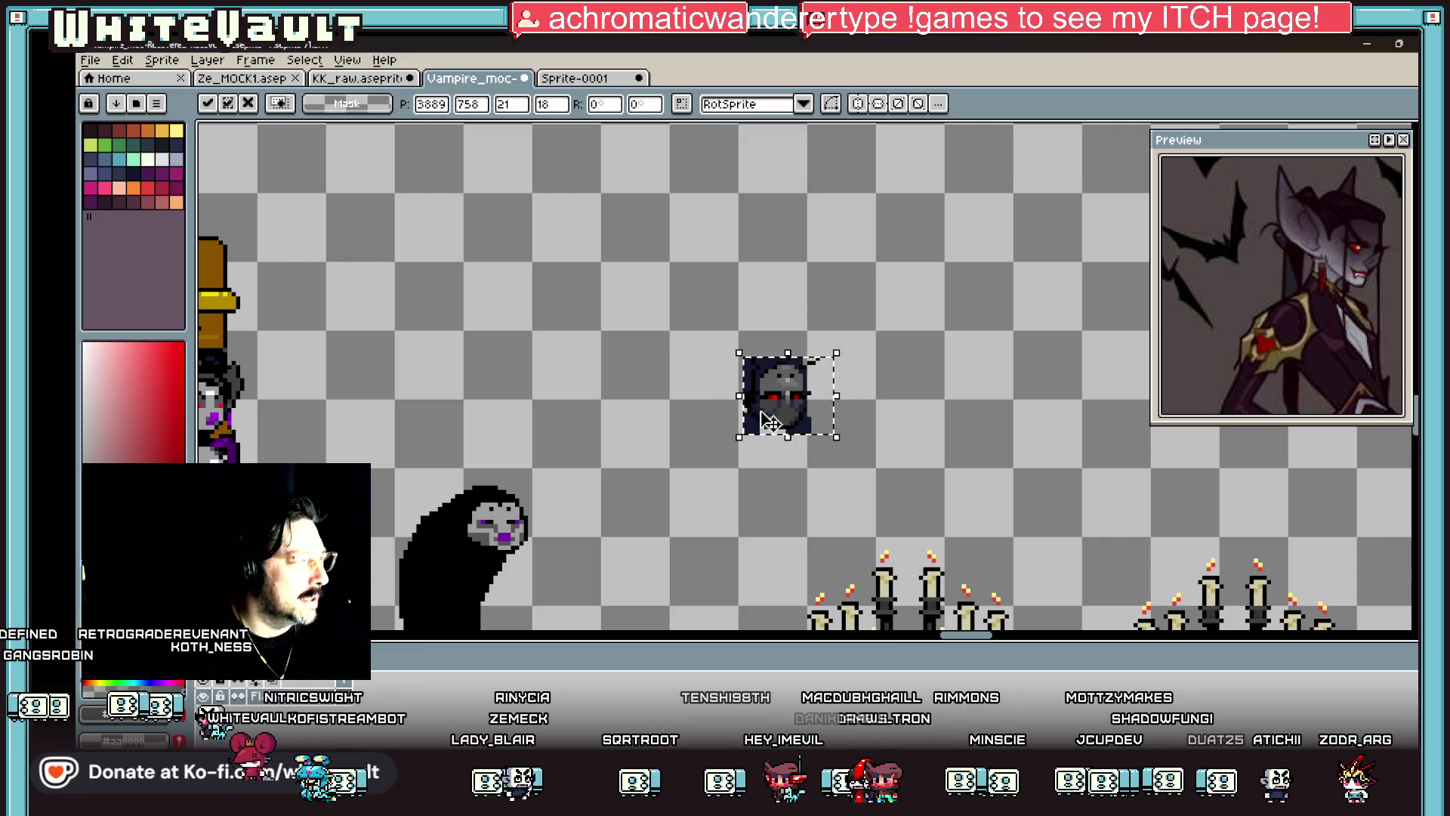
pyautogui.scroll(-1, 495, 525)
pyautogui.scroll(1, 495, 526)
# Step: Duplicate the black ghost beside the throne and place the copy above it
pyautogui.moveTo(447, 404); pyautogui.dragTo(578, 626)
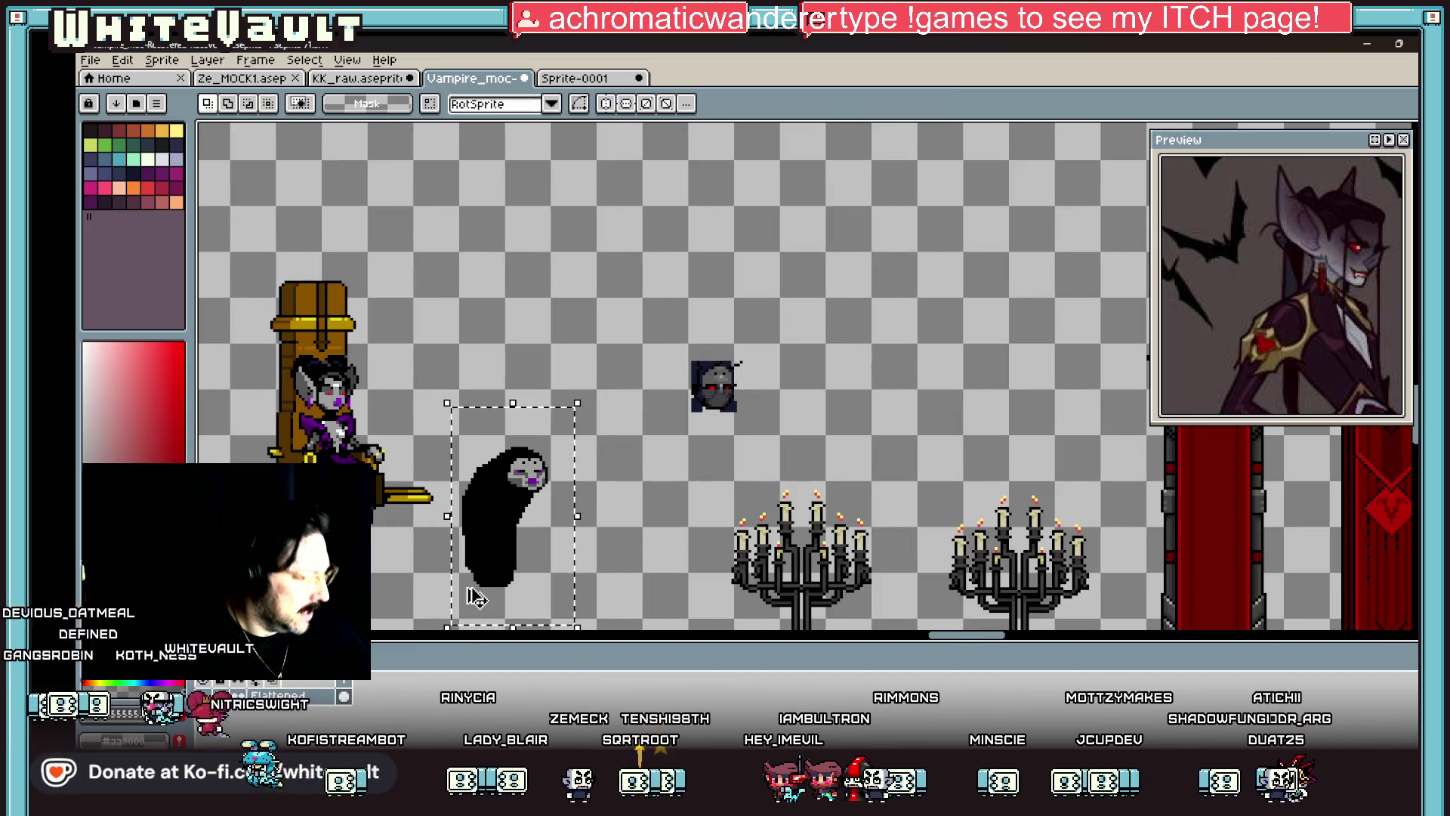
pyautogui.moveTo(503, 581); pyautogui.dragTo(505, 376)
pyautogui.hotkey('ctrl', 'd')
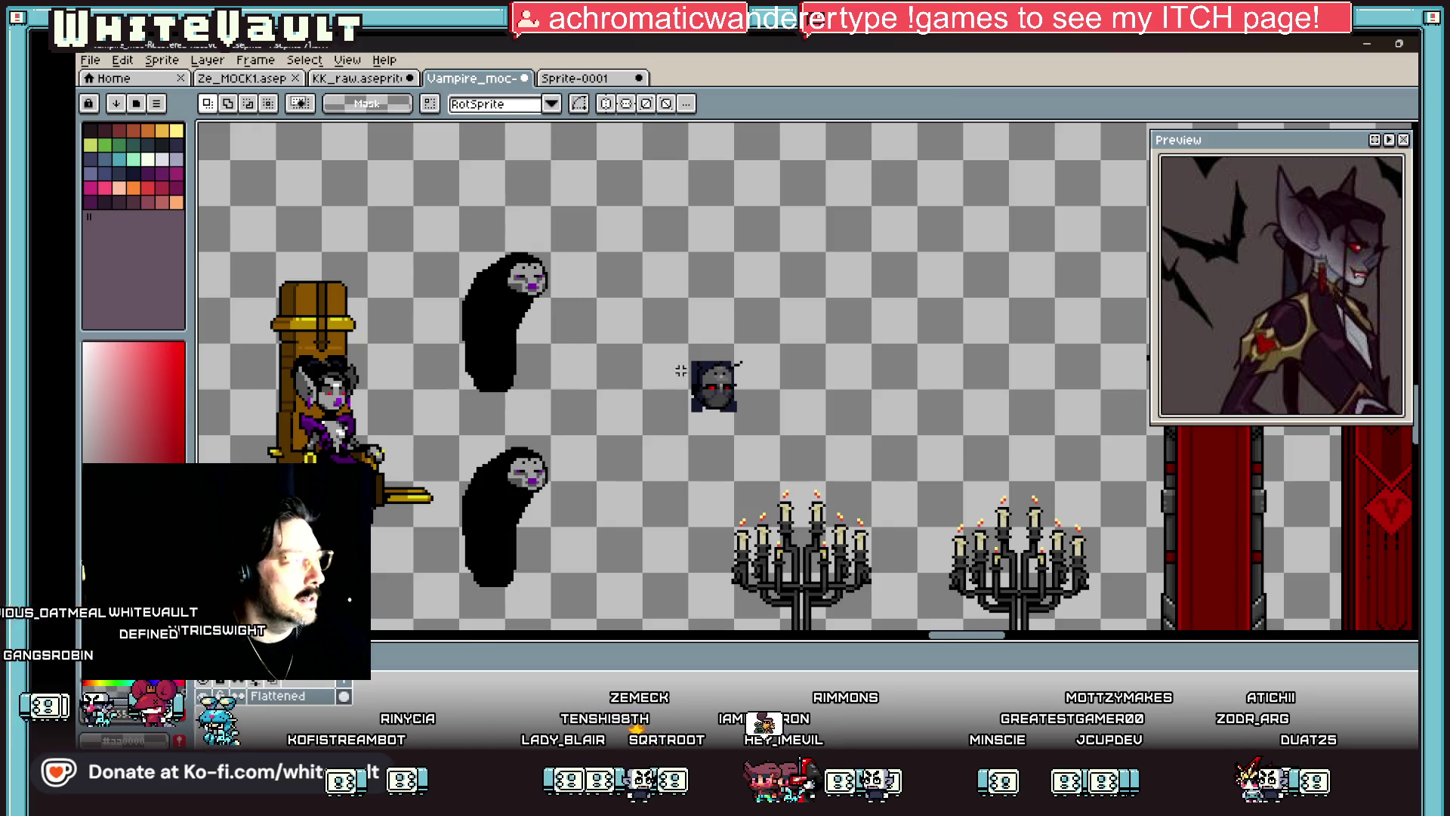
pyautogui.scroll(2, 691, 363)
pyautogui.press('b')
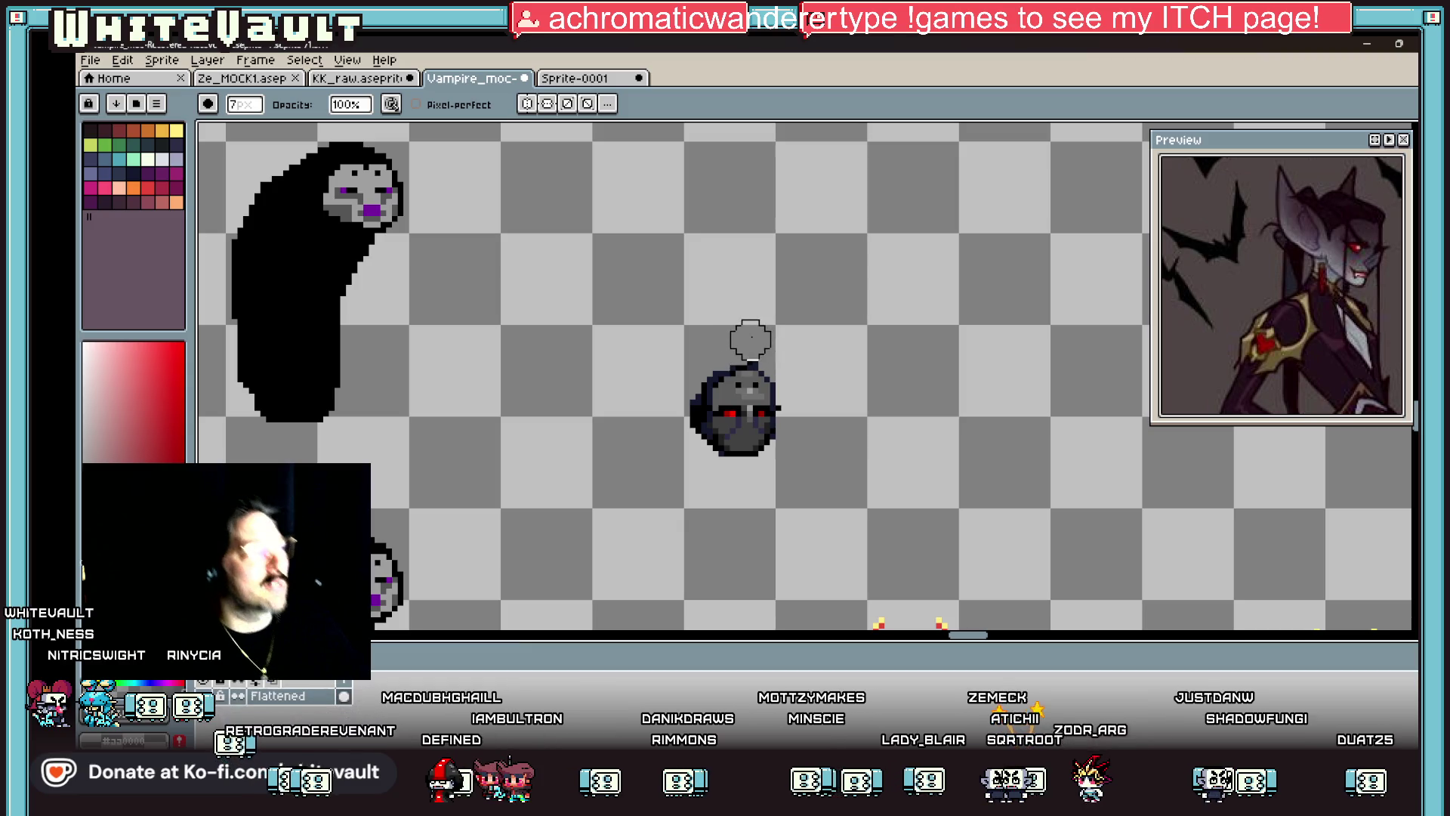
# Step: Move the pasted red-eyed head onto the upper black ghost and deselect it
pyautogui.scroll(-1, 900, 363)
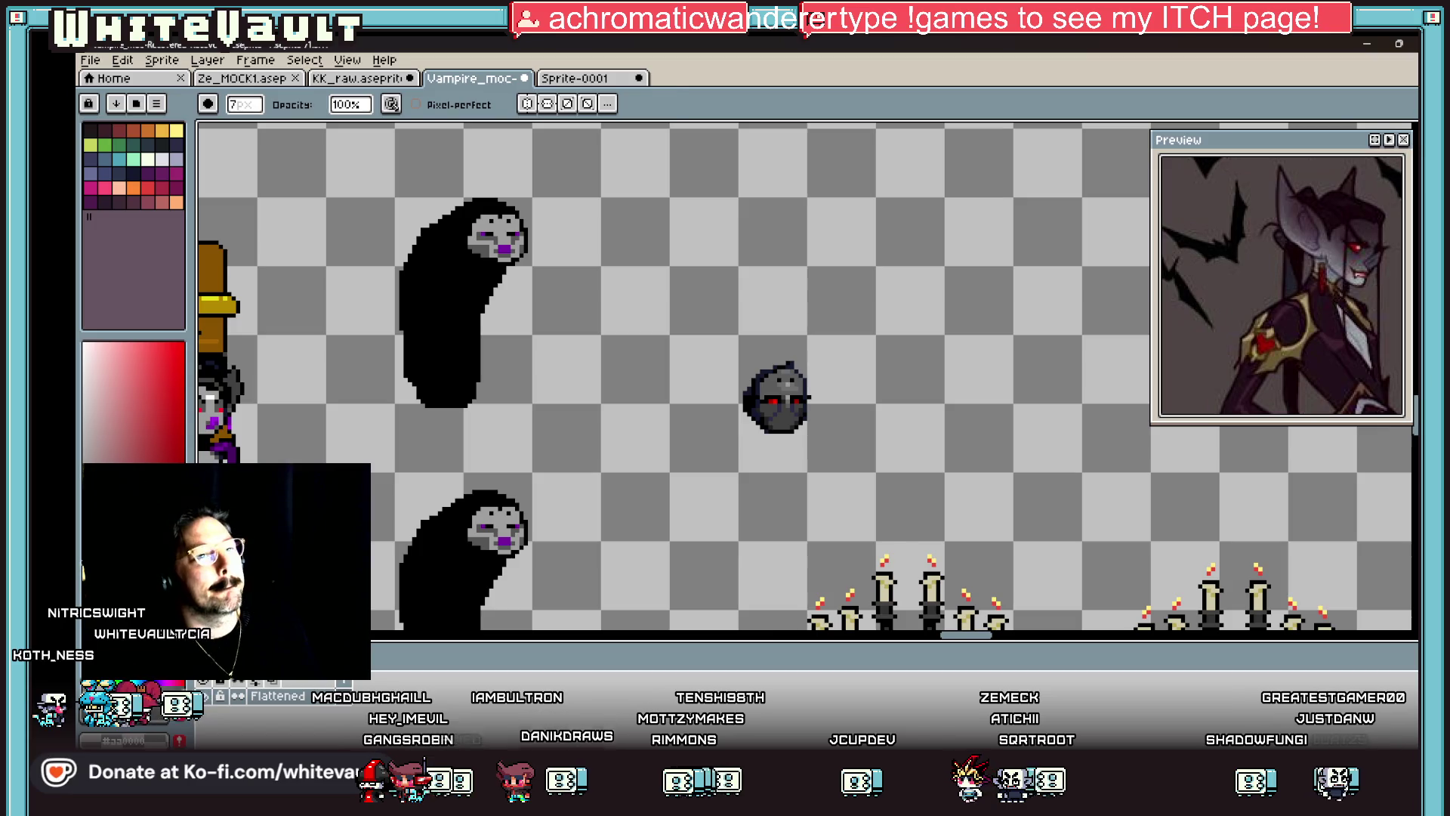
pyautogui.press('m')
pyautogui.moveTo(702, 308); pyautogui.dragTo(880, 457)
pyautogui.press('Up')
pyautogui.press('Up')
pyautogui.press('Up')
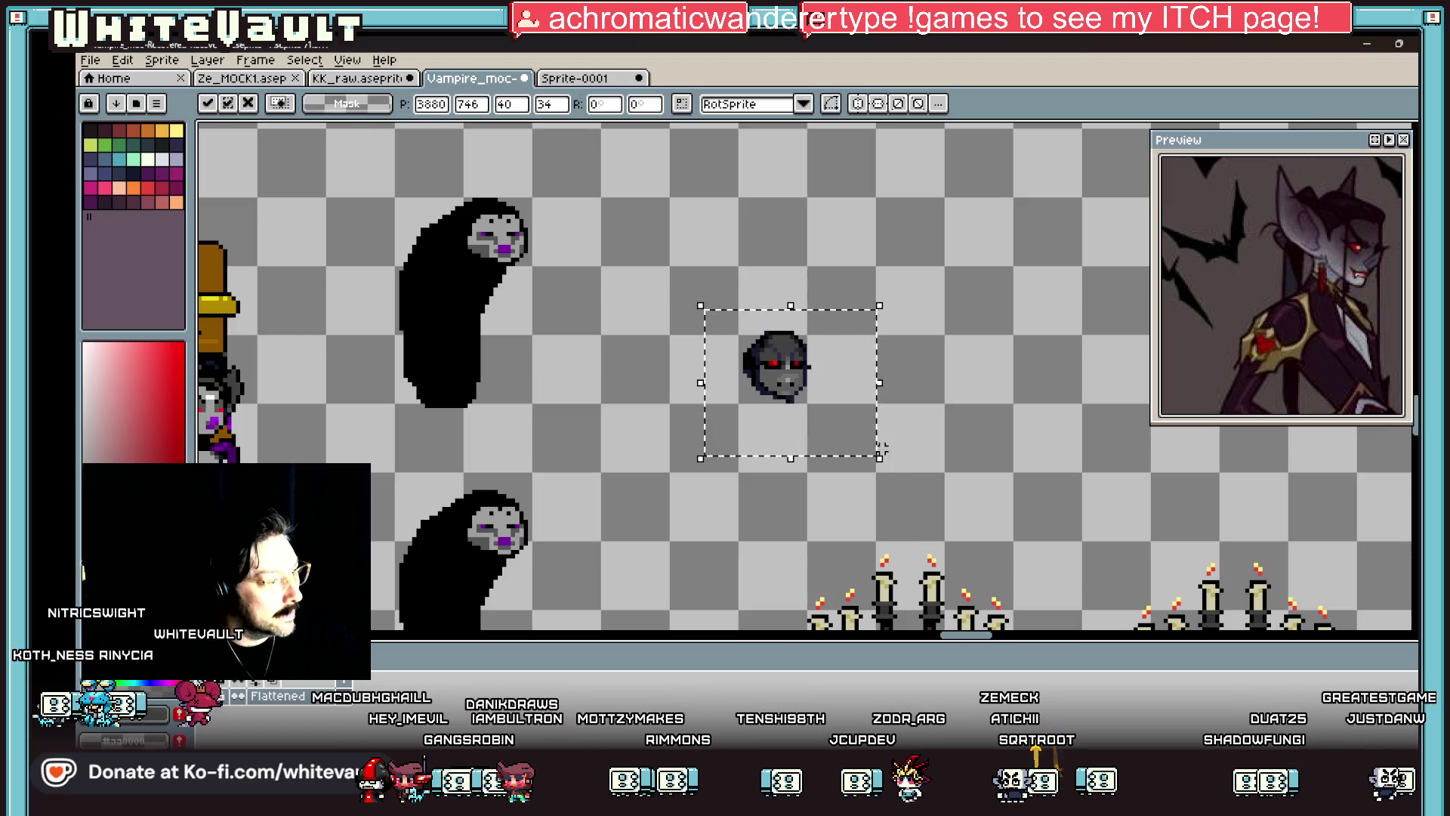
pyautogui.moveTo(843, 413)
pyautogui.mouseDown()
pyautogui.moveTo(840, 440)
pyautogui.moveTo(566, 284)
pyautogui.mouseUp()
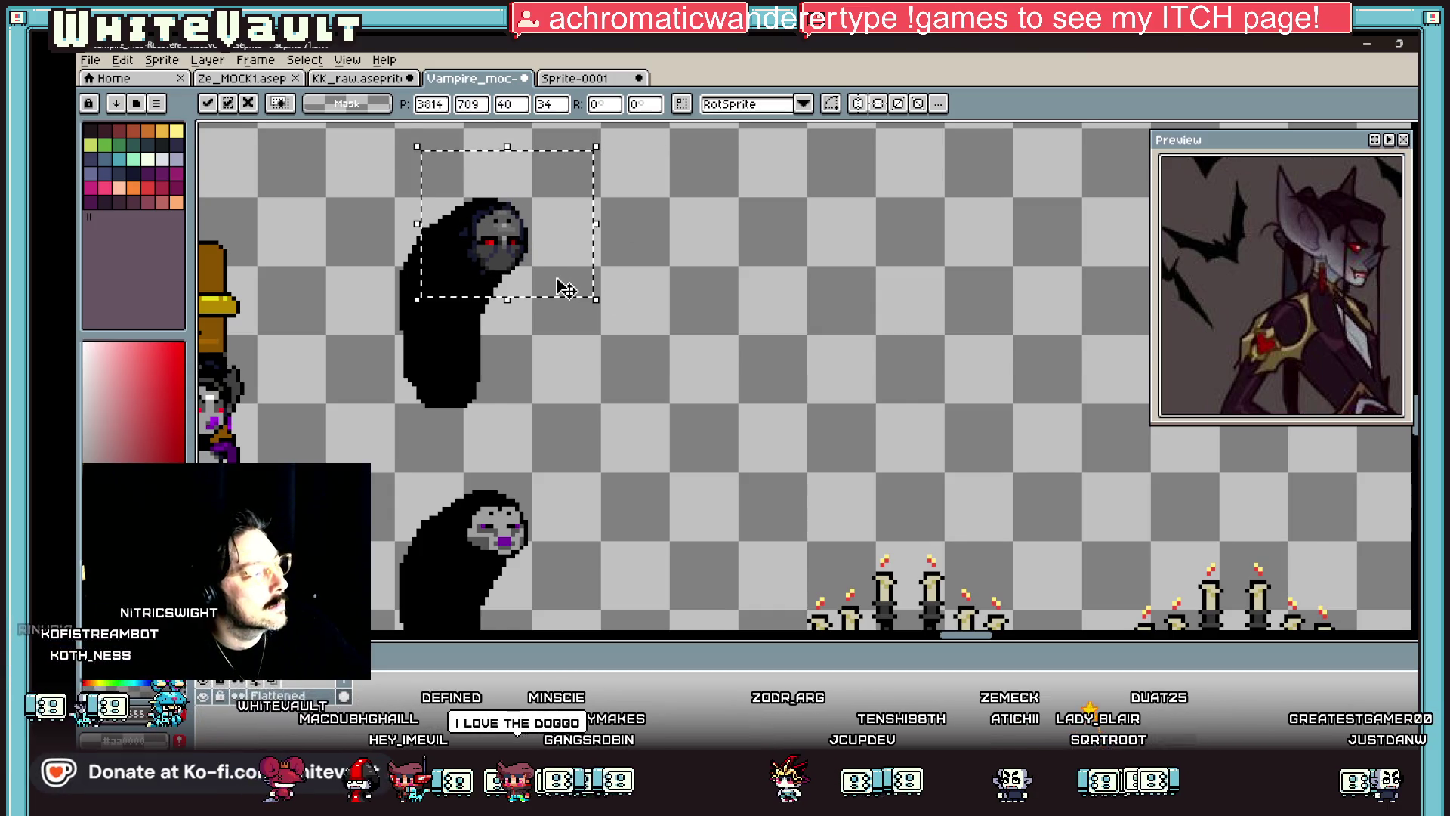
pyautogui.scroll(-1, 566, 289)
pyautogui.hotkey('ctrl', 'd')
# Step: Pick the dark navy colour from the head, then undo the test navy line on the ghost
pyautogui.scroll(2, 423, 240)
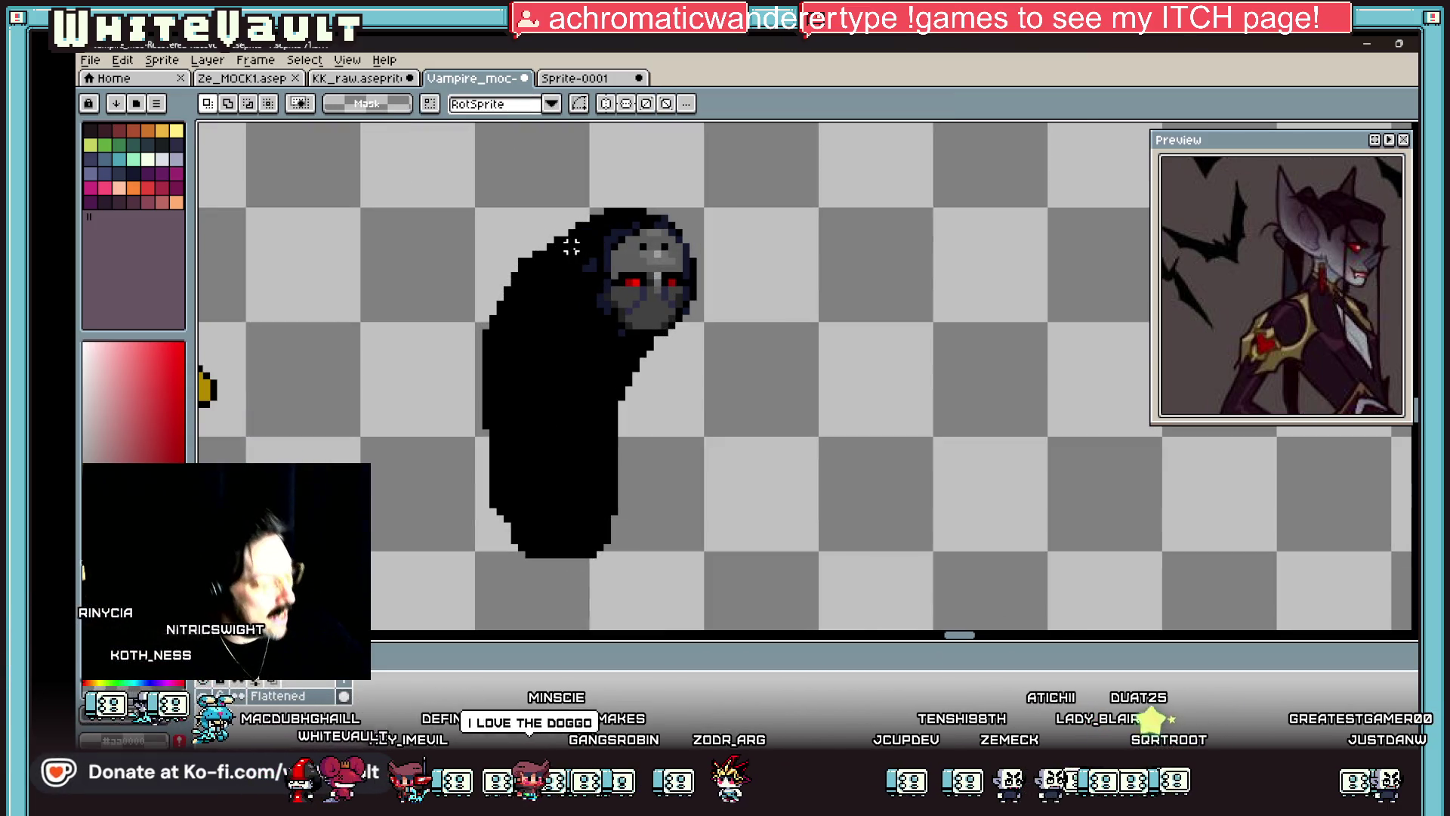
pyautogui.press('b')
pyautogui.scroll(2, 579, 246)
pyautogui.press('alt')
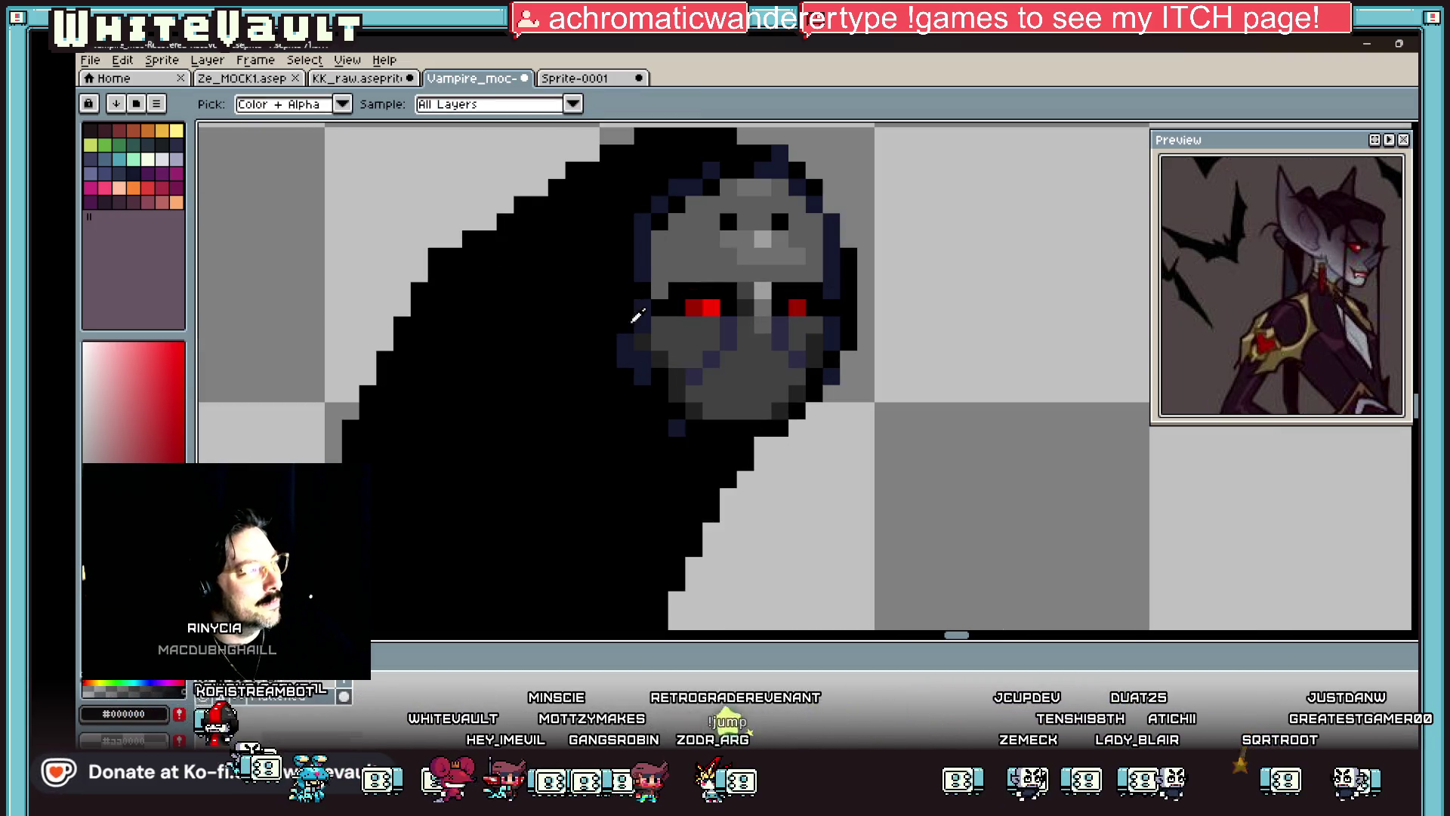
pyautogui.keyDown('alt'); pyautogui.click(635, 319); pyautogui.keyUp('alt')
pyautogui.scroll(-1, 606, 376)
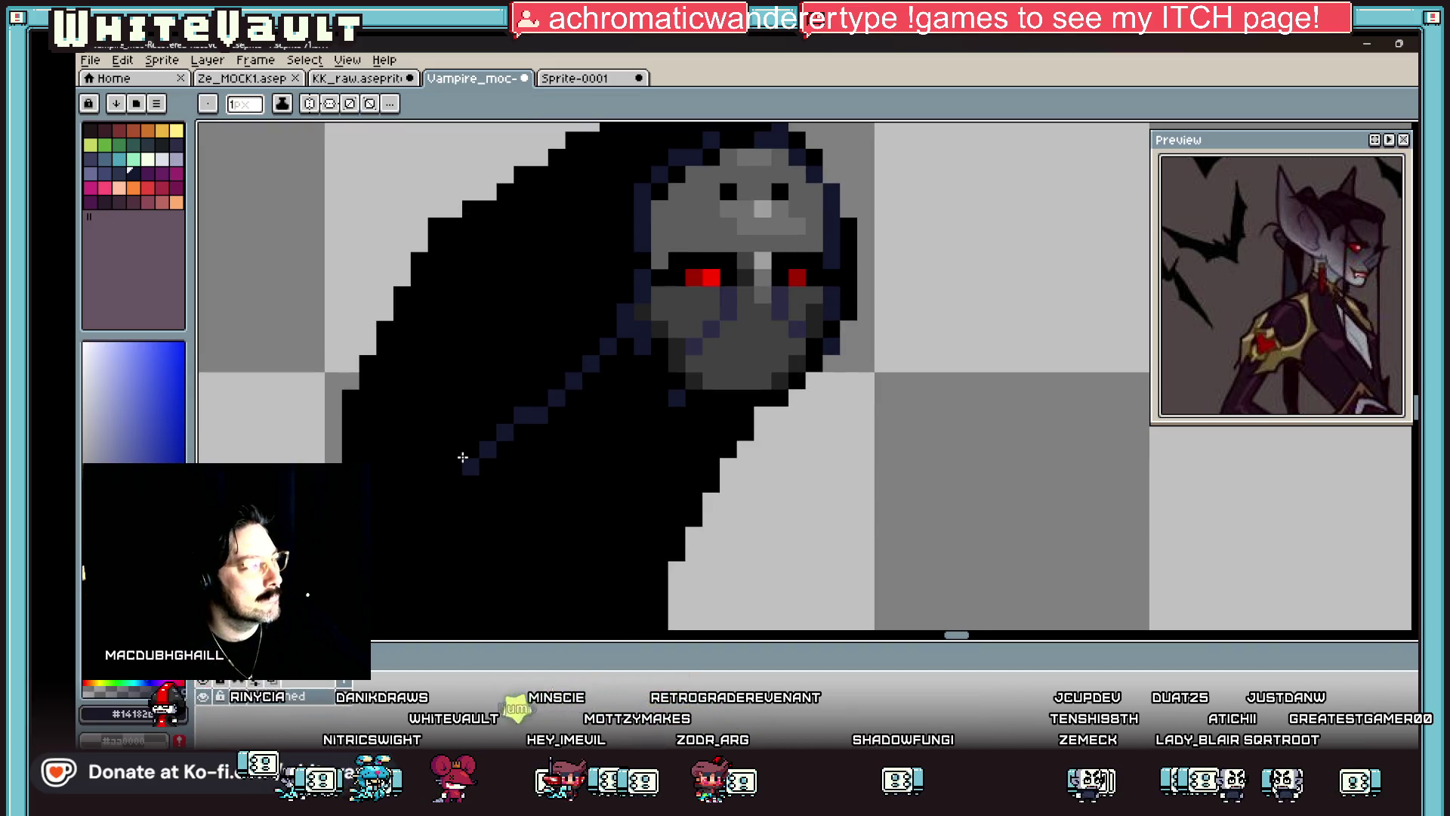
pyautogui.scroll(-3, 484, 454)
pyautogui.hotkey('ctrl', 'z')
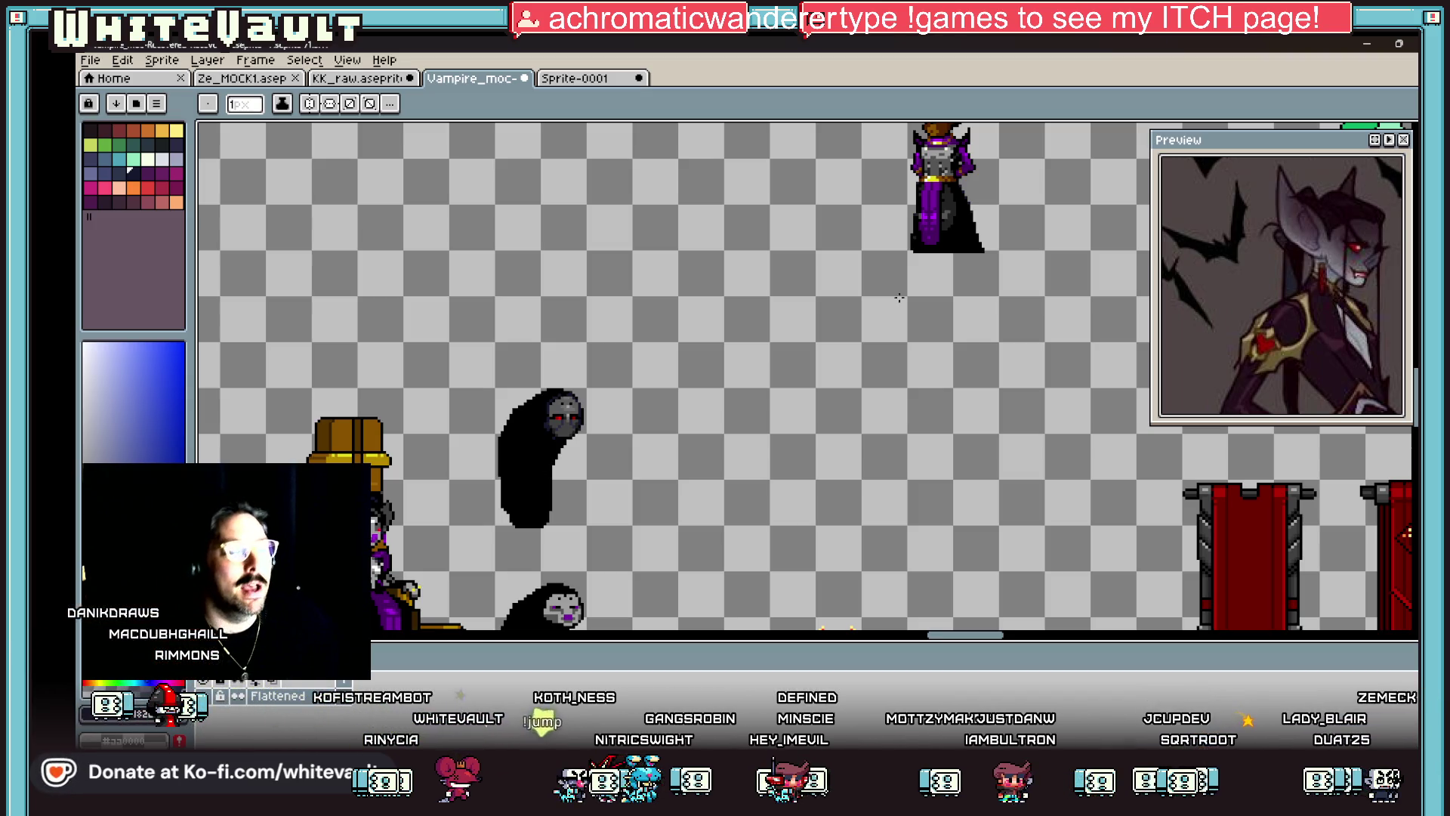
# Step: Zoom and pan the reference preview to the figure with dark red balloons, then return the canvas to the throne
pyautogui.scroll(-3, 1324, 266)
pyautogui.scroll(-3, 1339, 286)
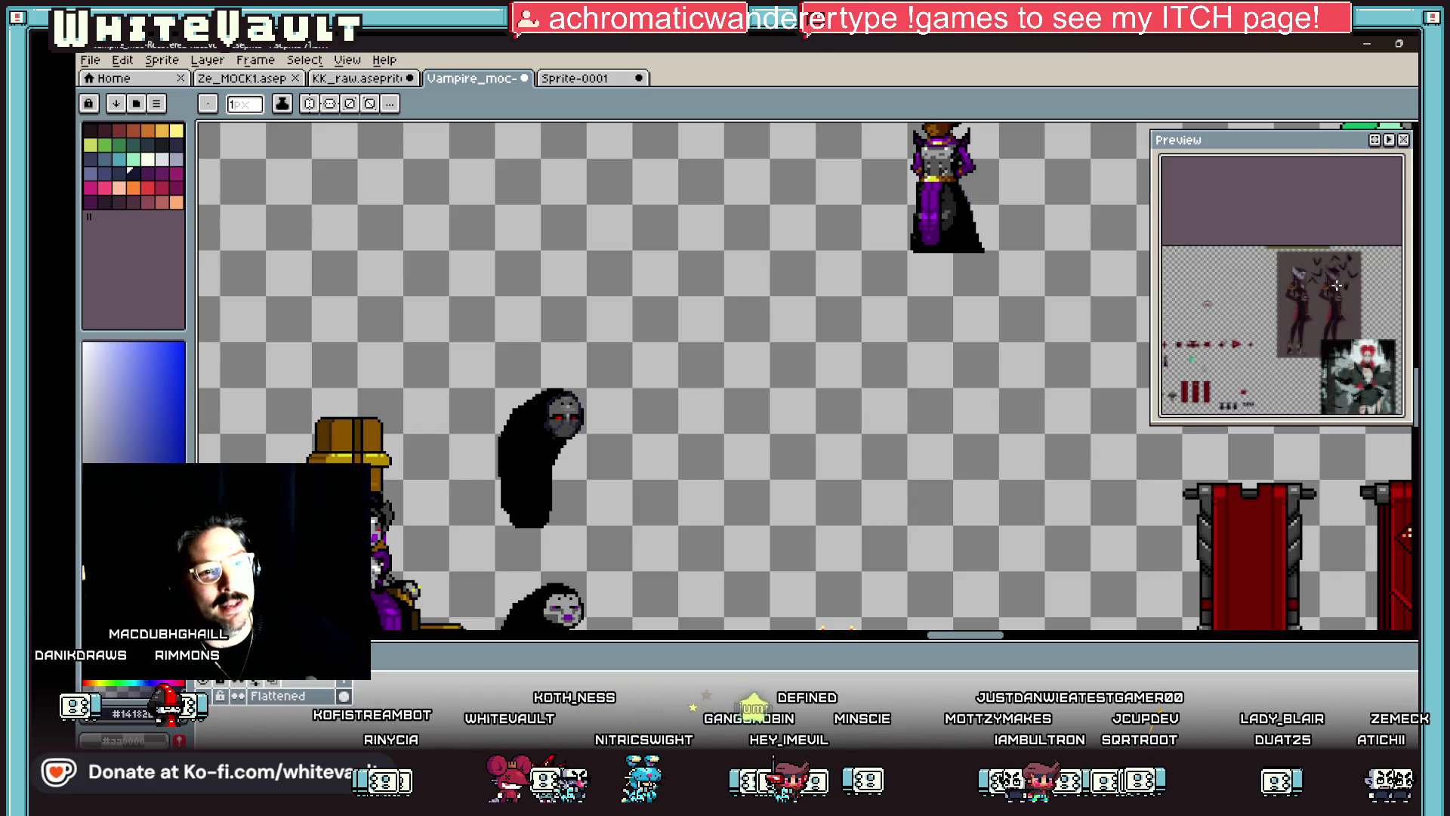
pyautogui.scroll(3, 1363, 268)
pyautogui.scroll(1, 1363, 268)
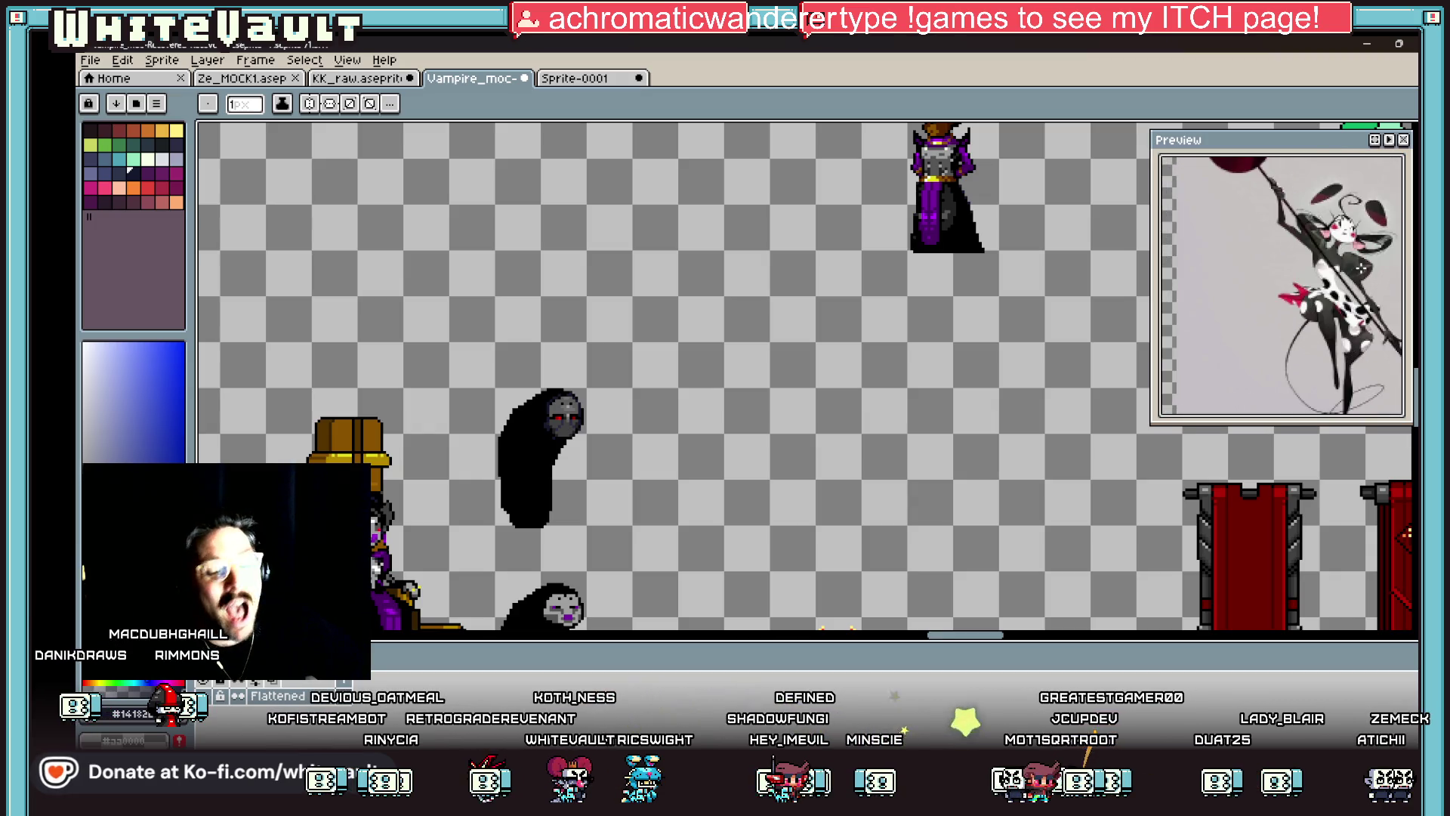
pyautogui.scroll(-3, 1333, 254)
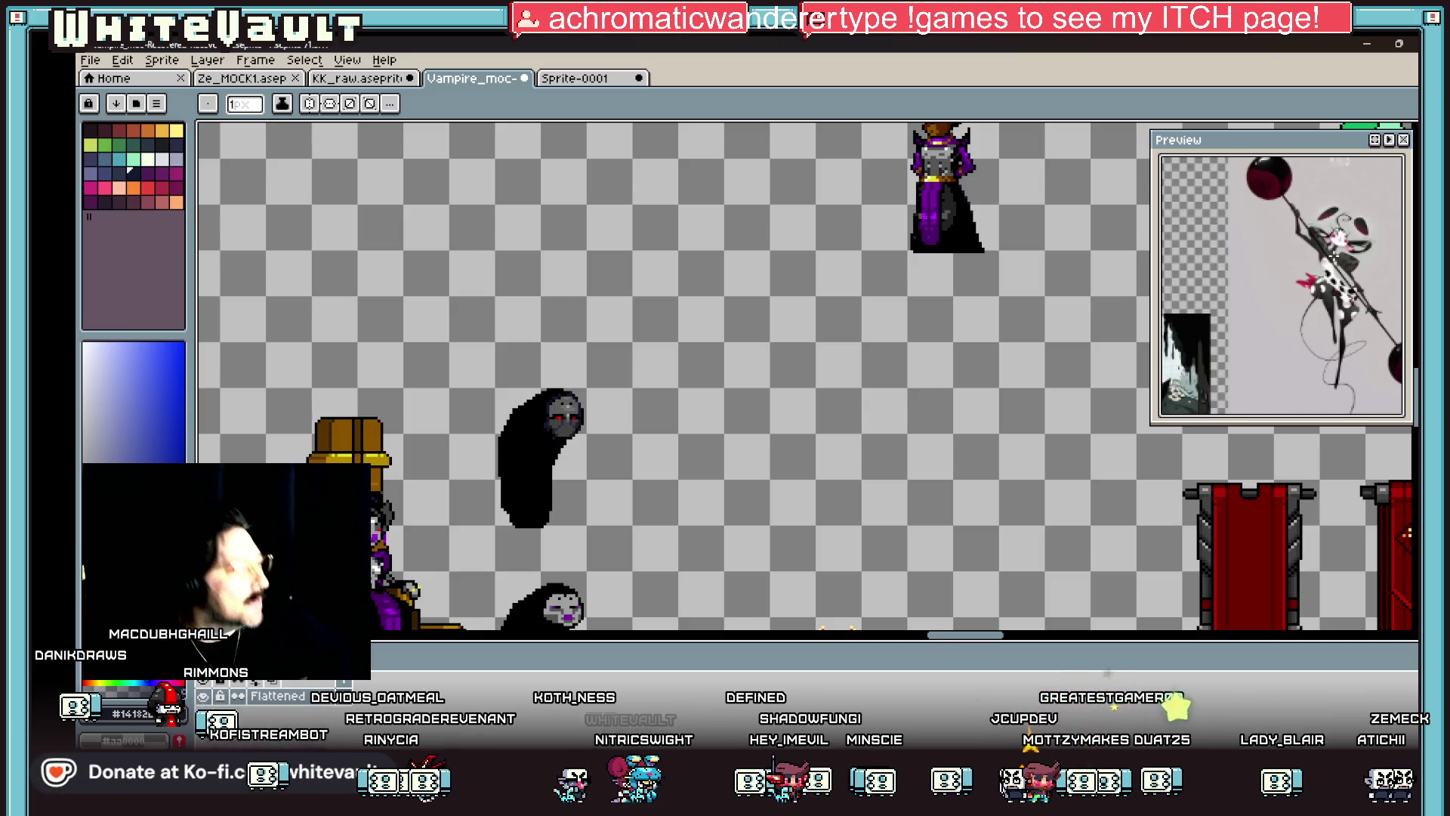
pyautogui.scroll(-3, 529, 539)
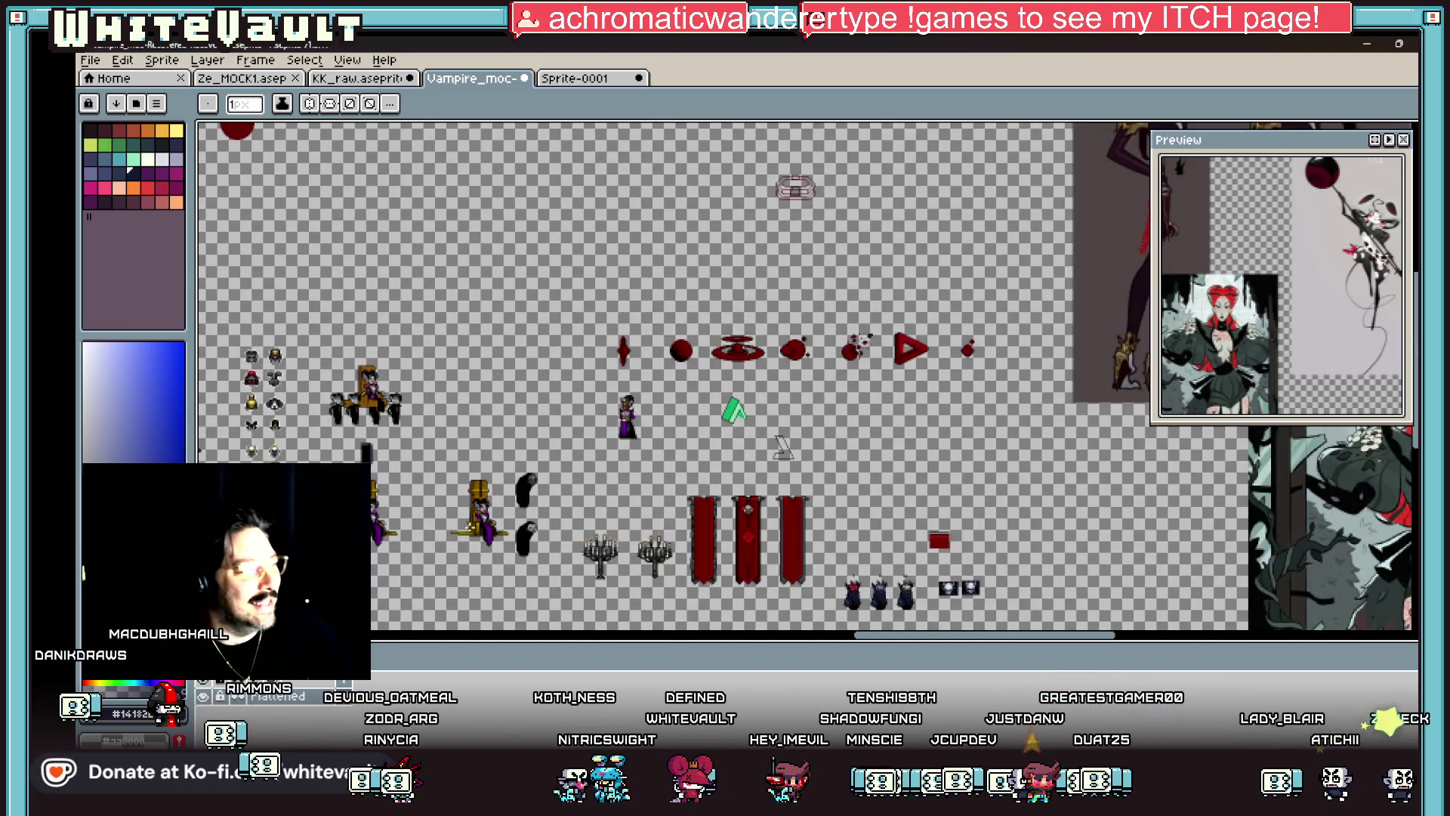
pyautogui.scroll(2, 670, 378)
pyautogui.scroll(2, 514, 502)
pyautogui.scroll(2, 1209, 323)
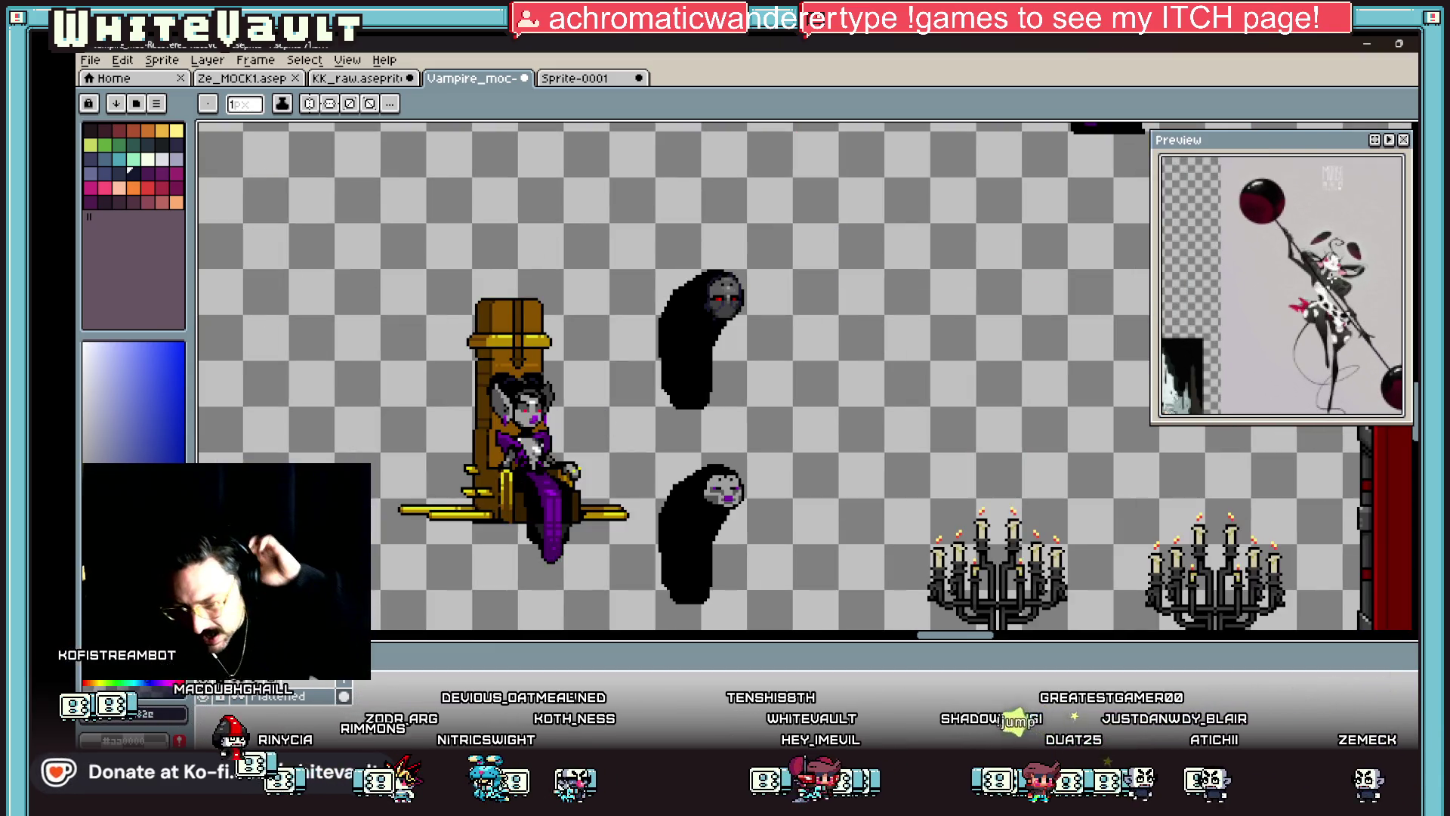
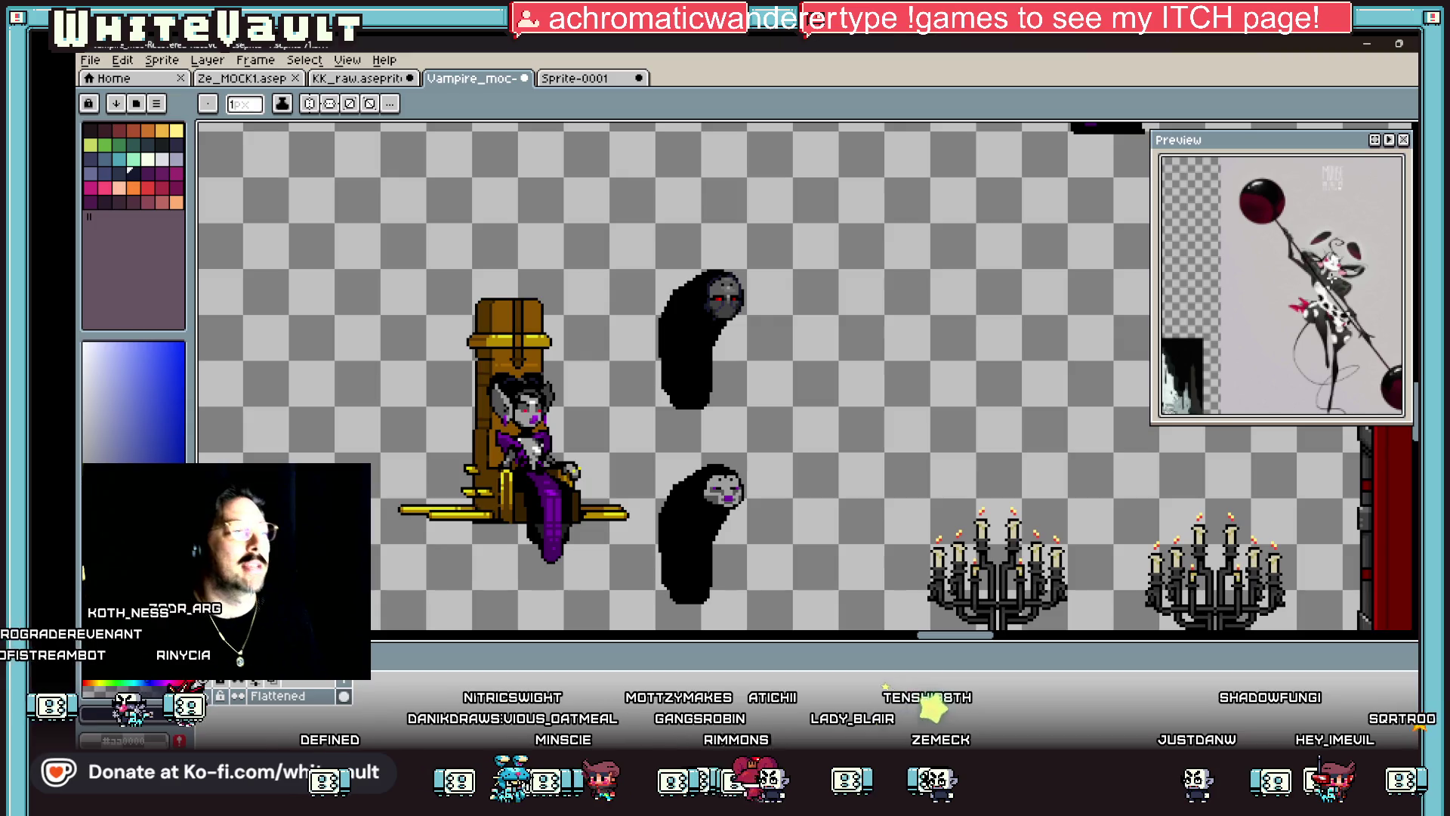
# Step: Marquee-select the upper ghost's head and upper body and nudge it down
pyautogui.scroll(-2, 718, 303)
pyautogui.scroll(5, 737, 302)
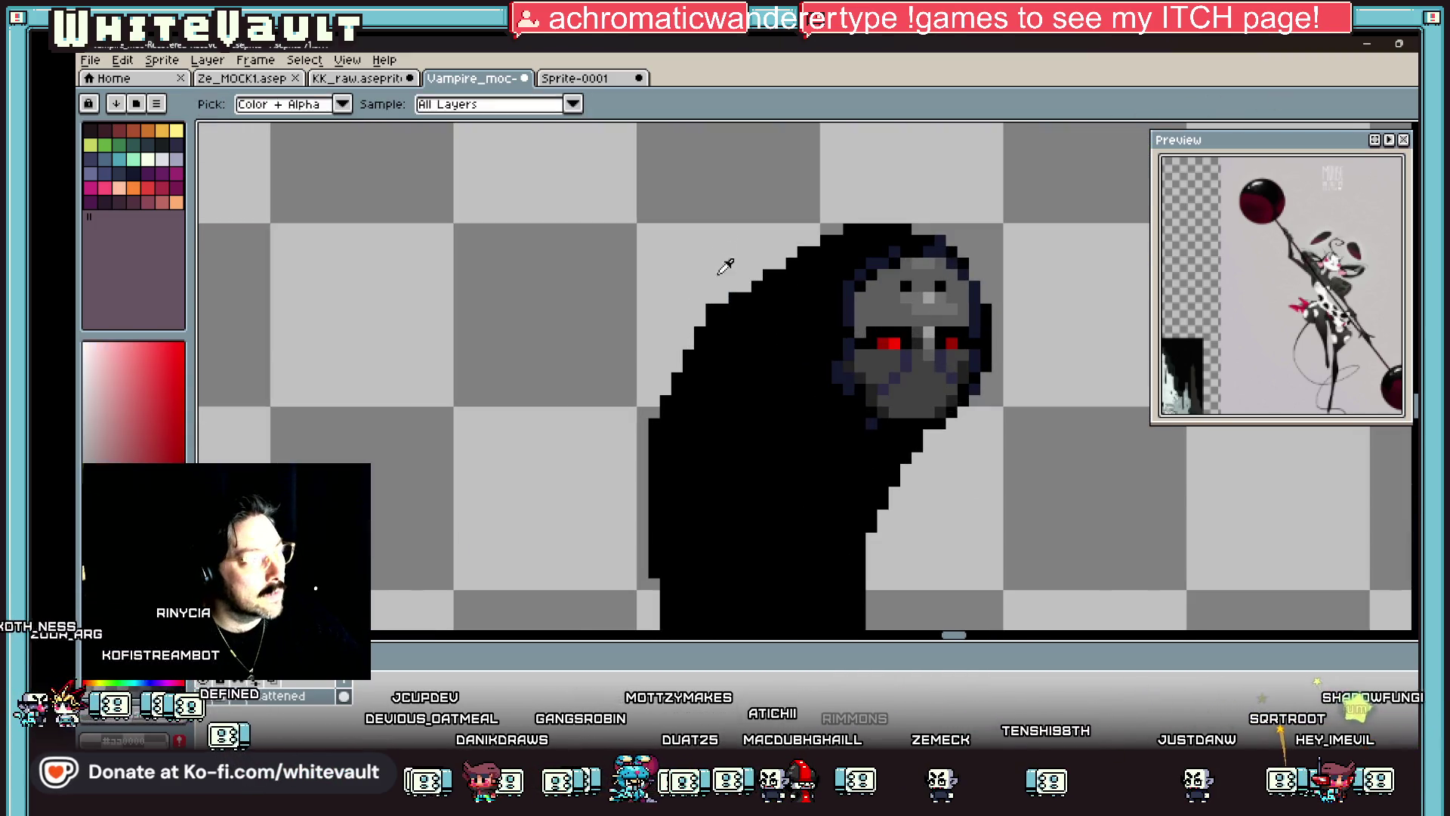
pyautogui.scroll(-2, 854, 302)
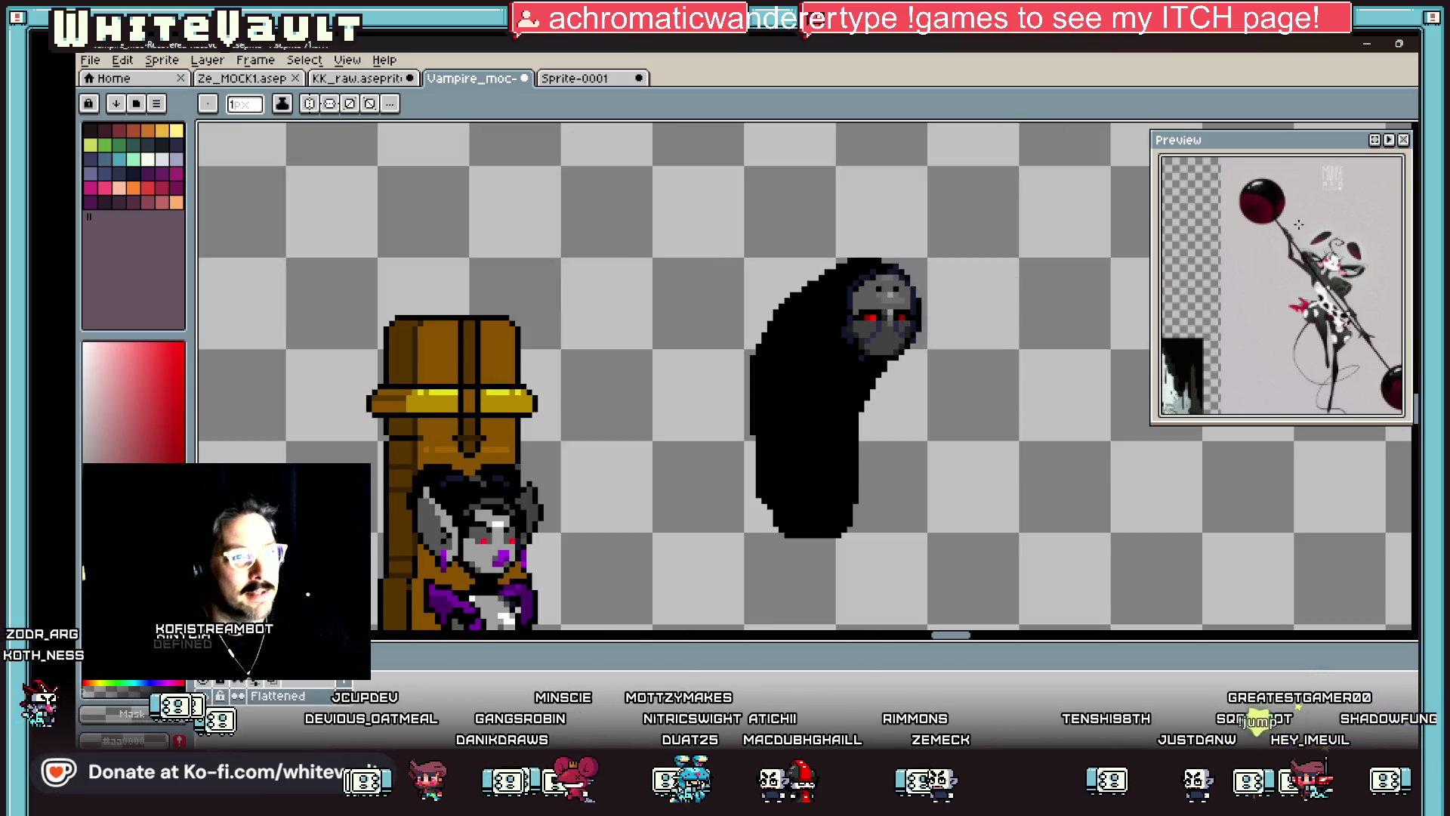
pyautogui.scroll(5, 1296, 227)
pyautogui.scroll(-5, 1297, 226)
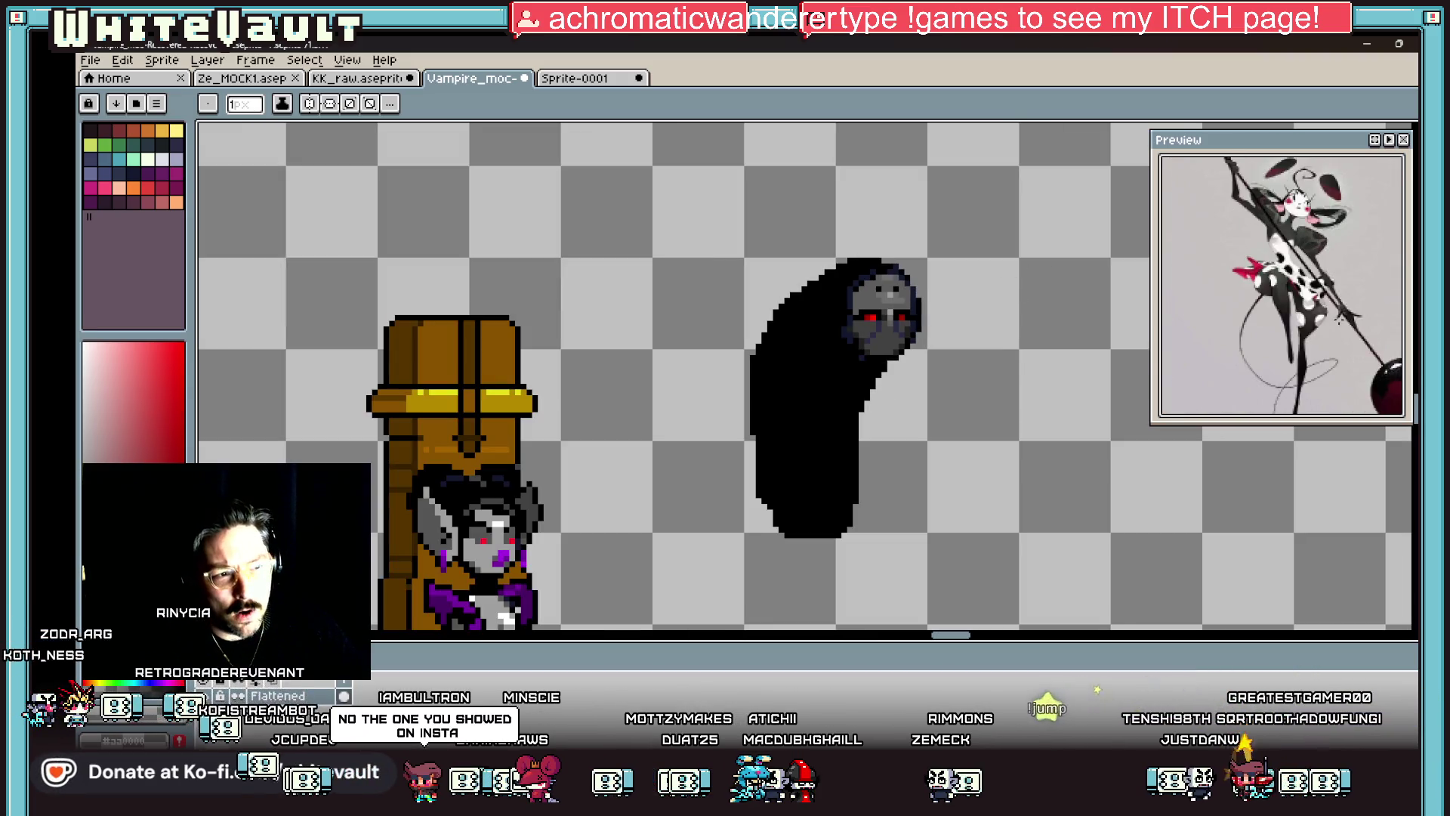
pyautogui.scroll(5, 1269, 302)
pyautogui.scroll(5, 1297, 316)
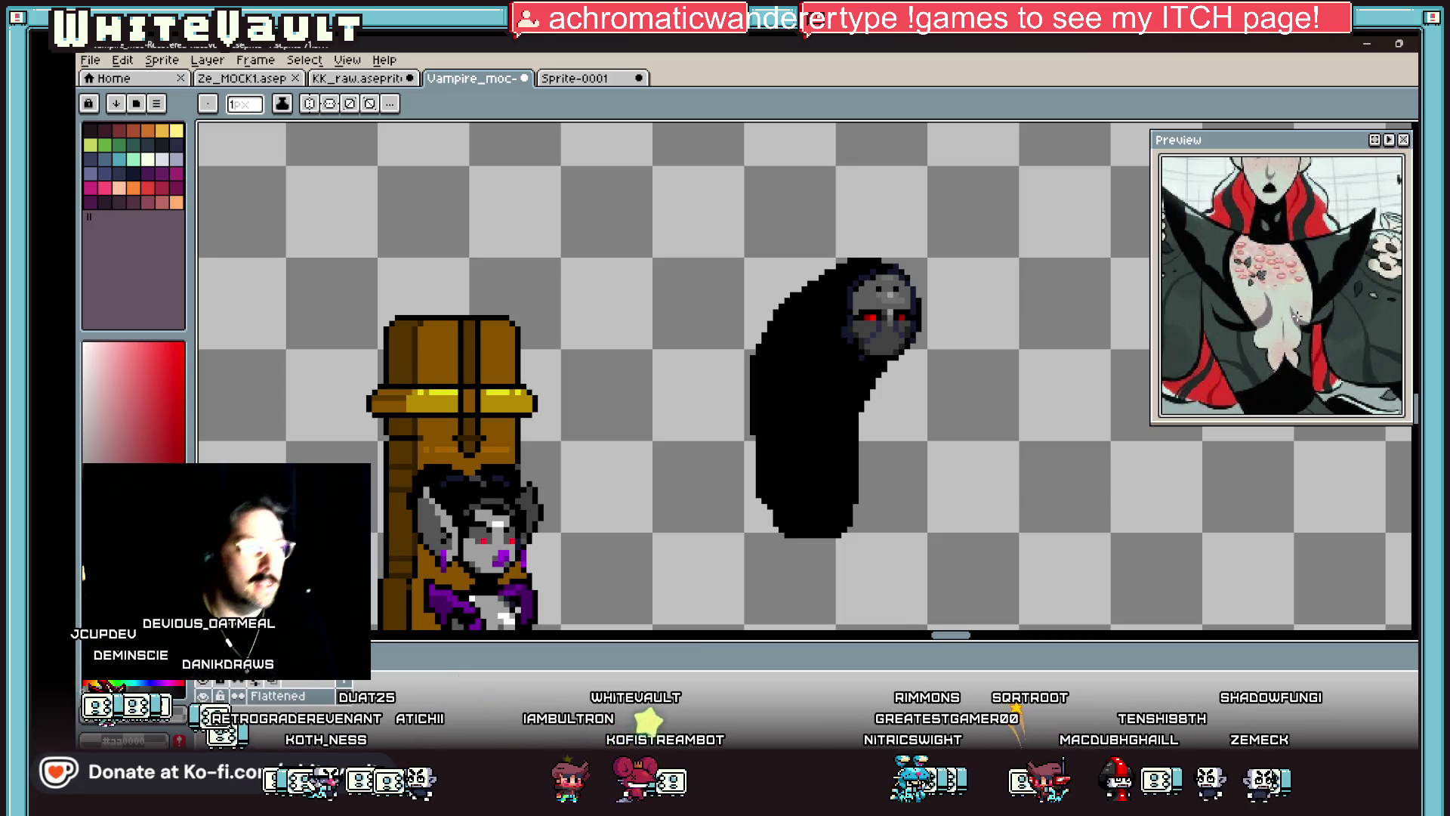
pyautogui.scroll(-3, 856, 247)
pyautogui.scroll(2, 855, 247)
pyautogui.press('m')
pyautogui.scroll(1, 879, 306)
pyautogui.moveTo(732, 194); pyautogui.dragTo(976, 353)
pyautogui.scroll(1, 901, 360)
pyautogui.moveTo(931, 292); pyautogui.dragTo(843, 364)
pyautogui.press('Down')
pyautogui.press('Down')
pyautogui.press('Down')
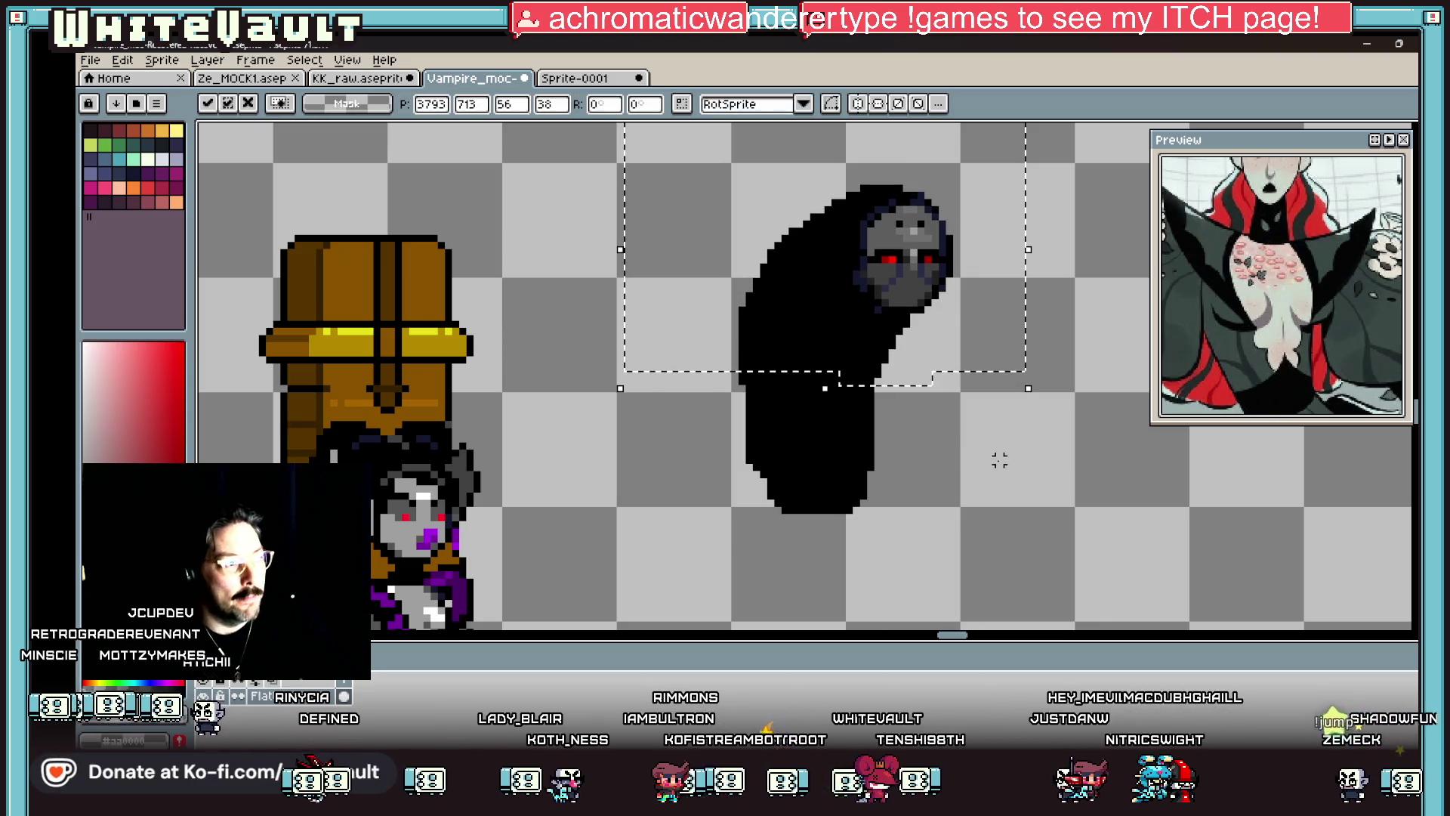
# Step: Lower the ghost's upper body a few more pixels and commit it in place
pyautogui.moveTo(704, 285)
pyautogui.mouseDown()
pyautogui.moveTo(816, 362)
pyautogui.moveTo(948, 424)
pyautogui.mouseUp()
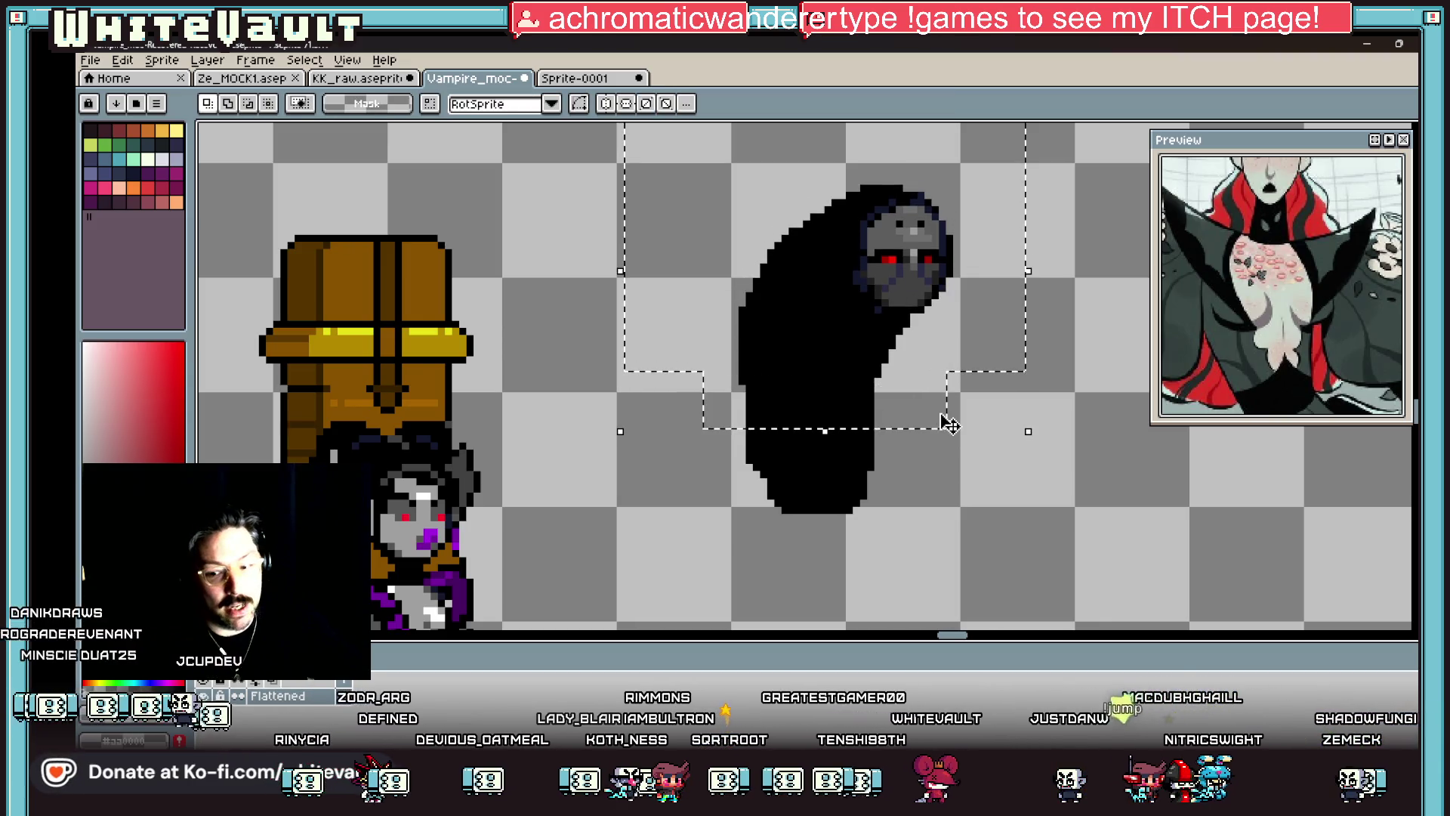
pyautogui.press('Down')
pyautogui.press('Down')
pyautogui.press('Down')
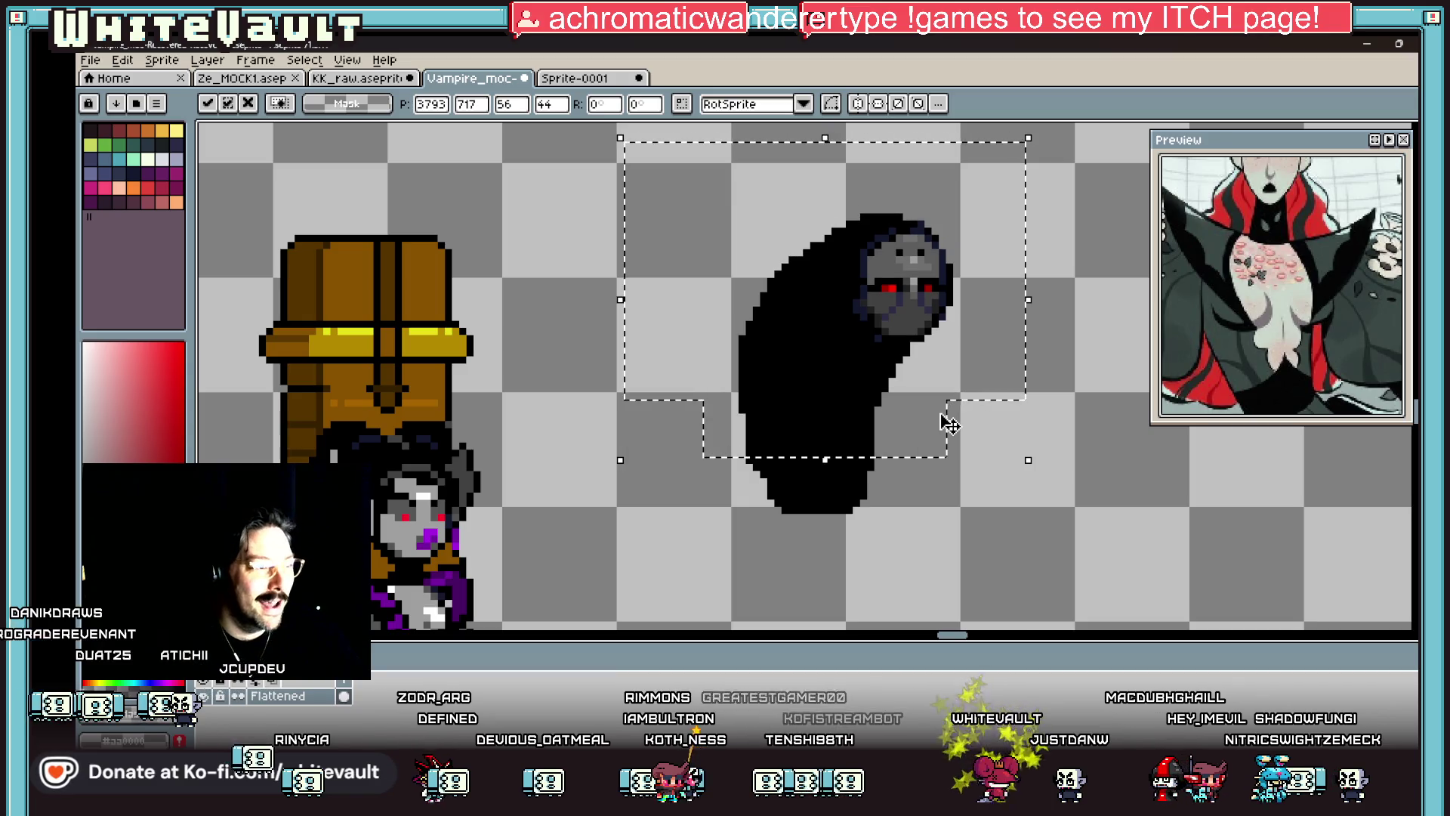
pyautogui.press('Return')
pyautogui.press('b')
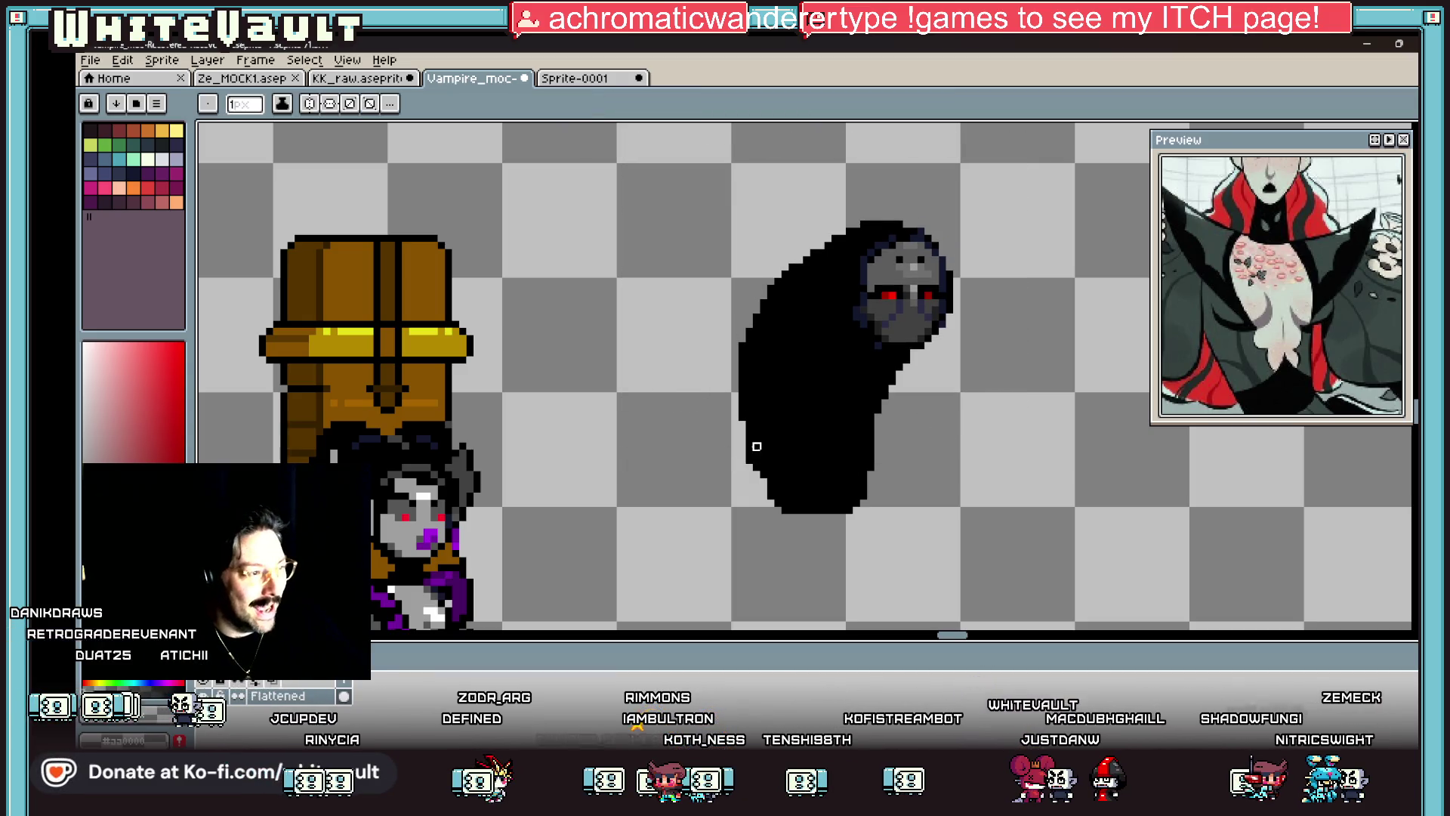
pyautogui.scroll(2, 741, 434)
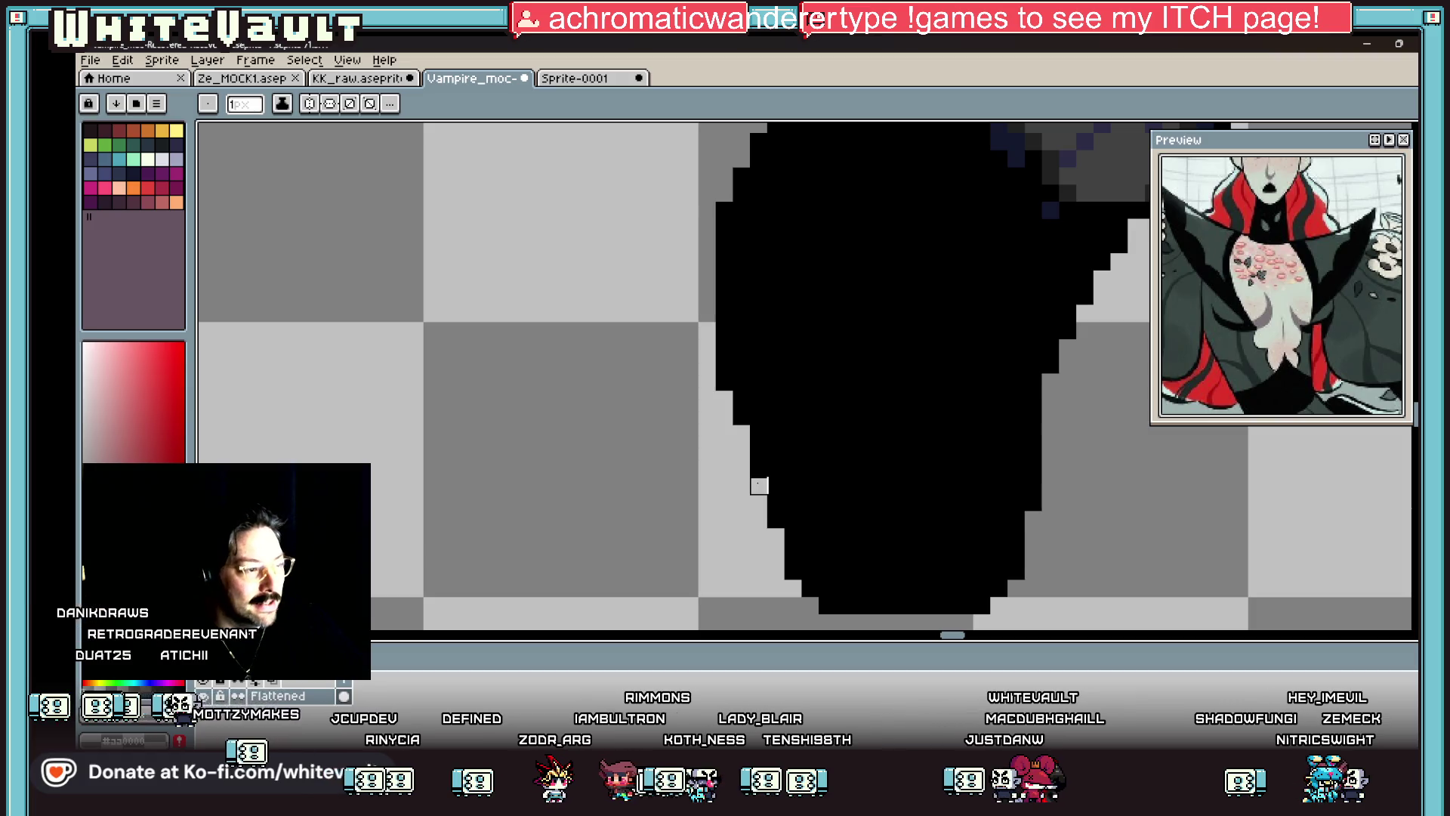
pyautogui.scroll(-3, 759, 486)
pyautogui.press('i')
pyautogui.scroll(2, 797, 485)
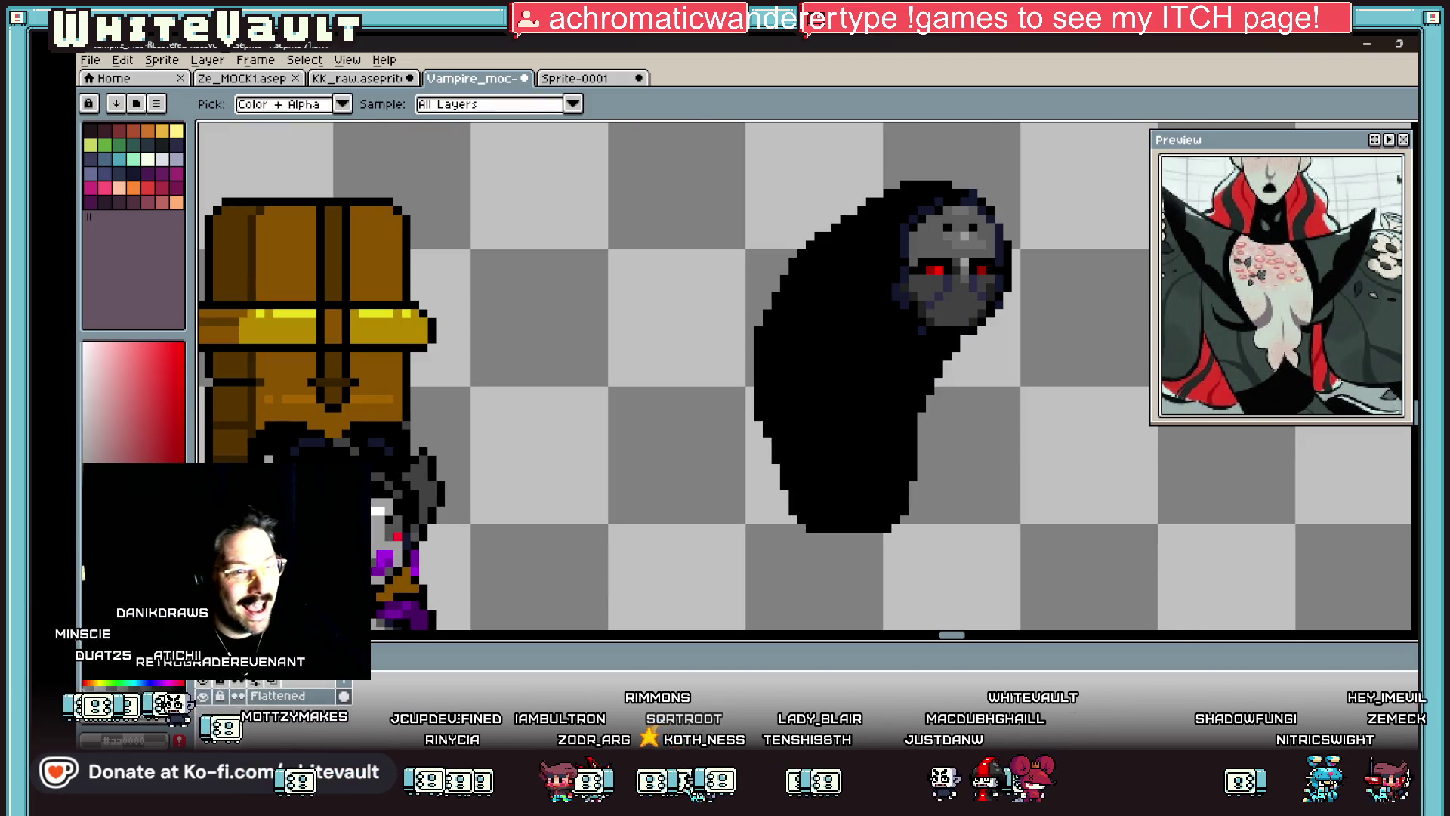
# Step: Delete the lower cloaked ghost
pyautogui.press('m')
pyautogui.moveTo(696, 140)
pyautogui.mouseDown()
pyautogui.moveTo(1020, 397)
pyautogui.moveTo(1060, 496)
pyautogui.mouseUp()
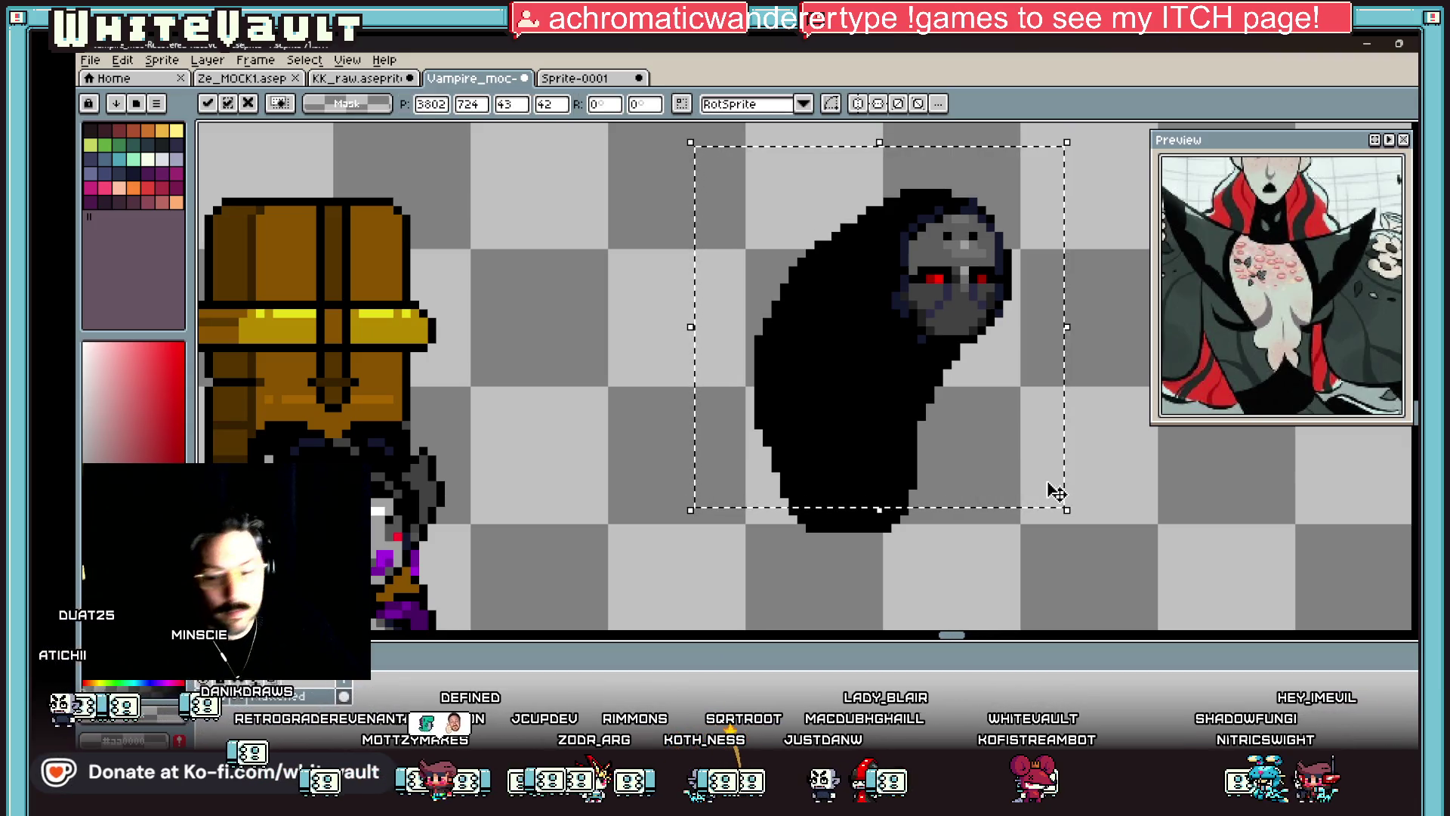
pyautogui.hotkey('ctrl', 'd')
pyautogui.scroll(-4, 1055, 492)
pyautogui.scroll(2, 988, 492)
pyautogui.moveTo(1049, 429)
pyautogui.mouseDown()
pyautogui.moveTo(898, 625)
pyautogui.moveTo(911, 624)
pyautogui.mouseUp()
pyautogui.press('Delete')
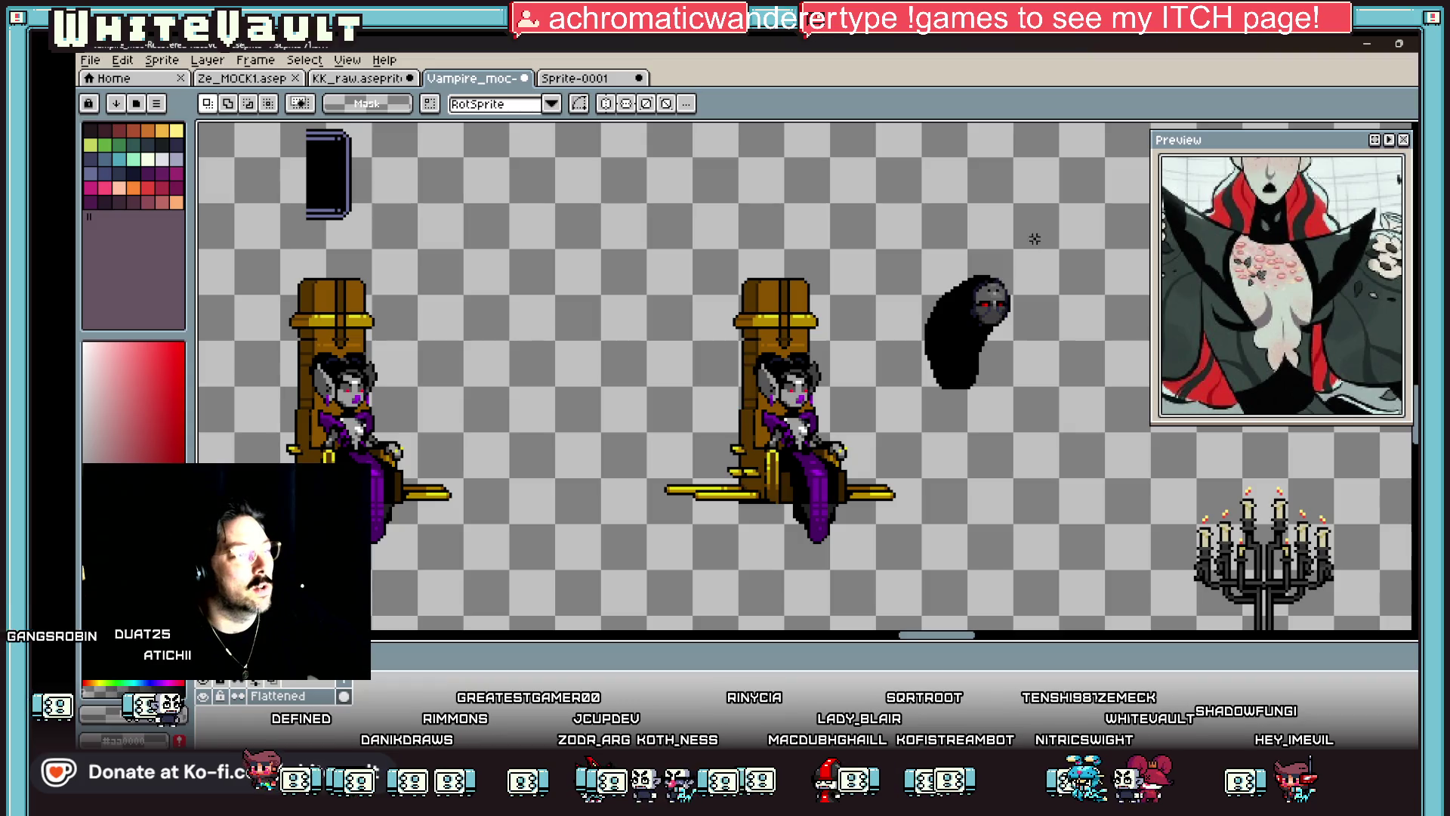
# Step: Duplicate the remaining ghost and place the copy to its right beside the throne
pyautogui.moveTo(906, 407); pyautogui.dragTo(906, 407)
pyautogui.moveTo(958, 362); pyautogui.dragTo(1065, 359)
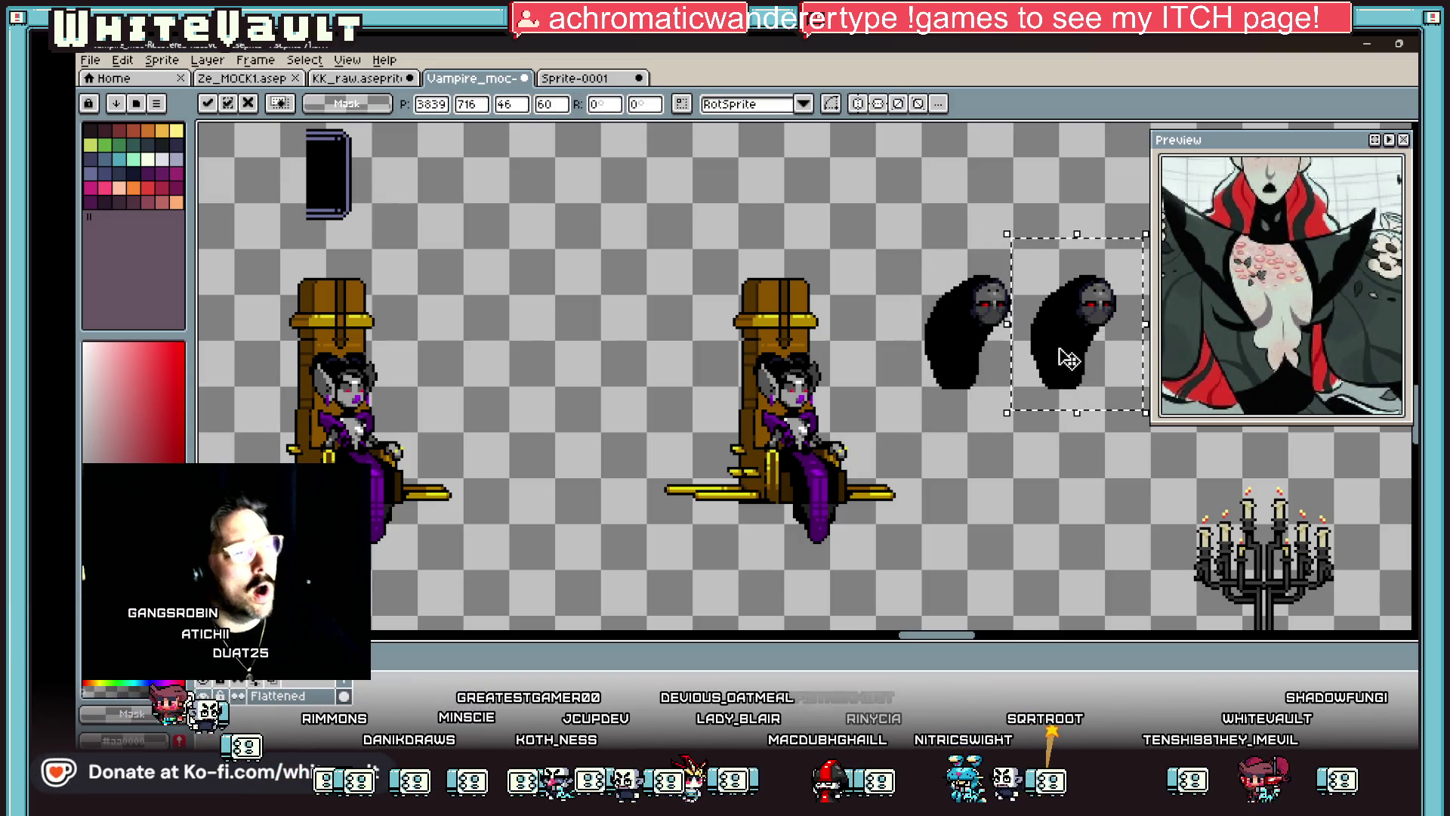
pyautogui.press('Return')
pyautogui.scroll(-1, 1012, 405)
pyautogui.scroll(1, 1066, 329)
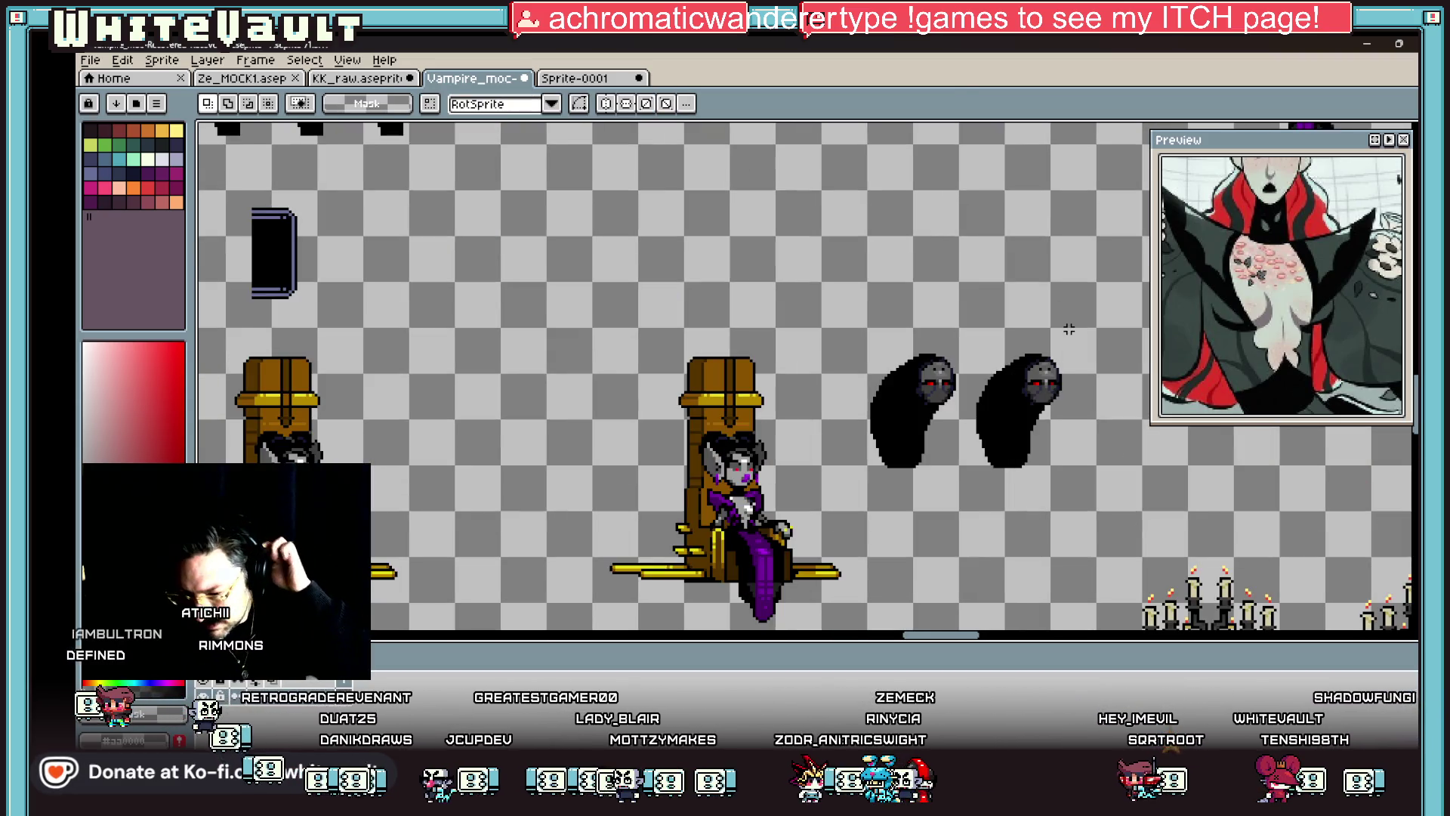
pyautogui.scroll(-1, 1069, 329)
pyautogui.scroll(1, 902, 210)
pyautogui.scroll(-1, 880, 196)
# Step: Paste a spare ghost copy above the pair, then select the right-hand throne
pyautogui.hotkey('ctrl', 'v')
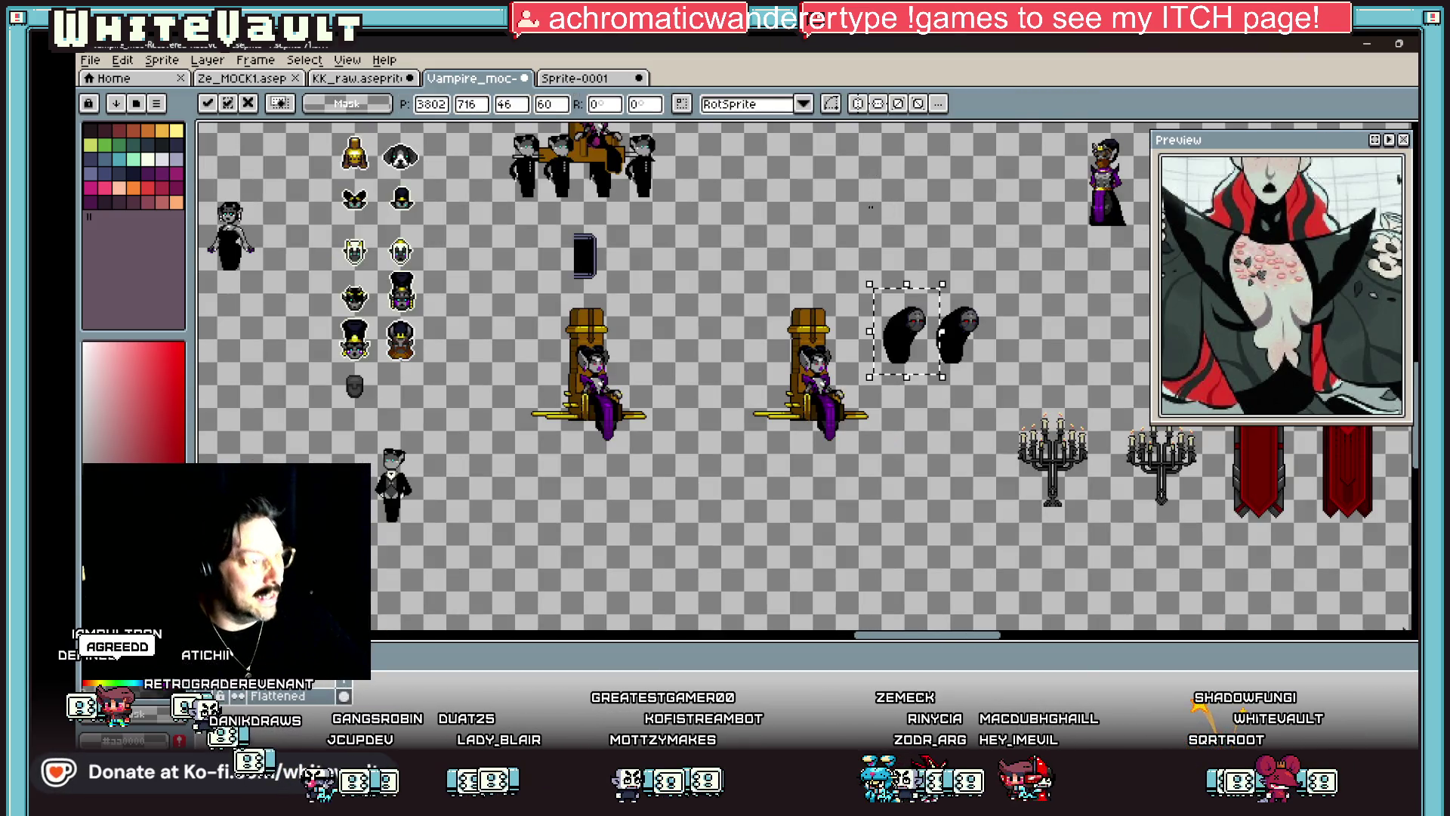
pyautogui.moveTo(914, 317); pyautogui.dragTo(910, 182)
pyautogui.moveTo(718, 299)
pyautogui.mouseDown()
pyautogui.moveTo(851, 453)
pyautogui.moveTo(828, 438)
pyautogui.mouseUp()
# Step: Copy the throne and vampire into a new 126×112 sprite, centred on the canvas
pyautogui.hotkey('ctrl', 'c')
pyautogui.click(90, 60)
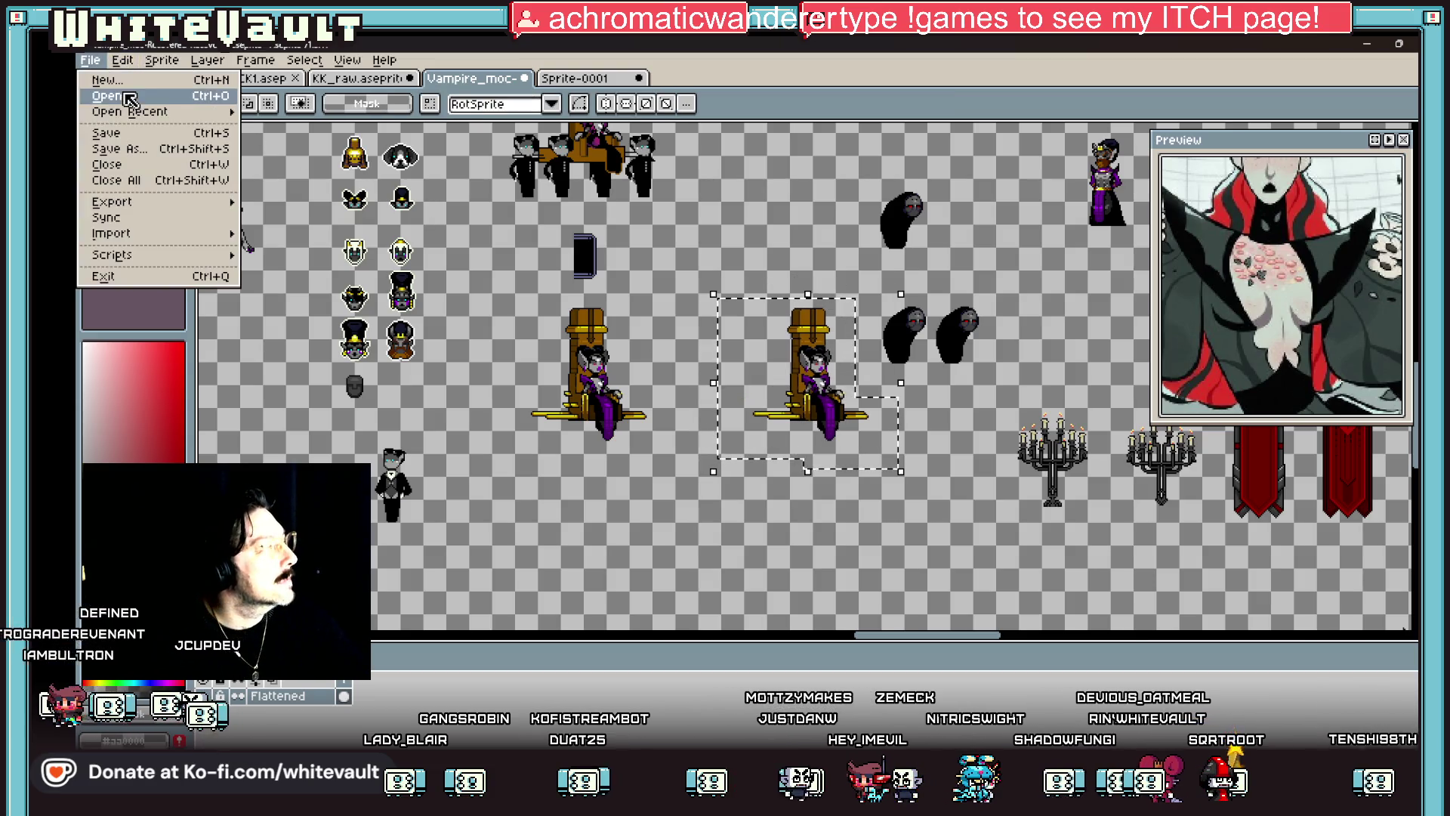
pyautogui.click(106, 76)
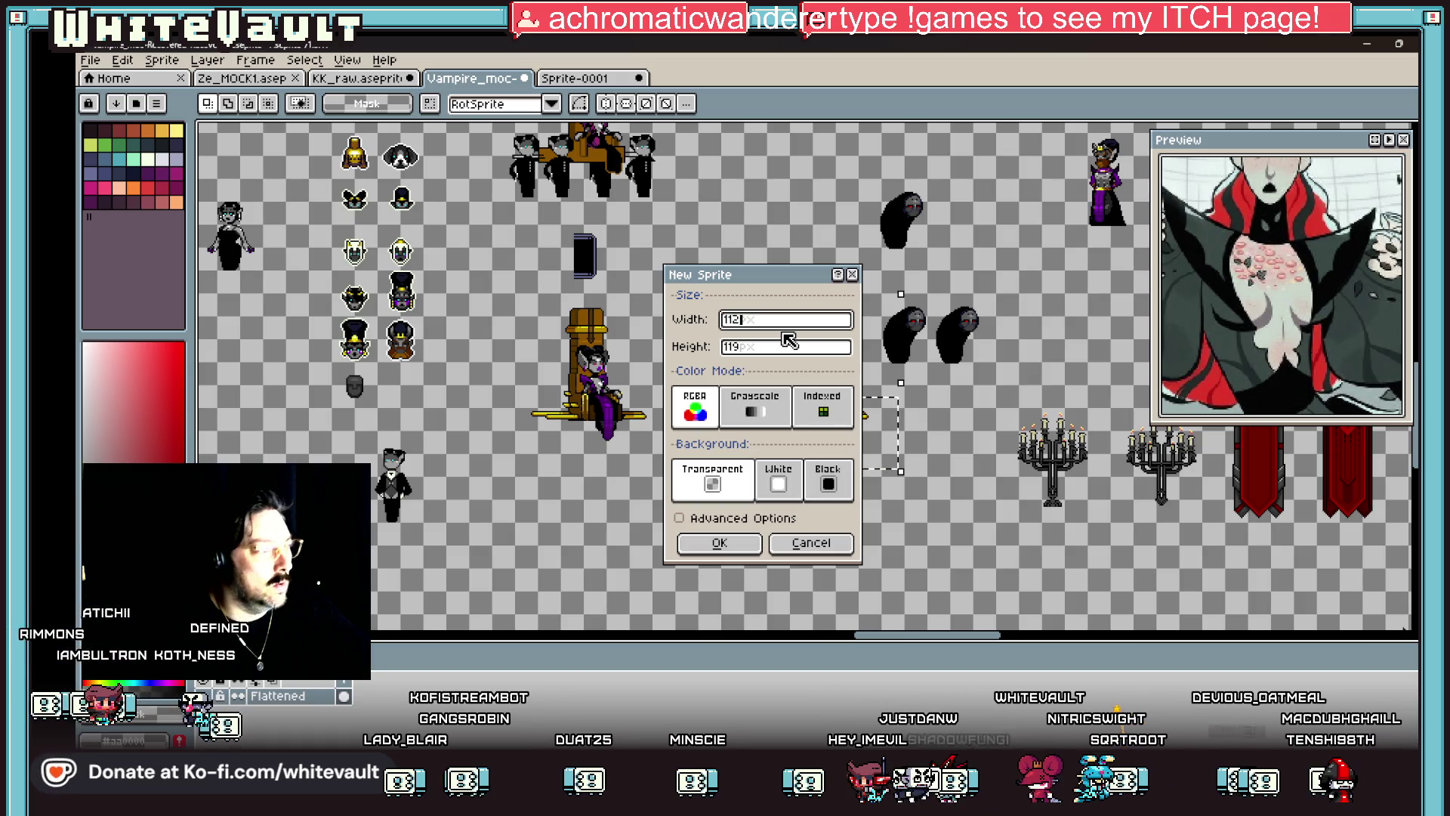
pyautogui.press('BackSpace')
pyautogui.write('2')
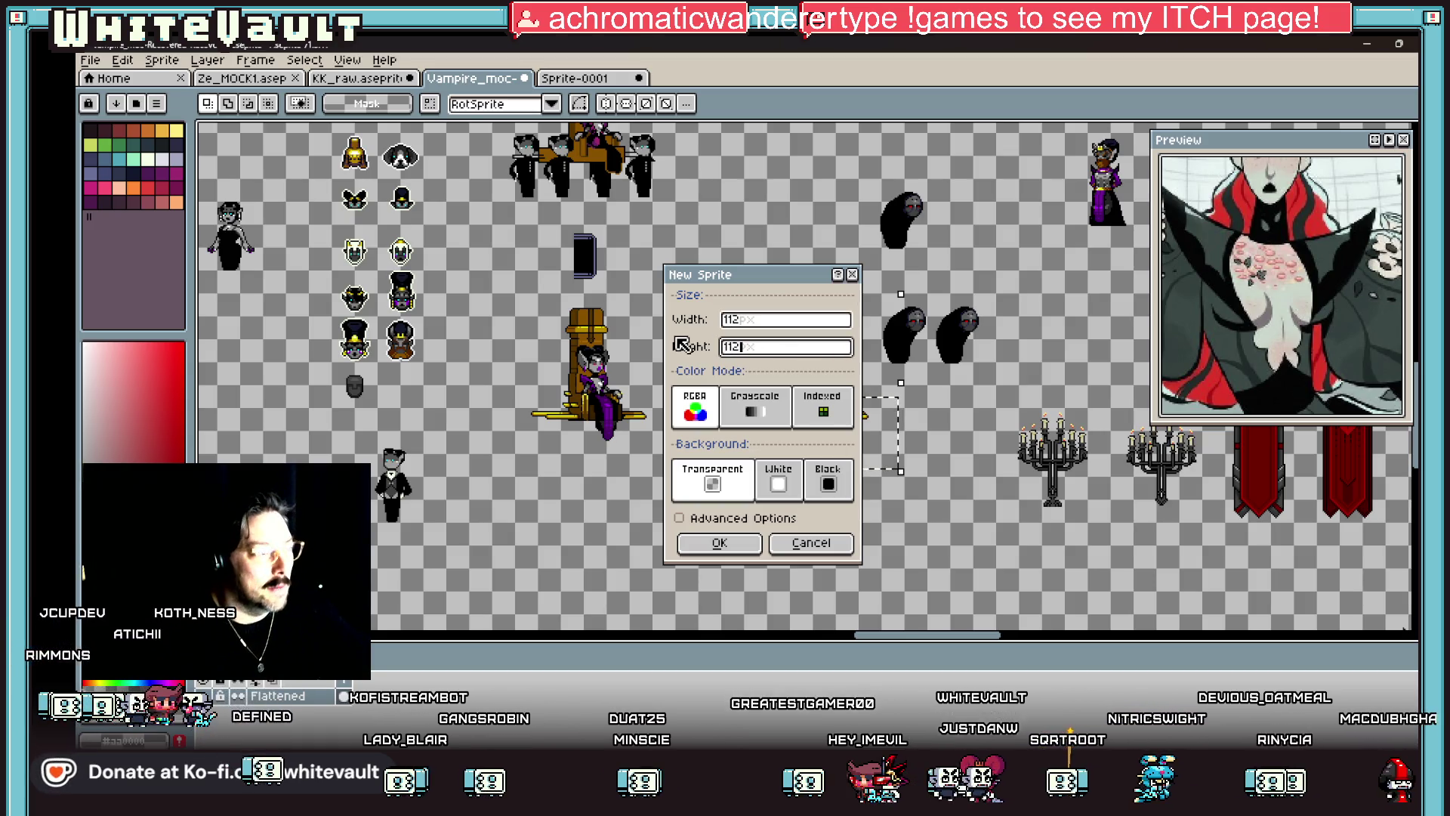
pyautogui.press('Return')
pyautogui.scroll(1, 823, 405)
pyautogui.hotkey('ctrl', 'v')
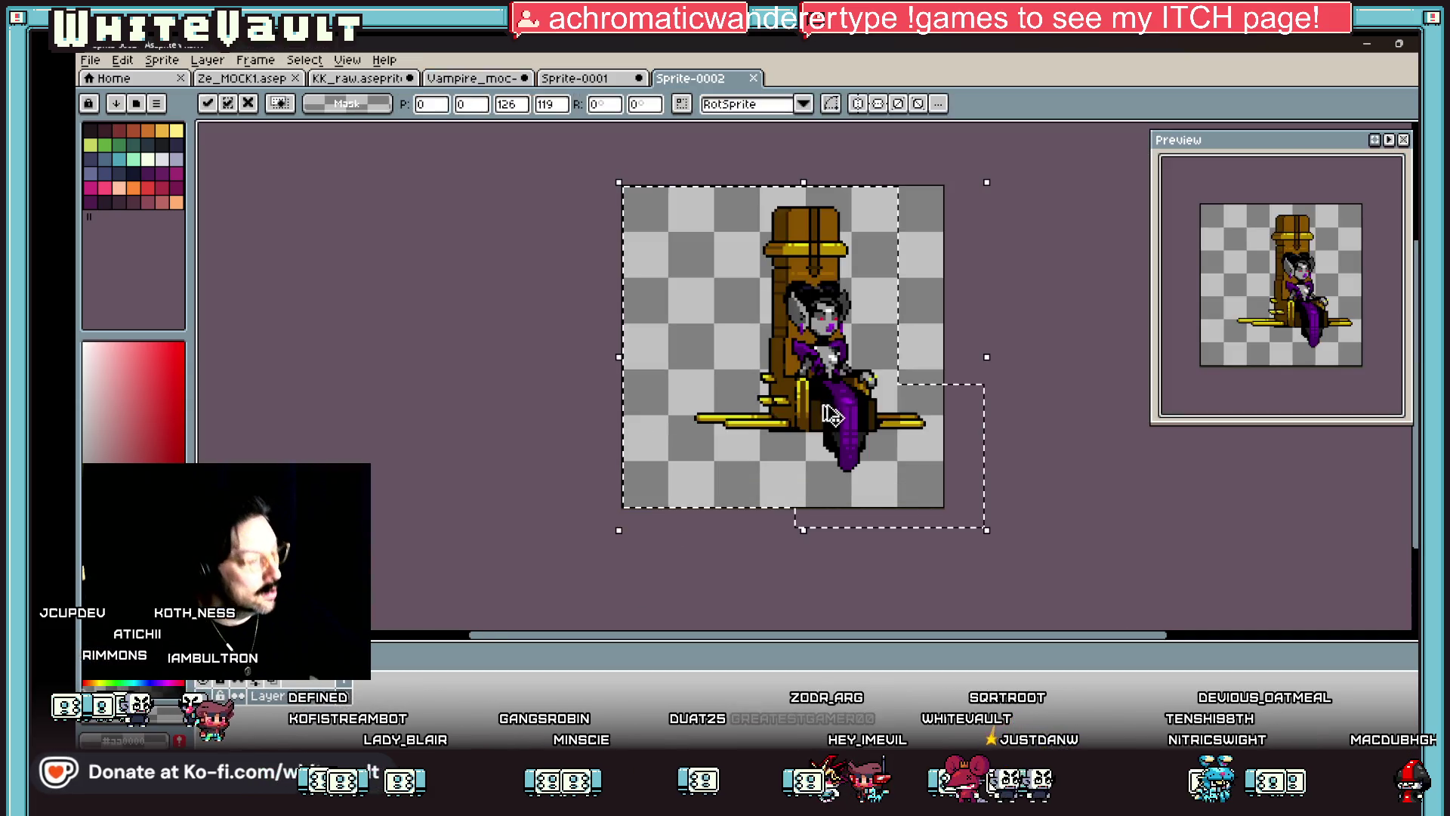
pyautogui.moveTo(844, 406); pyautogui.dragTo(808, 391)
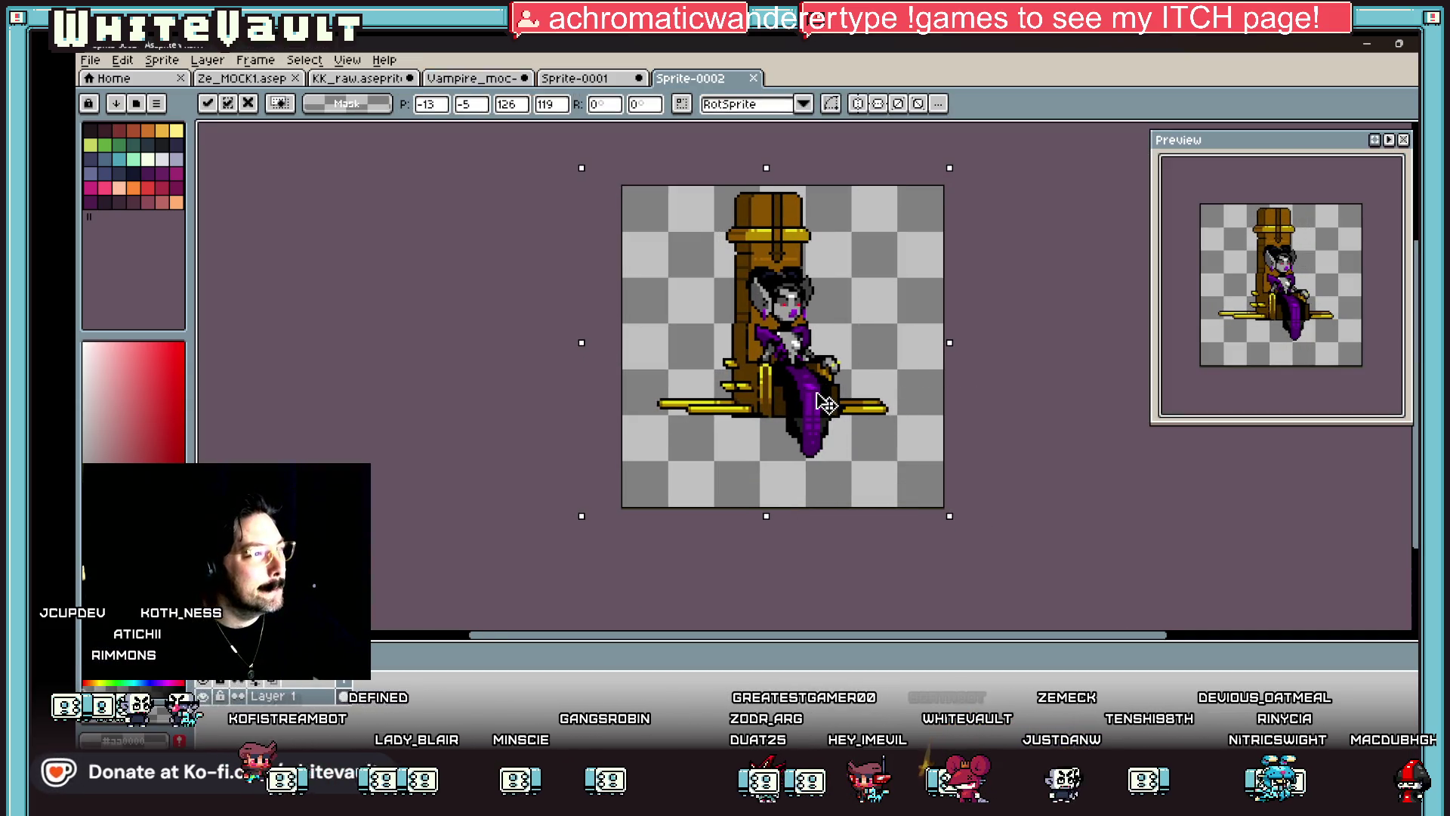
# Step: Bring the right-hand ghost from the mockup onto a new layer in the throne sprite
pyautogui.click(479, 80)
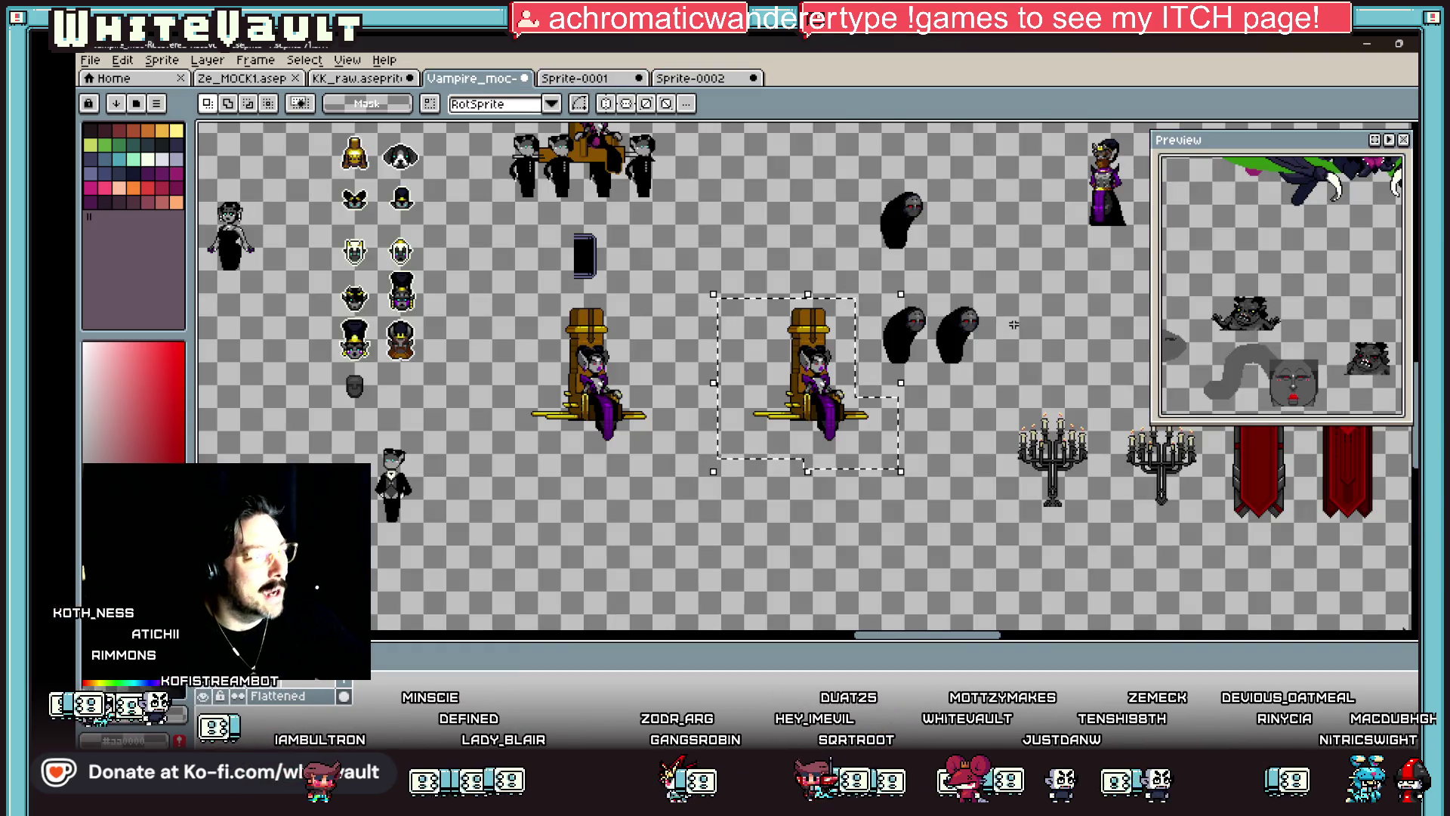
pyautogui.scroll(1, 1015, 317)
pyautogui.moveTo(1016, 269); pyautogui.dragTo(844, 433)
pyautogui.click(690, 78)
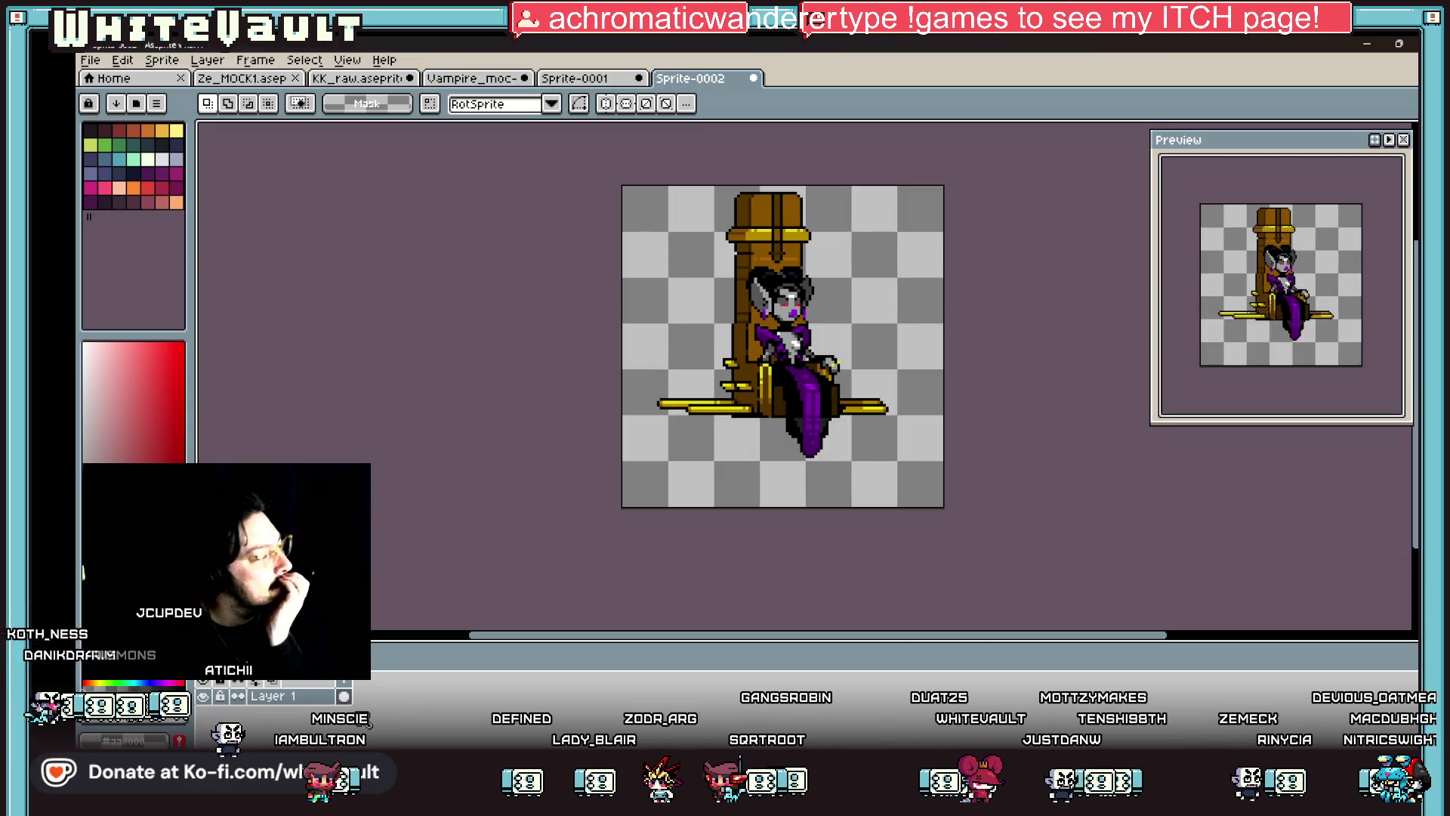
pyautogui.rightClick(408, 699)
pyautogui.click(423, 658)
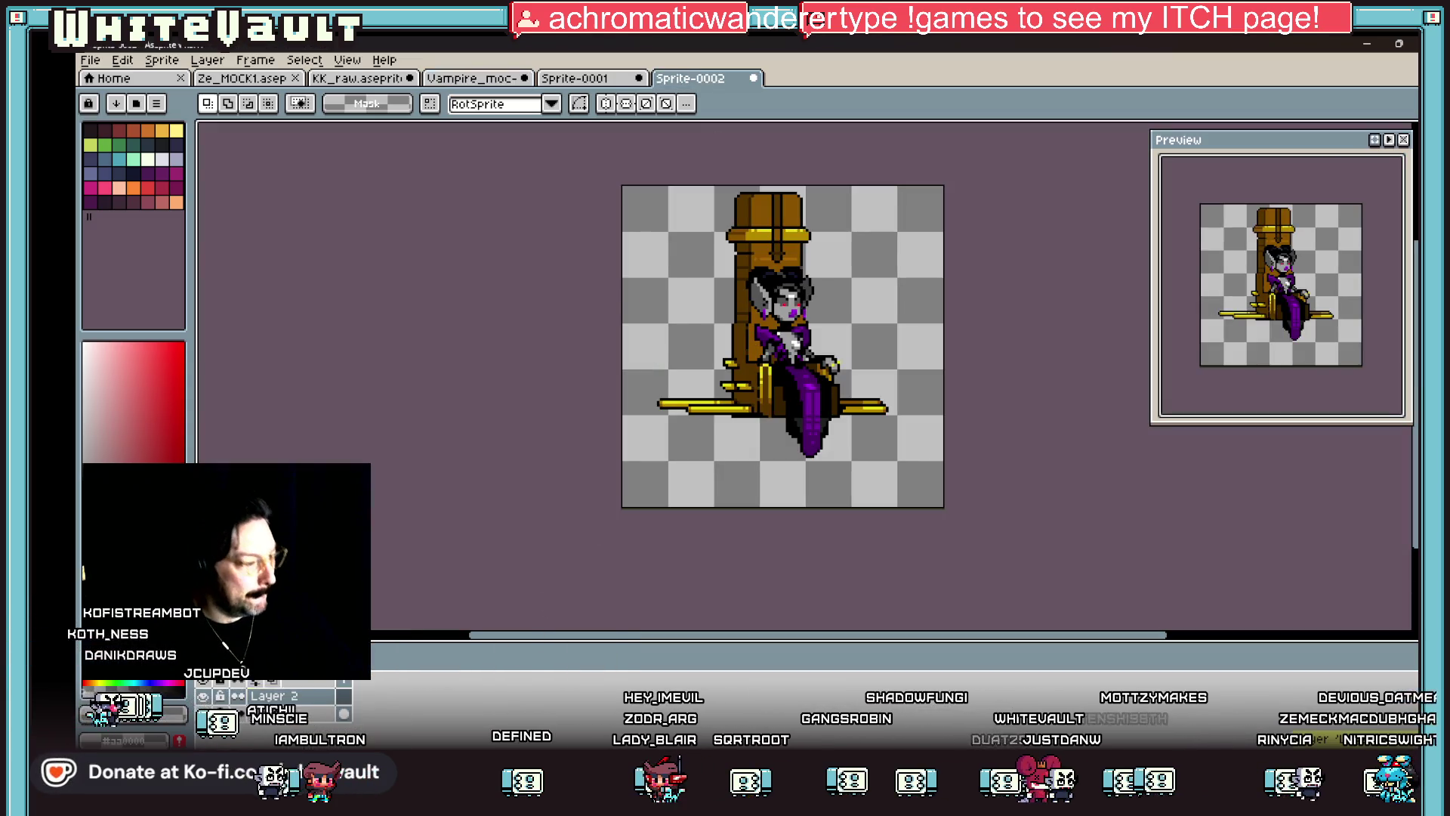
pyautogui.scroll(1, 746, 395)
pyautogui.hotkey('ctrl', 'v')
# Step: Place the ghost beside the throne and make Layer 2 semi-transparent
pyautogui.moveTo(747, 397)
pyautogui.mouseDown()
pyautogui.moveTo(1004, 469)
pyautogui.moveTo(961, 472)
pyautogui.mouseUp()
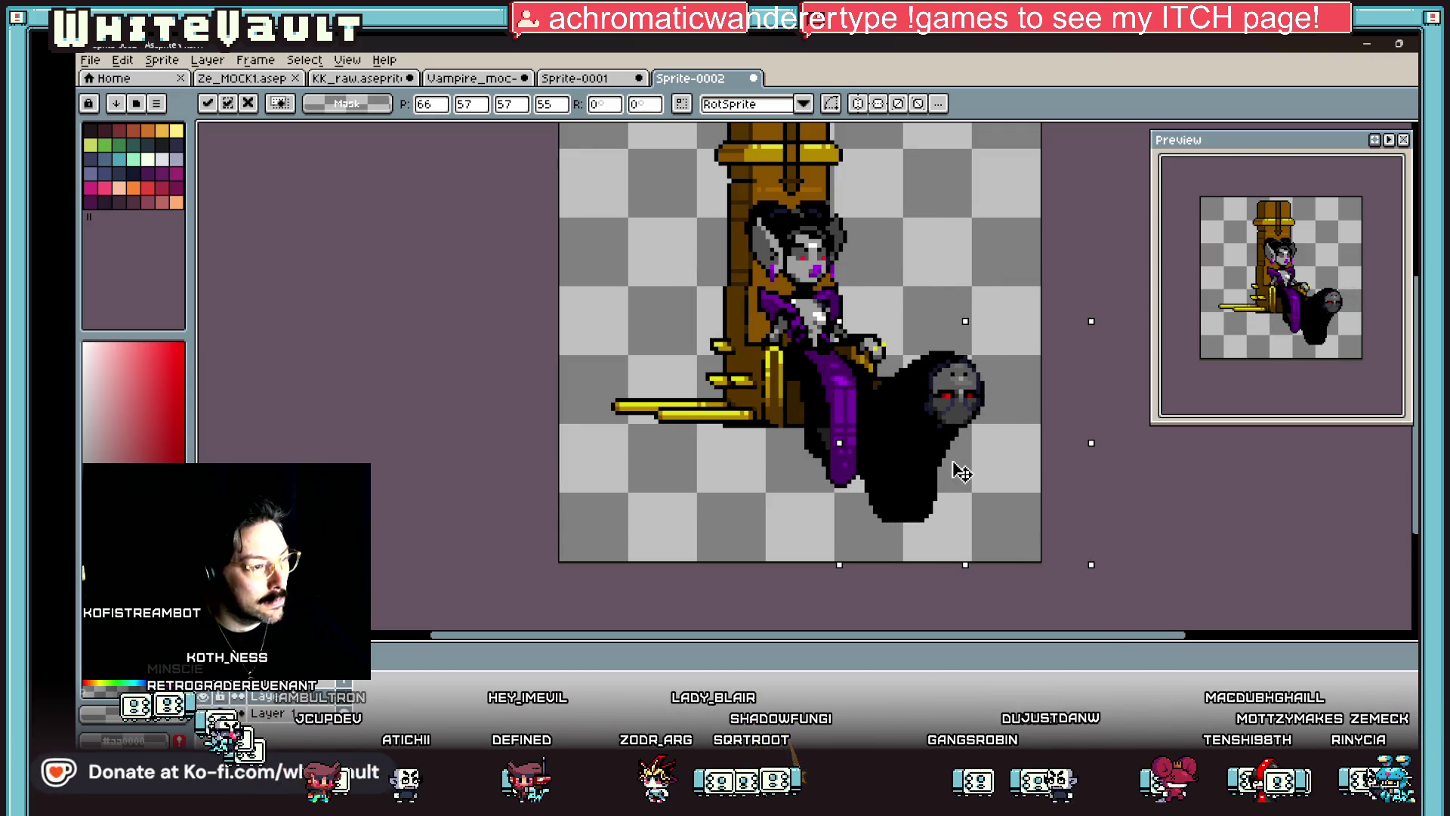
pyautogui.hotkey('ctrl', 'd')
pyautogui.doubleClick(281, 695)
pyautogui.click(344, 462)
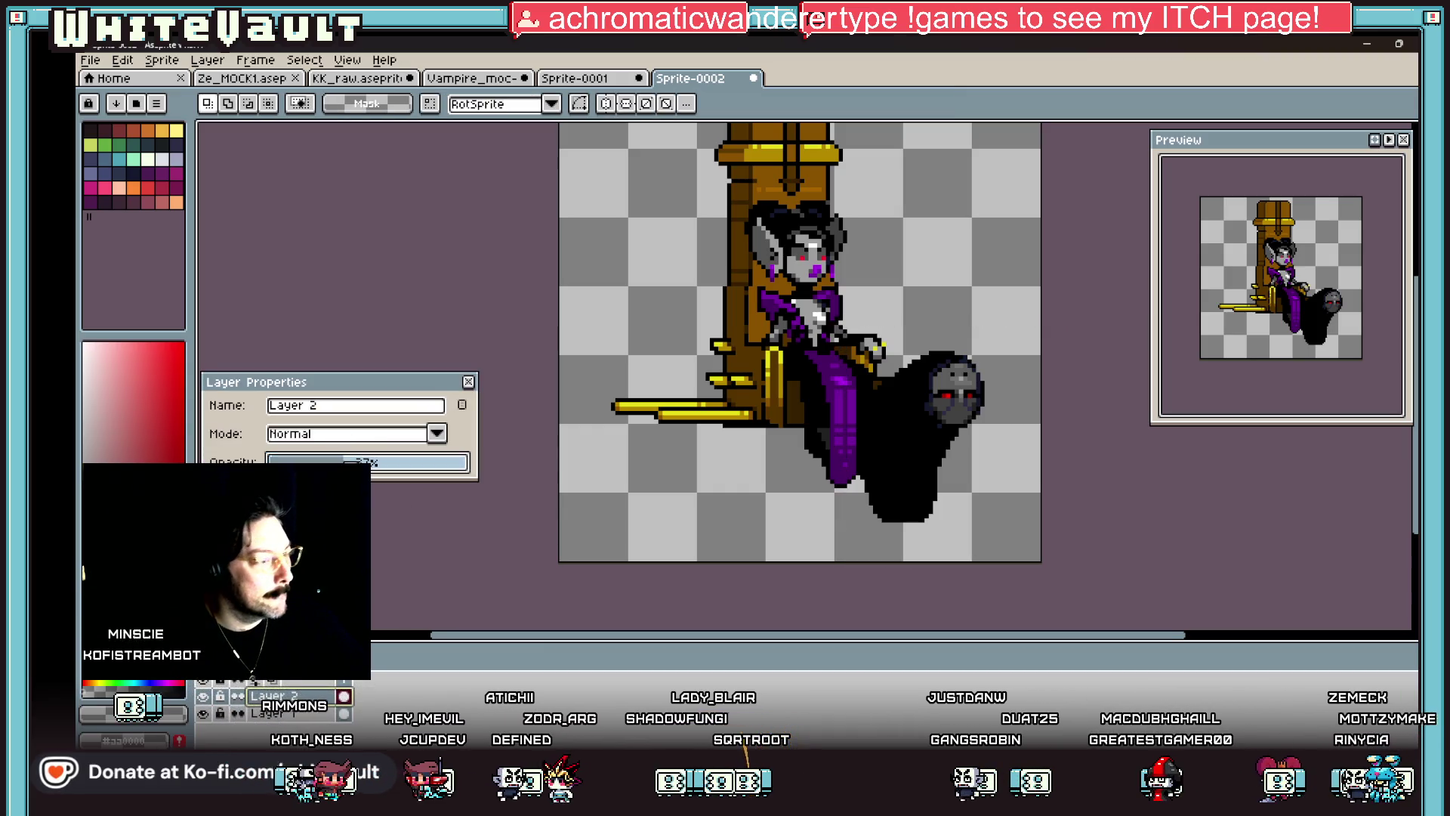
# Step: Try several test rectangles over the throne arm and dress, undoing them
pyautogui.scroll(4, 961, 415)
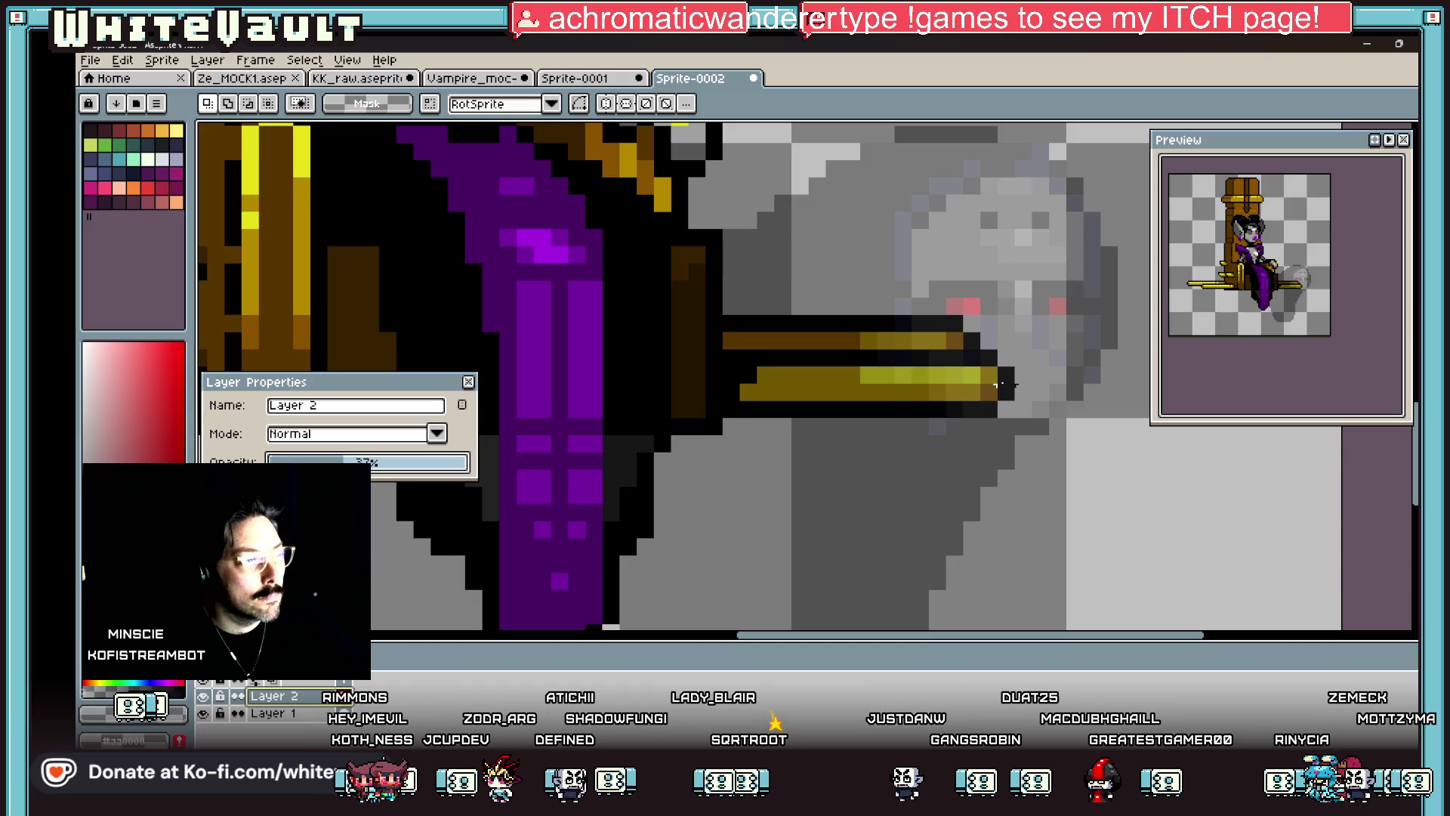
pyautogui.moveTo(1008, 384); pyautogui.dragTo(844, 382)
pyautogui.hotkey('ctrl', 'z')
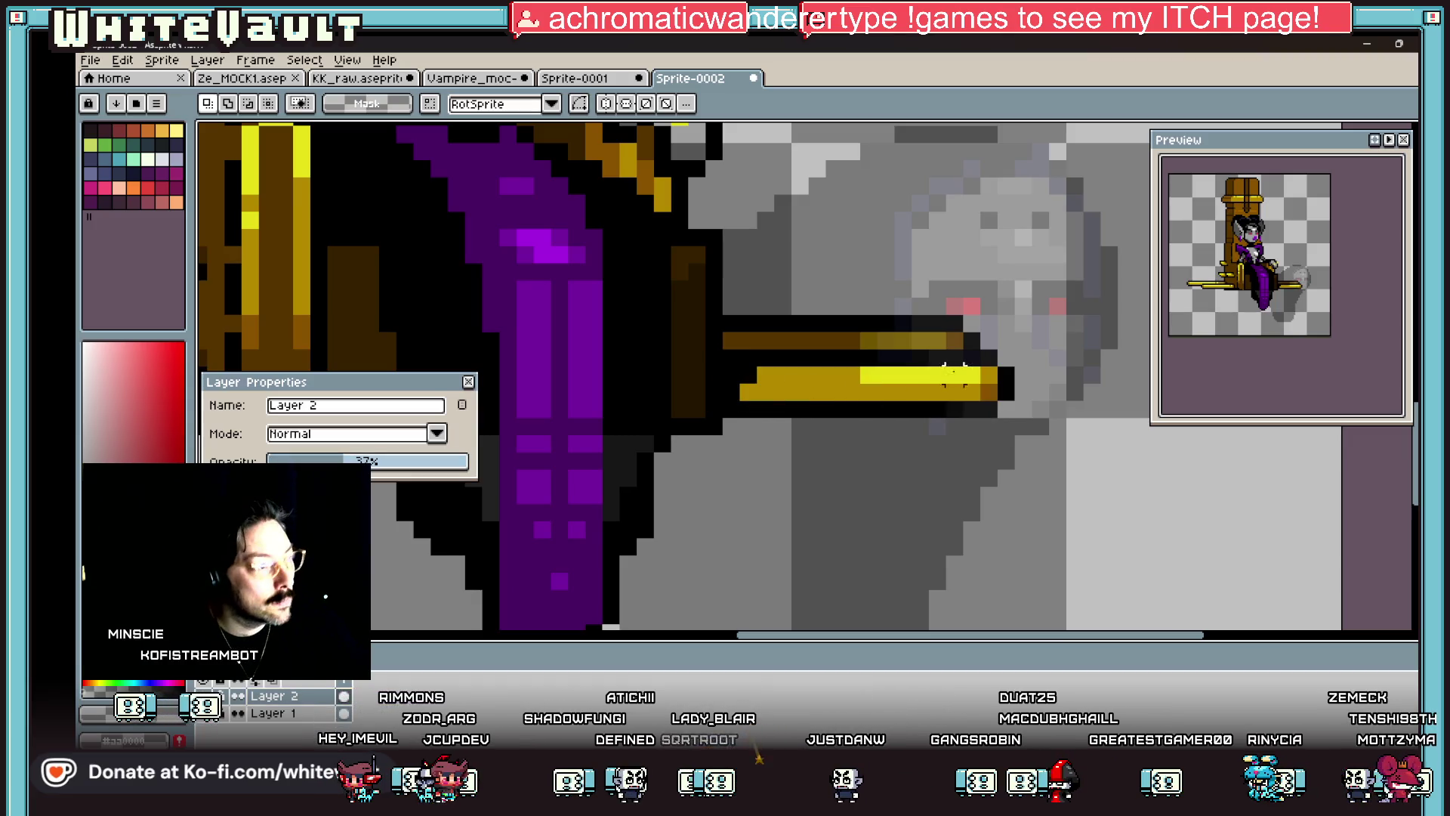
pyautogui.moveTo(988, 359)
pyautogui.mouseDown()
pyautogui.moveTo(729, 382)
pyautogui.moveTo(687, 411)
pyautogui.mouseUp()
pyautogui.hotkey('ctrl', 'z')
pyautogui.scroll(-3, 664, 388)
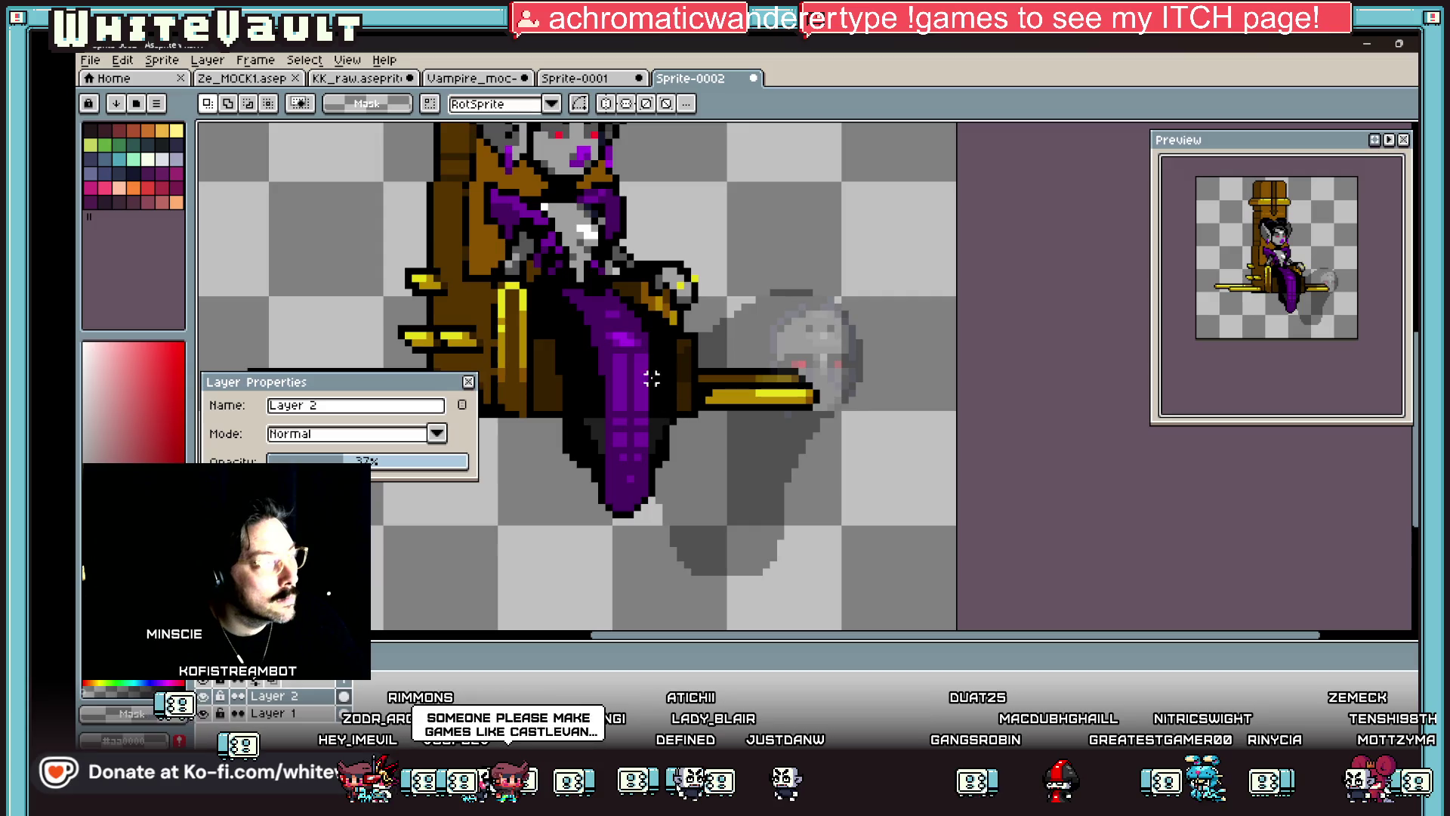
pyautogui.hotkey('ctrl', 'z')
pyautogui.scroll(1, 665, 400)
pyautogui.moveTo(590, 356)
pyautogui.mouseDown()
pyautogui.moveTo(640, 474)
pyautogui.moveTo(658, 478)
pyautogui.mouseUp()
pyautogui.hotkey('ctrl', 'z')
pyautogui.moveTo(602, 436)
pyautogui.mouseDown()
pyautogui.moveTo(661, 532)
pyautogui.moveTo(638, 529)
pyautogui.mouseUp()
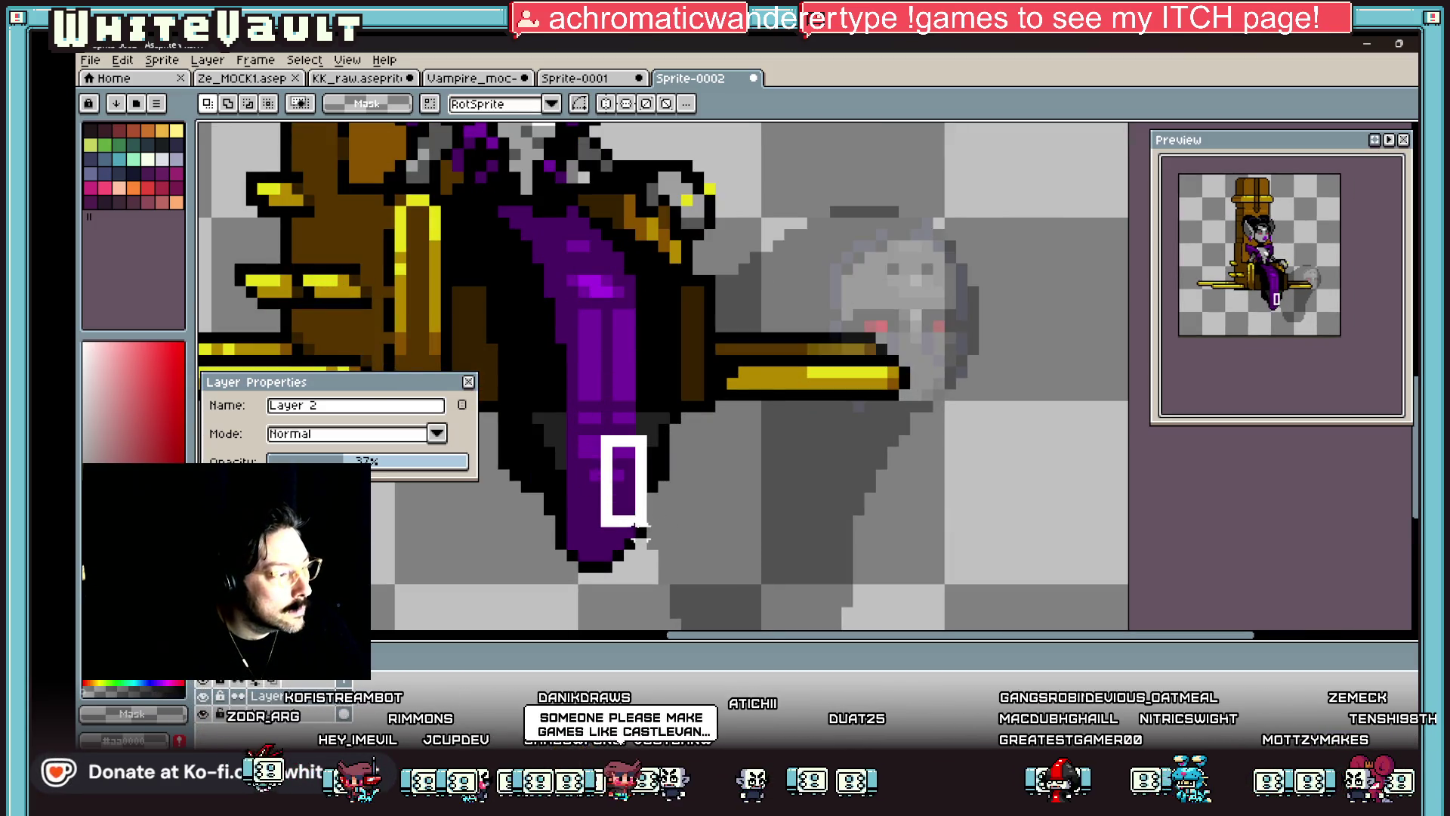
# Step: Set Layer 2 to 100% opacity and move the blob up about 11 pixels
pyautogui.moveTo(372, 472); pyautogui.dragTo(537, 463)
pyautogui.scroll(-4, 755, 399)
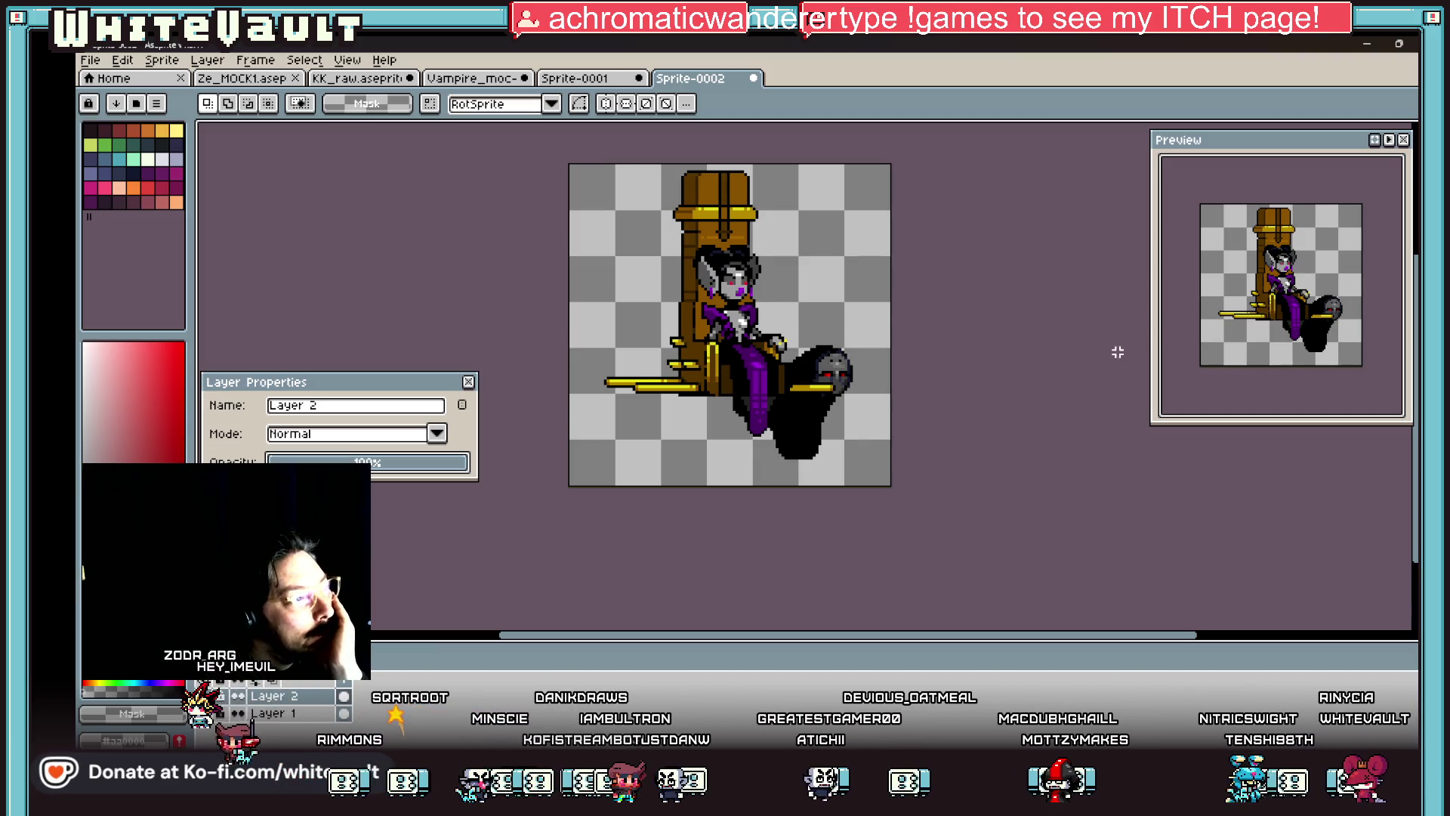
pyautogui.moveTo(839, 477); pyautogui.dragTo(839, 457)
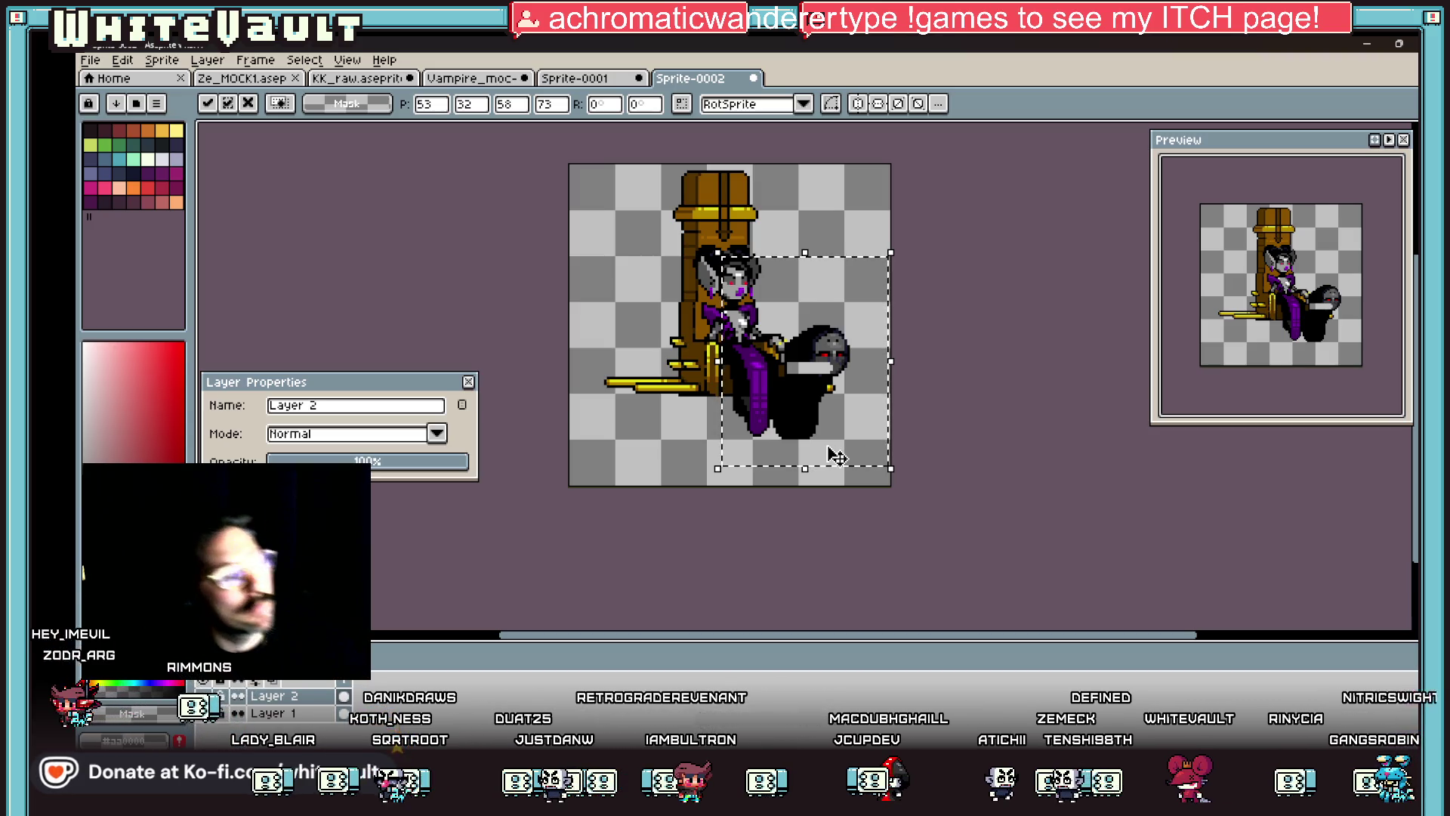
# Step: Undo the faded commit and move the blob up beside the throne again
pyautogui.press('Return')
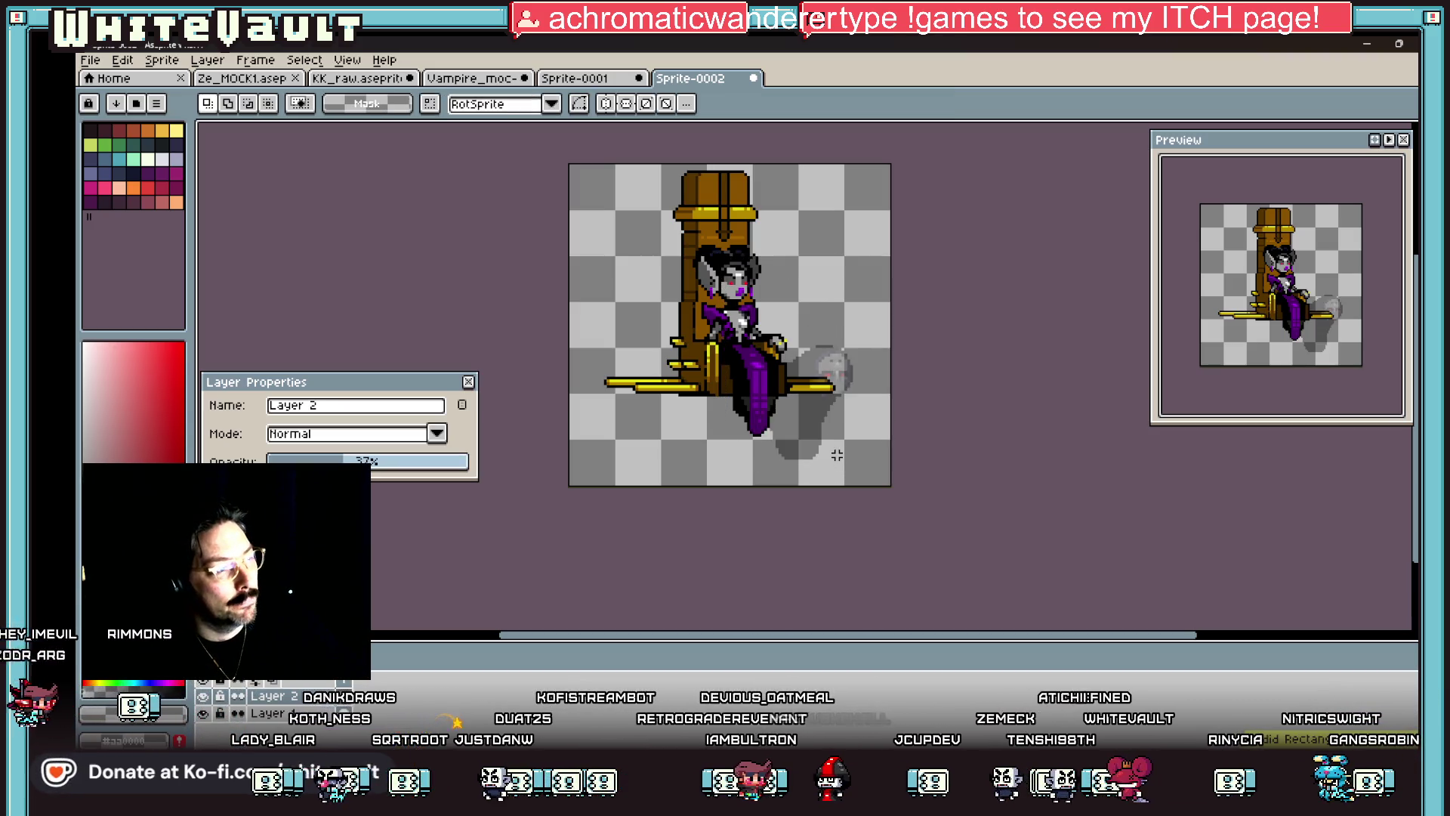
pyautogui.hotkey('ctrl', 'z')
pyautogui.hotkey('ctrl', 'z')
pyautogui.hotkey('ctrl', 'z')
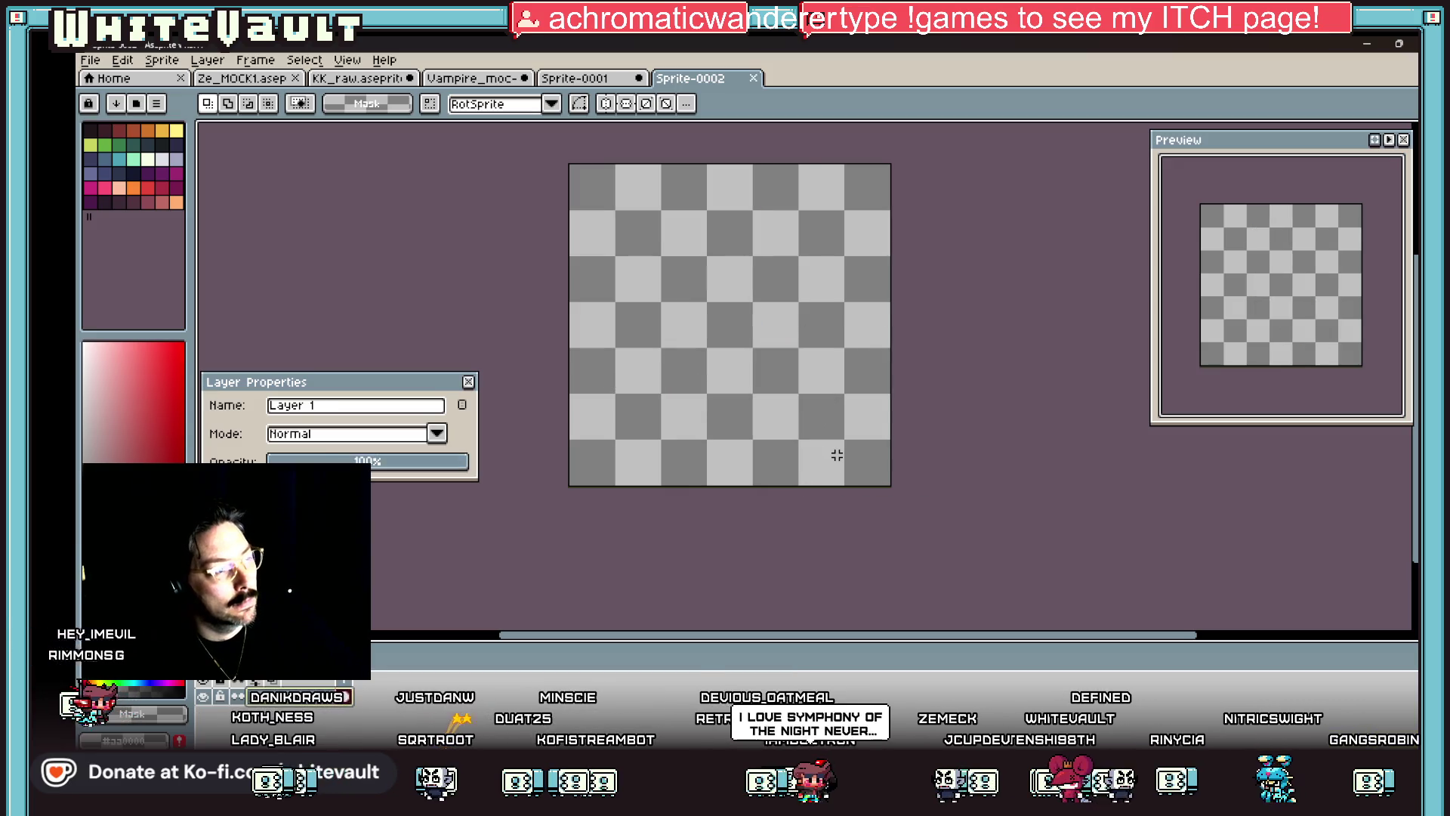
pyautogui.hotkey('ctrl', 'z')
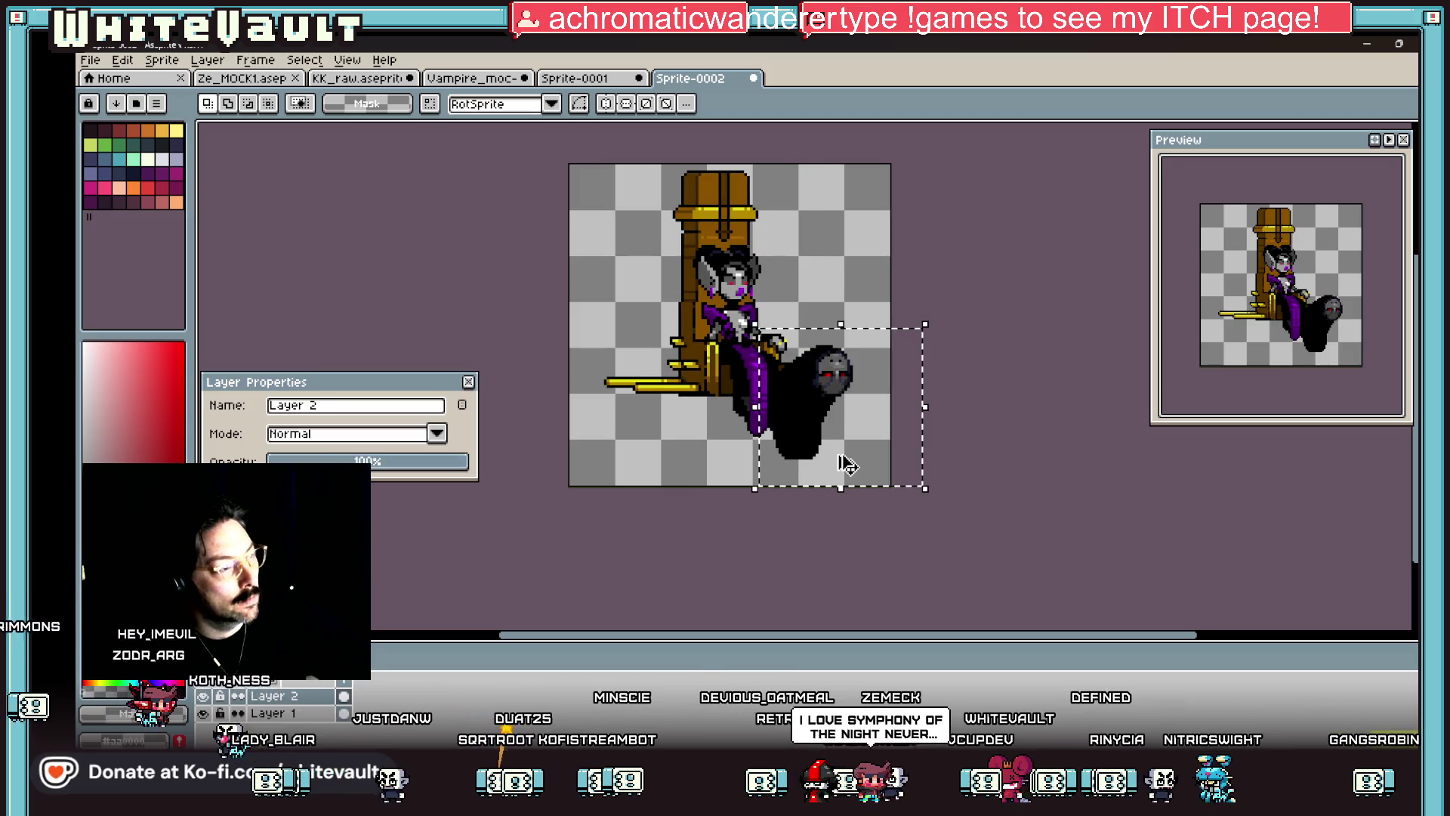
pyautogui.moveTo(835, 457); pyautogui.dragTo(840, 427)
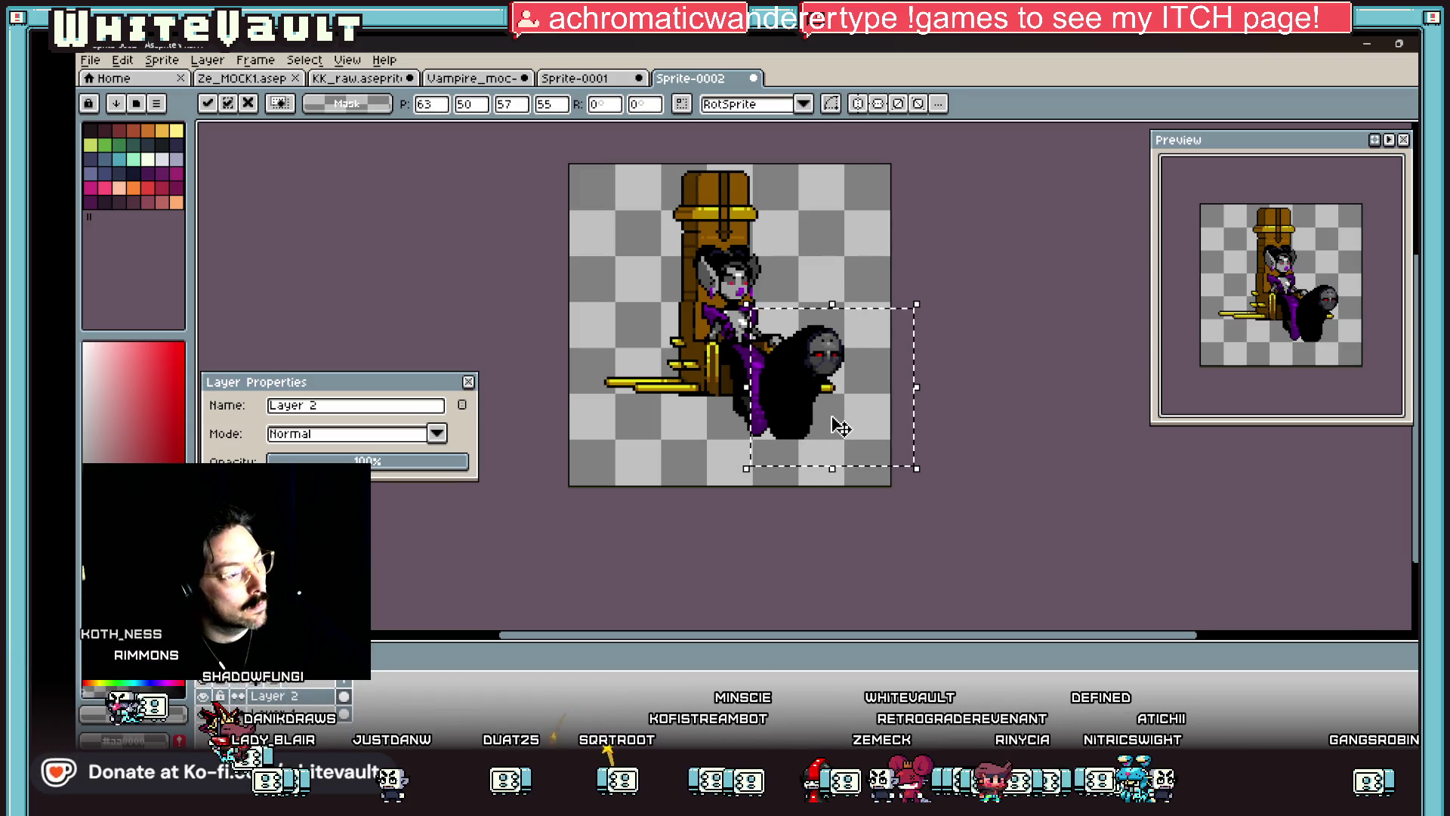
pyautogui.scroll(1, 840, 426)
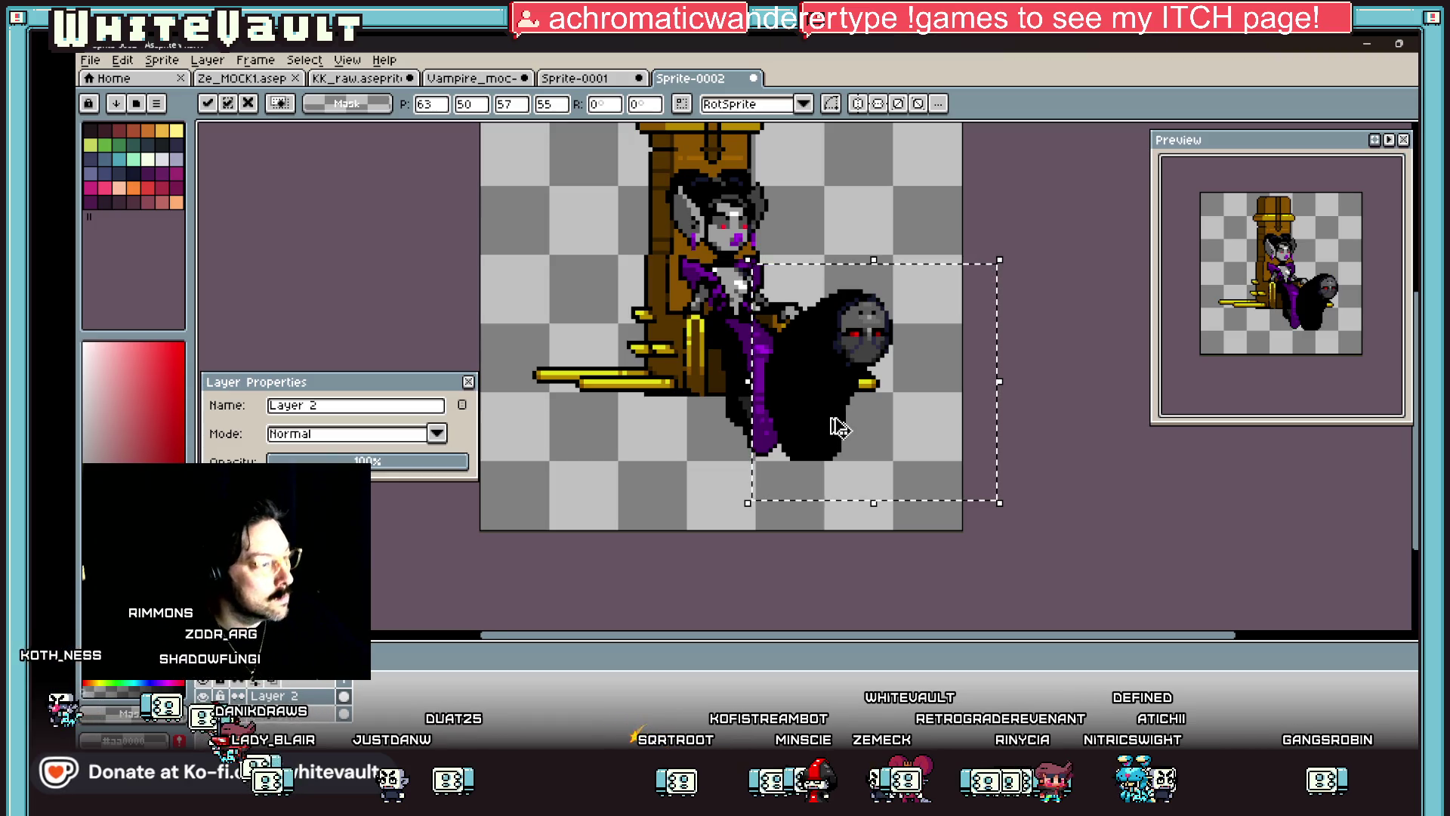
# Step: Place a horizontally flipped blob copy on the throne's left and set Layer 2 to 70% opacity
pyautogui.hotkey('shift', 'h')
pyautogui.moveTo(839, 427)
pyautogui.mouseDown()
pyautogui.moveTo(624, 427)
pyautogui.moveTo(657, 424)
pyautogui.mouseUp()
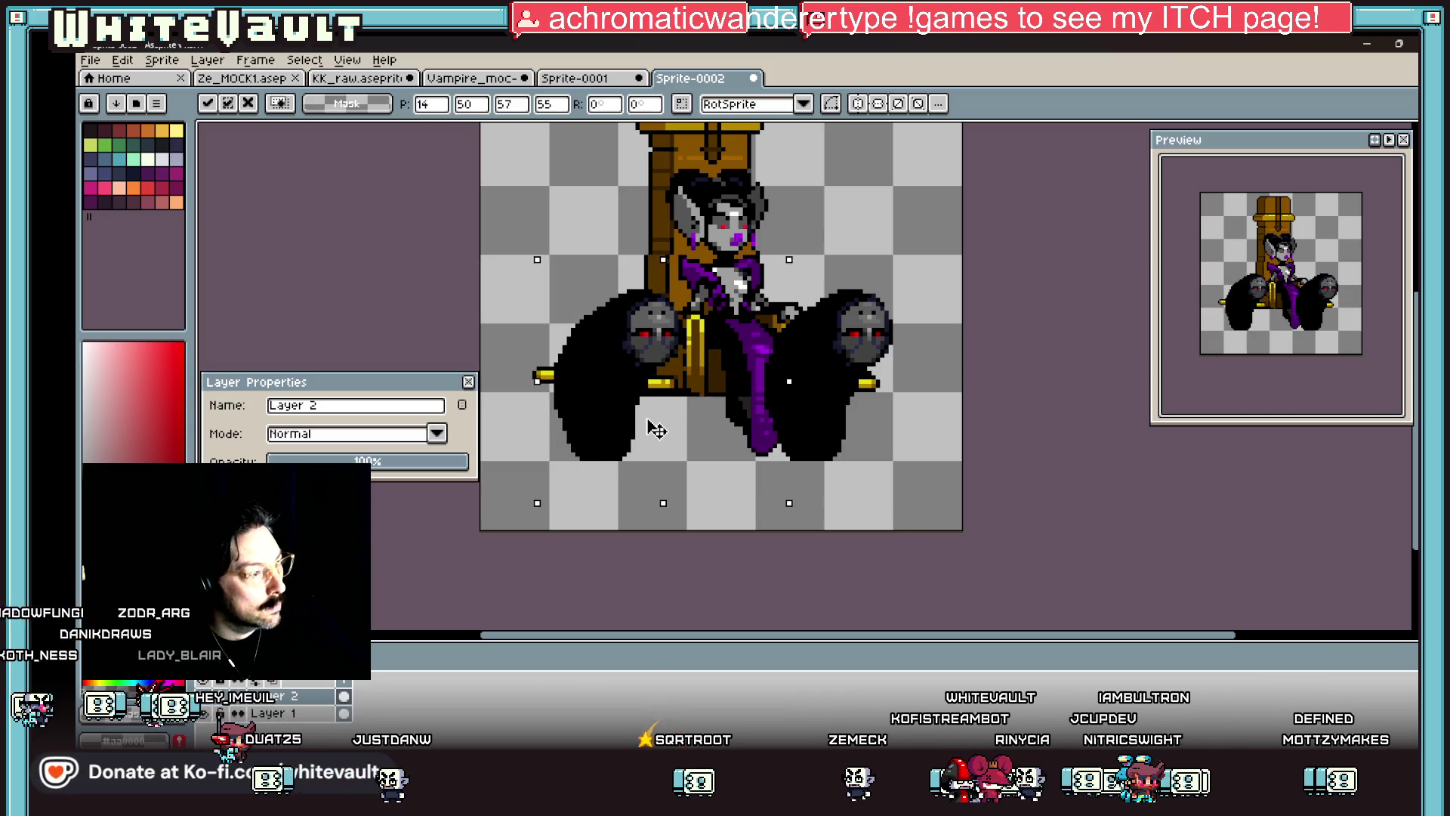
pyautogui.hotkey('ctrl', 'd')
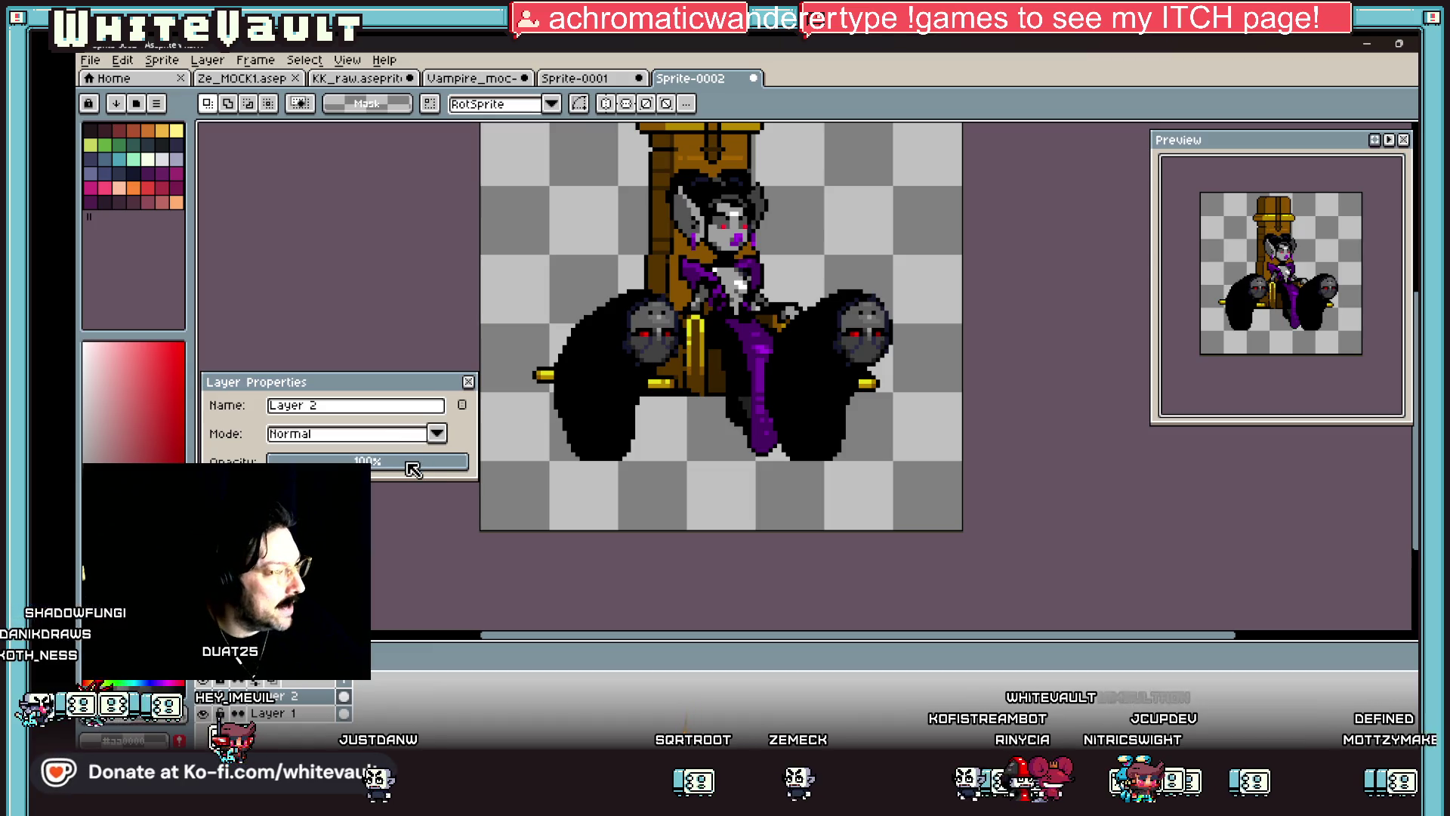
pyautogui.click(405, 462)
pyautogui.scroll(1, 637, 359)
# Step: Extend the throne's left golden armrest bar outward to match the right one
pyautogui.moveTo(509, 370); pyautogui.dragTo(679, 408)
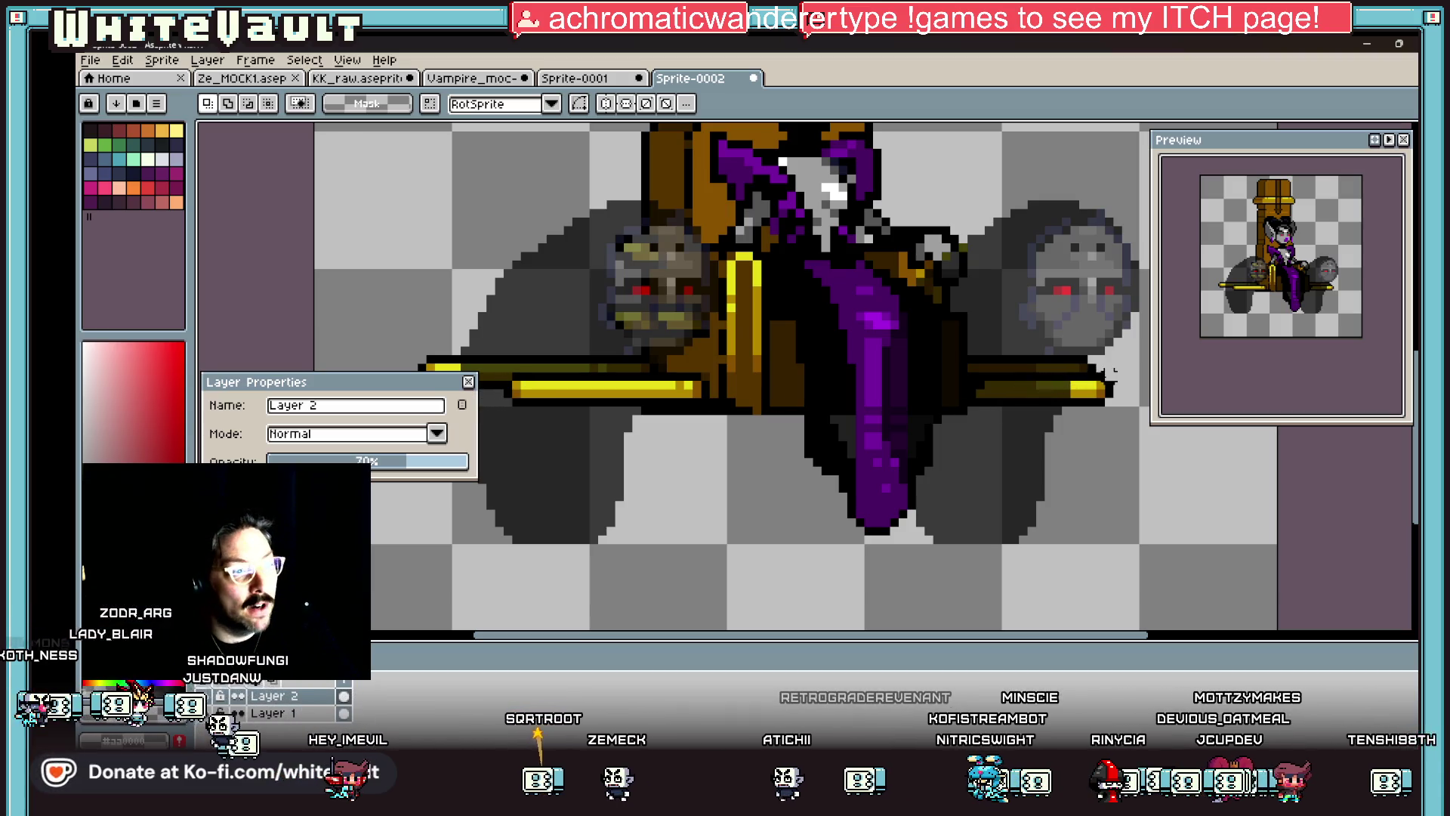
pyautogui.click(945, 309)
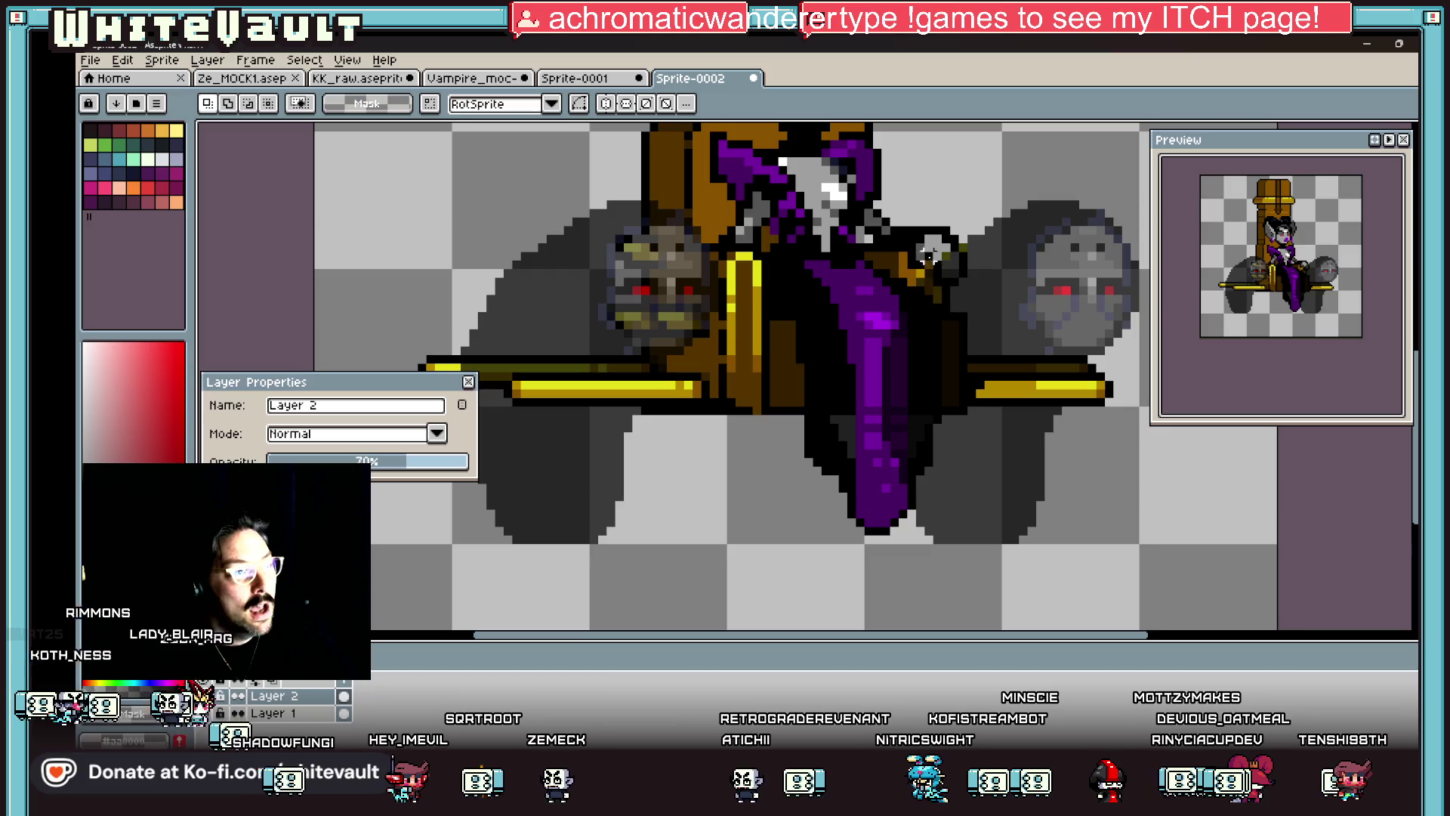
pyautogui.moveTo(913, 376); pyautogui.dragTo(936, 385)
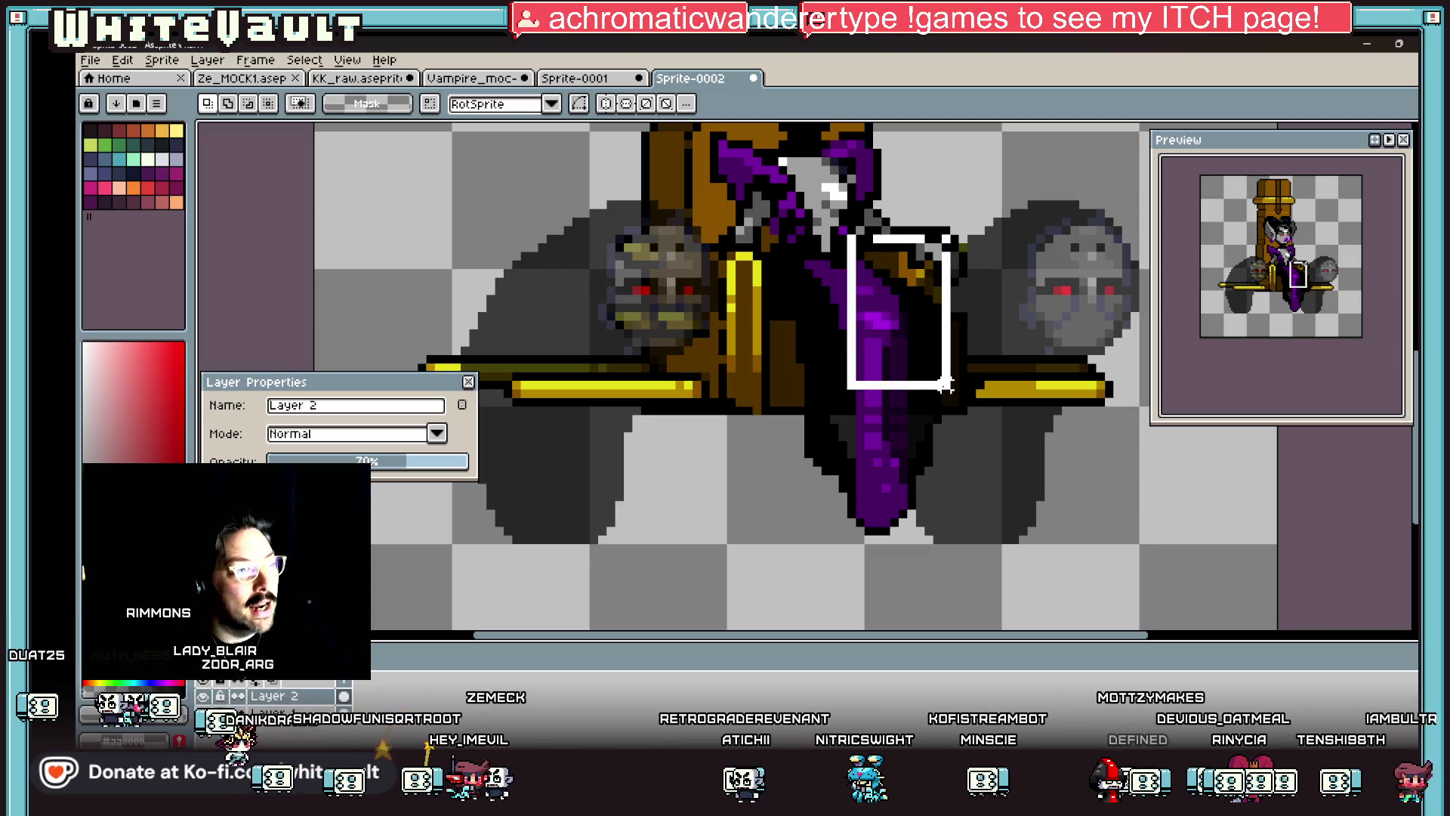
pyautogui.click(944, 330)
pyautogui.scroll(2, 919, 249)
pyautogui.moveTo(880, 236)
pyautogui.mouseDown()
pyautogui.moveTo(880, 280)
pyautogui.moveTo(948, 309)
pyautogui.mouseUp()
pyautogui.hotkey('ctrl', 'z')
pyautogui.hotkey('ctrl', 'z')
pyautogui.scroll(-3, 948, 309)
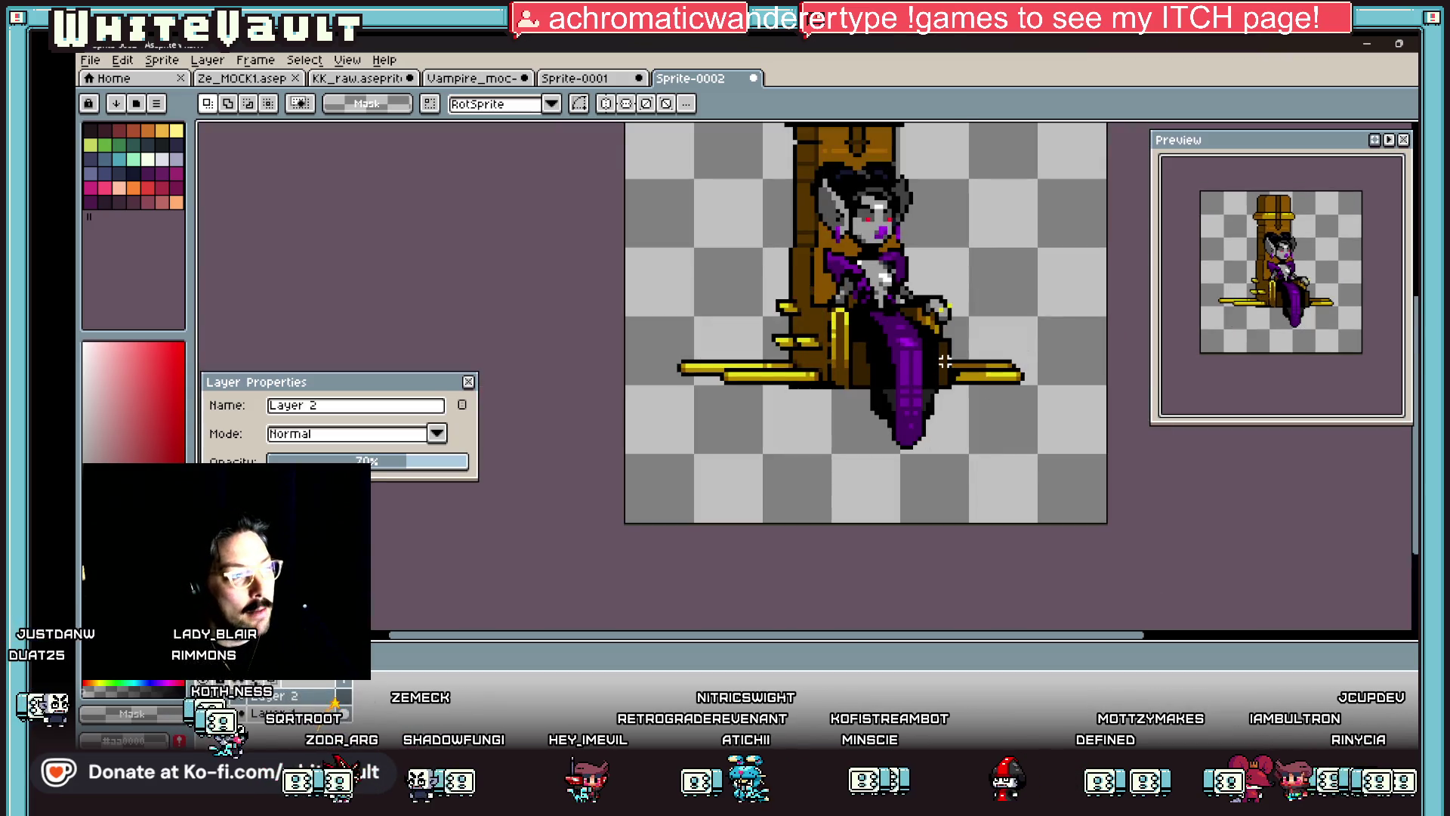
pyautogui.hotkey('ctrl', 'z')
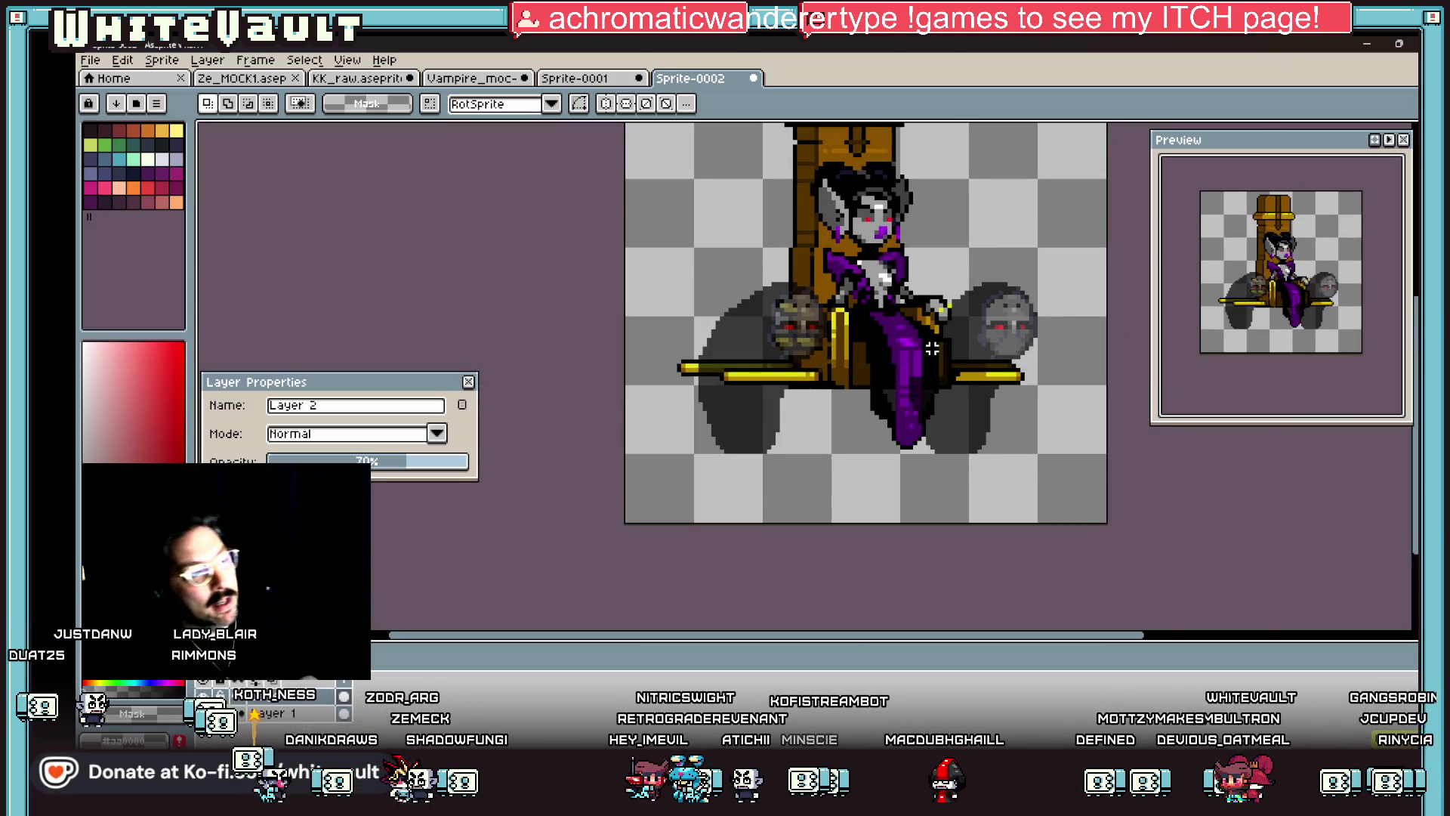
pyautogui.scroll(2, 932, 348)
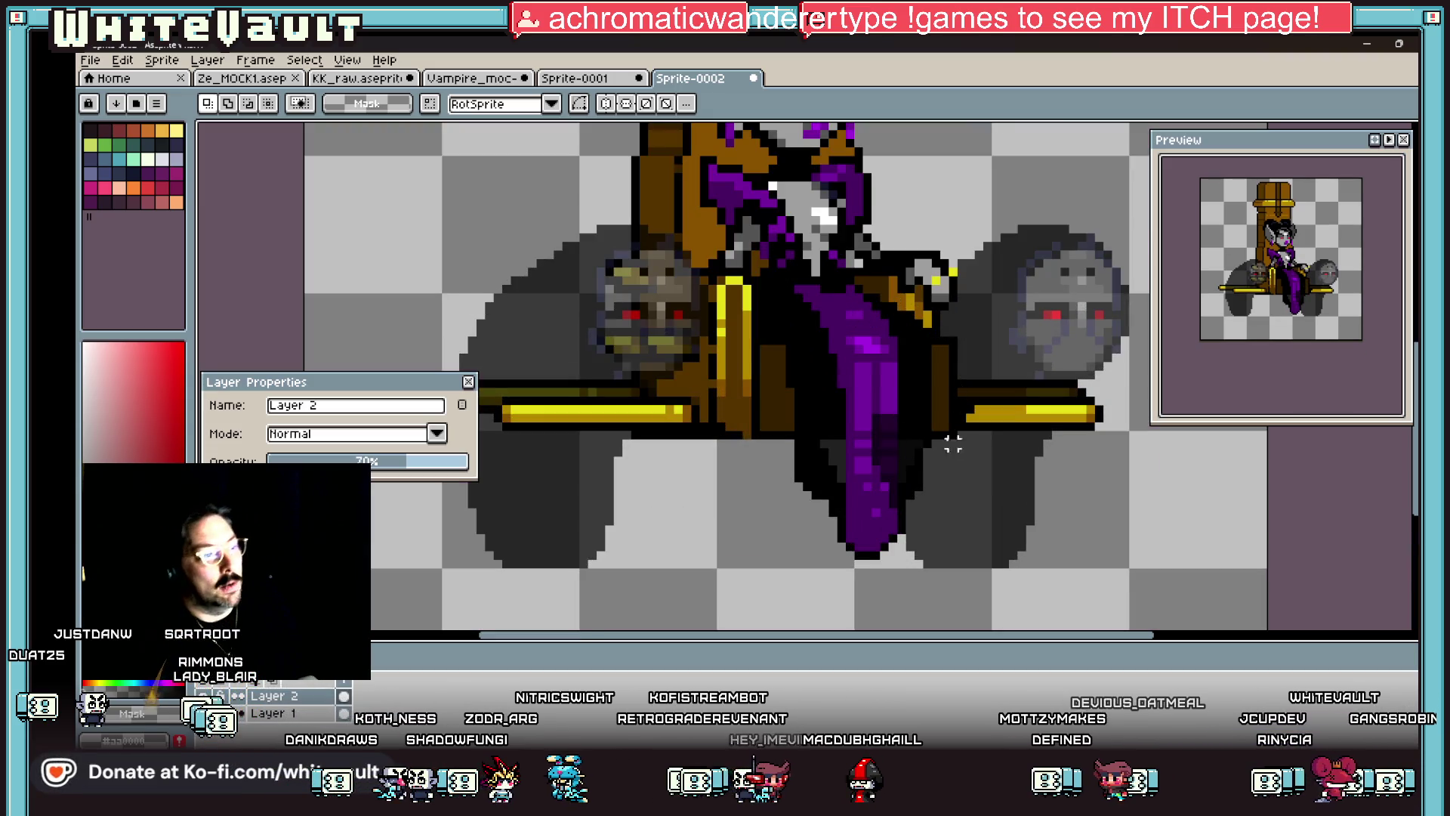
# Step: Delete the stray dark pixels over the purple dress
pyautogui.scroll(2, 926, 460)
pyautogui.moveTo(789, 336)
pyautogui.mouseDown()
pyautogui.moveTo(906, 519)
pyautogui.moveTo(948, 529)
pyautogui.mouseUp()
pyautogui.press('Delete')
pyautogui.press('u')
pyautogui.moveTo(790, 463); pyautogui.dragTo(906, 557)
pyautogui.press('Escape')
pyautogui.moveTo(876, 320); pyautogui.dragTo(951, 432)
pyautogui.hotkey('ctrl', 'z')
# Step: Raise the blob layer's opacity back to 100%
pyautogui.scroll(-4, 958, 407)
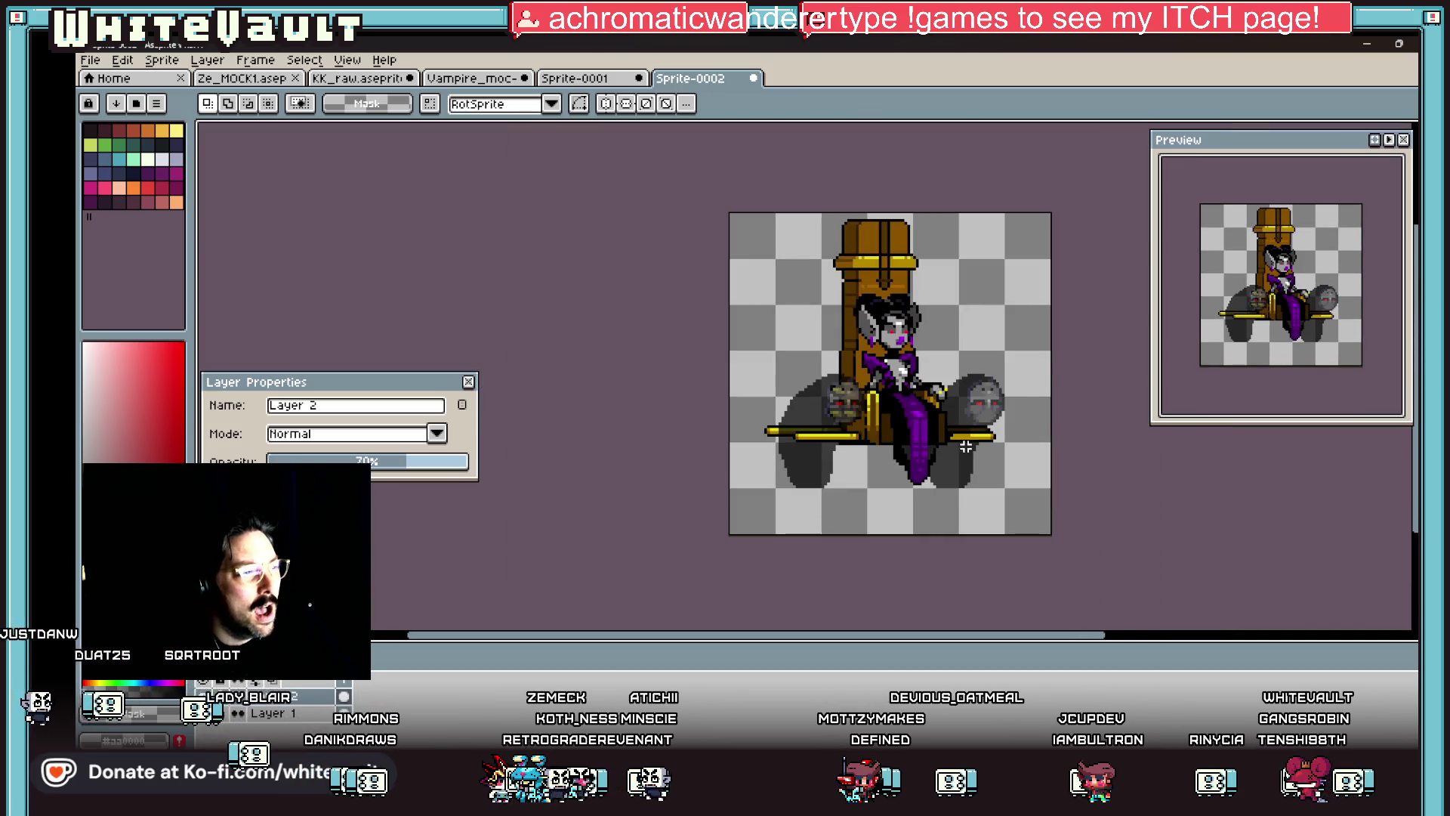
pyautogui.scroll(1, 963, 390)
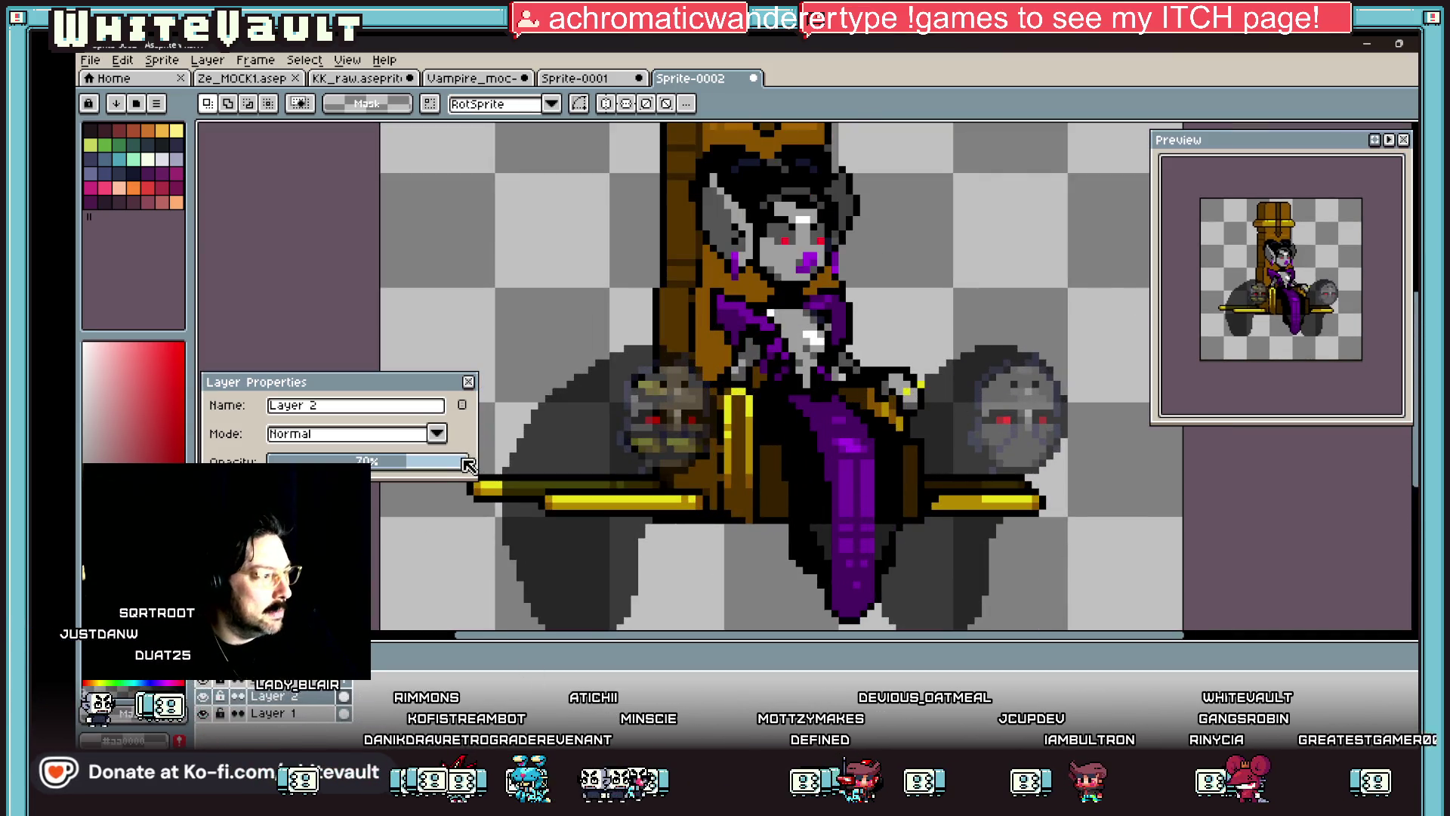
pyautogui.moveTo(463, 463); pyautogui.dragTo(492, 468)
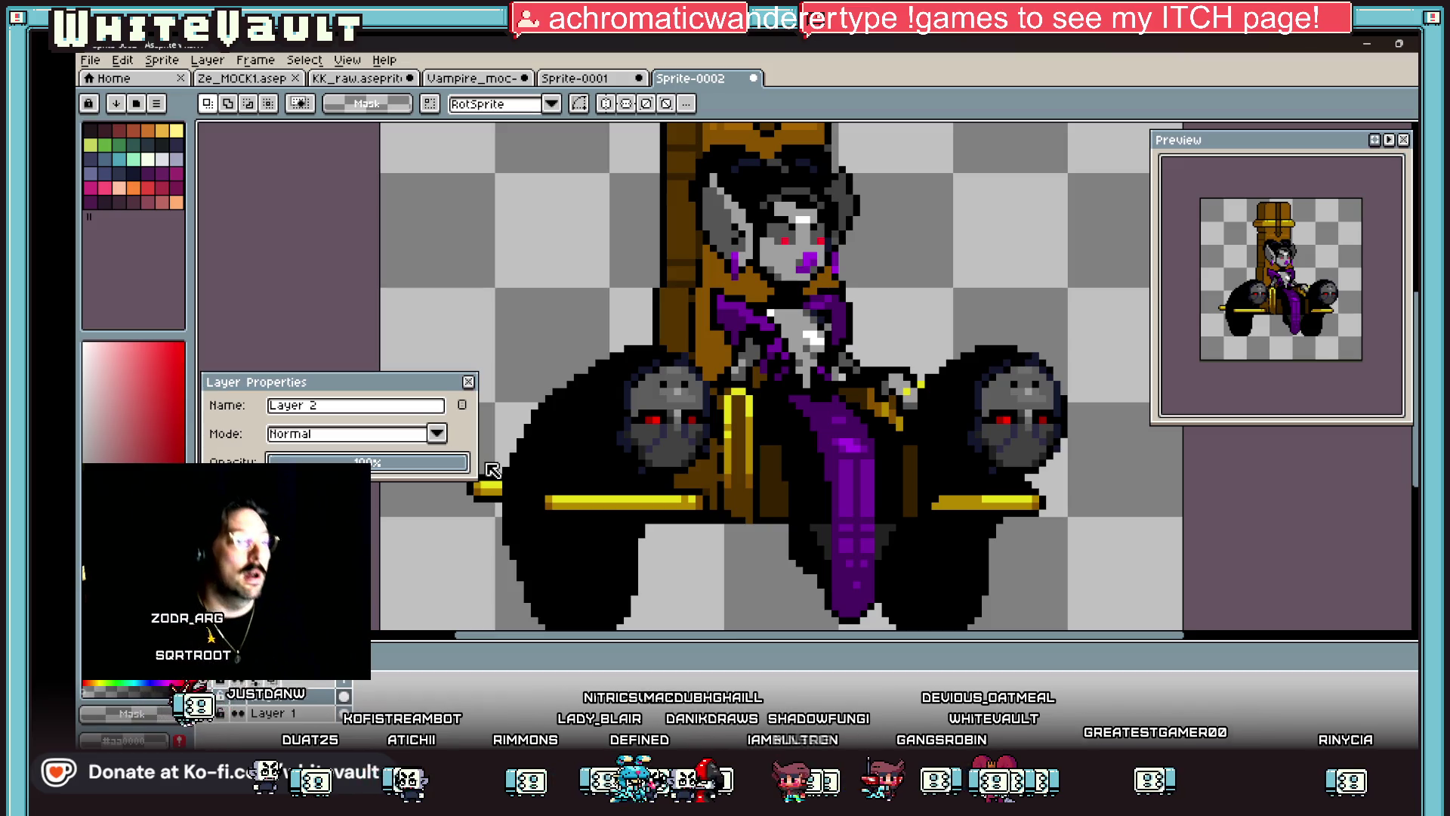
# Step: Nudge the lower half of the blob layer down 2 pixels and commit
pyautogui.scroll(-1, 922, 380)
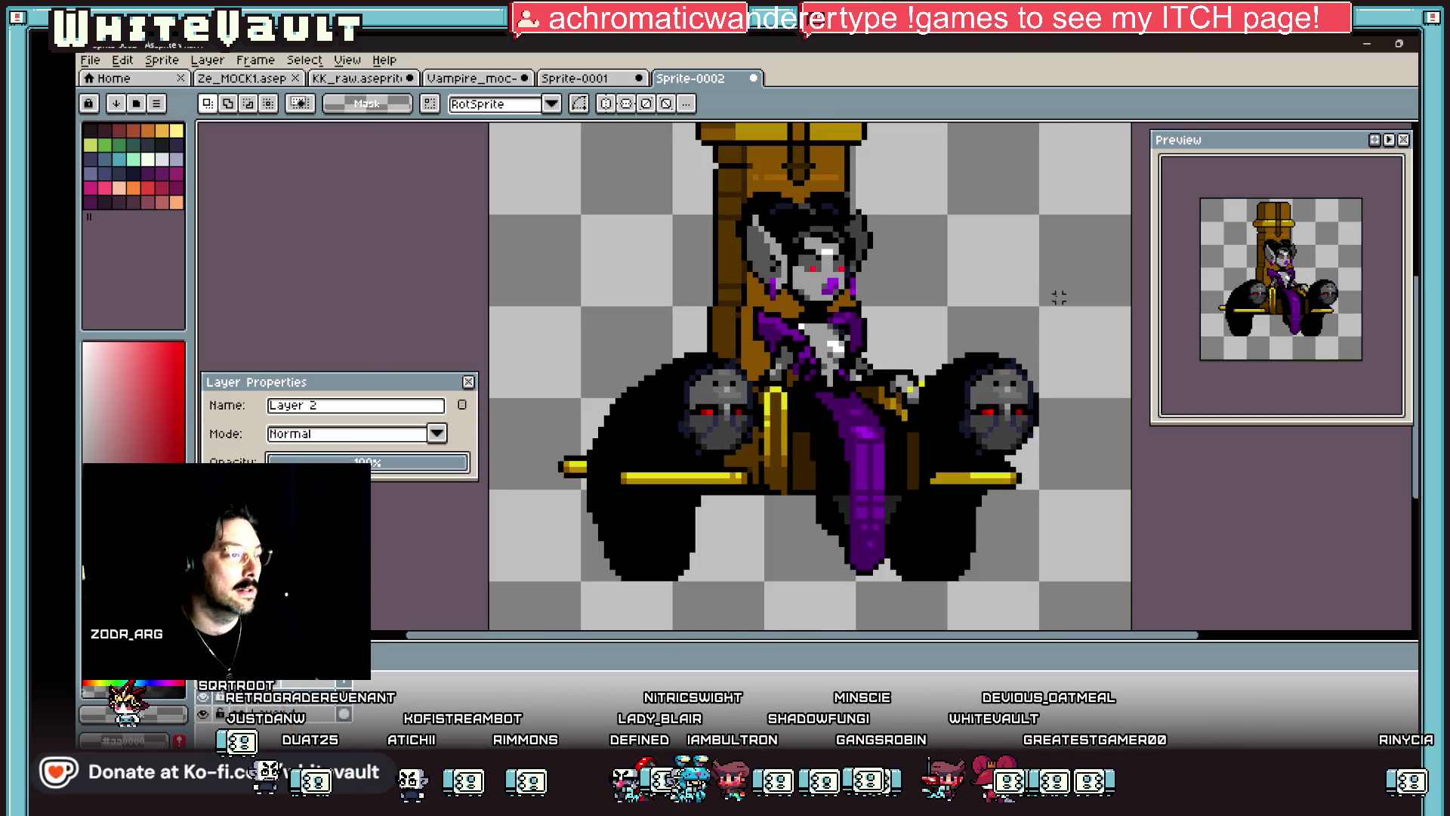
pyautogui.scroll(-2, 1100, 474)
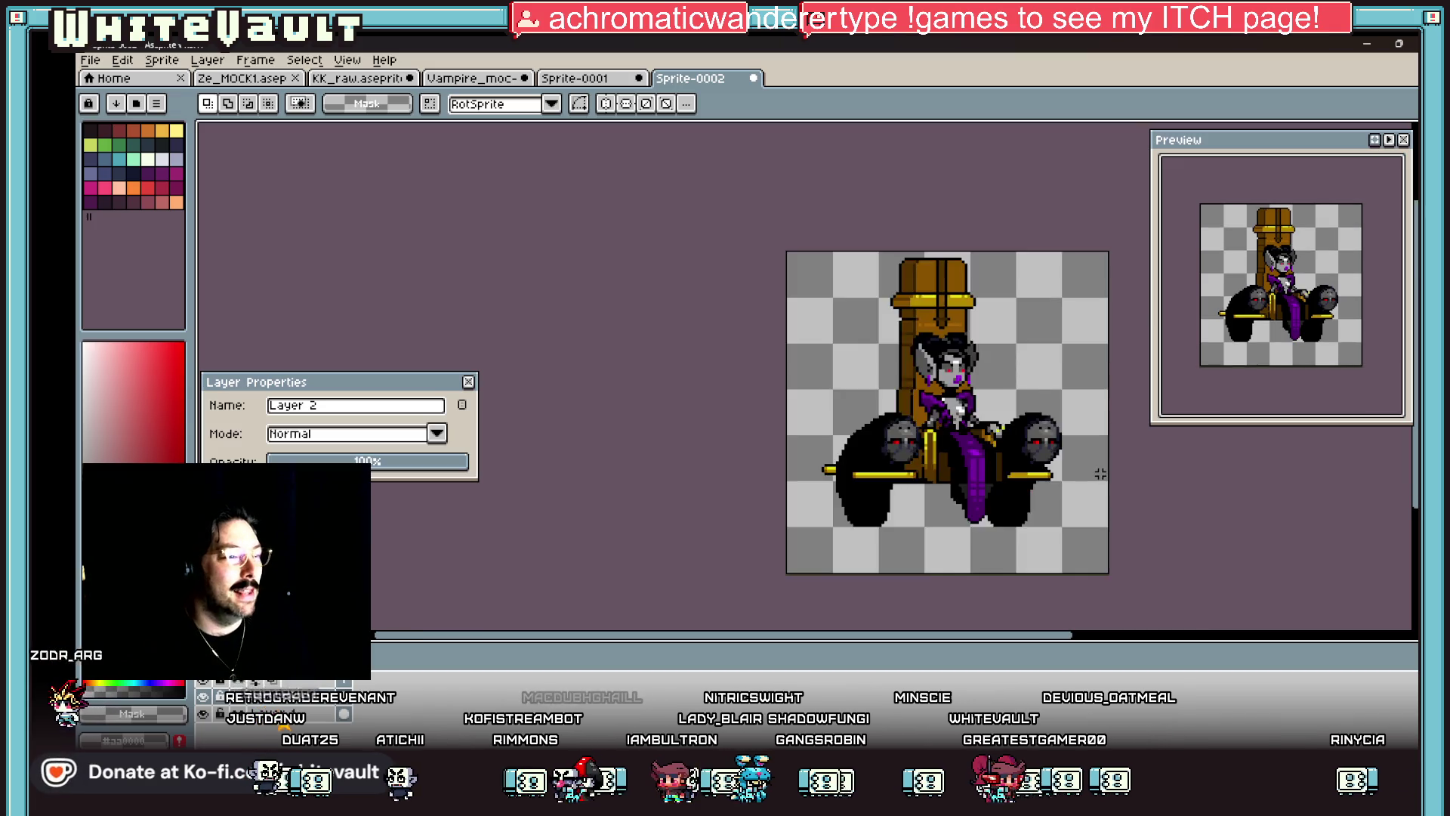
pyautogui.scroll(-2, 1101, 473)
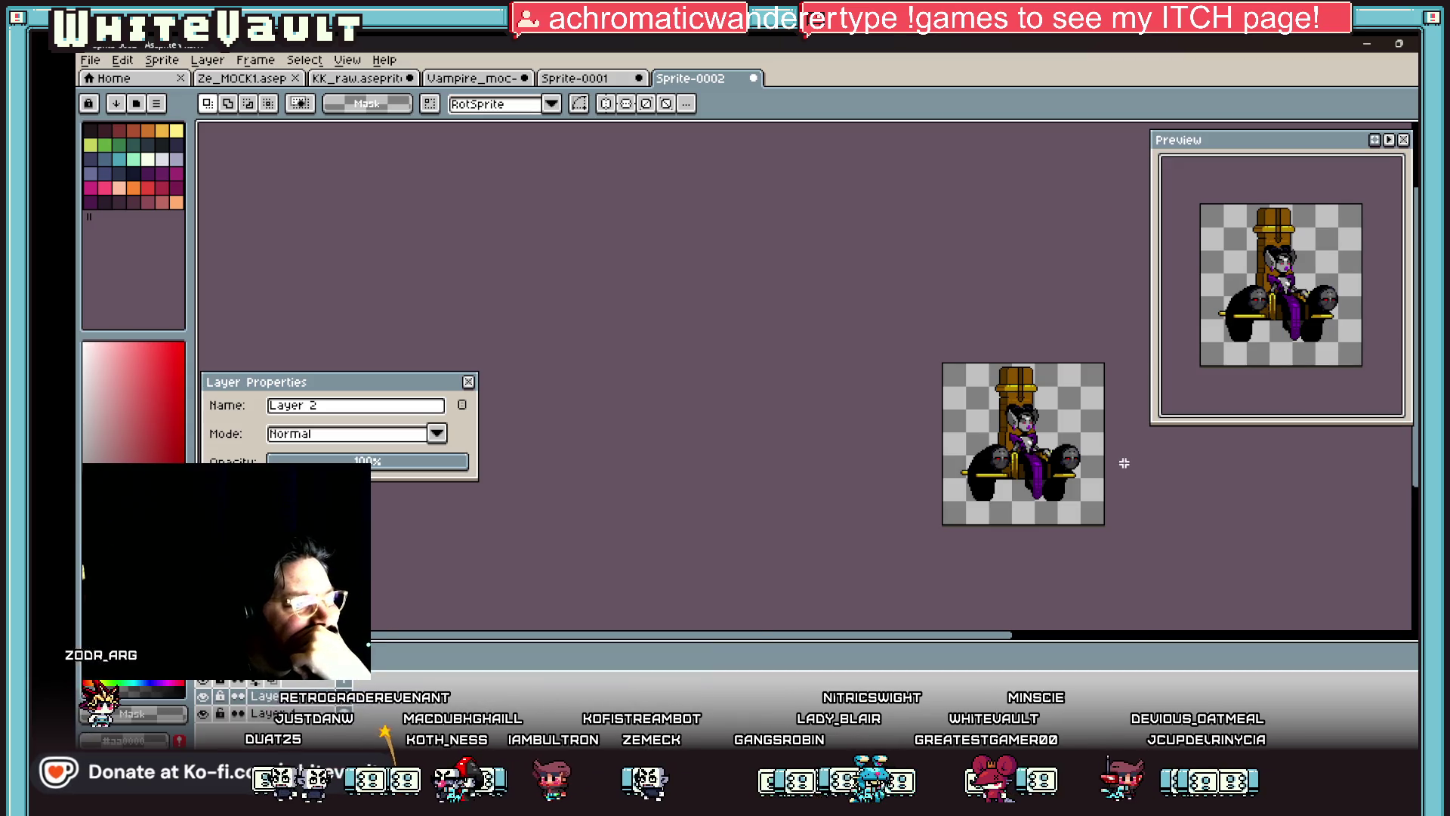
pyautogui.scroll(2, 1103, 463)
pyautogui.moveTo(1107, 372)
pyautogui.mouseDown()
pyautogui.moveTo(705, 471)
pyautogui.moveTo(673, 494)
pyautogui.mouseUp()
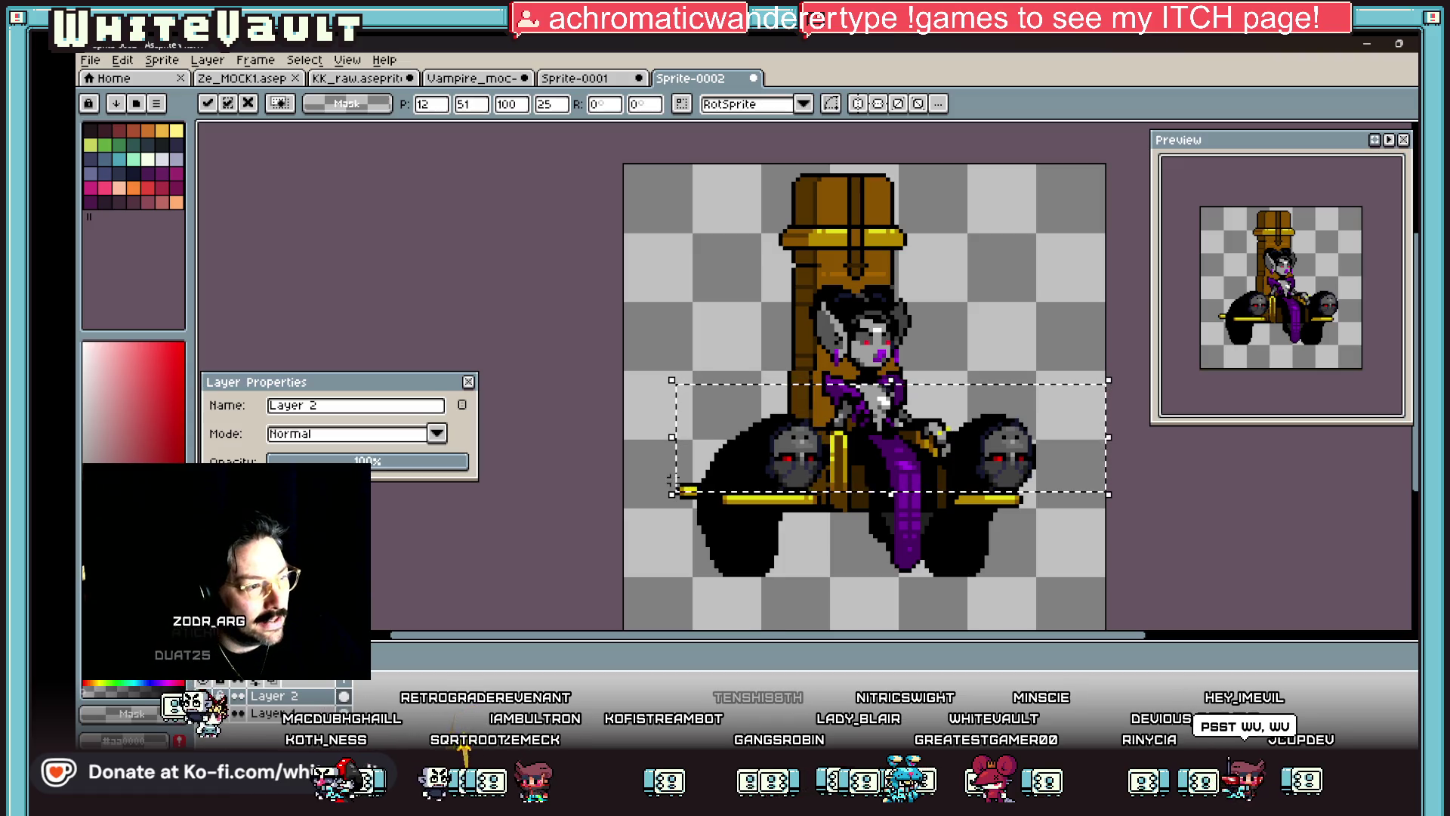
pyautogui.press('Down')
pyautogui.press('Down')
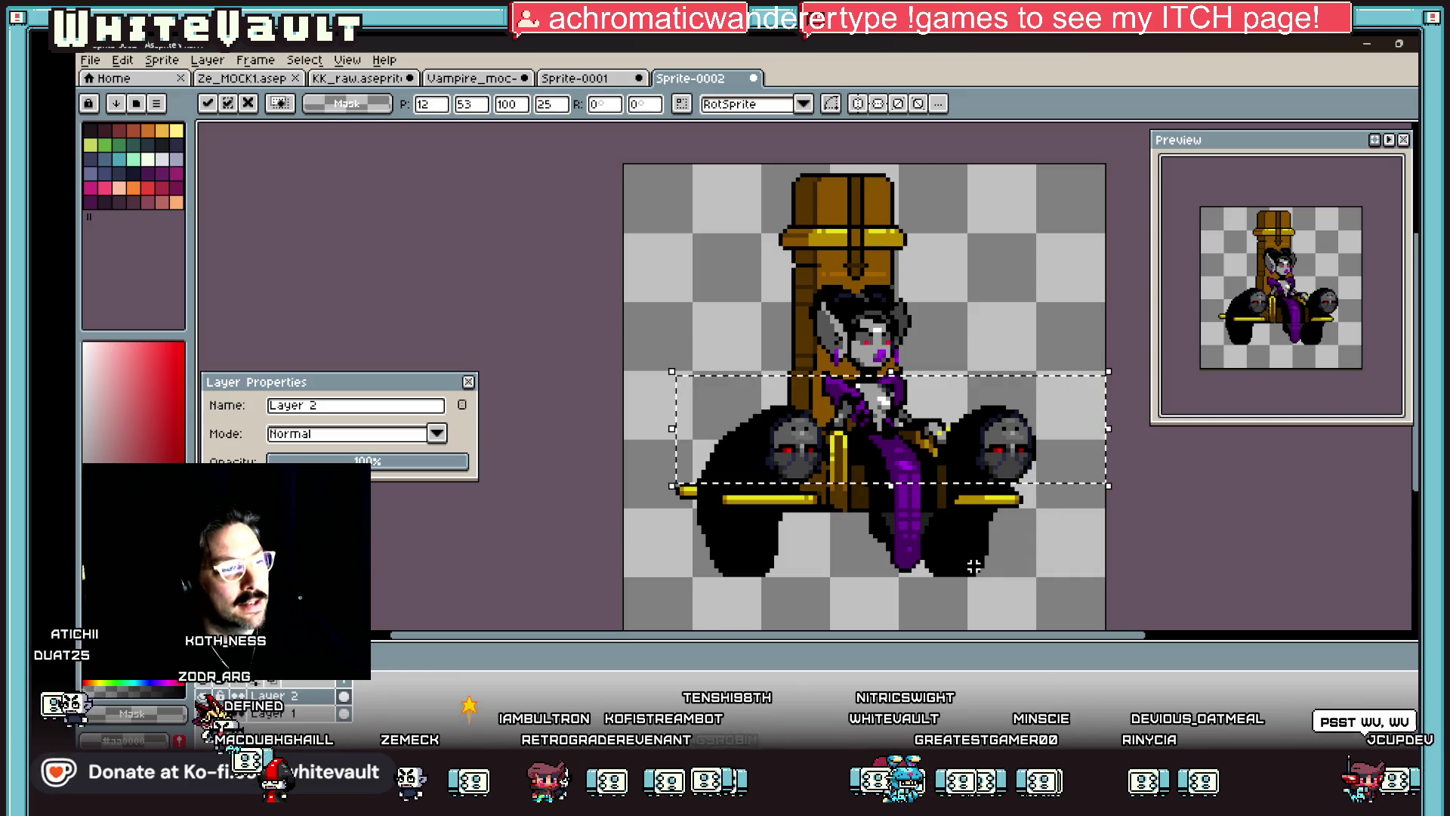
pyautogui.press('Return')
# Step: Move the right-hand blob creature further down and commit it
pyautogui.scroll(2, 1032, 506)
pyautogui.moveTo(1089, 326); pyautogui.dragTo(934, 497)
pyautogui.scroll(1, 1041, 469)
pyautogui.moveTo(1041, 468); pyautogui.dragTo(1041, 500)
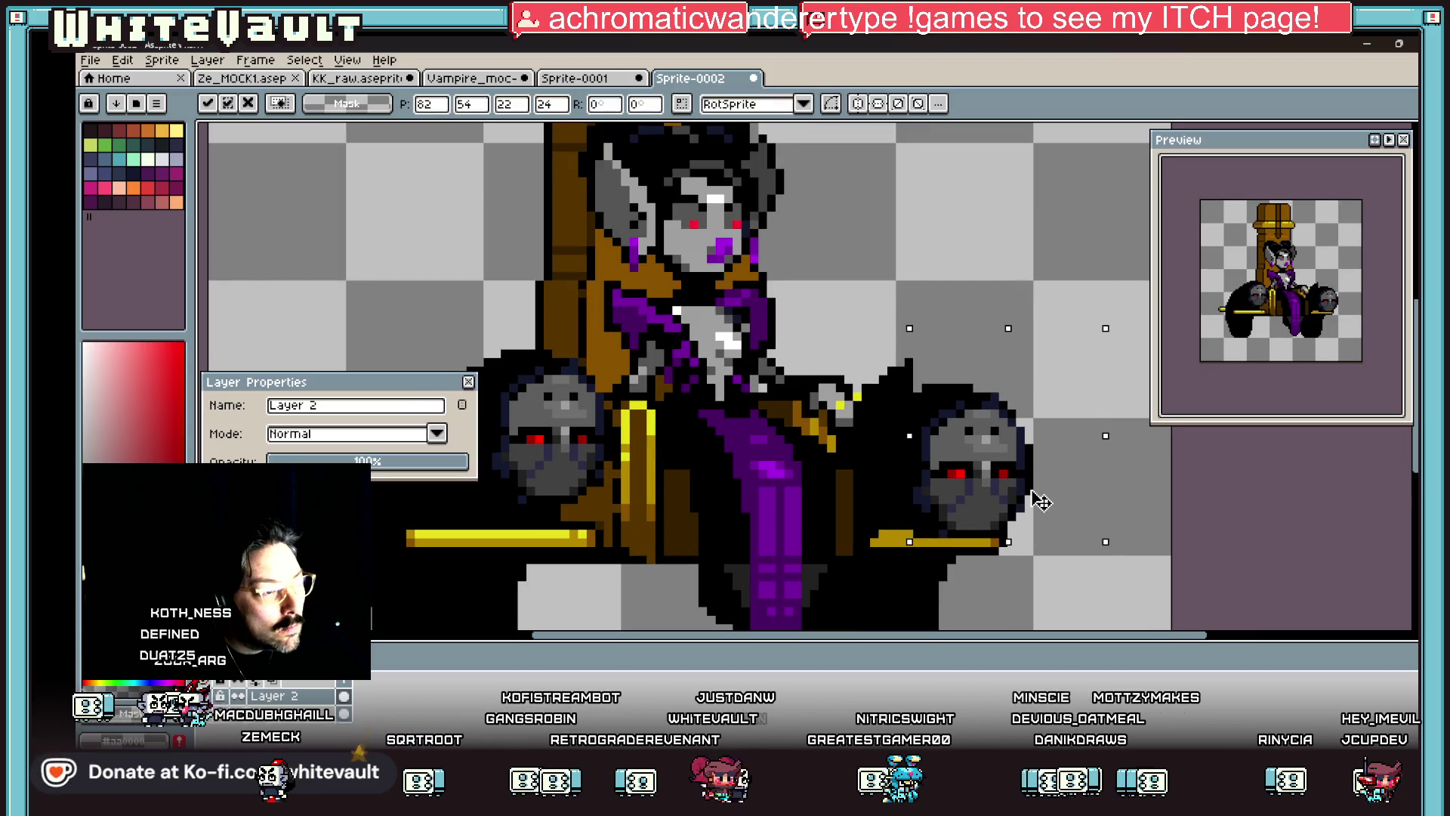
pyautogui.scroll(-3, 1041, 500)
pyautogui.press('Return')
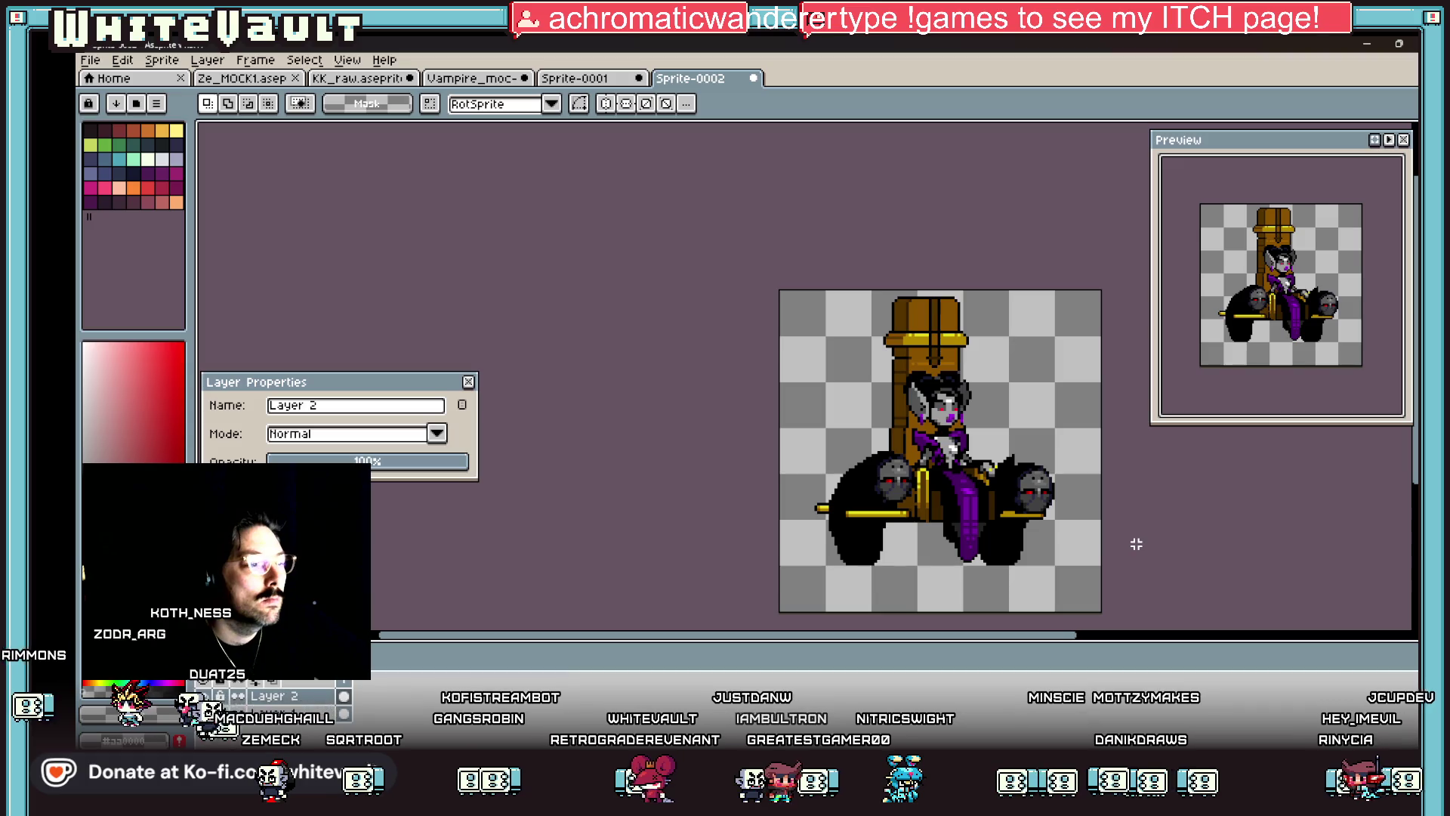
# Step: Fill the leftover grey gap beside the right-hand blob with black
pyautogui.scroll(4, 1019, 469)
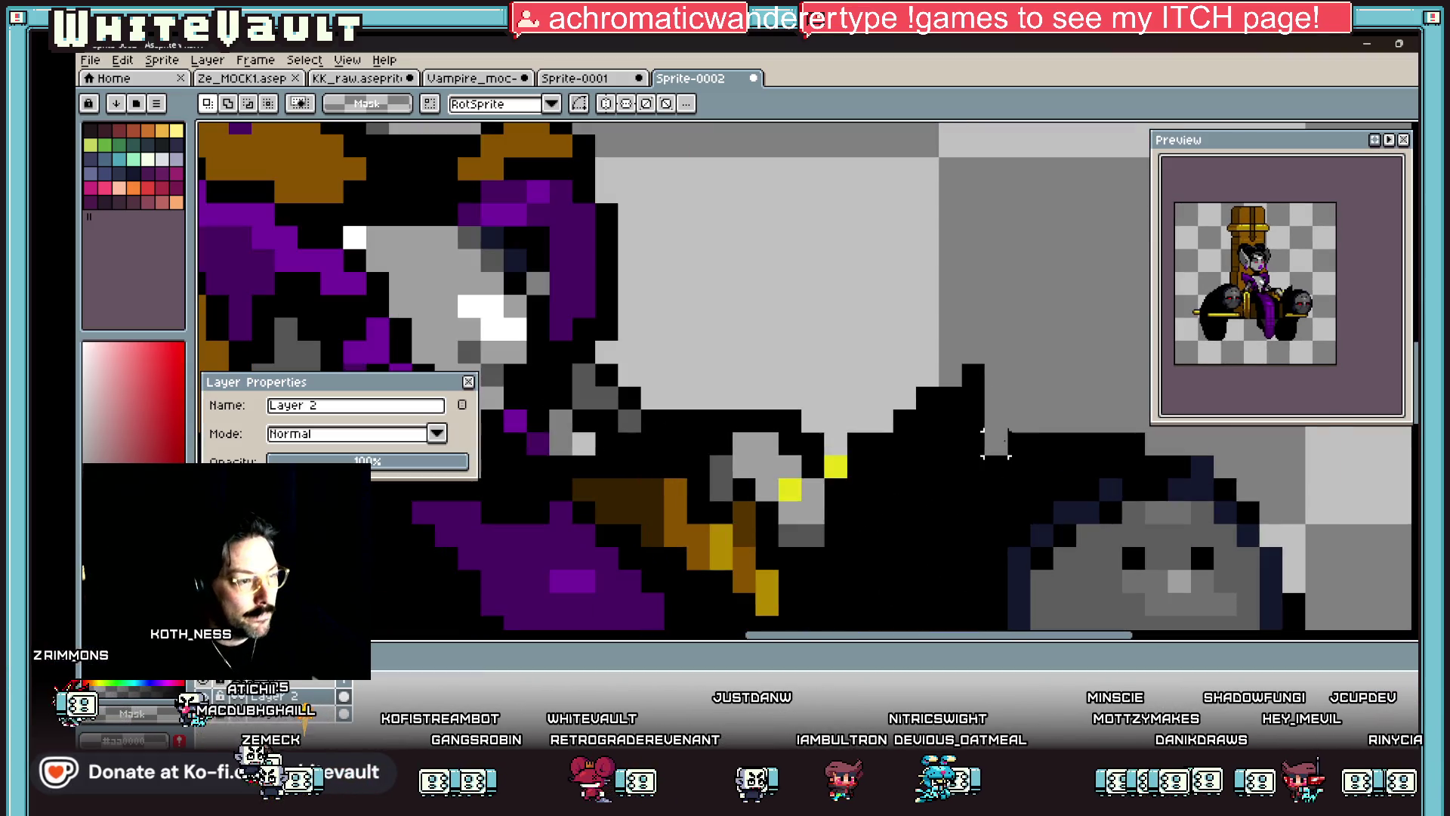
pyautogui.press('b')
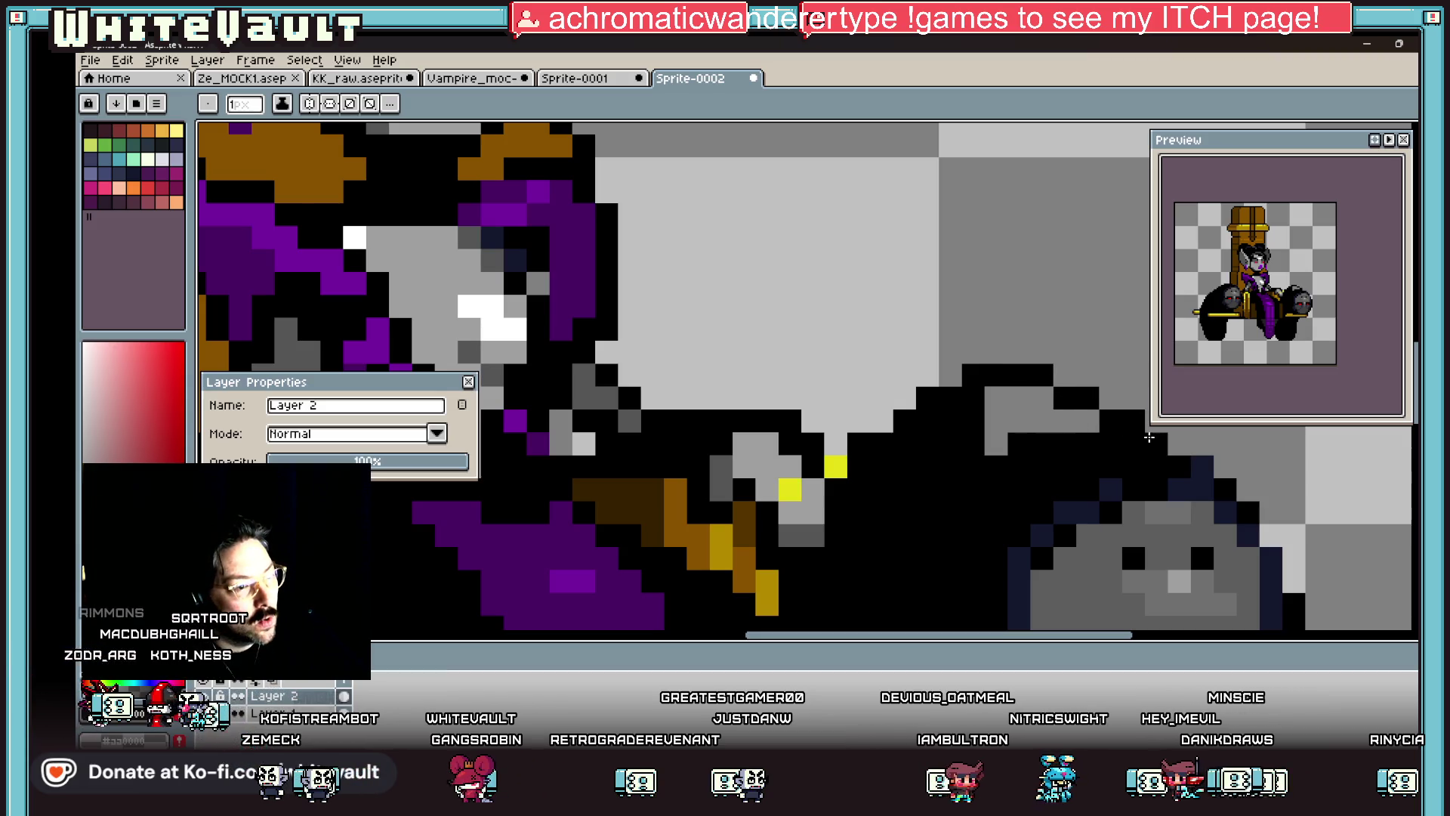
pyautogui.press('g')
pyautogui.click(1050, 437)
pyautogui.scroll(-3, 1050, 437)
pyautogui.scroll(4, 1118, 499)
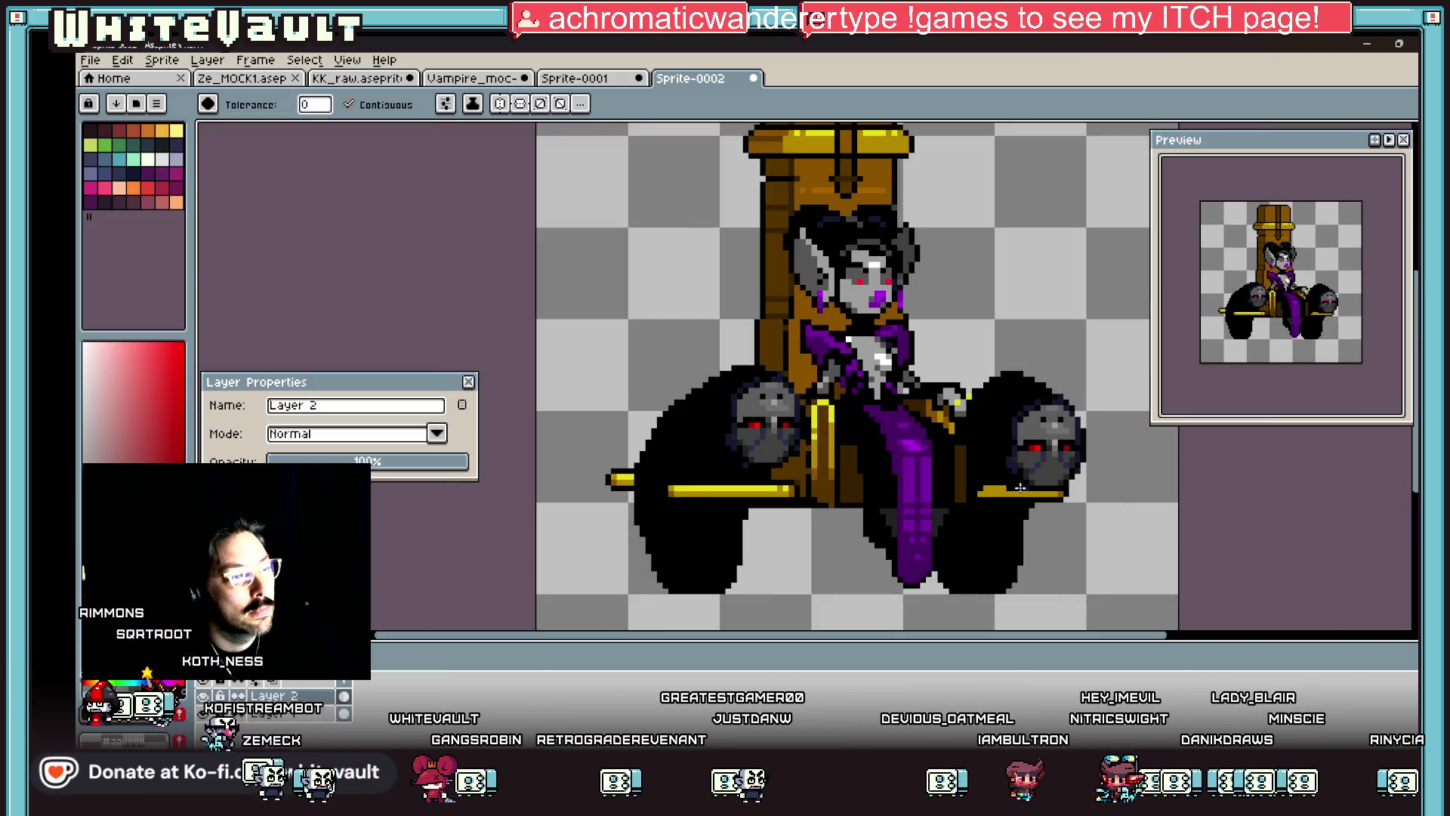
pyautogui.press('i')
pyautogui.scroll(-4, 1080, 469)
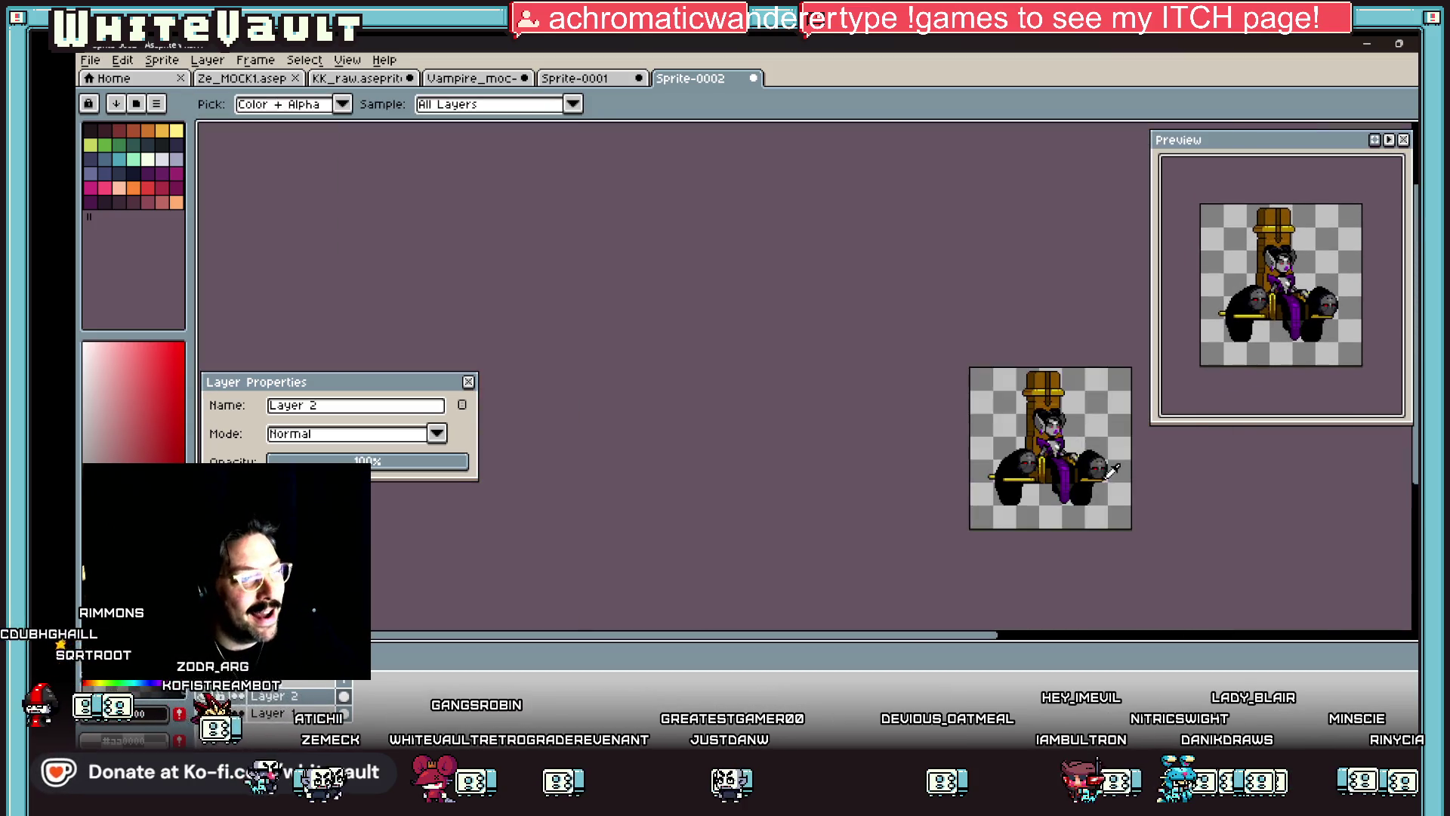
pyautogui.scroll(2, 1105, 473)
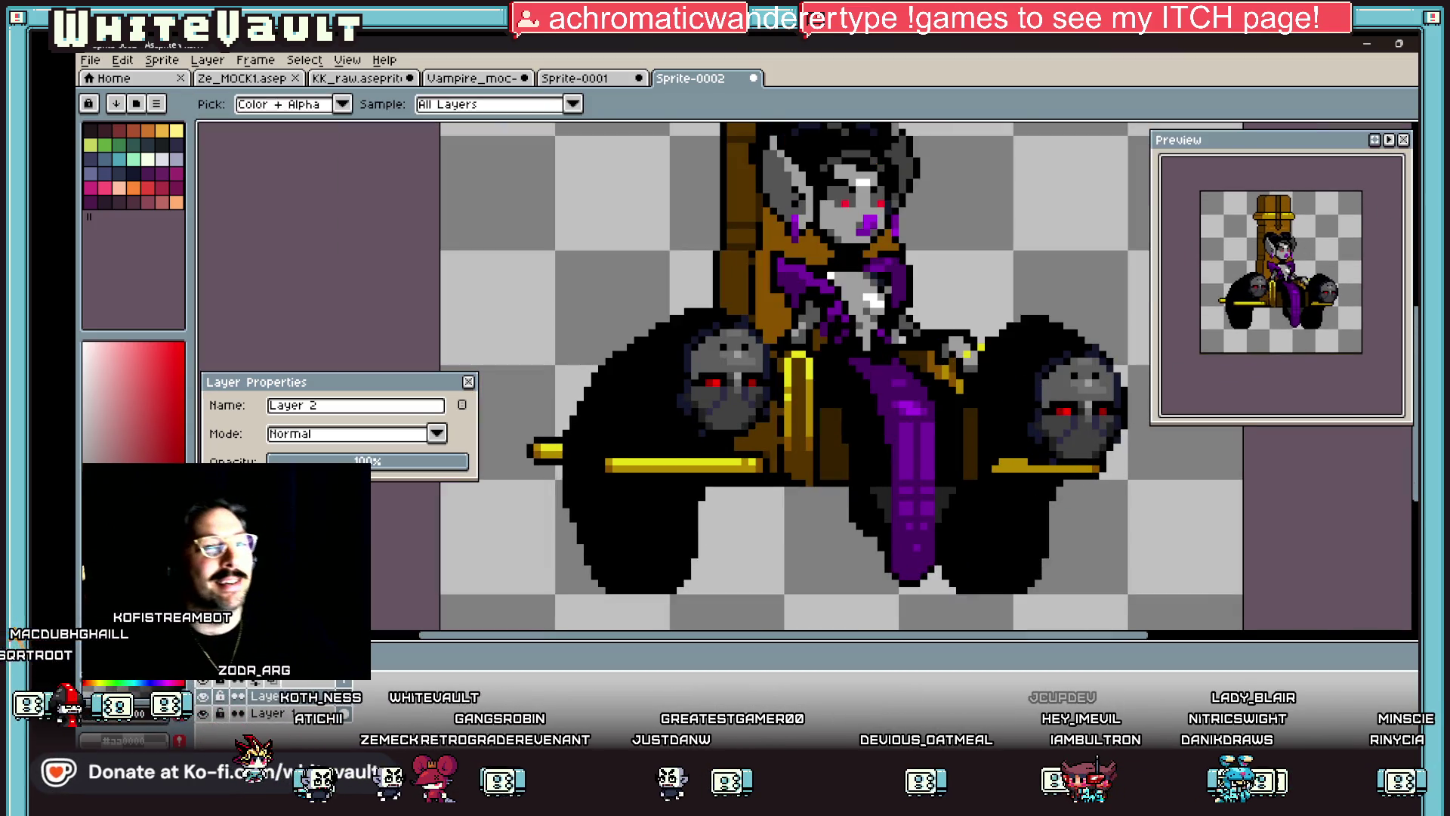
# Step: Begin a new rectangular marquee selection around the right-hand blob area
pyautogui.press('m')
pyautogui.scroll(-2, 1022, 404)
pyautogui.scroll(1, 1022, 403)
pyautogui.moveTo(1083, 300)
pyautogui.mouseDown()
pyautogui.moveTo(978, 501)
pyautogui.moveTo(910, 502)
pyautogui.moveTo(910, 513)
pyautogui.mouseUp()
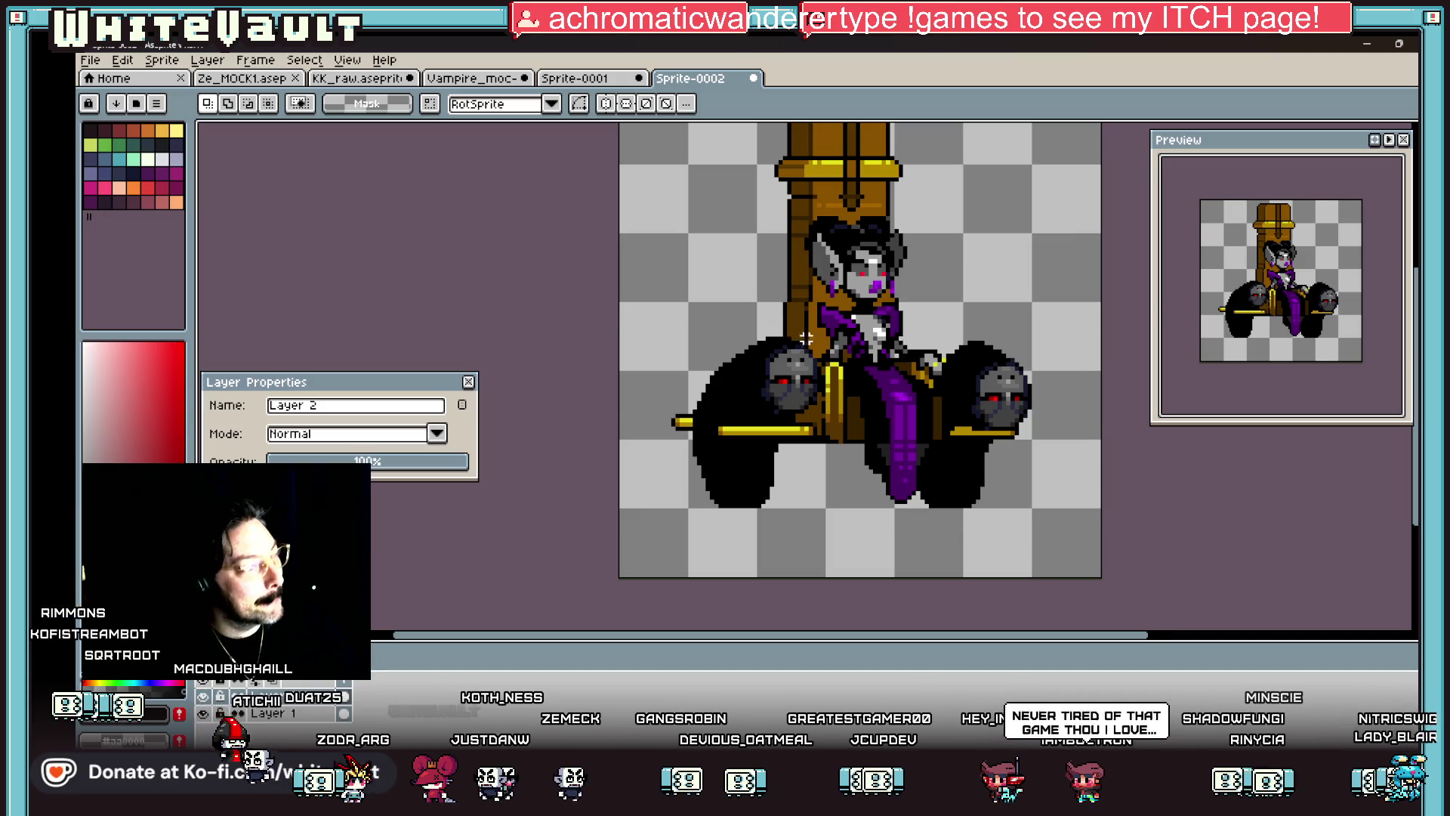
# Step: Select the left skull-and-blob area, shift it outward, and commit the move
pyautogui.moveTo(643, 303); pyautogui.dragTo(833, 419)
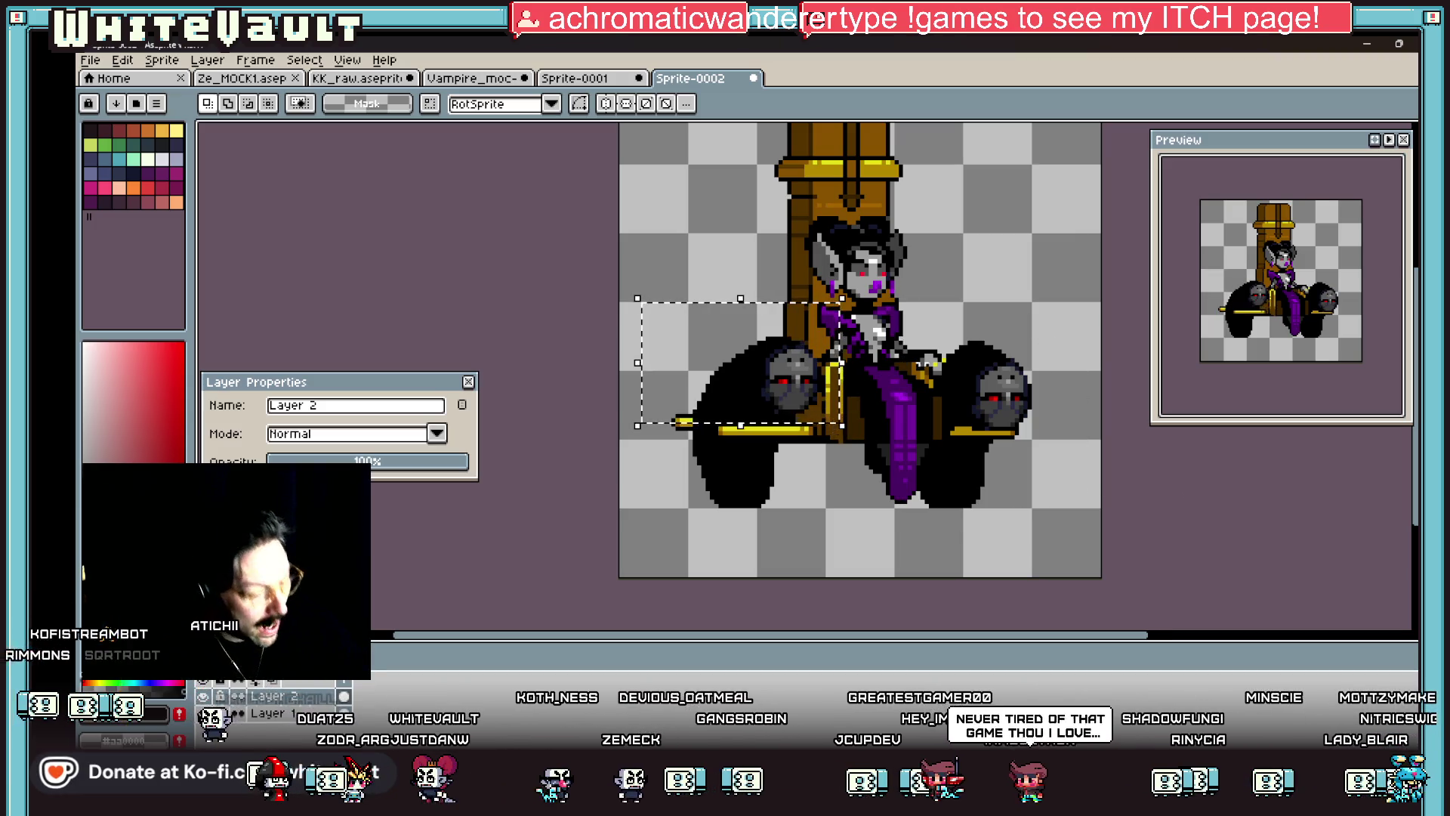
pyautogui.press('Delete')
pyautogui.moveTo(873, 283)
pyautogui.mouseDown()
pyautogui.moveTo(1080, 435)
pyautogui.moveTo(802, 435)
pyautogui.moveTo(833, 436)
pyautogui.mouseUp()
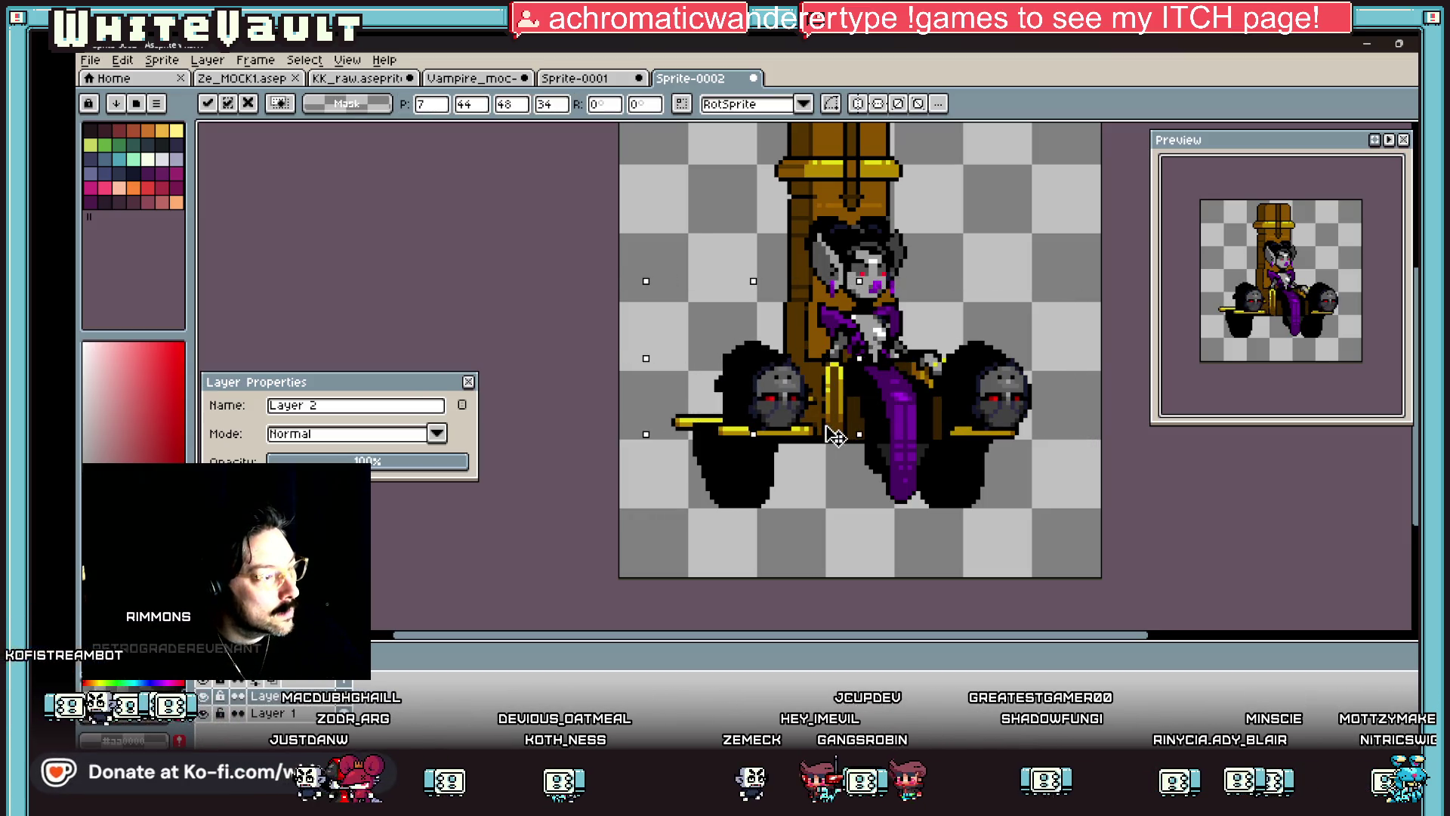
pyautogui.press('Return')
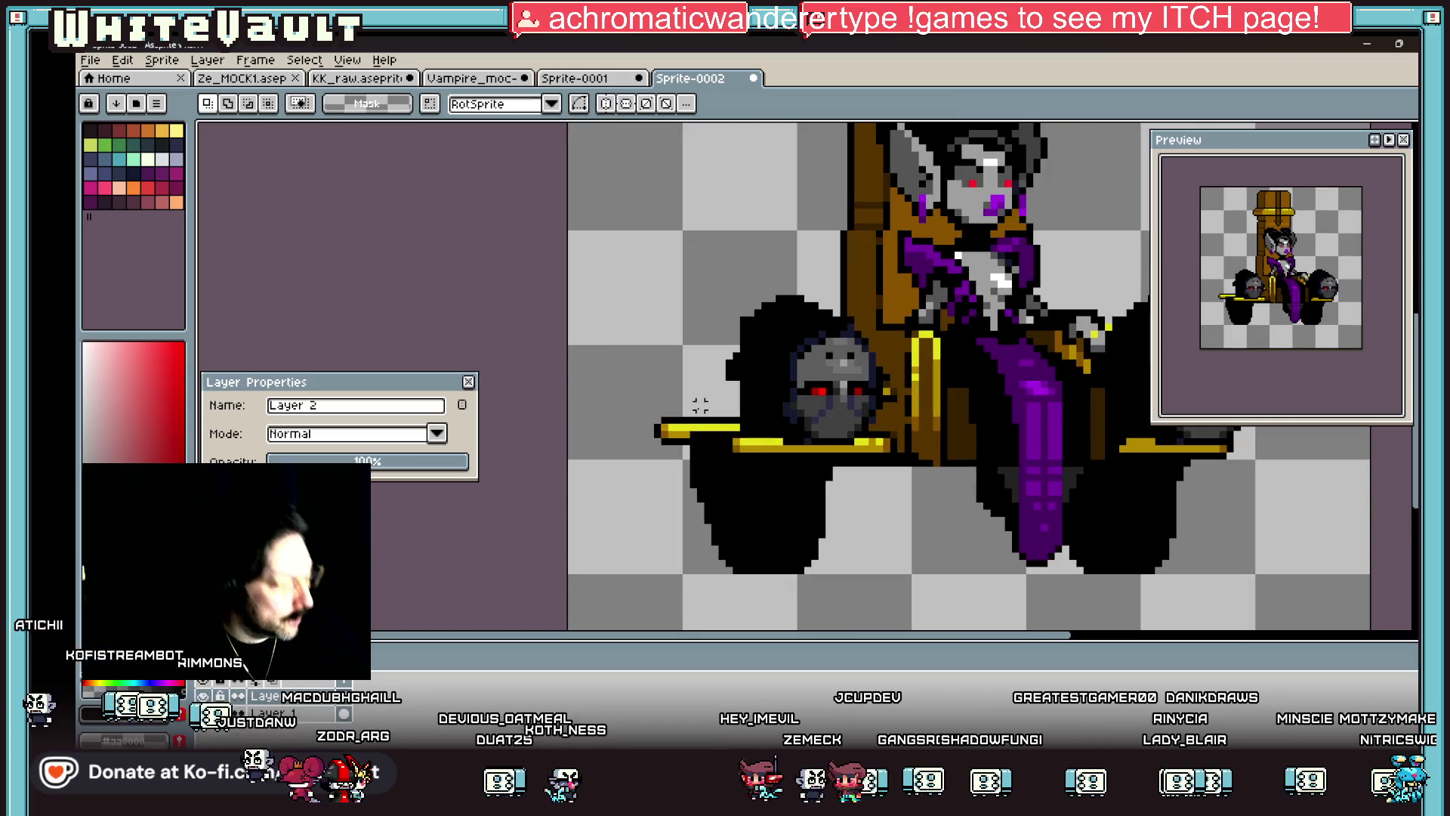
# Step: Paint black up the left side of the blob with the 5px Pencil
pyautogui.scroll(2, 748, 398)
pyautogui.press('v')
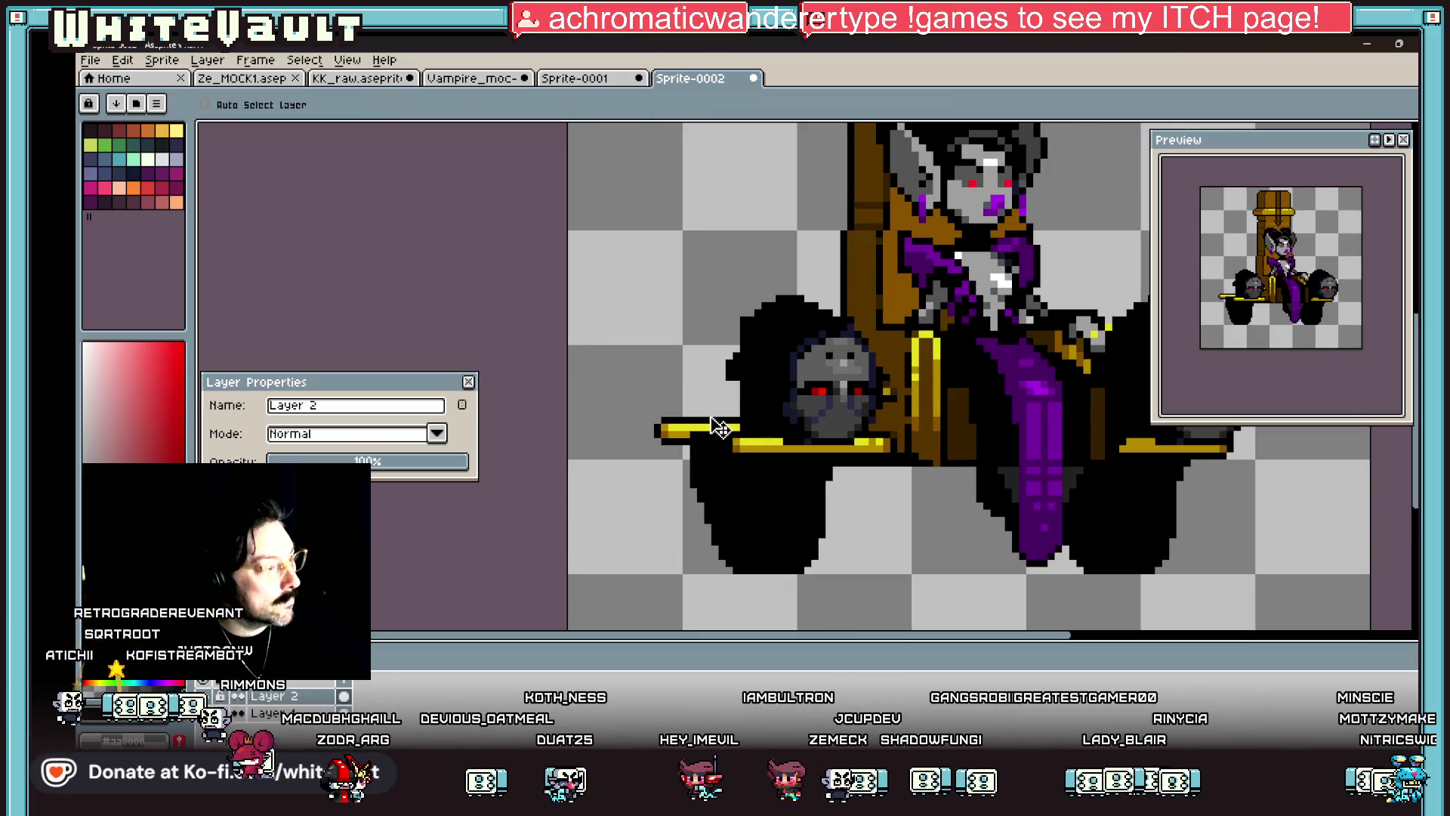
pyautogui.press('b')
pyautogui.moveTo(699, 420)
pyautogui.mouseDown()
pyautogui.moveTo(706, 361)
pyautogui.moveTo(746, 320)
pyautogui.mouseUp()
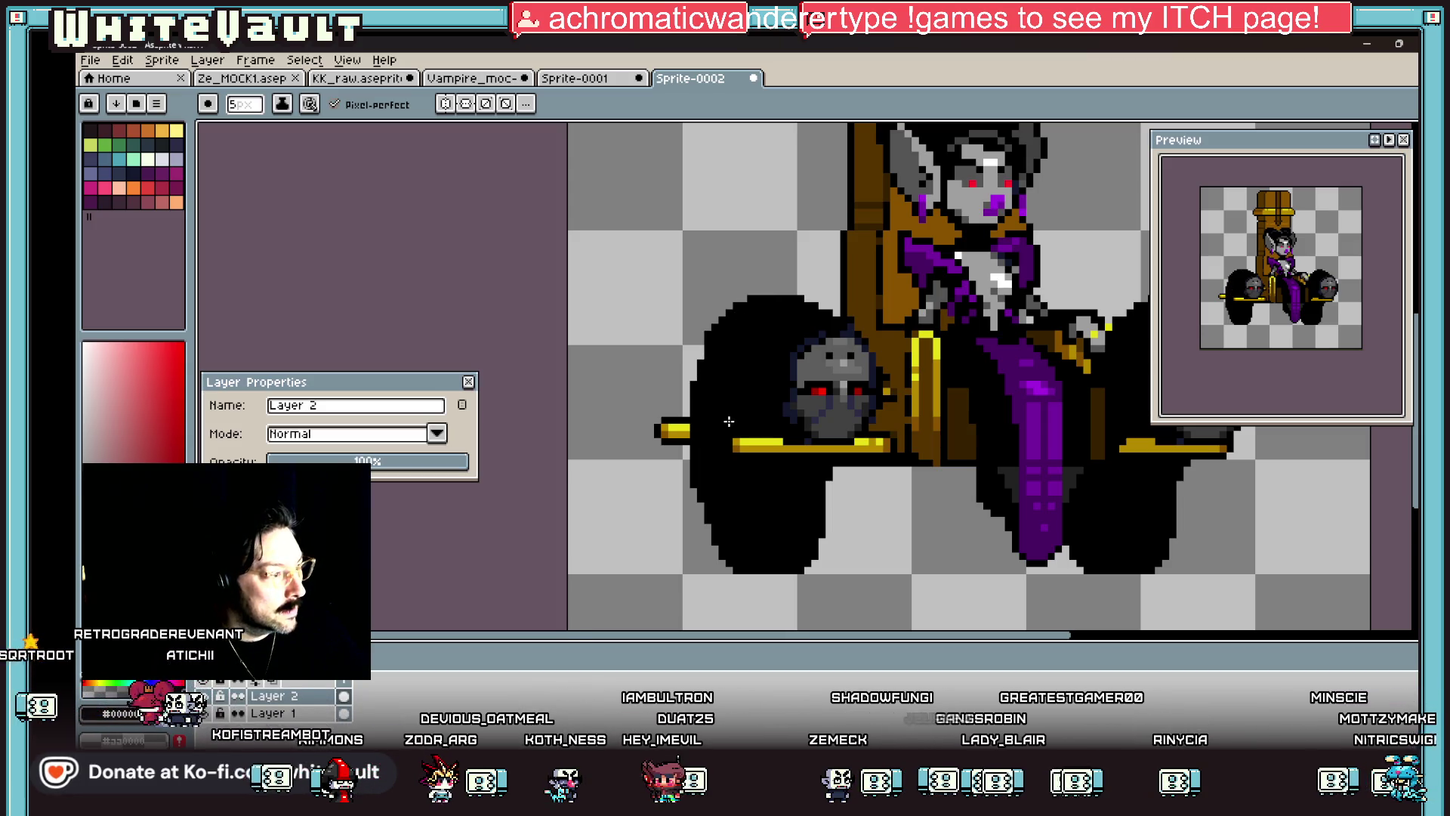
pyautogui.press('1')
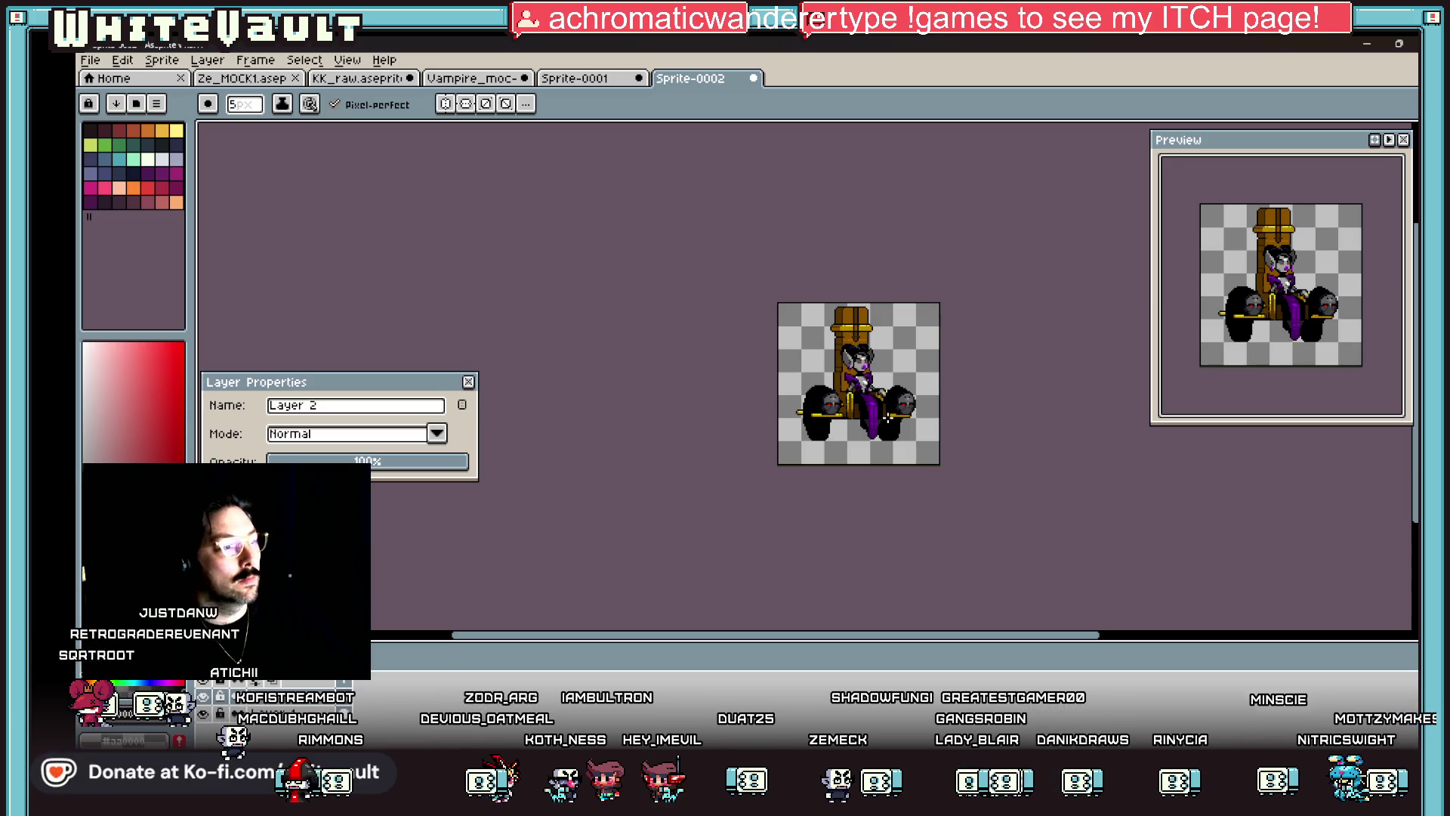
pyautogui.press('3')
# Step: Undo the stray change that hid the left skull, then reselect and nudge the red-eyed skull
pyautogui.press('v')
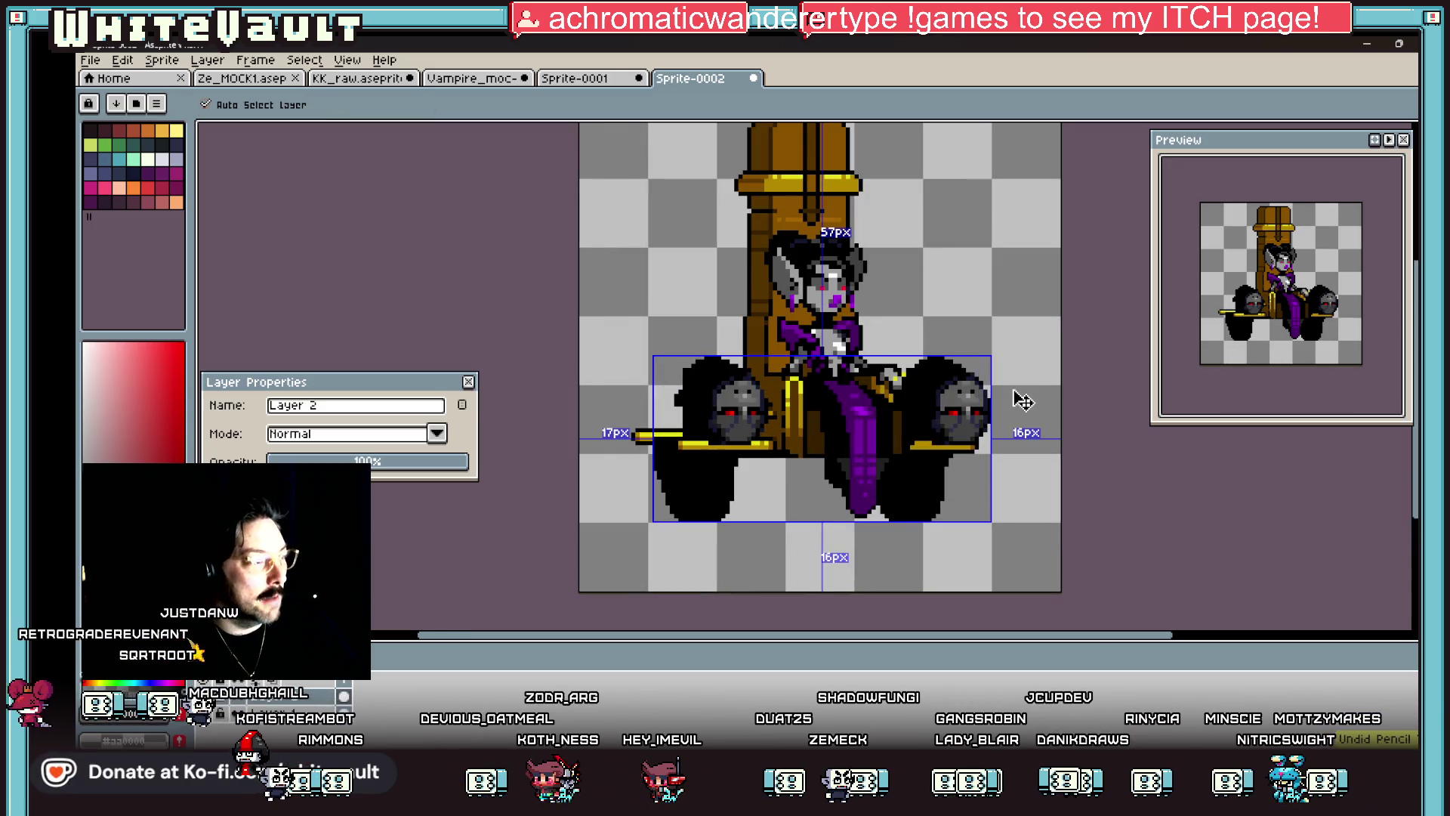
pyautogui.press('m')
pyautogui.hotkey('ctrl', 'z')
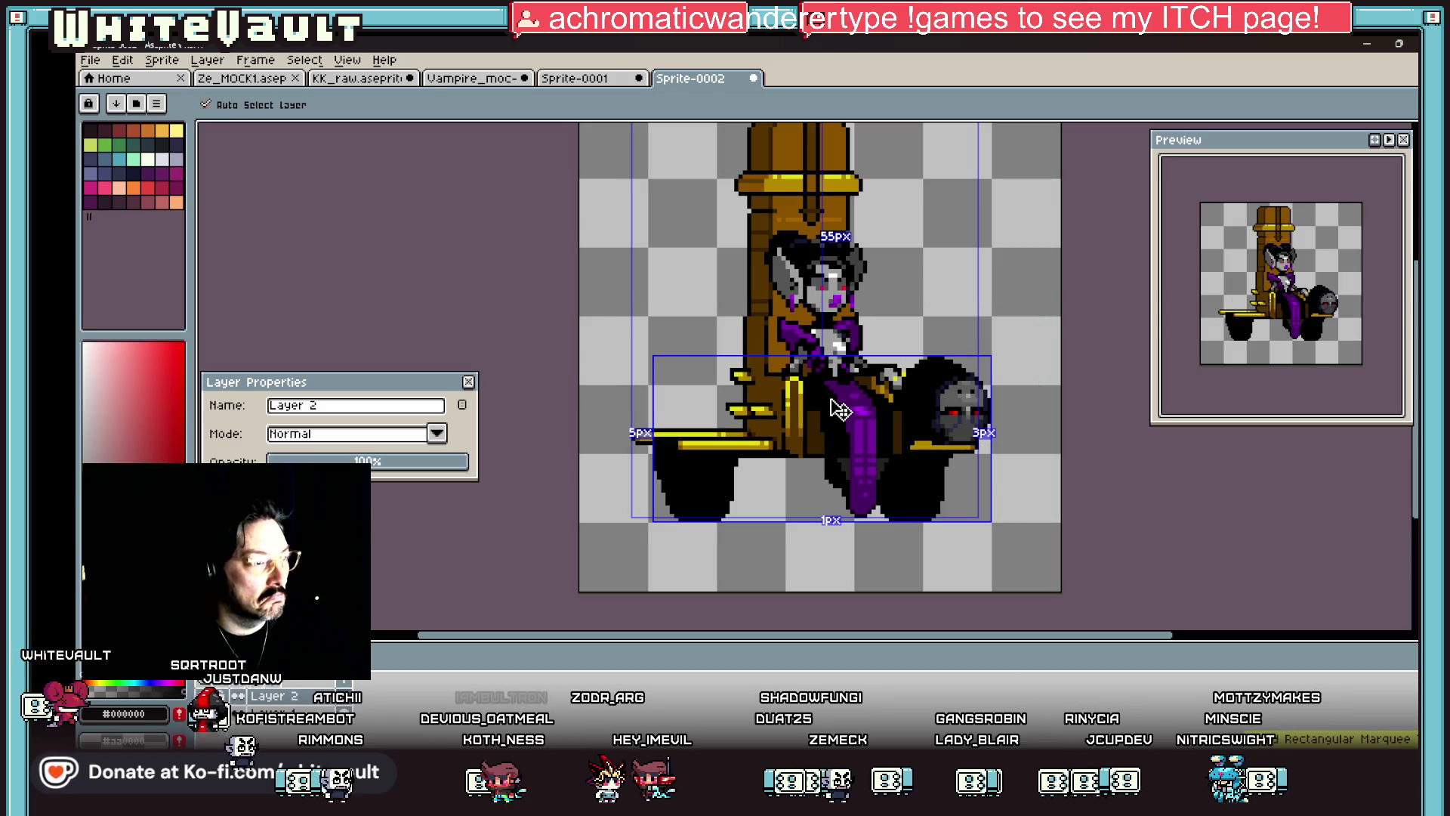
pyautogui.hotkey('ctrl', 'y')
pyautogui.press('m')
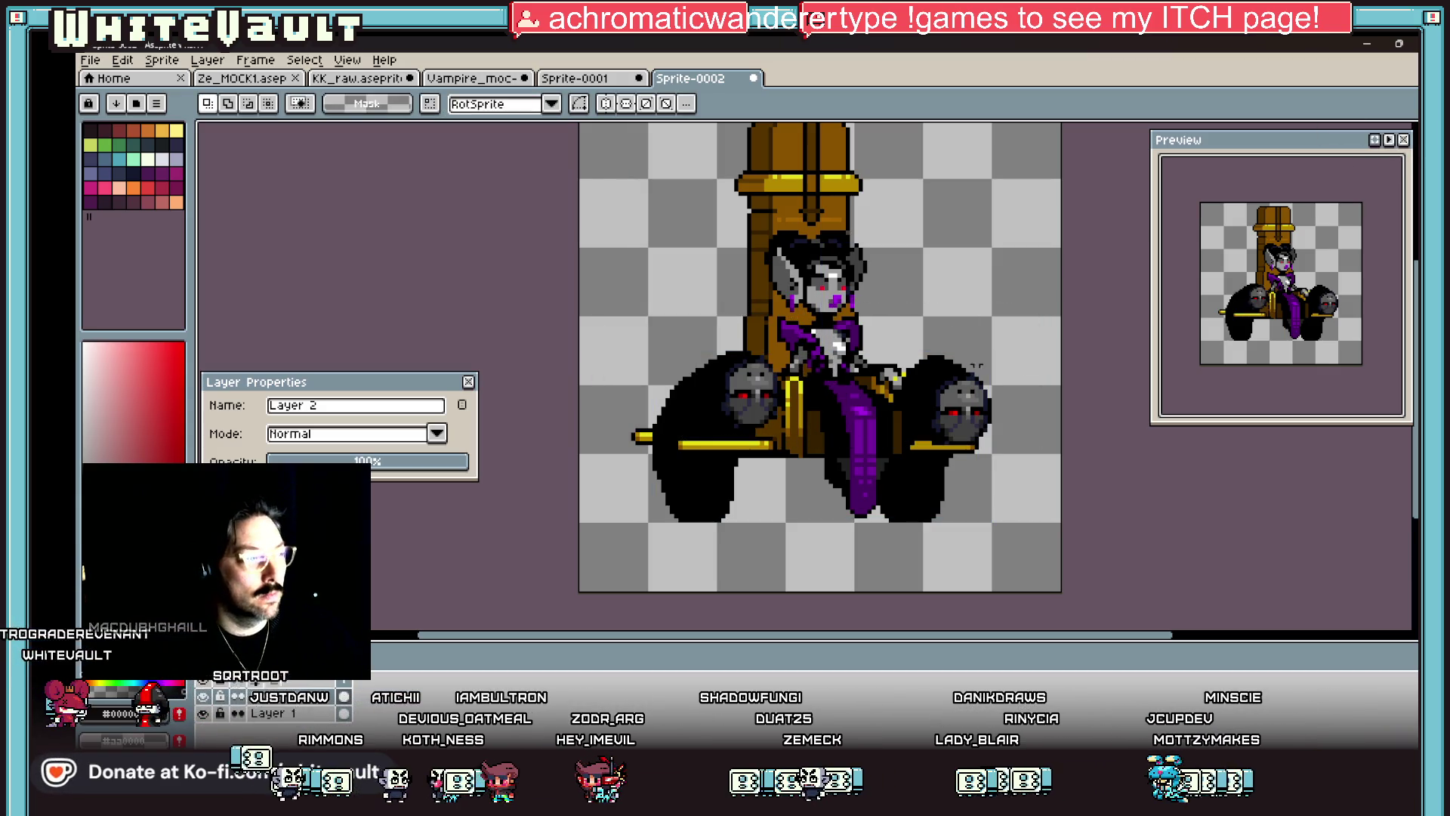
pyautogui.scroll(1, 810, 367)
pyautogui.moveTo(793, 301)
pyautogui.mouseDown()
pyautogui.moveTo(693, 461)
pyautogui.moveTo(786, 452)
pyautogui.moveTo(748, 449)
pyautogui.mouseUp()
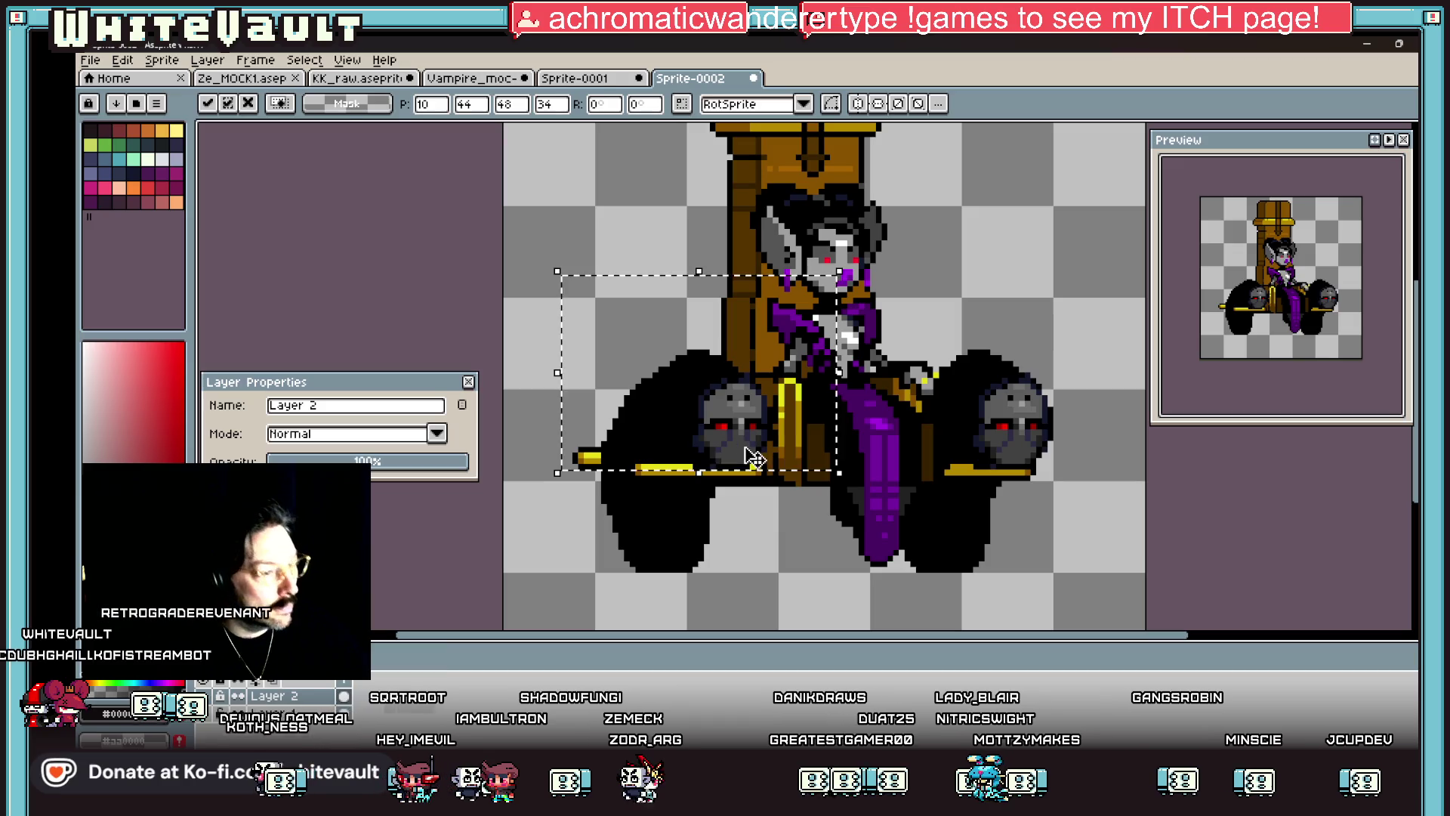
pyautogui.hotkey('ctrl', 'd')
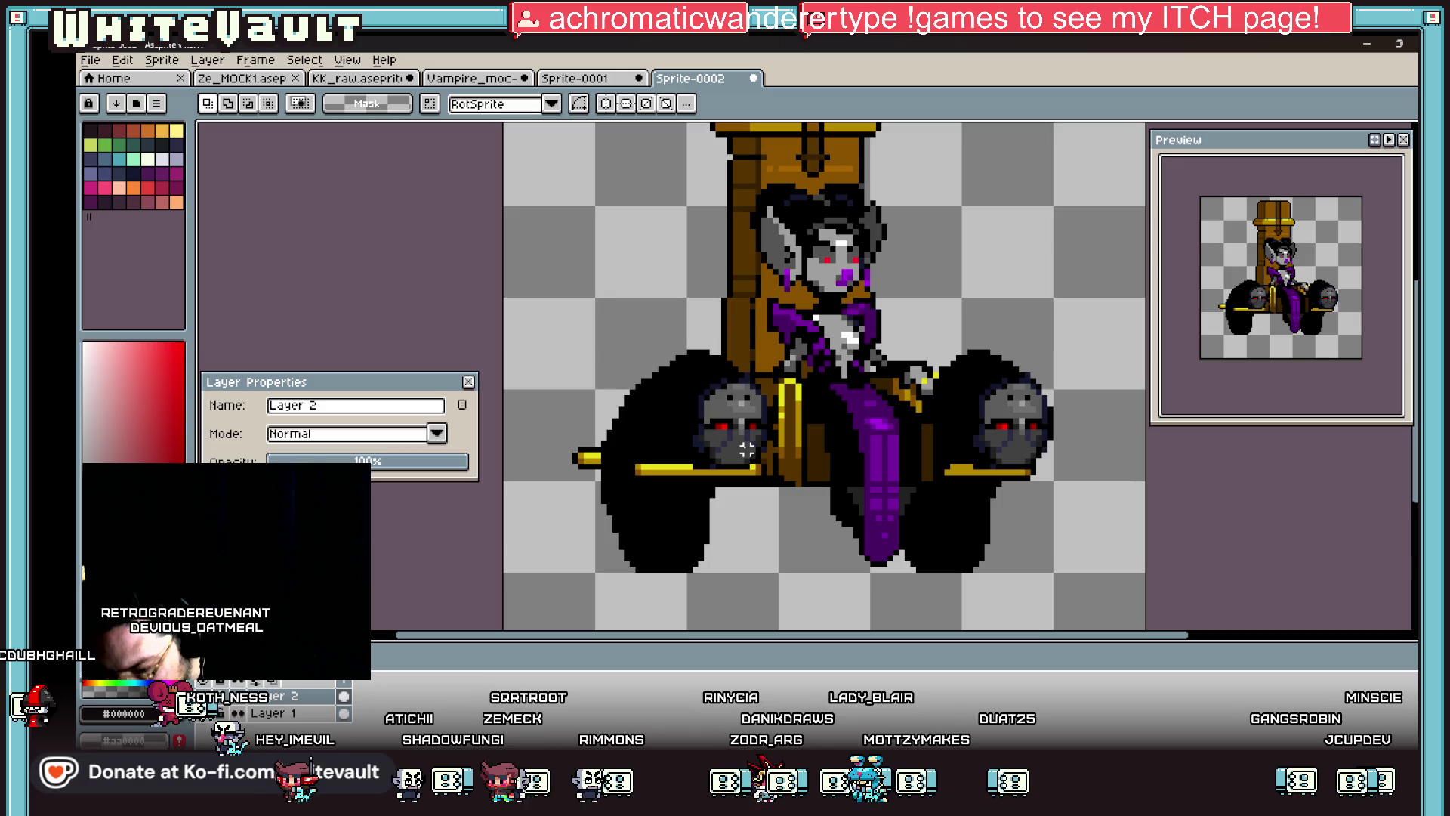
pyautogui.scroll(-2, 880, 448)
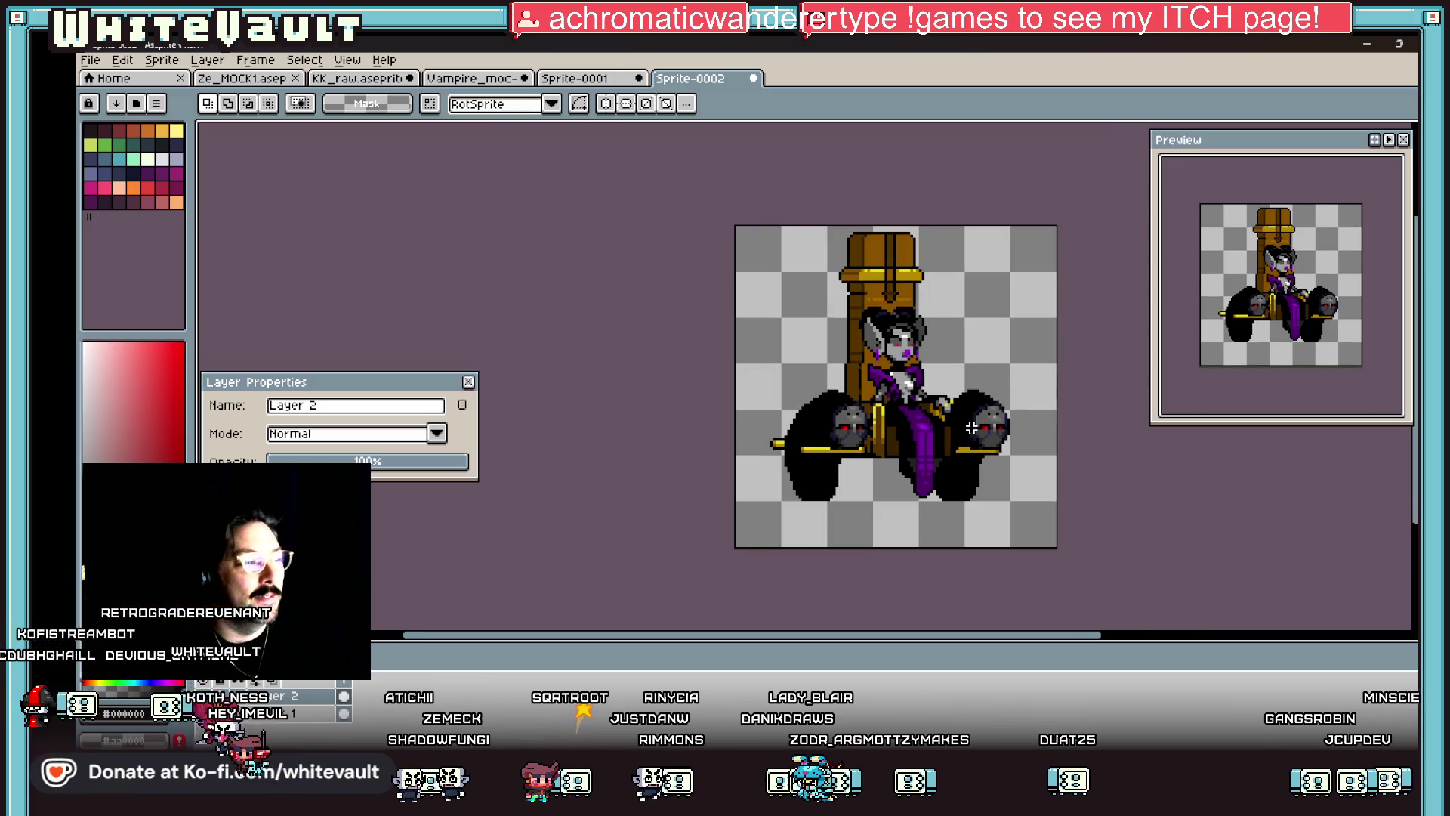
# Step: Add a single black pixel with the 1px Pencil to smooth the blob's stepped edge
pyautogui.scroll(2, 845, 396)
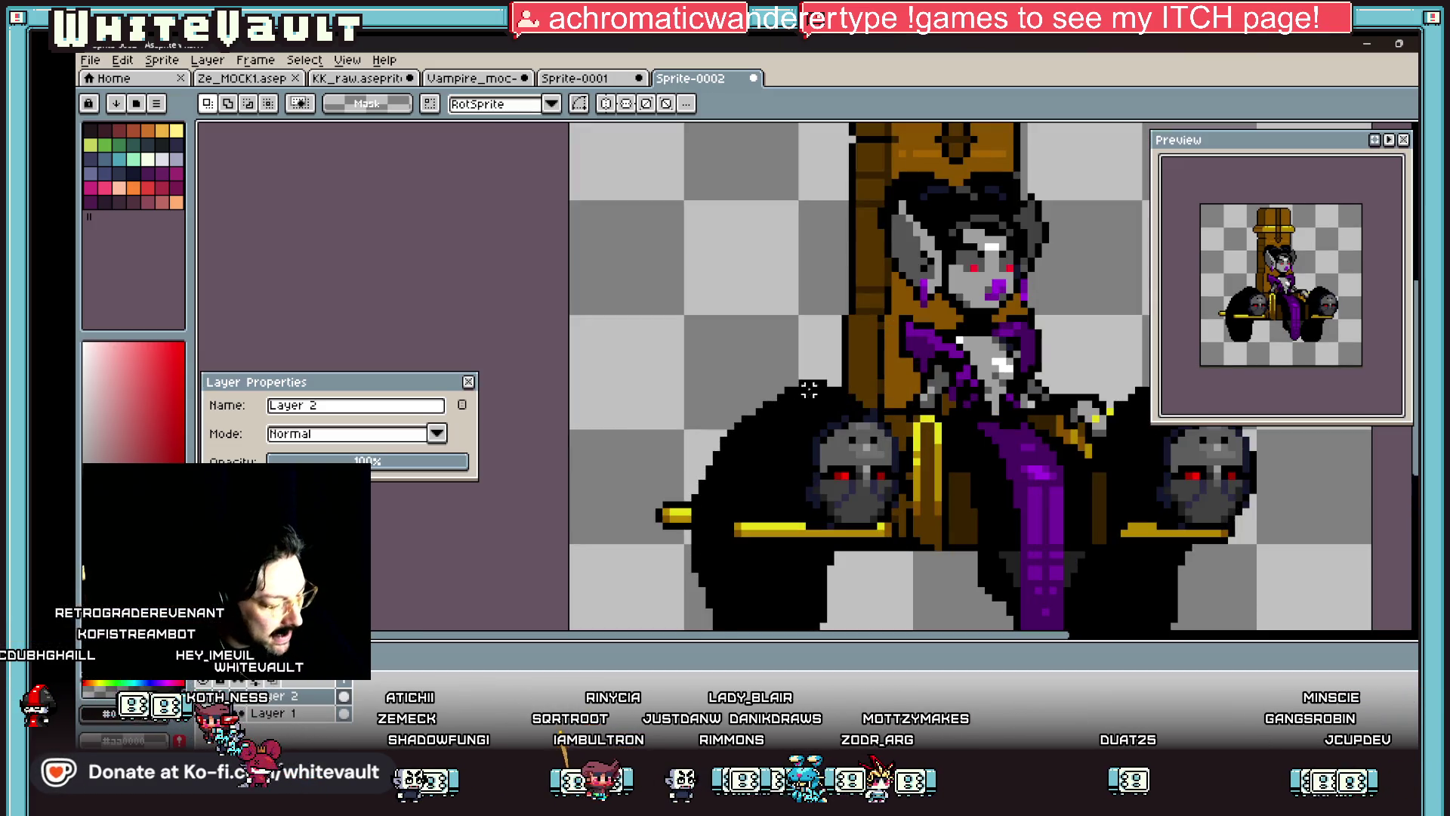
pyautogui.press('b')
pyautogui.scroll(1, 790, 381)
pyautogui.scroll(2, 764, 392)
pyautogui.click(745, 431)
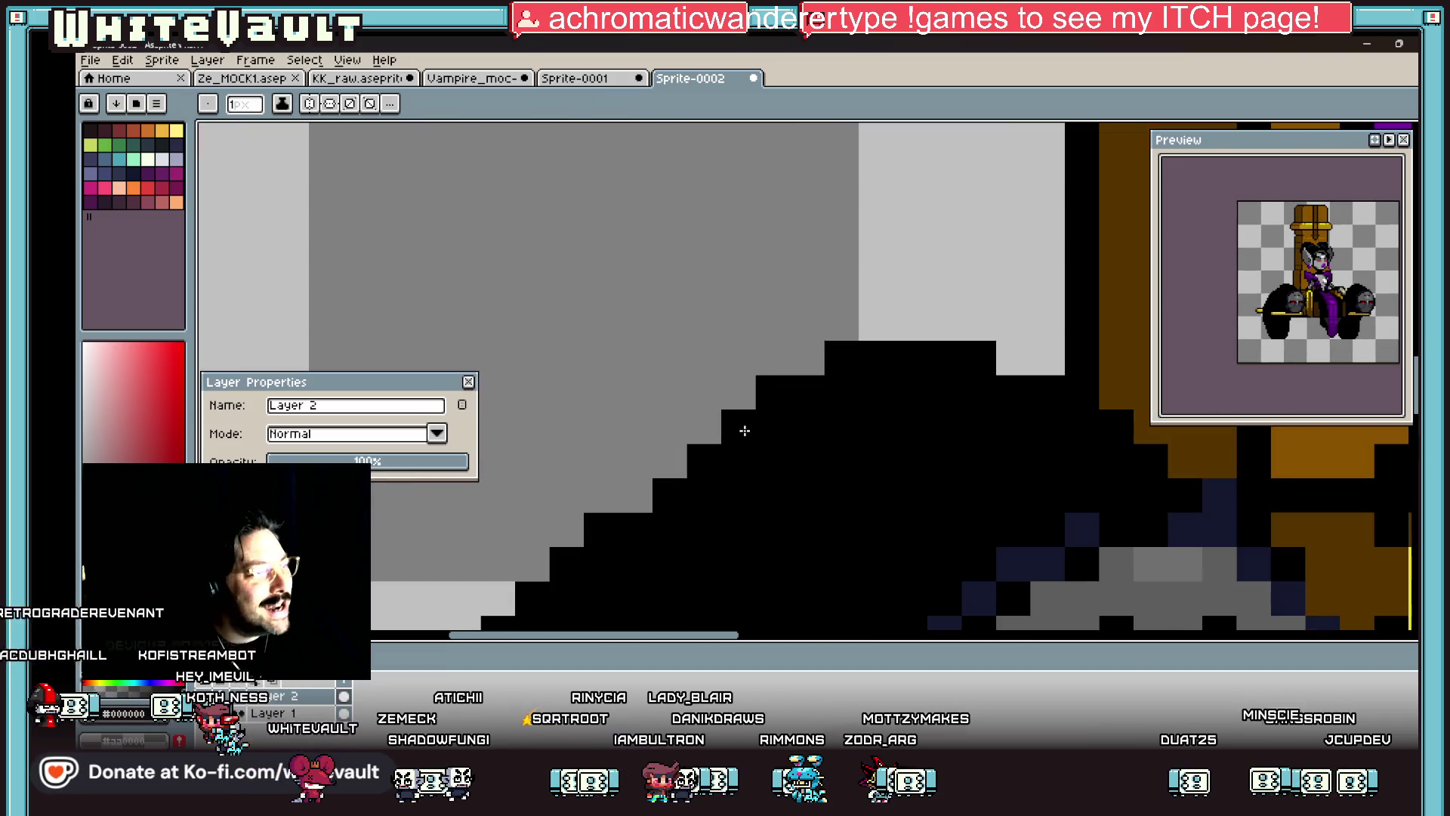
pyautogui.scroll(-3, 639, 502)
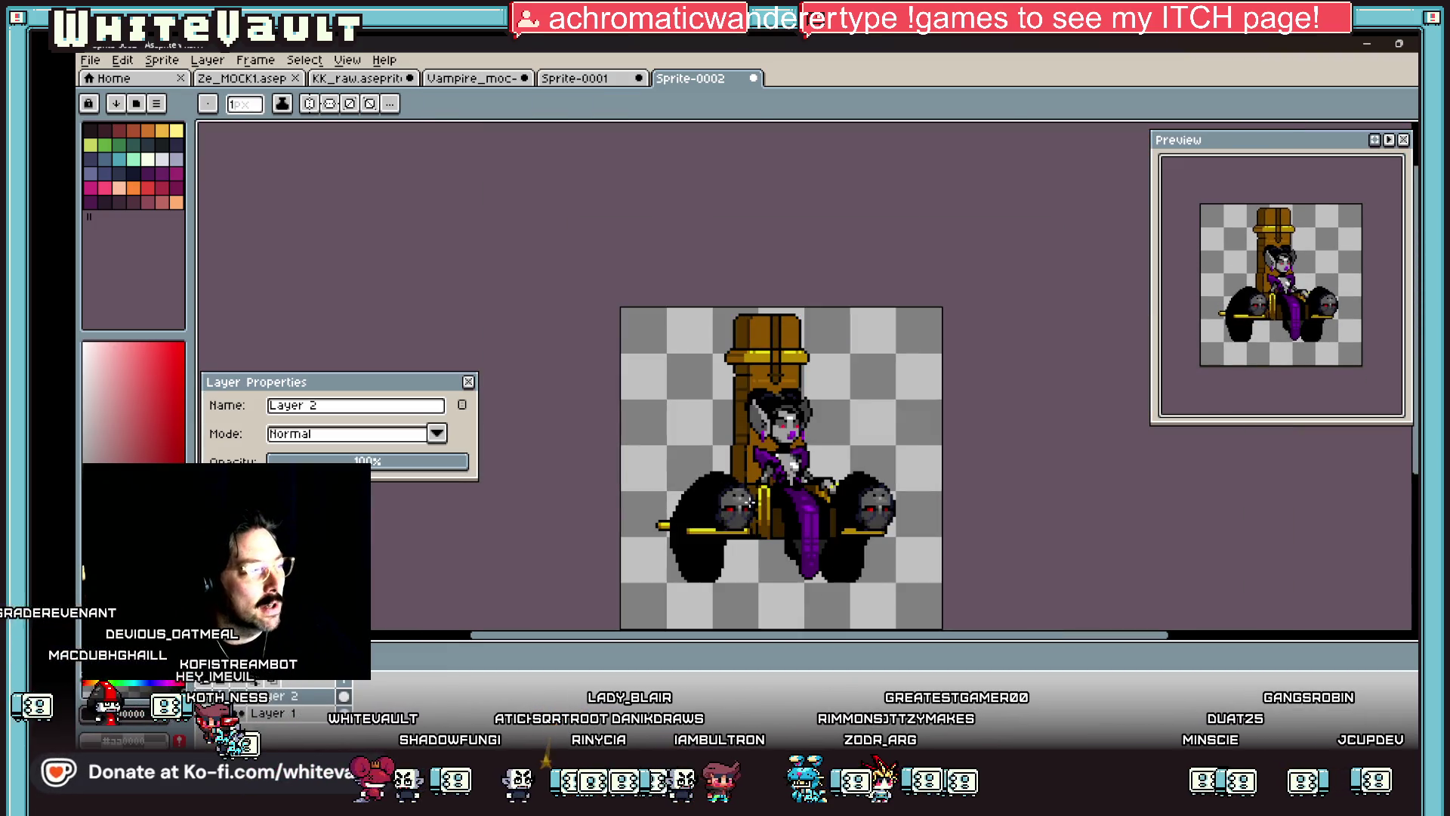
pyautogui.scroll(1, 696, 556)
# Step: Sample dark blue from the sprite as the drawing colour, then bring Steam forward
pyautogui.press('i')
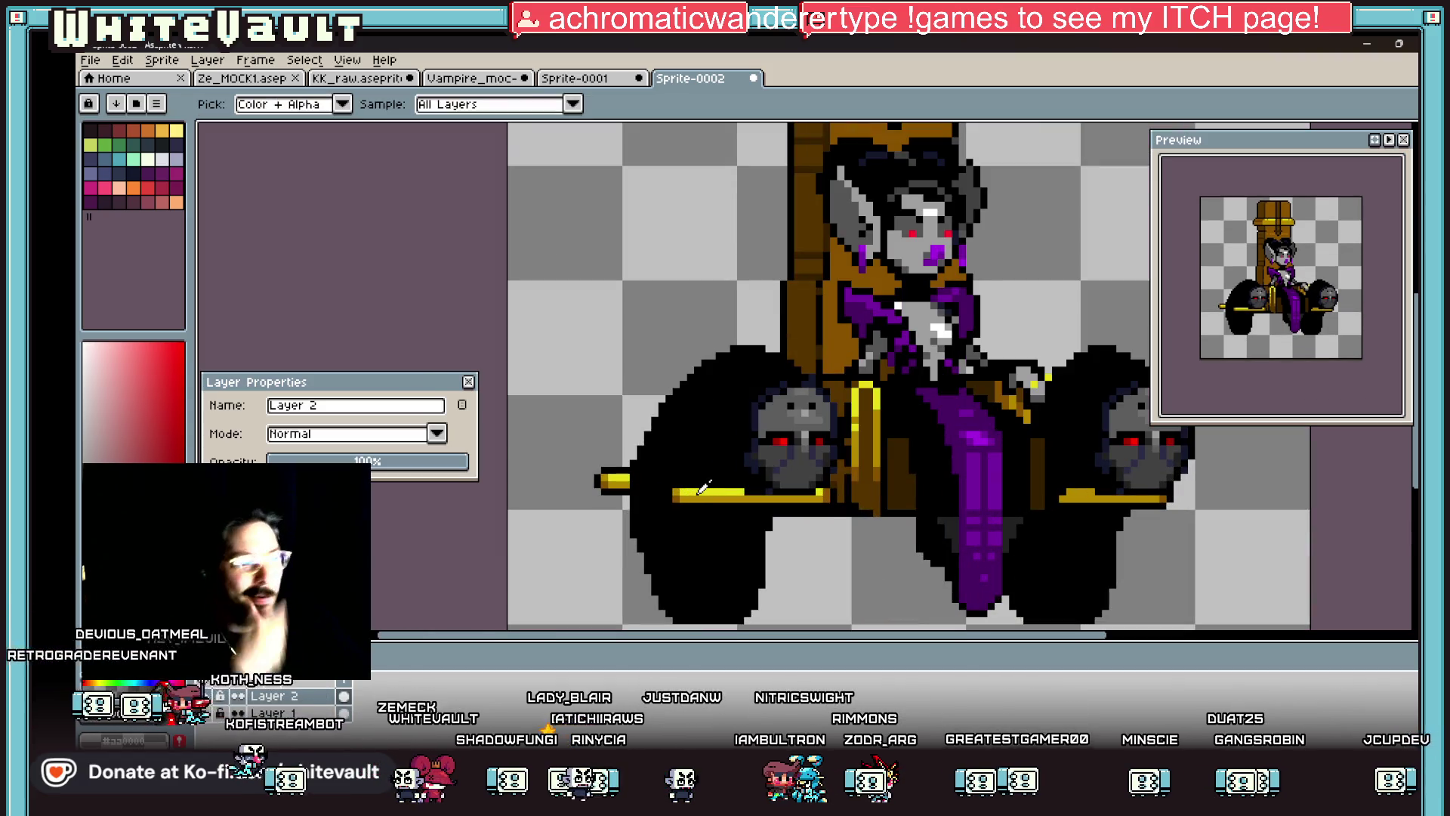
pyautogui.click(834, 496)
pyautogui.scroll(-2, 707, 546)
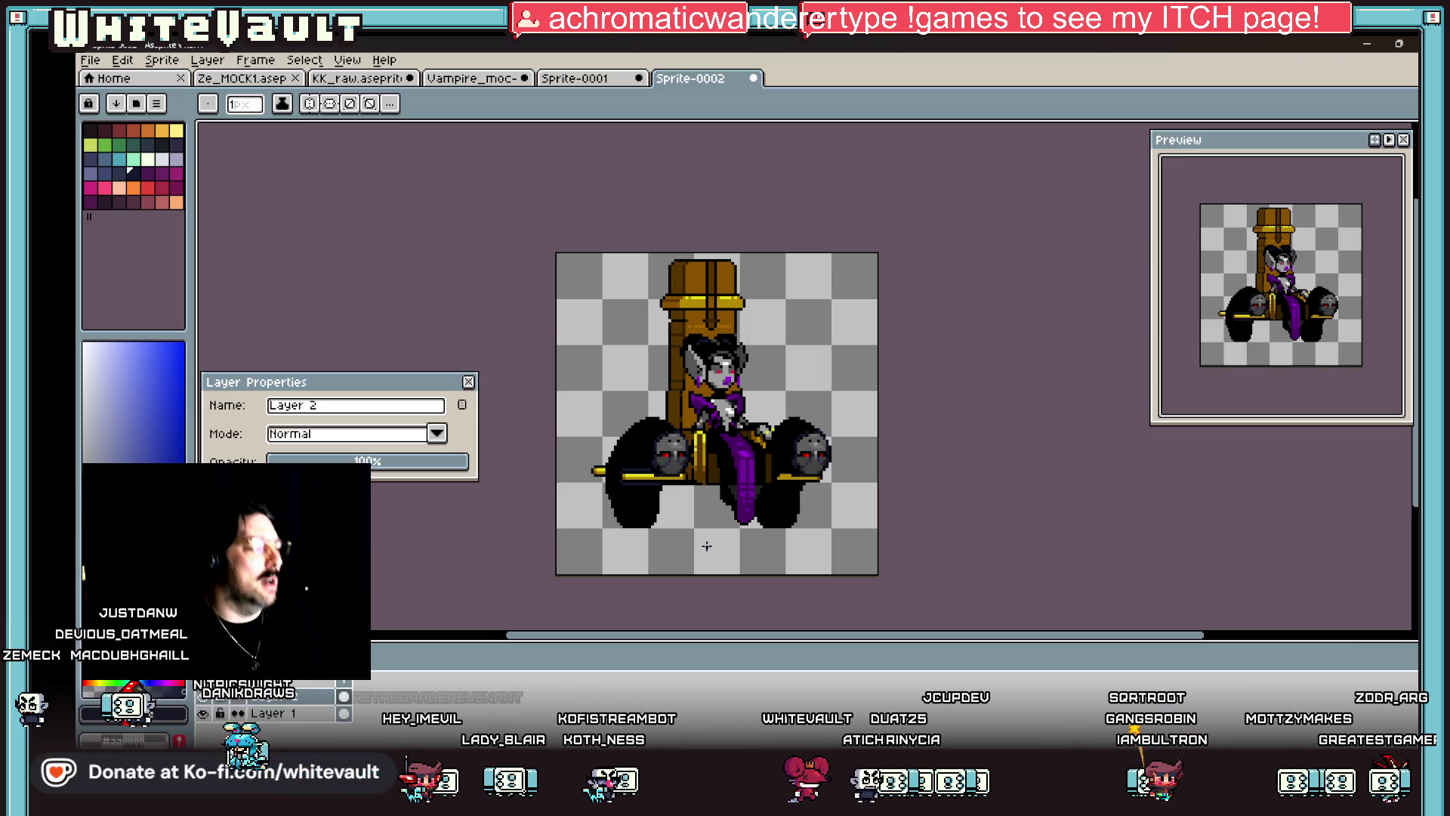
pyautogui.moveTo(842, 744)
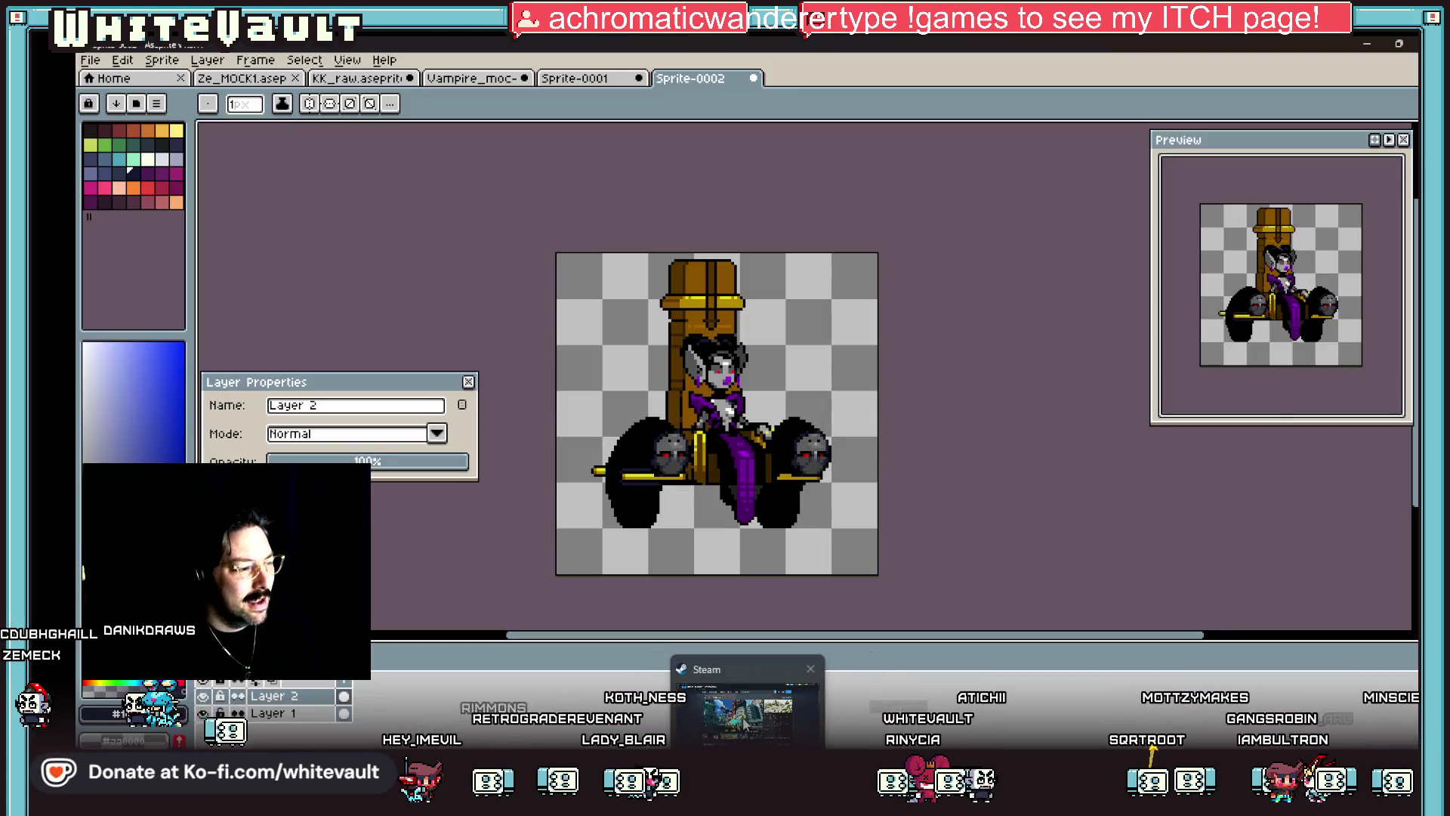
pyautogui.click(773, 659)
# Step: Search the Steam store for 'bloodstain', replacing the earlier 'lood' query
pyautogui.click(887, 115)
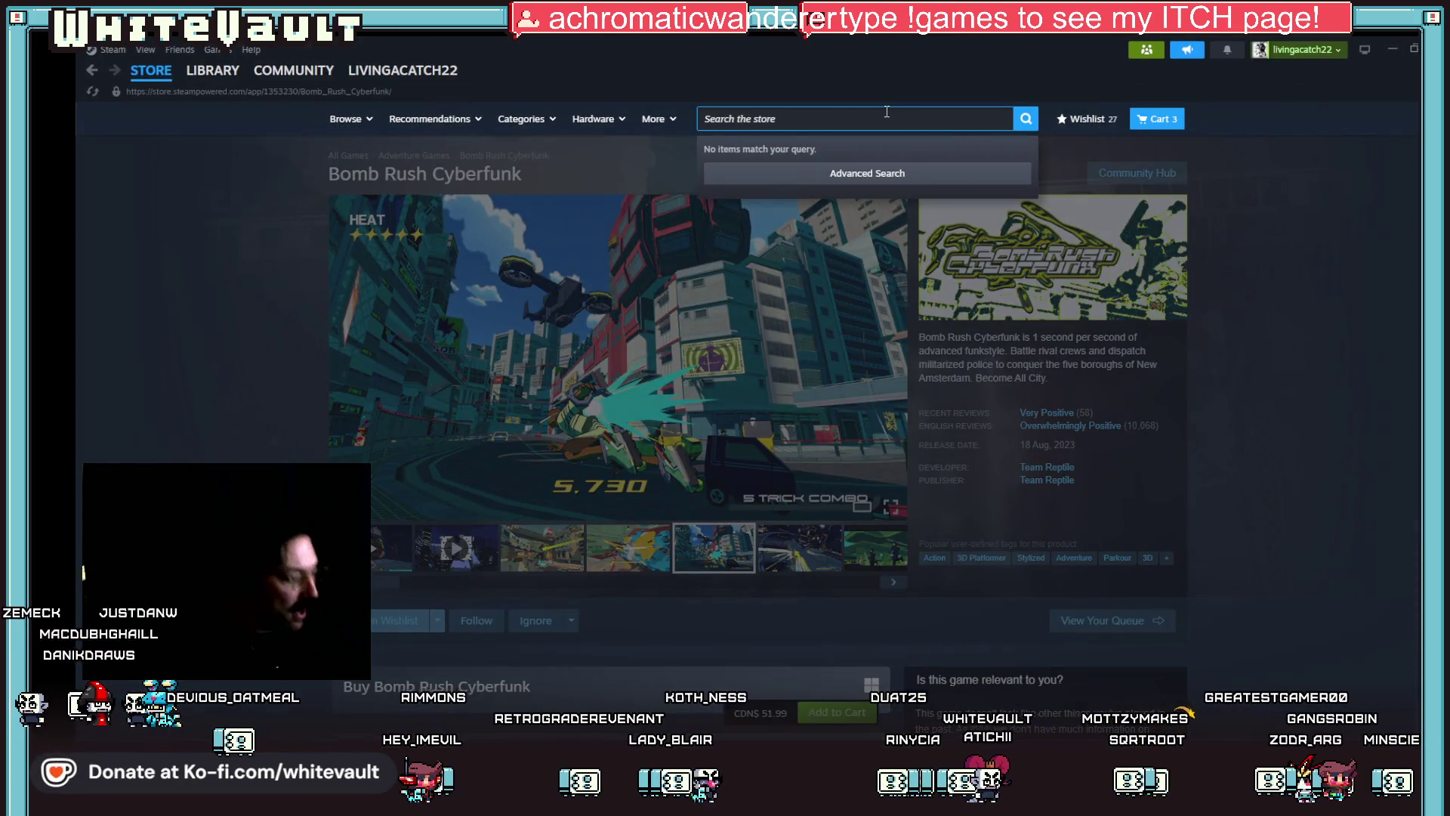
pyautogui.write('bloodrit')
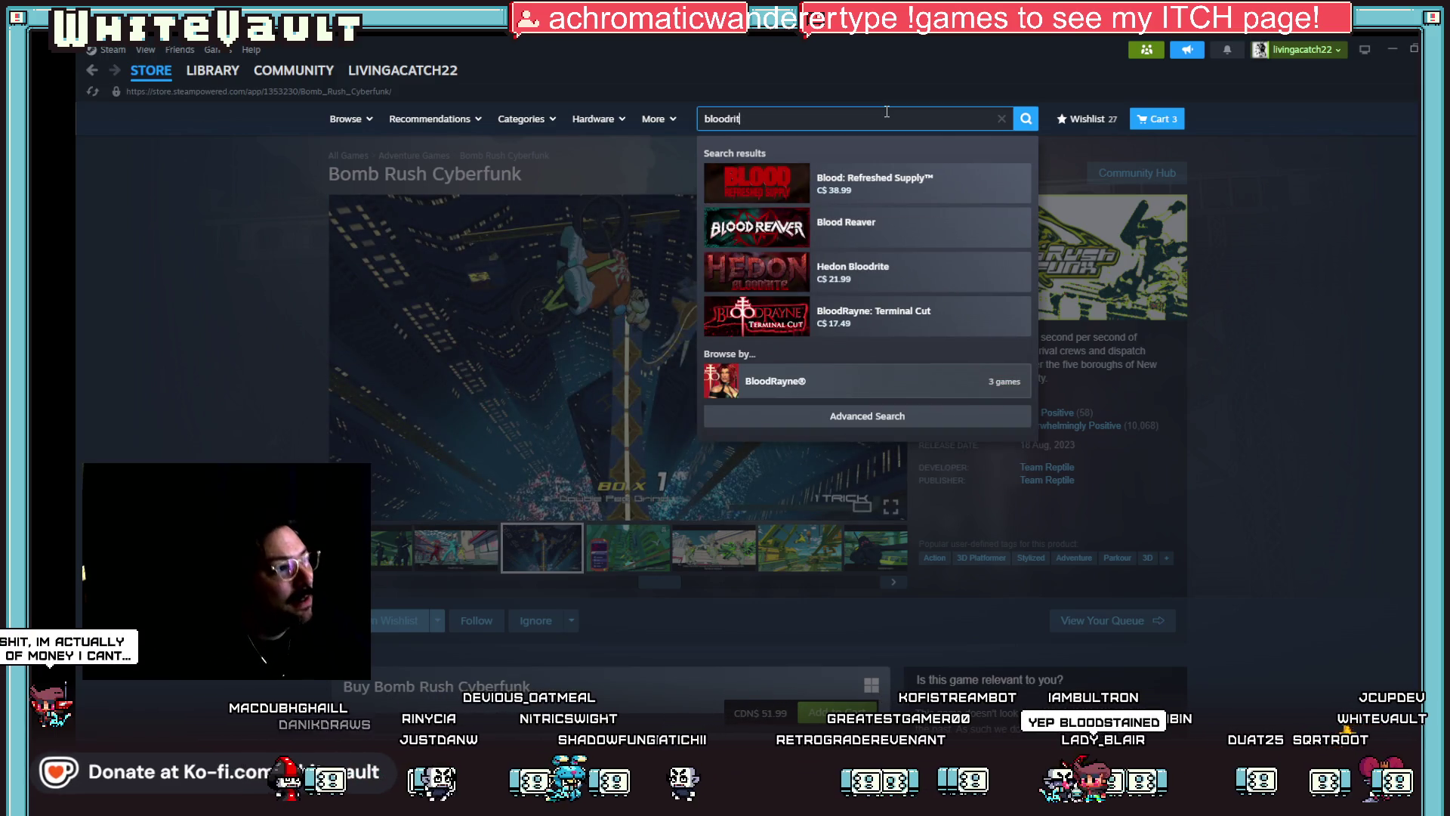
pyautogui.press('BackSpace')
pyautogui.press('BackSpace')
pyautogui.press('BackSpace')
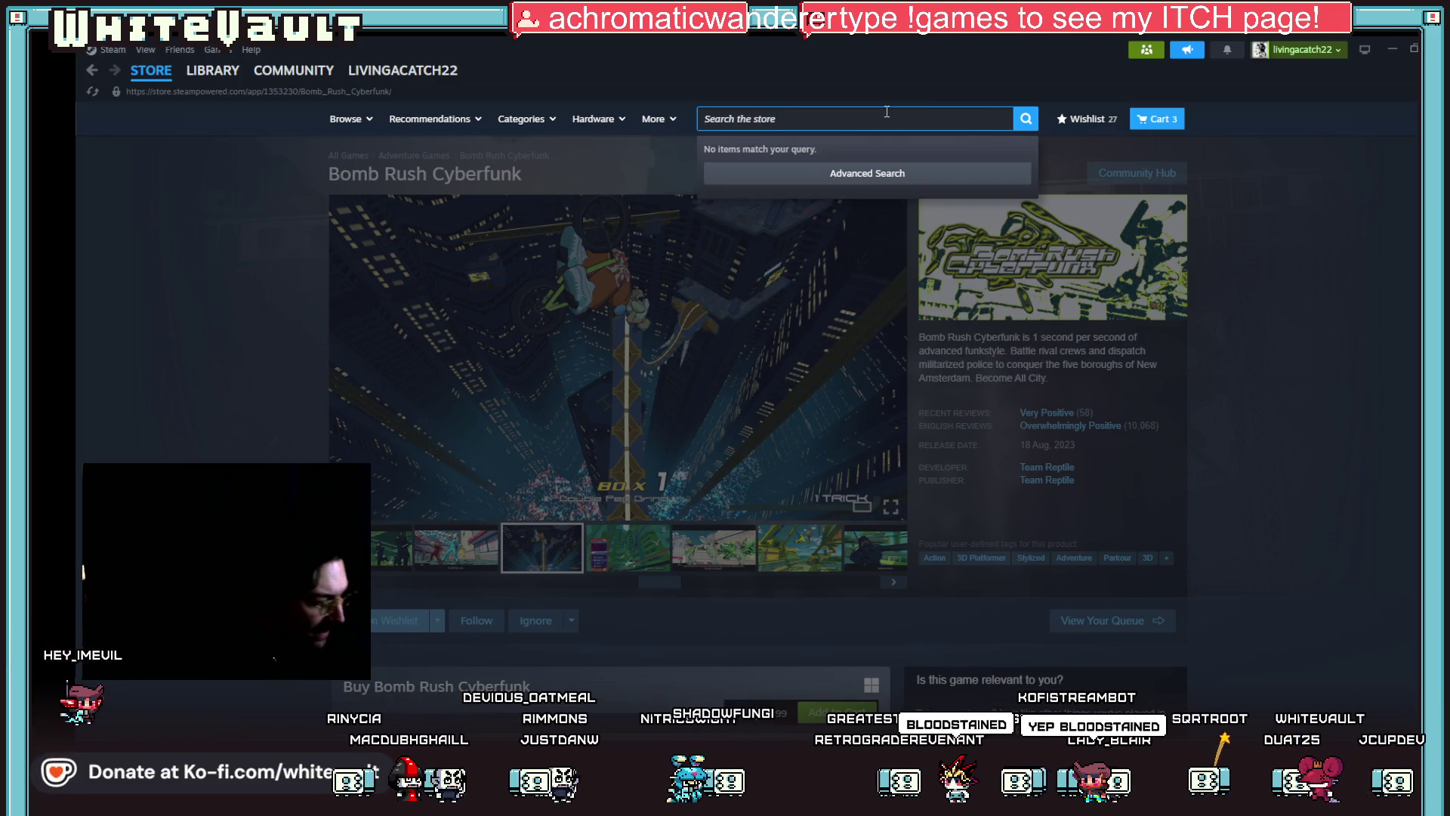
pyautogui.write('bloodstain')
# Step: Wishlist Bloodstained: Ritual of the Night and browse its screenshots, enlarging the snowy scene
pyautogui.click(935, 192)
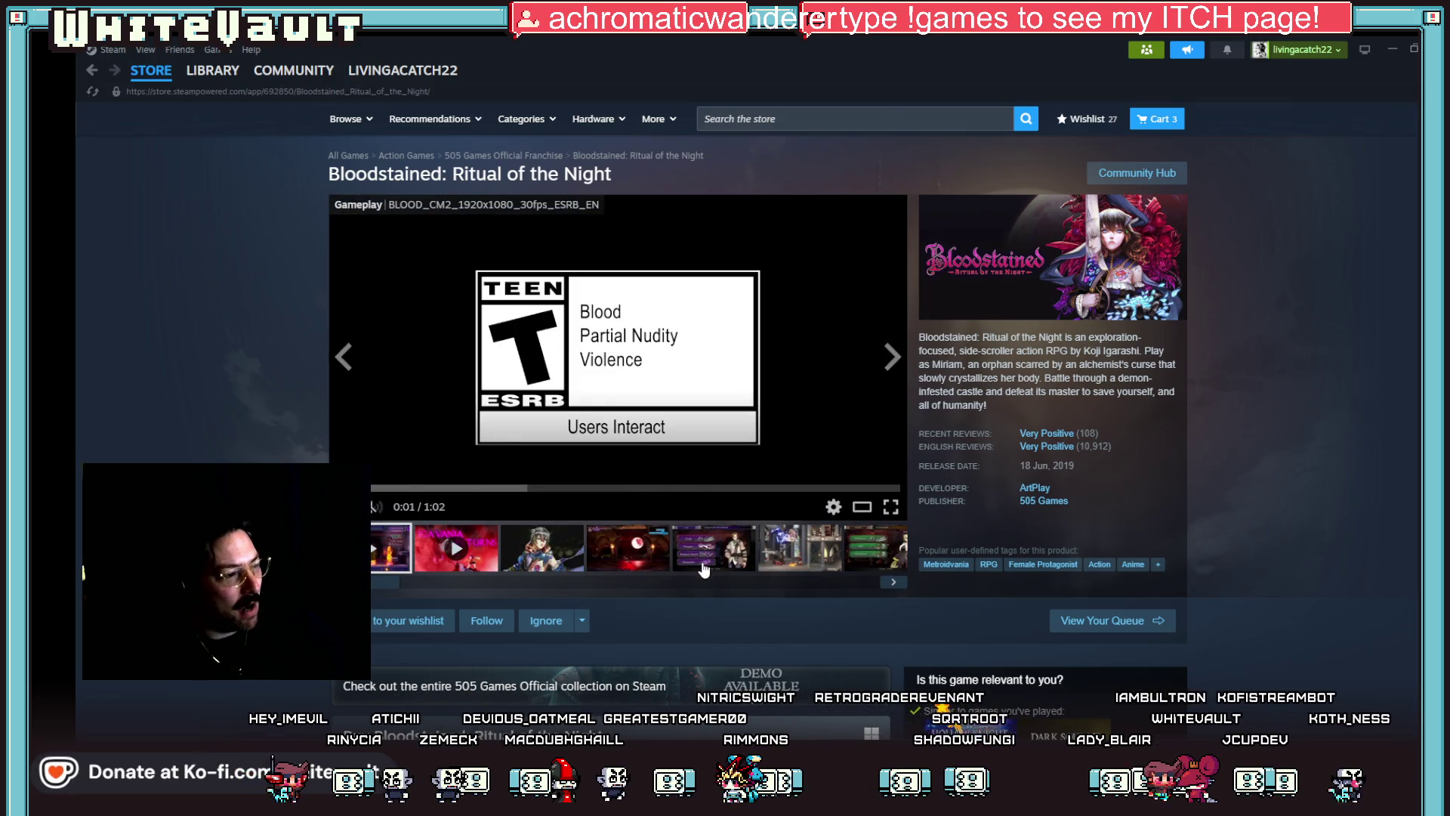
pyautogui.click(408, 621)
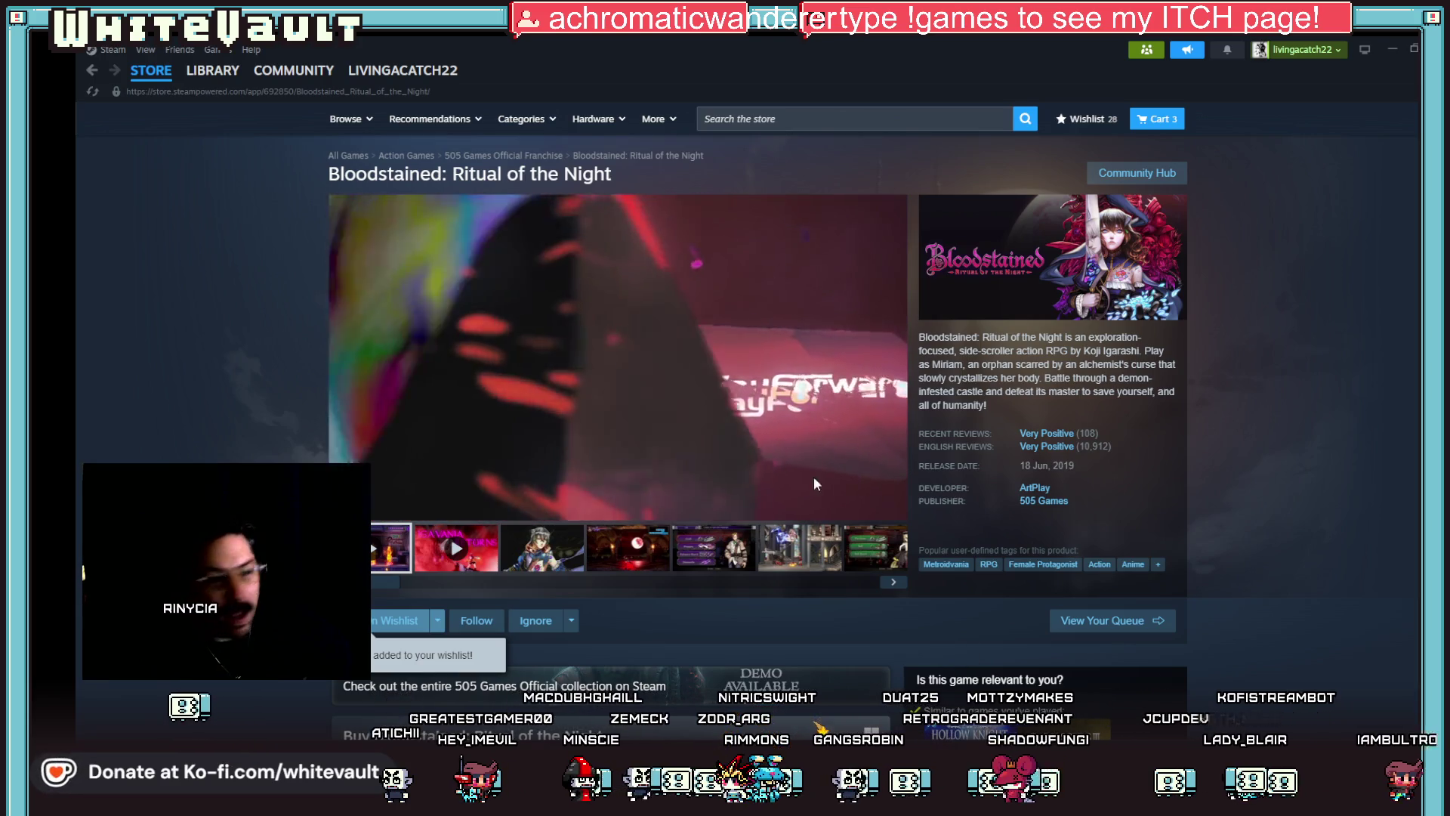
pyautogui.click(648, 550)
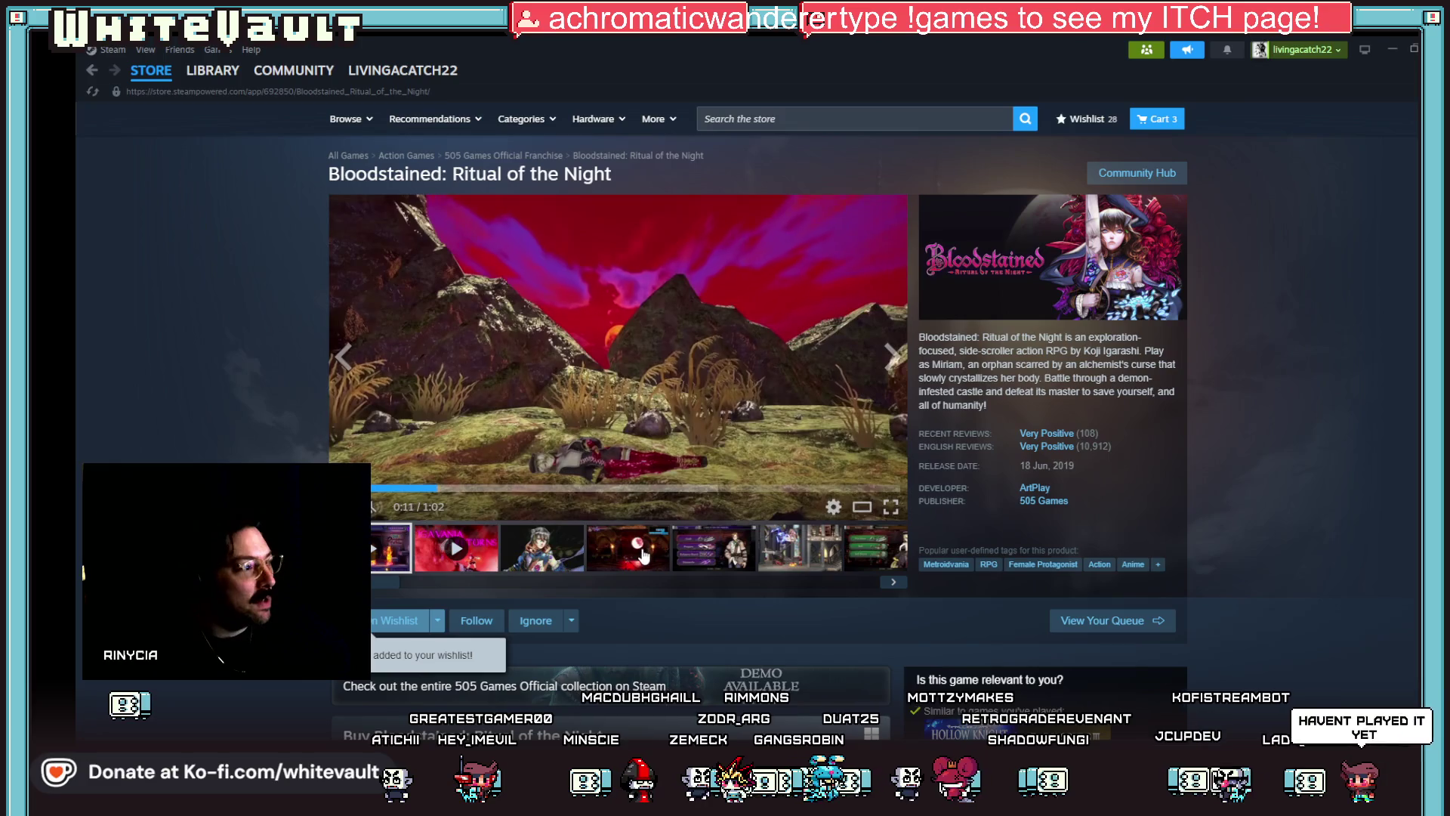
pyautogui.click(723, 555)
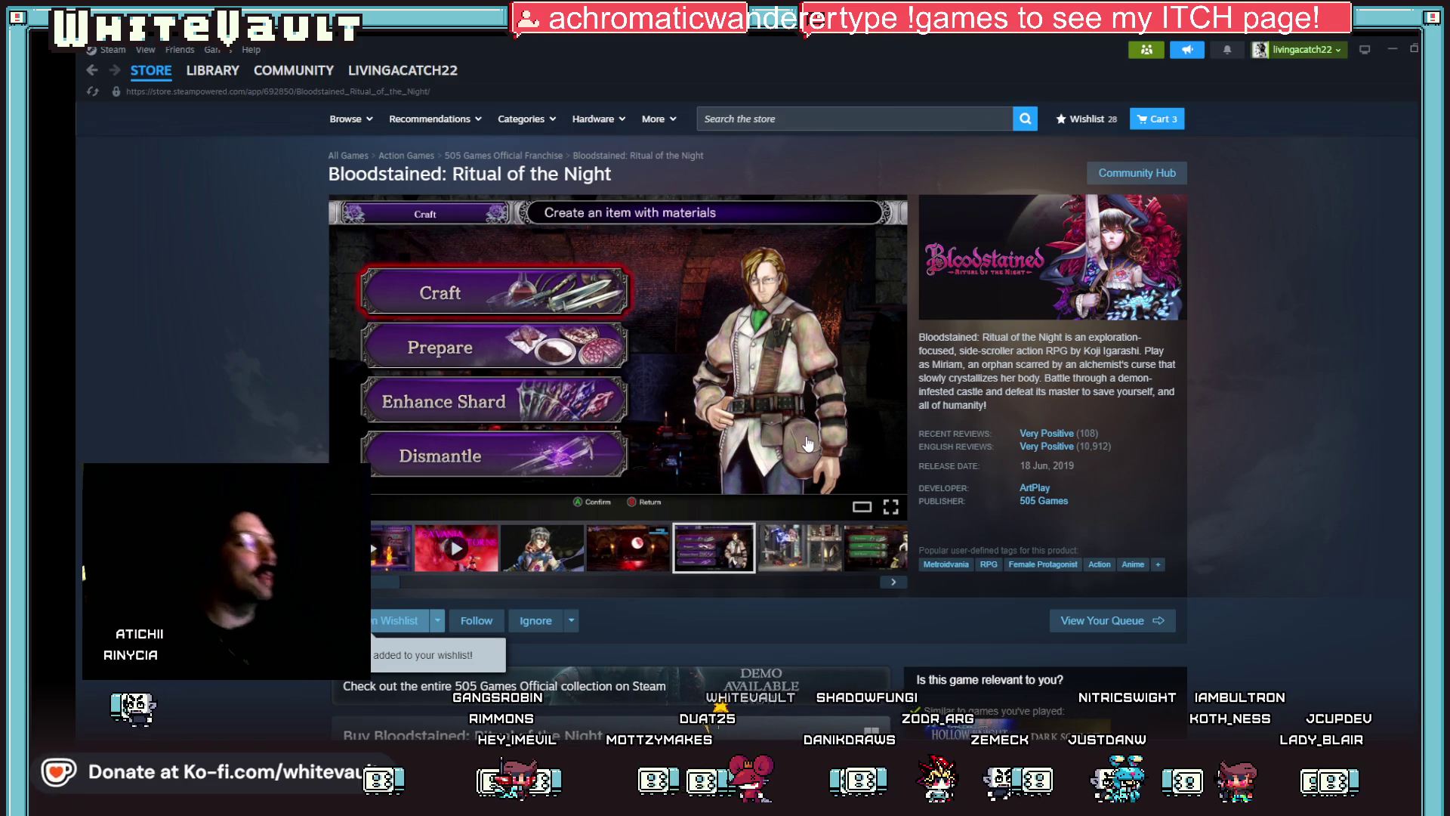
pyautogui.click(892, 581)
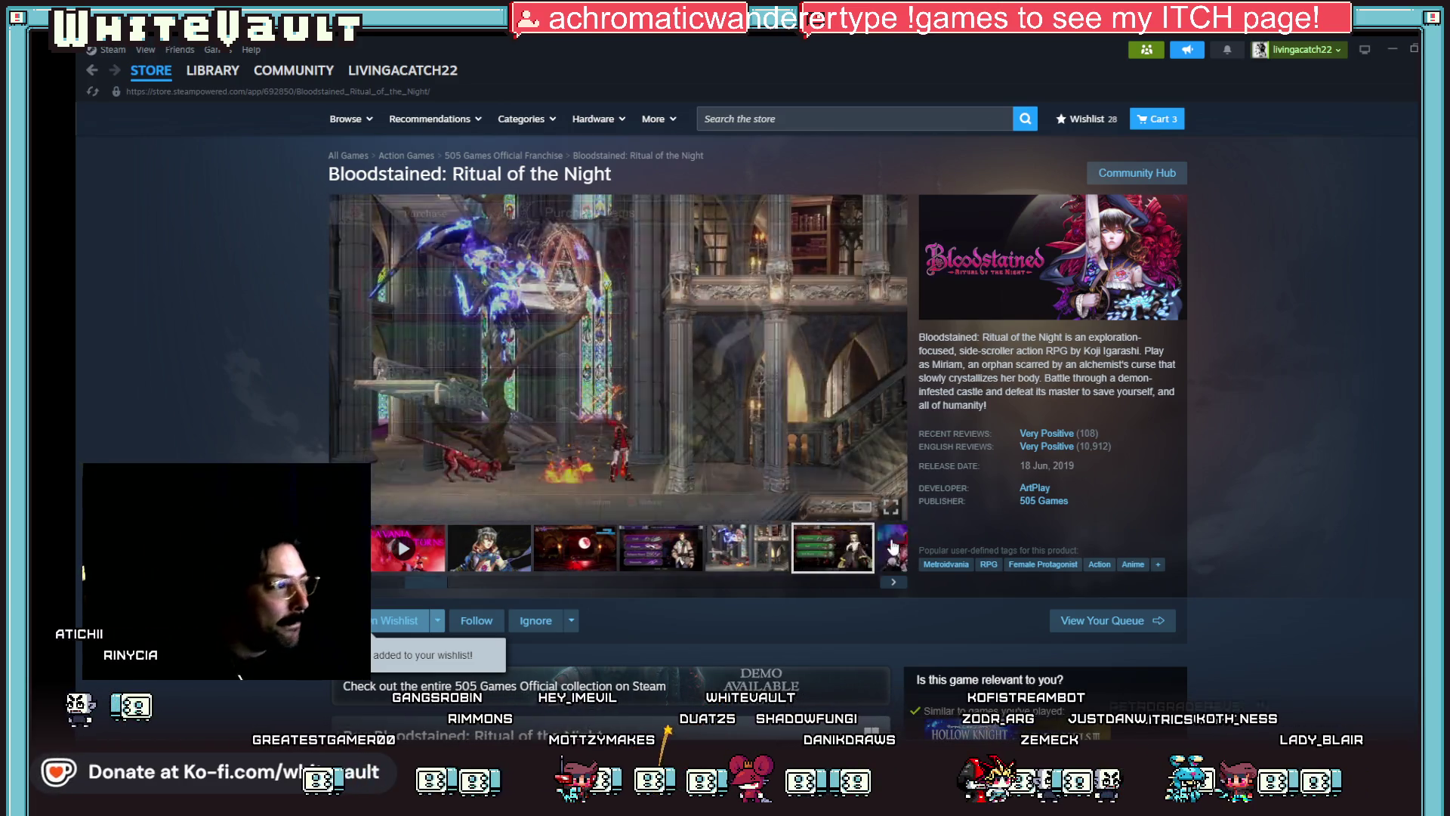
pyautogui.click(892, 581)
pyautogui.click(630, 545)
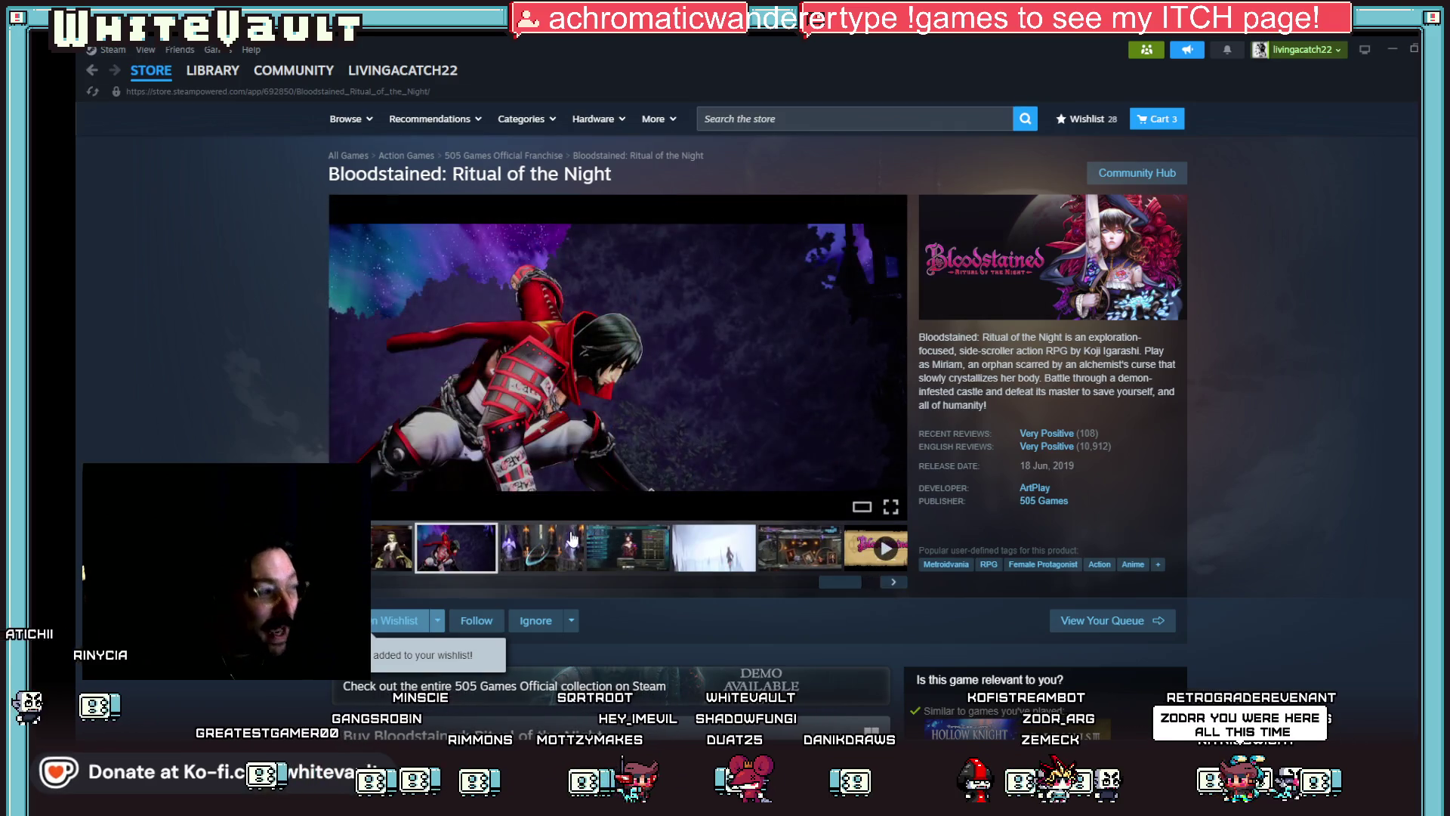
pyautogui.click(716, 545)
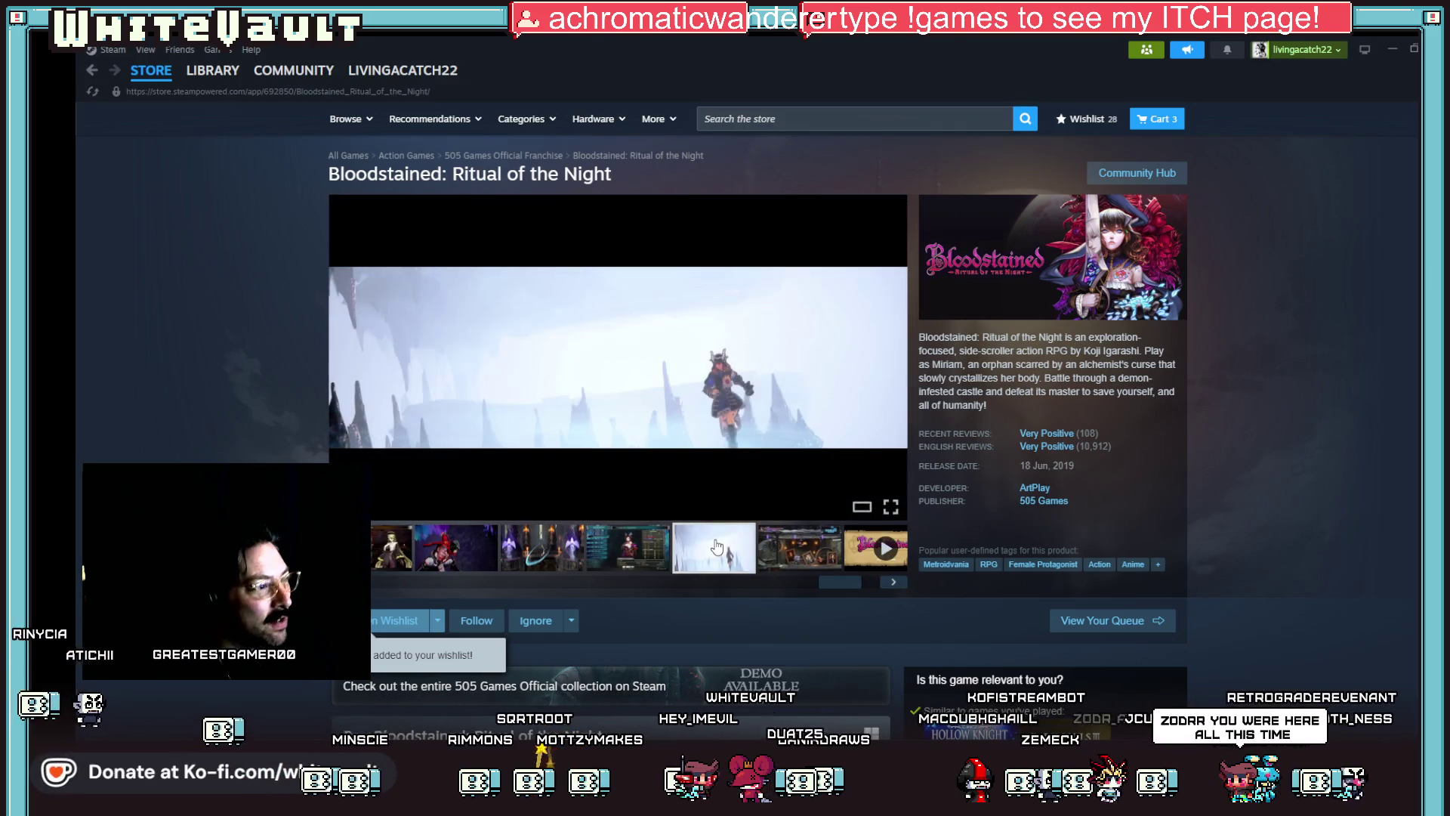
pyautogui.click(720, 384)
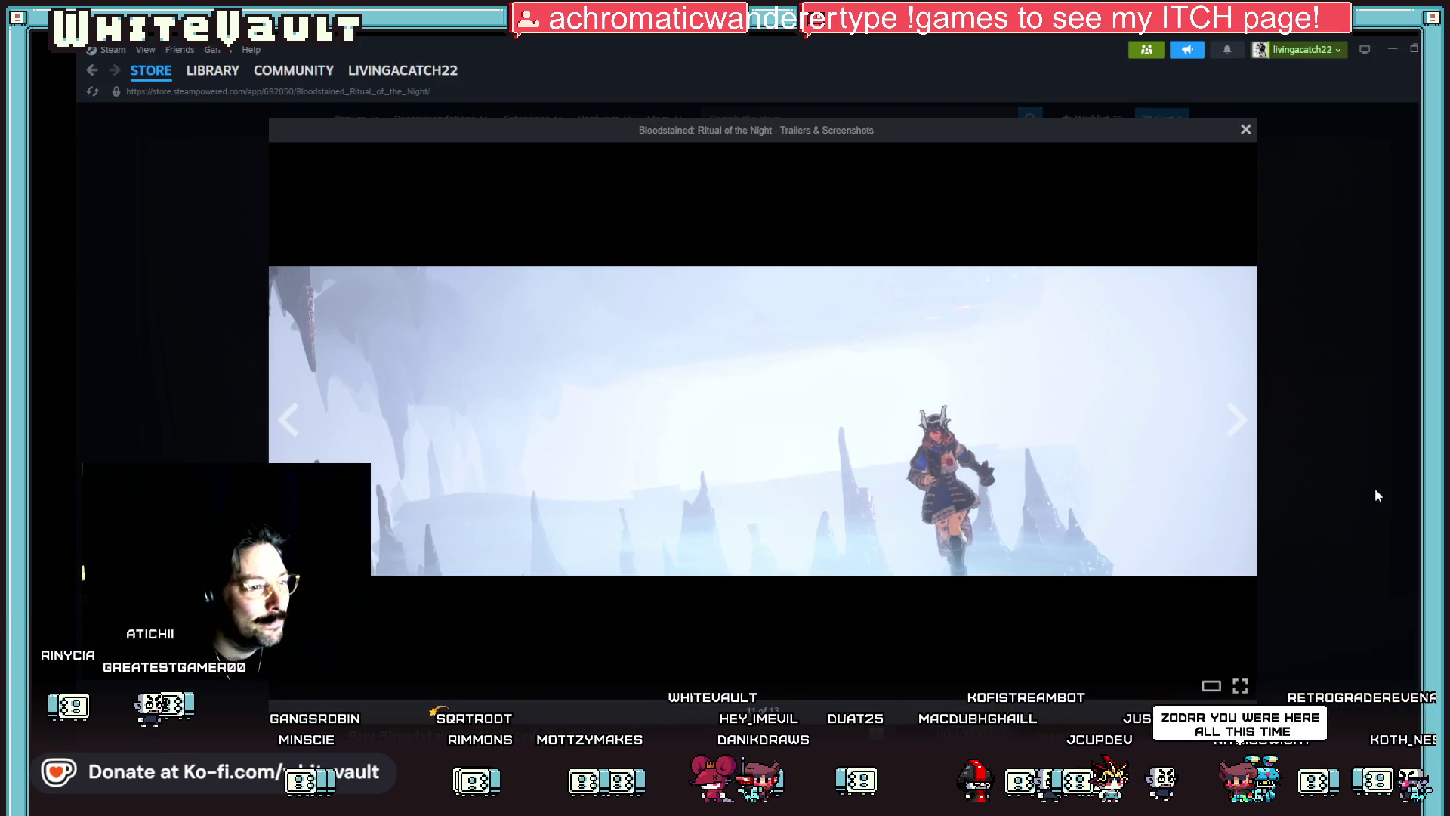
pyautogui.click(1375, 496)
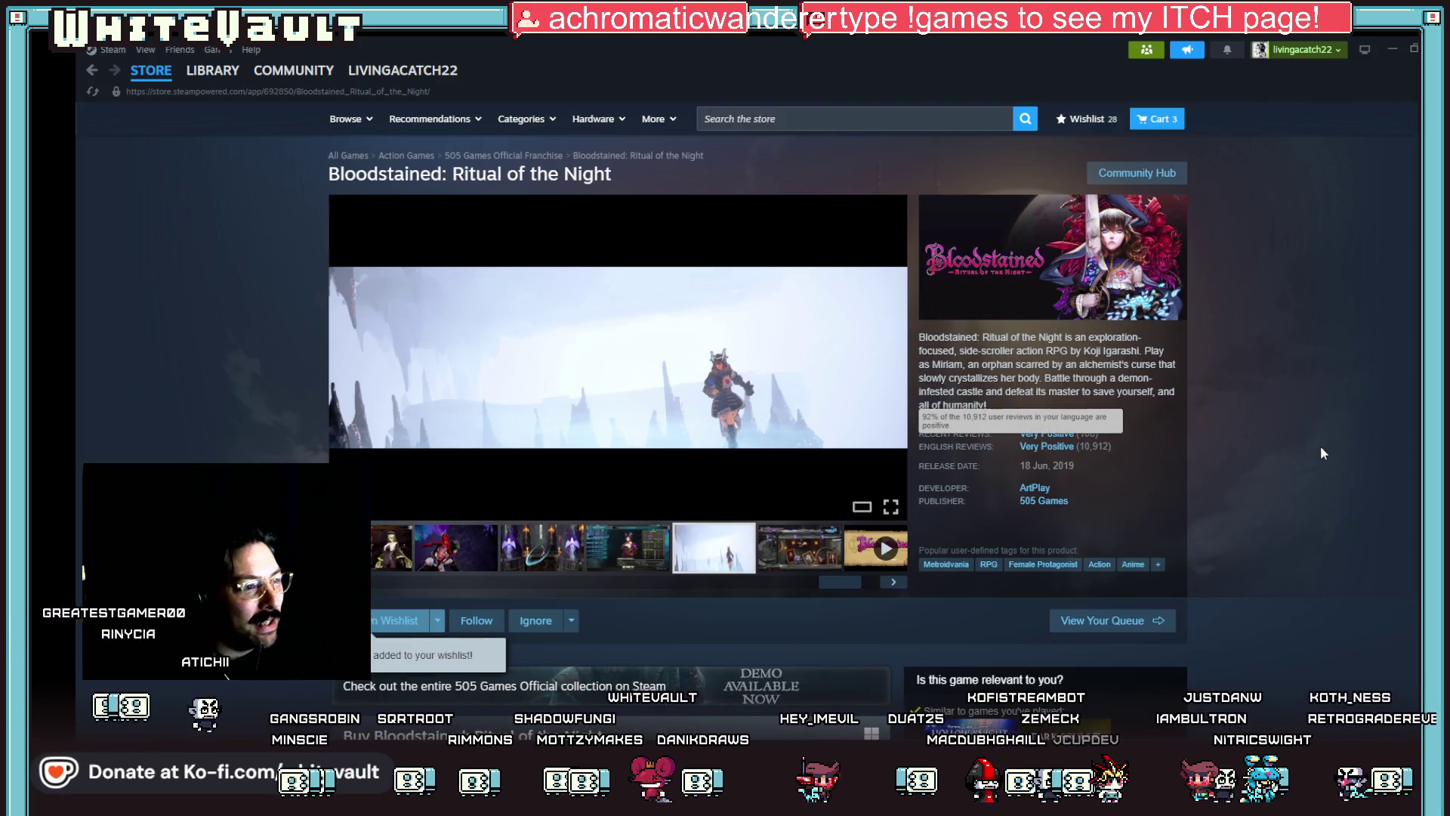
pyautogui.scroll(-2, 1326, 542)
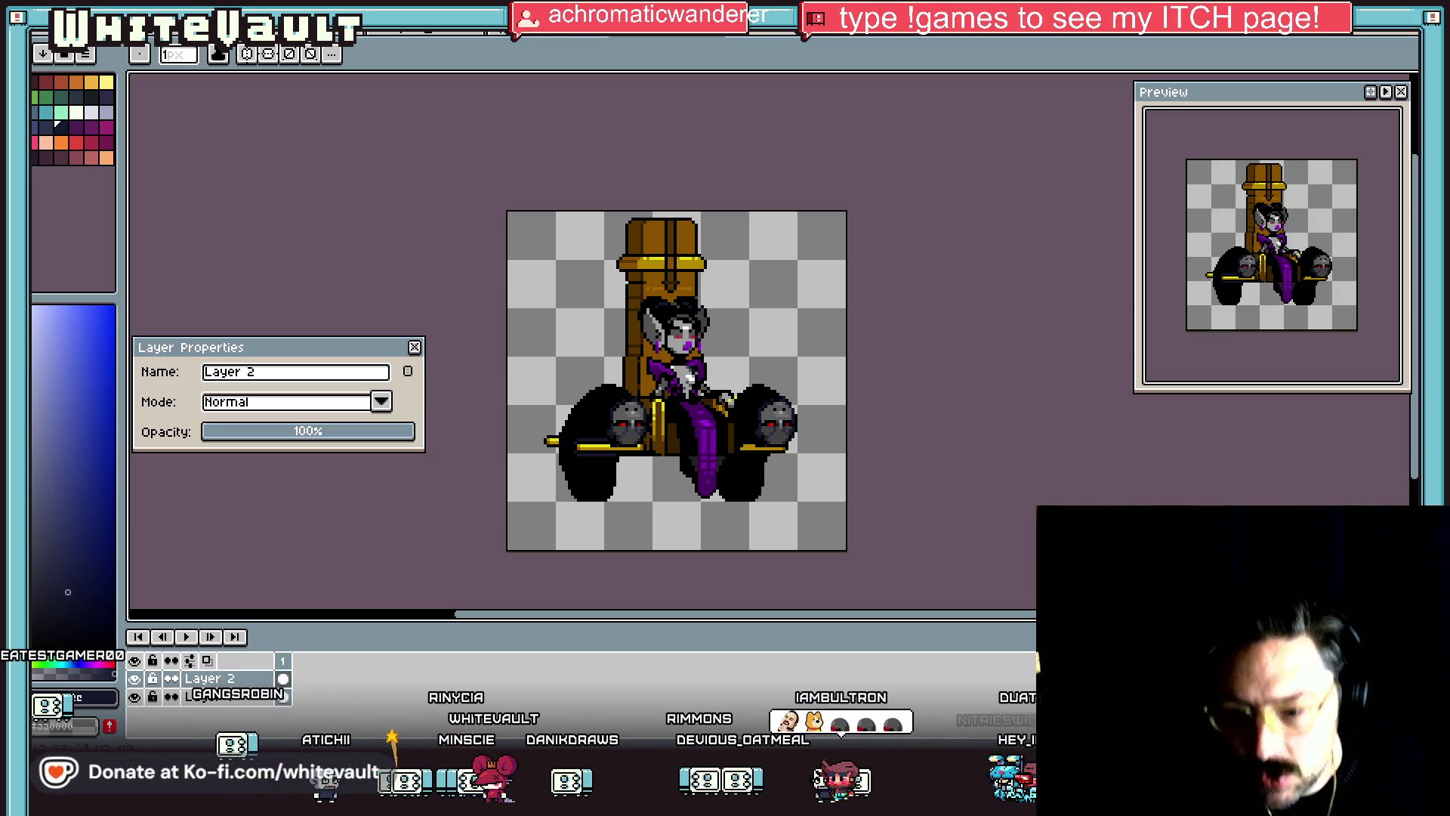
pyautogui.press('-')
pyautogui.press('+')
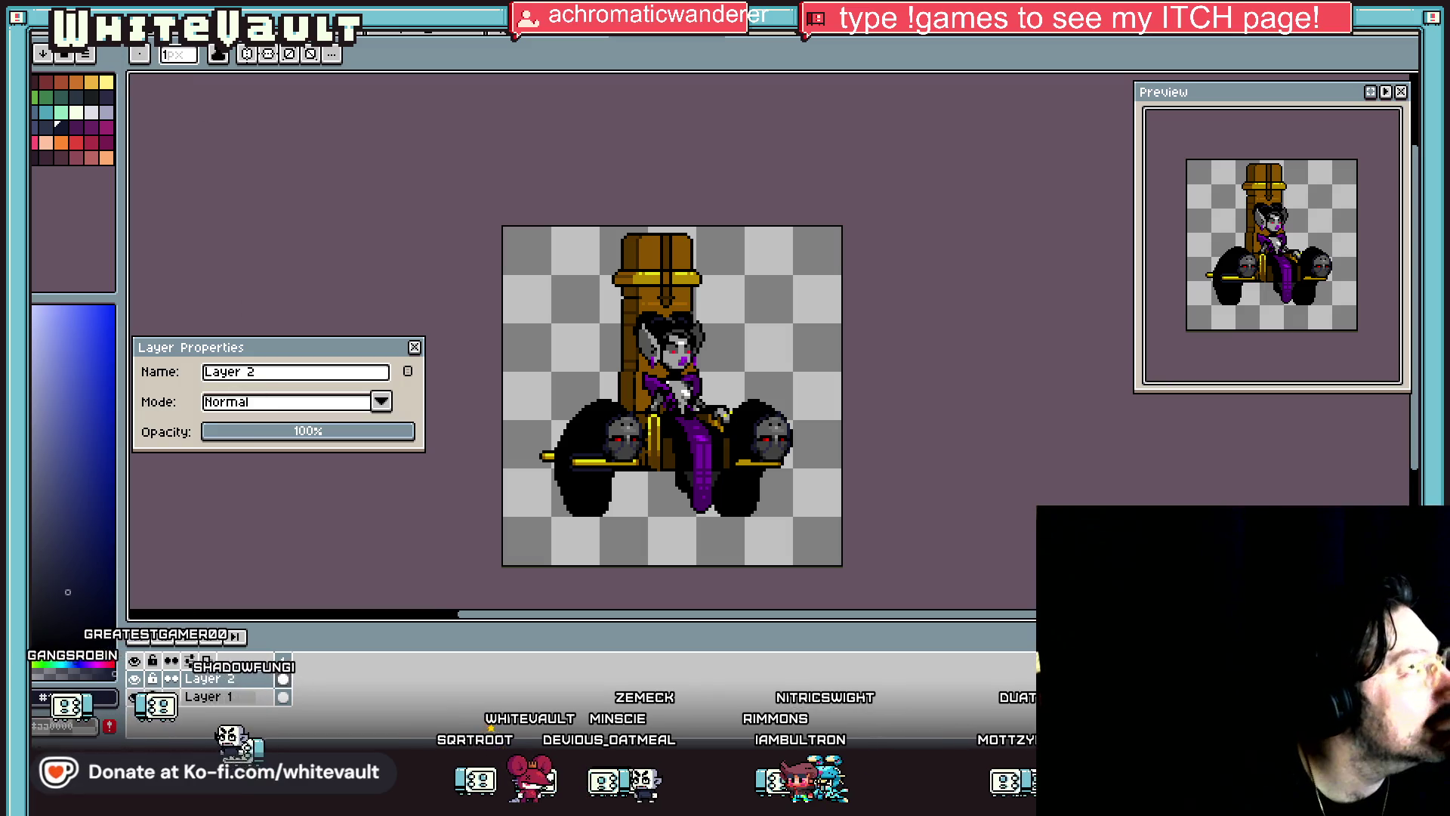
pyautogui.hotkey('alt', 'f')
pyautogui.press('Down')
pyautogui.press('Down')
pyautogui.press('Down')
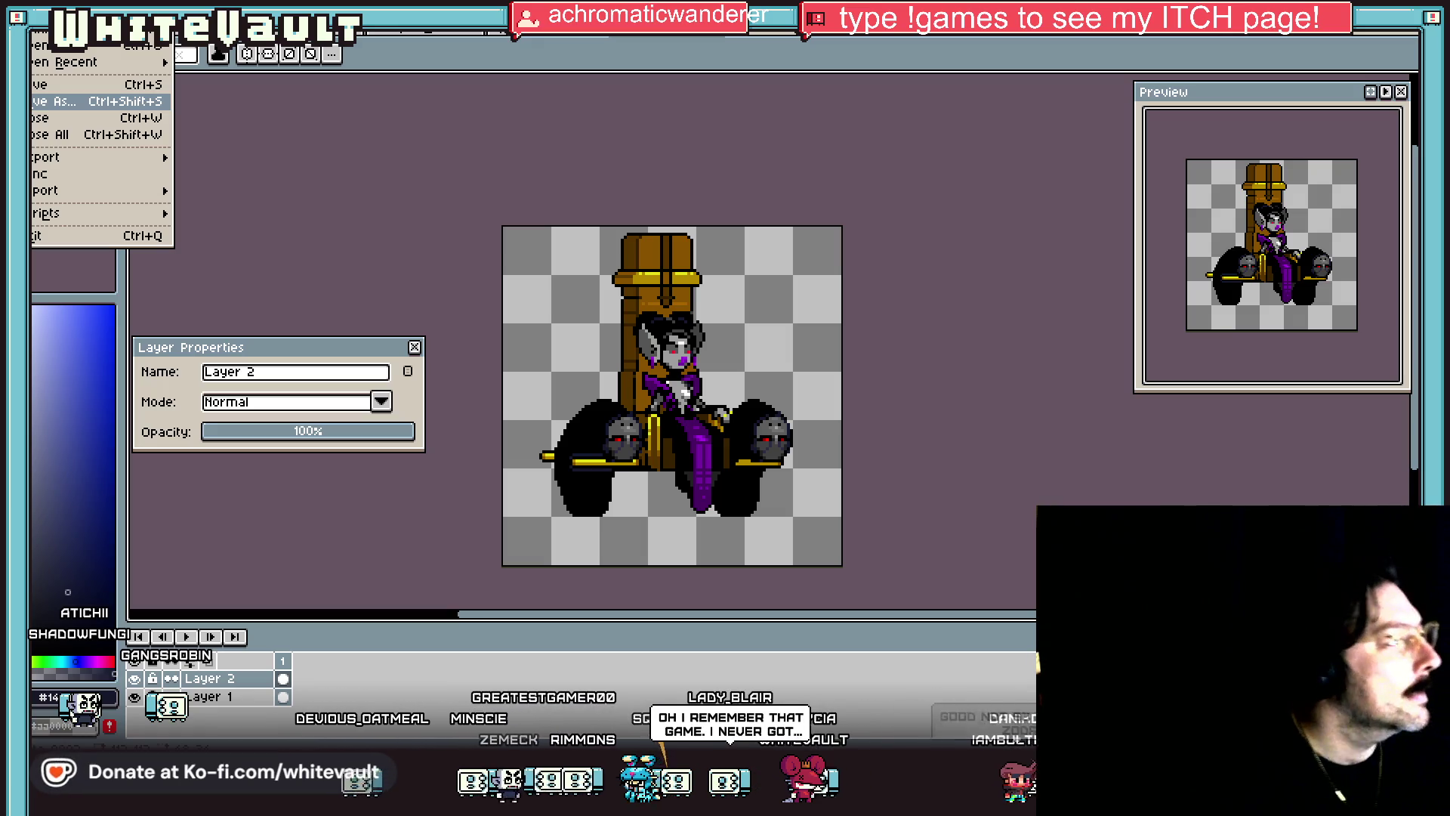
pyautogui.click(631, 373)
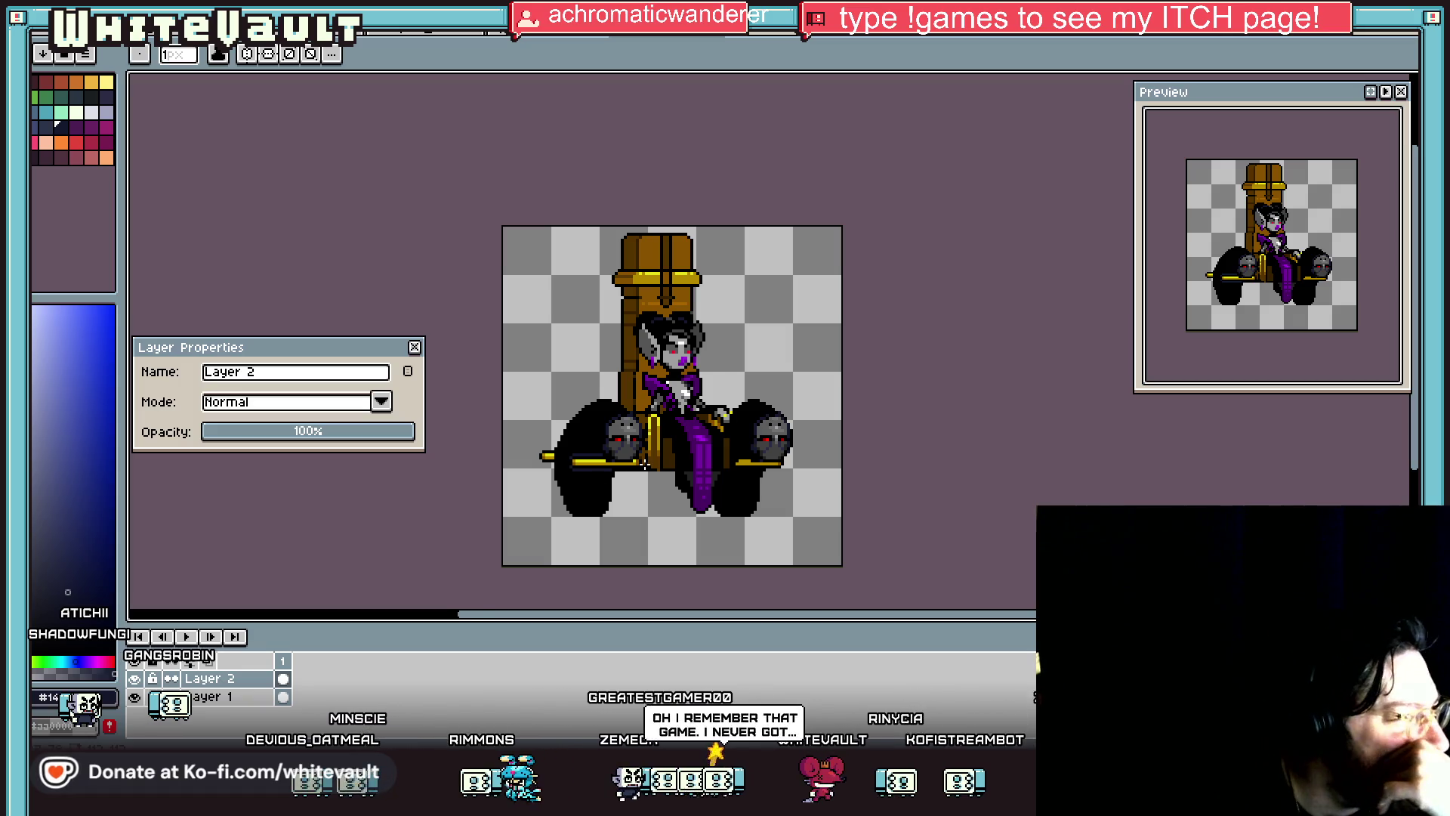
pyautogui.scroll(-1, 661, 473)
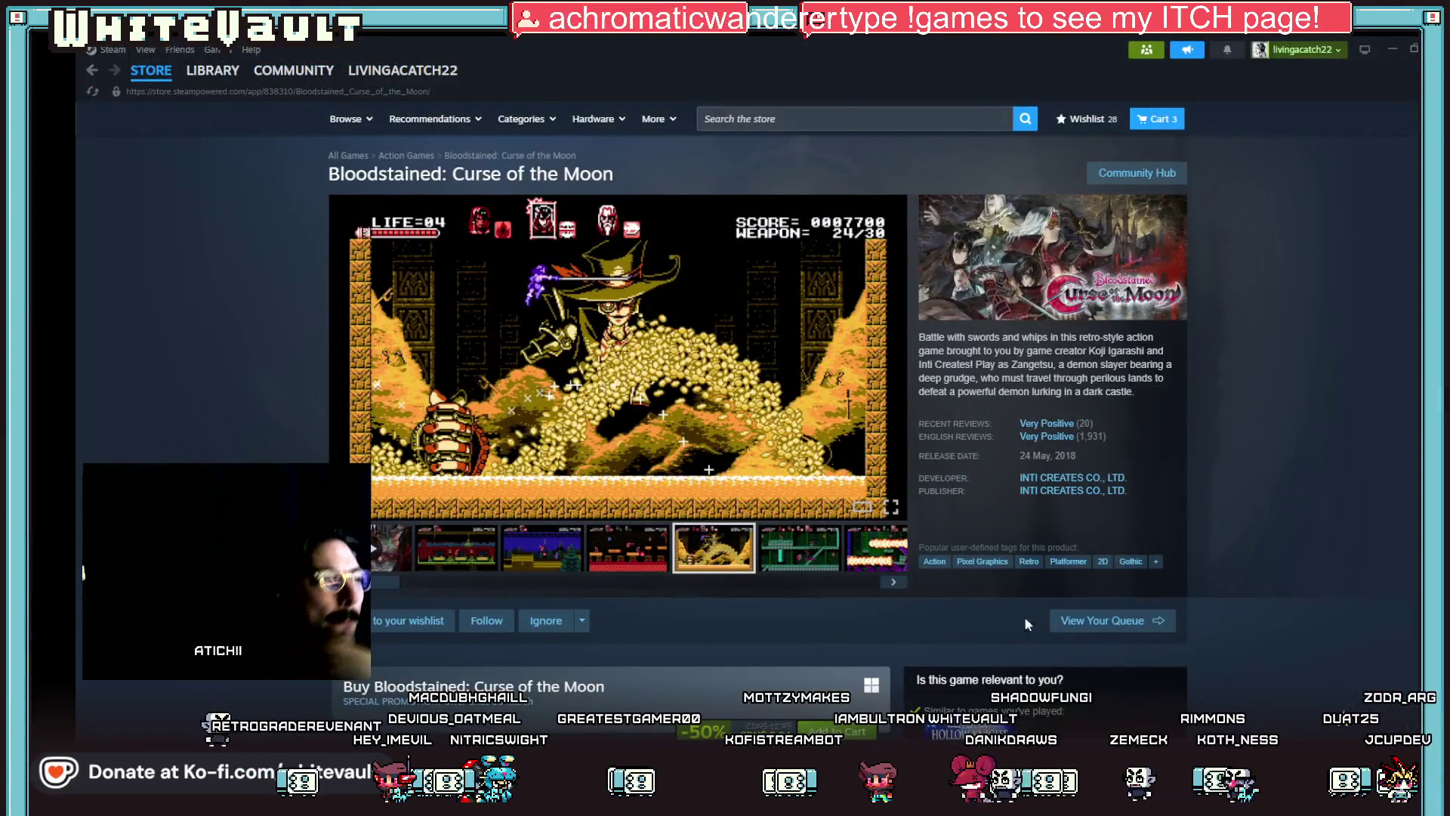
pyautogui.click(814, 549)
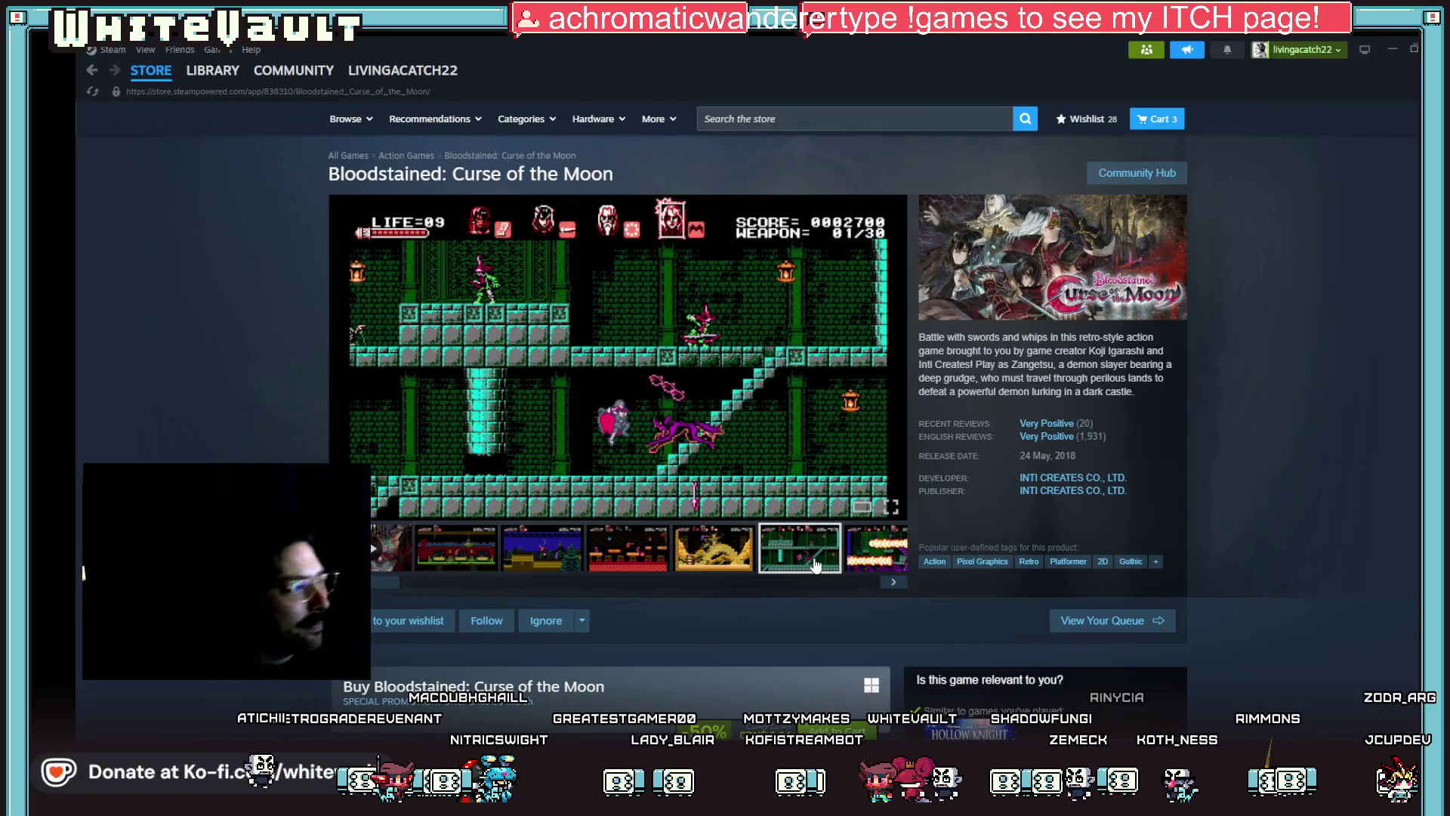
pyautogui.click(899, 552)
pyautogui.click(893, 582)
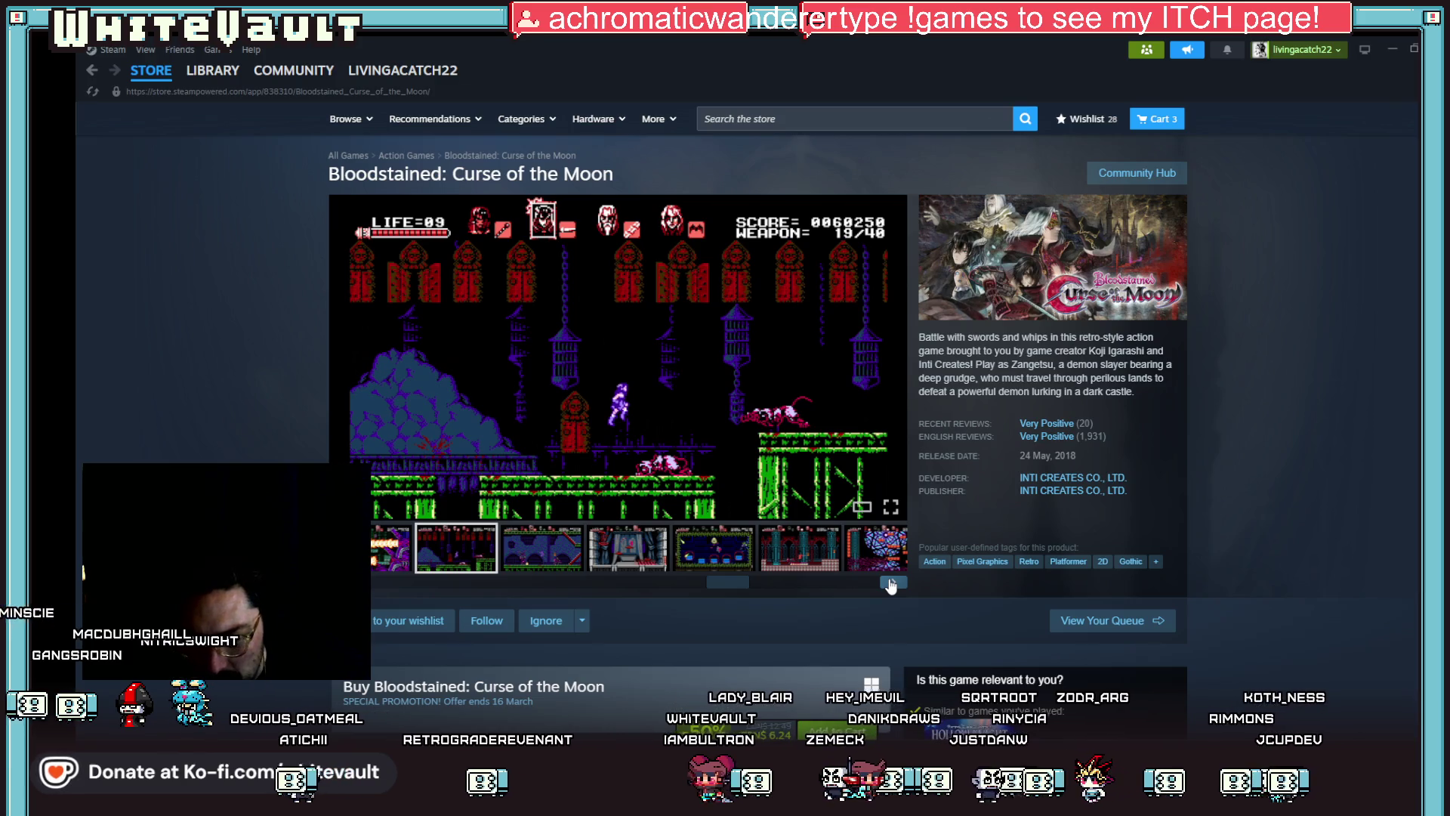
pyautogui.scroll(-1, 1021, 477)
pyautogui.scroll(-2, 1022, 478)
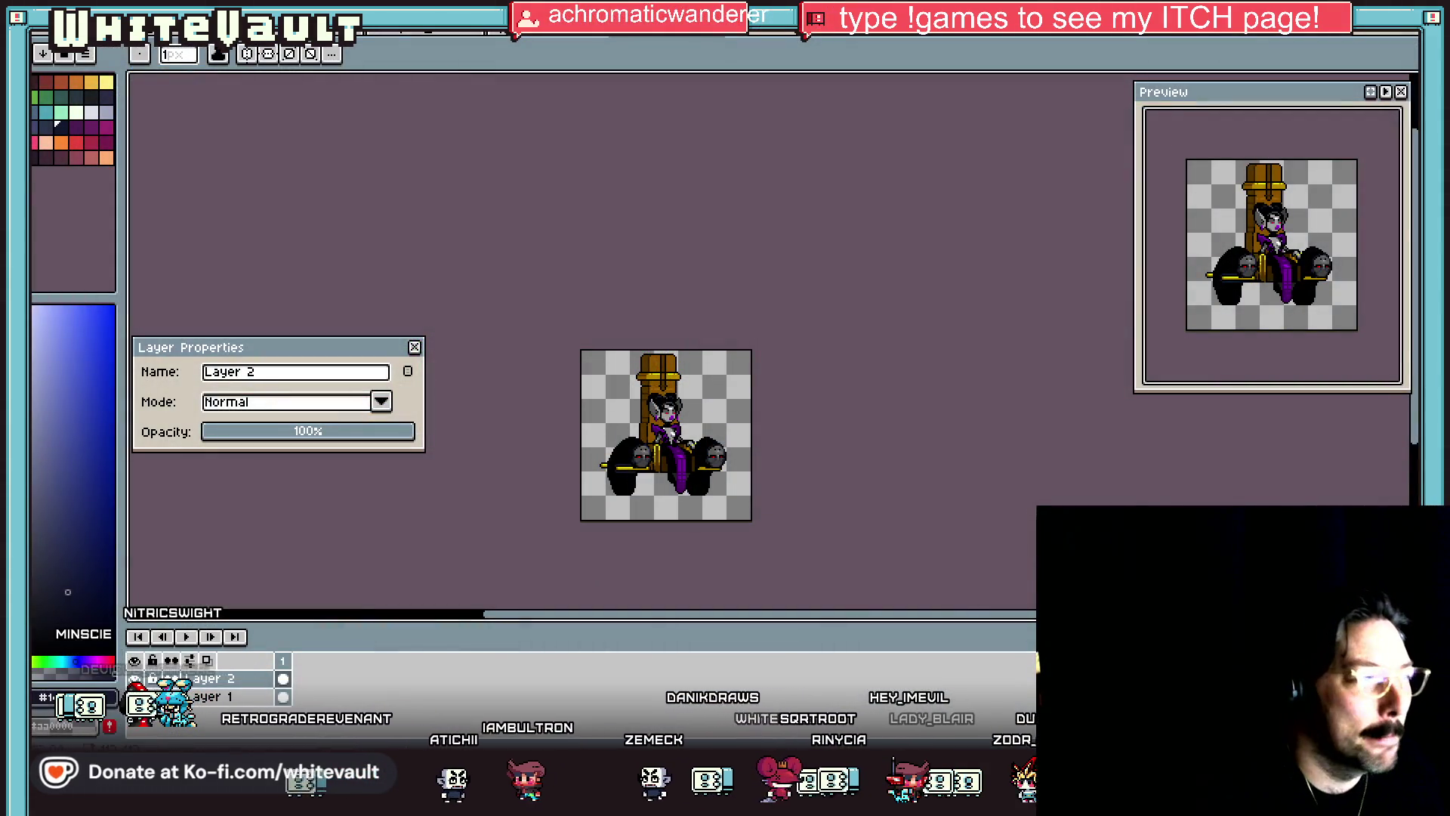
pyautogui.scroll(1, 668, 479)
pyautogui.scroll(1, 673, 491)
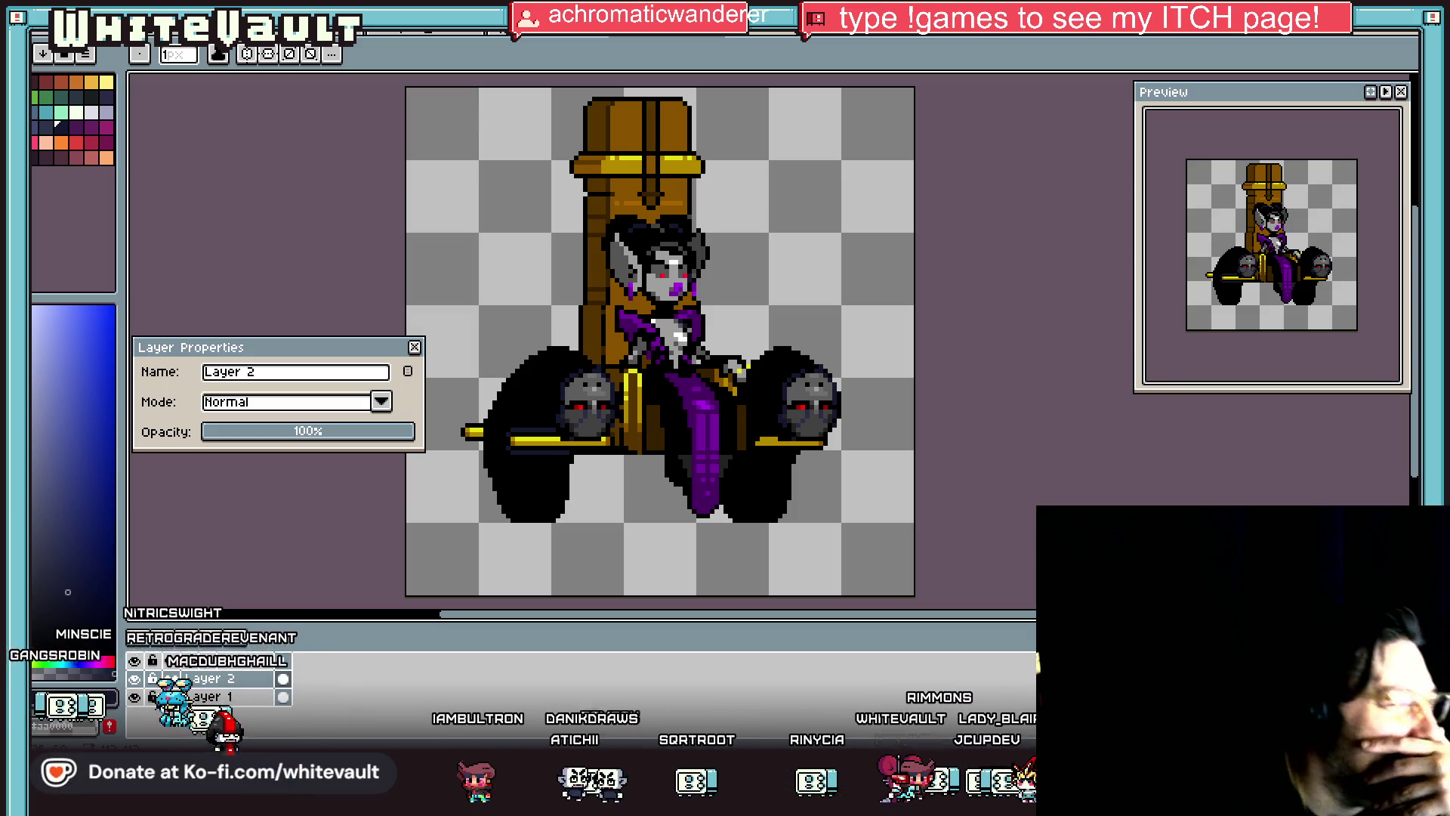
pyautogui.scroll(-2, 771, 406)
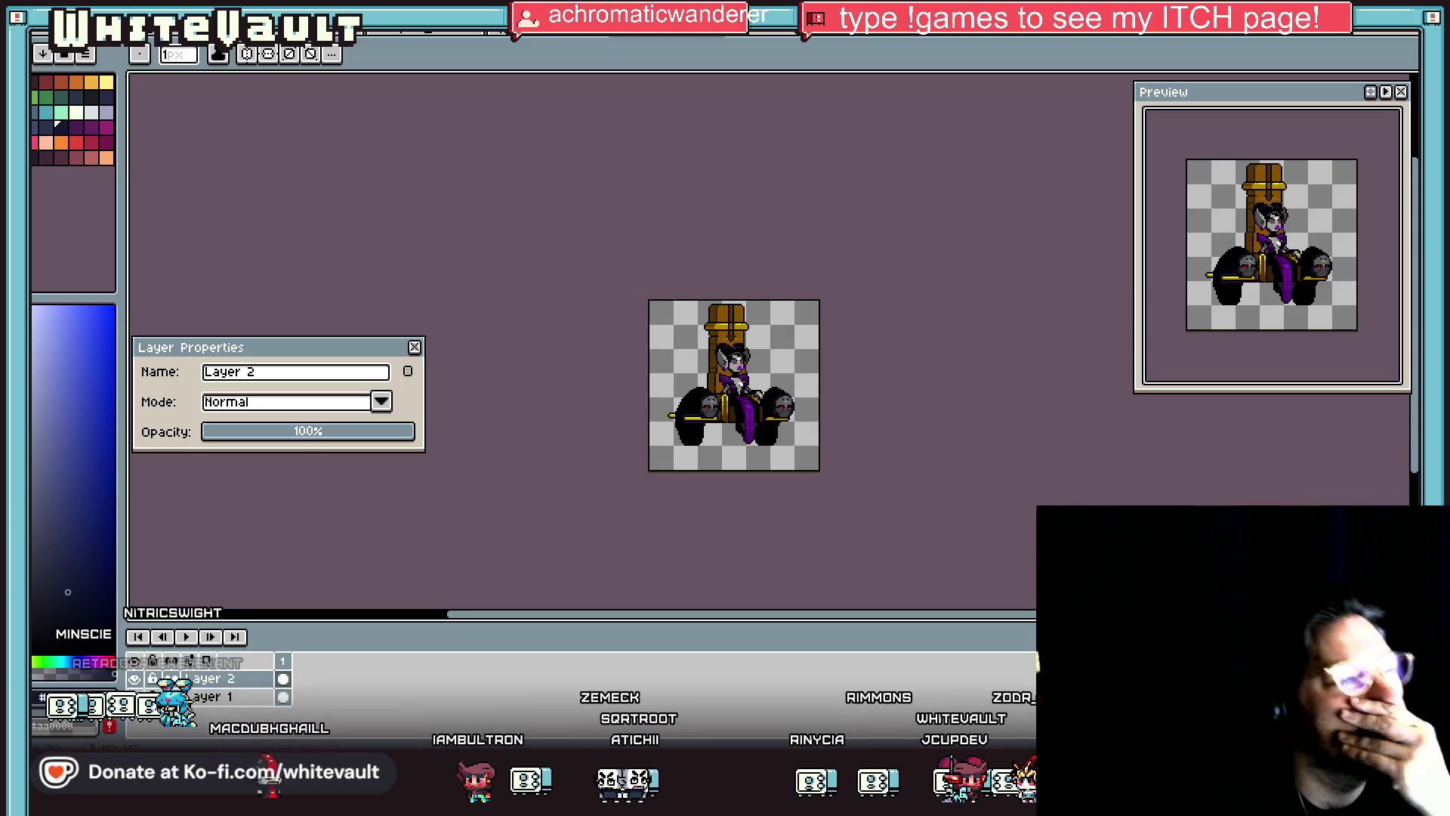
pyautogui.scroll(1, 772, 407)
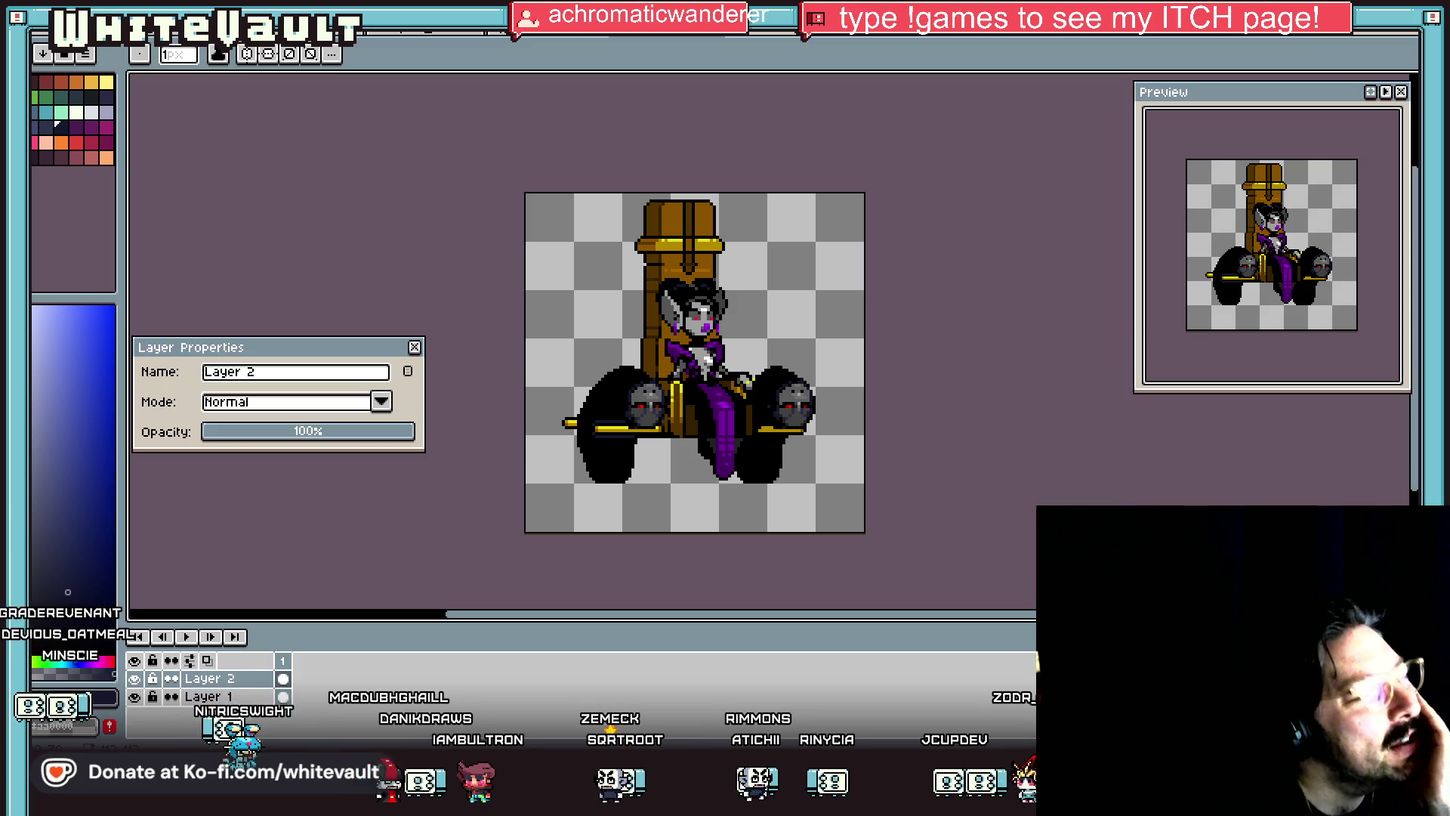
pyautogui.scroll(-1, 766, 407)
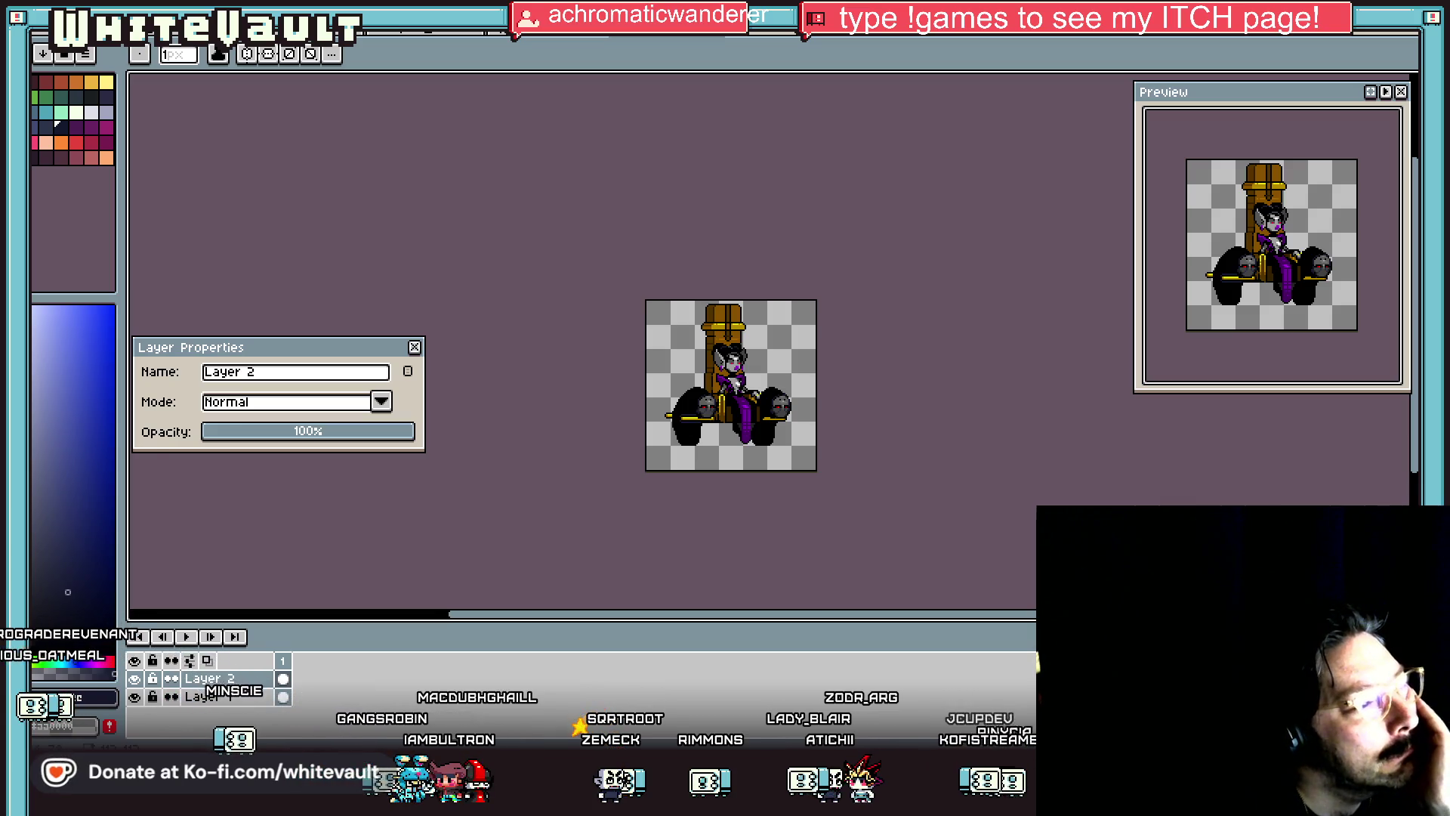
pyautogui.scroll(1, 736, 439)
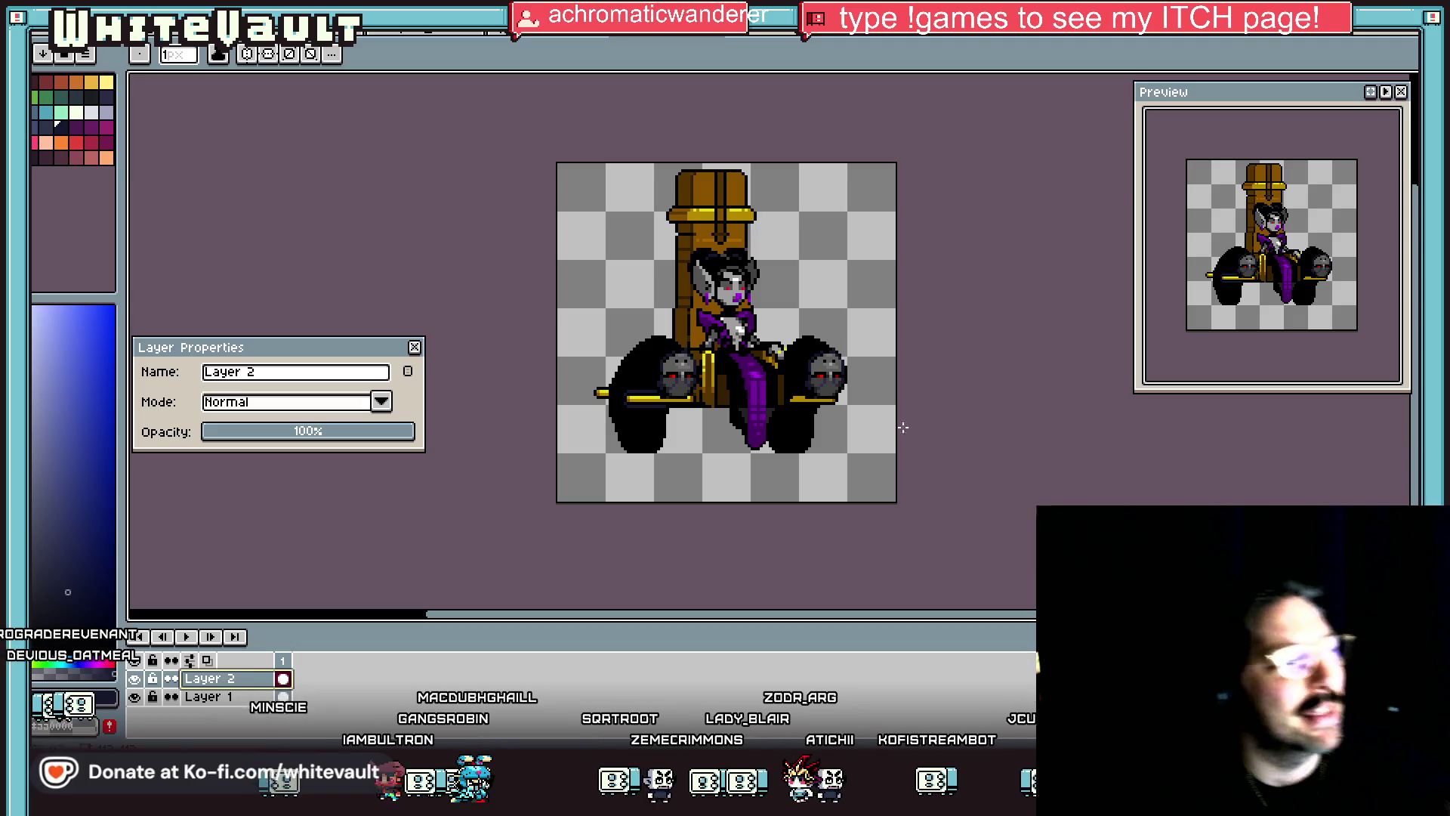
# Step: Select the area below the purple skirt and nudge it up three pixels on Layer 1
pyautogui.press('m')
pyautogui.scroll(2, 698, 434)
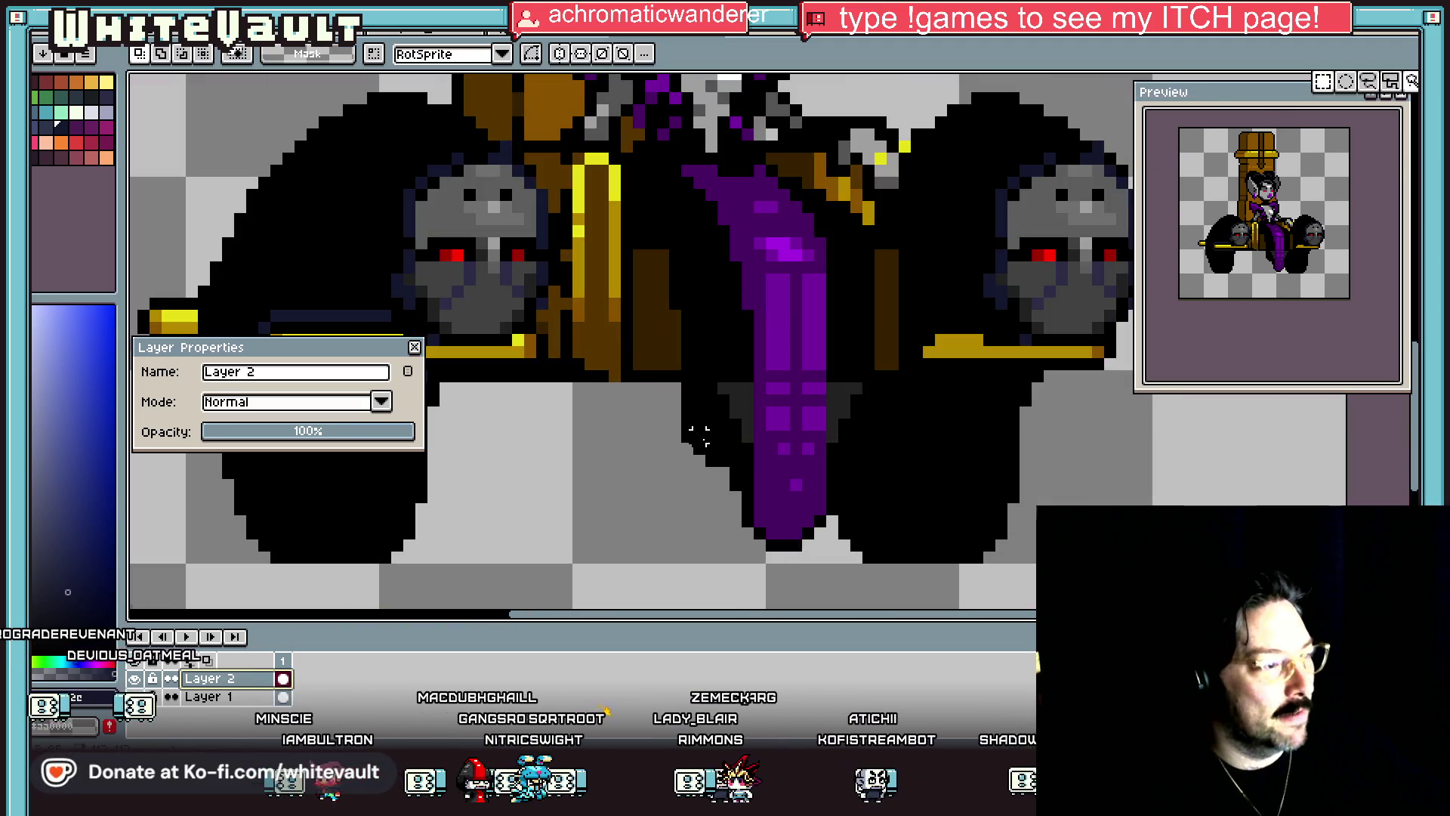
pyautogui.moveTo(650, 387)
pyautogui.mouseDown()
pyautogui.moveTo(836, 599)
pyautogui.moveTo(903, 593)
pyautogui.moveTo(855, 618)
pyautogui.mouseUp()
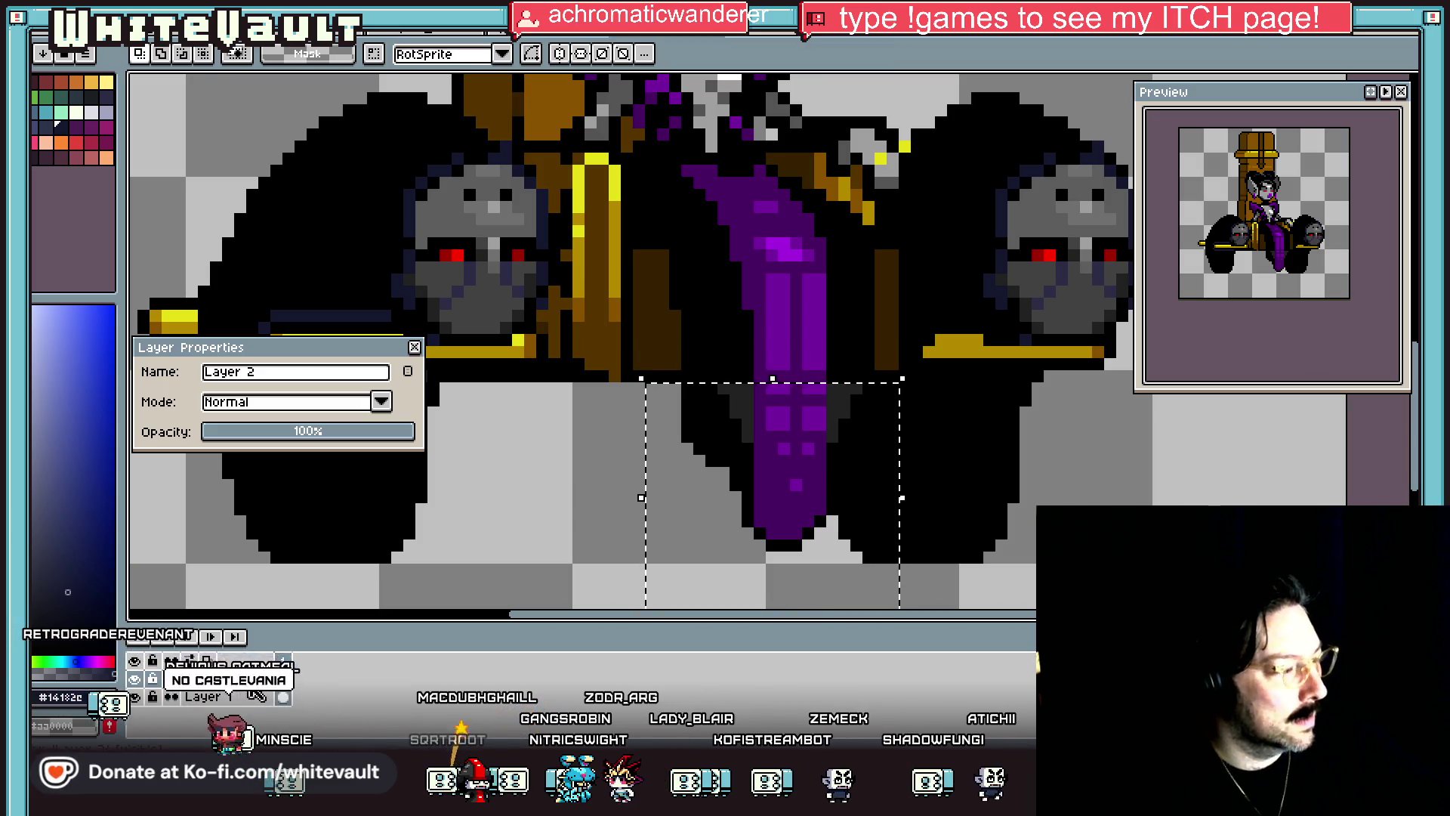
pyautogui.press('Up')
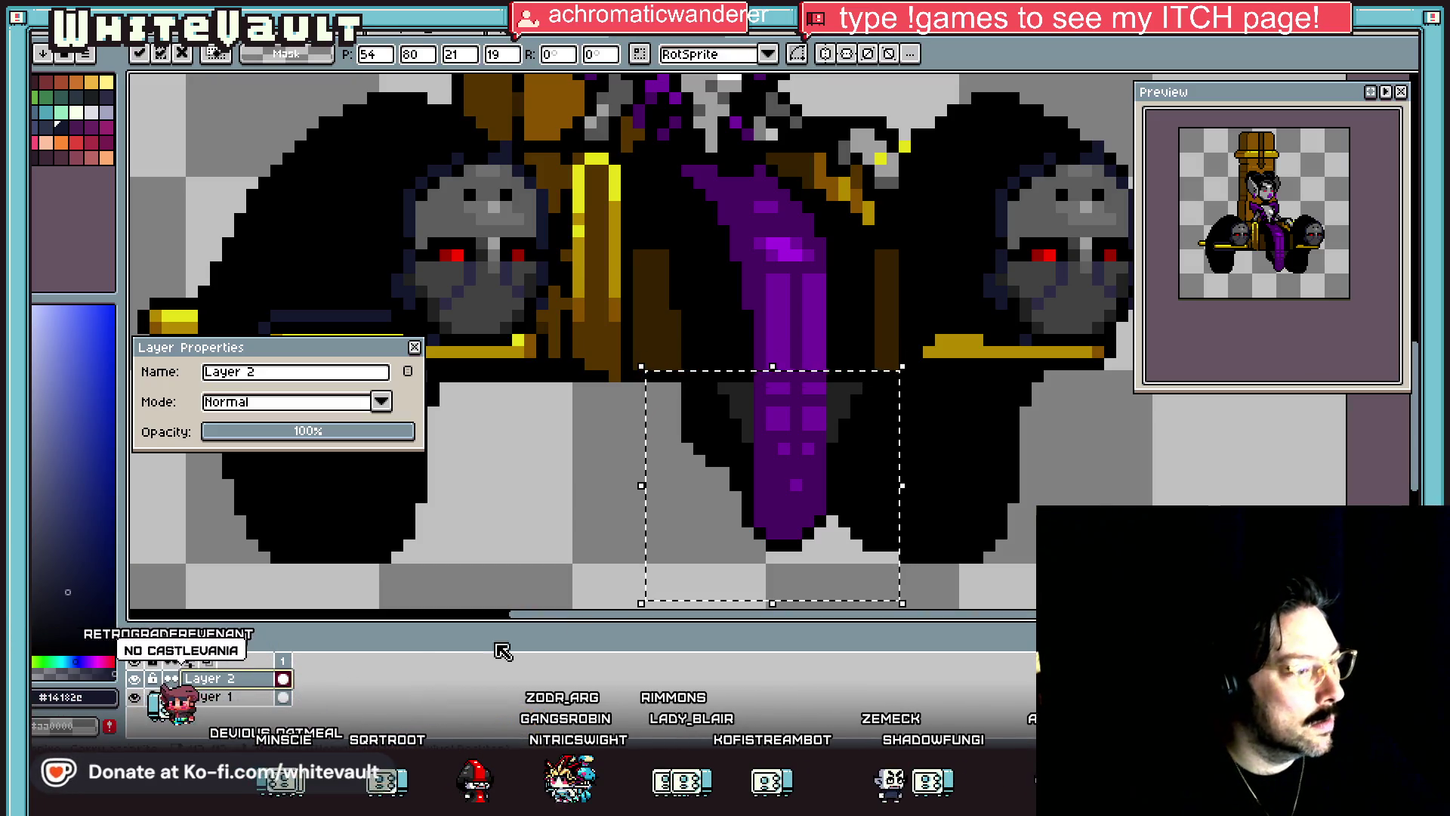
pyautogui.click(248, 698)
pyautogui.press('Up')
pyautogui.press('Up')
pyautogui.press('Up')
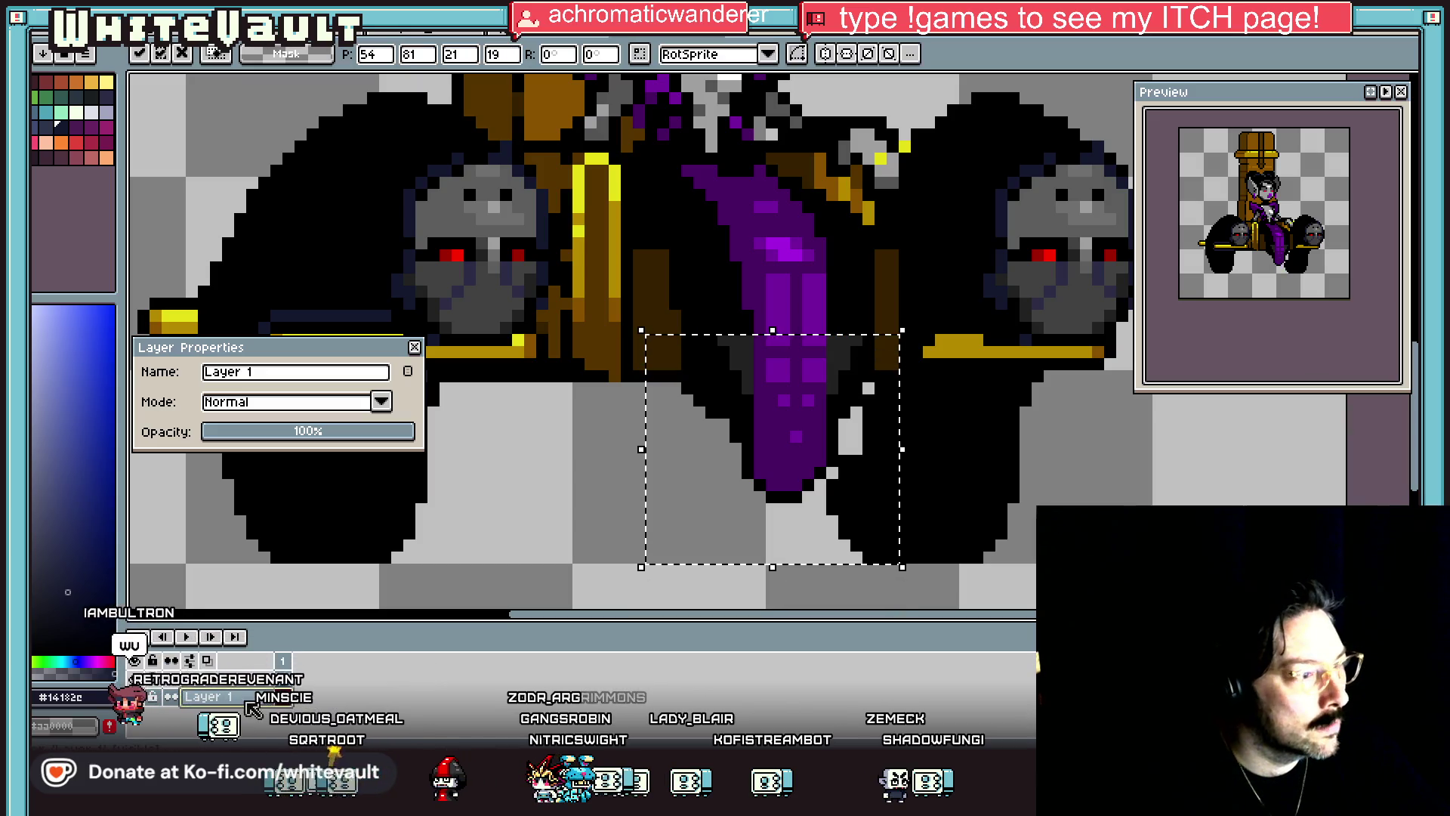
pyautogui.press('Up')
pyautogui.press('Up')
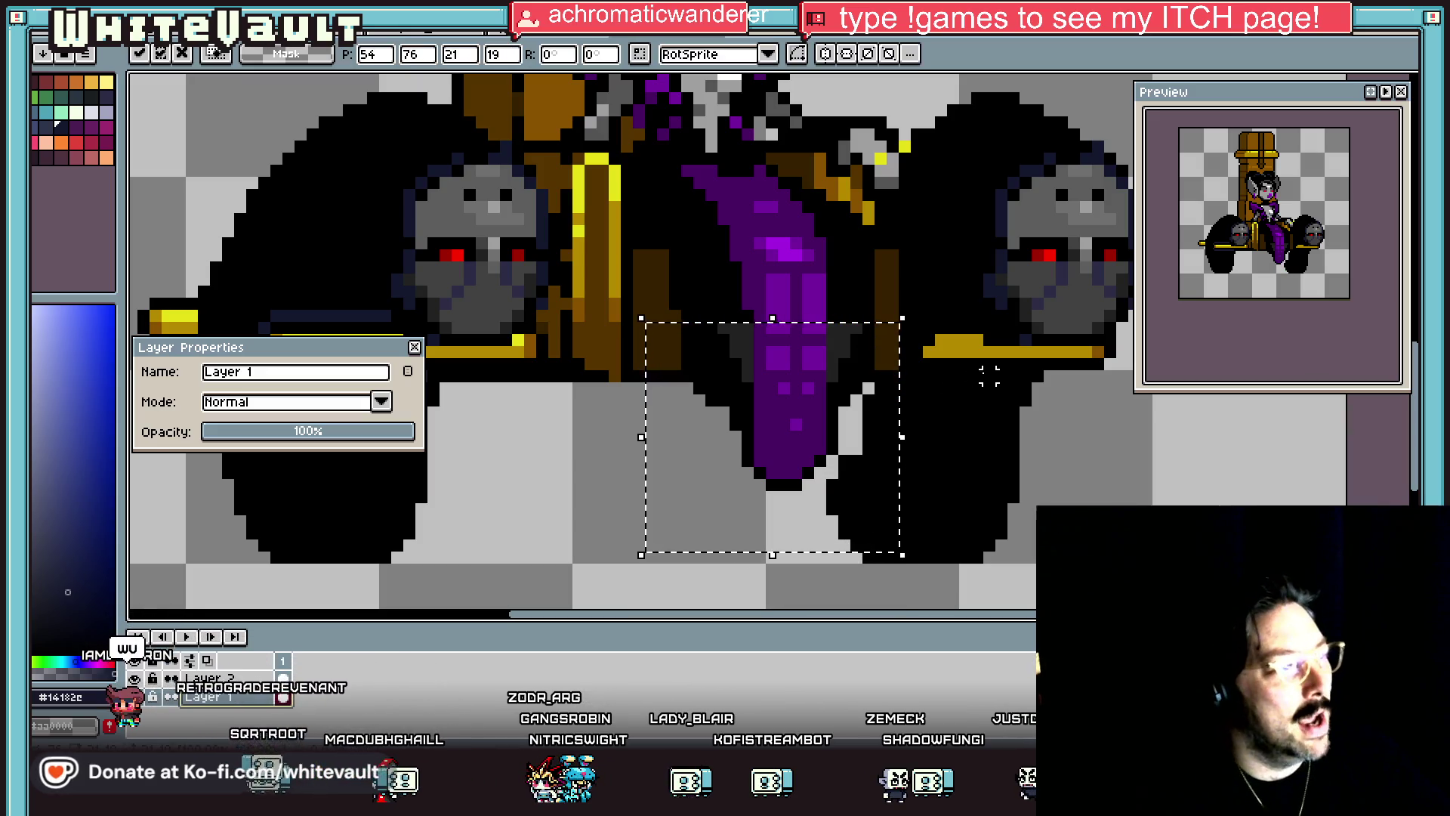
pyautogui.hotkey('ctrl', 'd')
pyautogui.scroll(-2, 989, 376)
# Step: Pick black from the sprite as the drawing colour
pyautogui.scroll(2, 866, 354)
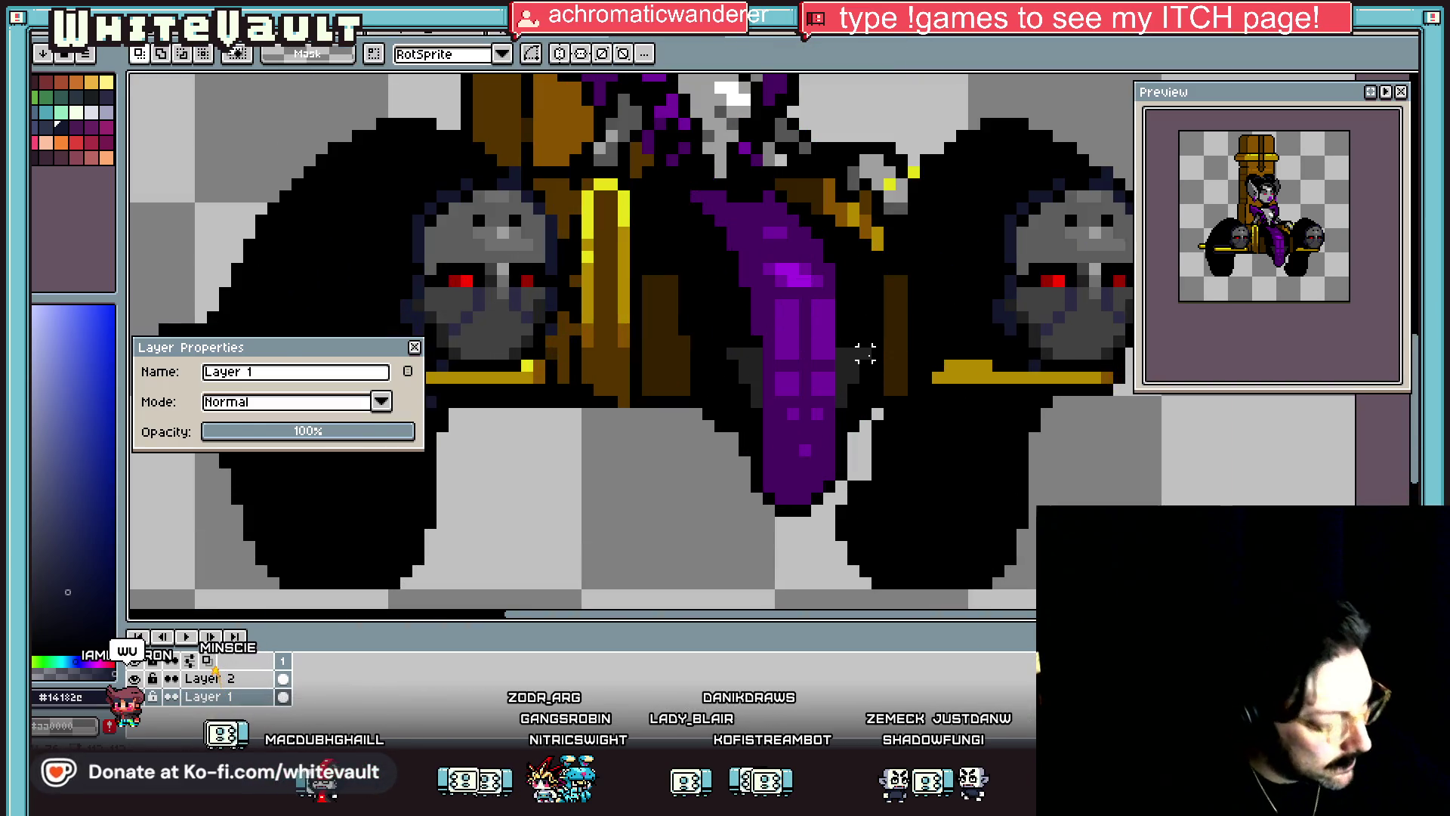
pyautogui.keyDown('alt'); pyautogui.click(865, 344); pyautogui.keyUp('alt')
pyautogui.press('g')
pyautogui.scroll(-3, 750, 364)
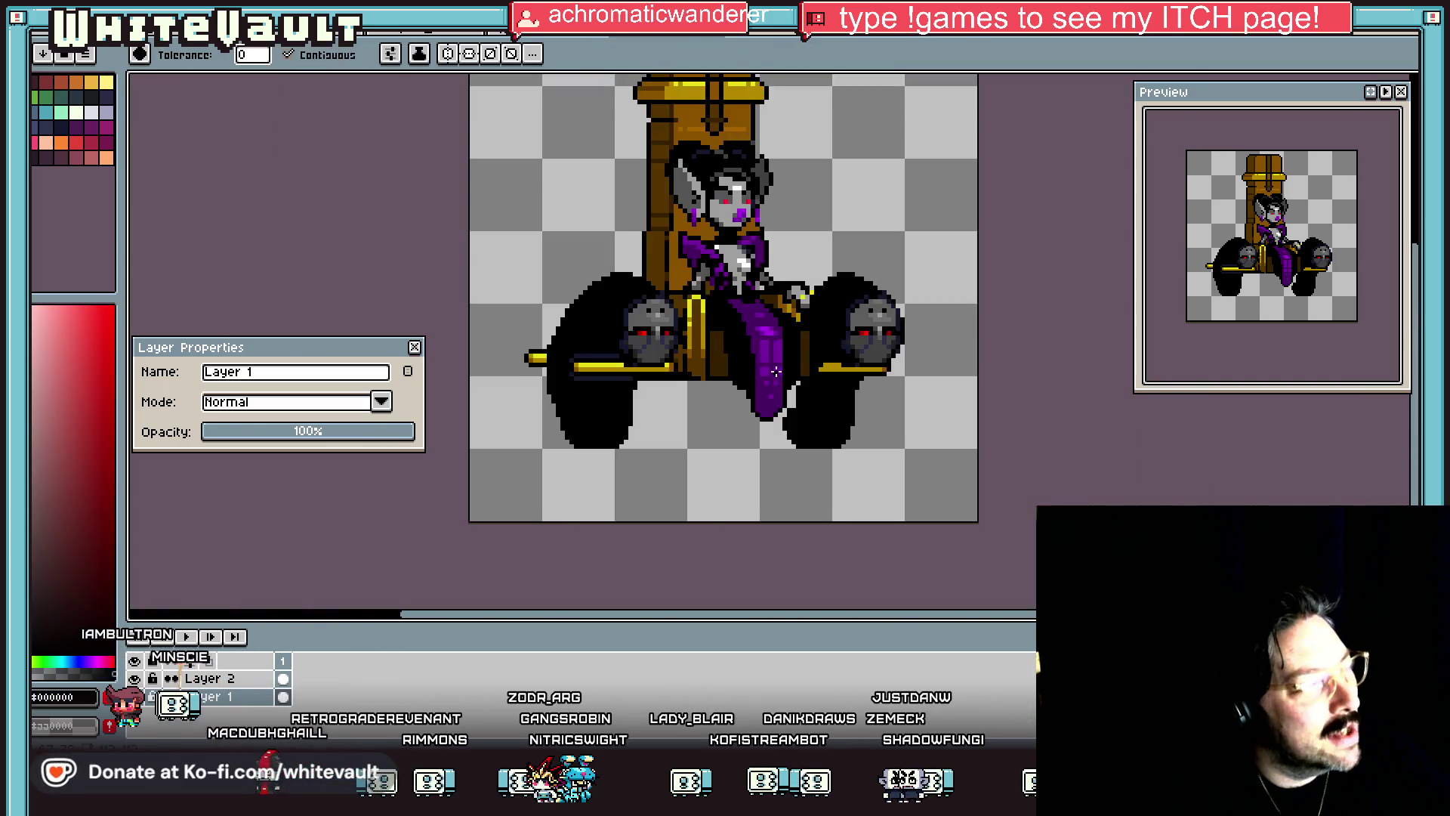
# Step: Add a new layer above the sprite and switch to the 1px Pencil
pyautogui.hotkey('shift', 'n')
pyautogui.scroll(4, 806, 413)
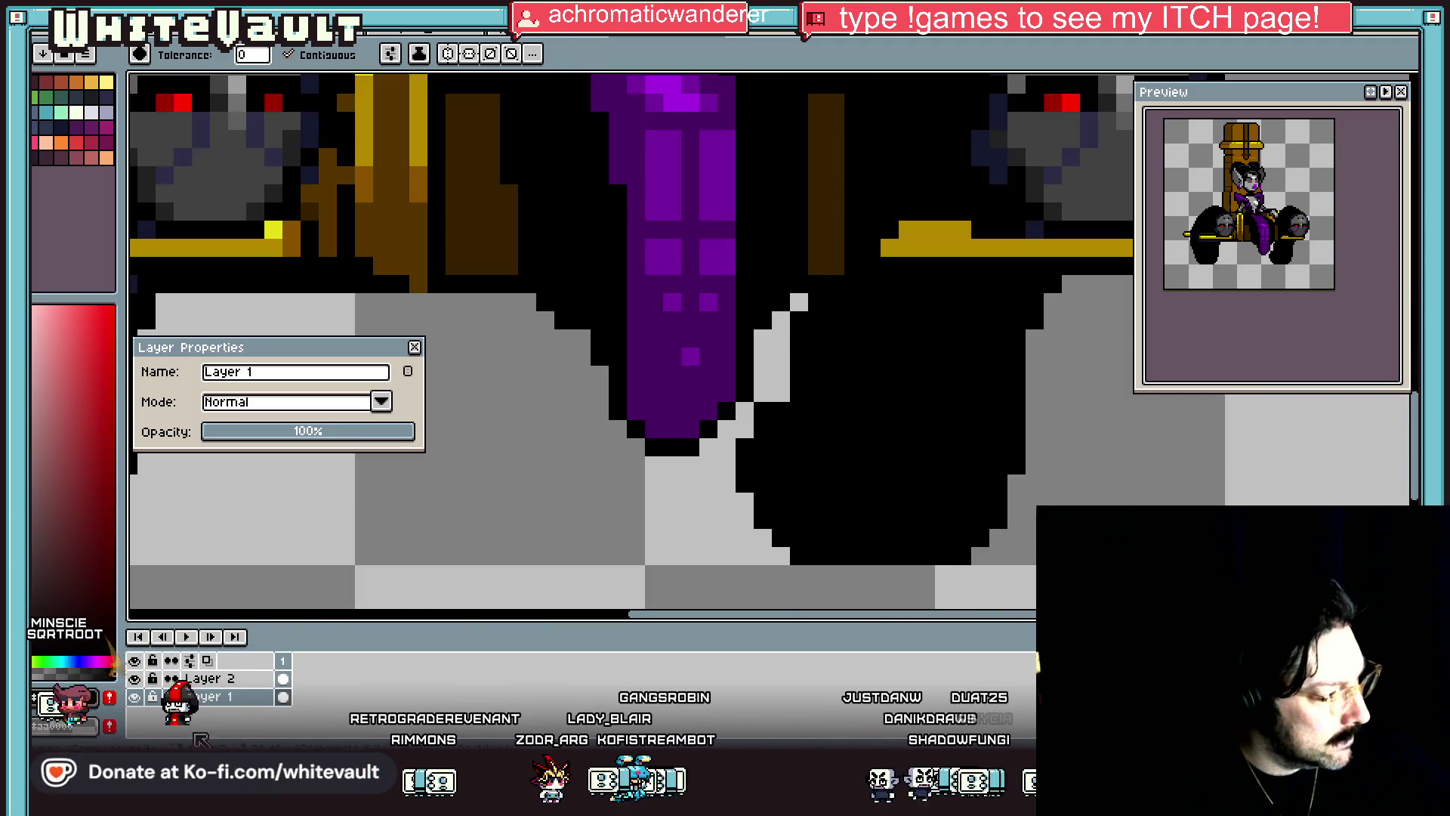
pyautogui.press('b')
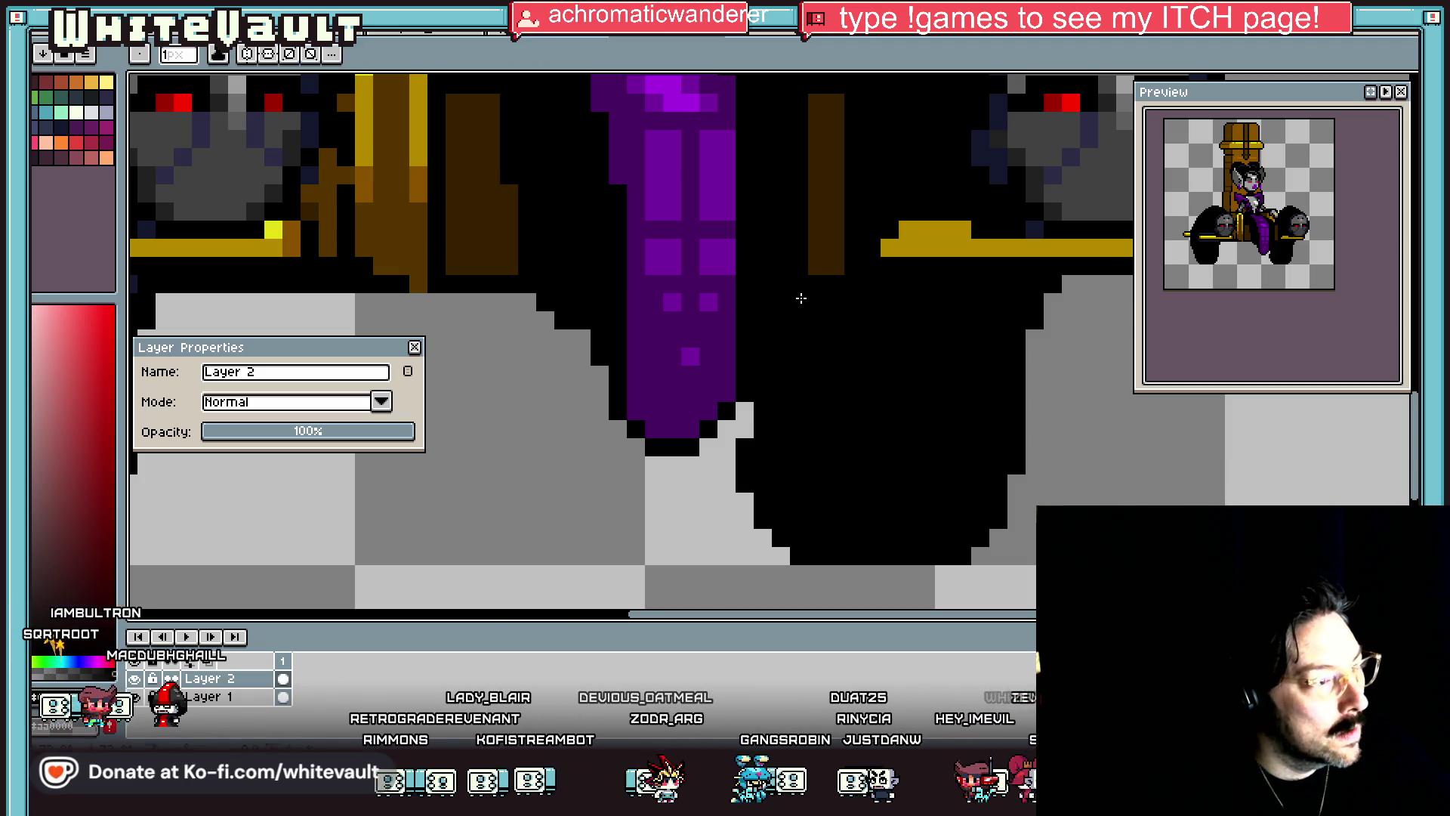
pyautogui.scroll(-4, 745, 440)
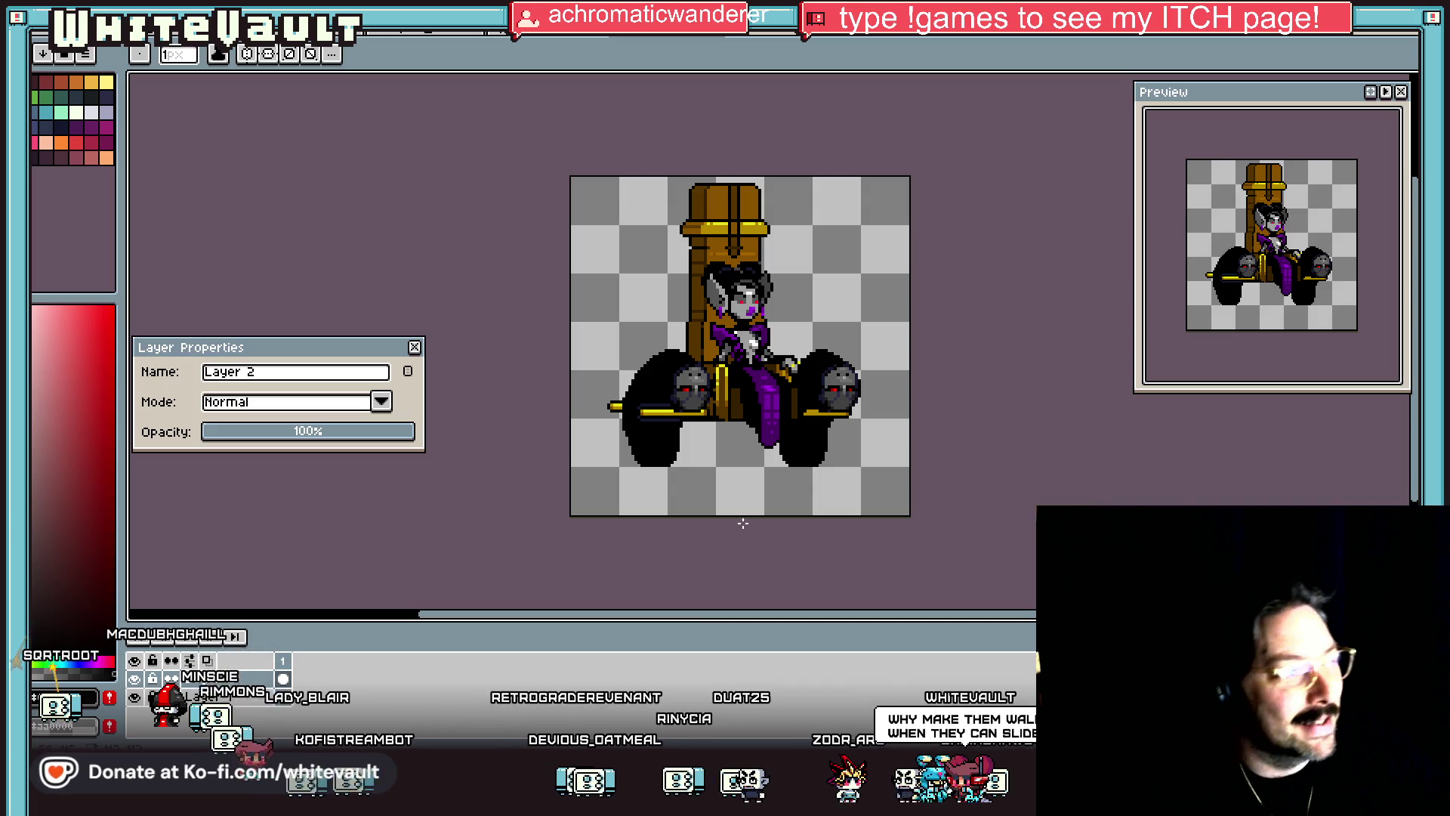
pyautogui.scroll(3, 781, 440)
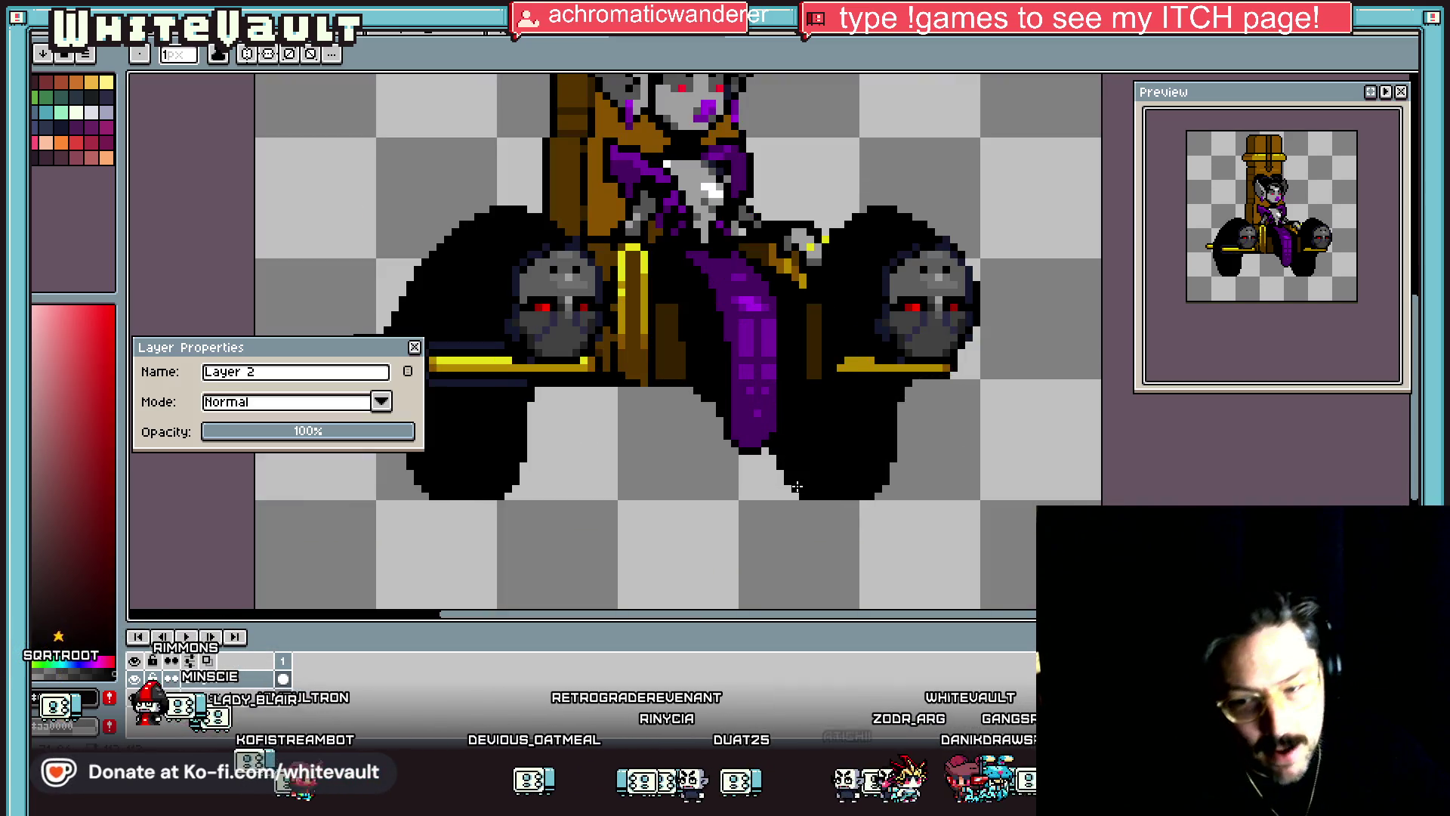
pyautogui.scroll(-4, 797, 487)
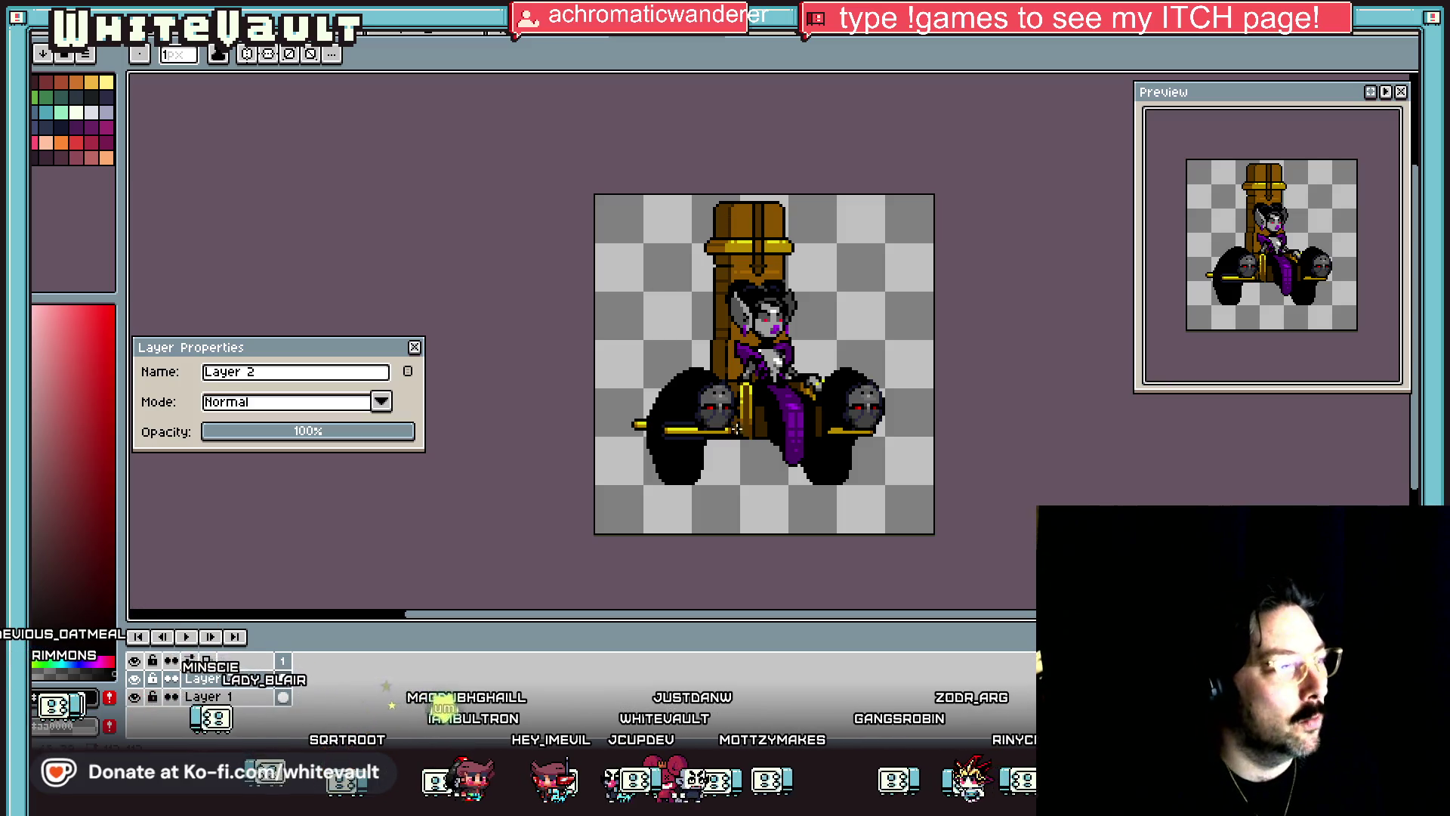
pyautogui.click(43, 53)
# Step: Sample the dark navy from the sprite as the drawing colour
pyautogui.click(113, 89)
pyautogui.scroll(1, 852, 316)
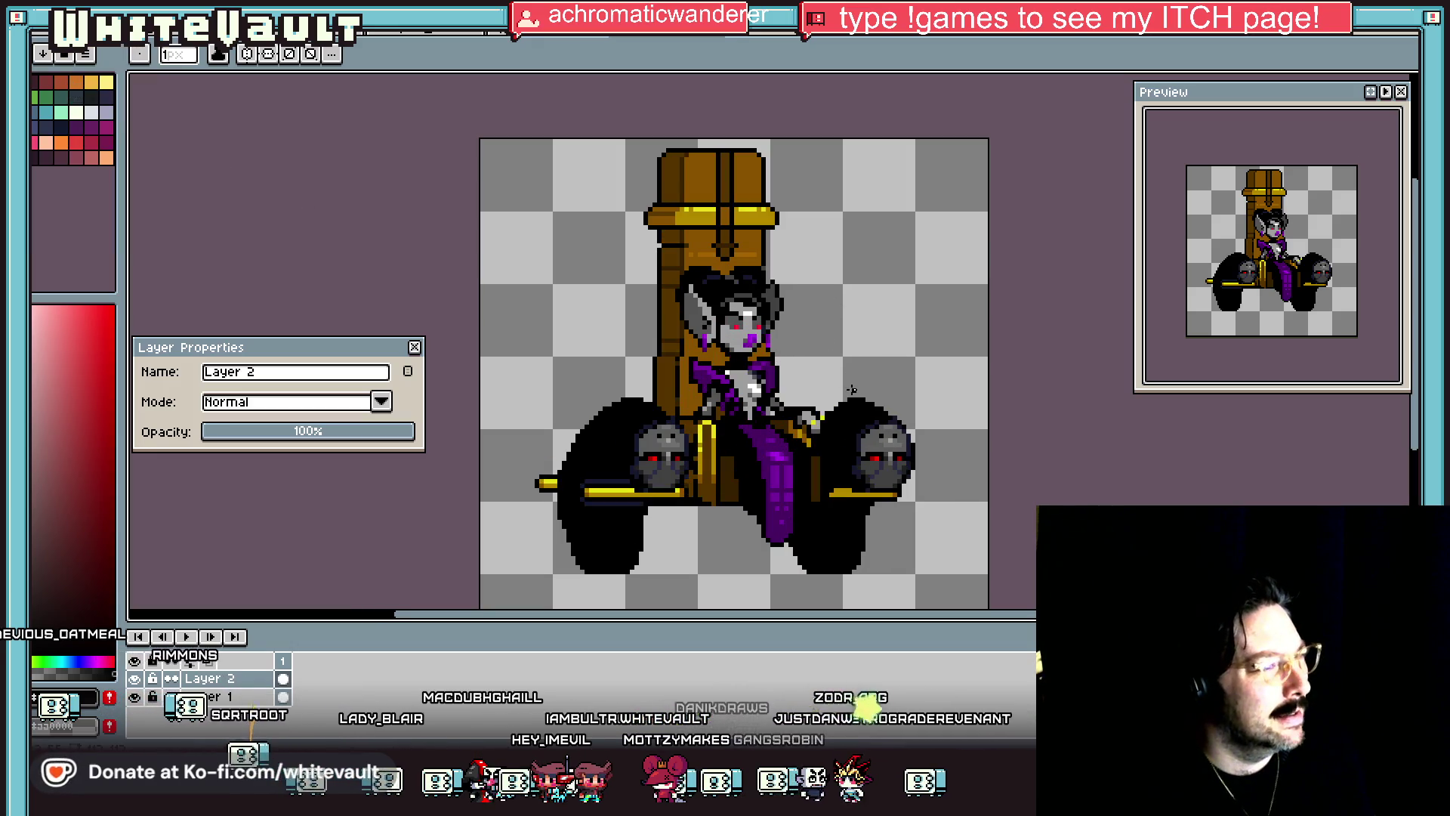
pyautogui.scroll(-2, 852, 389)
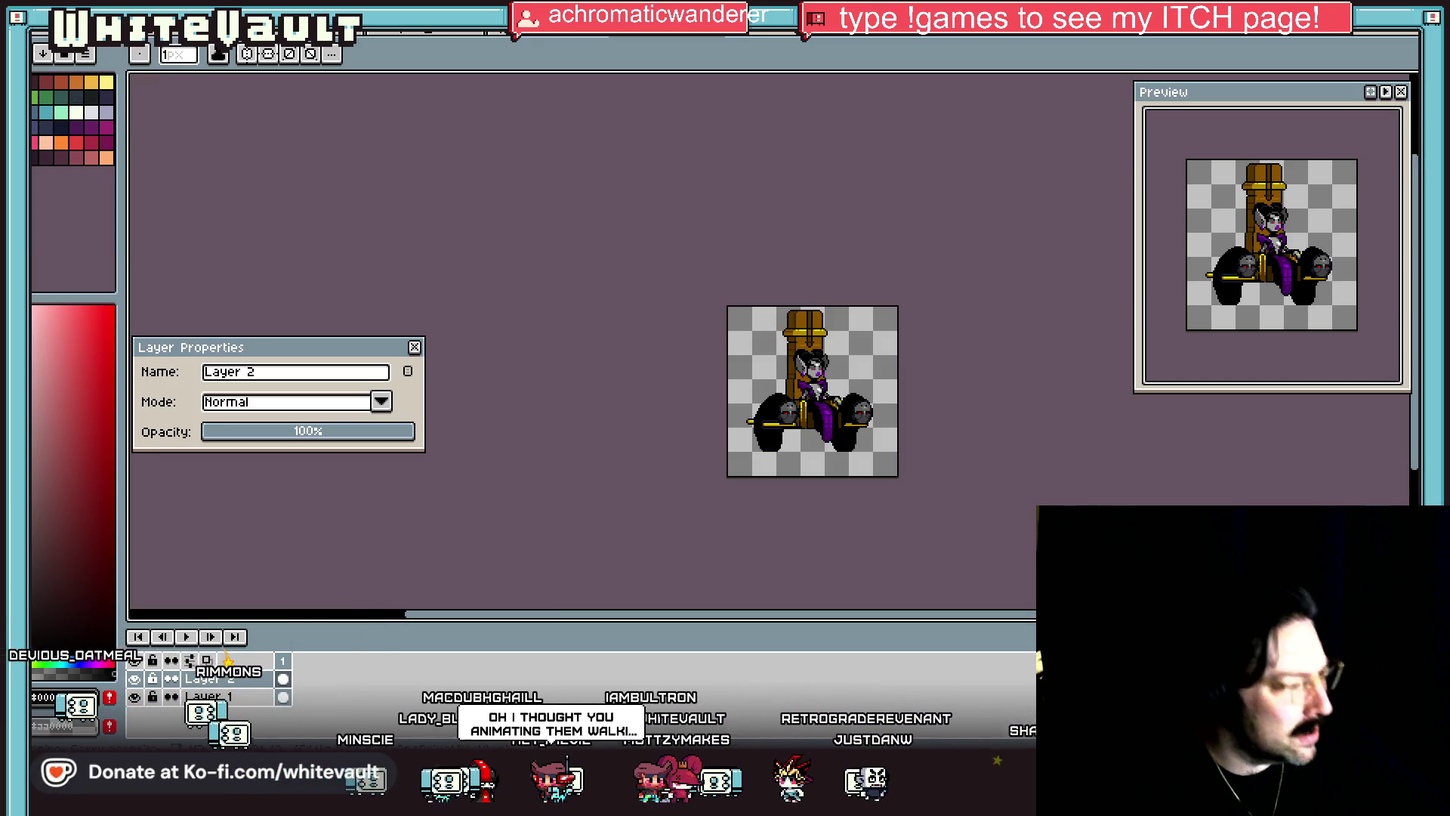
pyautogui.press('i')
pyautogui.scroll(4, 815, 295)
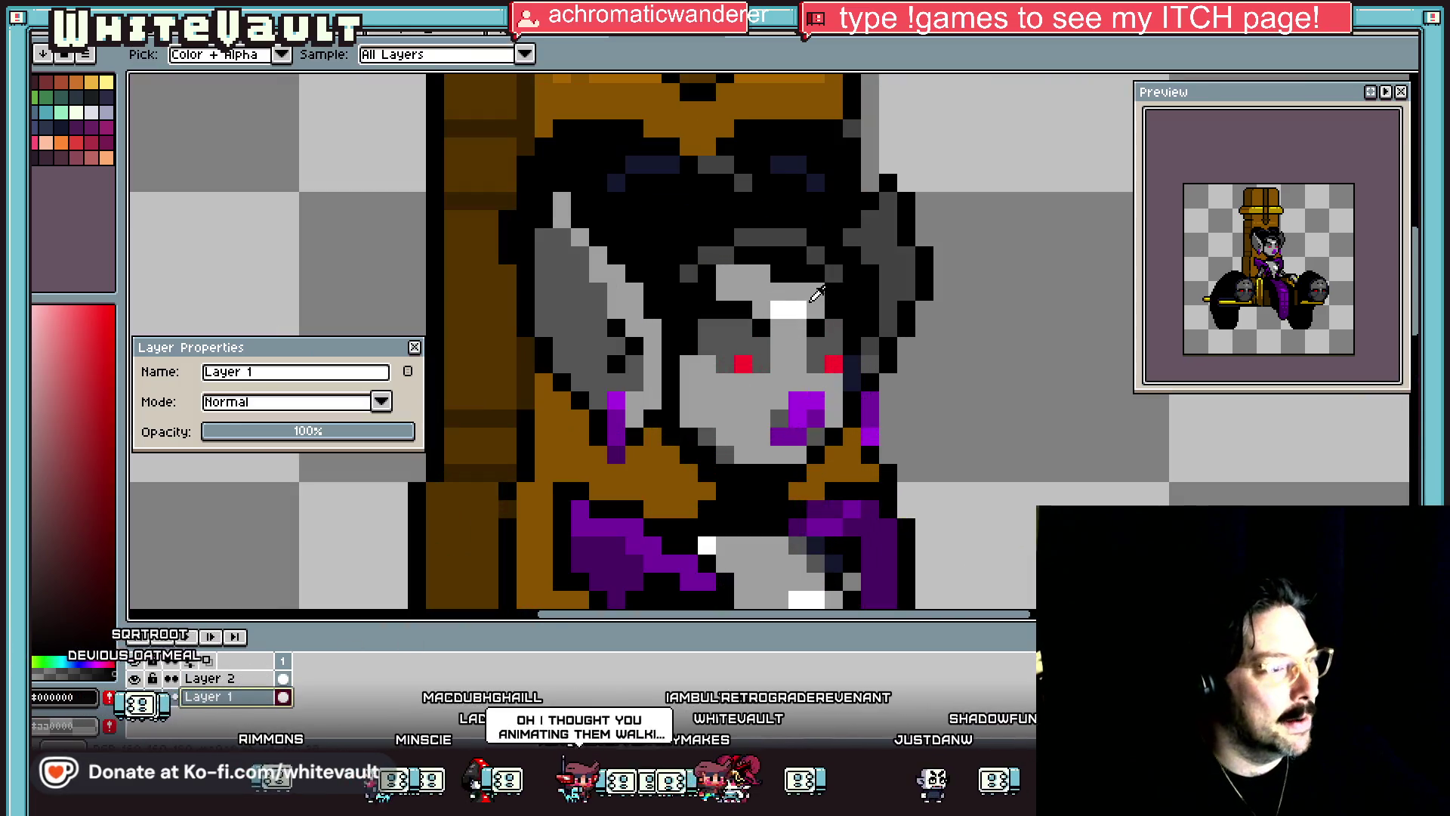
pyautogui.press('b')
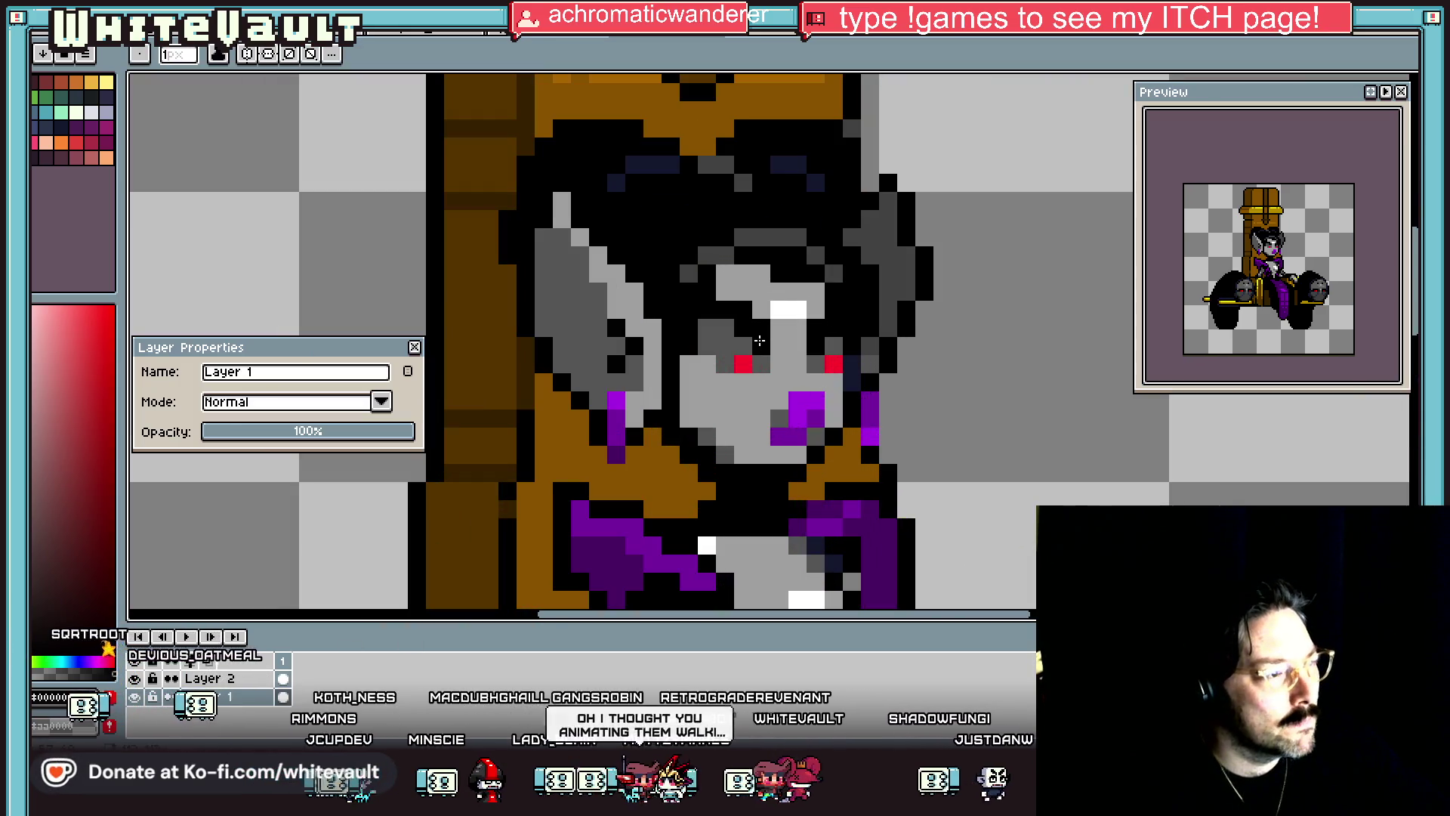
pyautogui.press('i')
pyautogui.press('b')
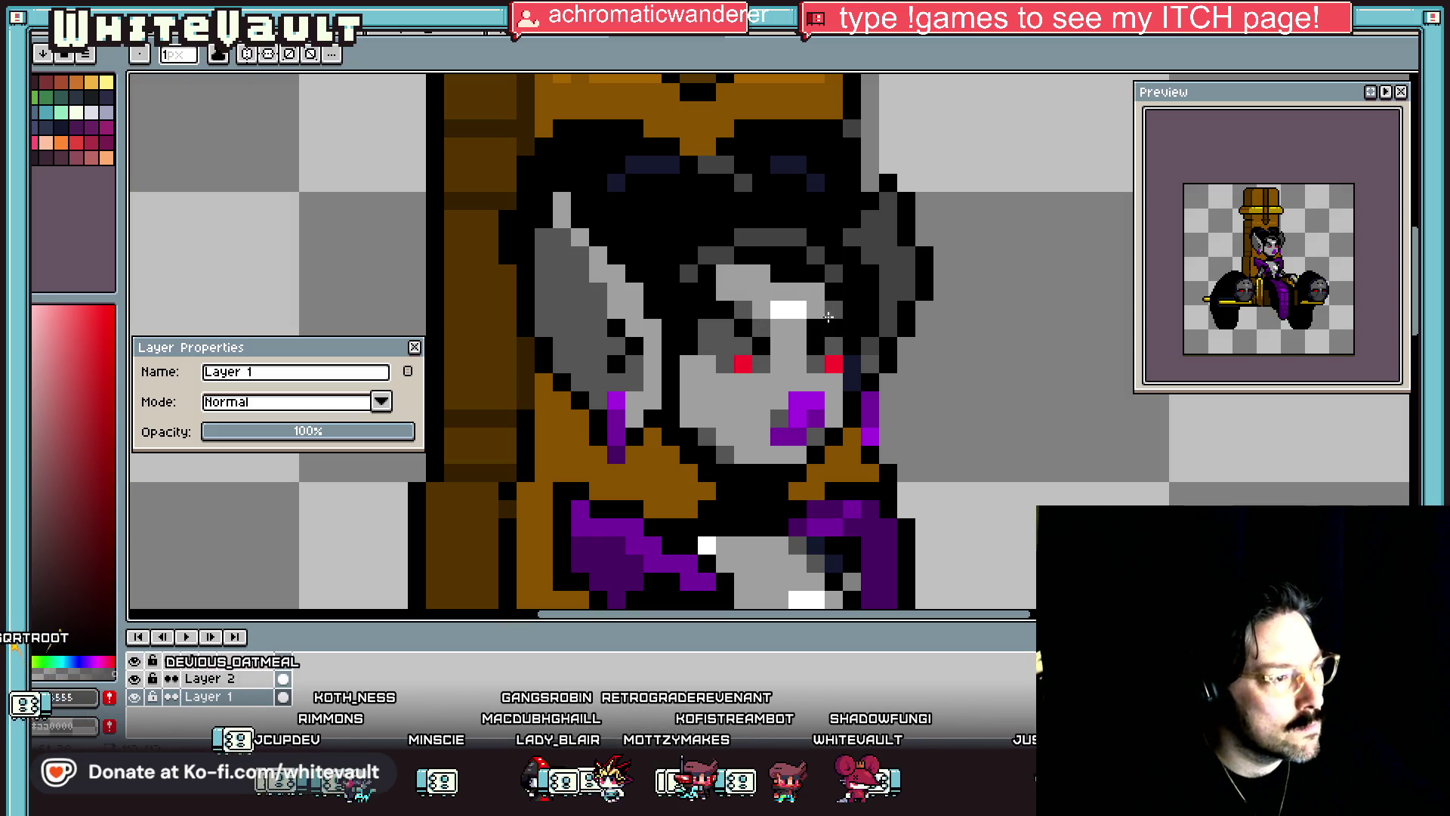
pyautogui.scroll(-4, 827, 312)
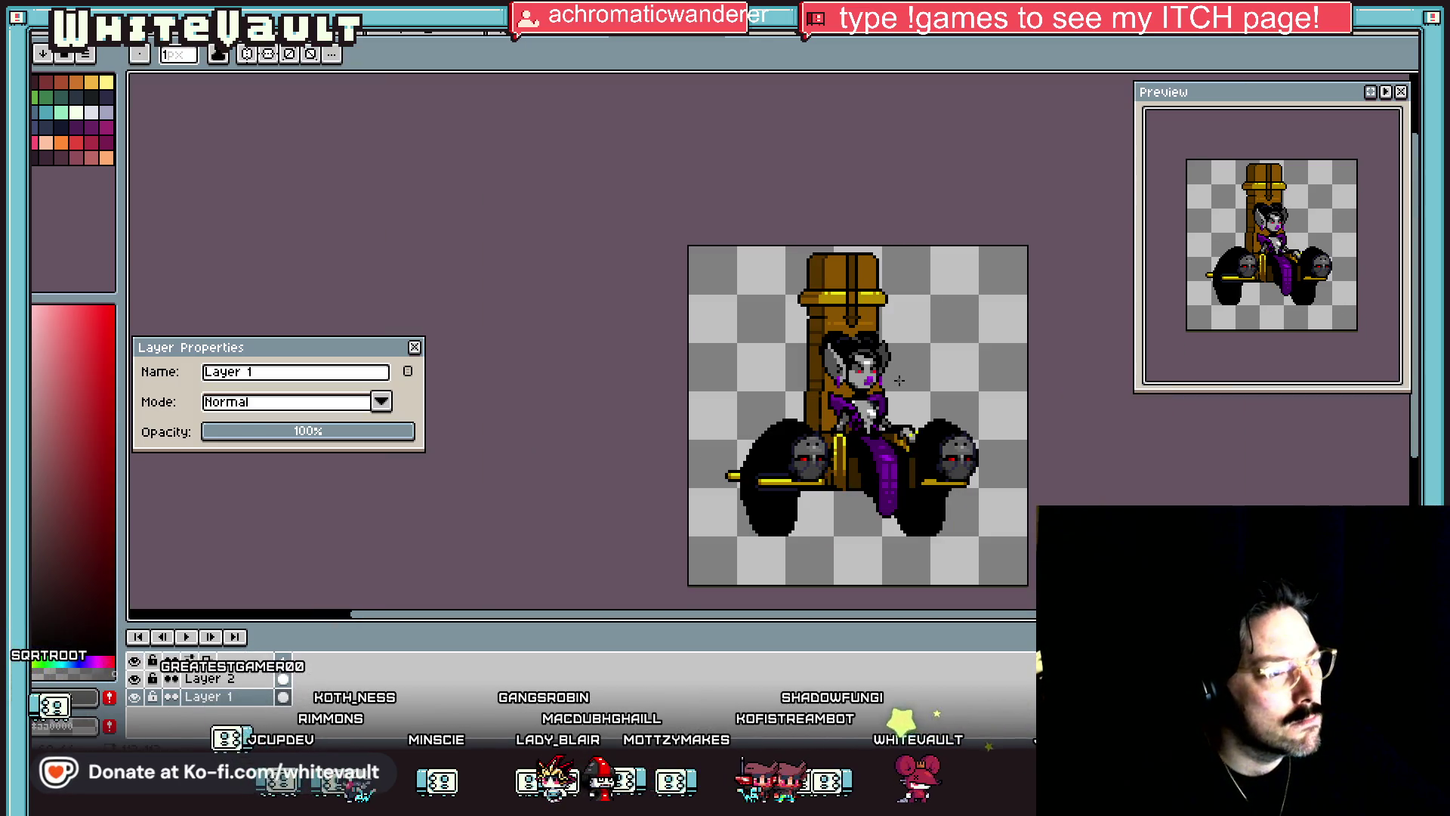
pyautogui.press('i')
pyautogui.scroll(4, 901, 379)
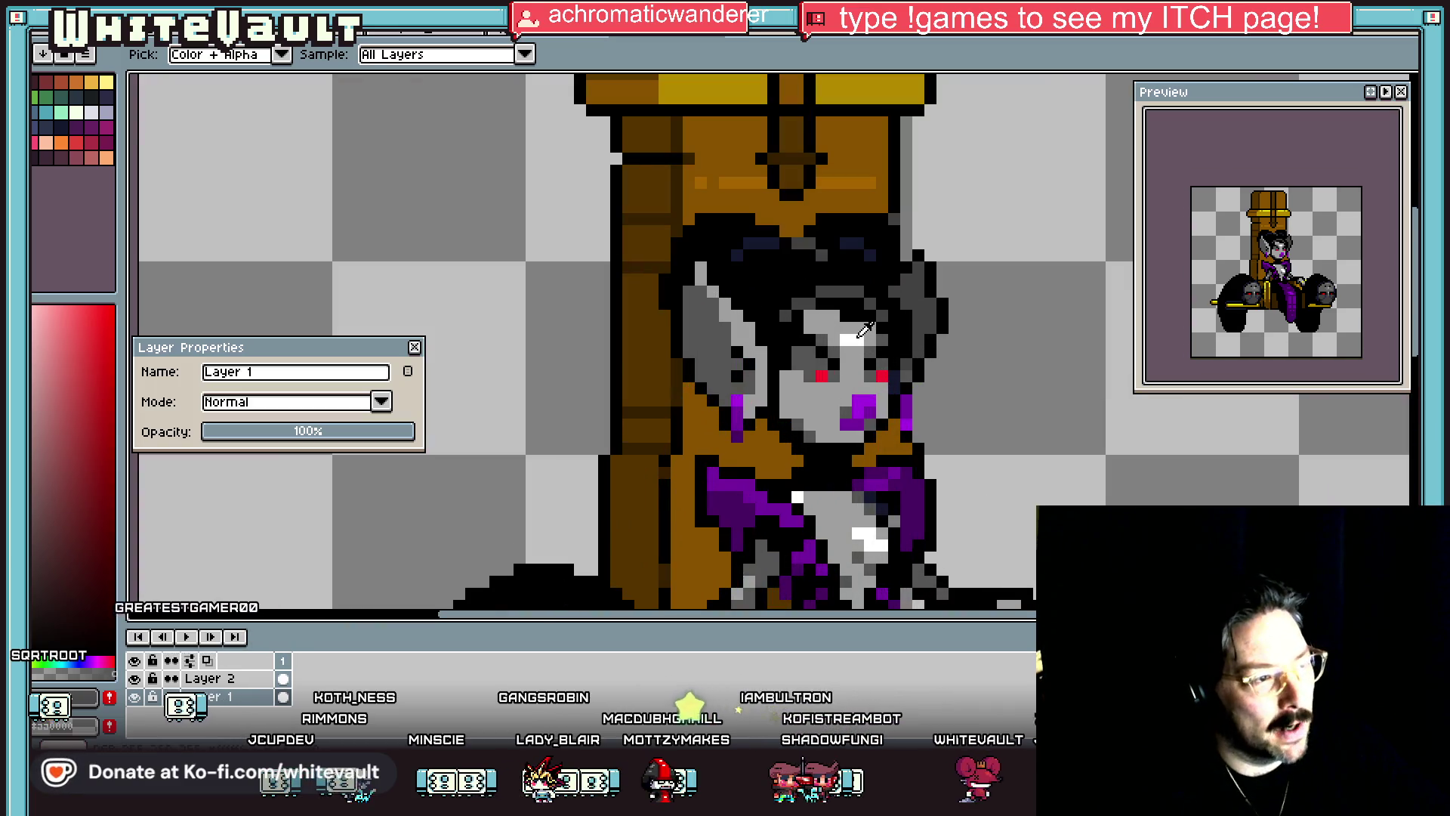
pyautogui.press('b')
pyautogui.press('i')
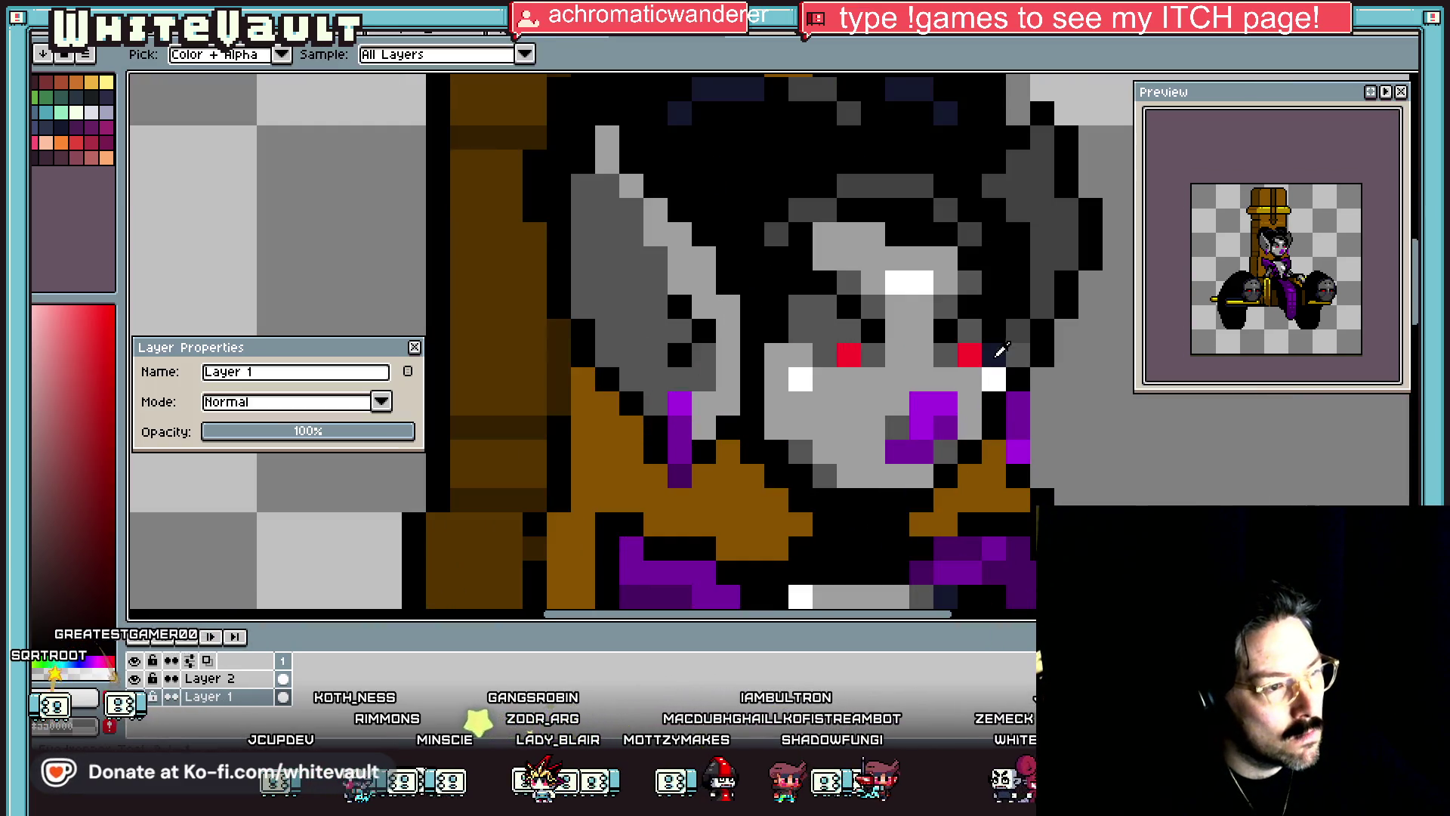
pyautogui.click(993, 353)
pyautogui.press('b')
# Step: Draw dark navy shading pixels along the inside of the vampire's ear
pyautogui.scroll(-4, 826, 390)
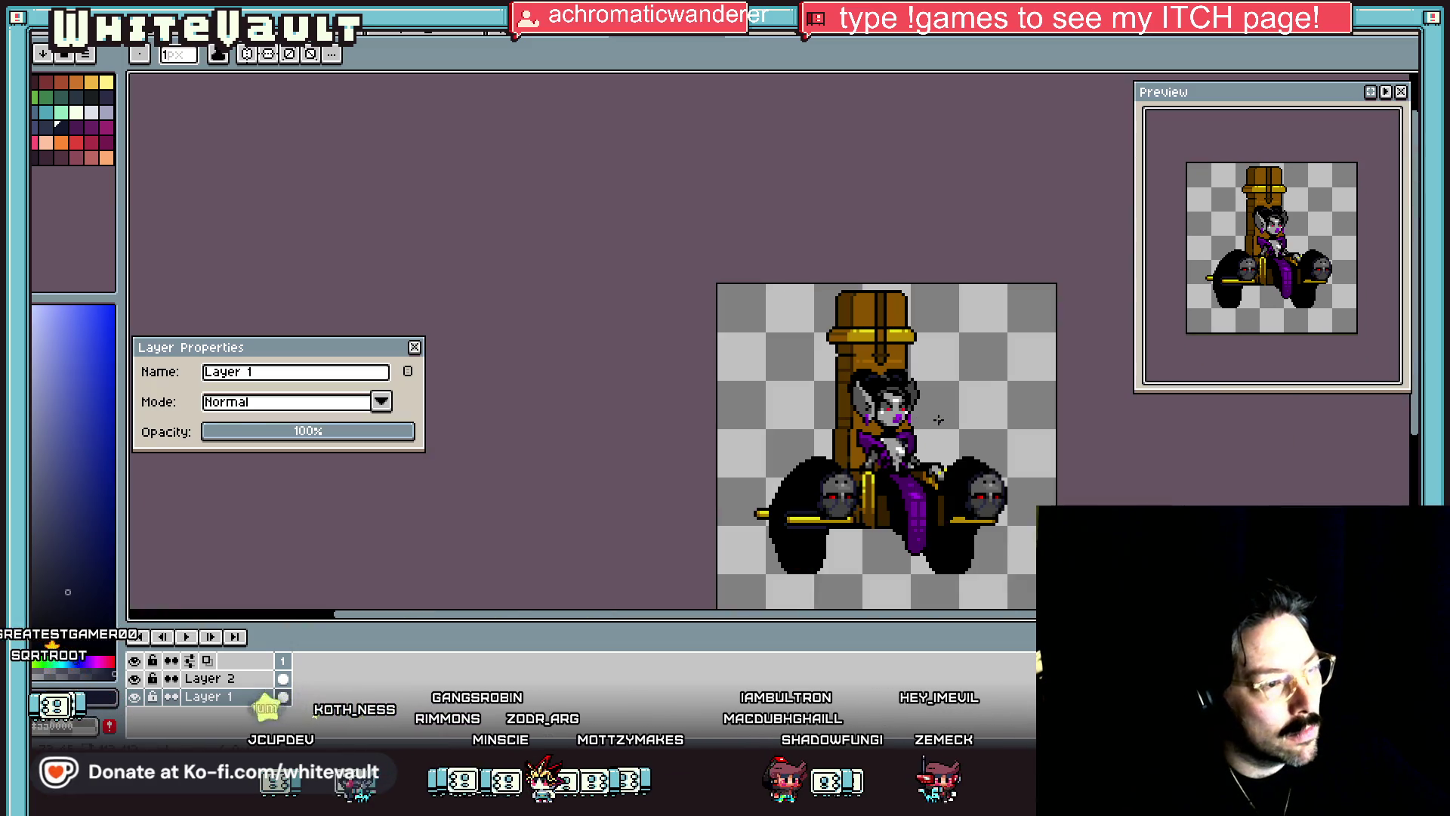
pyautogui.scroll(4, 825, 404)
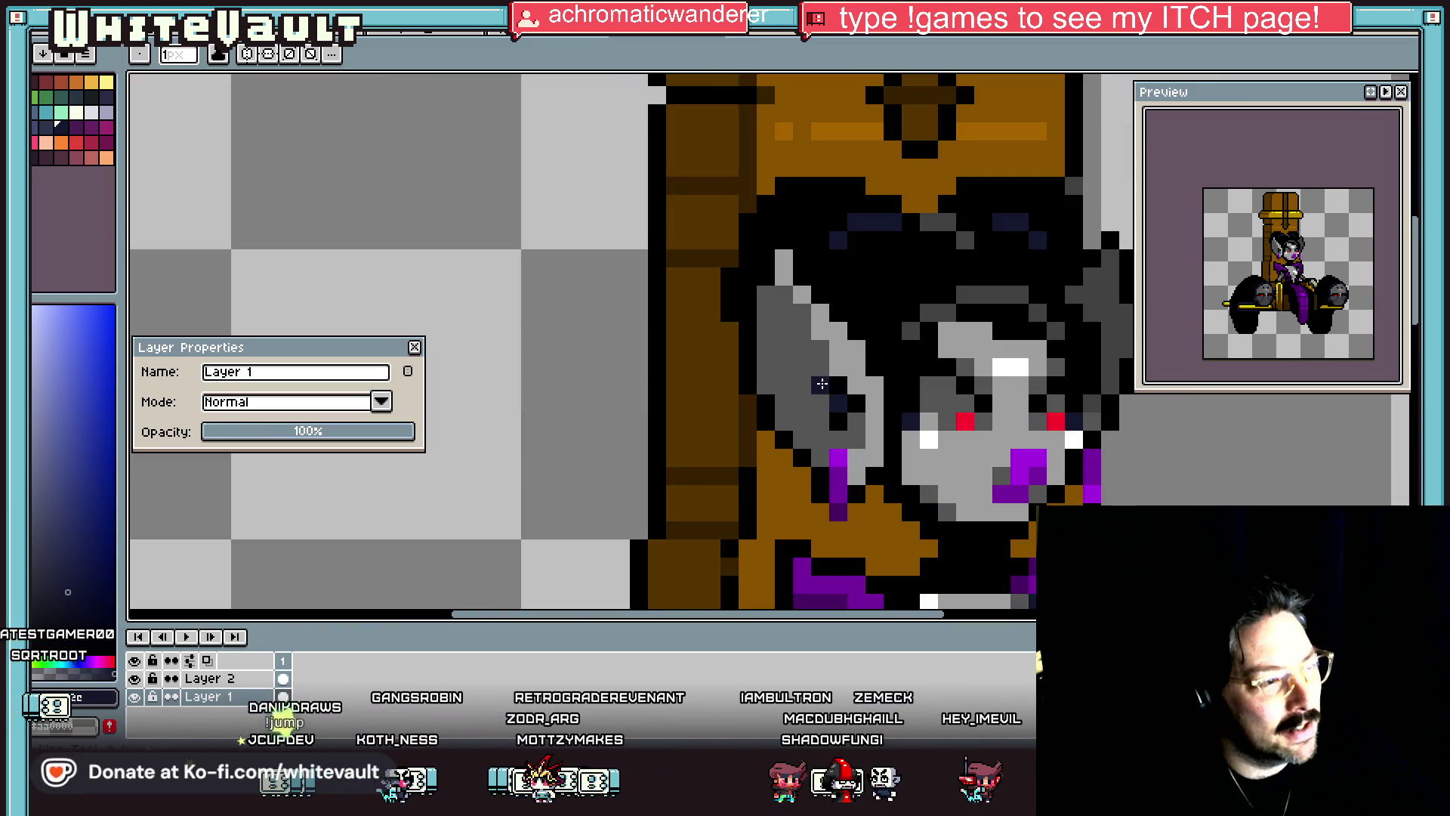
pyautogui.scroll(-4, 822, 383)
pyautogui.scroll(1, 977, 433)
pyautogui.scroll(1, 912, 419)
pyautogui.moveTo(853, 402); pyautogui.dragTo(845, 438)
pyautogui.press('i')
pyautogui.scroll(-5, 868, 389)
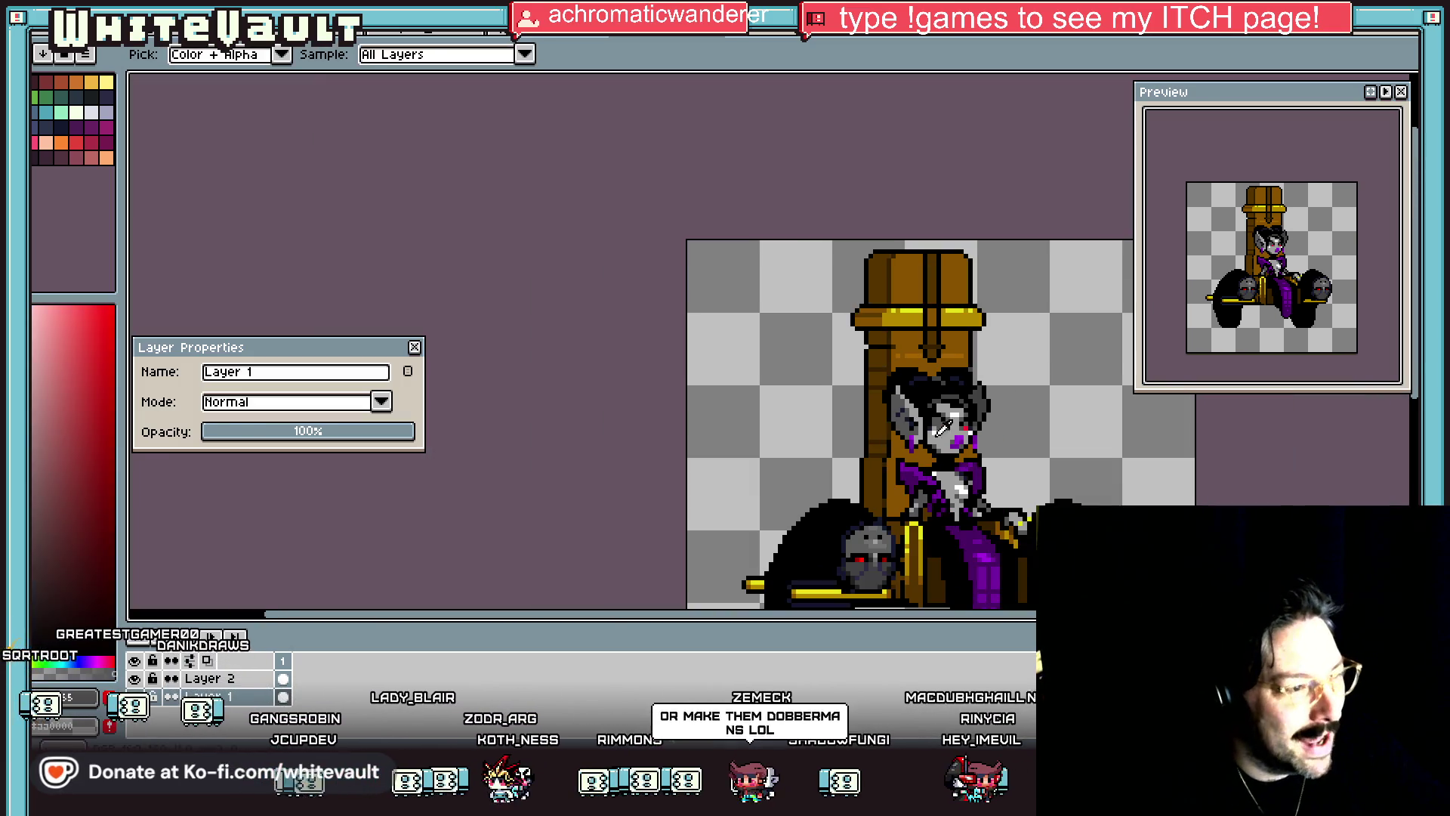
pyautogui.scroll(4, 912, 421)
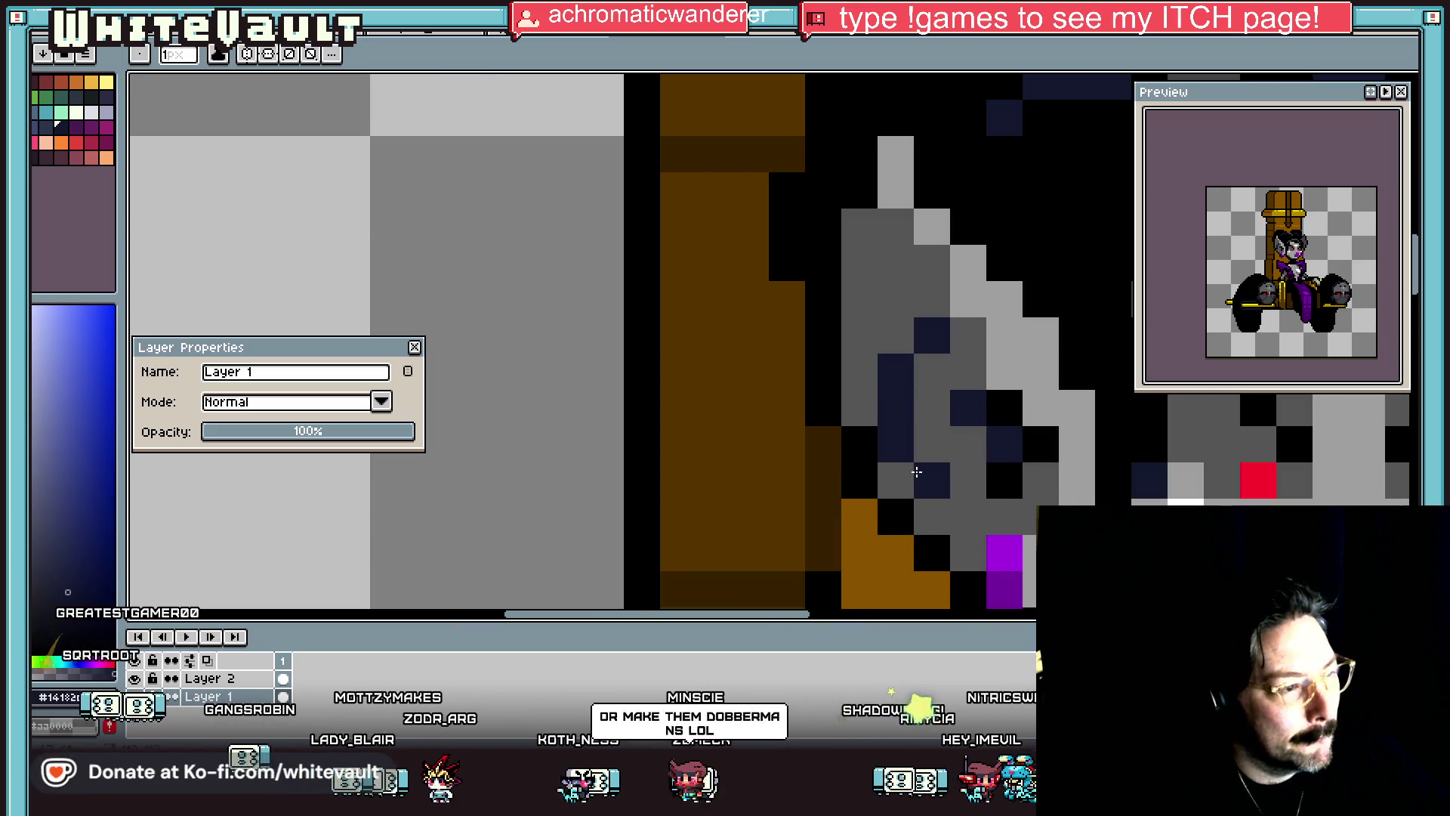
pyautogui.press('b')
pyautogui.scroll(-5, 1073, 412)
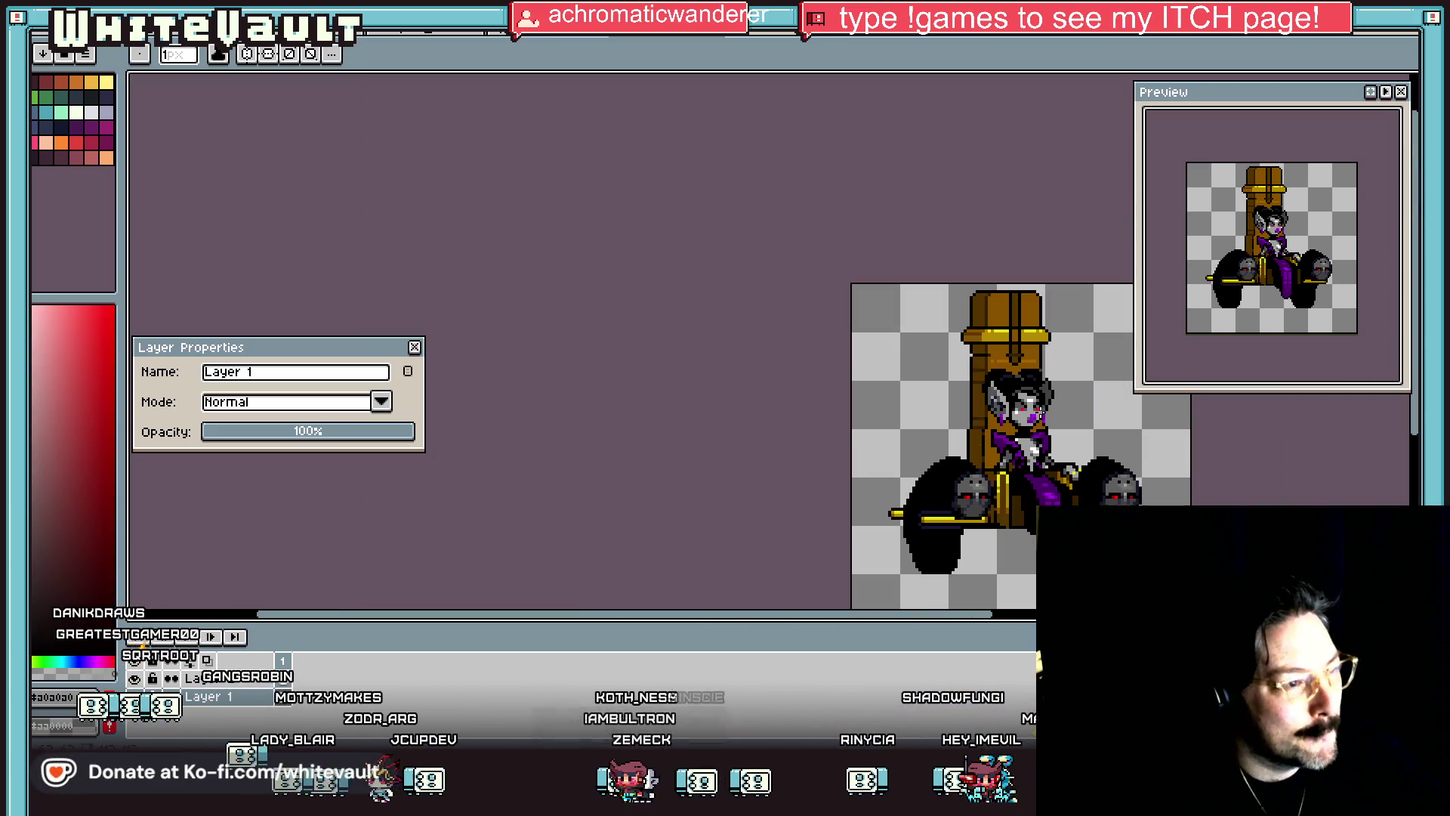
# Step: Check the layer bounds with the Move tool, then create Layer 2 above Layer 1
pyautogui.press('v')
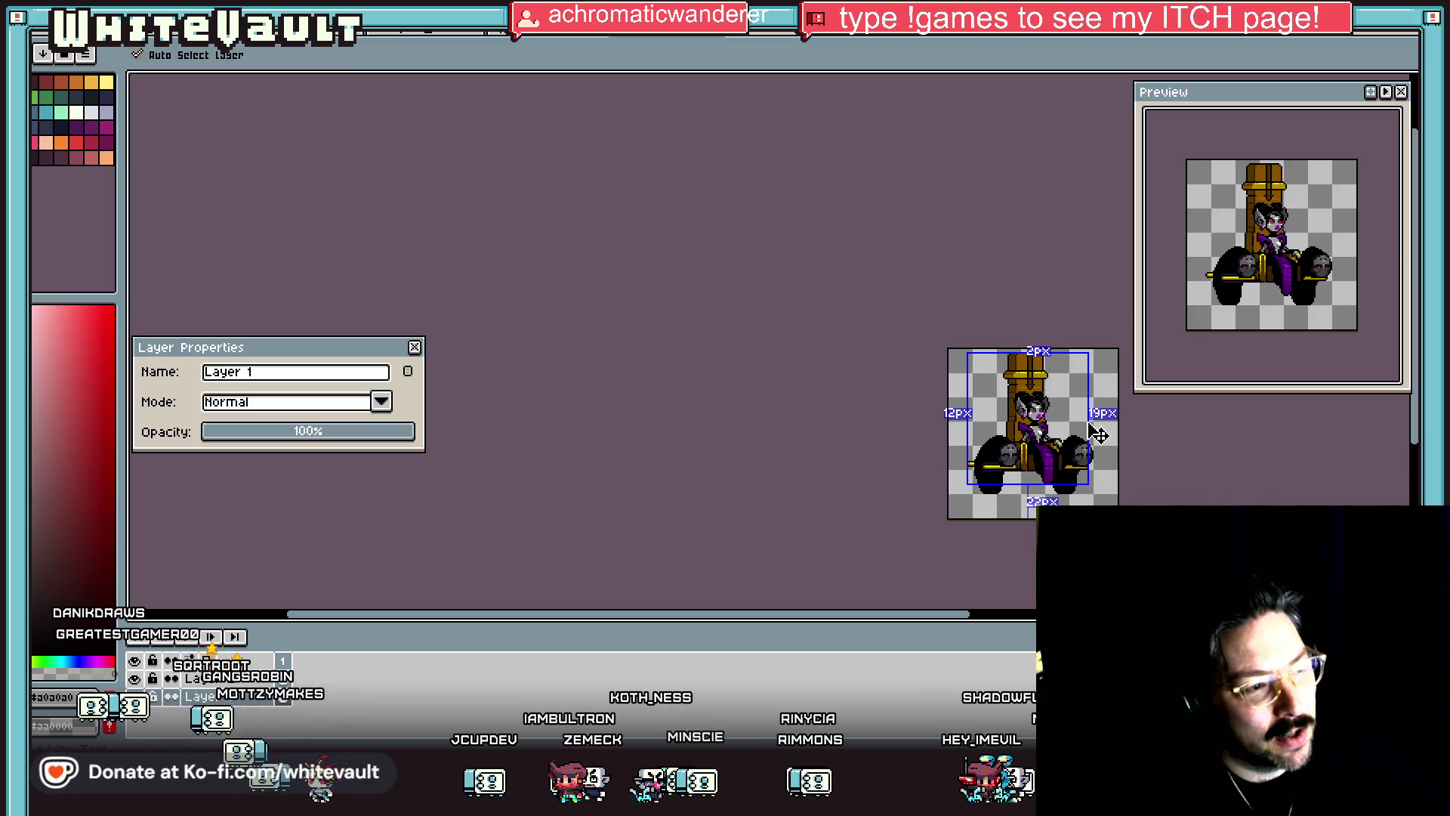
pyautogui.press('b')
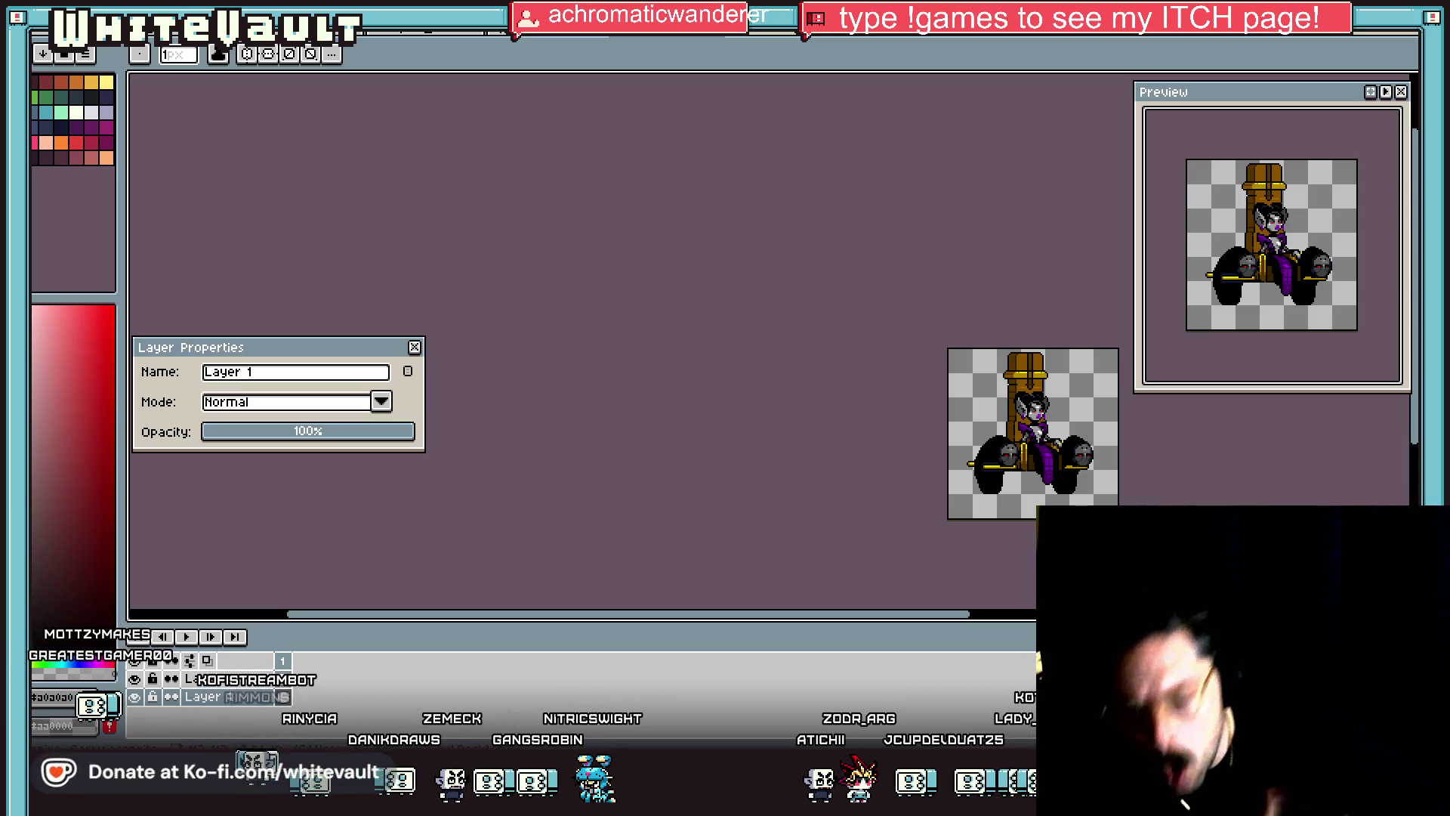
pyautogui.hotkey('shift', 'n')
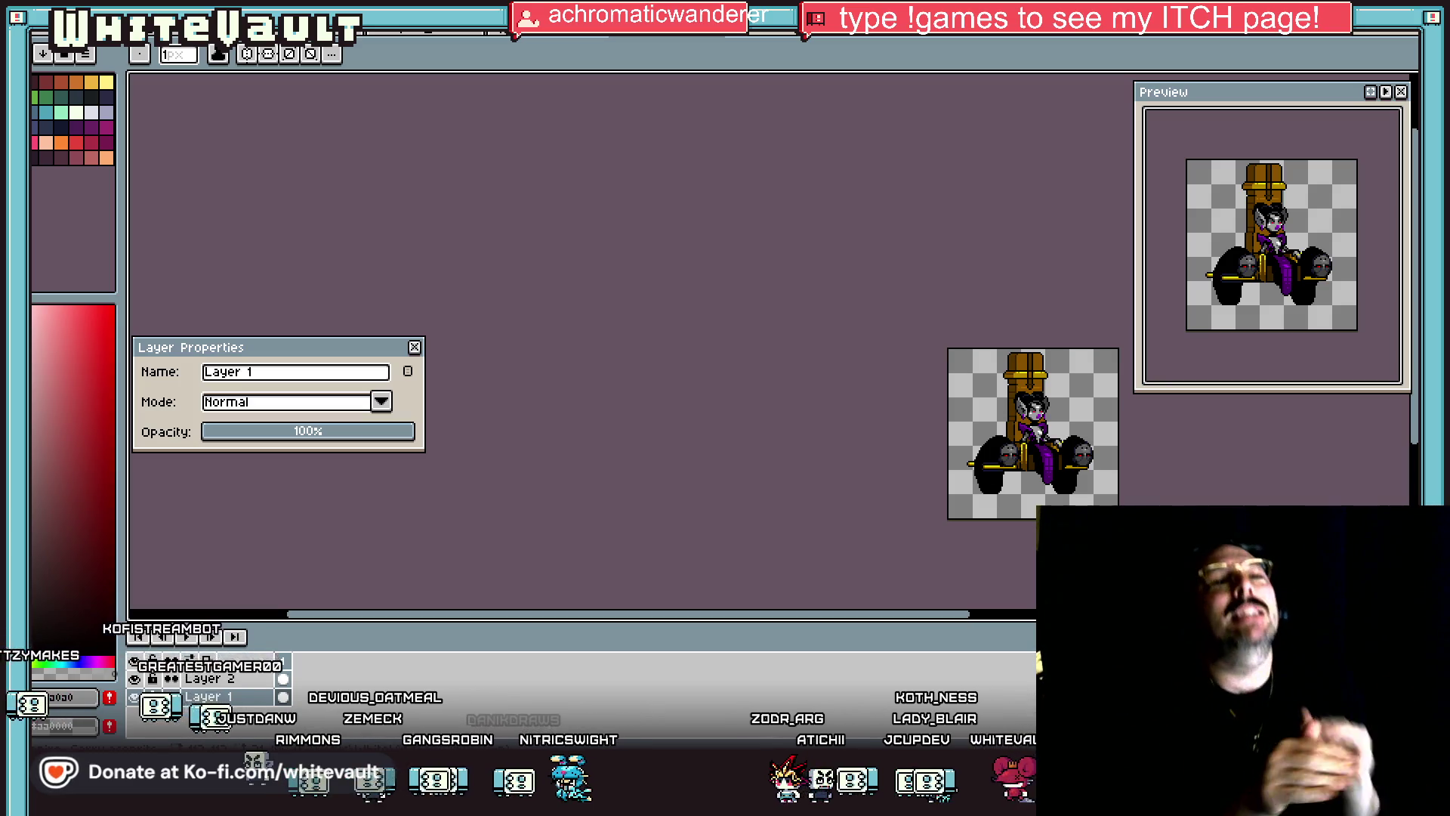